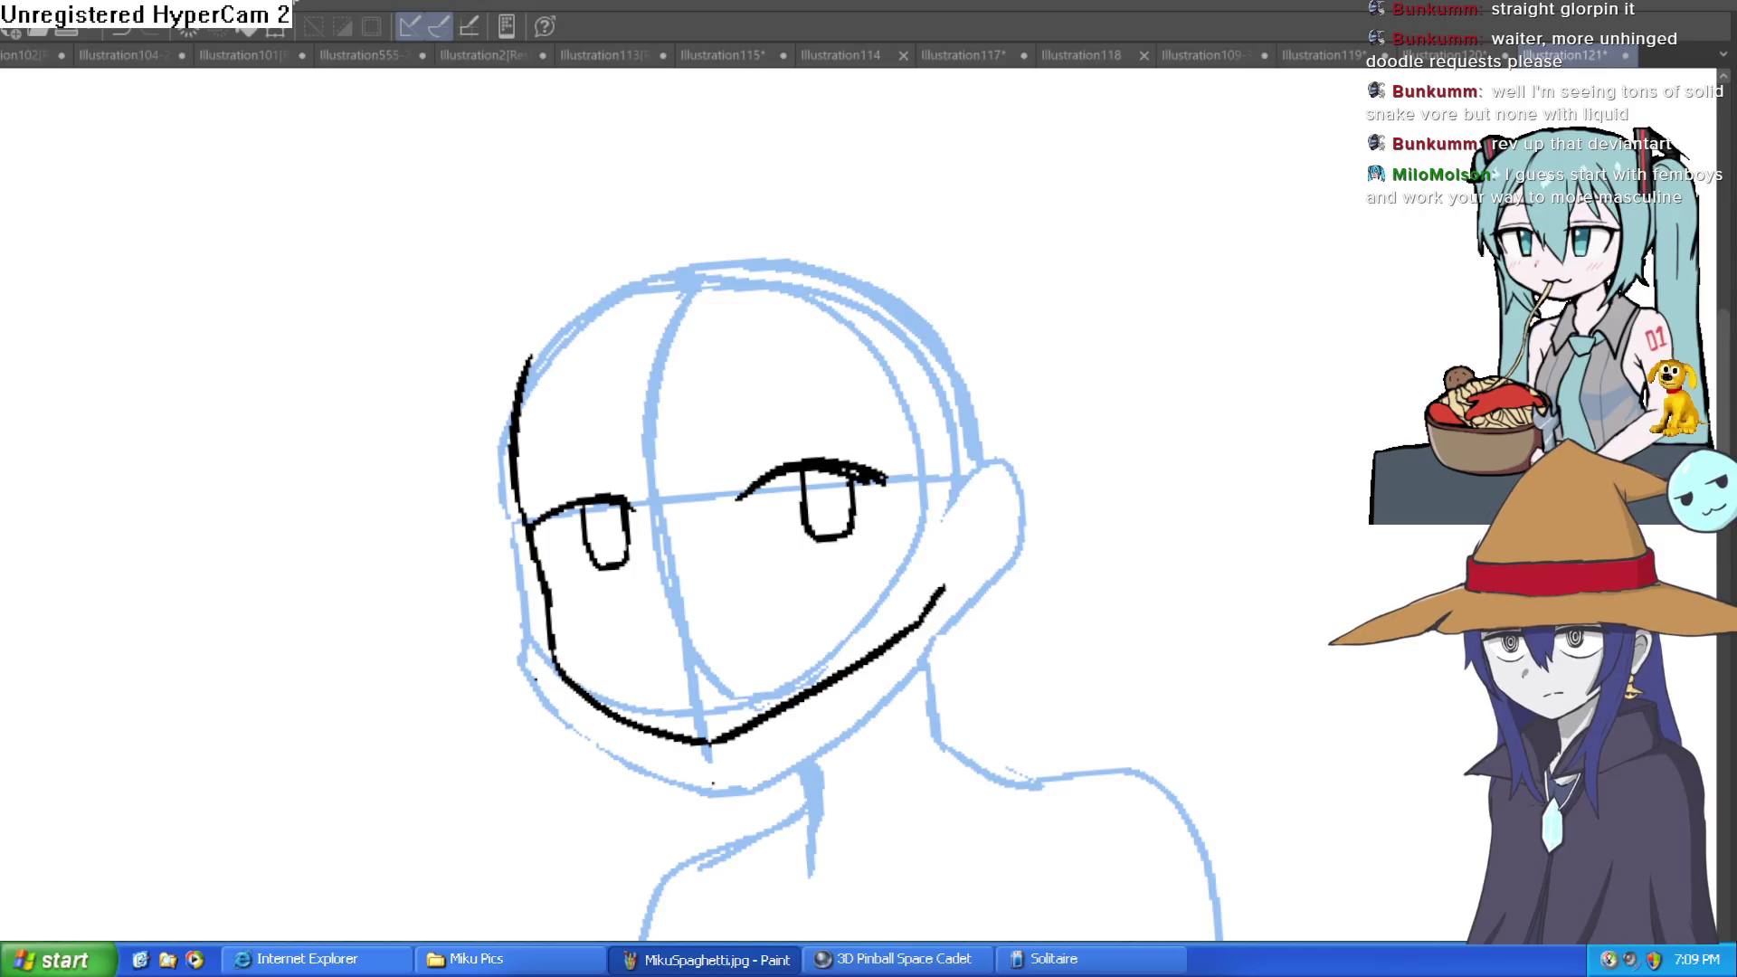
# Ink the ear-to-jaw outline in black, undoing and redrawing the too-thick strokes.
pyautogui.scroll(2, 968, 543)
pyautogui.moveTo(937, 427)
pyautogui.mouseDown()
pyautogui.moveTo(1040, 415)
pyautogui.moveTo(914, 644)
pyautogui.moveTo(904, 609)
pyautogui.mouseUp()
pyautogui.hotkey('ctrl', 'z')
pyautogui.moveTo(989, 543)
pyautogui.mouseDown()
pyautogui.moveTo(1023, 438)
pyautogui.moveTo(1045, 457)
pyautogui.moveTo(923, 581)
pyautogui.mouseUp()
pyautogui.hotkey('ctrl', 'z')
pyautogui.hotkey('ctrl', 'z')
pyautogui.moveTo(1018, 510); pyautogui.dragTo(873, 638)
pyautogui.scroll(-2, 943, 534)
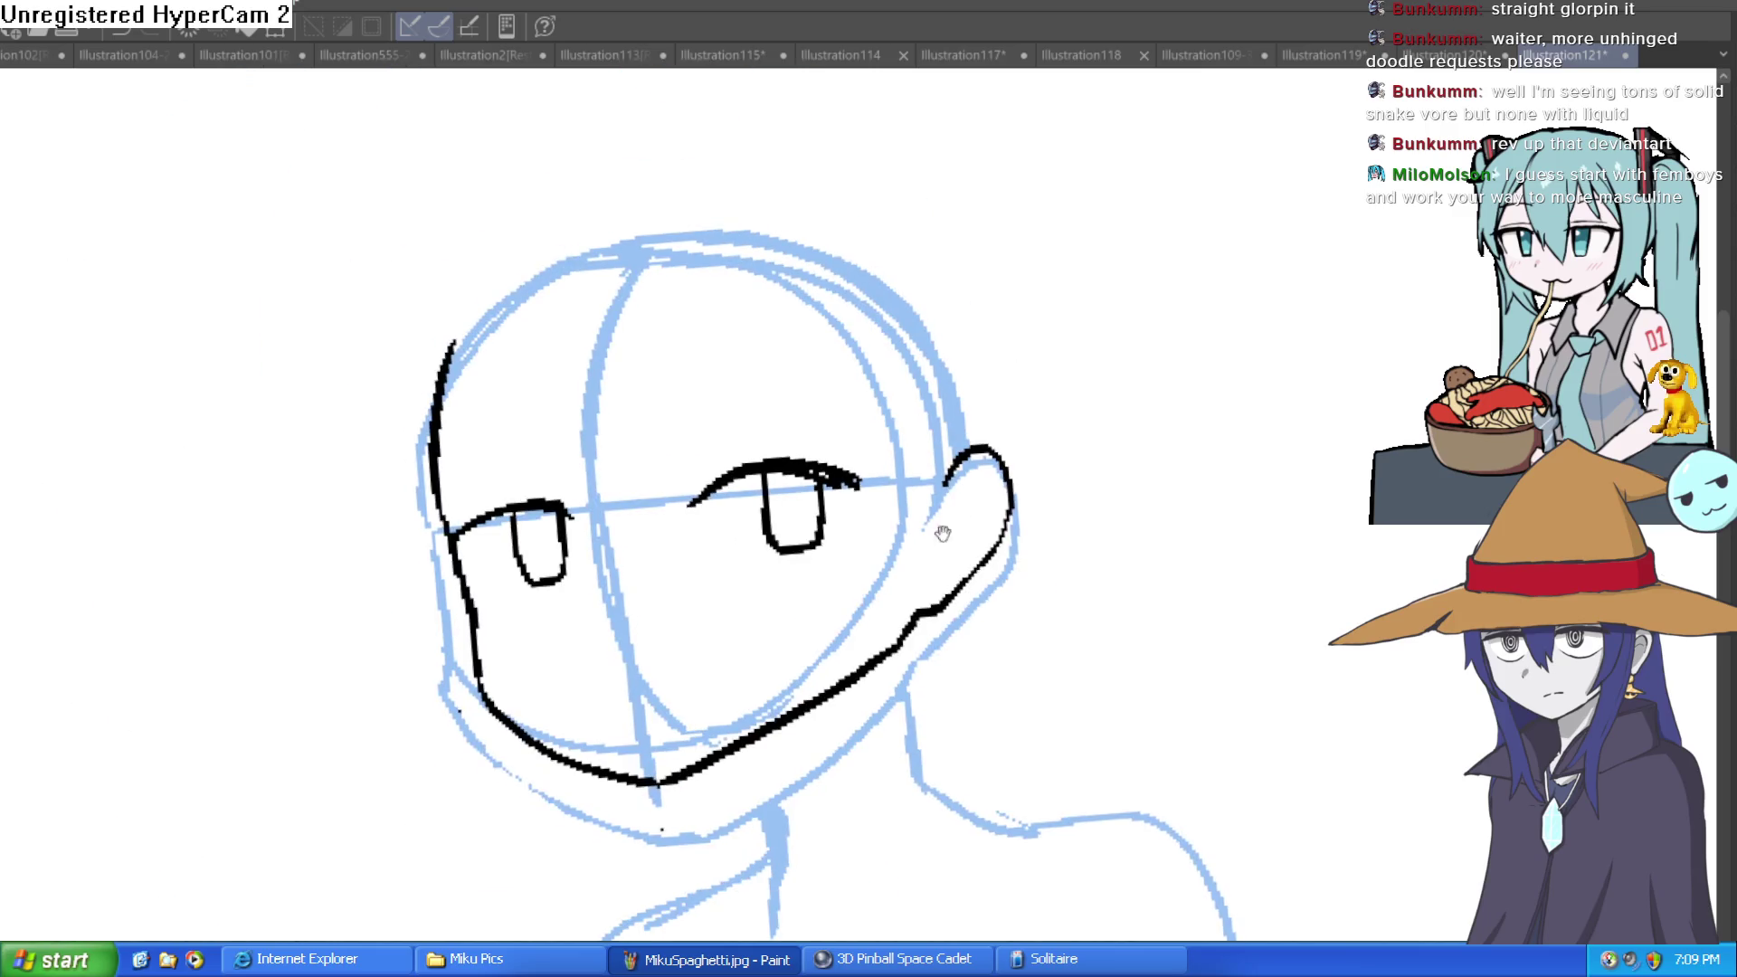
# Level the eyes by rotating the canvas and thicken the lower eye's lash line.
pyautogui.moveTo(943, 534); pyautogui.dragTo(1097, 492)
pyautogui.press('-')
pyautogui.press('-')
pyautogui.press('-')
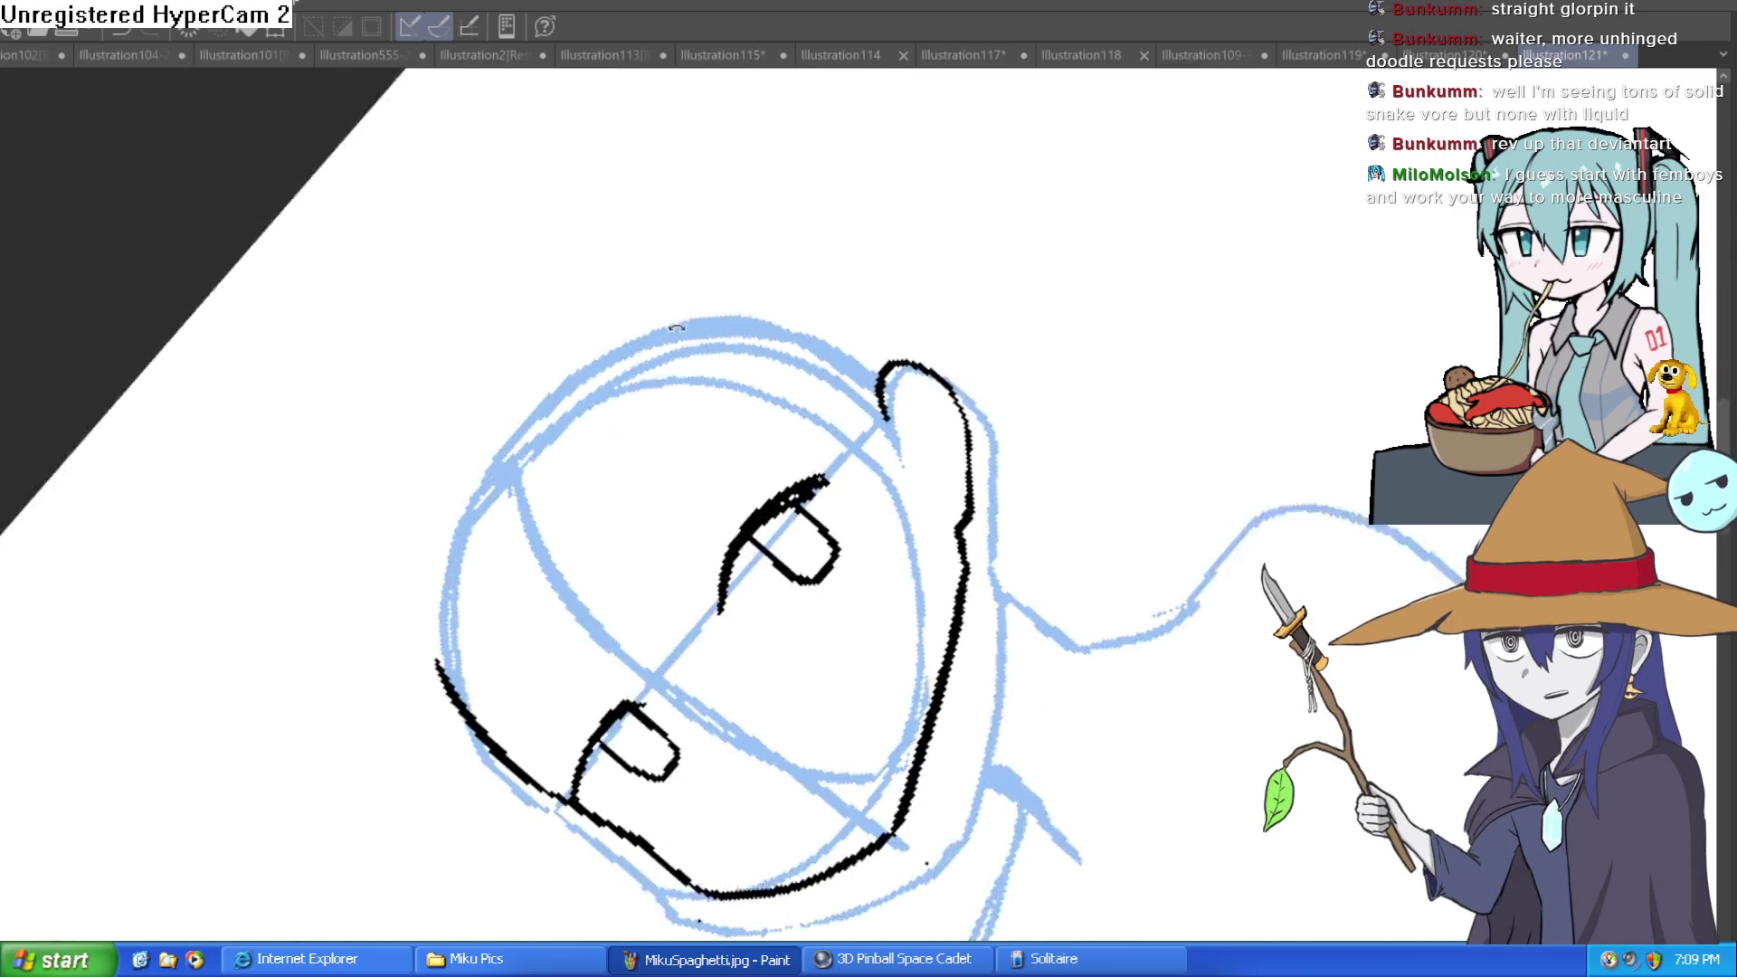
pyautogui.scroll(3, 616, 597)
pyautogui.moveTo(616, 597)
pyautogui.mouseDown()
pyautogui.moveTo(570, 573)
pyautogui.moveTo(547, 788)
pyautogui.mouseUp()
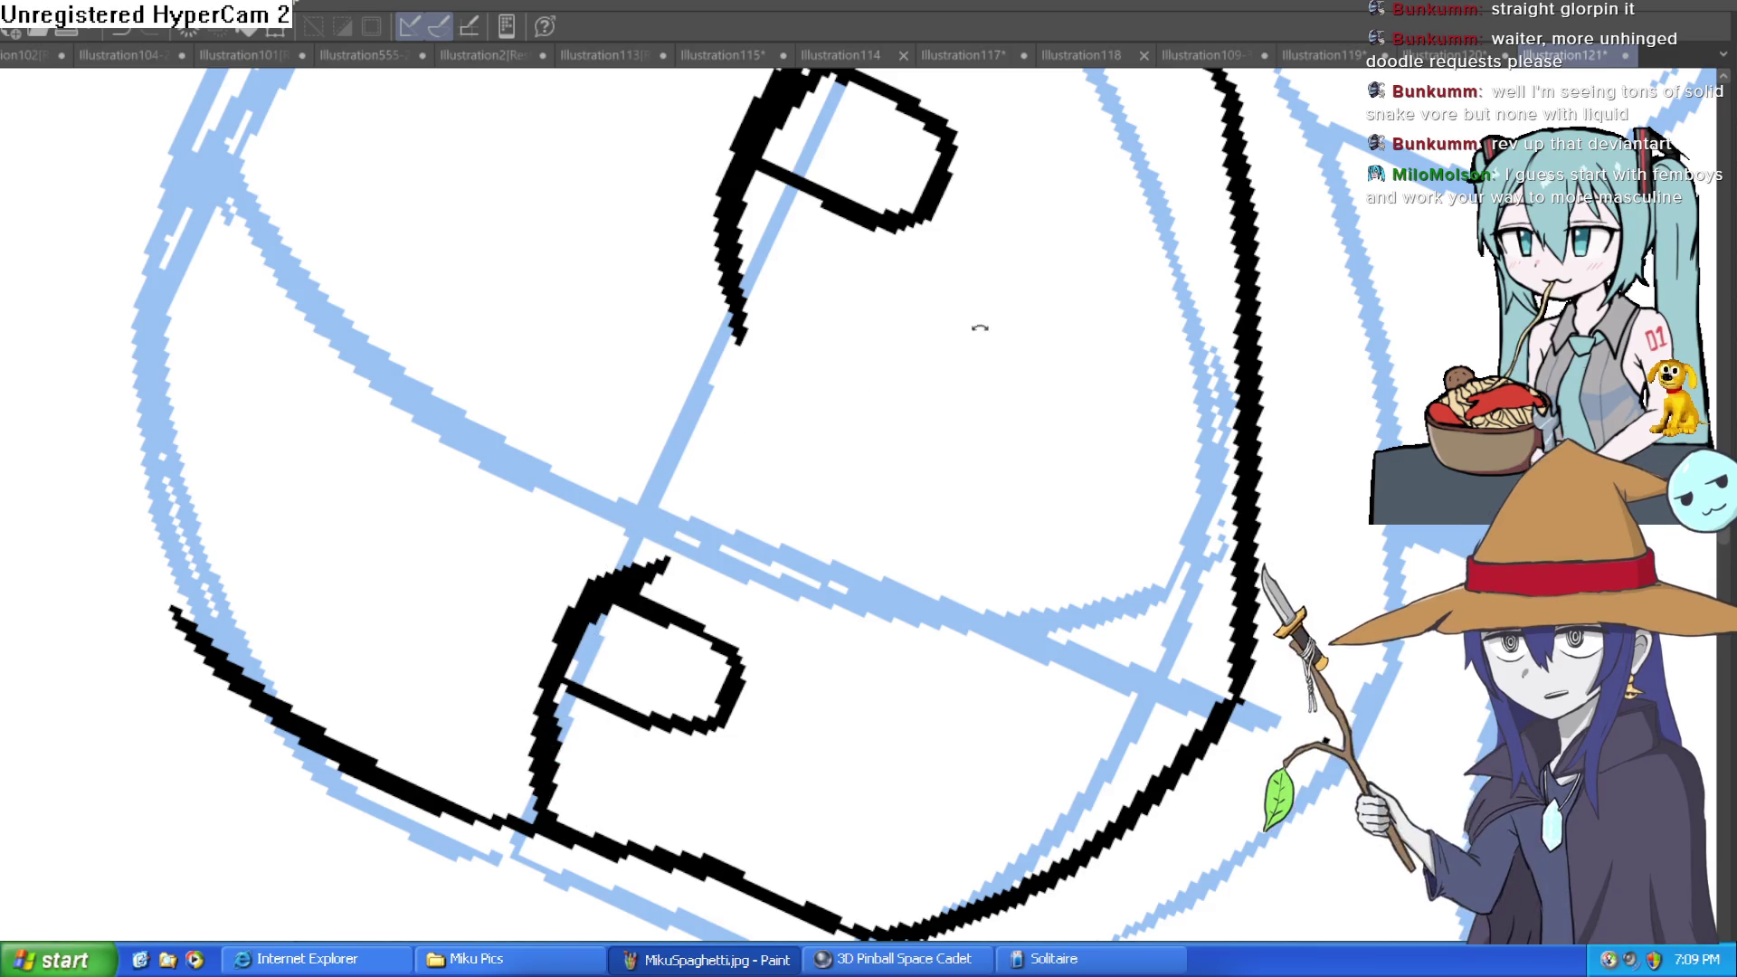
pyautogui.press('^')
pyautogui.press('^')
pyautogui.press('^')
pyautogui.scroll(2, 1101, 550)
pyautogui.scroll(-2, 1157, 301)
# Draw the ear on the head's right side and ink the jaw and chin to the right cheek.
pyautogui.moveTo(959, 402); pyautogui.dragTo(1105, 377)
pyautogui.scroll(-2, 1105, 377)
pyautogui.moveTo(1285, 356); pyautogui.dragTo(1084, 378)
pyautogui.press('^')
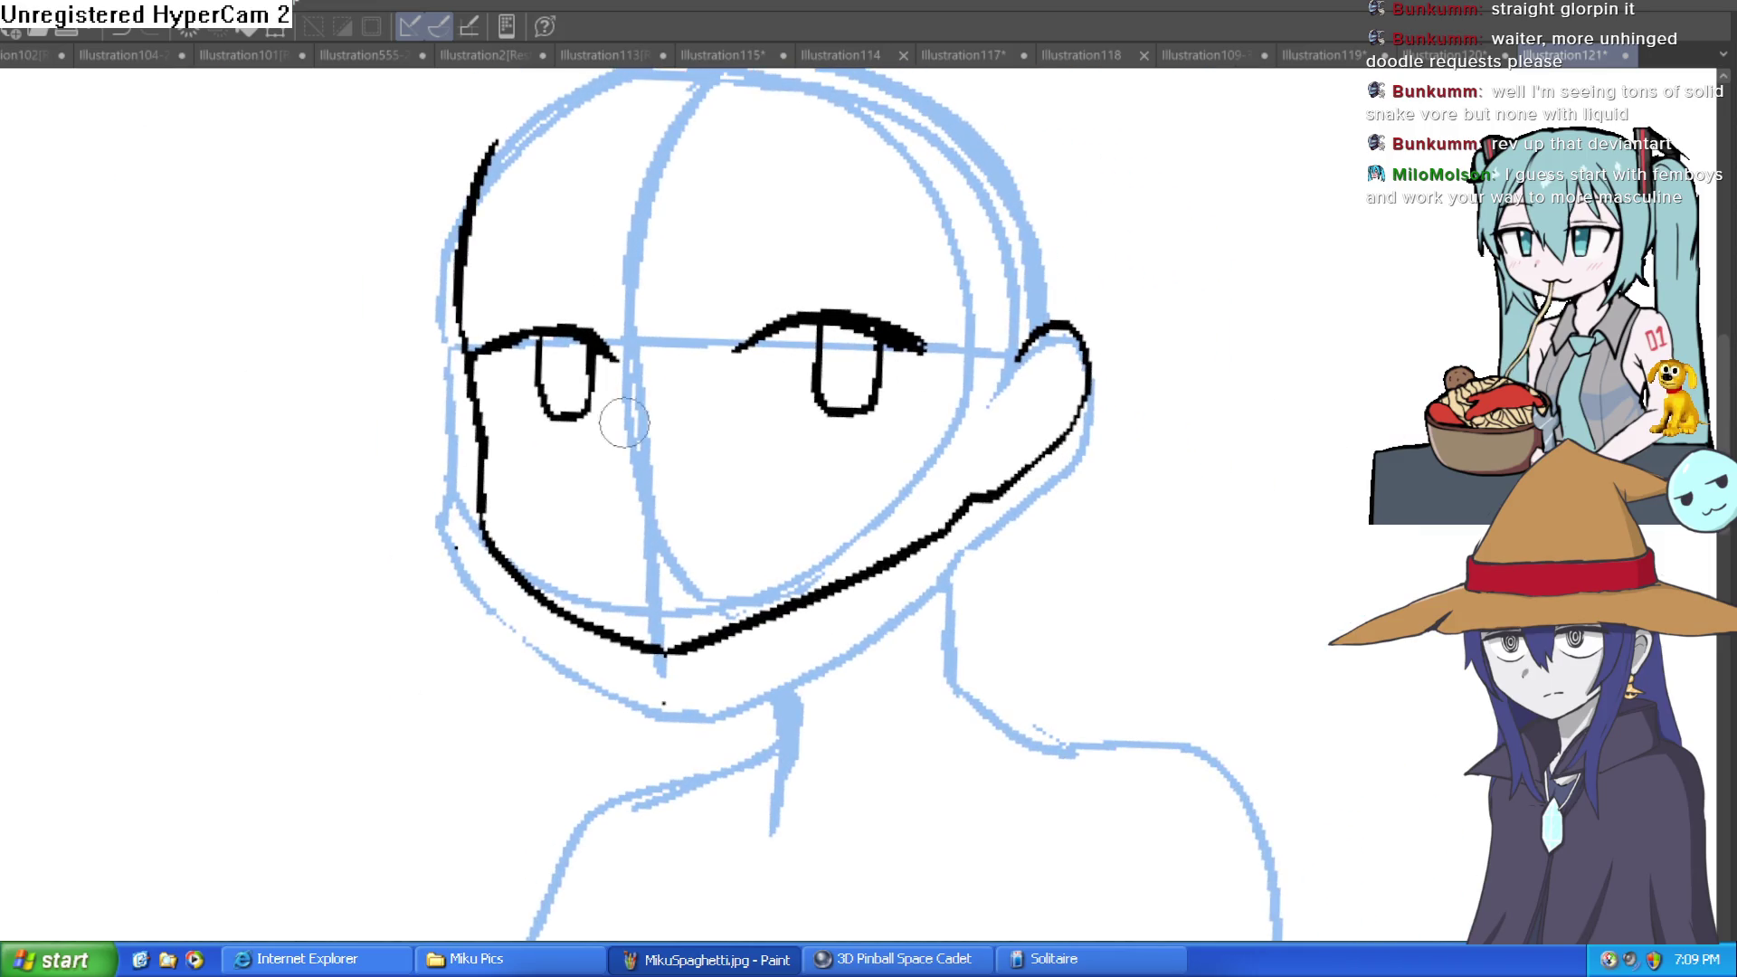
pyautogui.moveTo(473, 375)
pyautogui.mouseDown()
pyautogui.moveTo(484, 446)
pyautogui.moveTo(606, 624)
pyautogui.moveTo(687, 638)
pyautogui.moveTo(944, 528)
pyautogui.moveTo(777, 613)
pyautogui.moveTo(625, 656)
pyautogui.mouseUp()
# Erase the duplicate line on the upper-left face outline.
pyautogui.press('^')
pyautogui.press('^')
pyautogui.press('^')
pyautogui.moveTo(714, 319)
pyautogui.mouseDown()
pyautogui.moveTo(731, 237)
pyautogui.moveTo(824, 156)
pyautogui.mouseUp()
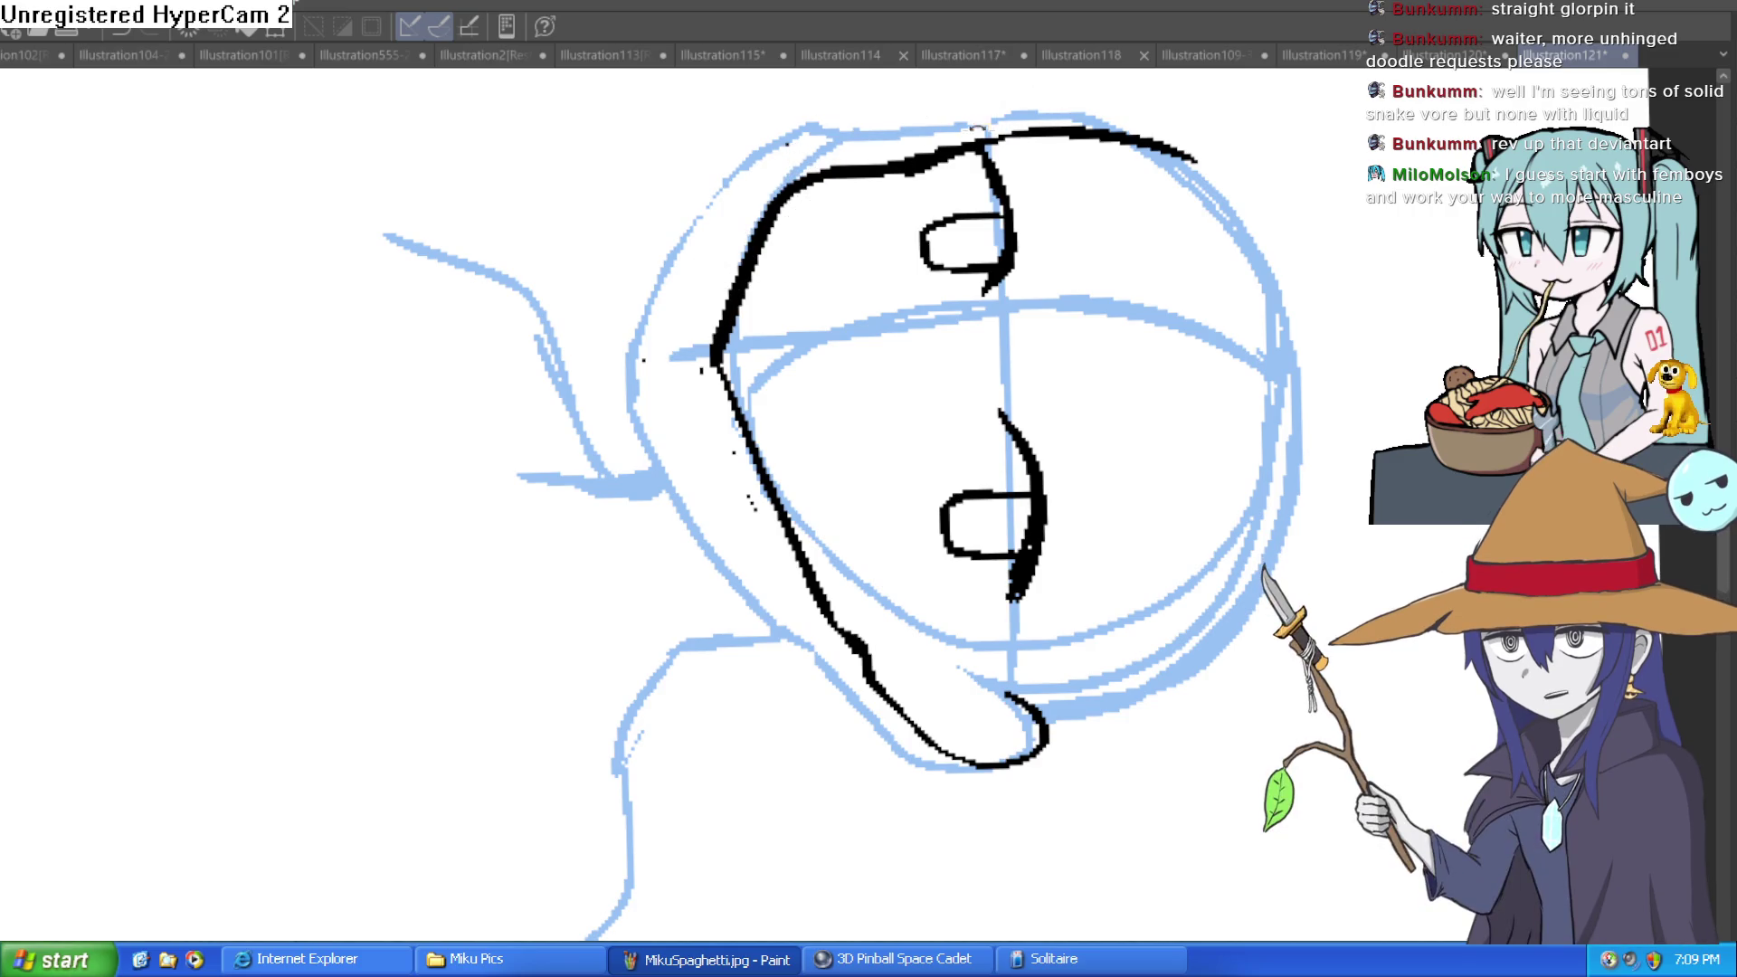
pyautogui.press('-')
pyautogui.press('-')
pyautogui.press('-')
pyautogui.moveTo(1064, 331); pyautogui.dragTo(1030, 310)
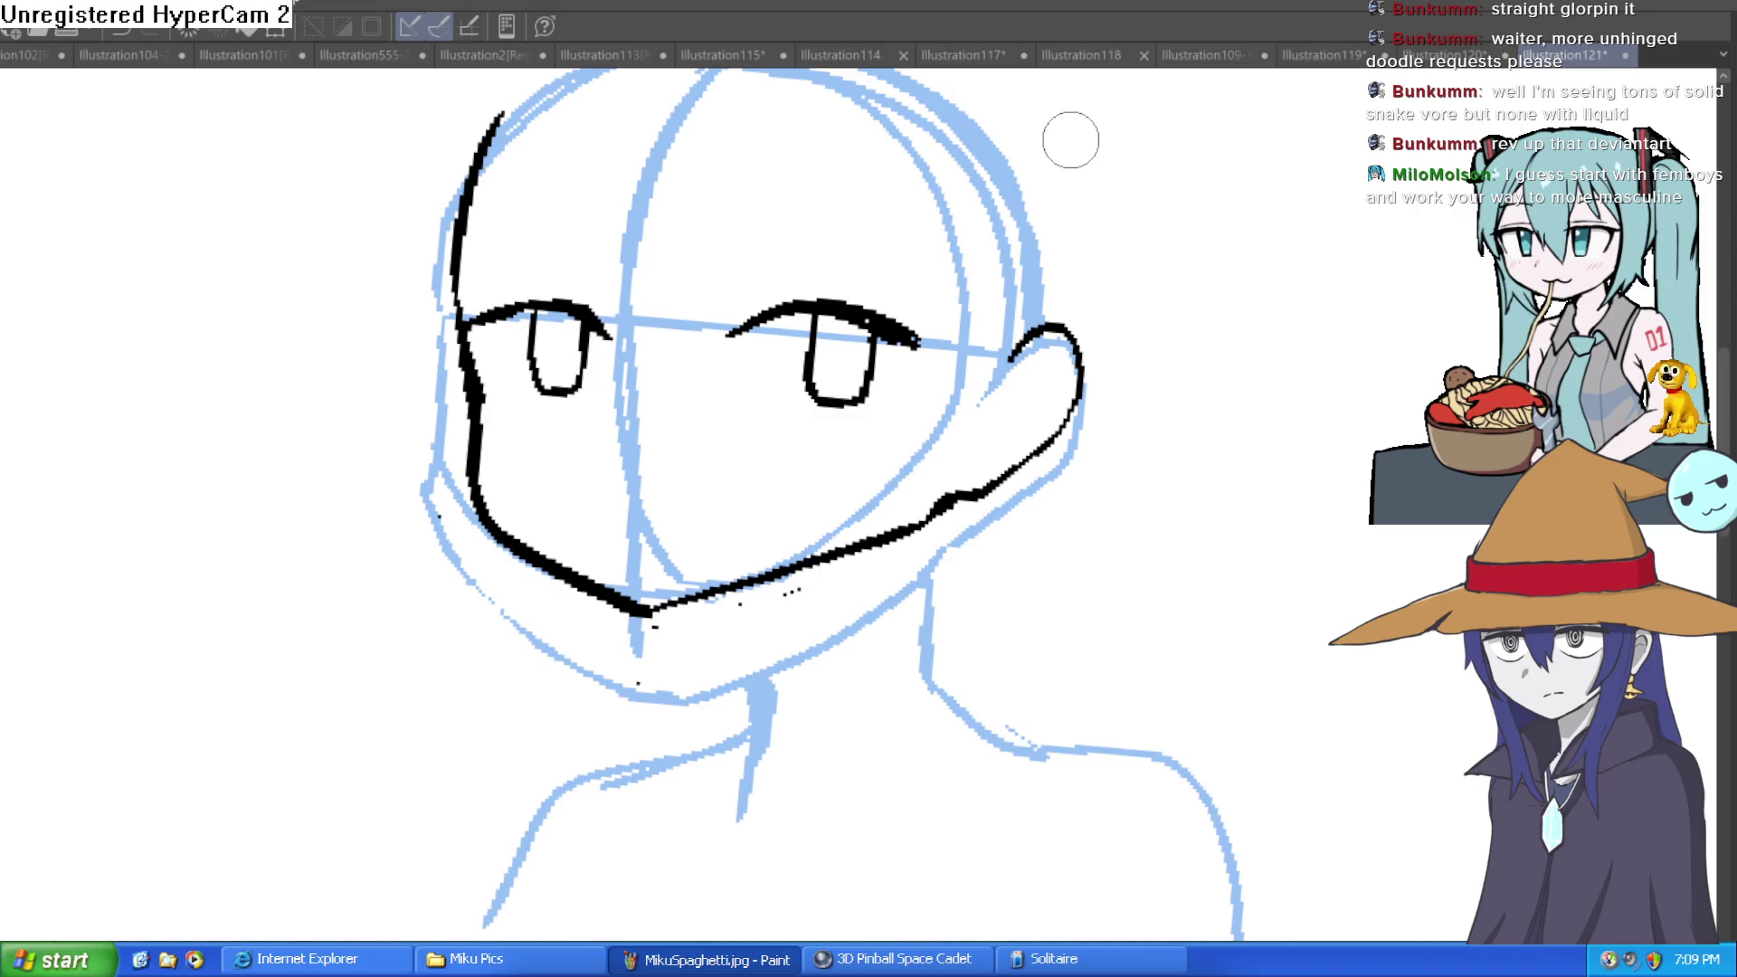
# Ink a thick jawline from left cheek to chin and thin the doubled left contour.
pyautogui.scroll(2, 437, 349)
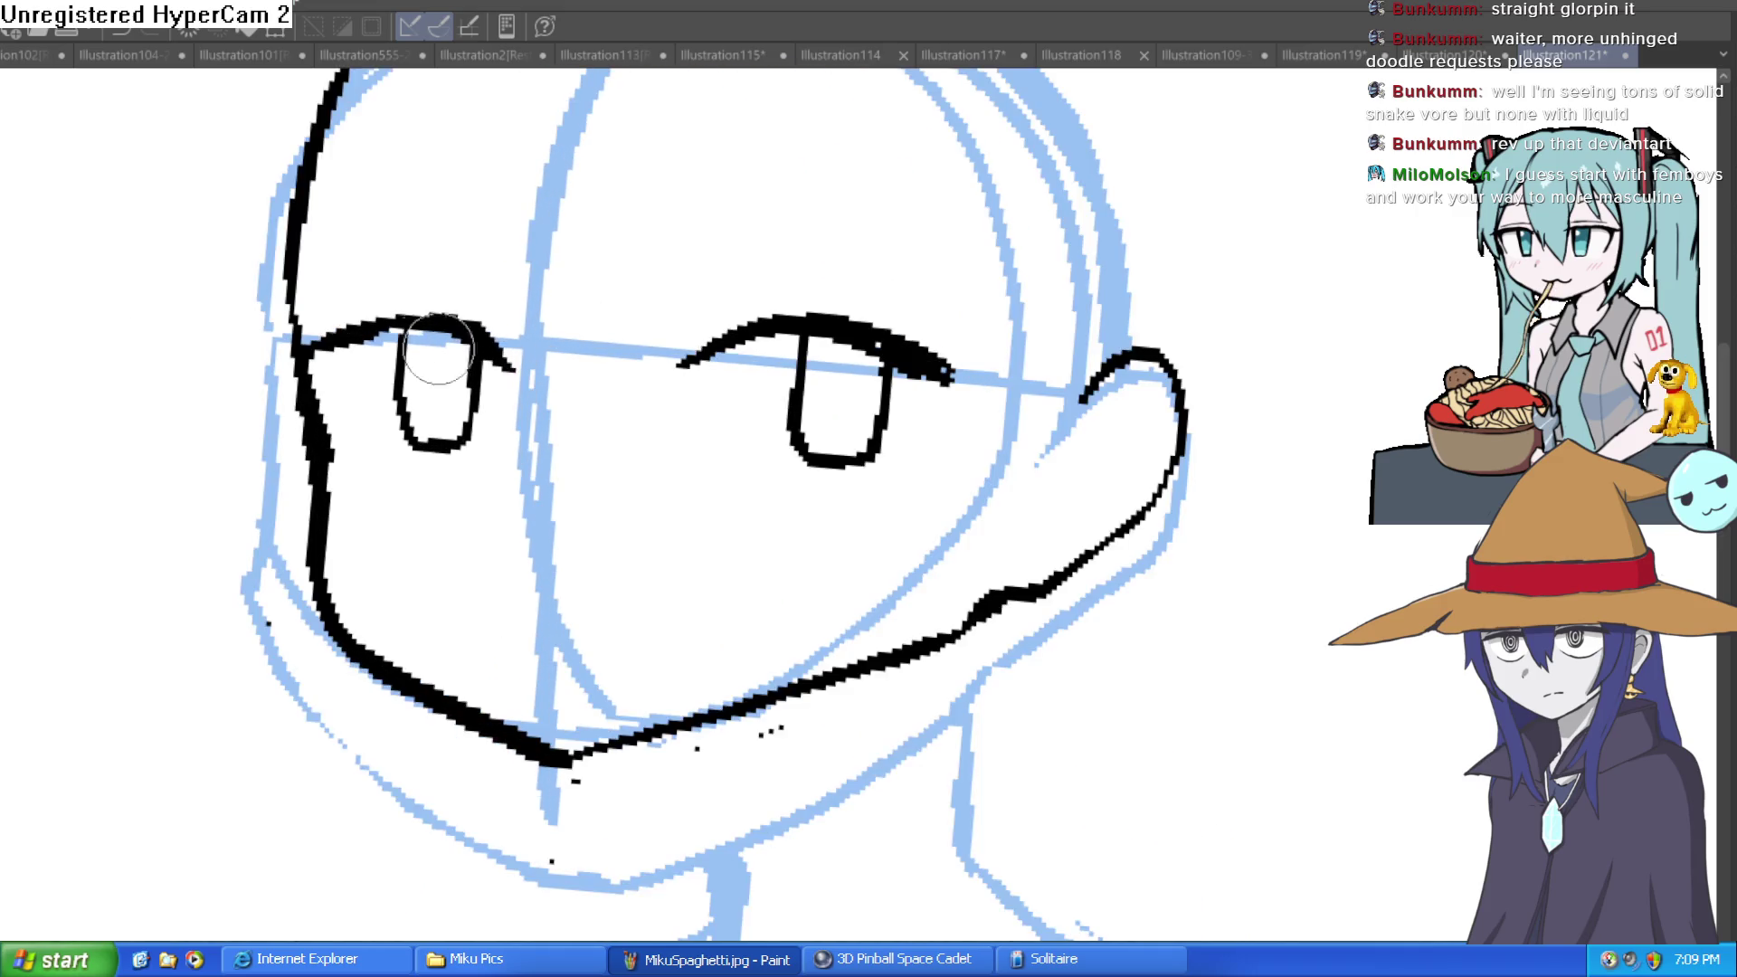
pyautogui.moveTo(319, 533)
pyautogui.mouseDown()
pyautogui.moveTo(376, 688)
pyautogui.moveTo(579, 792)
pyautogui.moveTo(944, 651)
pyautogui.moveTo(995, 595)
pyautogui.moveTo(1183, 718)
pyautogui.moveTo(843, 652)
pyautogui.mouseUp()
pyautogui.moveTo(769, 452)
pyautogui.mouseDown()
pyautogui.moveTo(724, 434)
pyautogui.moveTo(688, 497)
pyautogui.moveTo(812, 152)
pyautogui.moveTo(742, 181)
pyautogui.moveTo(648, 298)
pyautogui.mouseUp()
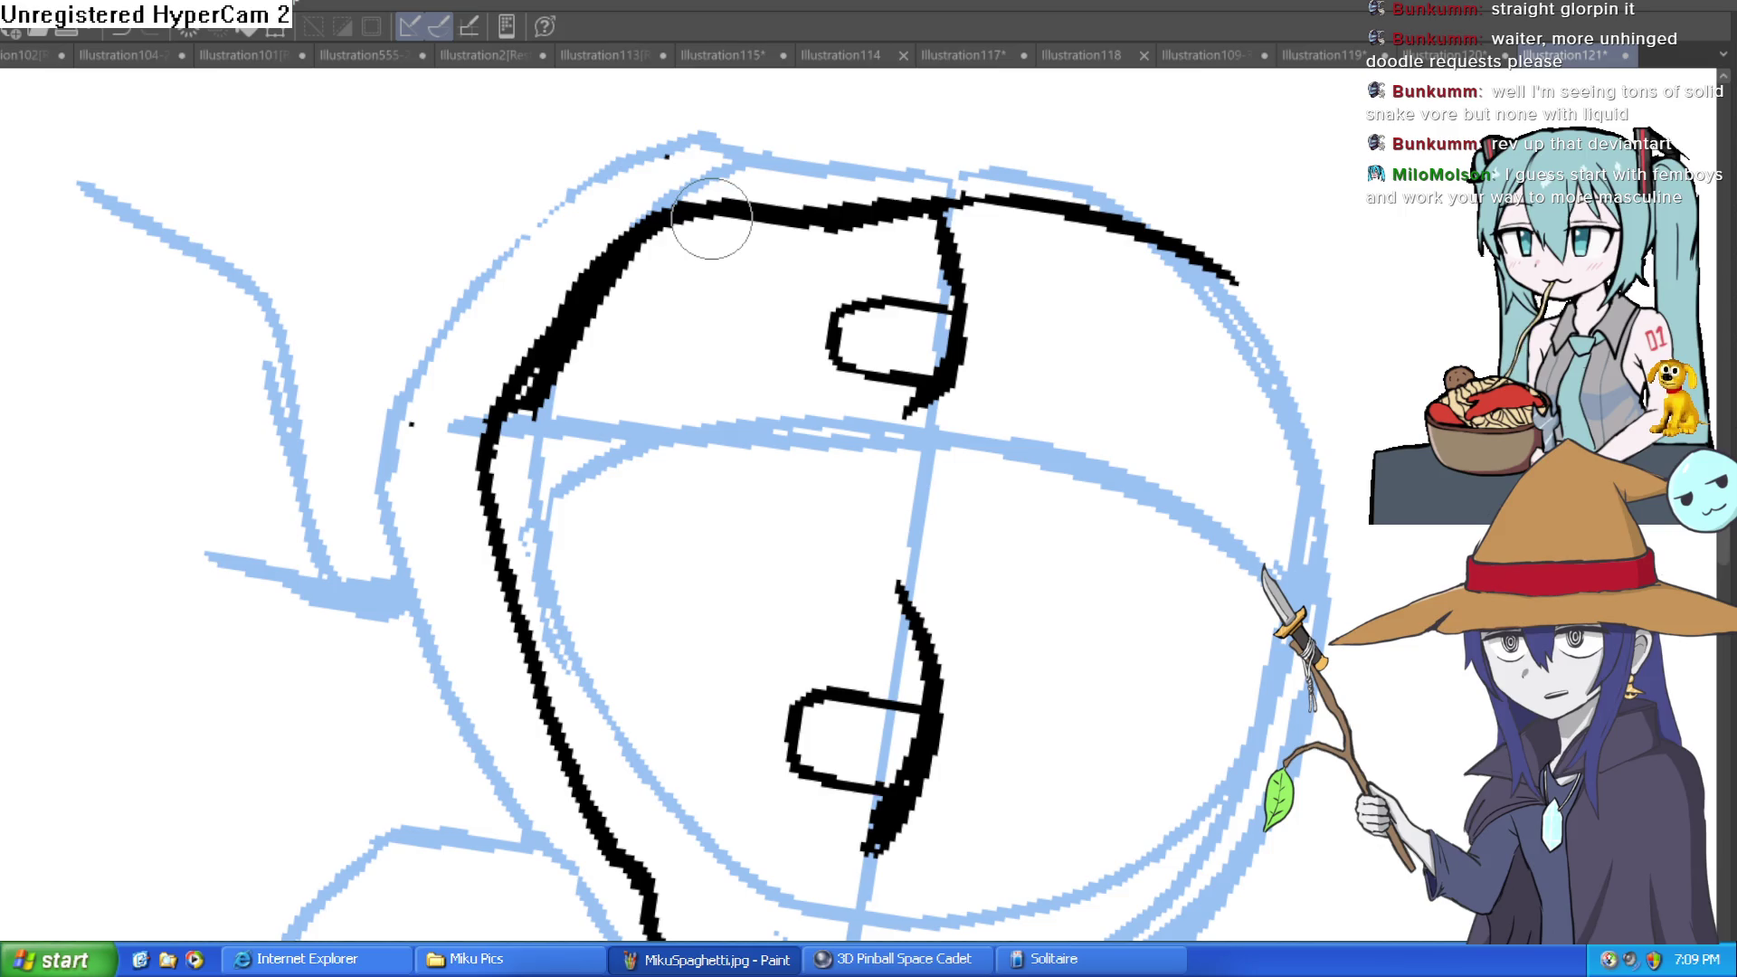
pyautogui.moveTo(543, 425)
pyautogui.mouseDown()
pyautogui.moveTo(536, 380)
pyautogui.moveTo(633, 263)
pyautogui.moveTo(716, 228)
pyautogui.mouseUp()
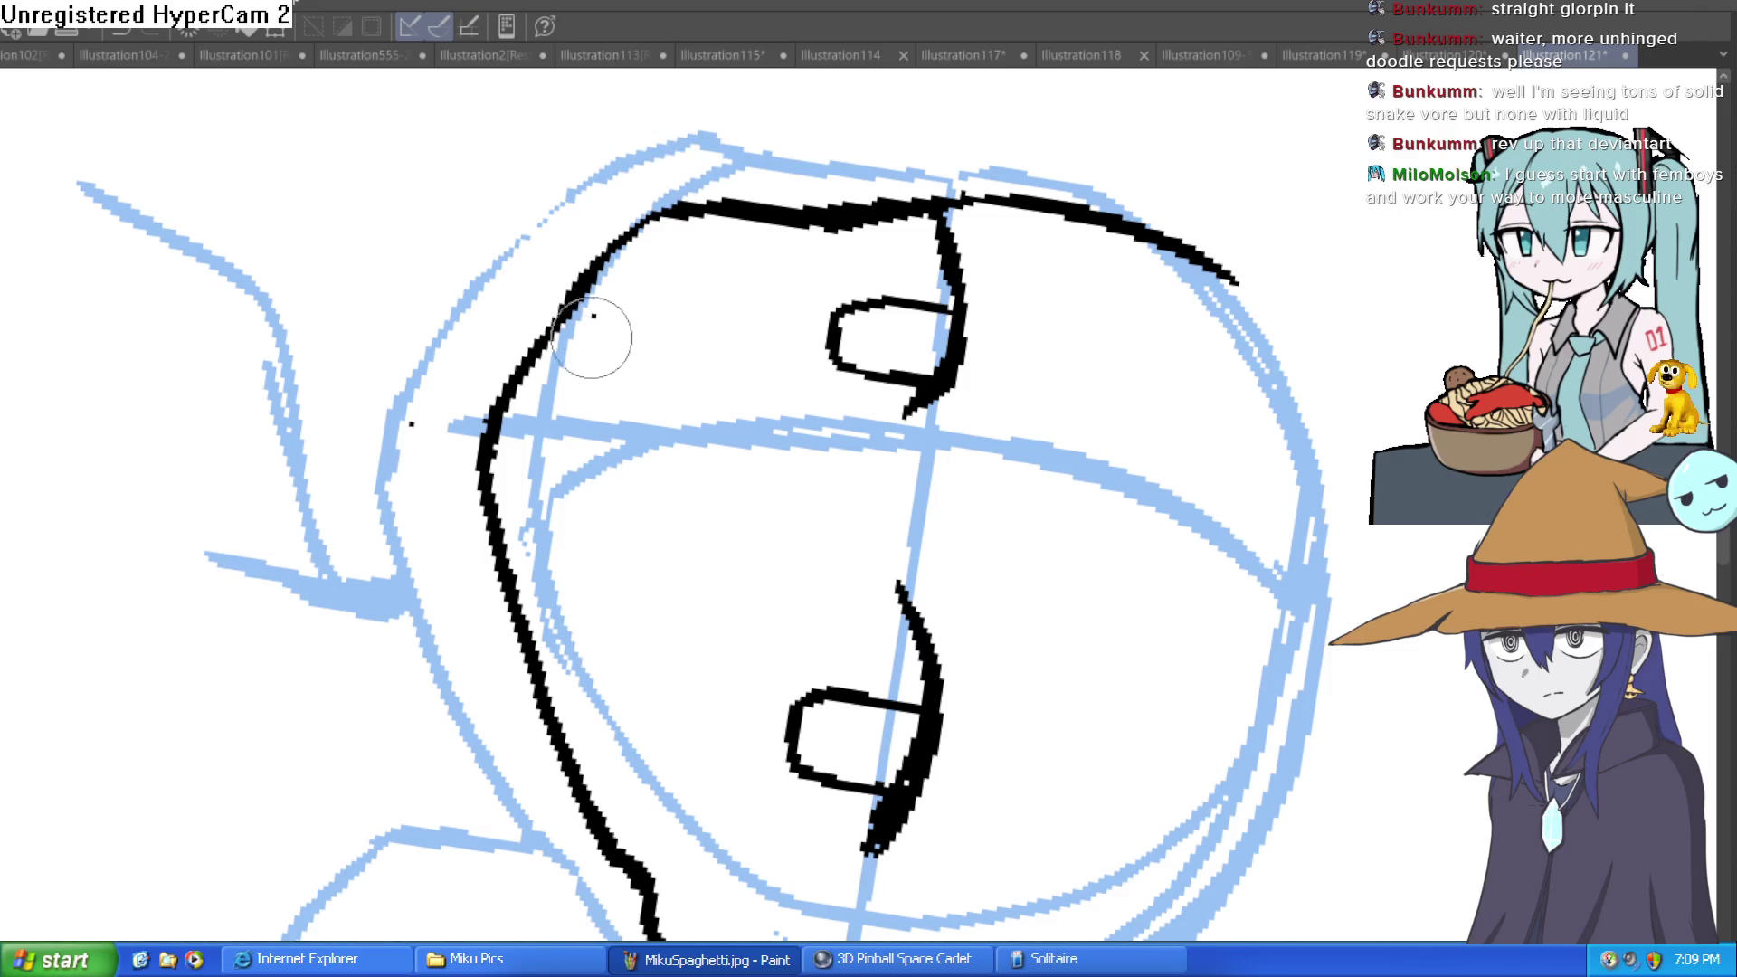
# Thicken the outer end of the right eyelash.
pyautogui.hotkey('ctrl', '@')
pyautogui.hotkey('ctrl', '@')
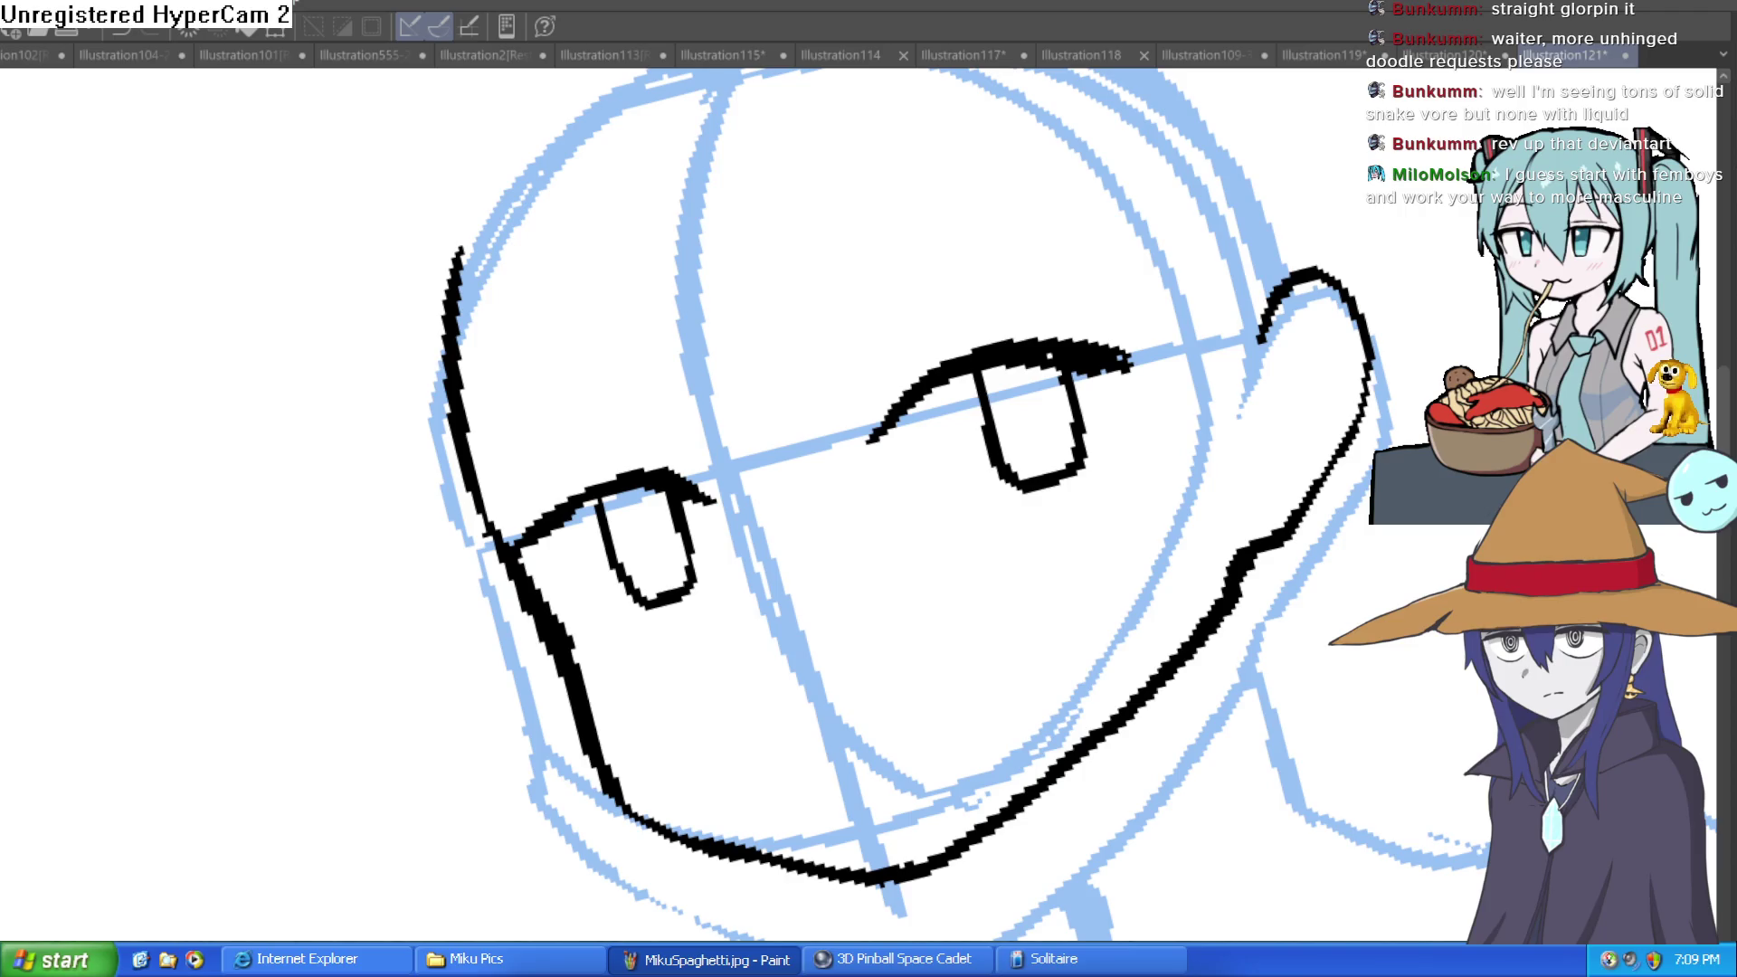
pyautogui.scroll(2, 1104, 353)
pyautogui.moveTo(1078, 330)
pyautogui.mouseDown()
pyautogui.moveTo(1124, 349)
pyautogui.moveTo(1163, 307)
pyautogui.mouseUp()
pyautogui.moveTo(1271, 335)
pyautogui.mouseDown()
pyautogui.moveTo(1155, 415)
pyautogui.moveTo(1047, 407)
pyautogui.moveTo(1001, 496)
pyautogui.moveTo(698, 601)
pyautogui.moveTo(628, 692)
pyautogui.mouseUp()
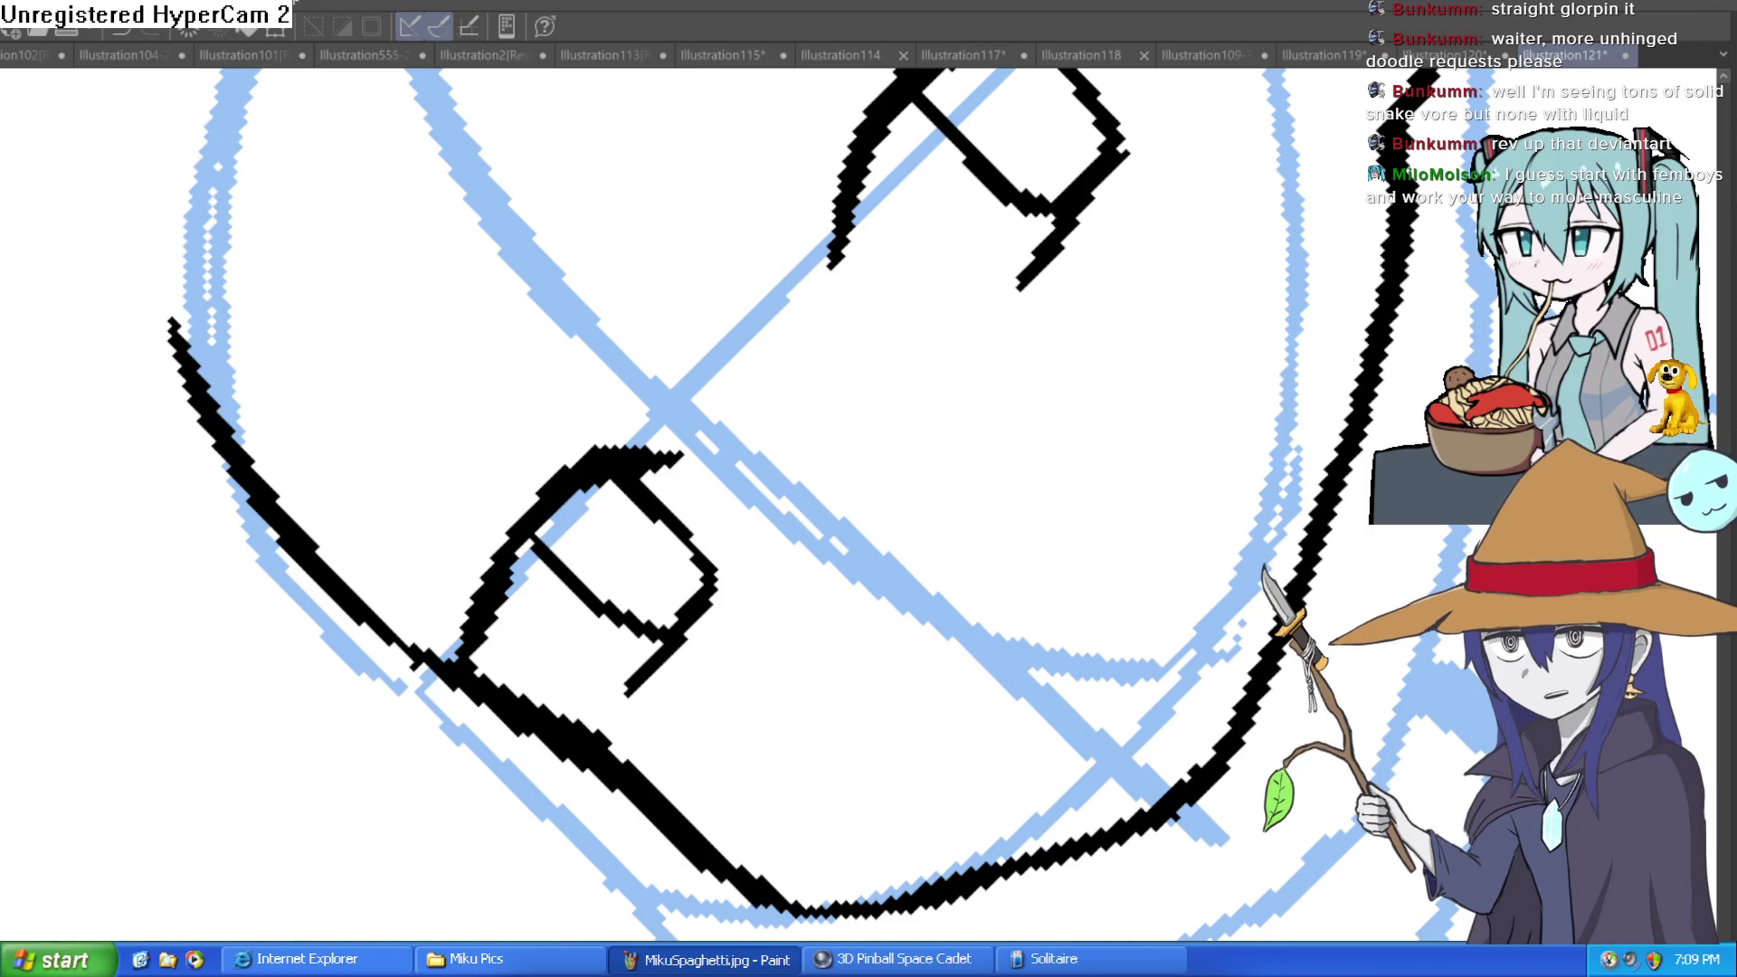
# Draw a thin extra line along the lash curve, retrying once, and add a small tick near the cheek.
pyautogui.scroll(-5, 1248, 492)
pyautogui.moveTo(1221, 710)
pyautogui.mouseDown()
pyautogui.moveTo(1105, 493)
pyautogui.moveTo(1146, 522)
pyautogui.moveTo(1048, 481)
pyautogui.moveTo(853, 523)
pyautogui.mouseUp()
pyautogui.moveTo(729, 575)
pyautogui.mouseDown()
pyautogui.moveTo(834, 497)
pyautogui.moveTo(1001, 504)
pyautogui.moveTo(1113, 473)
pyautogui.moveTo(1037, 455)
pyautogui.moveTo(1015, 478)
pyautogui.mouseUp()
pyautogui.moveTo(814, 420)
pyautogui.mouseDown()
pyautogui.moveTo(860, 368)
pyautogui.moveTo(857, 232)
pyautogui.moveTo(787, 312)
pyautogui.mouseUp()
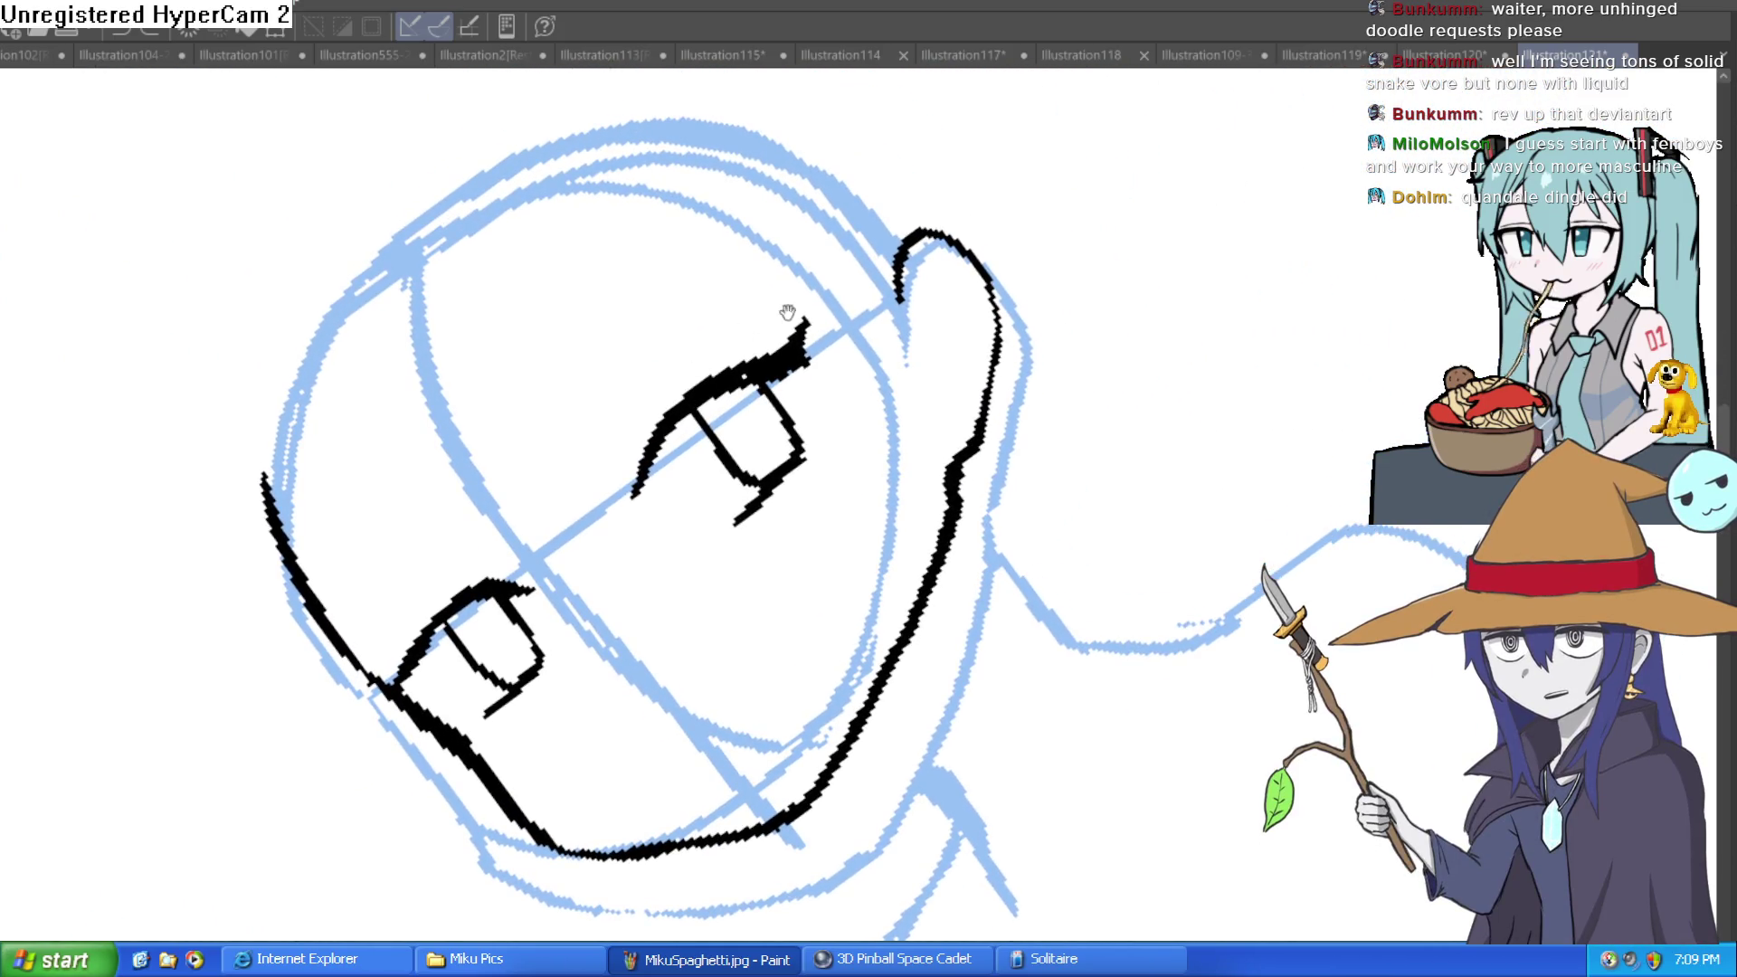
pyautogui.scroll(4, 654, 426)
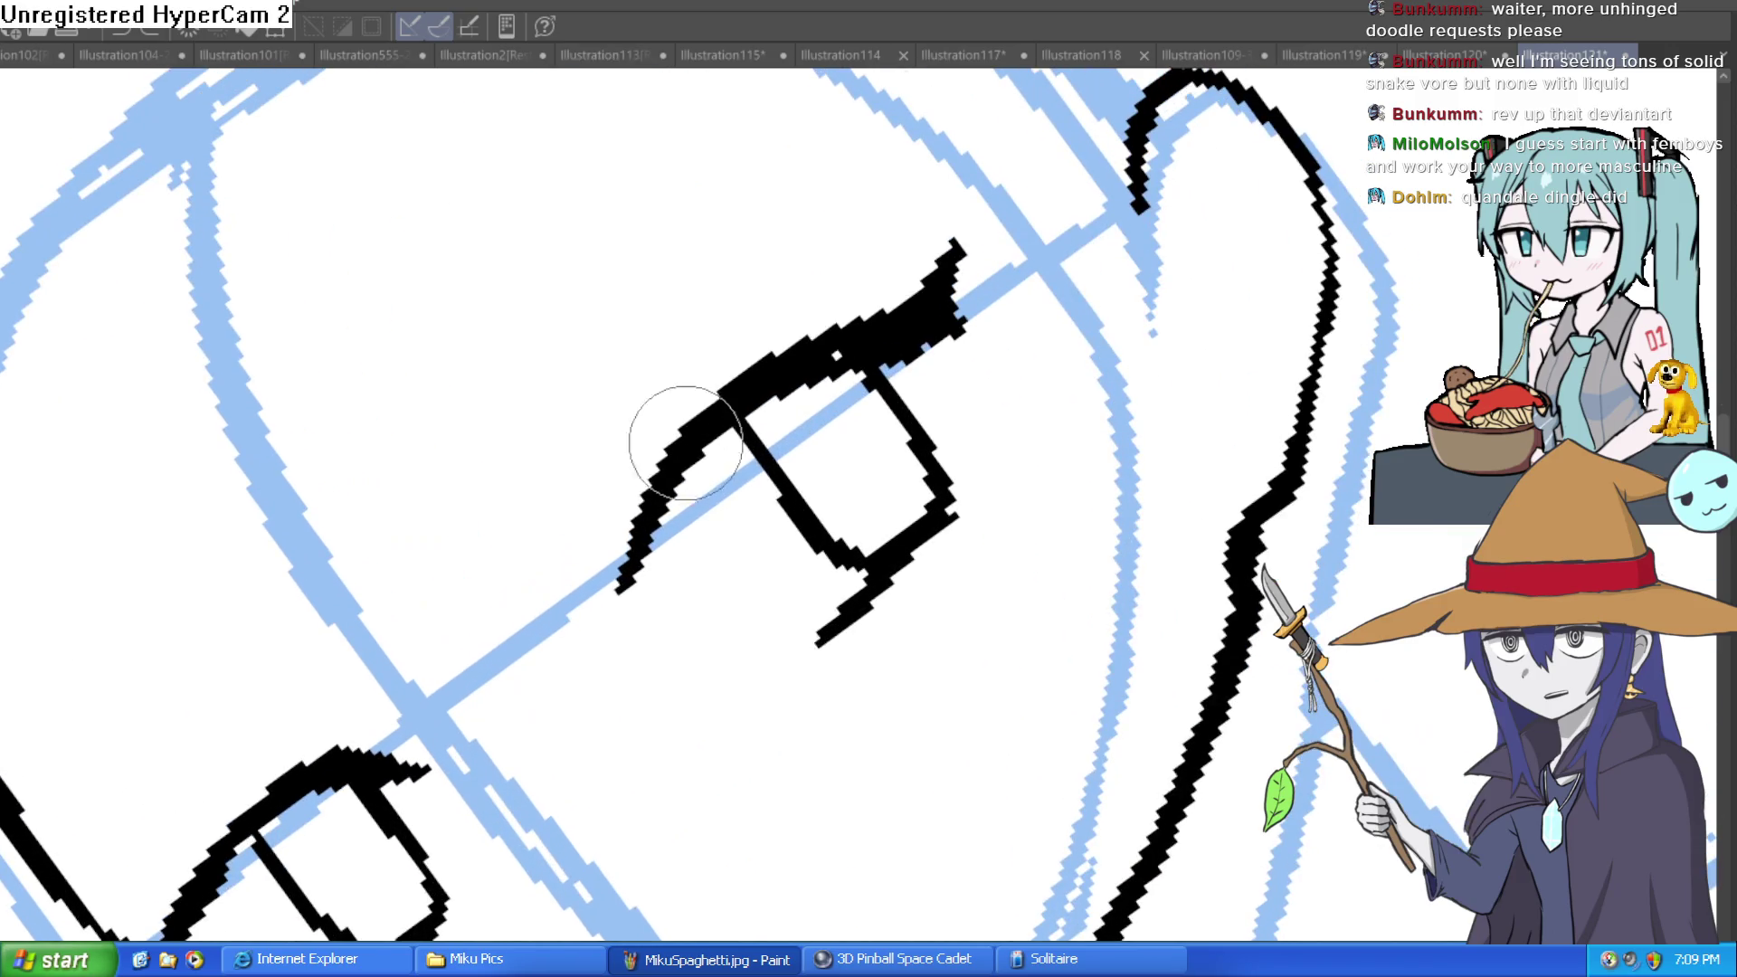
pyautogui.moveTo(586, 554); pyautogui.dragTo(718, 302)
pyautogui.hotkey('ctrl', 'z')
pyautogui.moveTo(601, 516)
pyautogui.mouseDown()
pyautogui.moveTo(724, 337)
pyautogui.moveTo(1012, 488)
pyautogui.moveTo(620, 388)
pyautogui.moveTo(736, 302)
pyautogui.moveTo(768, 232)
pyautogui.moveTo(632, 311)
pyautogui.moveTo(1055, 408)
pyautogui.moveTo(899, 396)
pyautogui.moveTo(861, 473)
pyautogui.moveTo(861, 371)
pyautogui.moveTo(713, 450)
pyautogui.moveTo(1028, 387)
pyautogui.moveTo(1209, 555)
pyautogui.moveTo(1161, 618)
pyautogui.moveTo(921, 194)
pyautogui.moveTo(884, 459)
pyautogui.mouseUp()
pyautogui.click(884, 458)
# Draw the diagonal mouth stroke with a small fang at its left end.
pyautogui.moveTo(693, 499)
pyautogui.mouseDown()
pyautogui.moveTo(814, 412)
pyautogui.moveTo(785, 402)
pyautogui.moveTo(855, 383)
pyautogui.mouseUp()
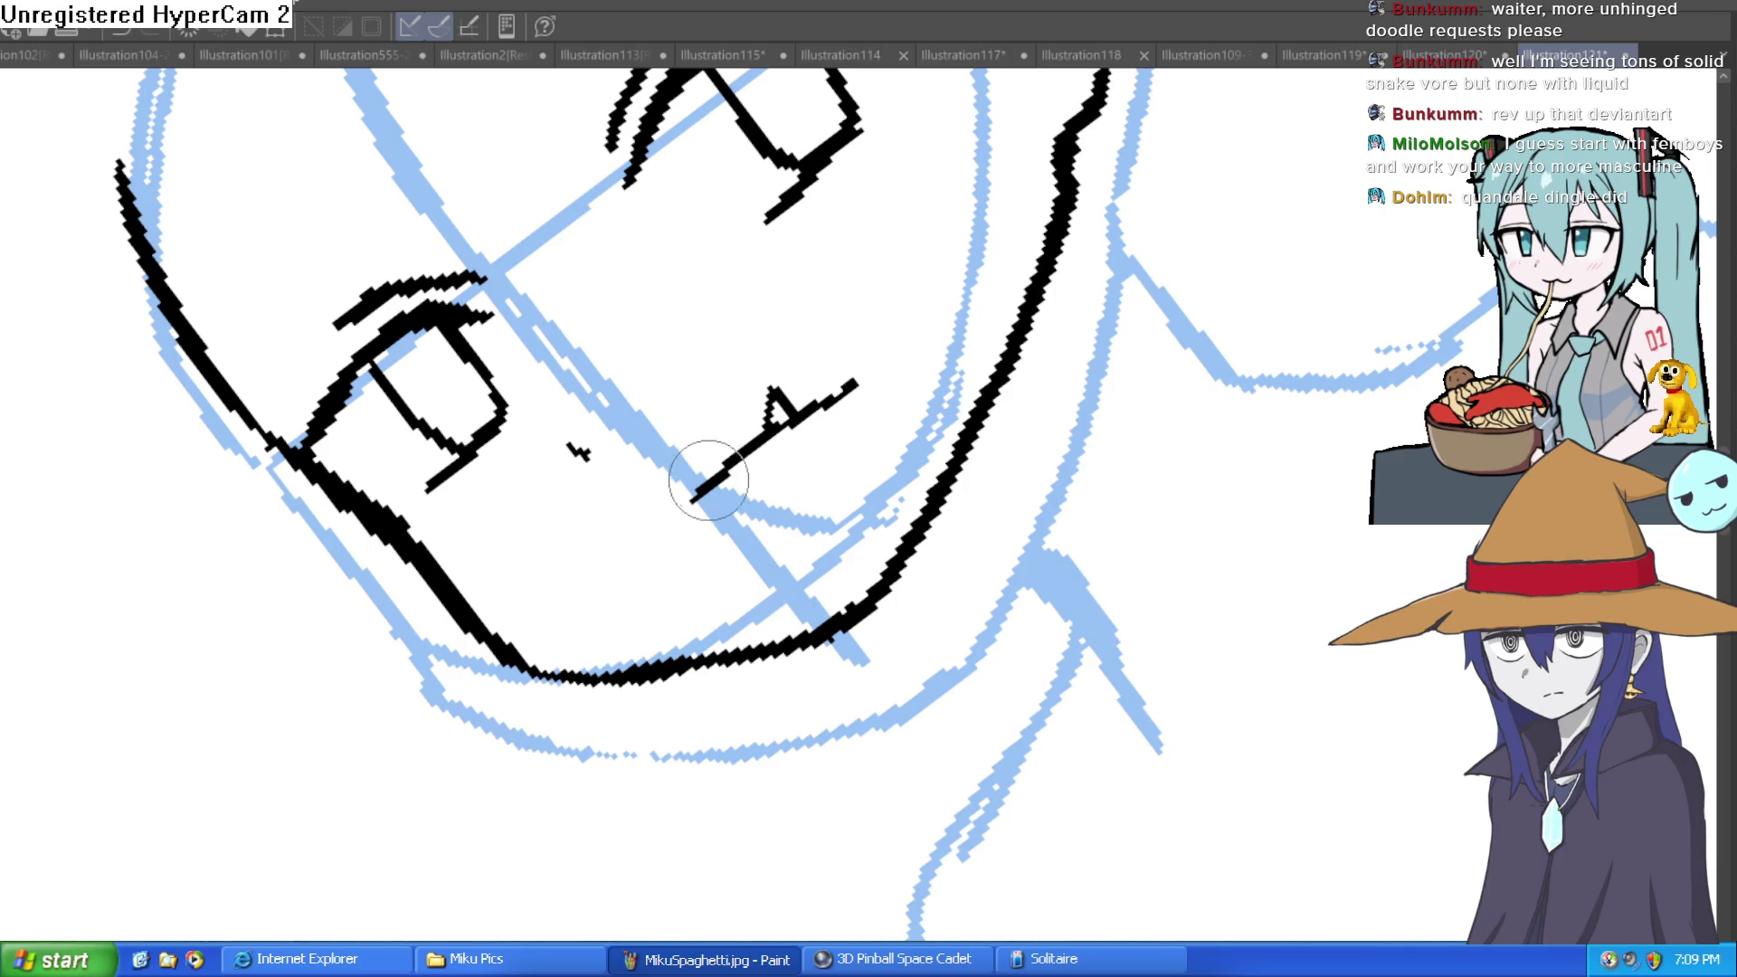
pyautogui.moveTo(702, 438)
pyautogui.mouseDown()
pyautogui.moveTo(860, 588)
pyautogui.moveTo(840, 621)
pyautogui.mouseUp()
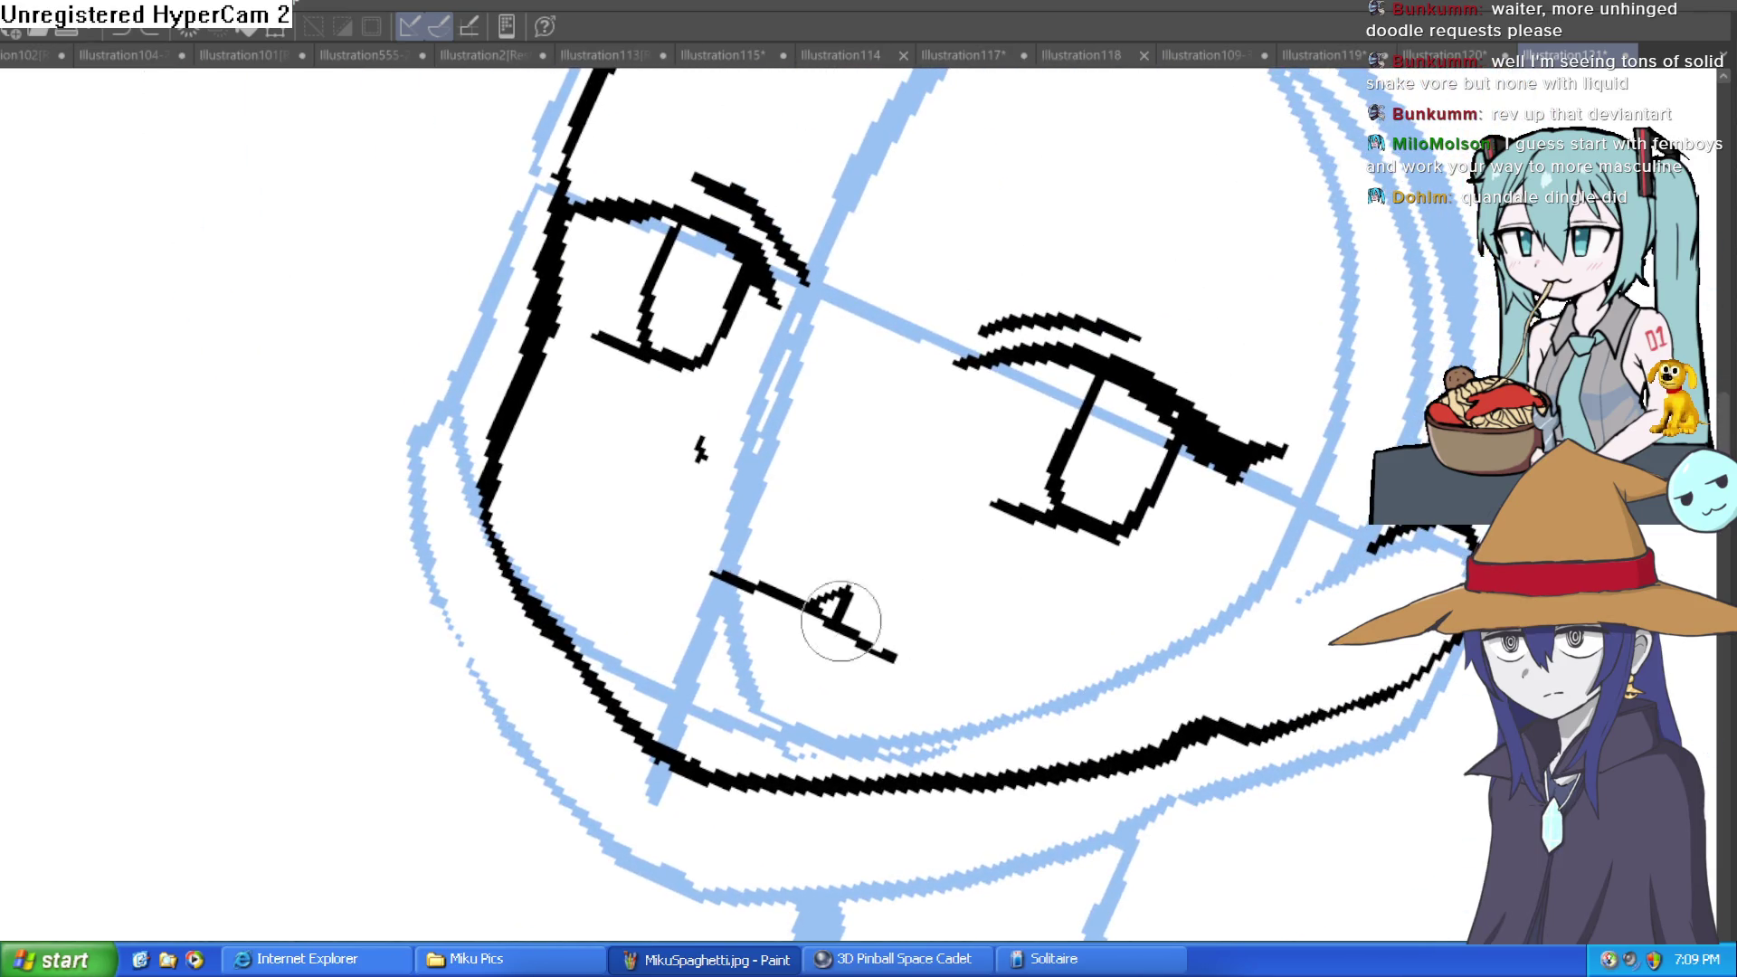
pyautogui.moveTo(678, 577); pyautogui.dragTo(706, 554)
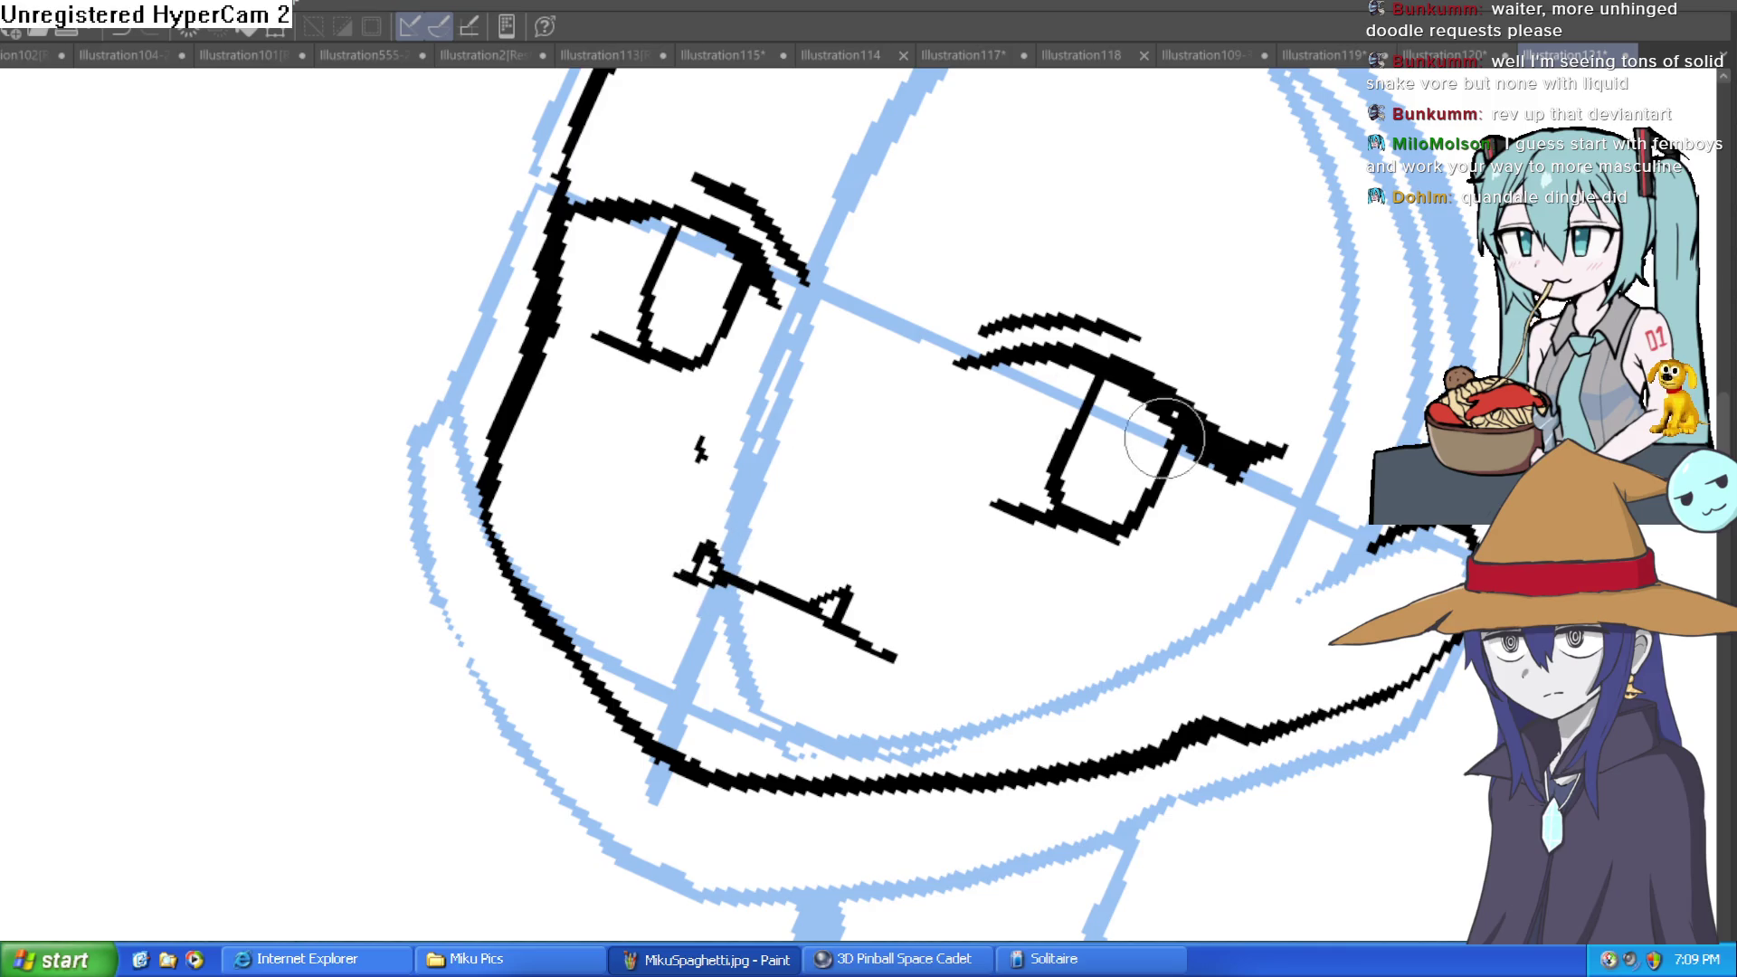
pyautogui.hotkey('ctrl', '0')
# Redraw a thicker left cheek line down to the jaw and clean up the jaw lines.
pyautogui.scroll(5, 802, 419)
pyautogui.moveTo(802, 419)
pyautogui.mouseDown()
pyautogui.moveTo(846, 642)
pyautogui.moveTo(797, 462)
pyautogui.mouseUp()
pyautogui.moveTo(787, 588)
pyautogui.mouseDown()
pyautogui.moveTo(826, 652)
pyautogui.moveTo(1086, 799)
pyautogui.mouseUp()
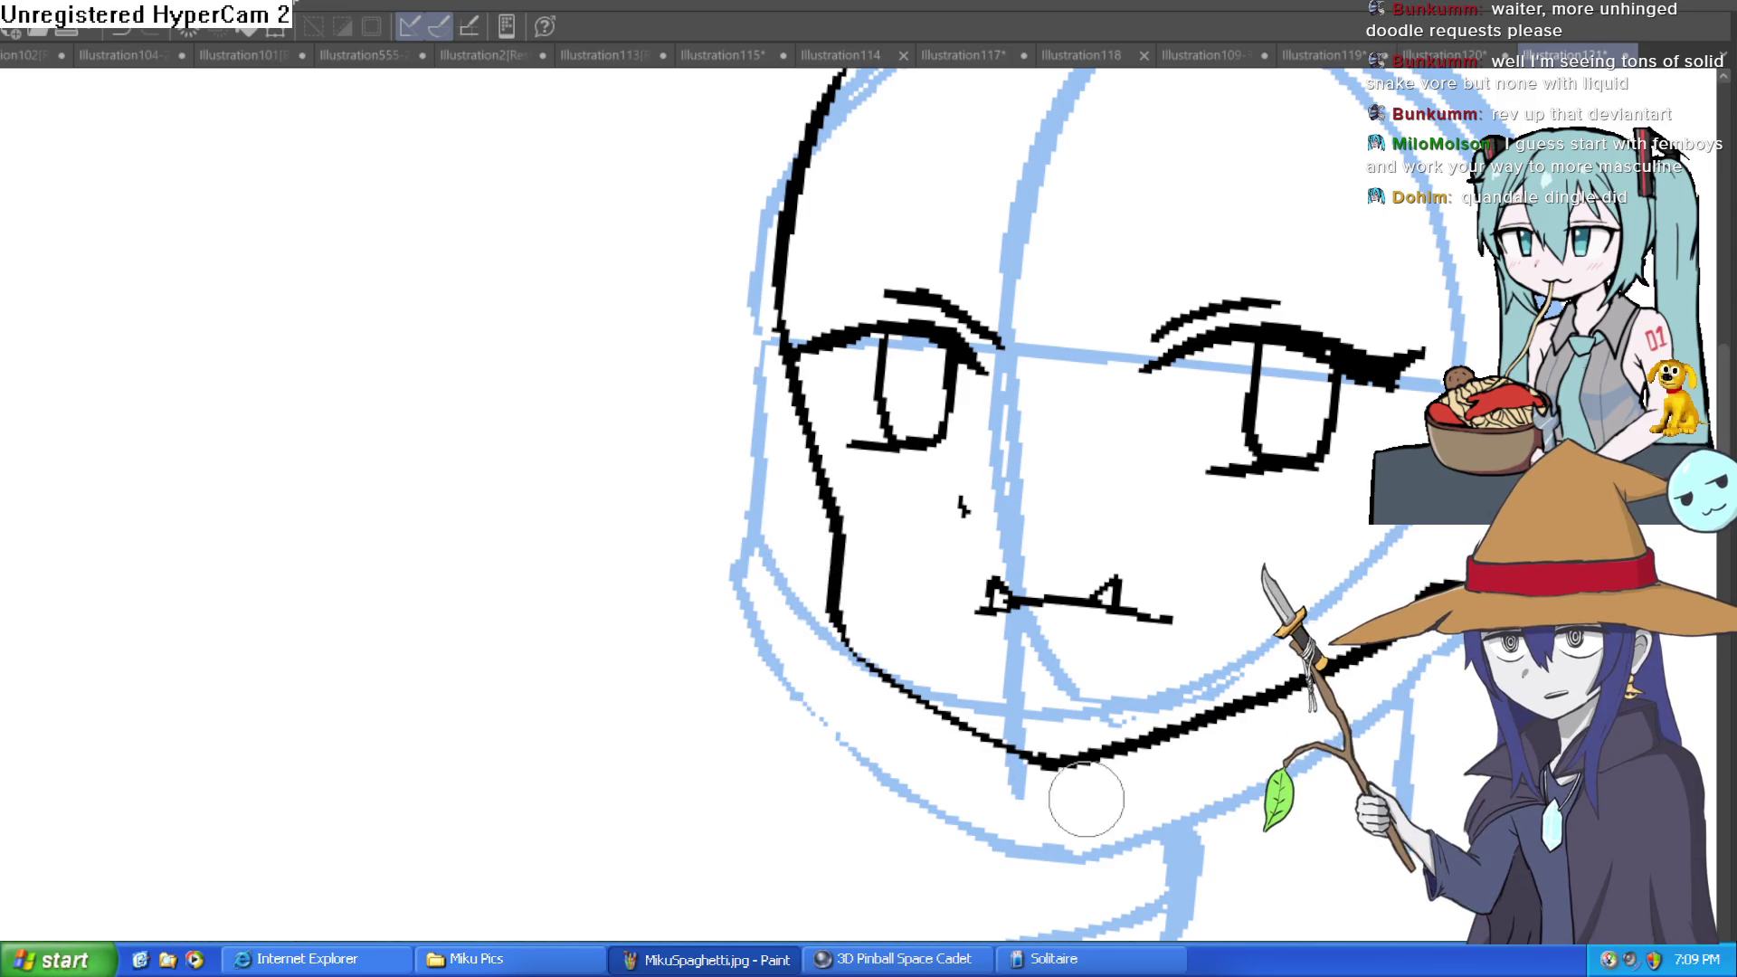
pyautogui.scroll(-5, 1086, 799)
pyautogui.moveTo(1086, 634); pyautogui.dragTo(814, 452)
pyautogui.moveTo(872, 399); pyautogui.dragTo(950, 471)
# Erase a short gap in the mouth line and trim its right end.
pyautogui.scroll(6, 1156, 580)
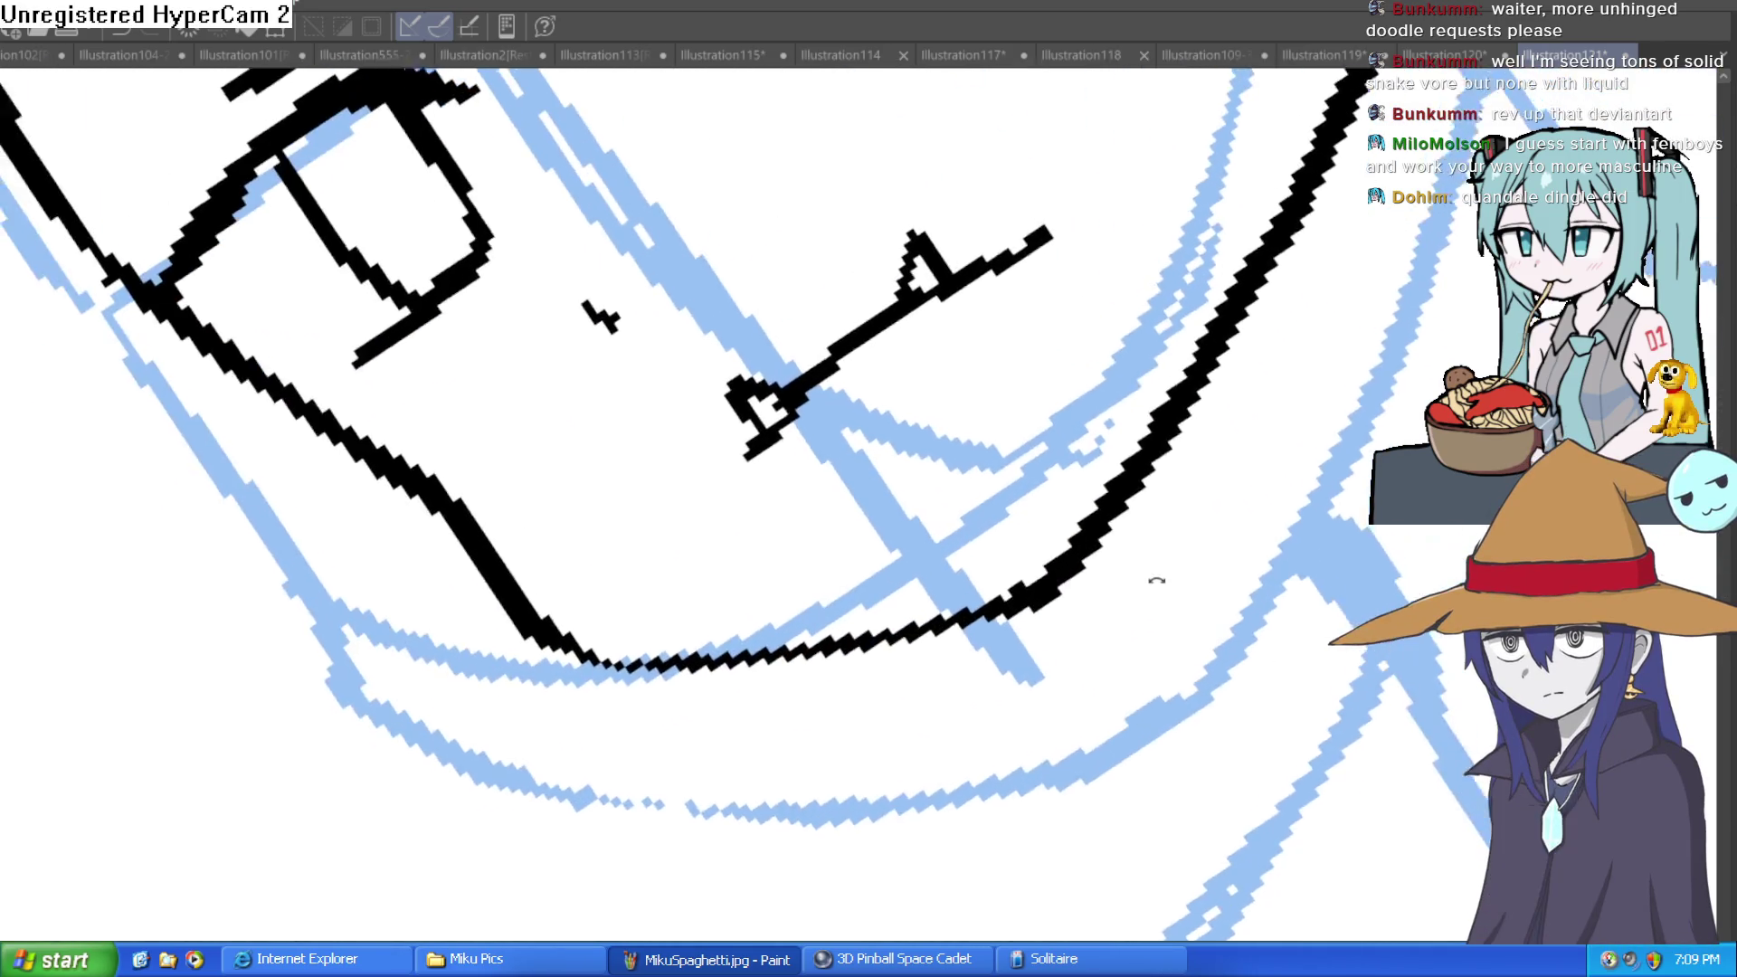
pyautogui.scroll(-2, 1156, 580)
pyautogui.scroll(3, 939, 553)
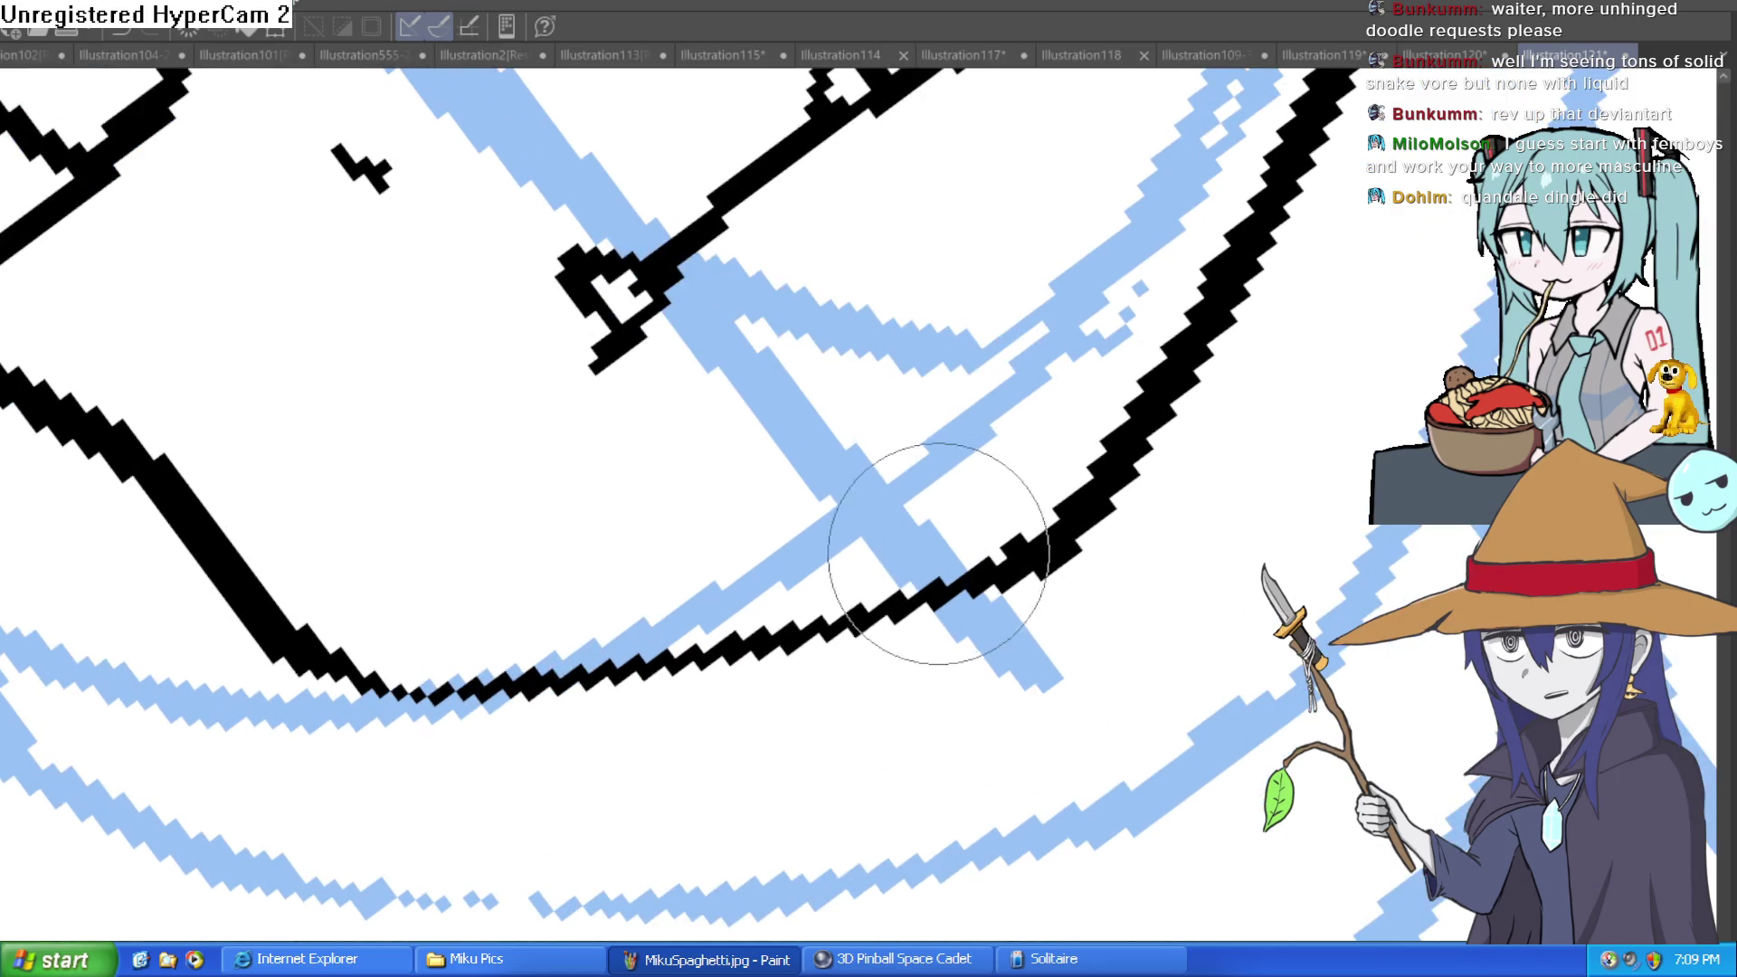
pyautogui.scroll(3, 938, 554)
pyautogui.moveTo(802, 364); pyautogui.dragTo(810, 323)
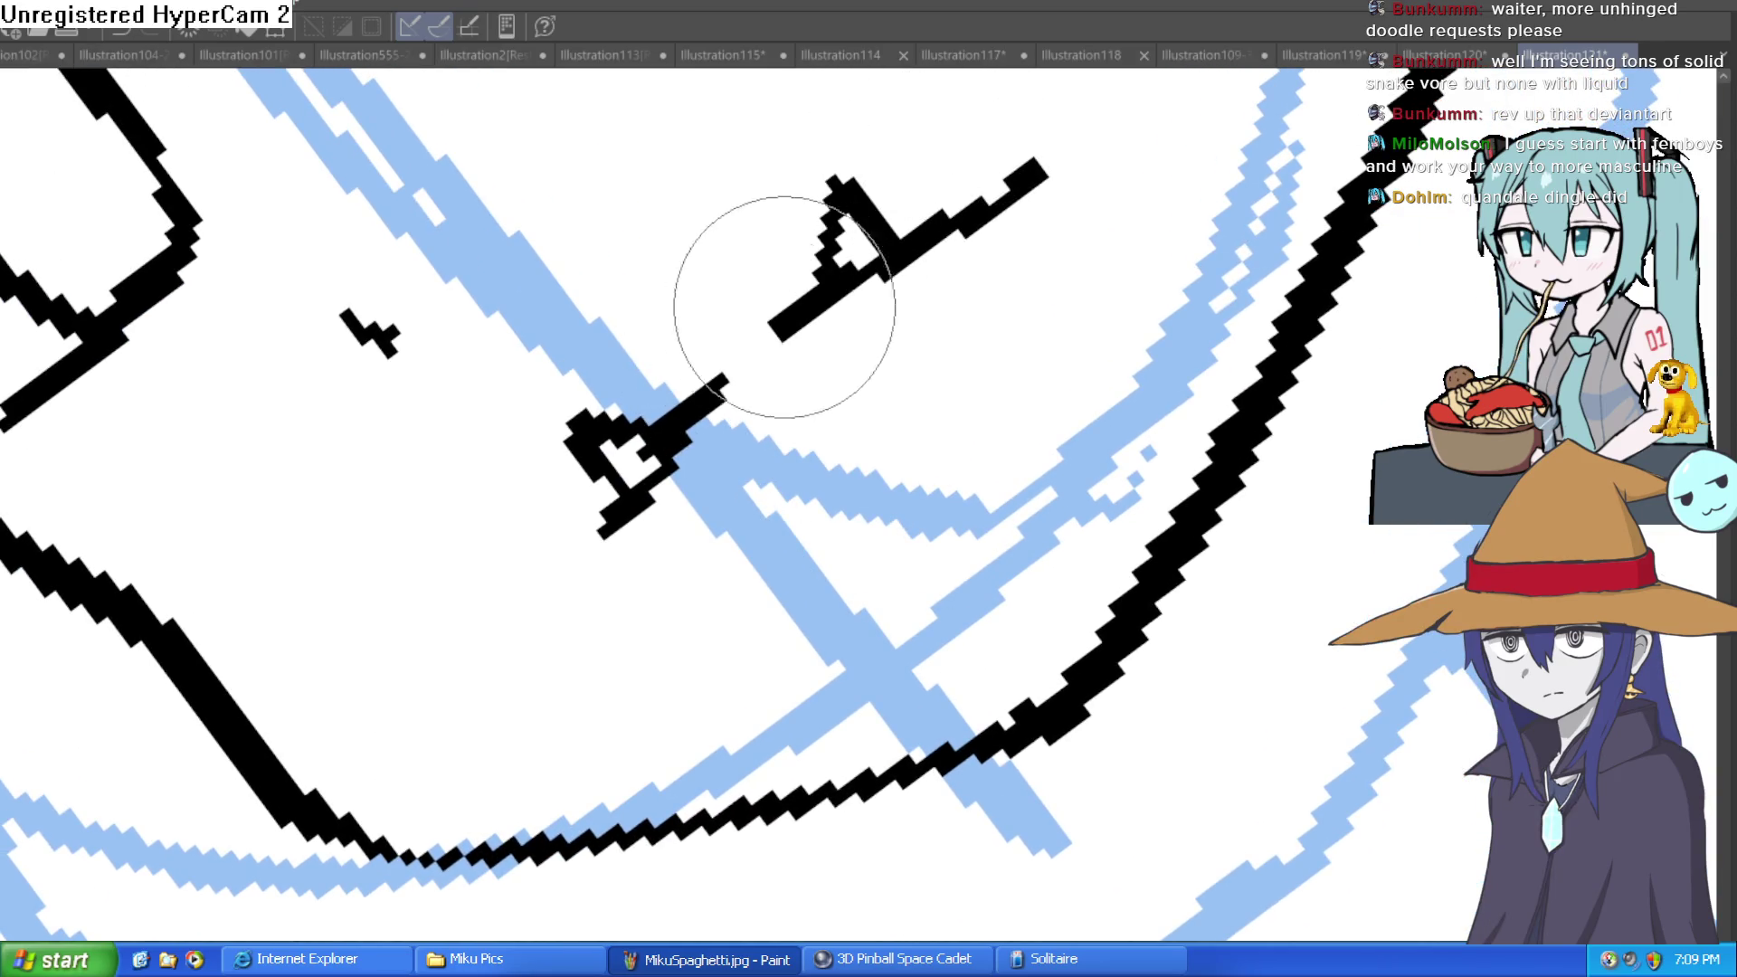
pyautogui.moveTo(919, 233); pyautogui.dragTo(1029, 161)
# Extend the nose line upward and add a hook at its top.
pyautogui.scroll(-5, 987, 228)
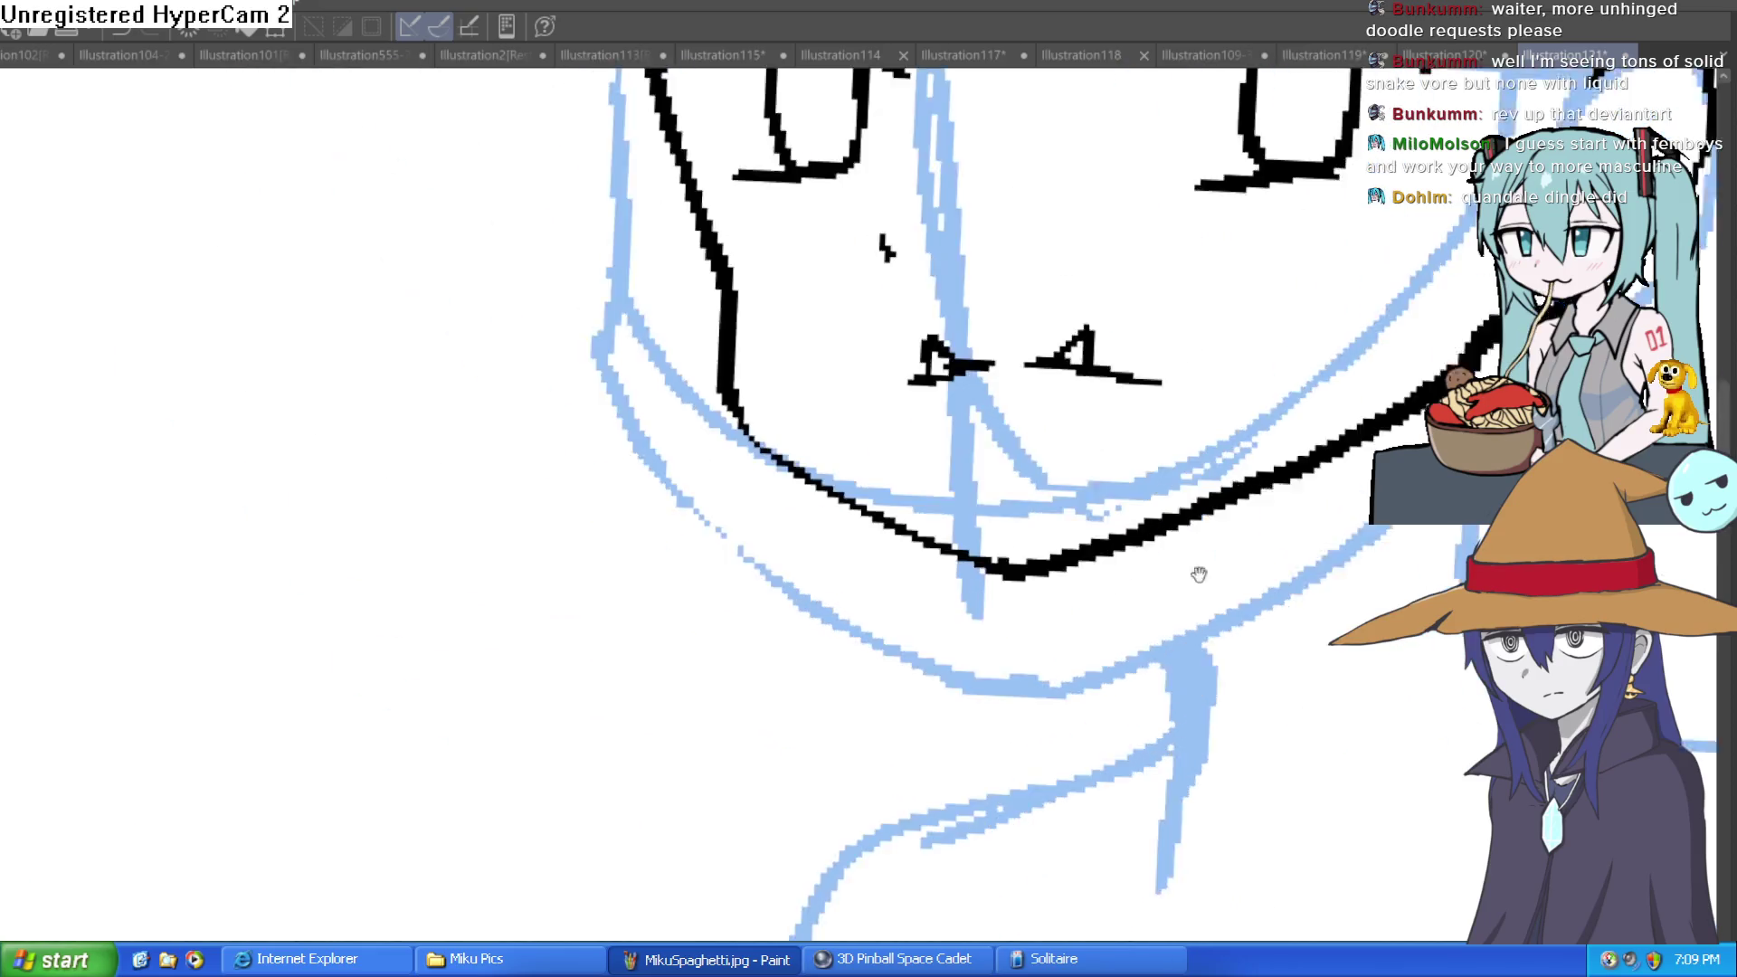
pyautogui.scroll(1, 1195, 574)
pyautogui.moveTo(1171, 507)
pyautogui.mouseDown()
pyautogui.moveTo(1149, 575)
pyautogui.moveTo(1145, 535)
pyautogui.mouseUp()
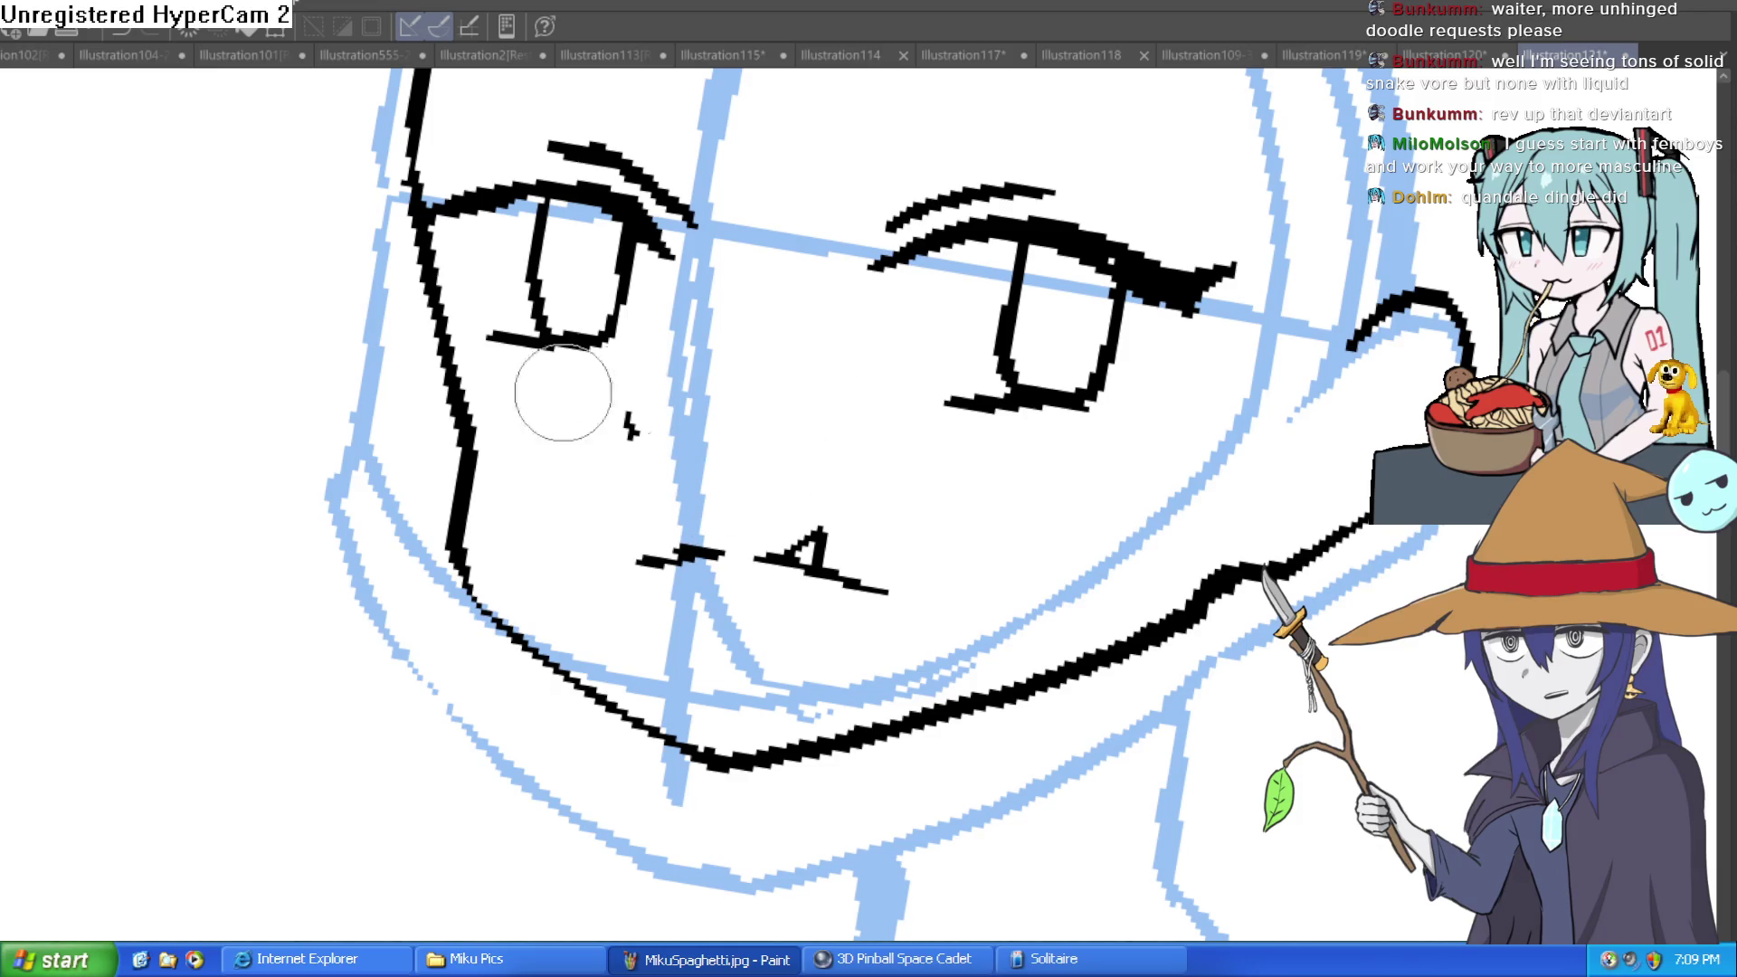
pyautogui.moveTo(859, 294); pyautogui.dragTo(997, 461)
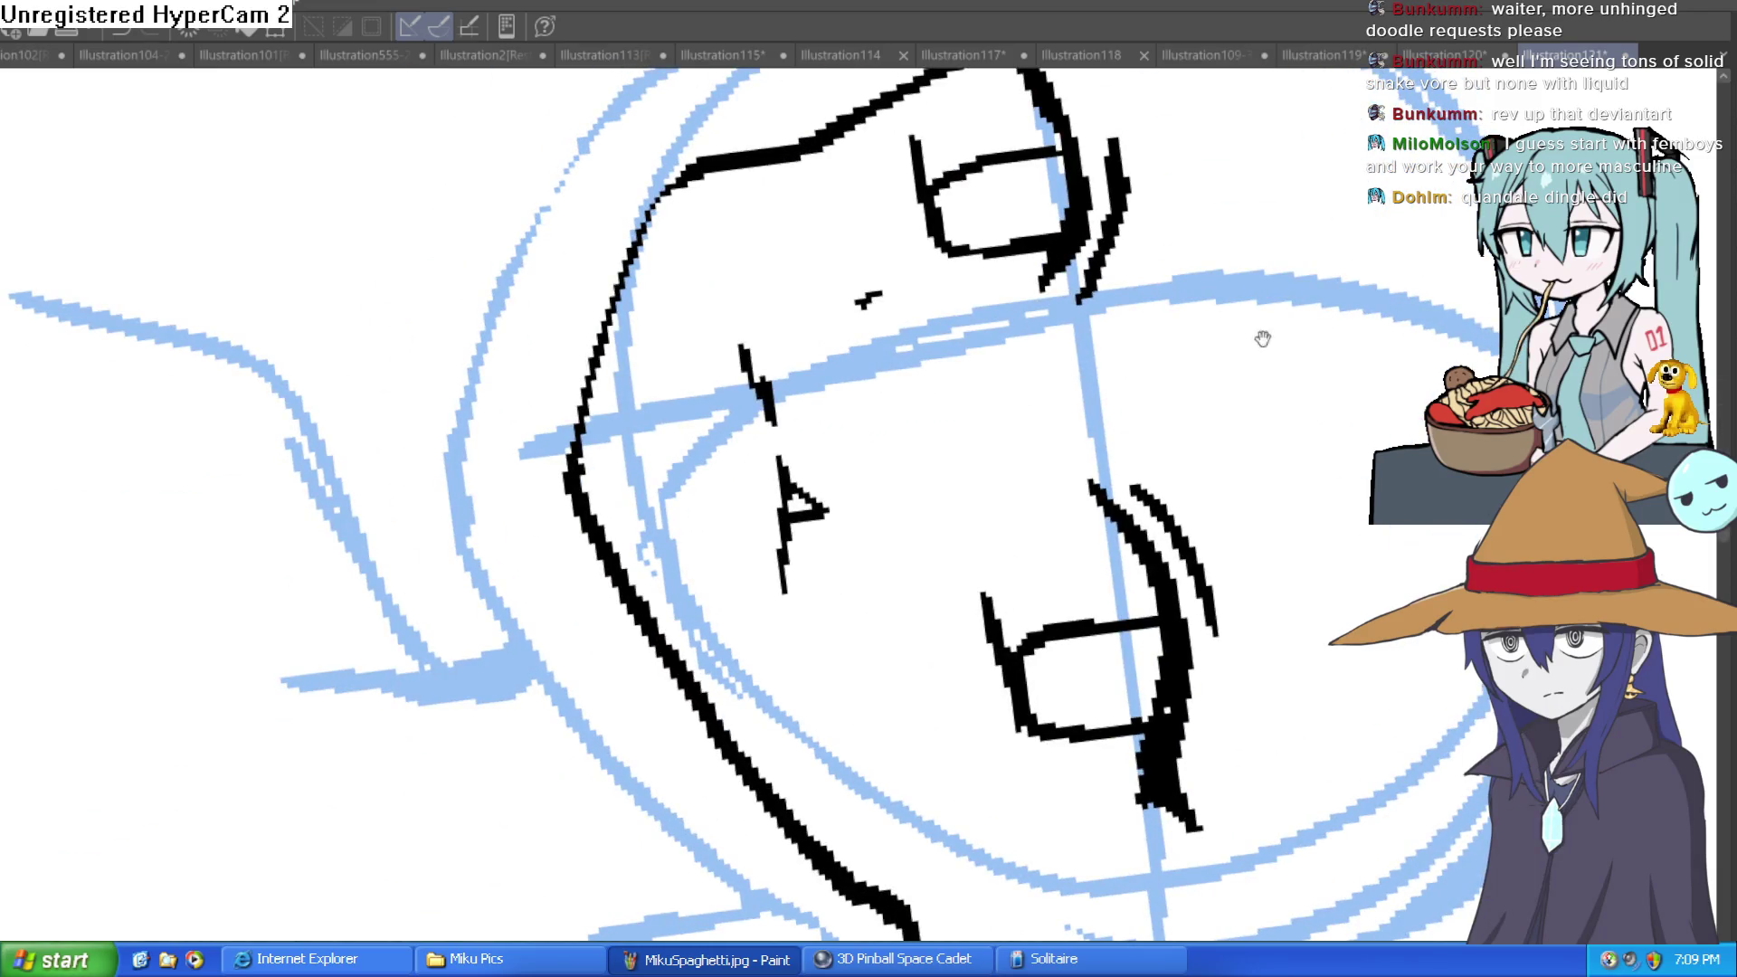
pyautogui.scroll(3, 756, 368)
pyautogui.moveTo(769, 371)
pyautogui.mouseDown()
pyautogui.moveTo(796, 271)
pyautogui.moveTo(796, 290)
pyautogui.mouseUp()
pyautogui.moveTo(962, 194)
pyautogui.mouseDown()
pyautogui.moveTo(912, 318)
pyautogui.moveTo(850, 597)
pyautogui.mouseUp()
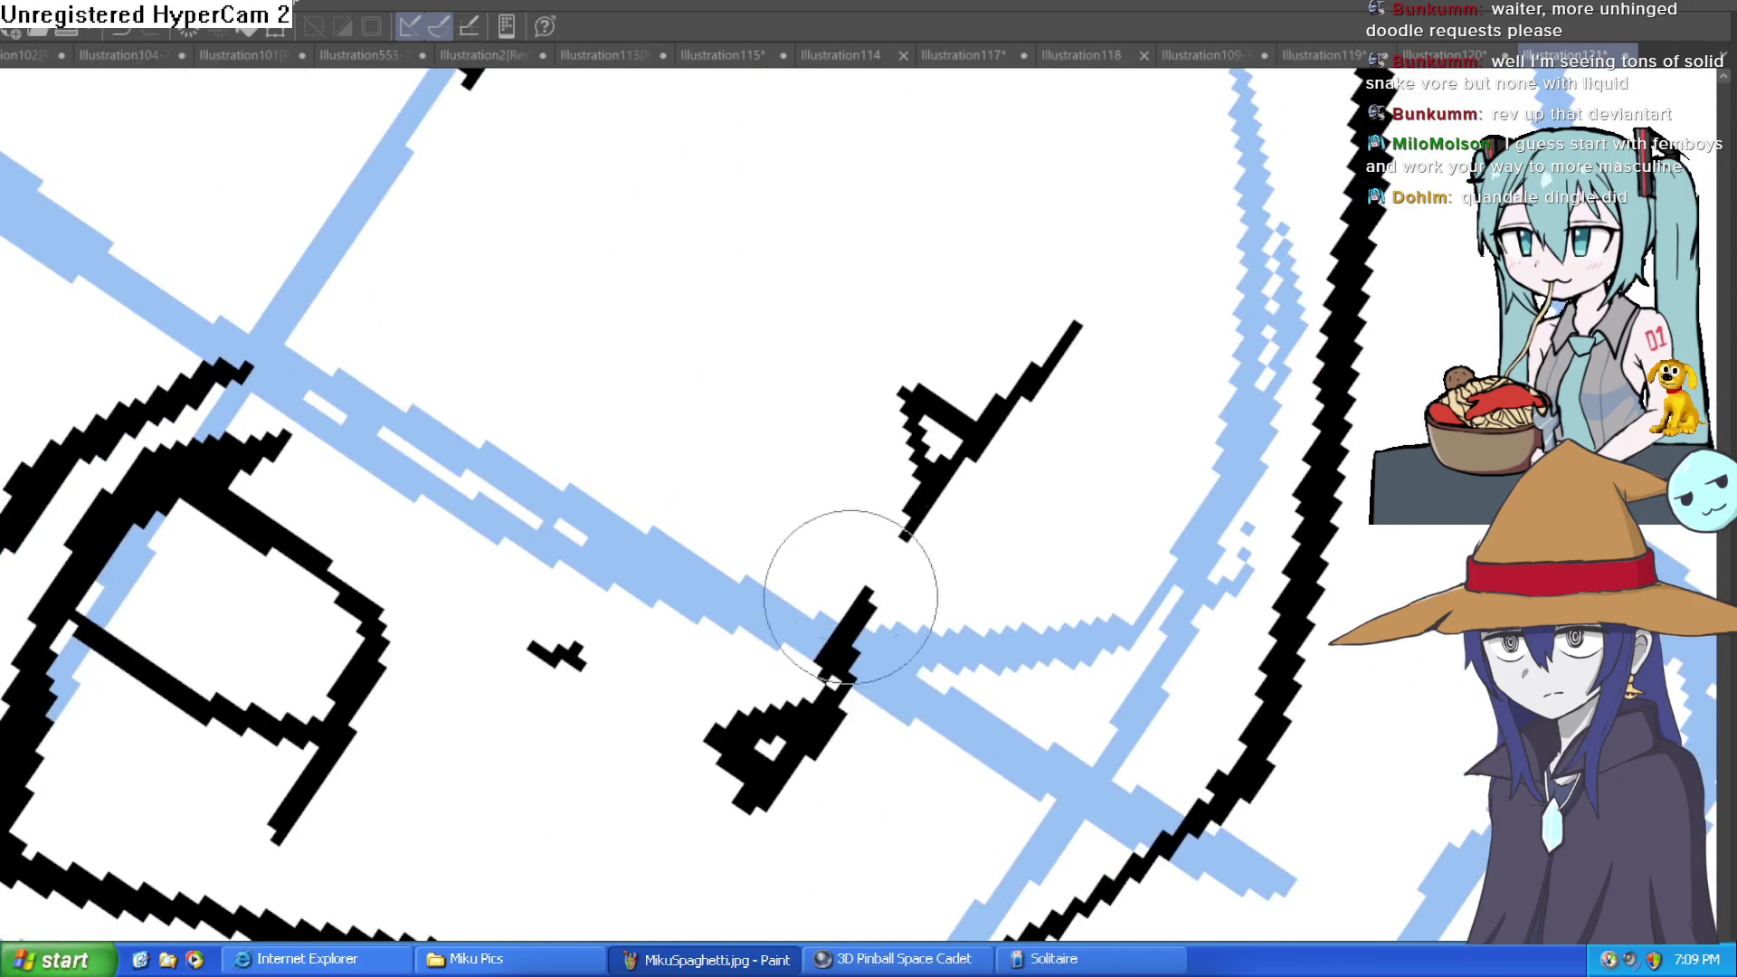
pyautogui.scroll(-5, 815, 579)
pyautogui.moveTo(1085, 506)
pyautogui.mouseDown()
pyautogui.moveTo(1159, 679)
pyautogui.moveTo(1052, 625)
pyautogui.moveTo(1074, 605)
pyautogui.moveTo(1067, 651)
pyautogui.mouseUp()
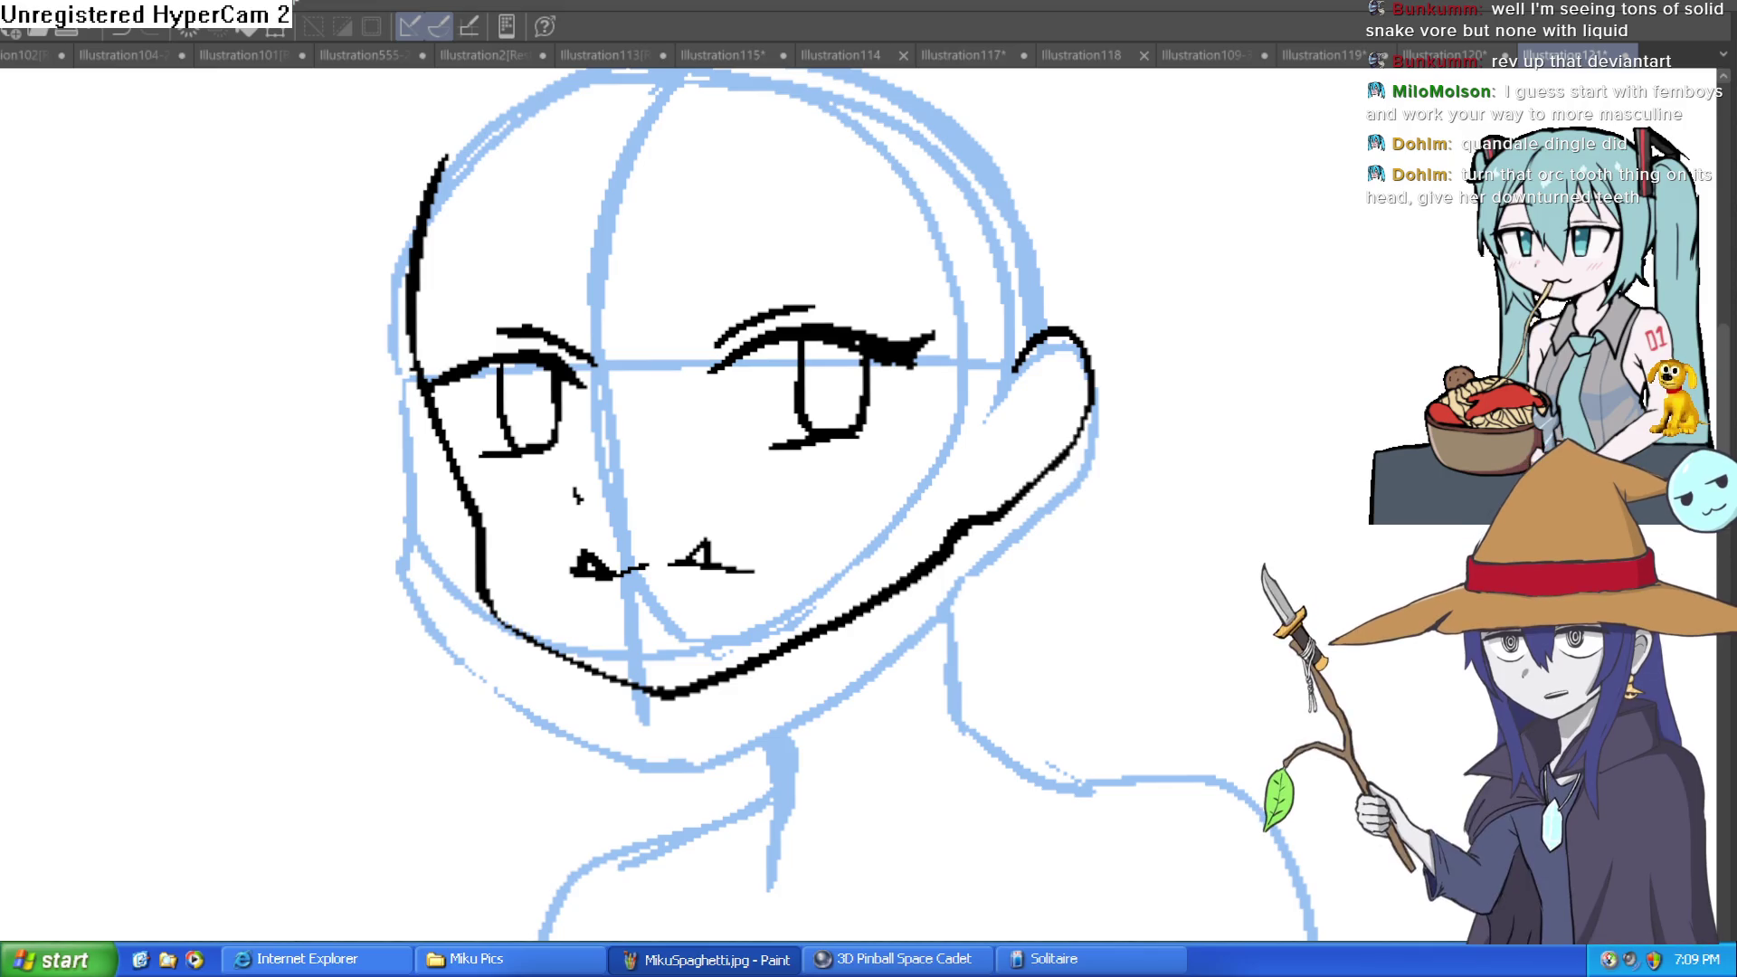
pyautogui.scroll(2, 715, 561)
# Erase the two pointed fang marks and draw V-shaped marks on the right and left.
pyautogui.moveTo(504, 525)
pyautogui.mouseDown()
pyautogui.moveTo(465, 497)
pyautogui.moveTo(485, 512)
pyautogui.moveTo(730, 473)
pyautogui.moveTo(715, 500)
pyautogui.mouseUp()
pyautogui.scroll(-2, 715, 500)
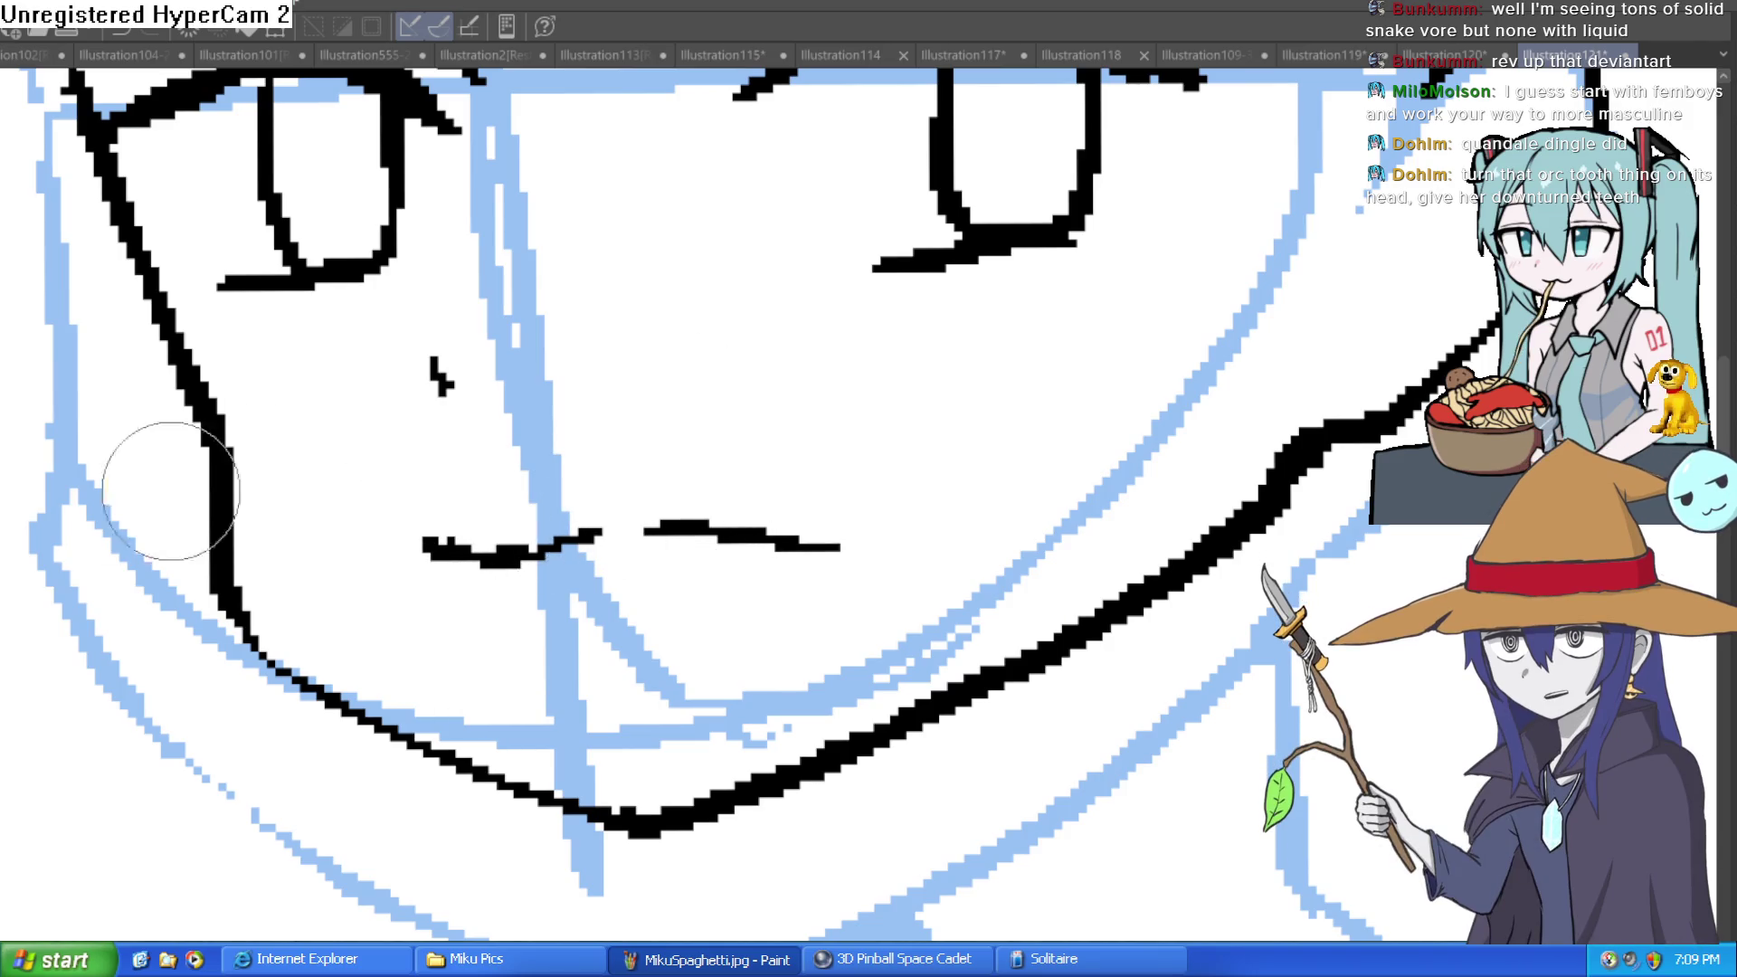
pyautogui.scroll(2, 737, 470)
pyautogui.scroll(1, 744, 447)
pyautogui.moveTo(667, 366)
pyautogui.mouseDown()
pyautogui.moveTo(698, 376)
pyautogui.moveTo(737, 330)
pyautogui.mouseUp()
pyautogui.moveTo(289, 399)
pyautogui.mouseDown()
pyautogui.moveTo(315, 436)
pyautogui.moveTo(336, 398)
pyautogui.mouseUp()
# Draw the neck lines below the jawline.
pyautogui.scroll(-4, 336, 399)
pyautogui.moveTo(776, 294)
pyautogui.mouseDown()
pyautogui.moveTo(776, 376)
pyautogui.moveTo(760, 357)
pyautogui.moveTo(809, 360)
pyautogui.mouseUp()
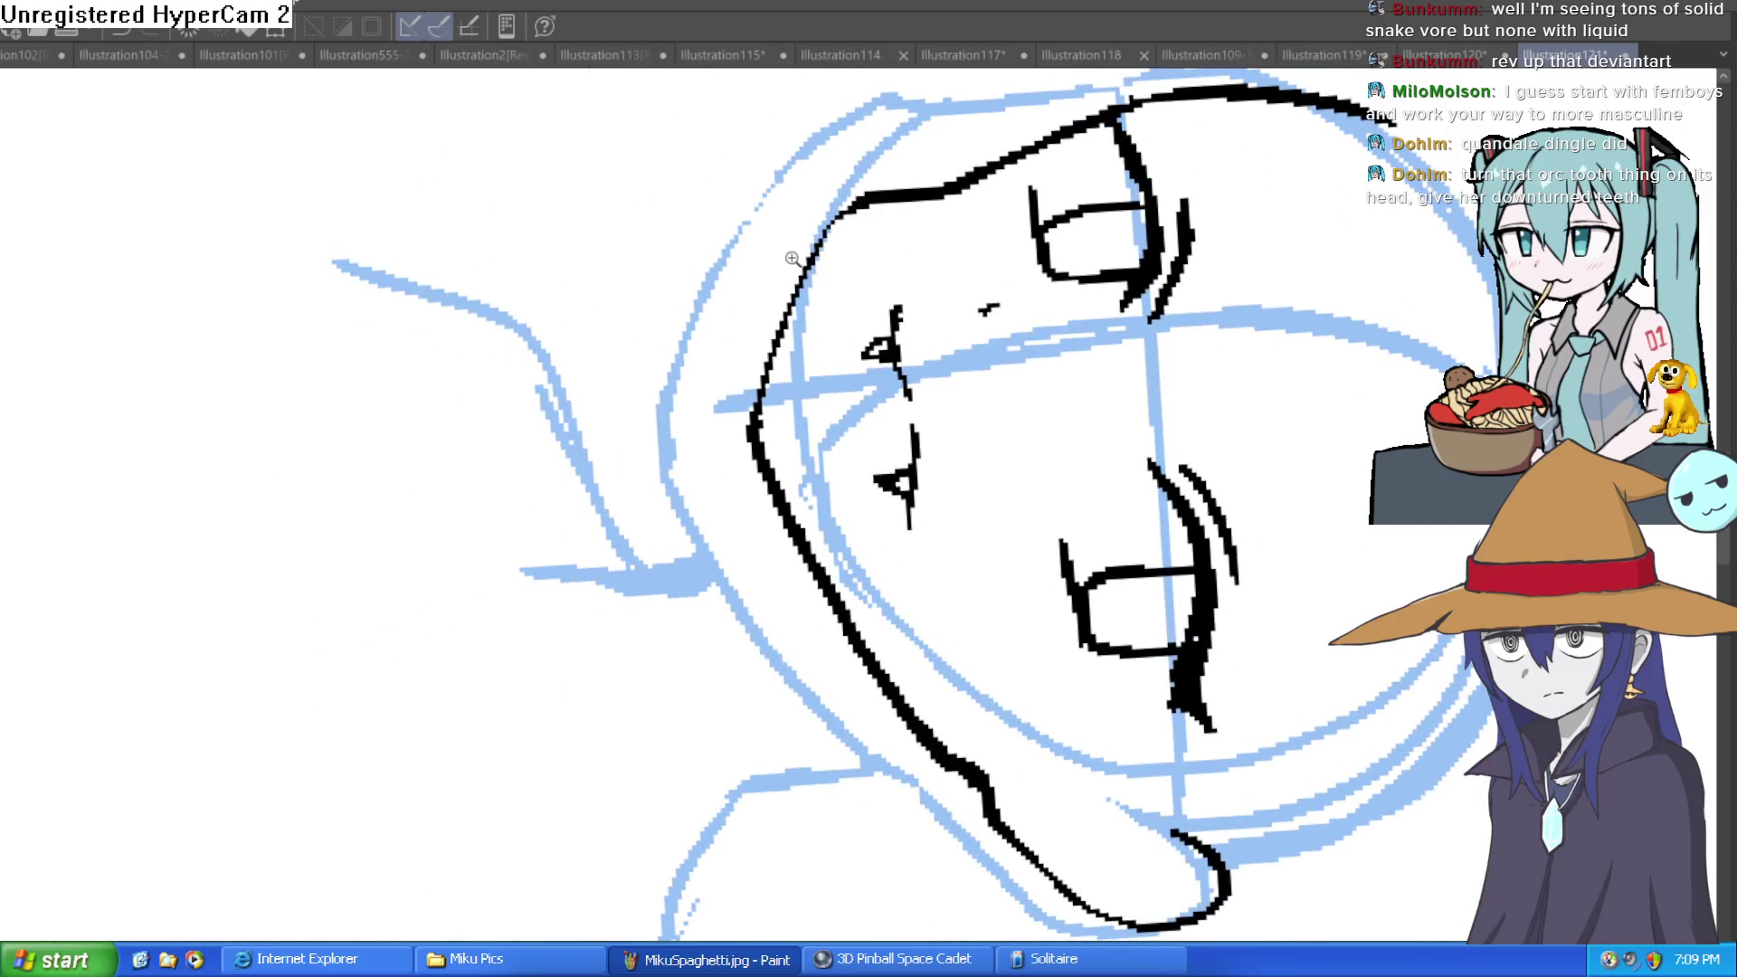
pyautogui.scroll(3, 983, 337)
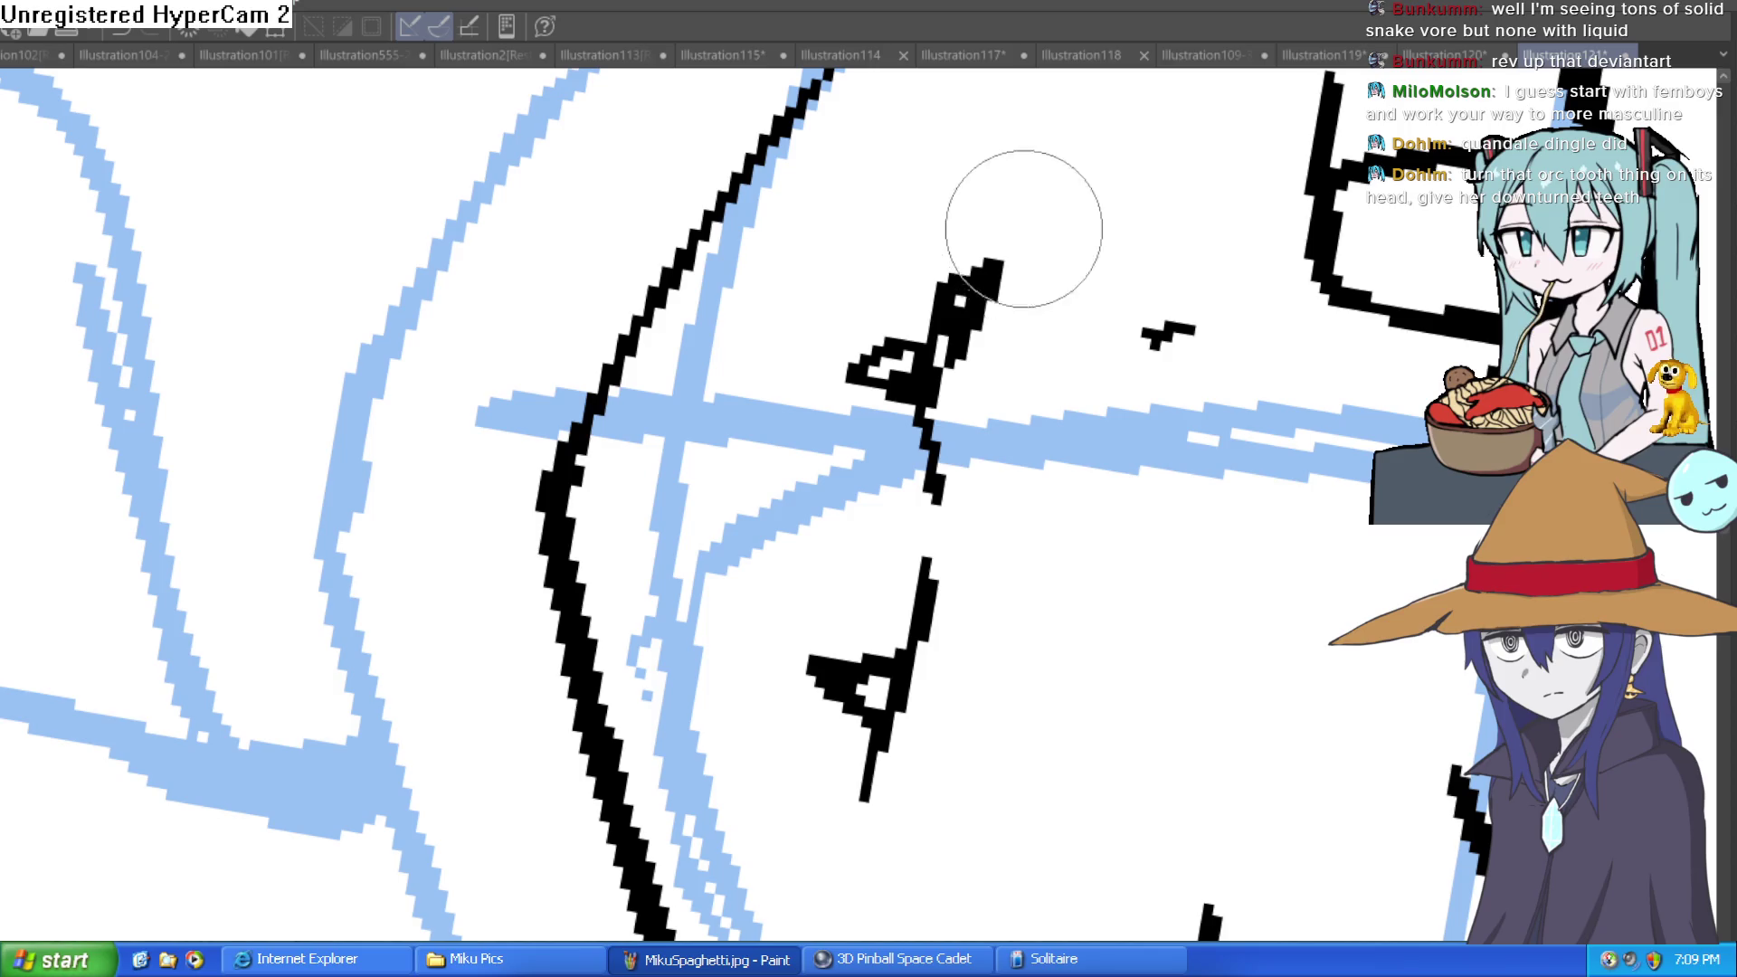
pyautogui.scroll(-5, 962, 346)
pyautogui.moveTo(989, 202); pyautogui.dragTo(1000, 361)
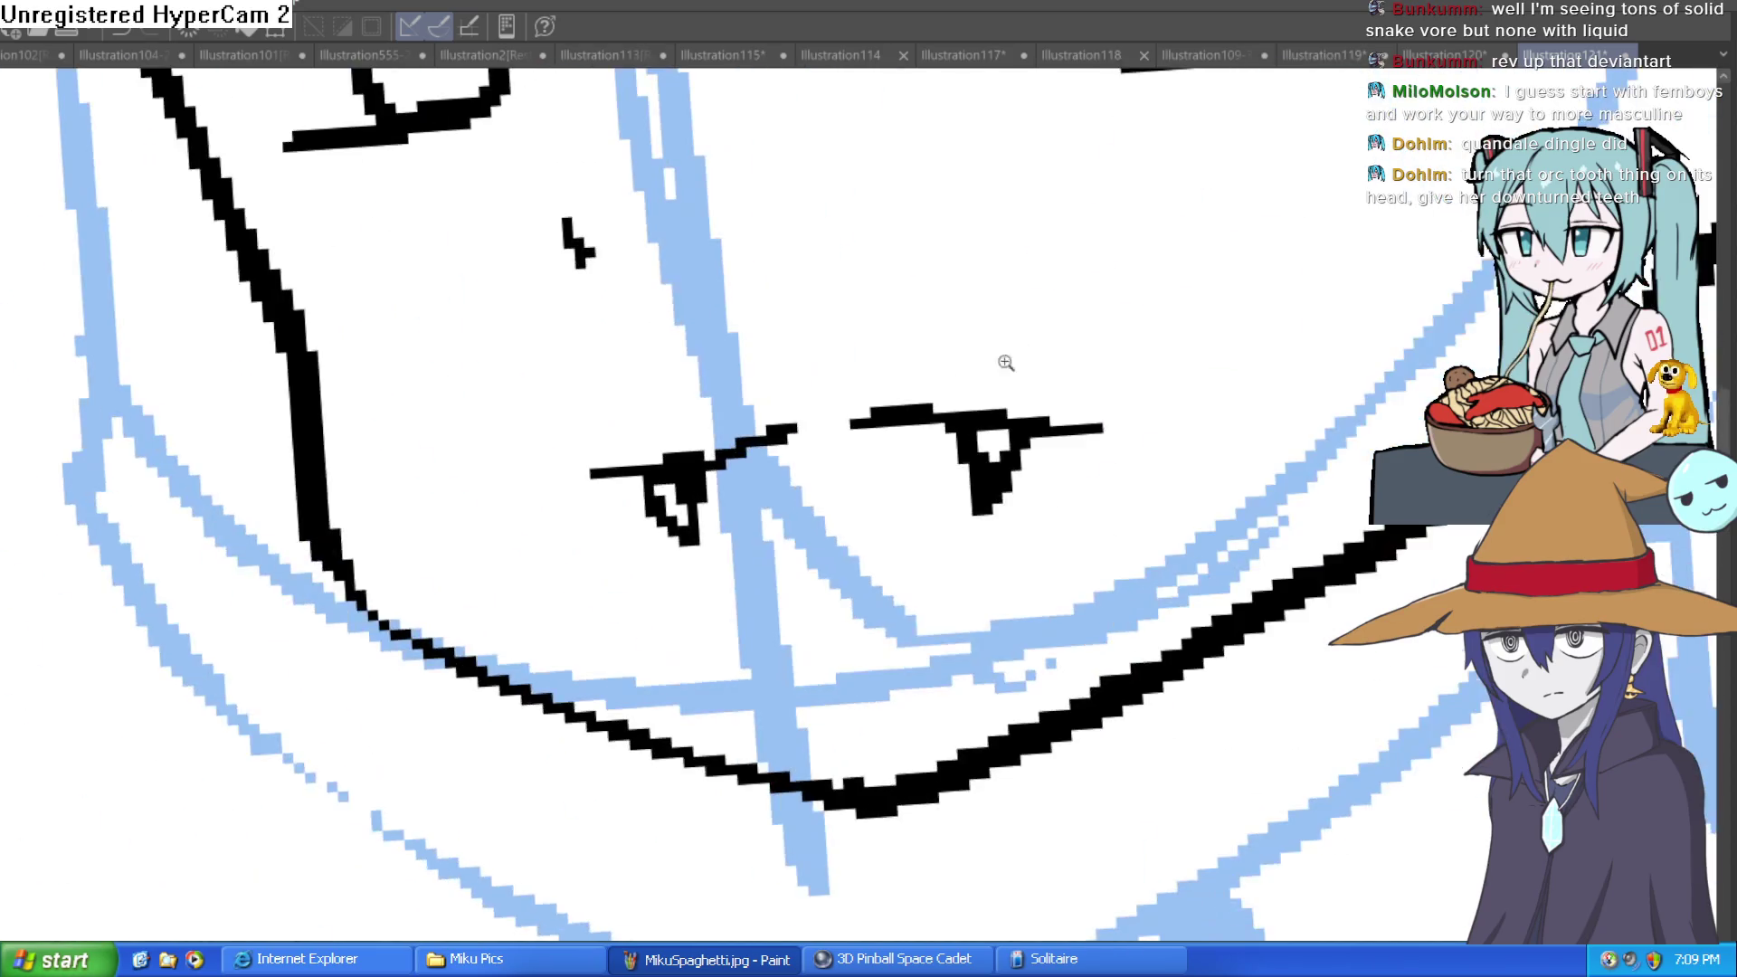
pyautogui.scroll(-2, 1098, 429)
pyautogui.moveTo(1097, 429); pyautogui.dragTo(1127, 292)
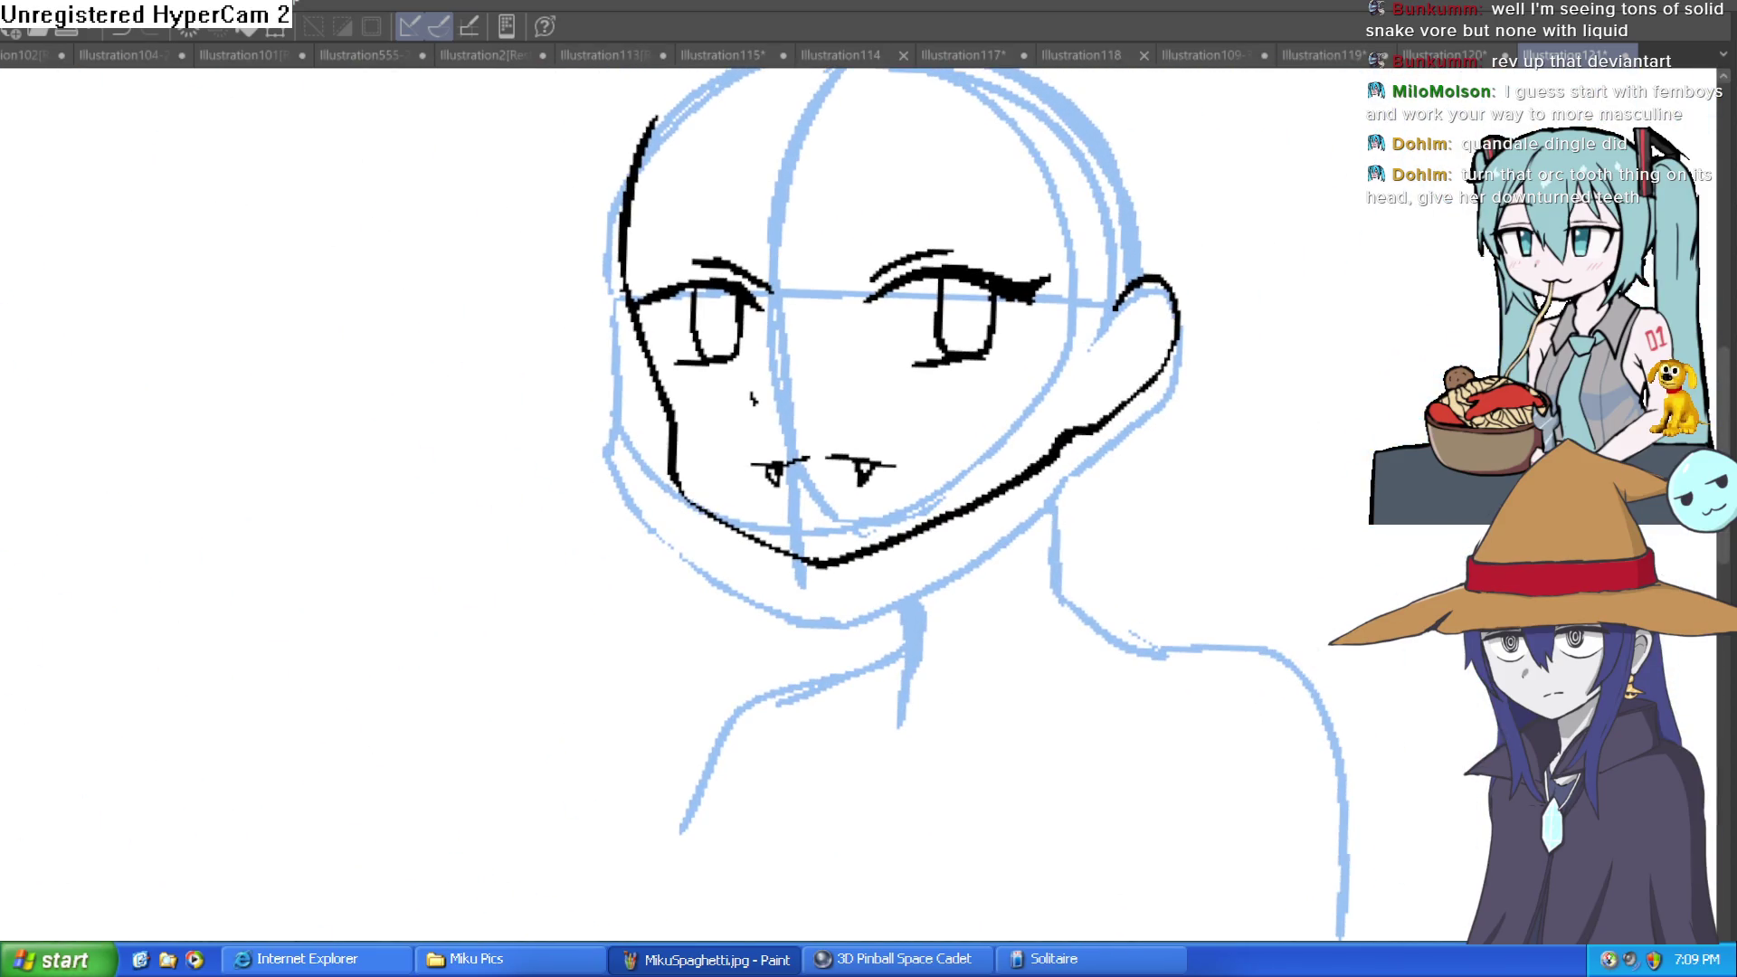
pyautogui.scroll(2, 780, 470)
pyautogui.moveTo(795, 531)
pyautogui.mouseDown()
pyautogui.moveTo(856, 543)
pyautogui.moveTo(826, 506)
pyautogui.moveTo(748, 678)
pyautogui.mouseUp()
pyautogui.moveTo(918, 451)
pyautogui.mouseDown()
pyautogui.moveTo(924, 556)
pyautogui.moveTo(1021, 602)
pyautogui.moveTo(1050, 787)
pyautogui.mouseUp()
# Redo the right neck line, add the left shoulder line, and curve the right side into a shoulder.
pyautogui.moveTo(1018, 615)
pyautogui.mouseDown()
pyautogui.moveTo(1032, 374)
pyautogui.moveTo(975, 543)
pyautogui.moveTo(1072, 602)
pyautogui.mouseUp()
pyautogui.hotkey('ctrl', 'z')
pyautogui.hotkey('ctrl', 'z')
pyautogui.moveTo(786, 595)
pyautogui.mouseDown()
pyautogui.moveTo(542, 697)
pyautogui.moveTo(479, 787)
pyautogui.mouseUp()
pyautogui.moveTo(1073, 602)
pyautogui.mouseDown()
pyautogui.moveTo(1245, 667)
pyautogui.moveTo(1262, 872)
pyautogui.mouseUp()
pyautogui.scroll(-3, 1294, 606)
pyautogui.moveTo(1160, 488); pyautogui.dragTo(1137, 634)
pyautogui.scroll(5, 1031, 561)
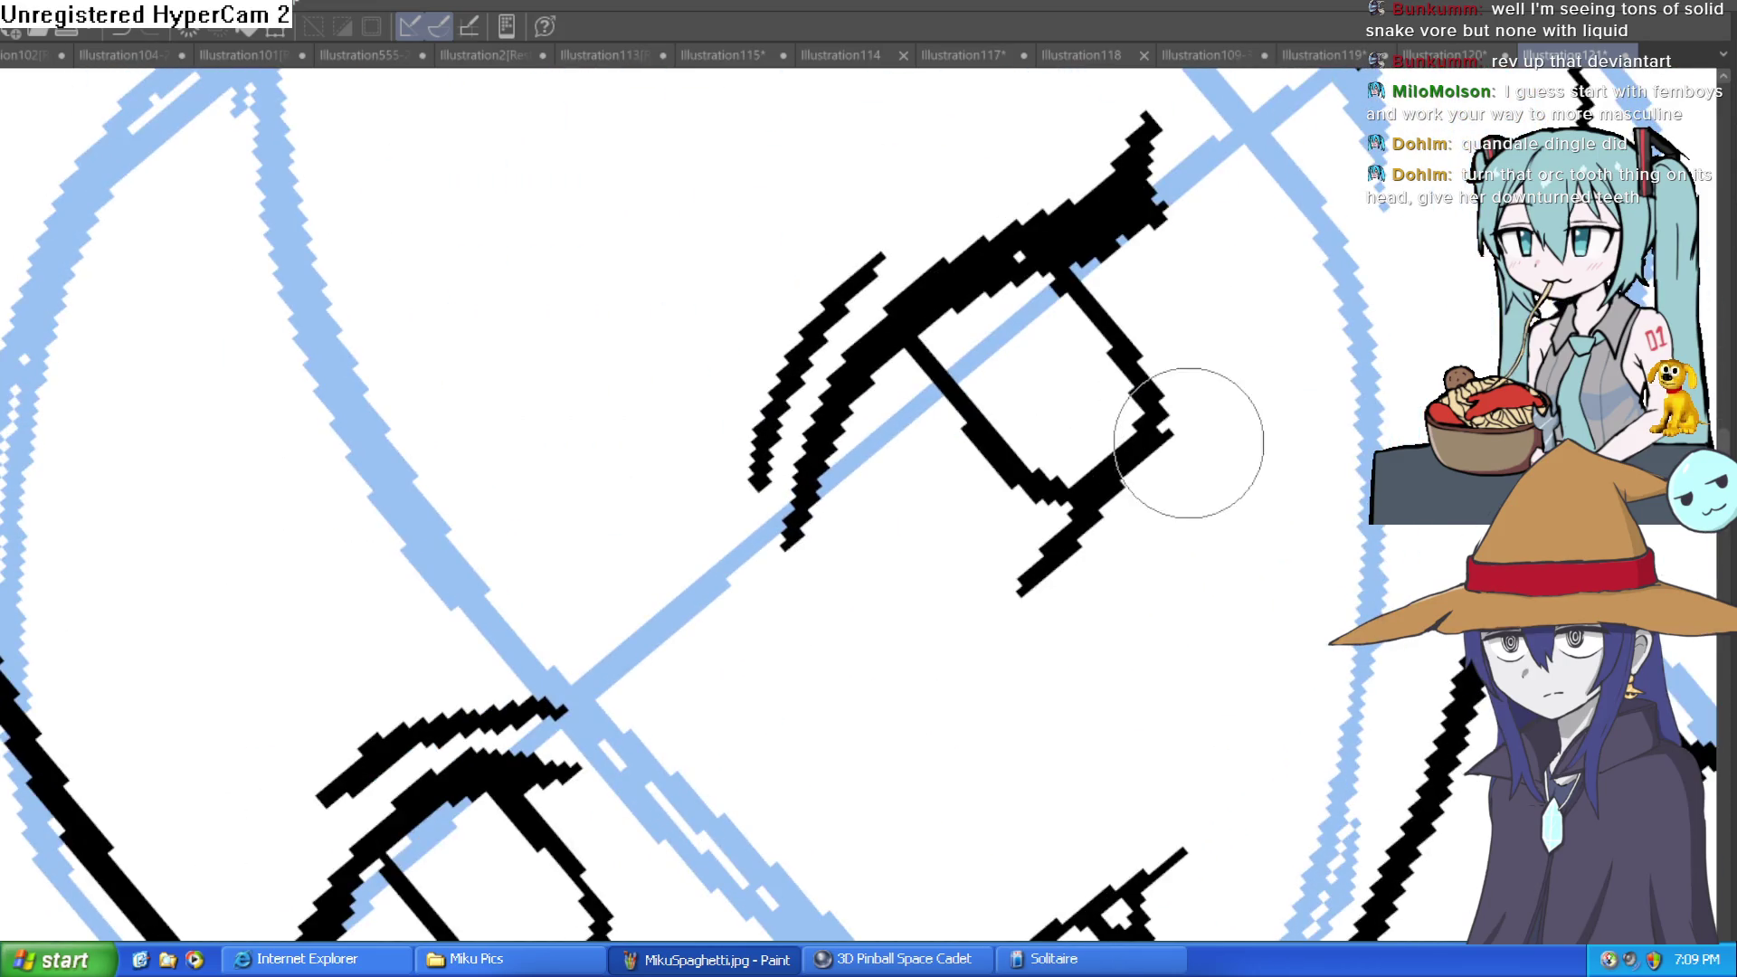
pyautogui.moveTo(717, 780); pyautogui.dragTo(853, 356)
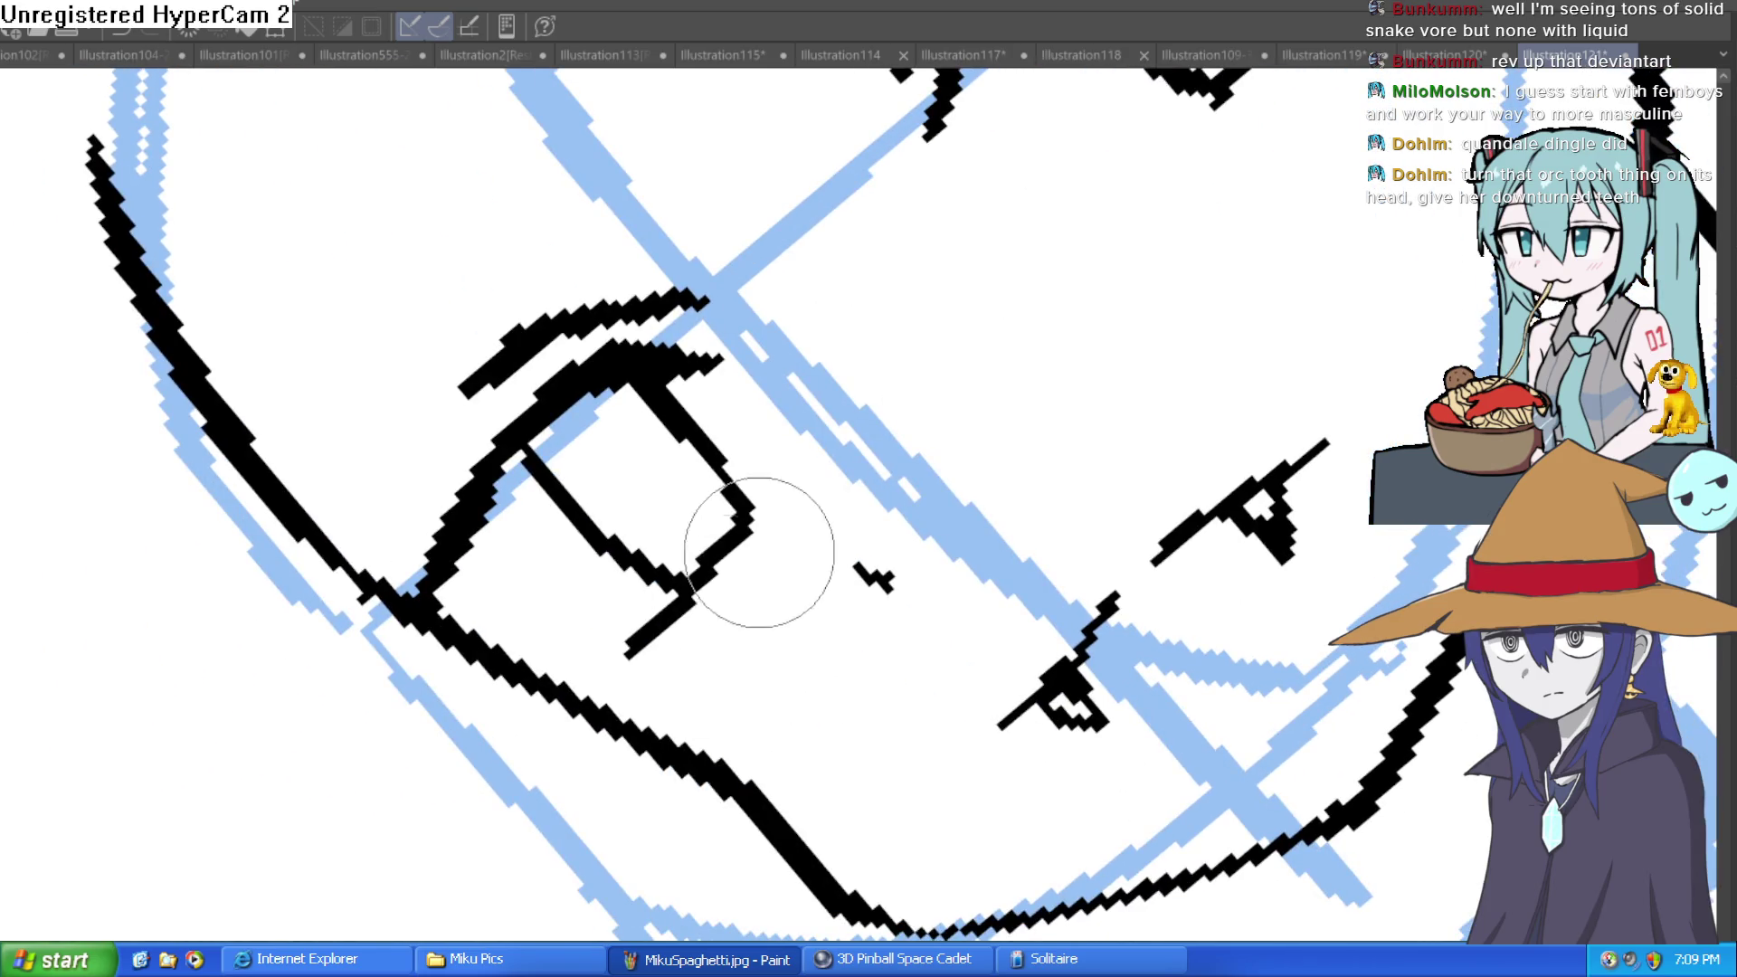
pyautogui.scroll(-5, 814, 507)
pyautogui.moveTo(1203, 498); pyautogui.dragTo(1107, 469)
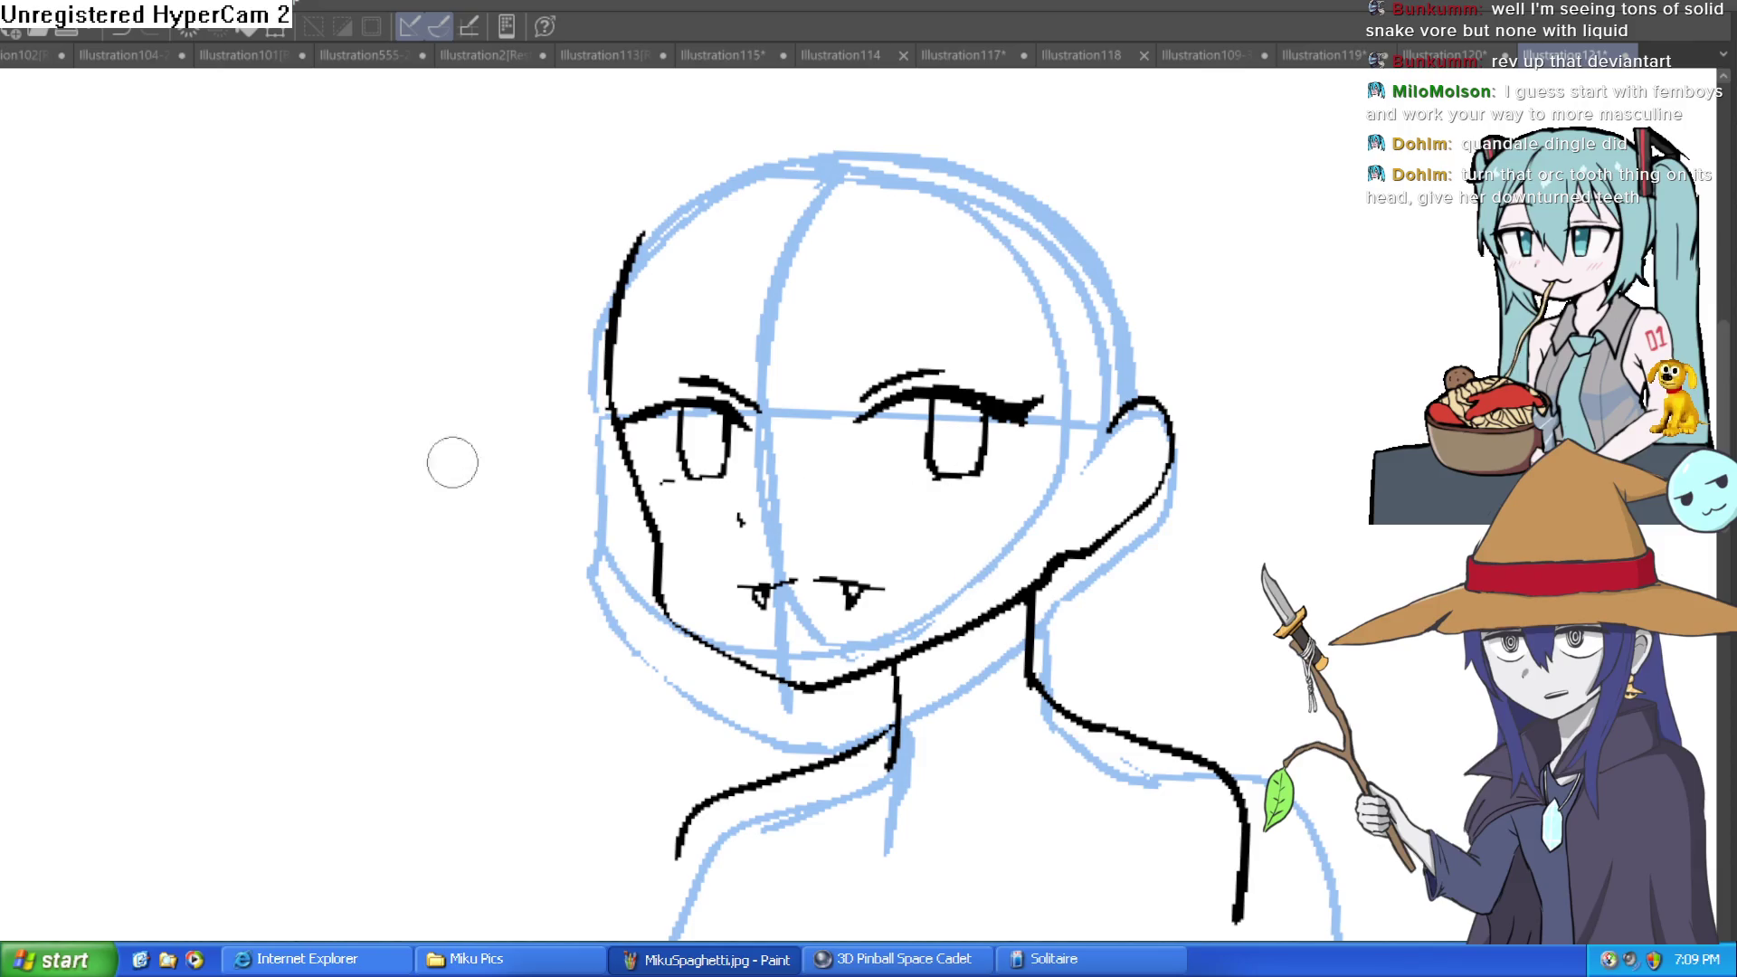
# Extend the left mouth stroke and give it a pointed fang.
pyautogui.scroll(5, 873, 529)
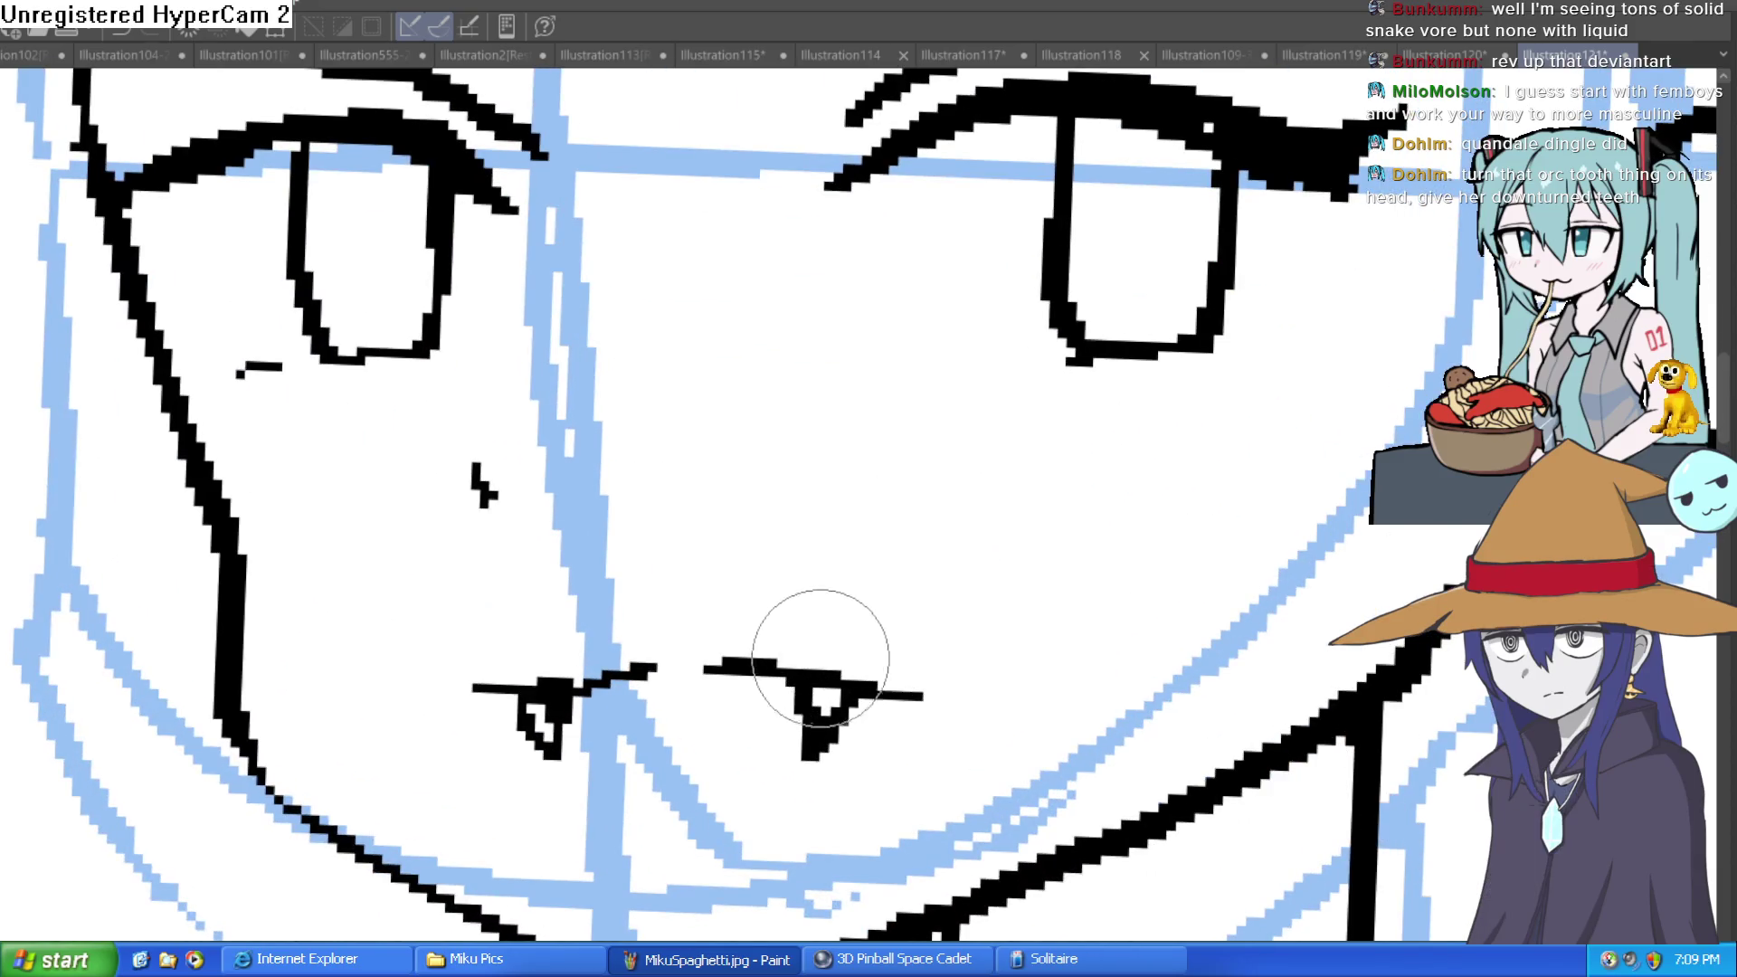
pyautogui.moveTo(892, 687)
pyautogui.mouseDown()
pyautogui.moveTo(931, 698)
pyautogui.moveTo(910, 682)
pyautogui.moveTo(923, 612)
pyautogui.moveTo(883, 678)
pyautogui.mouseUp()
pyautogui.hotkey('ctrl', 'z')
pyautogui.moveTo(543, 685)
pyautogui.mouseDown()
pyautogui.moveTo(450, 690)
pyautogui.moveTo(496, 672)
pyautogui.moveTo(475, 543)
pyautogui.mouseUp()
pyautogui.scroll(-4, 633, 516)
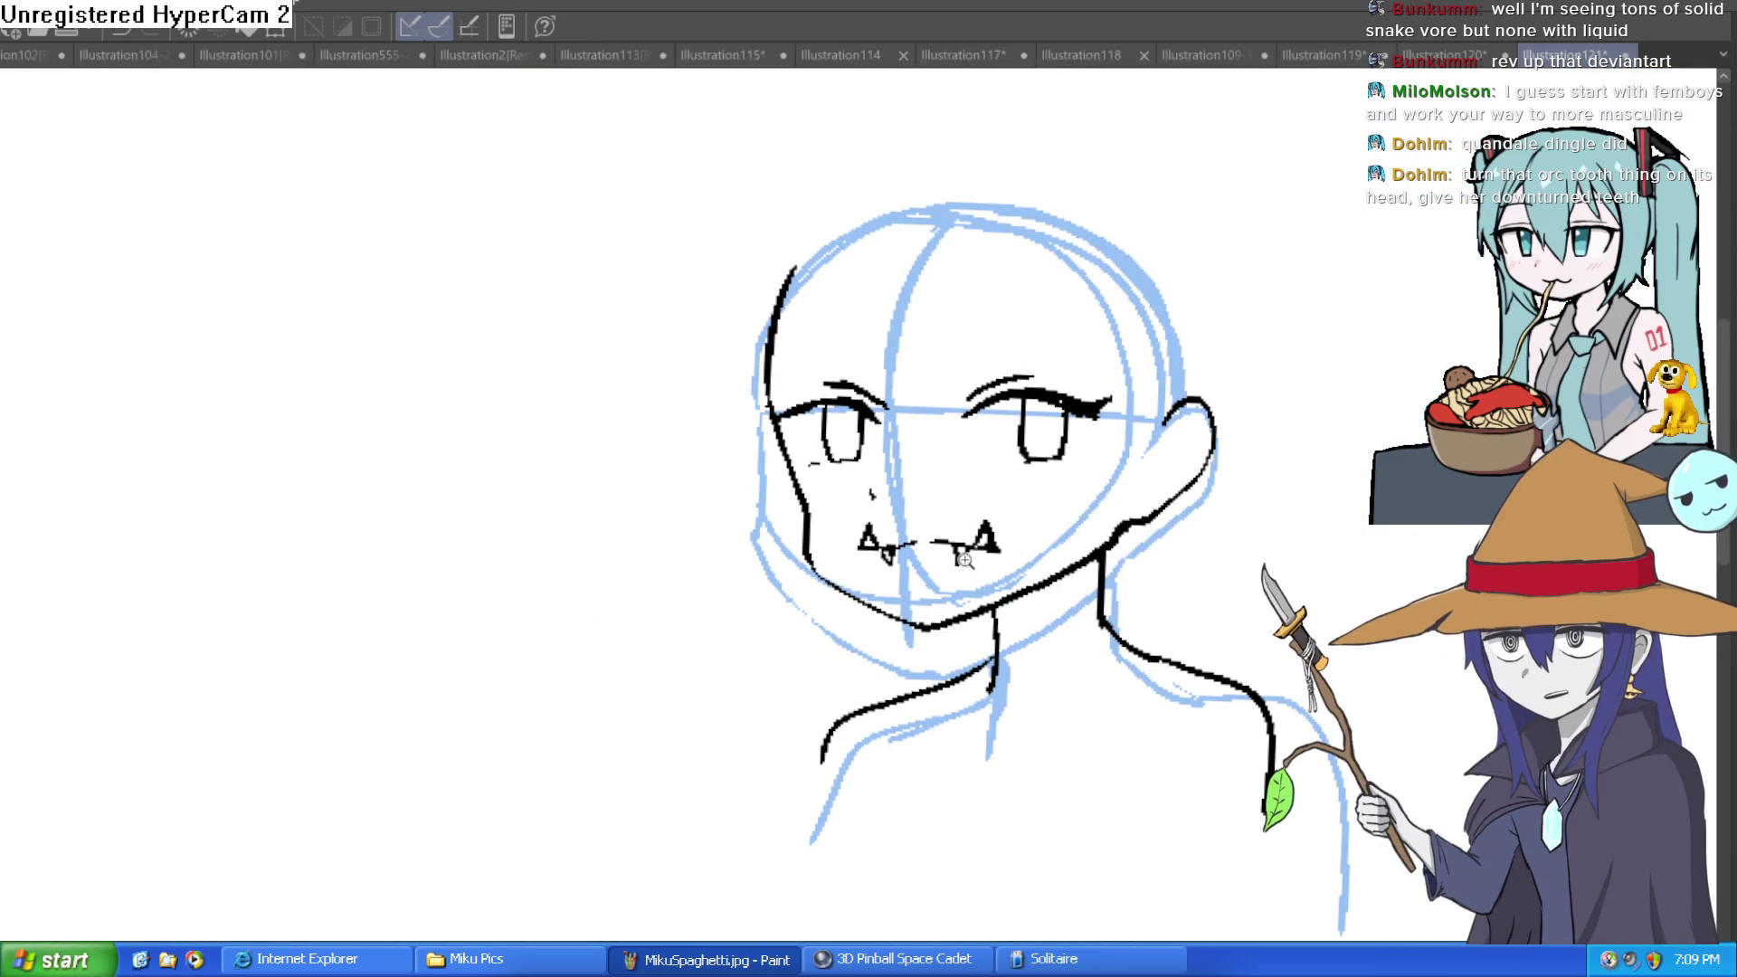
pyautogui.scroll(4, 965, 560)
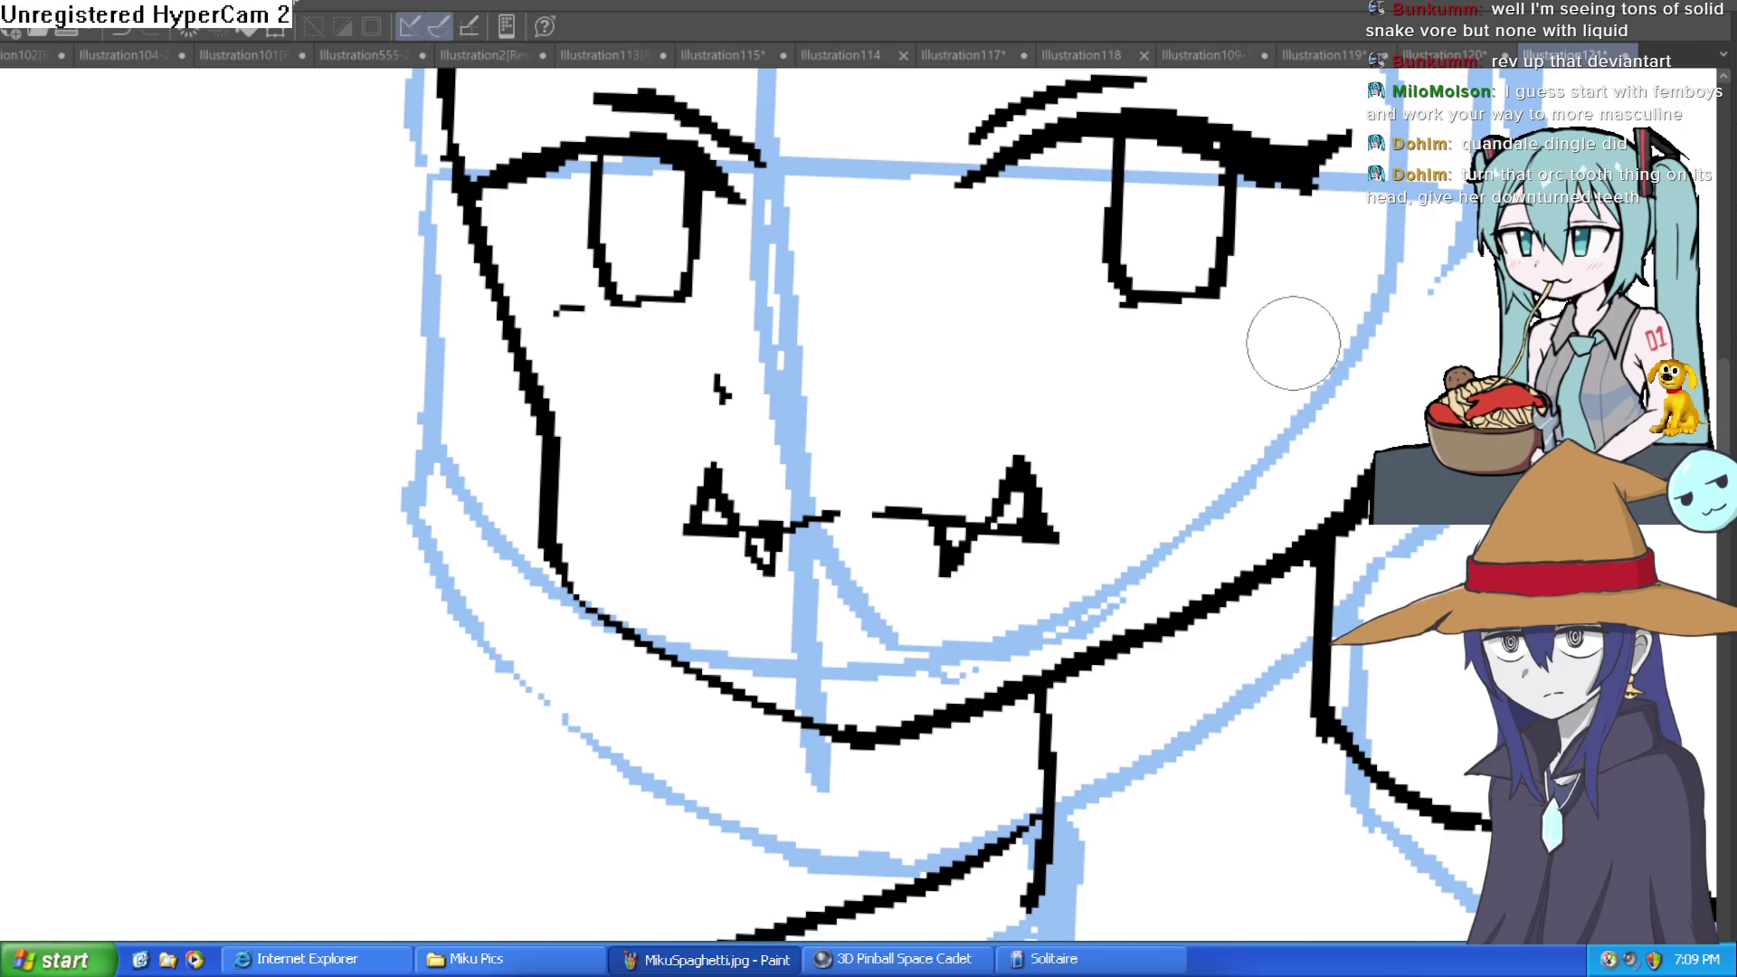
pyautogui.scroll(2, 1218, 326)
# Add a stroke down the right eye's edge and erase stray marks near the left eye.
pyautogui.moveTo(1280, 271); pyautogui.dragTo(1001, 407)
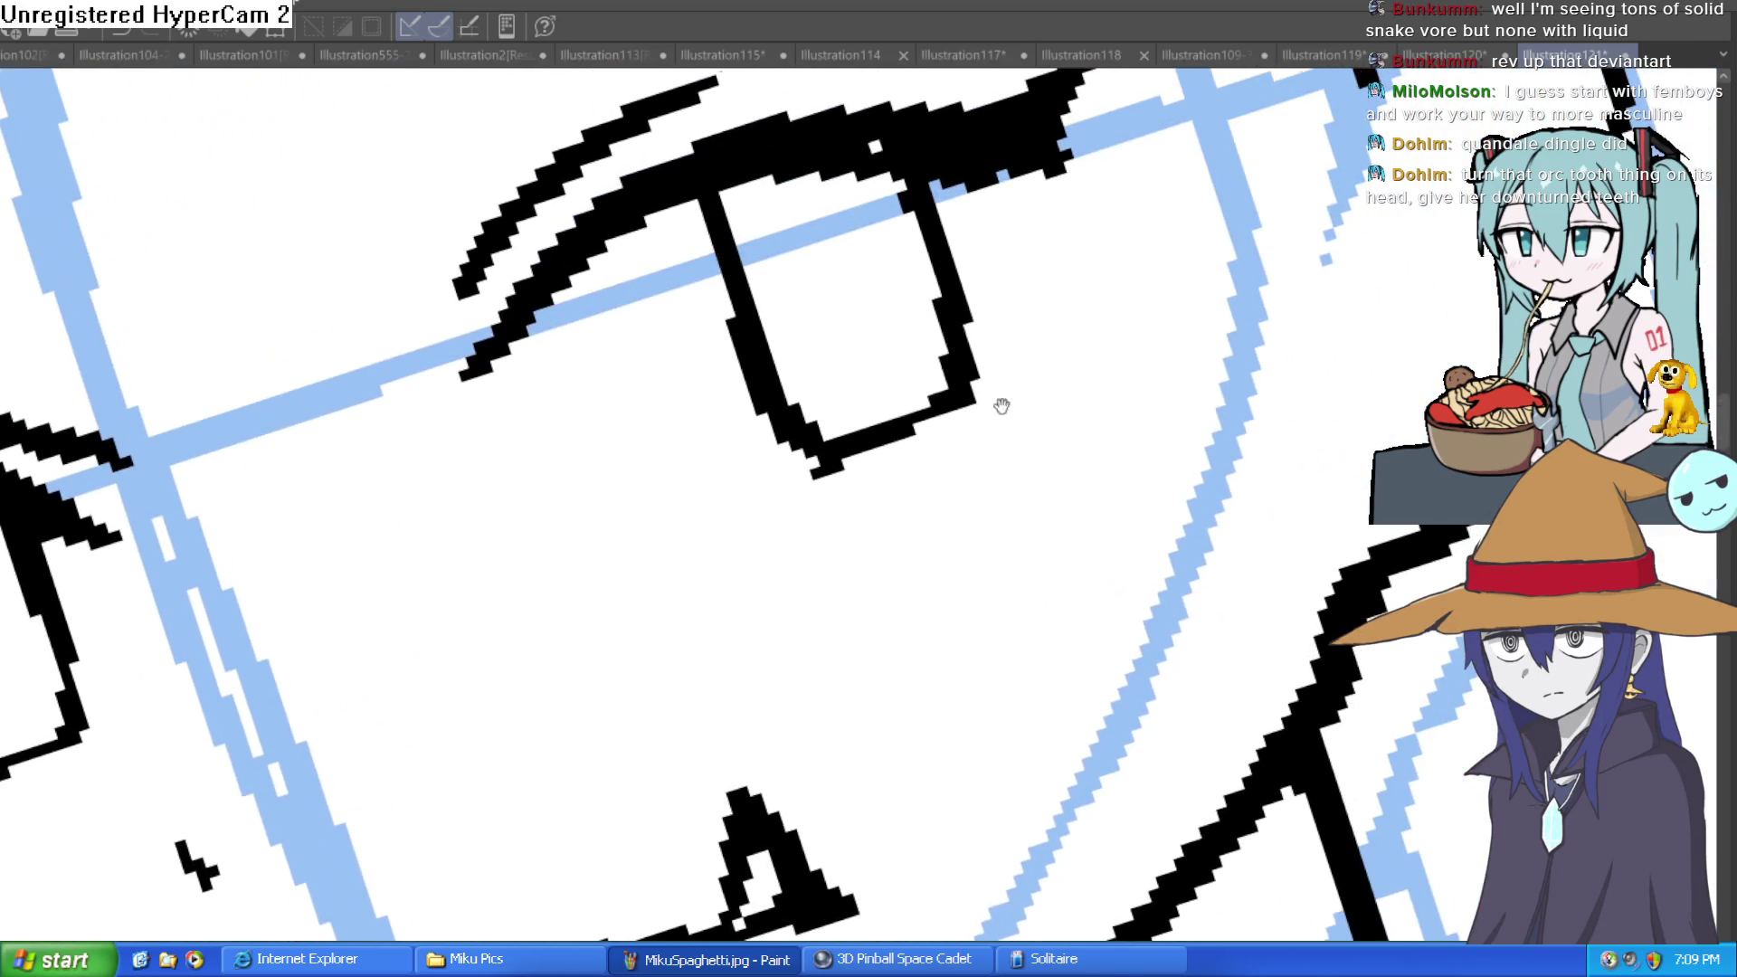
pyautogui.hotkey('ctrl', '@')
pyautogui.moveTo(1161, 292)
pyautogui.mouseDown()
pyautogui.moveTo(1090, 489)
pyautogui.moveTo(991, 230)
pyautogui.moveTo(868, 435)
pyautogui.moveTo(877, 193)
pyautogui.moveTo(845, 201)
pyautogui.moveTo(976, 444)
pyautogui.mouseUp()
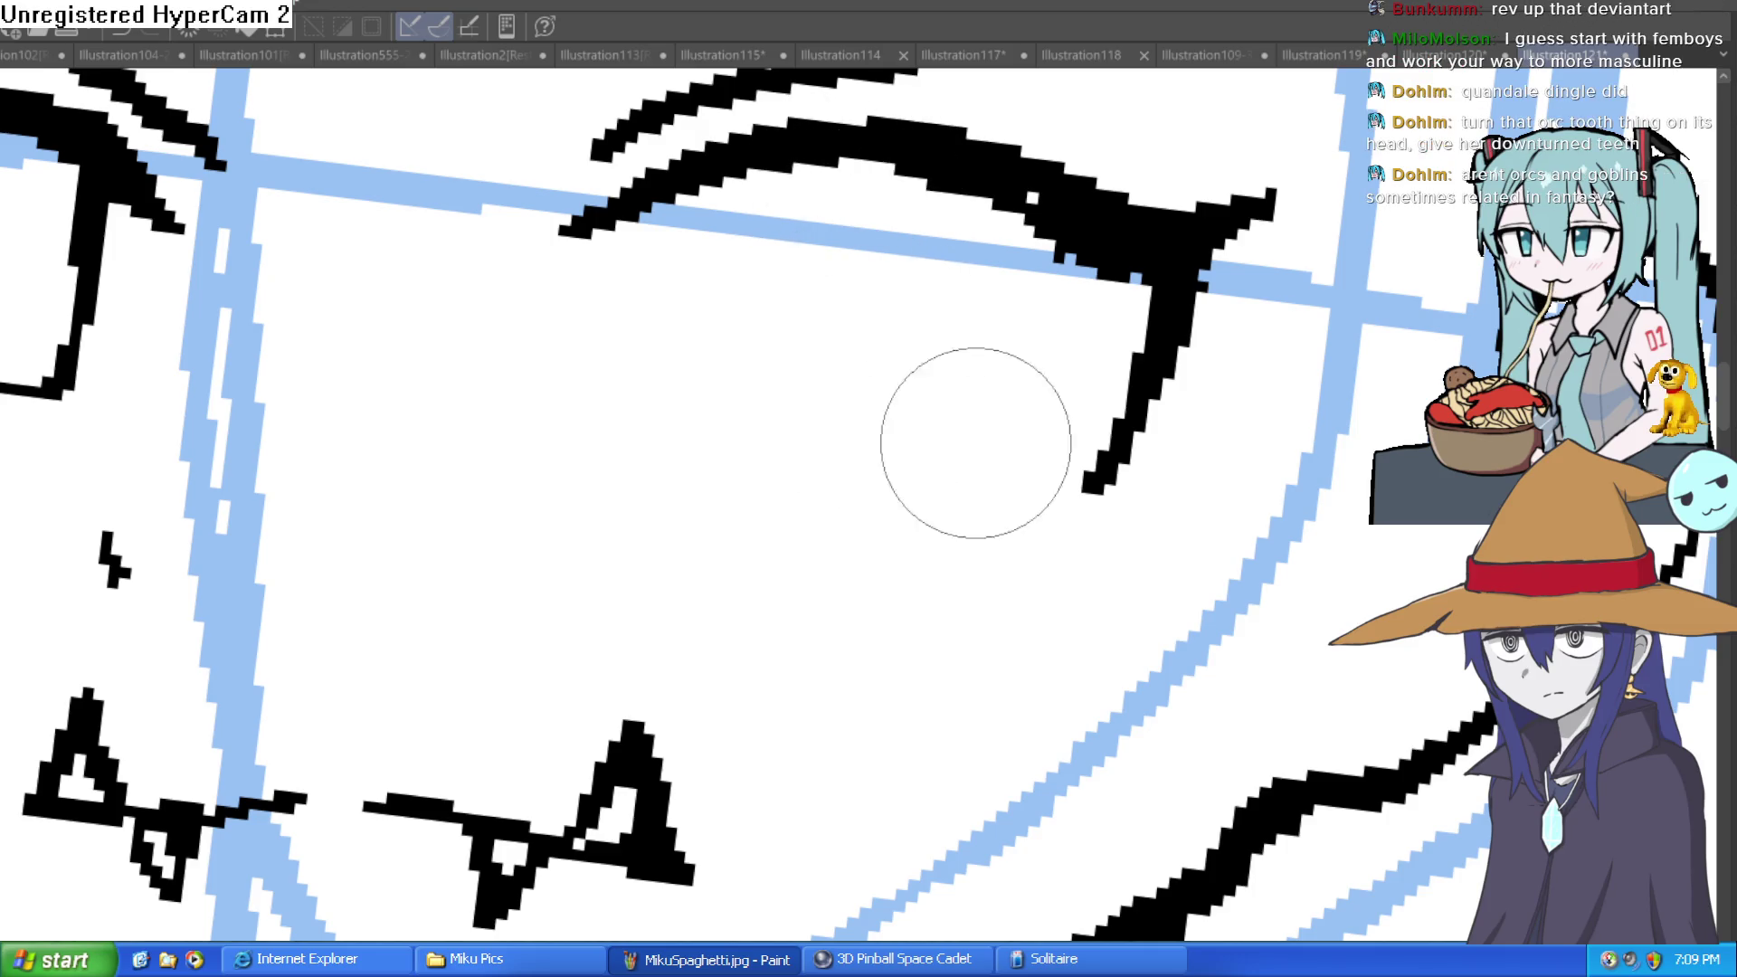
pyautogui.moveTo(536, 412); pyautogui.dragTo(1186, 399)
pyautogui.moveTo(621, 426)
pyautogui.mouseDown()
pyautogui.moveTo(517, 381)
pyautogui.moveTo(574, 187)
pyautogui.moveTo(730, 272)
pyautogui.moveTo(679, 175)
pyautogui.moveTo(465, 174)
pyautogui.moveTo(516, 182)
pyautogui.moveTo(570, 248)
pyautogui.mouseUp()
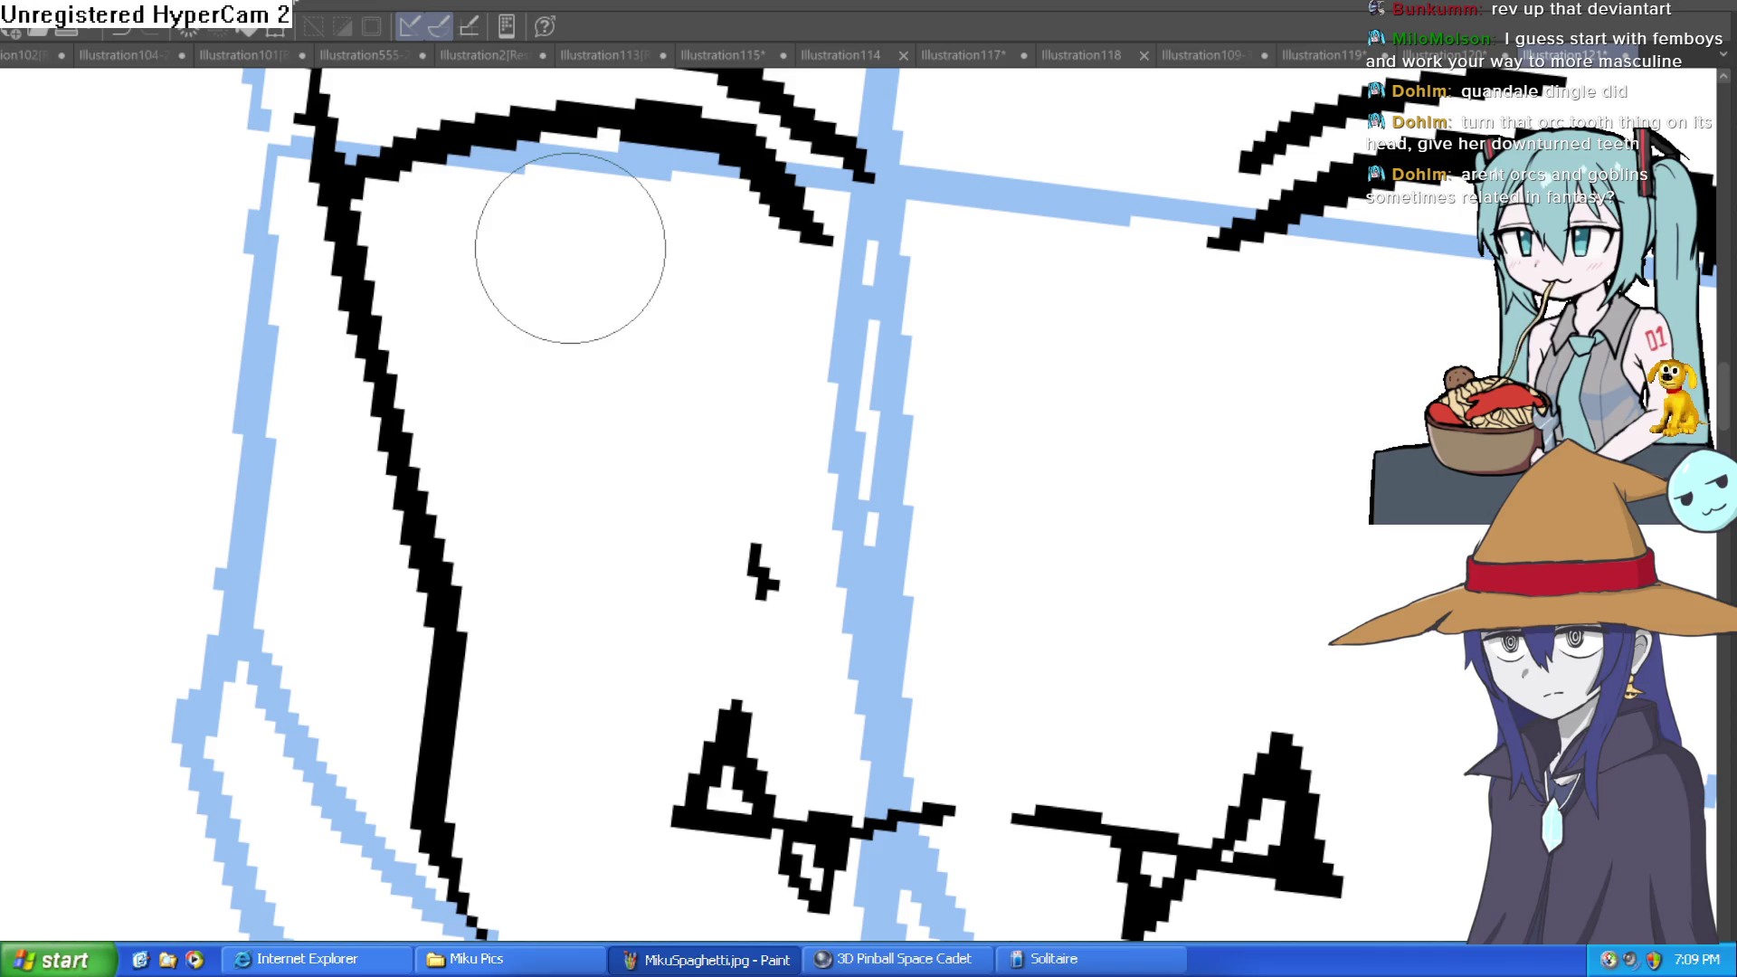
pyautogui.moveTo(721, 573); pyautogui.dragTo(767, 573)
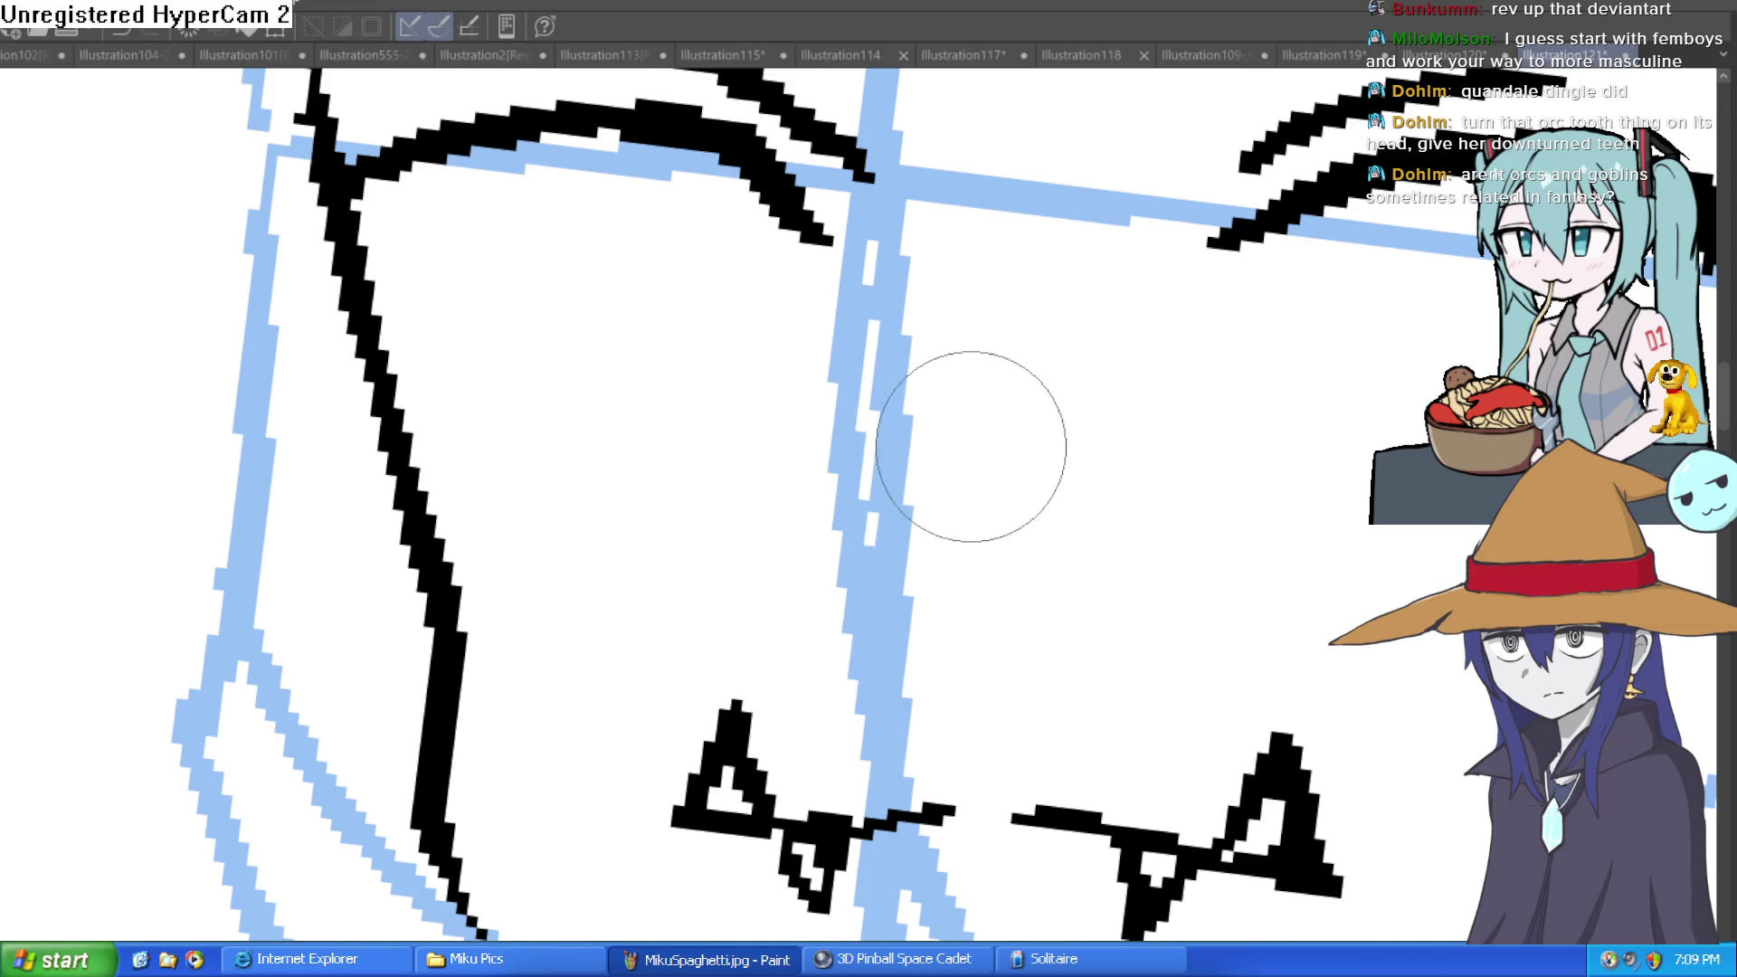
pyautogui.scroll(-5, 945, 484)
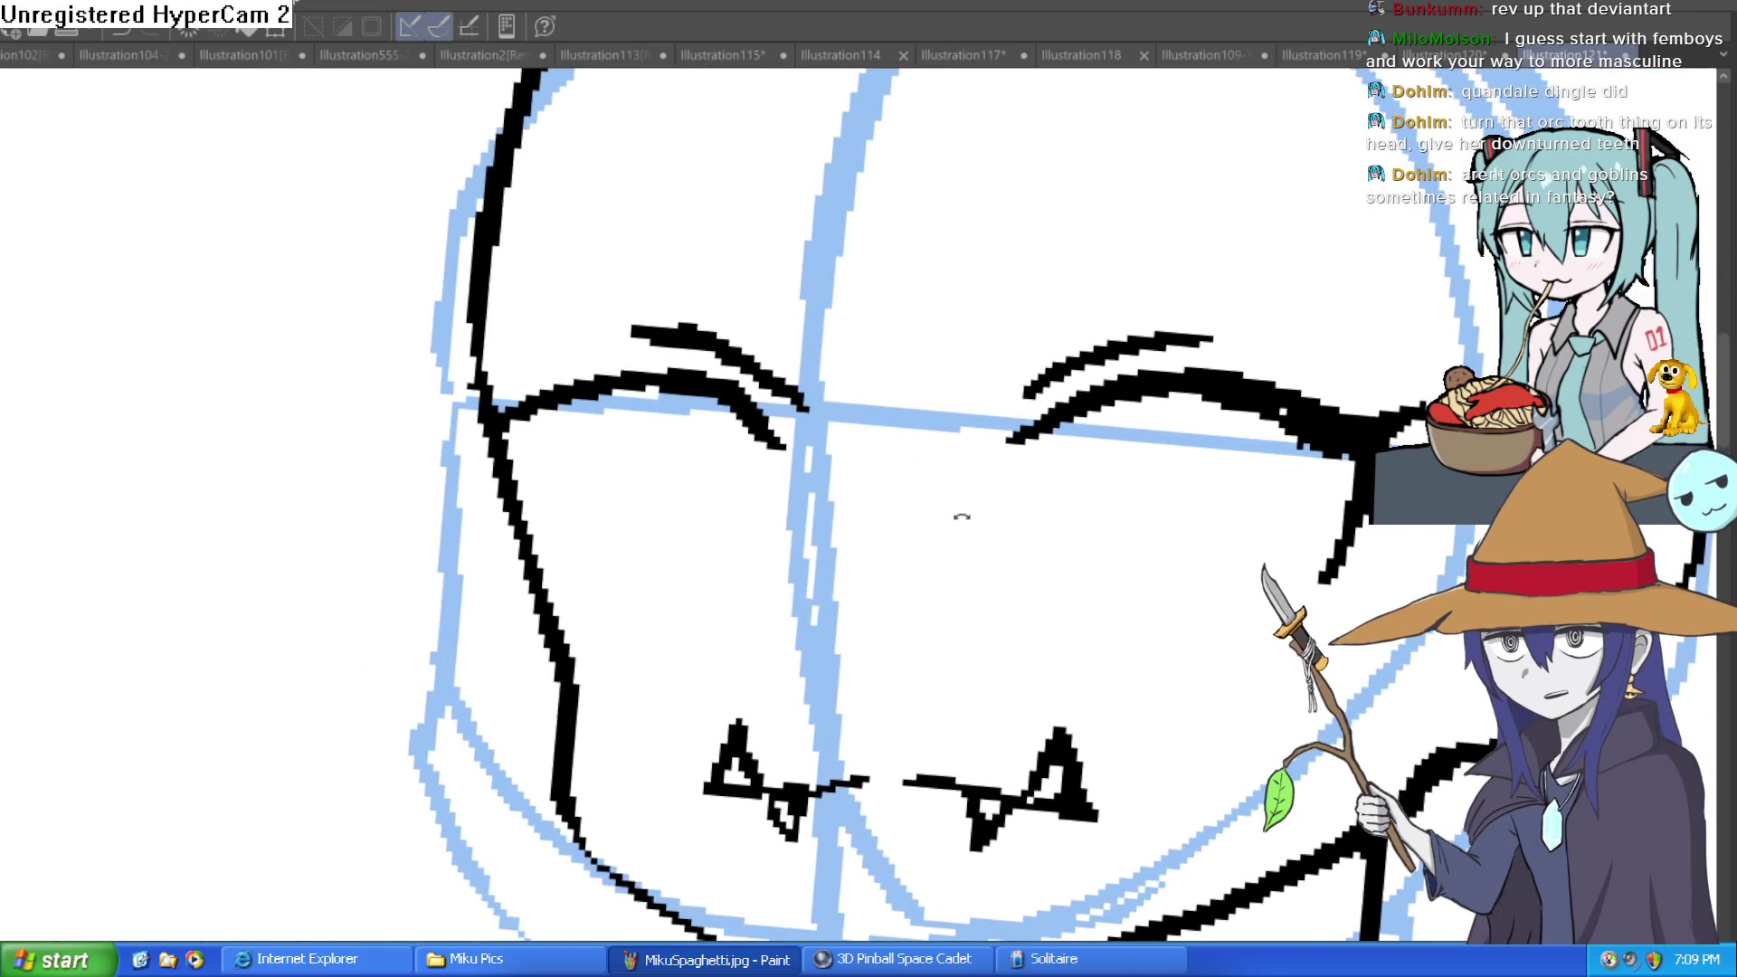
# Thicken the face contour beside the left eye and lengthen the left eye's lashes.
pyautogui.moveTo(962, 516); pyautogui.dragTo(959, 519)
pyautogui.scroll(-8, 952, 521)
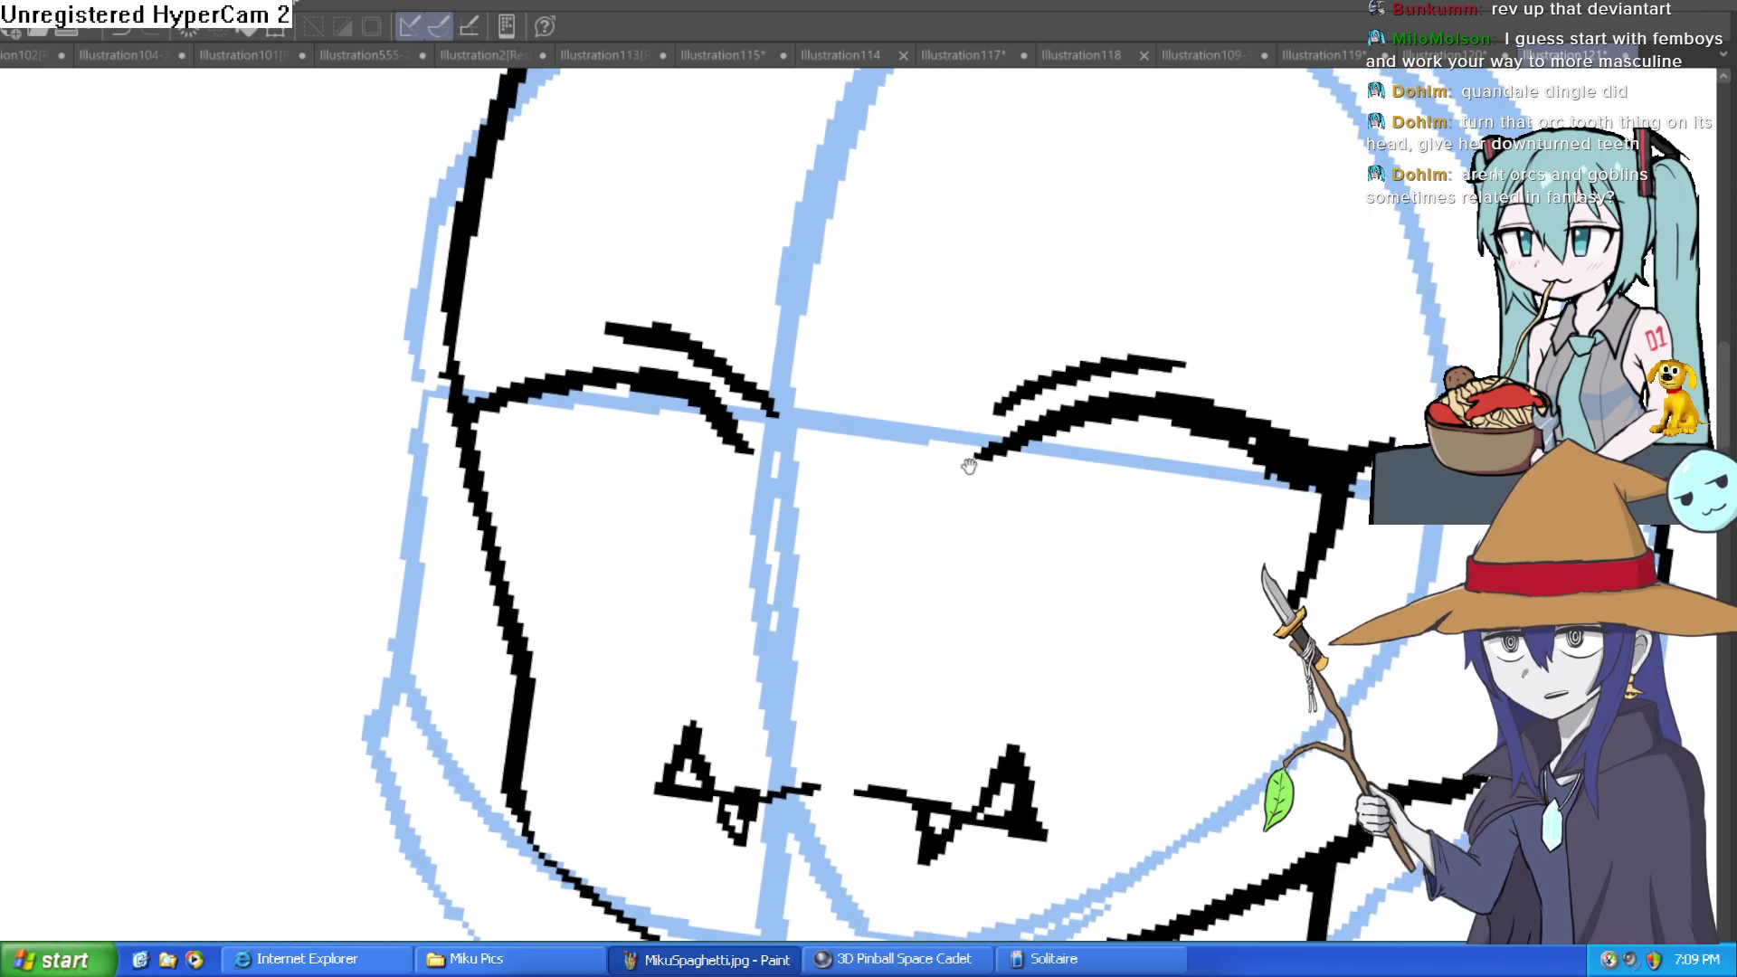
pyautogui.moveTo(1063, 473); pyautogui.dragTo(1059, 477)
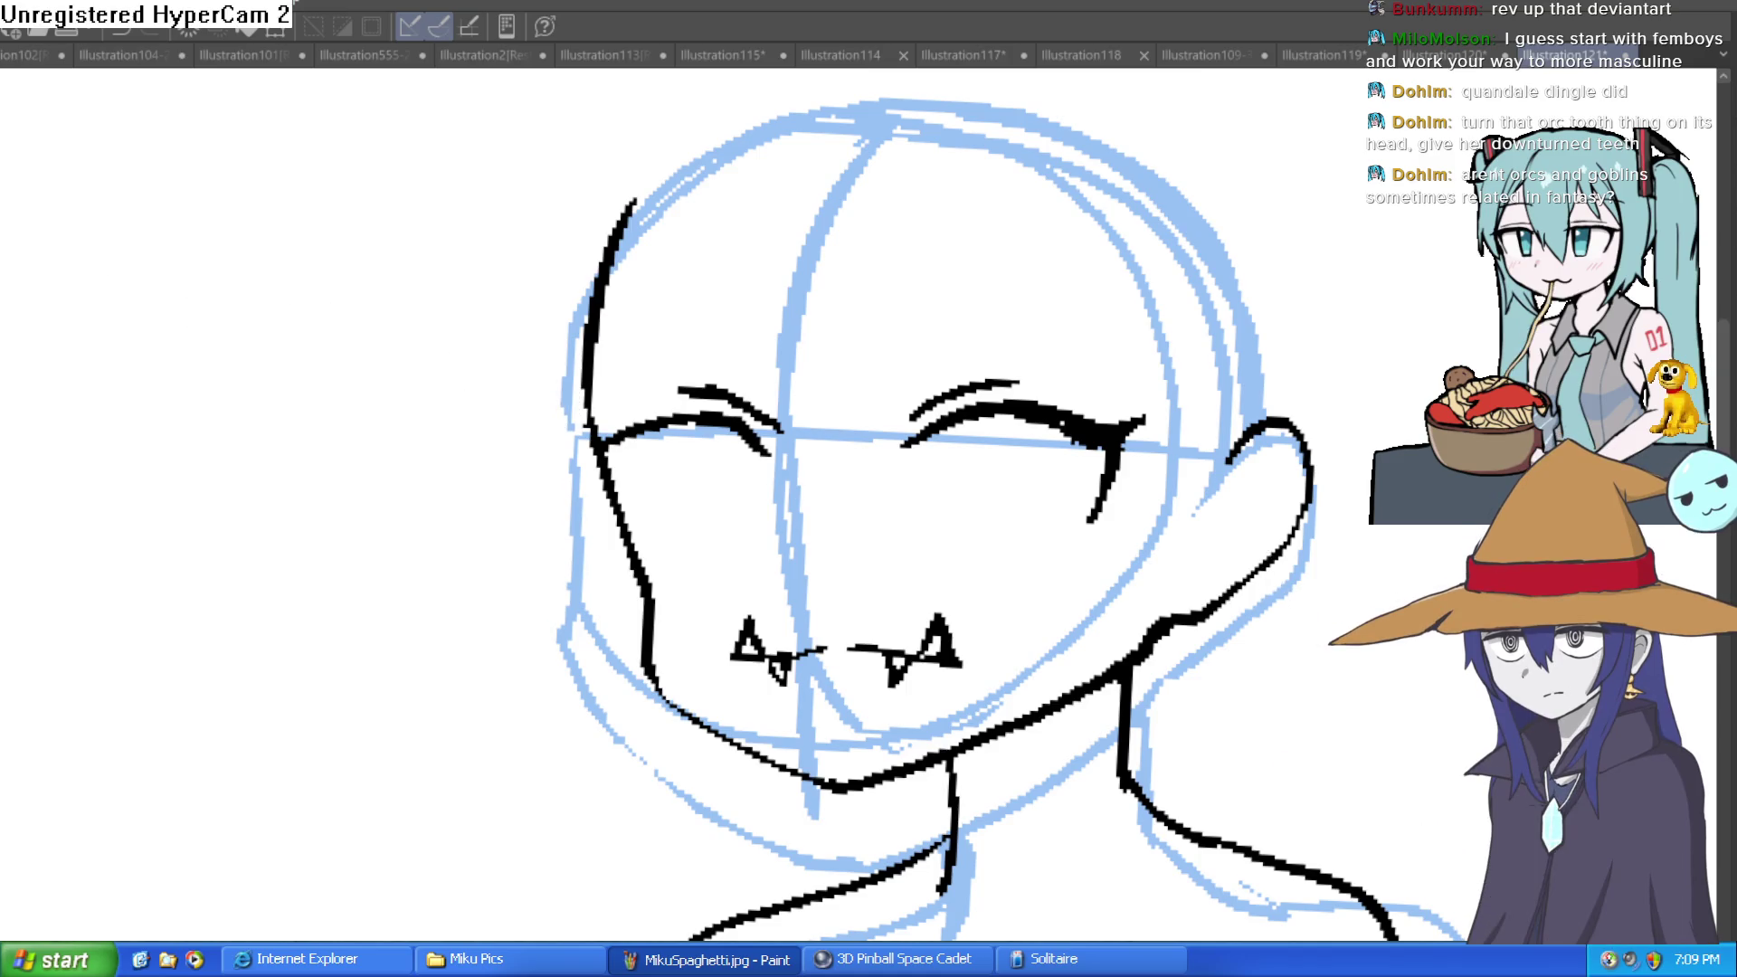
pyautogui.click(676, 484)
pyautogui.moveTo(565, 421); pyautogui.dragTo(638, 561)
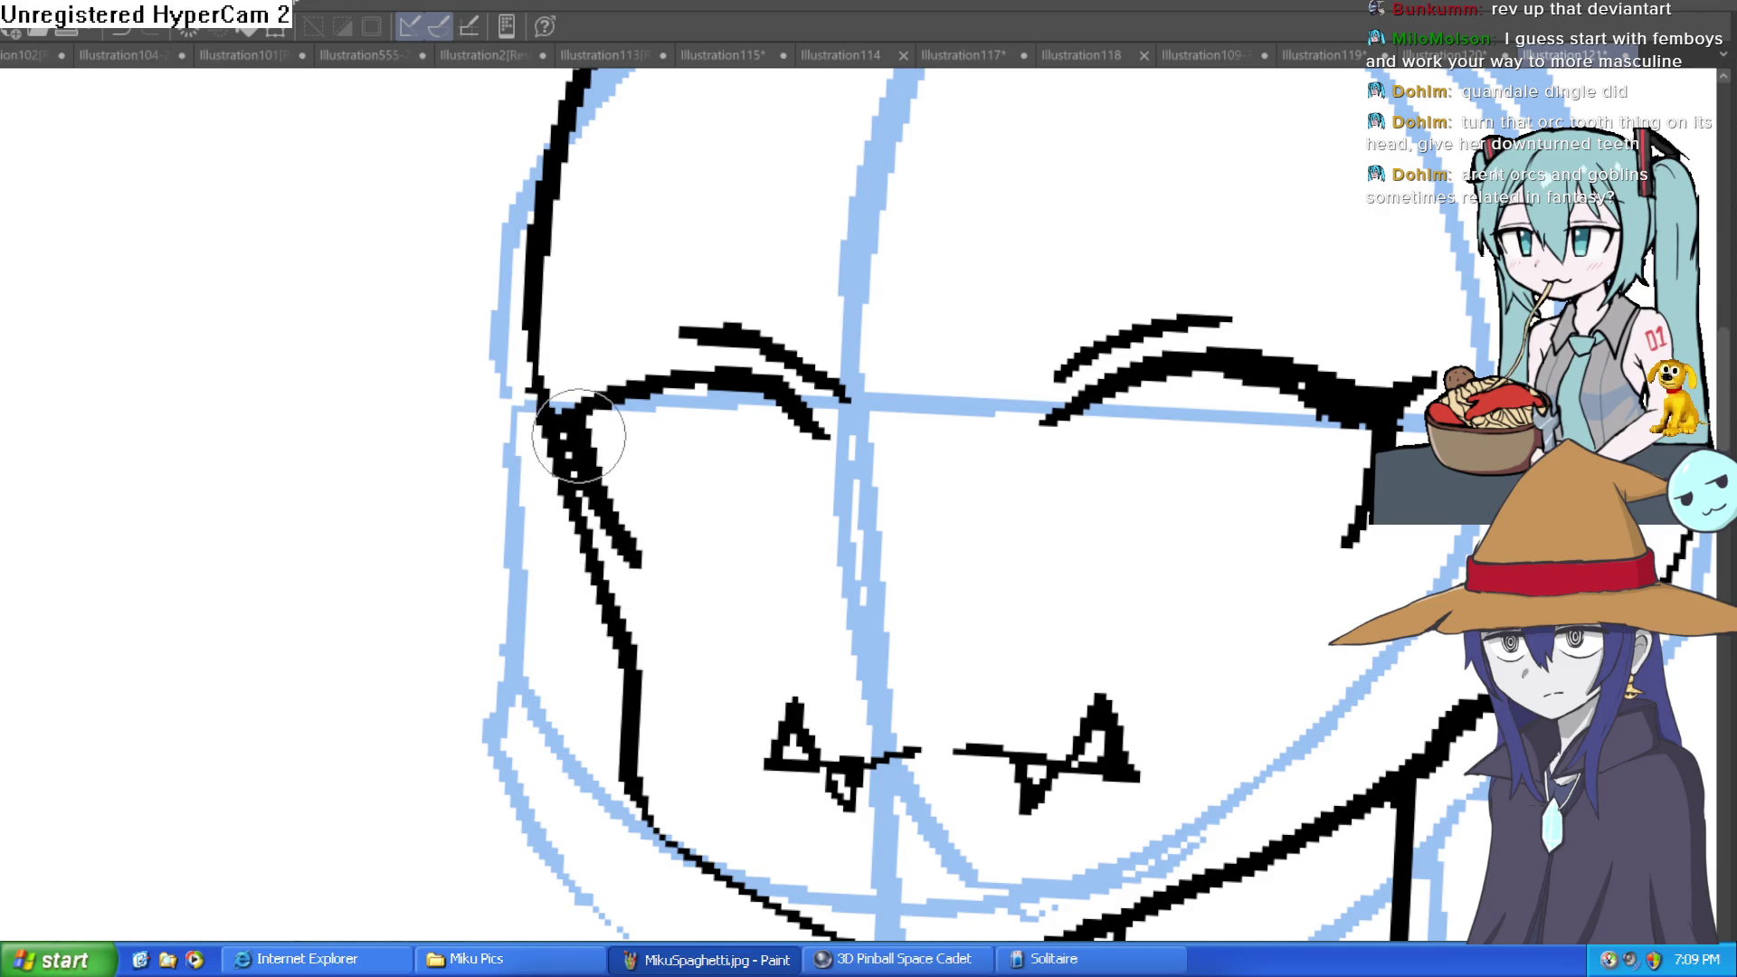
pyautogui.moveTo(790, 391); pyautogui.dragTo(837, 444)
# Try extending the right eye's inner corner, then undo that thick stroke.
pyautogui.moveTo(1214, 438); pyautogui.dragTo(1114, 455)
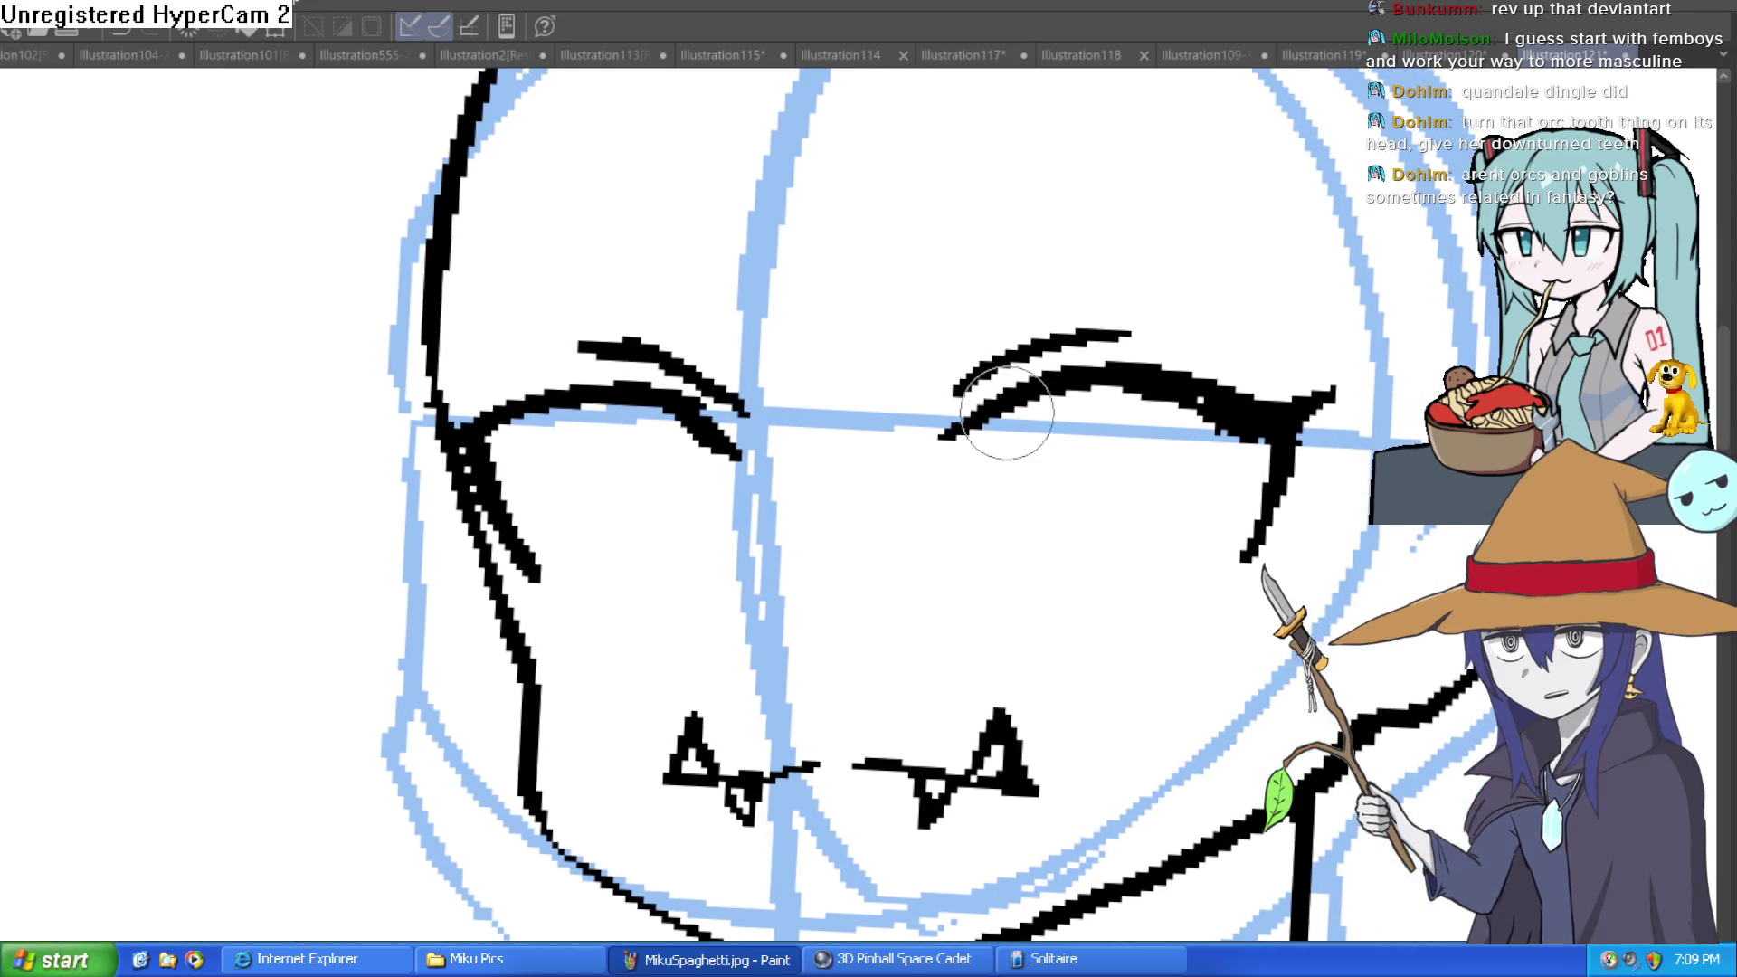
pyautogui.moveTo(991, 411); pyautogui.dragTo(945, 461)
pyautogui.hotkey('ctrl', 'z')
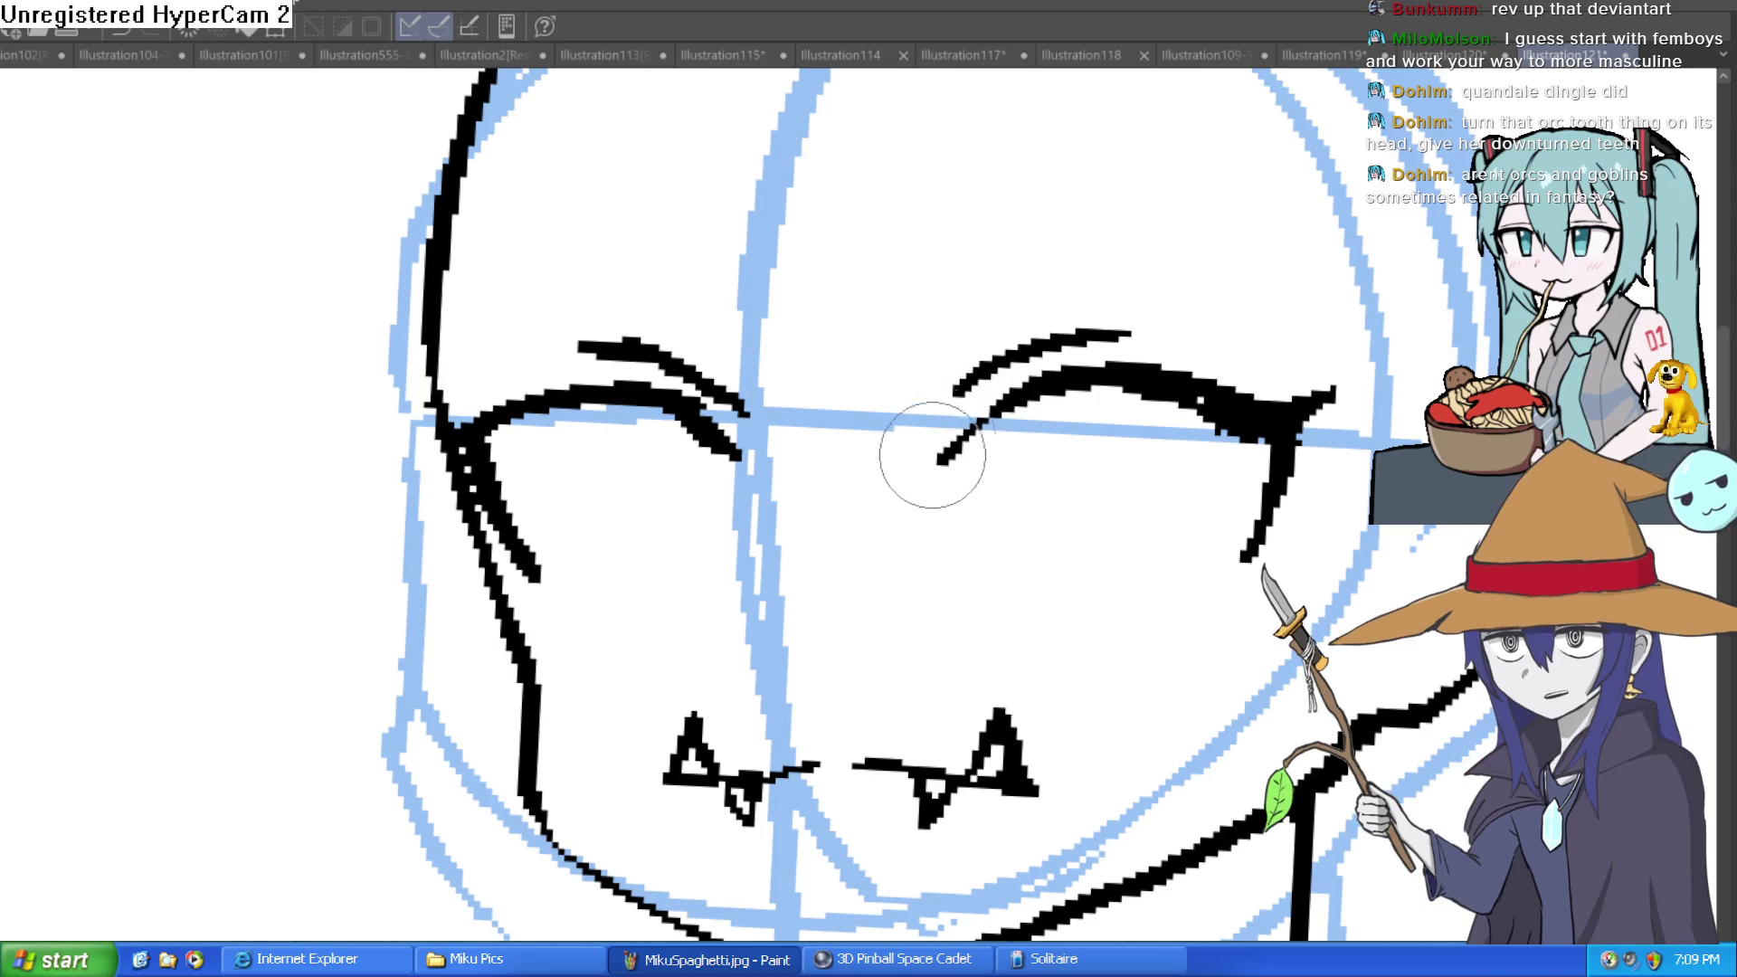
pyautogui.scroll(-5, 754, 437)
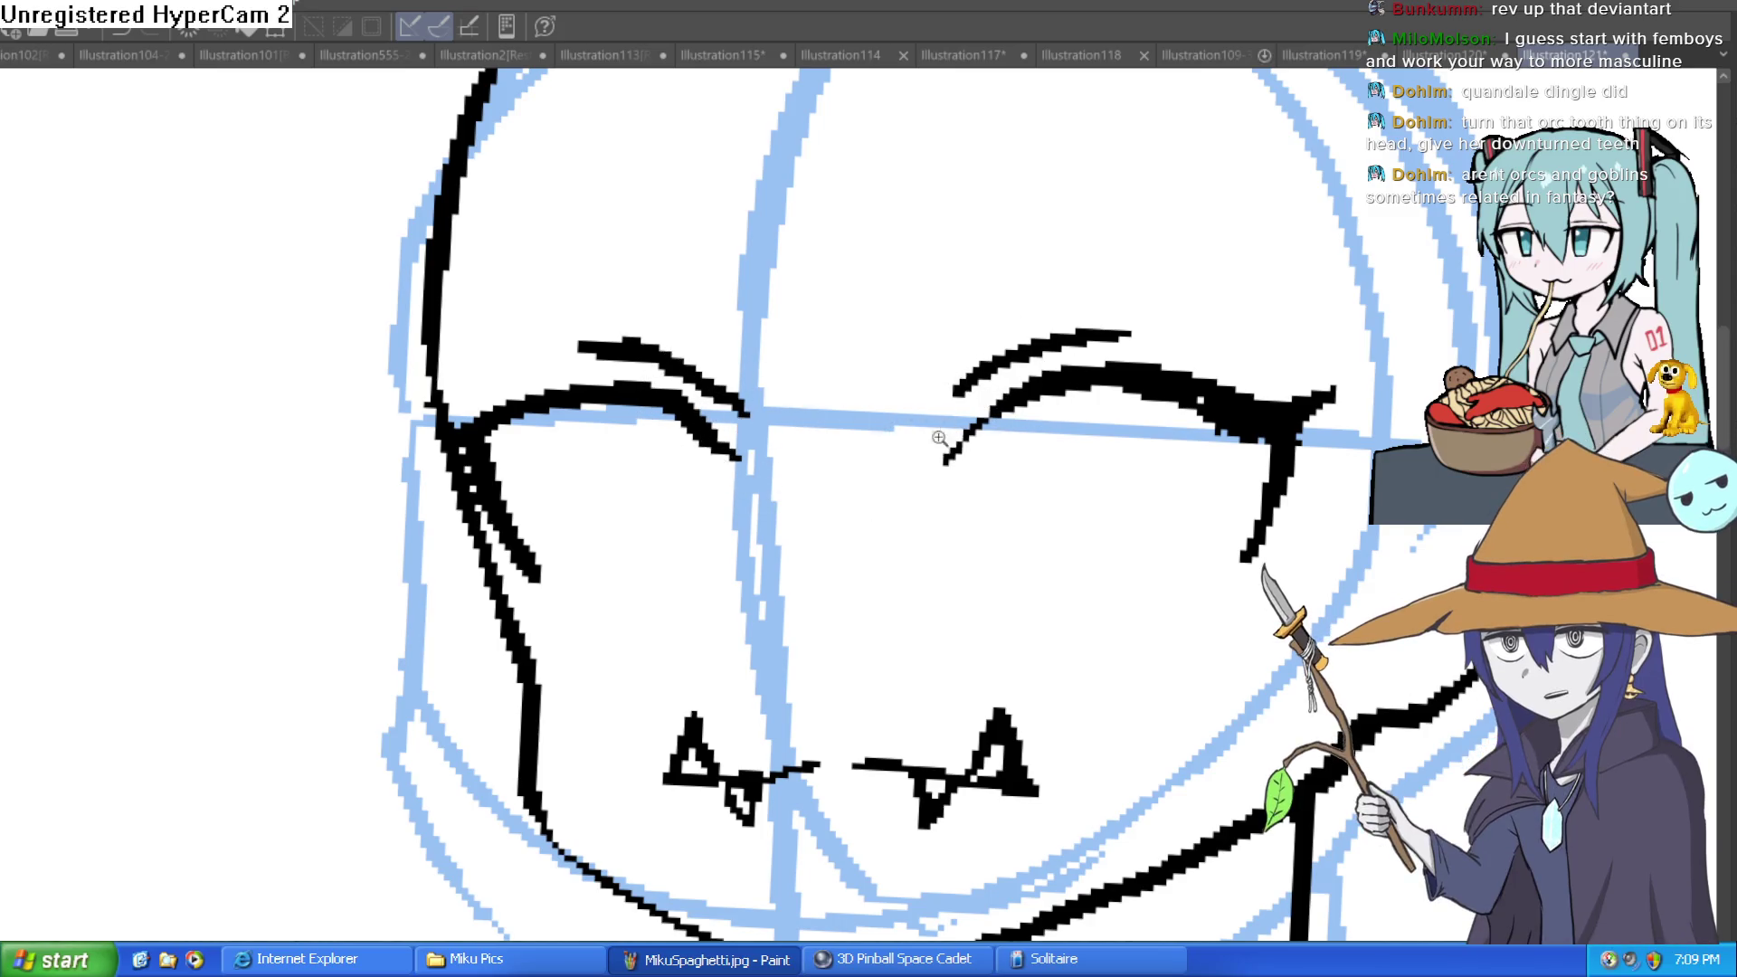
pyautogui.moveTo(1021, 406); pyautogui.dragTo(1019, 388)
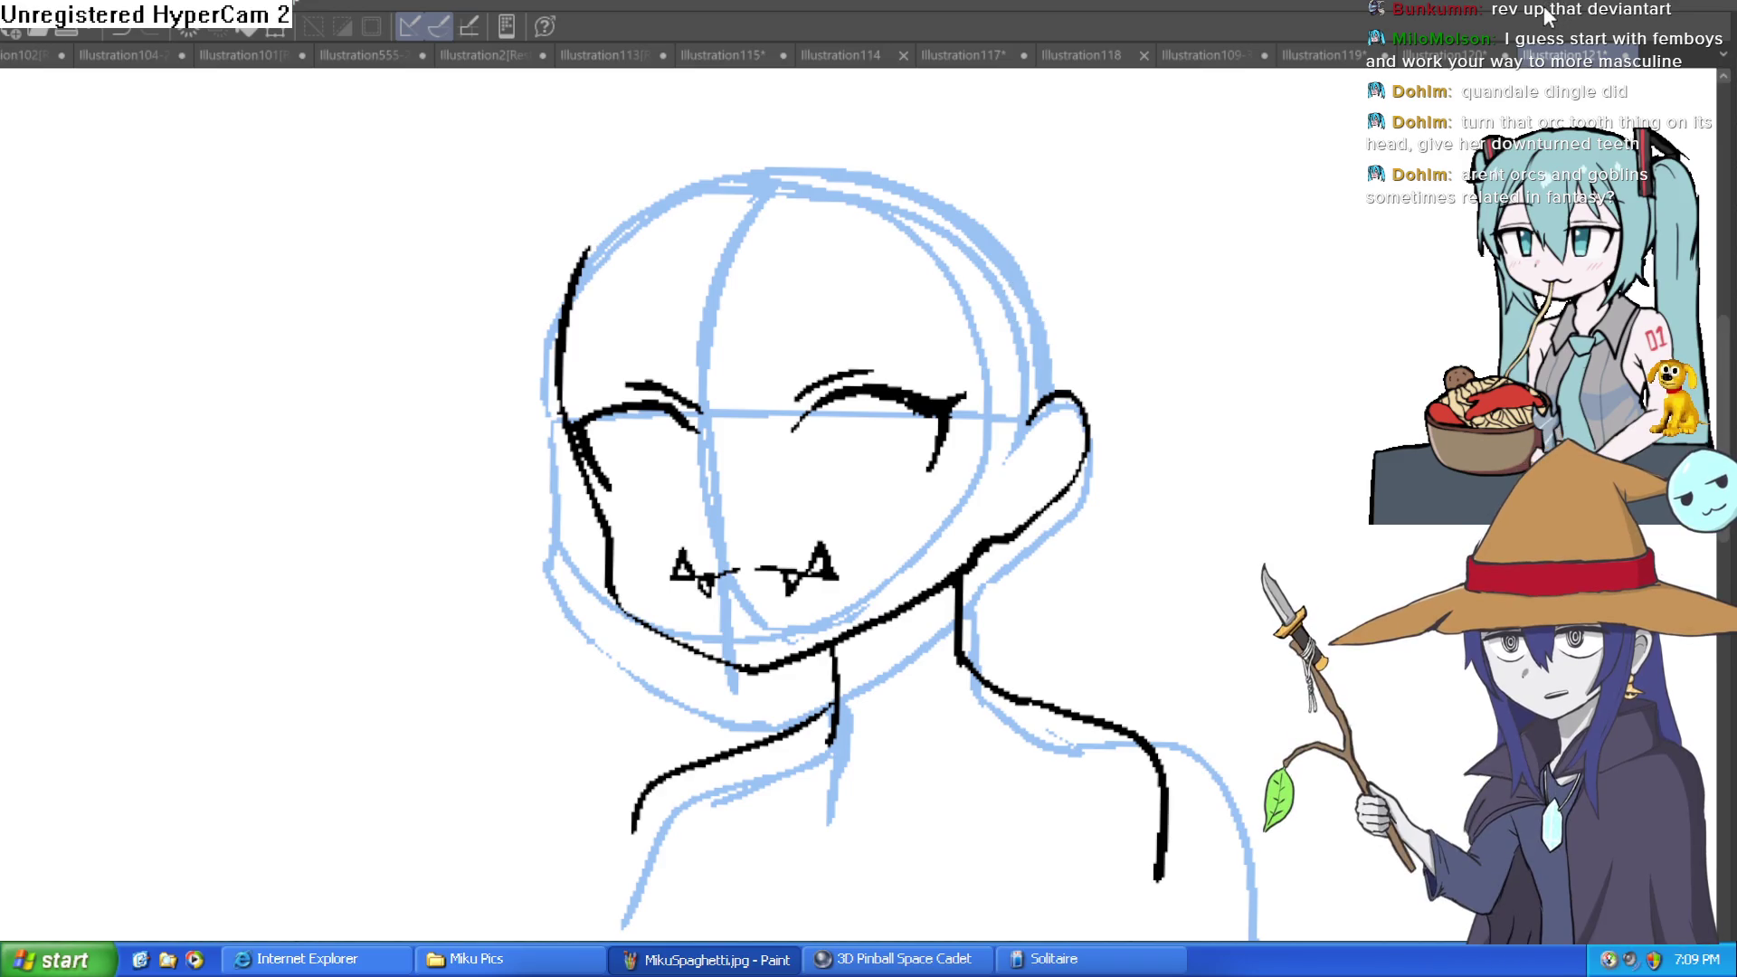
pyautogui.scroll(-3, 1164, 291)
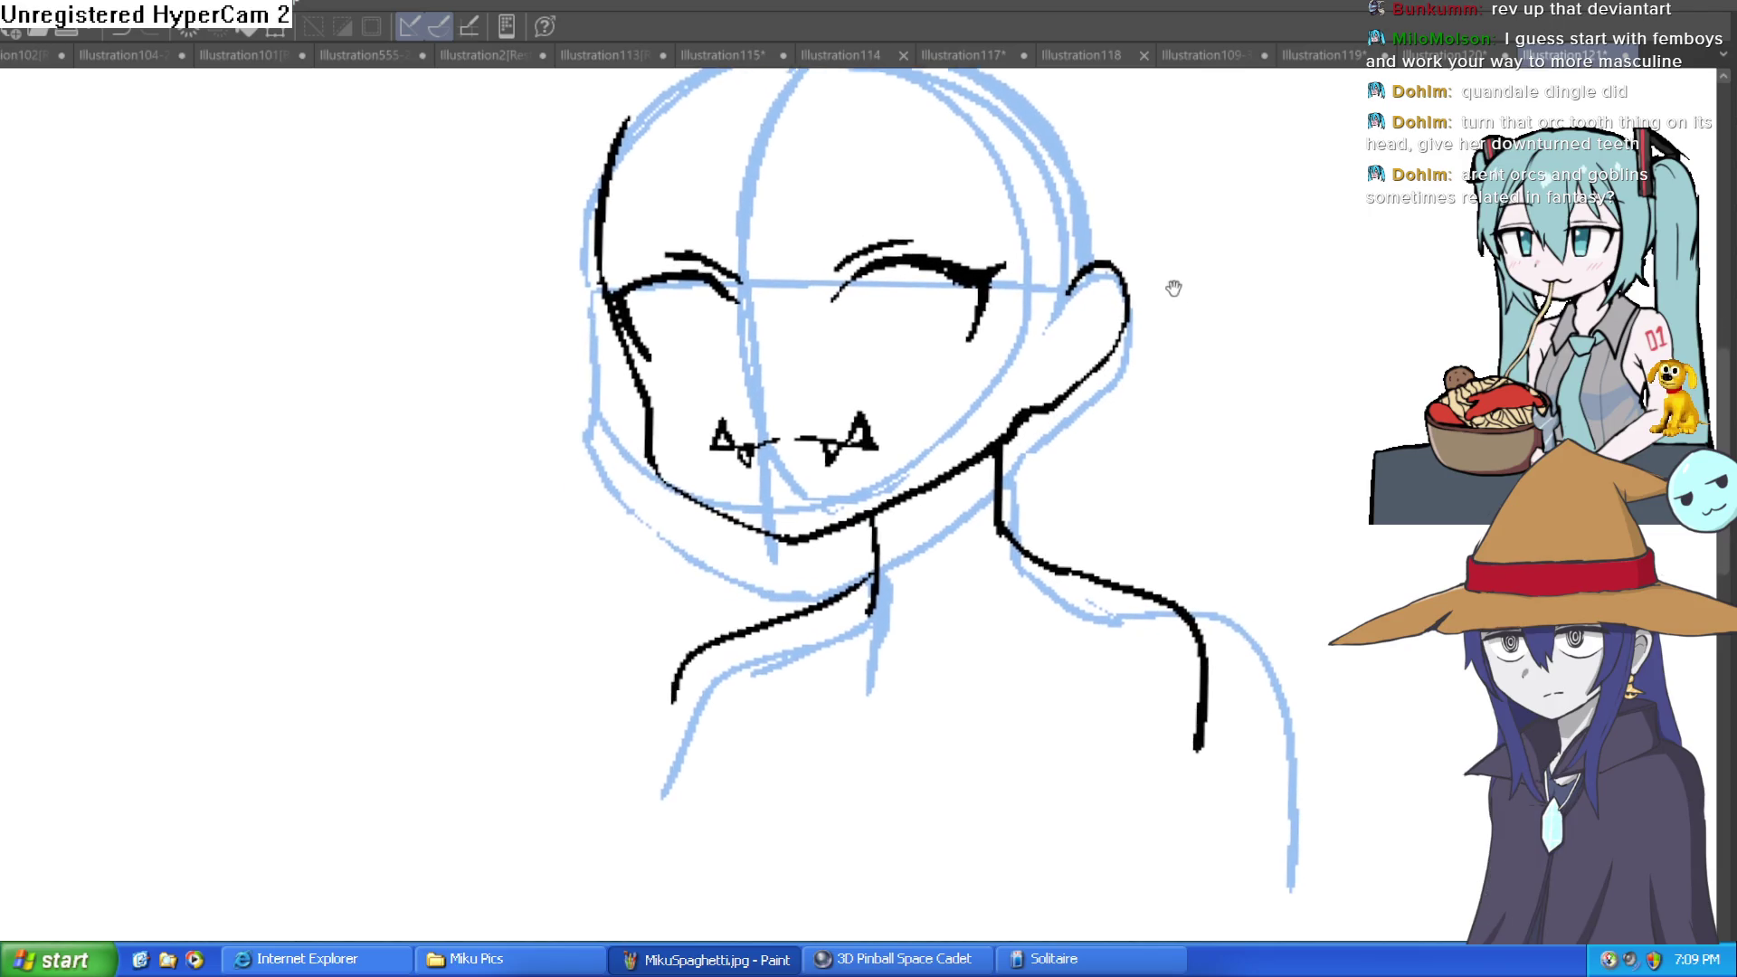
pyautogui.moveTo(1174, 305)
pyautogui.mouseDown()
pyautogui.moveTo(1163, 329)
pyautogui.moveTo(1088, 314)
pyautogui.mouseUp()
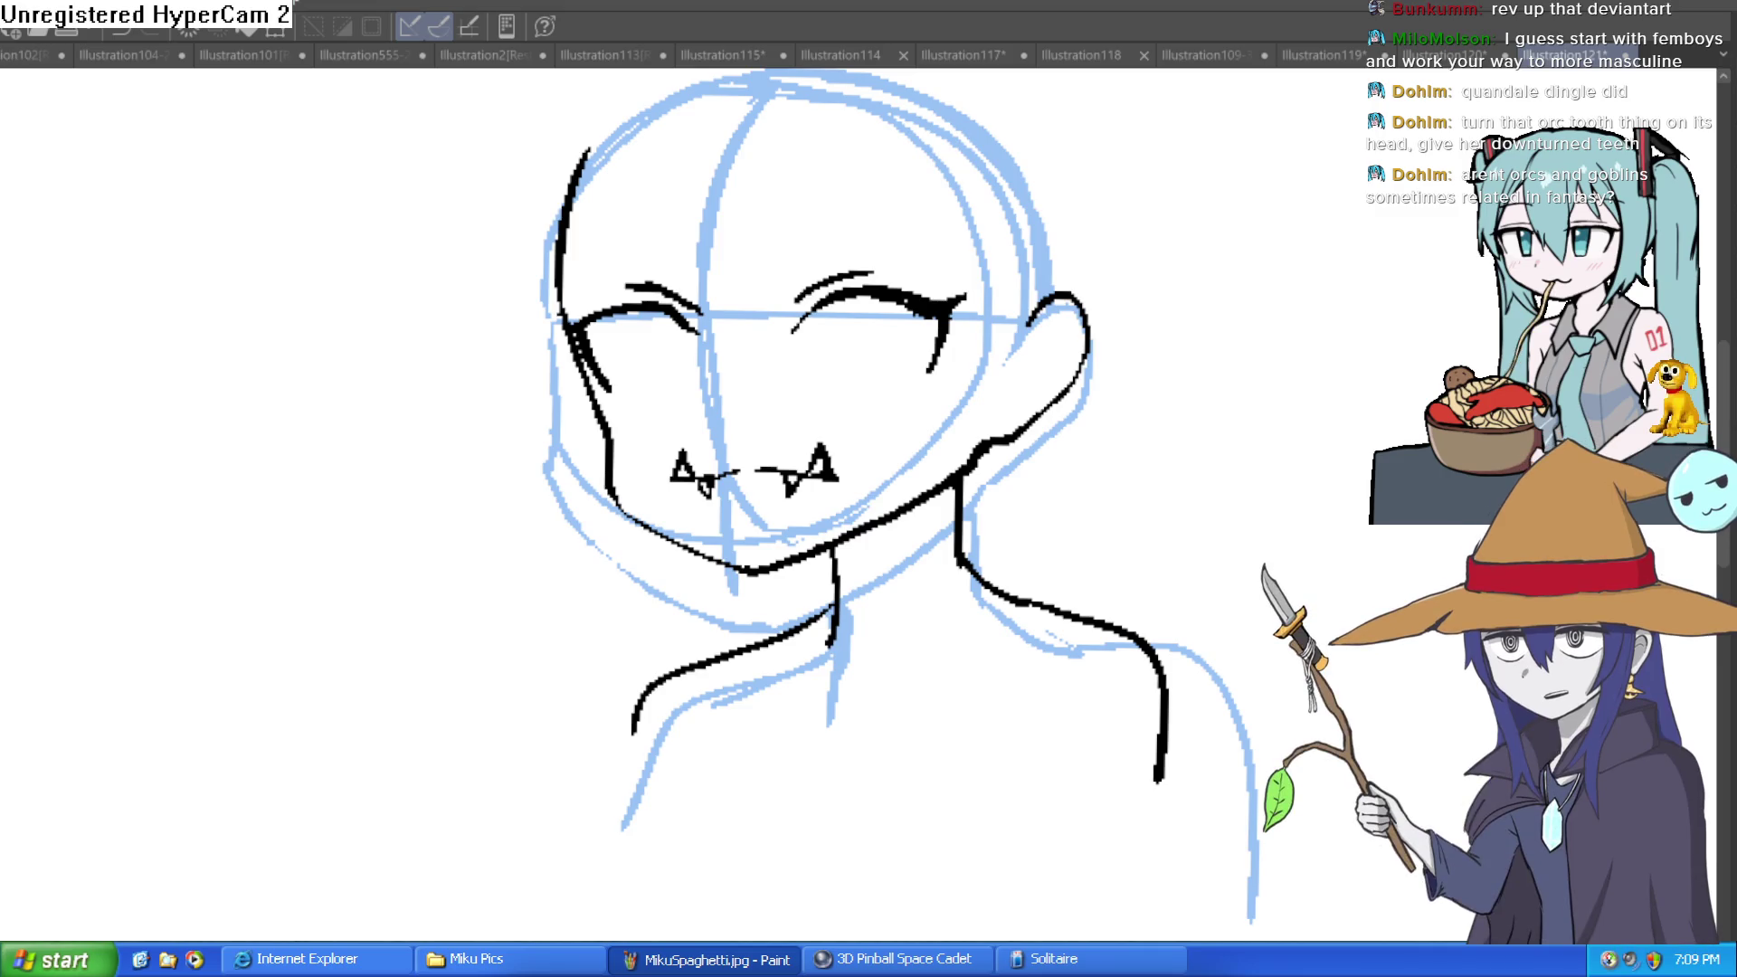
# Outline the lower right eye and the left eye, and add pupils to both eyes.
pyautogui.click(898, 232)
pyautogui.moveTo(757, 259)
pyautogui.mouseDown()
pyautogui.moveTo(920, 342)
pyautogui.moveTo(910, 244)
pyautogui.mouseUp()
pyautogui.moveTo(139, 291)
pyautogui.mouseDown()
pyautogui.moveTo(175, 368)
pyautogui.moveTo(232, 291)
pyautogui.moveTo(214, 316)
pyautogui.moveTo(221, 258)
pyautogui.mouseUp()
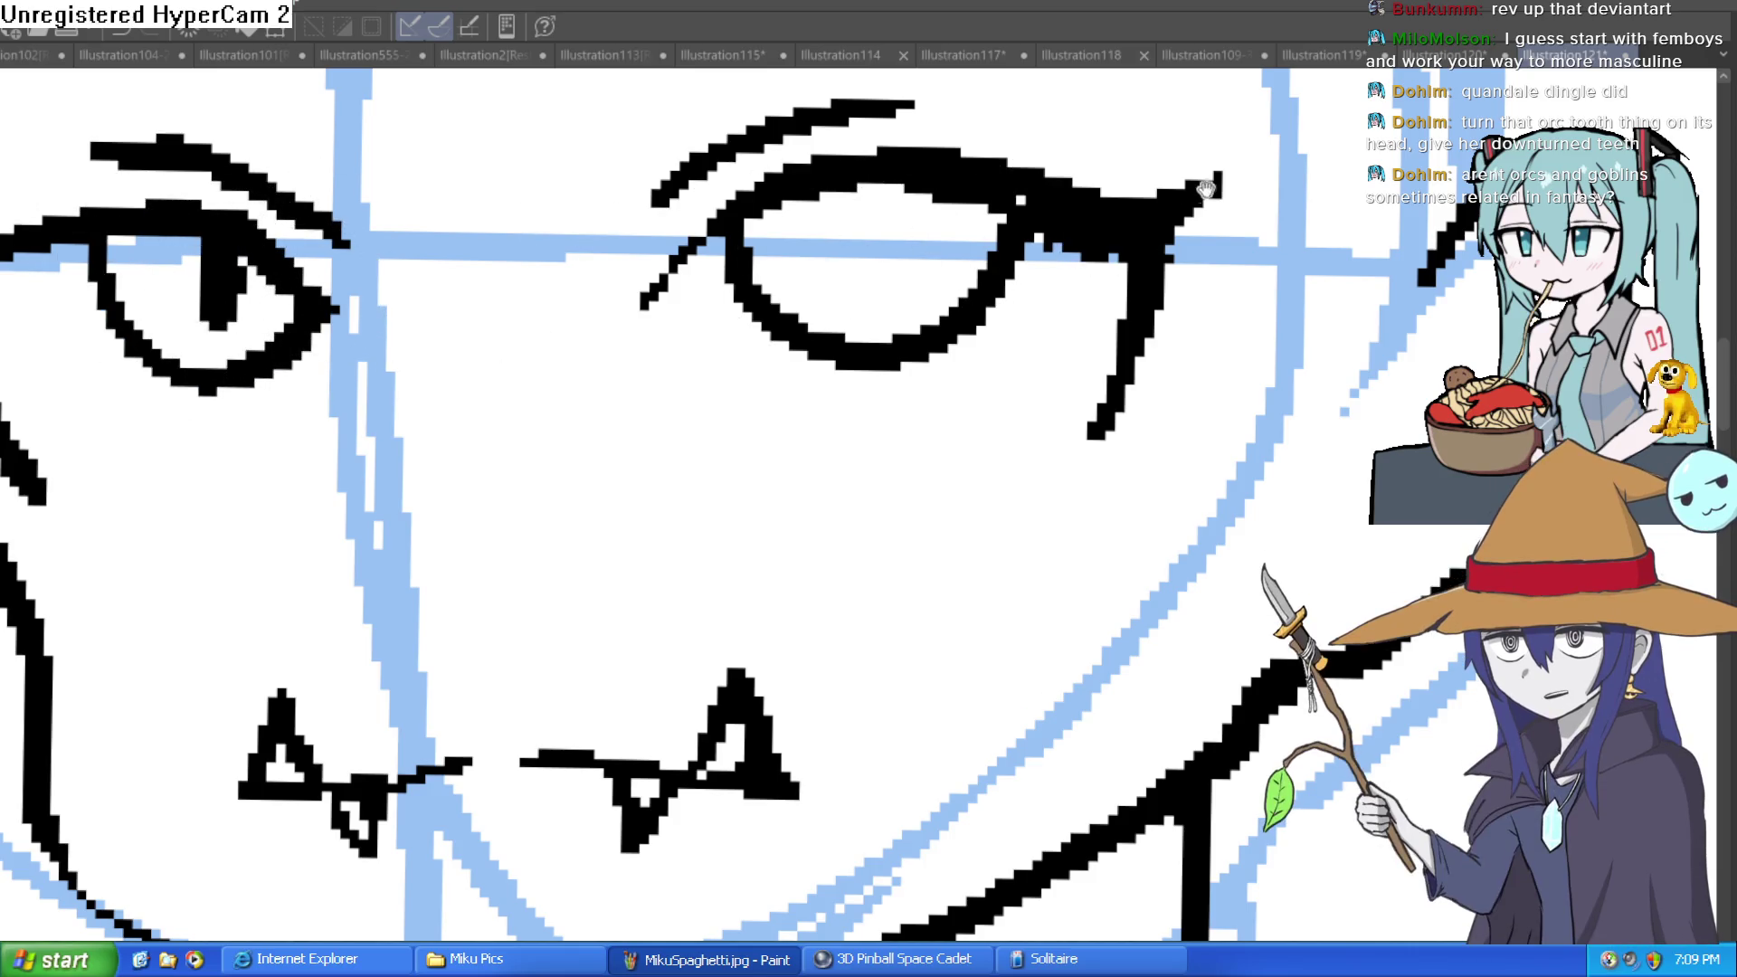
pyautogui.moveTo(860, 186); pyautogui.dragTo(860, 253)
# Erase the lower part of the eyelash stroke and the extra stroke under the head line.
pyautogui.scroll(-3, 859, 222)
pyautogui.press('-')
pyautogui.scroll(3, 1059, 218)
pyautogui.scroll(-3, 1059, 217)
pyautogui.press('-')
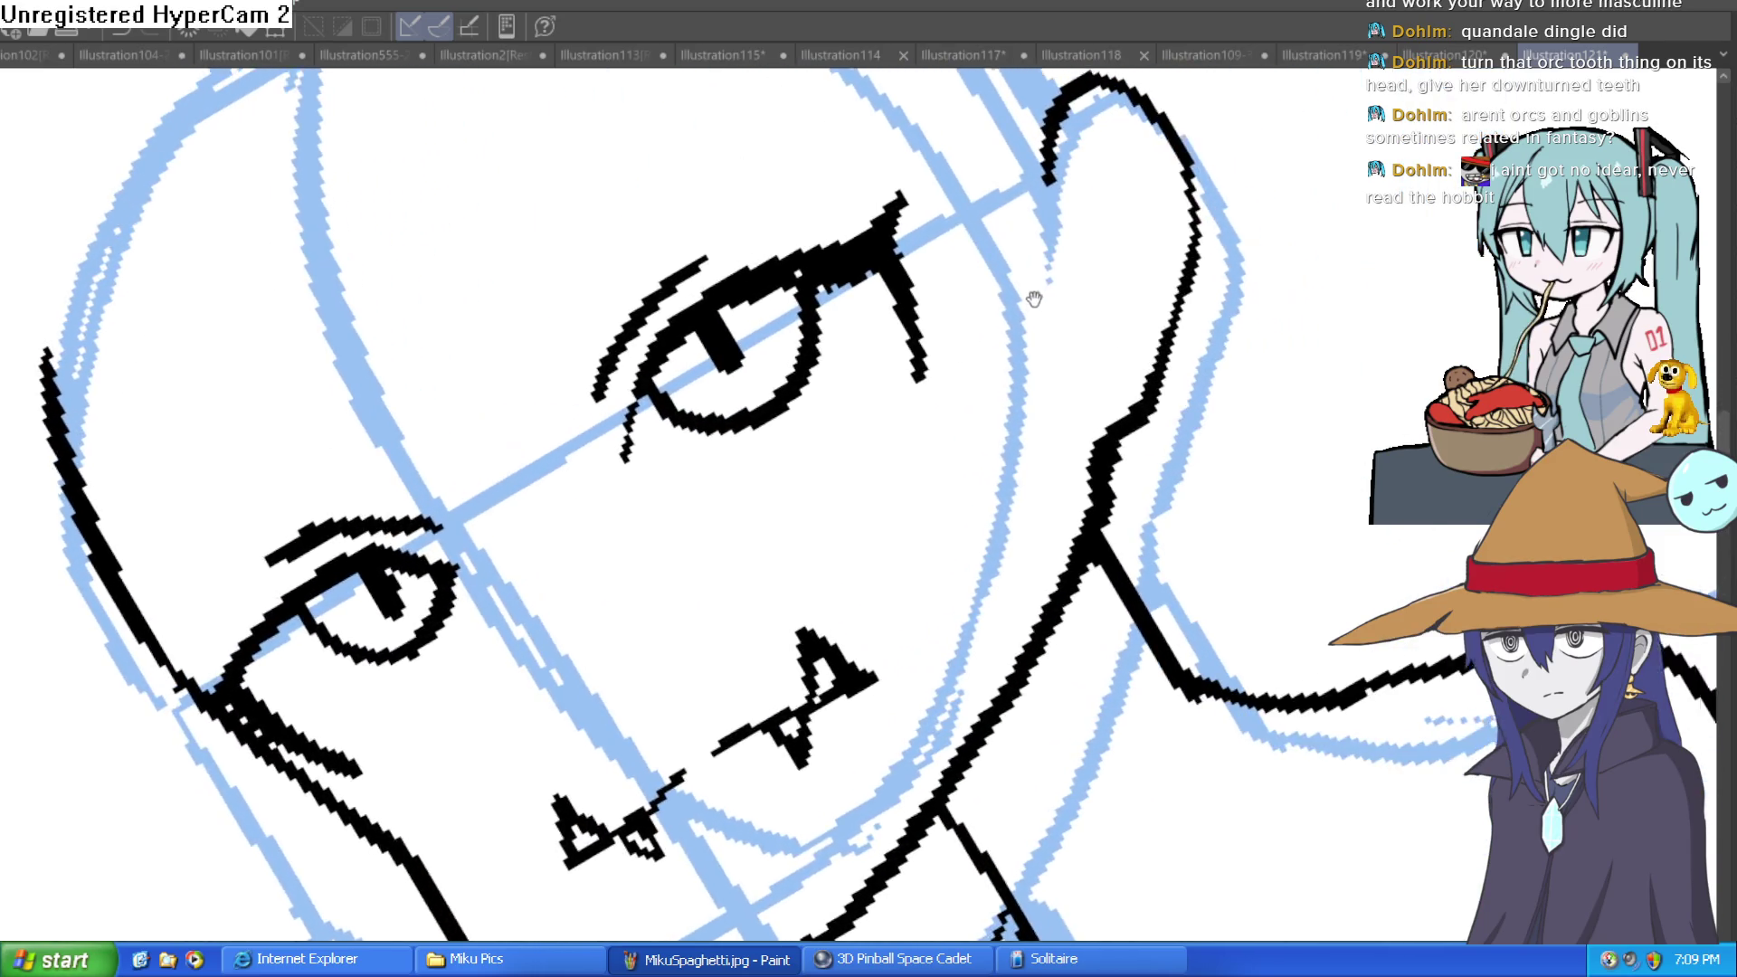
pyautogui.scroll(3, 1000, 310)
pyautogui.moveTo(890, 433); pyautogui.dragTo(876, 384)
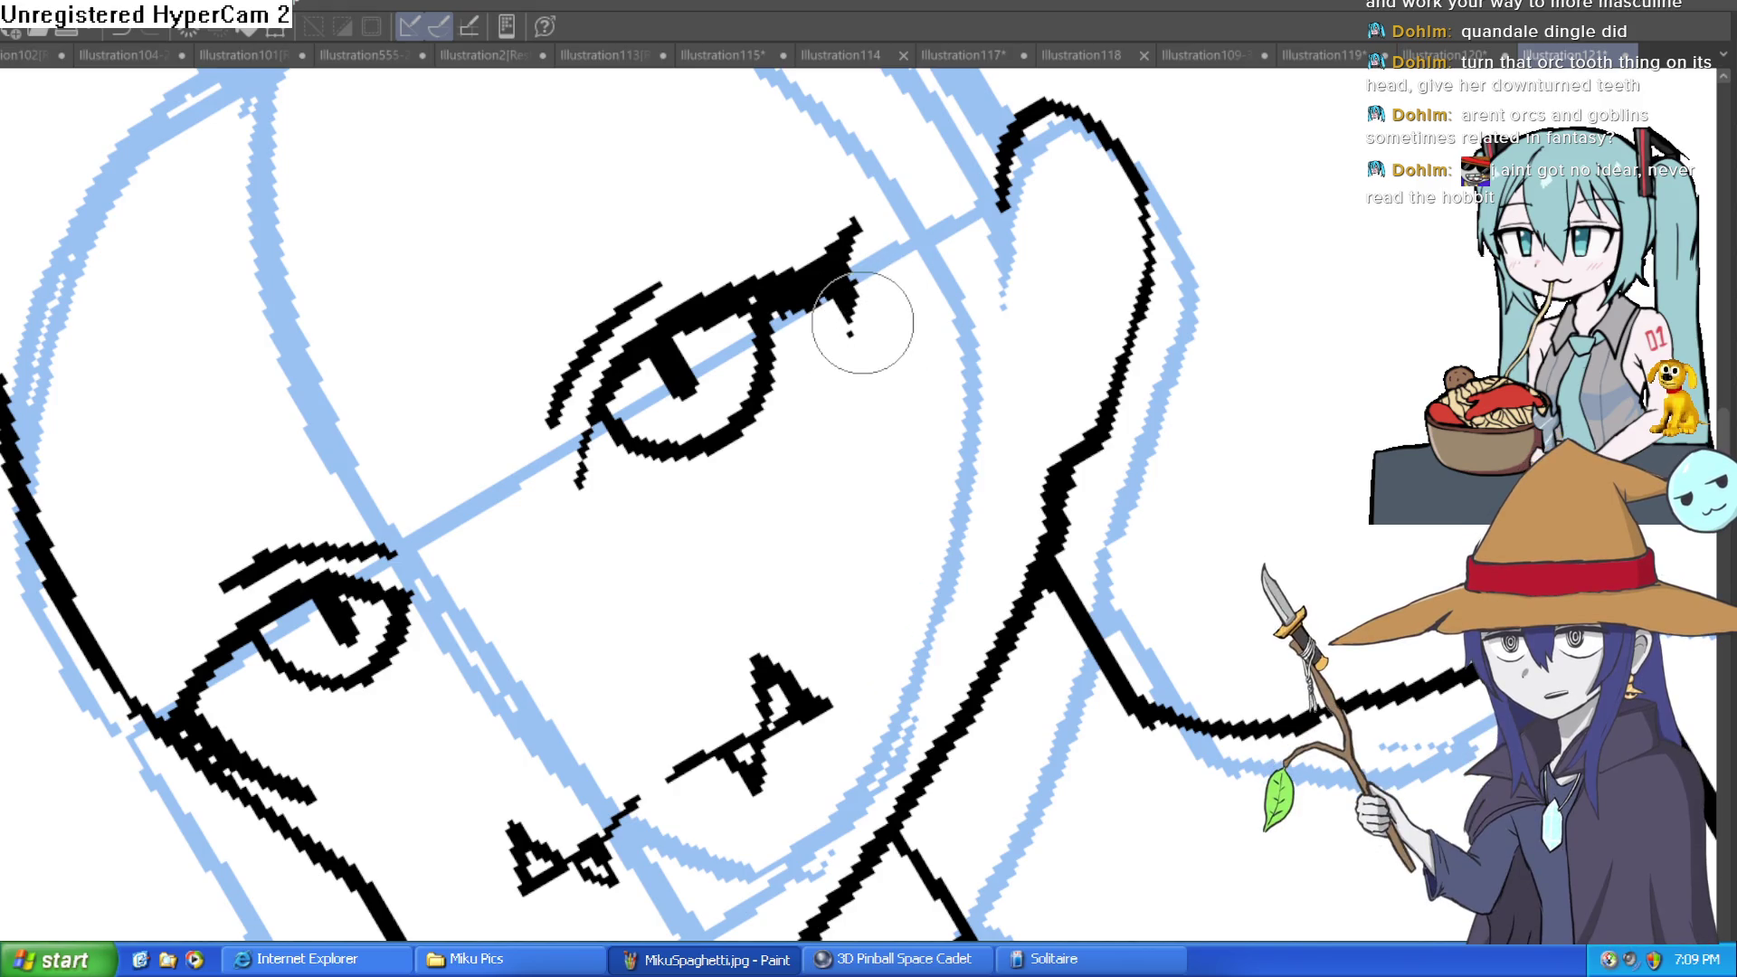
pyautogui.press('-')
pyautogui.press('-')
pyautogui.press('-')
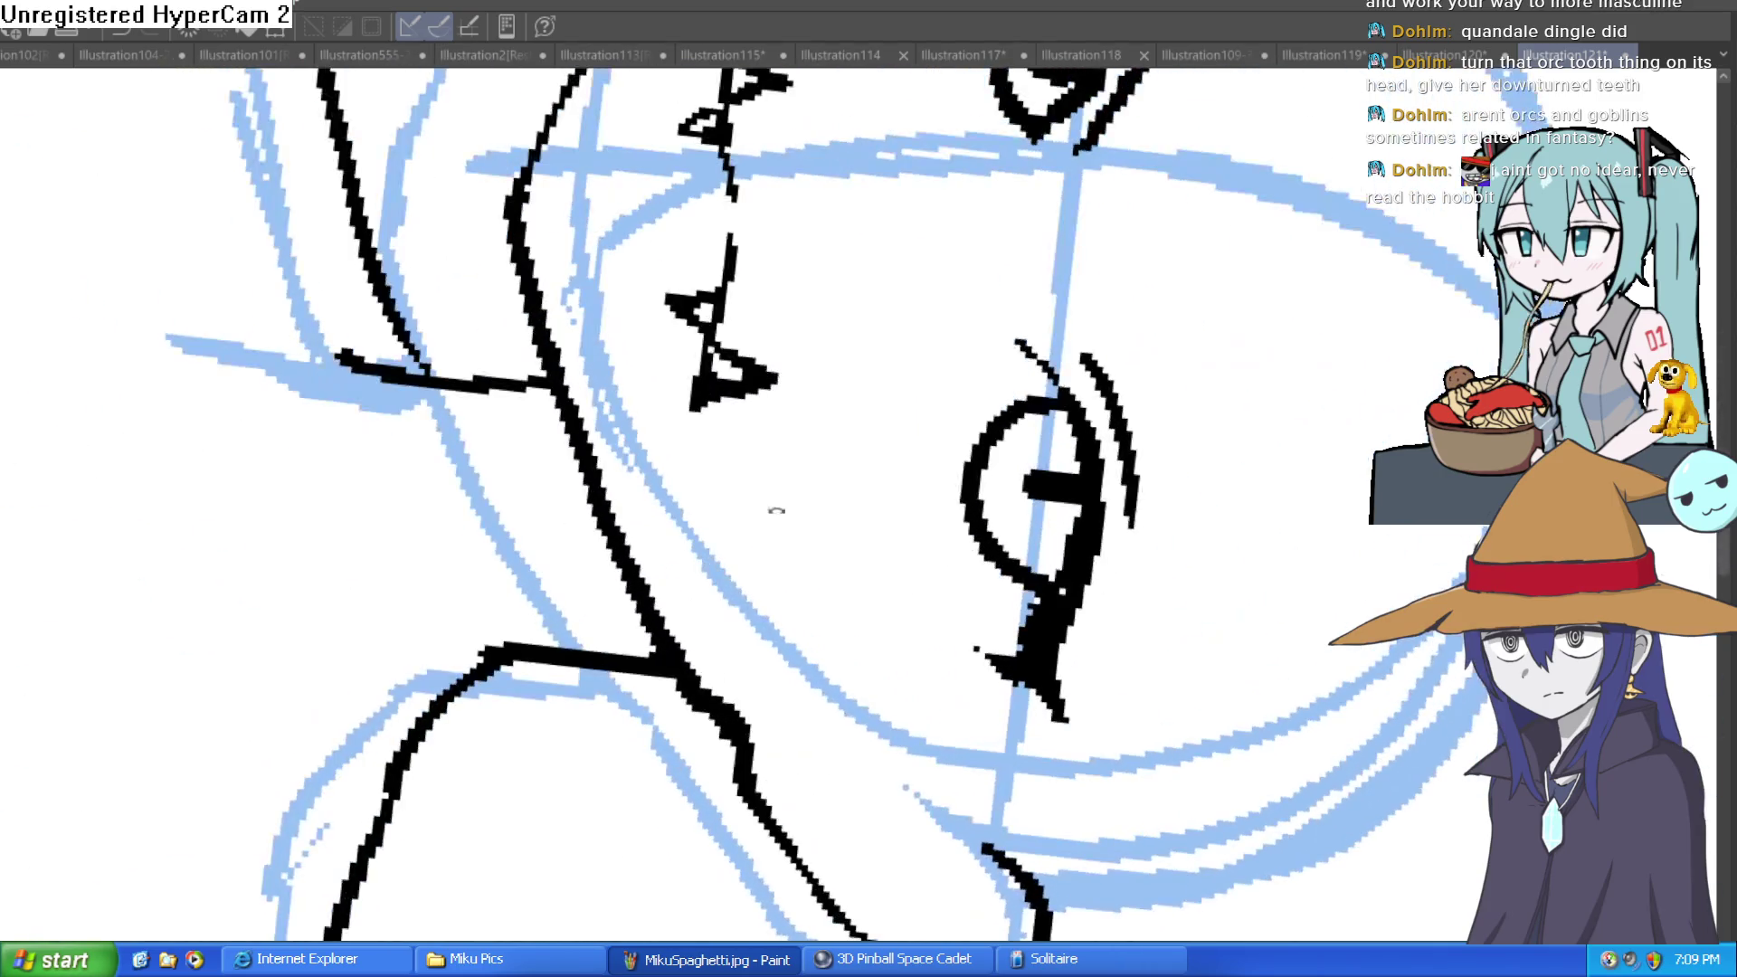
pyautogui.moveTo(796, 244)
pyautogui.mouseDown()
pyautogui.moveTo(736, 280)
pyautogui.moveTo(814, 252)
pyautogui.moveTo(796, 222)
pyautogui.mouseUp()
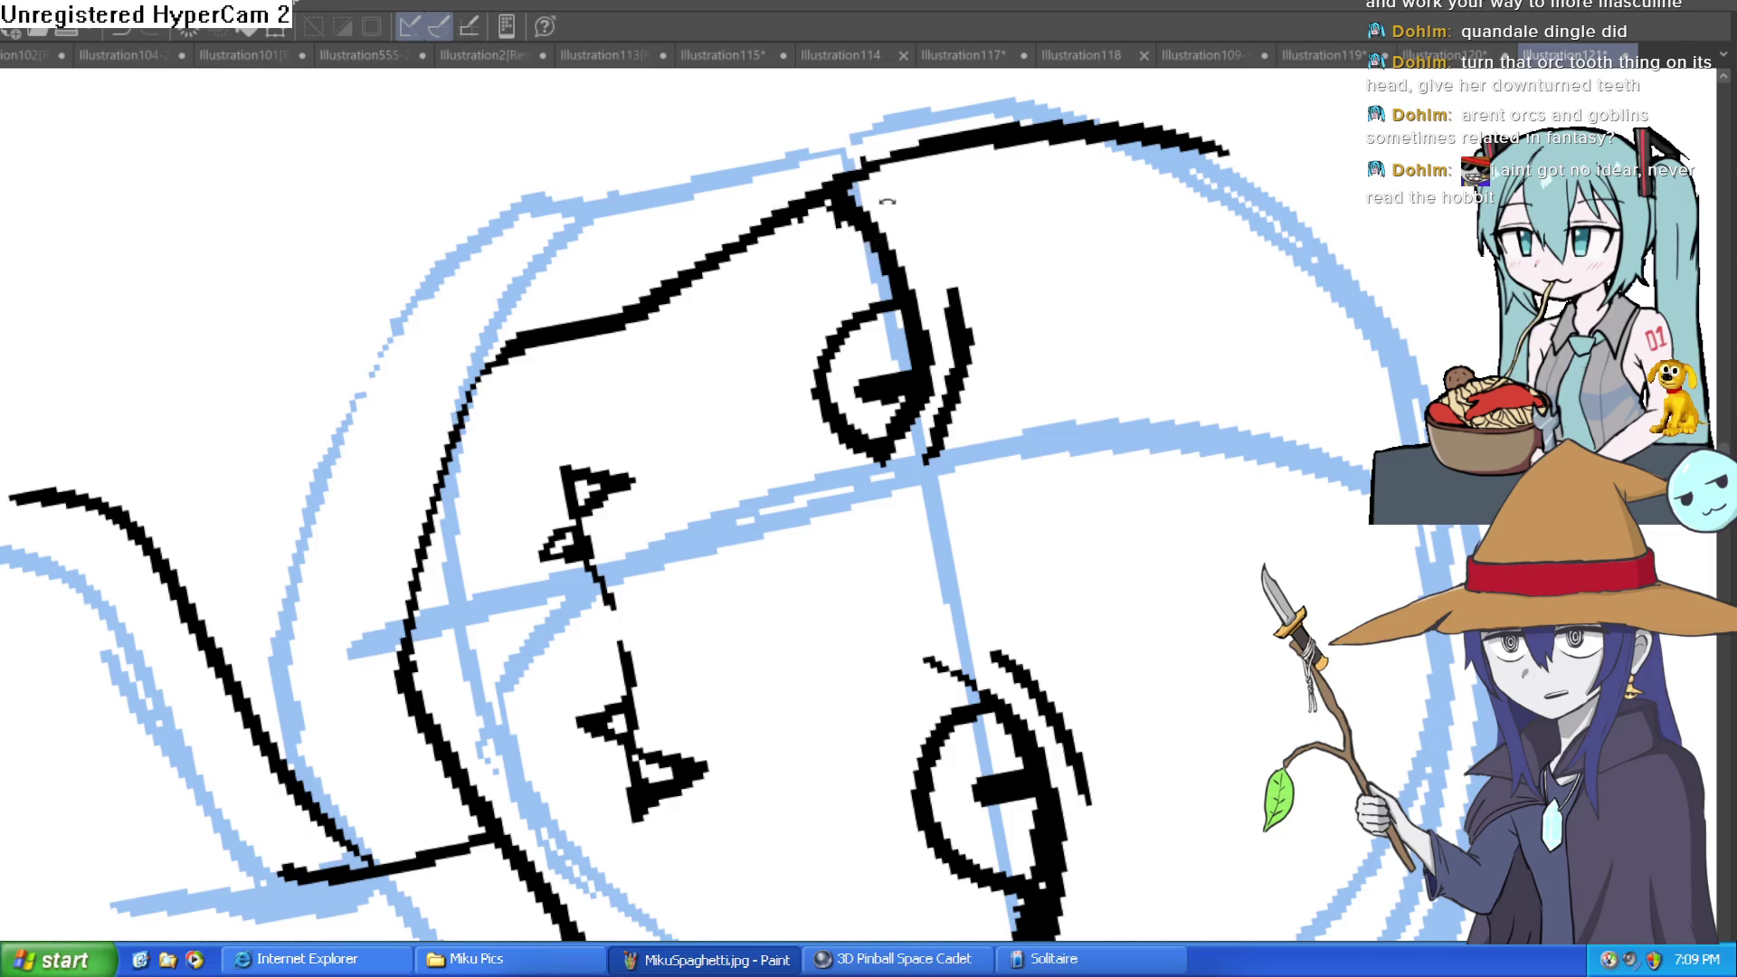
pyautogui.press('-')
pyautogui.press('-')
pyautogui.press('-')
pyautogui.press('-')
pyautogui.press('-')
pyautogui.press('-')
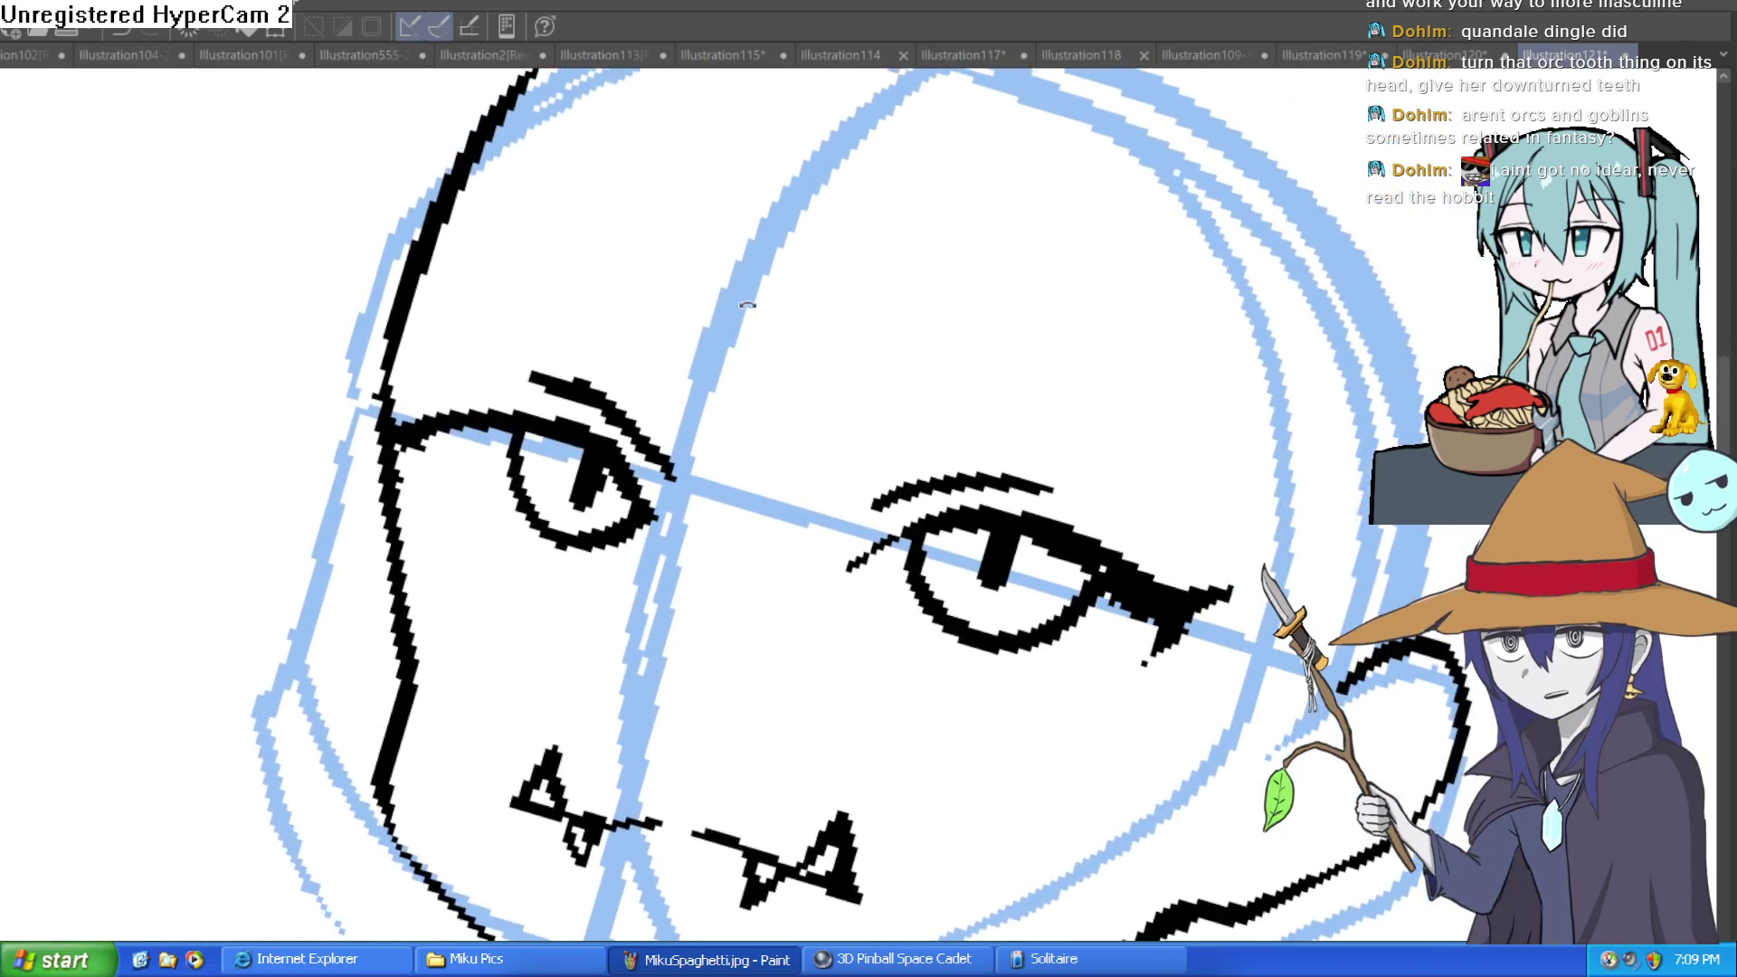
pyautogui.moveTo(829, 334)
pyautogui.mouseDown()
pyautogui.moveTo(954, 365)
pyautogui.moveTo(904, 350)
pyautogui.mouseUp()
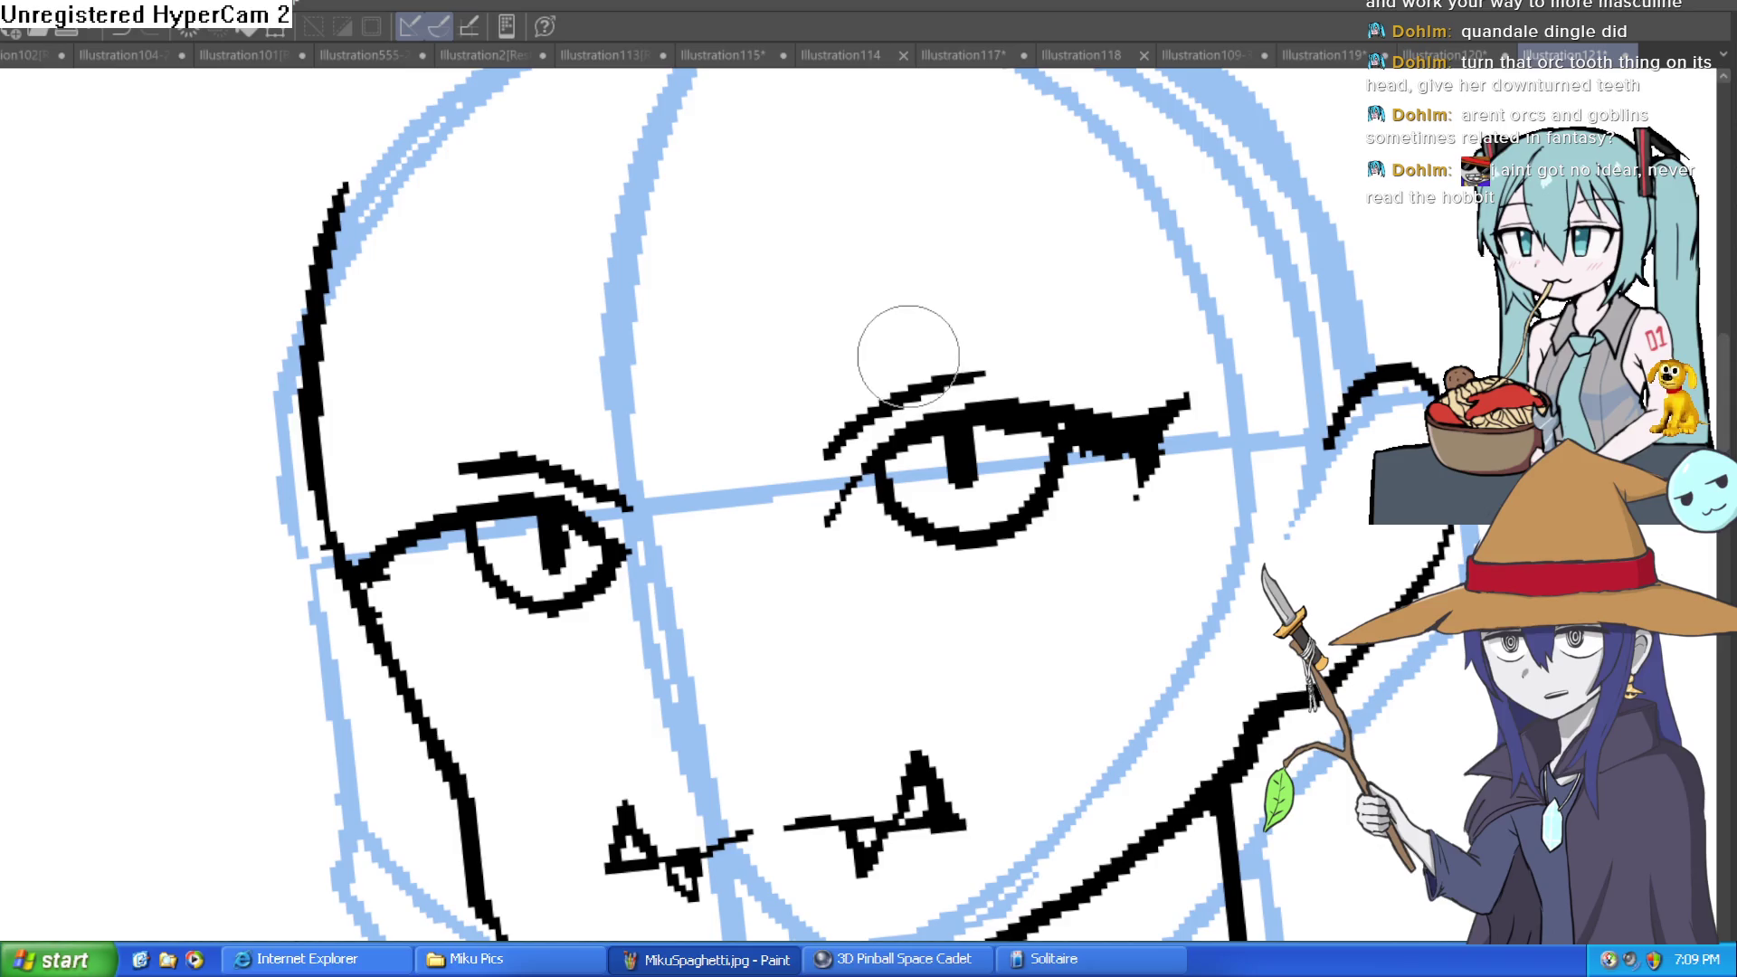
pyautogui.moveTo(909, 358)
pyautogui.mouseDown()
pyautogui.moveTo(694, 279)
pyautogui.moveTo(825, 232)
pyautogui.moveTo(1032, 425)
pyautogui.moveTo(1047, 492)
pyautogui.moveTo(1046, 407)
pyautogui.moveTo(893, 329)
pyautogui.mouseUp()
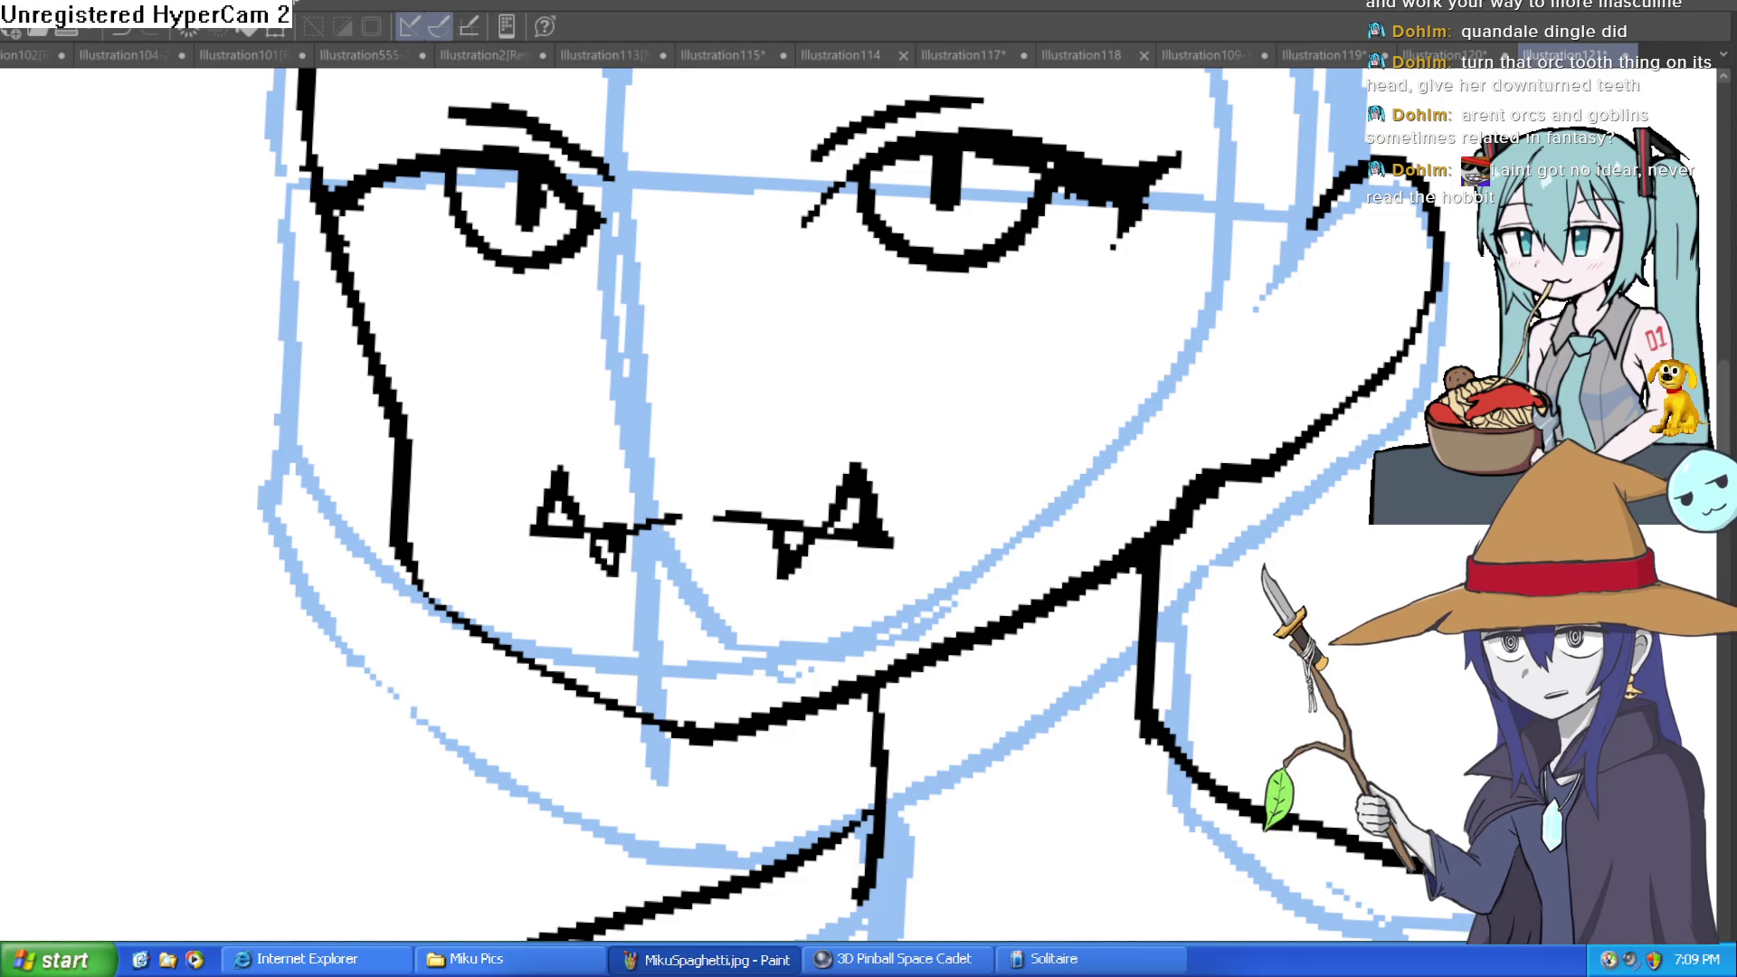
# Ink a short line below the right eye's corner, strokes at the left eye's corner, and a right lower-lid line.
pyautogui.moveTo(1070, 360); pyautogui.dragTo(1014, 409)
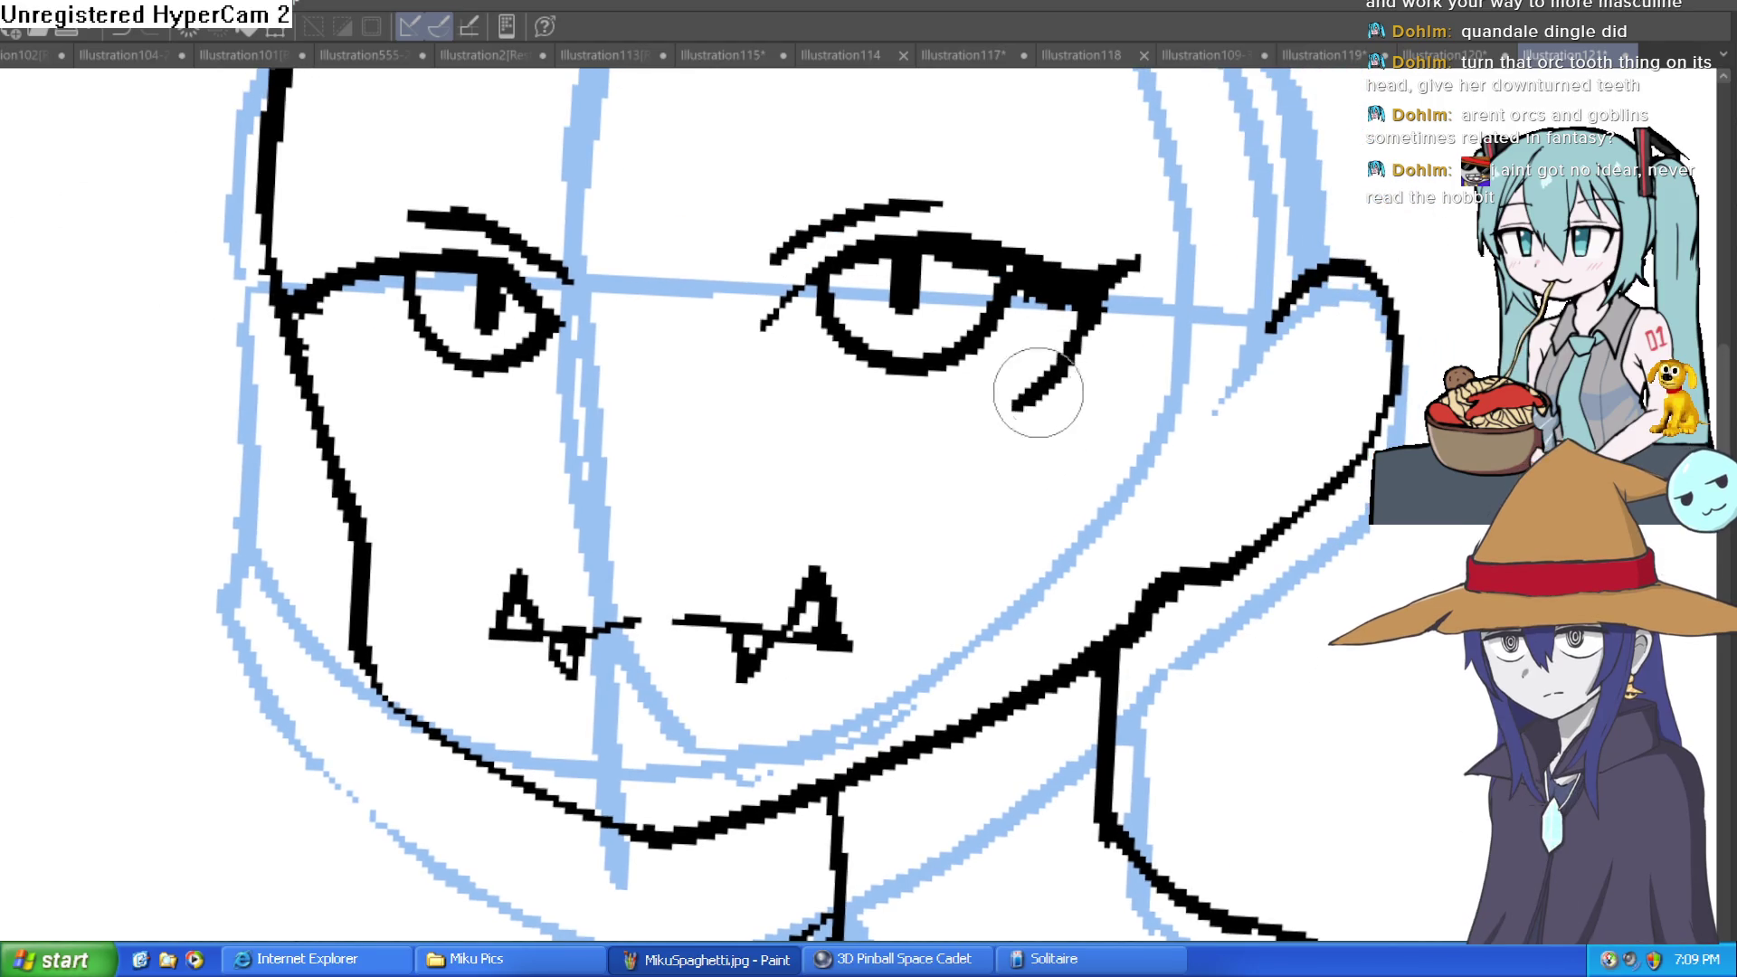
pyautogui.moveTo(1125, 252)
pyautogui.mouseDown()
pyautogui.moveTo(1128, 441)
pyautogui.moveTo(736, 281)
pyautogui.mouseUp()
pyautogui.moveTo(465, 194)
pyautogui.mouseDown()
pyautogui.moveTo(480, 307)
pyautogui.moveTo(447, 197)
pyautogui.moveTo(543, 154)
pyautogui.mouseUp()
pyautogui.moveTo(840, 155)
pyautogui.mouseDown()
pyautogui.moveTo(1010, 263)
pyautogui.moveTo(860, 209)
pyautogui.moveTo(506, 303)
pyautogui.mouseUp()
pyautogui.moveTo(1081, 375)
pyautogui.mouseDown()
pyautogui.moveTo(1126, 339)
pyautogui.moveTo(1168, 344)
pyautogui.moveTo(1181, 314)
pyautogui.moveTo(1018, 336)
pyautogui.mouseUp()
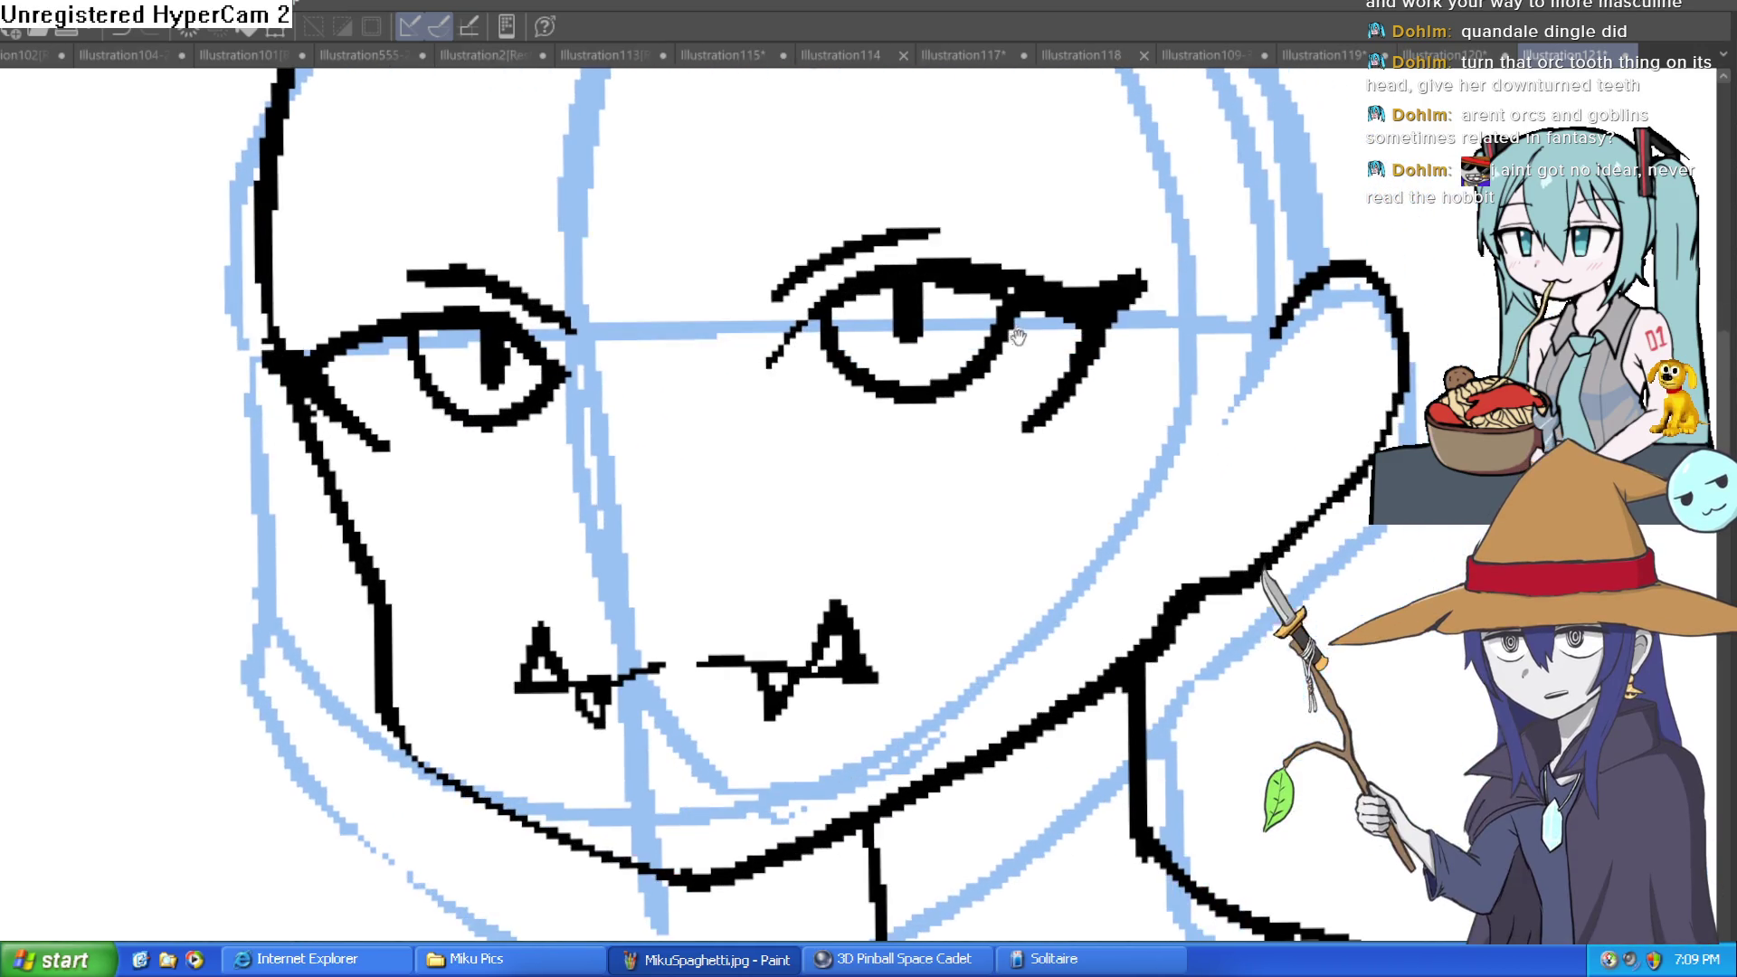
pyautogui.scroll(3, 959, 317)
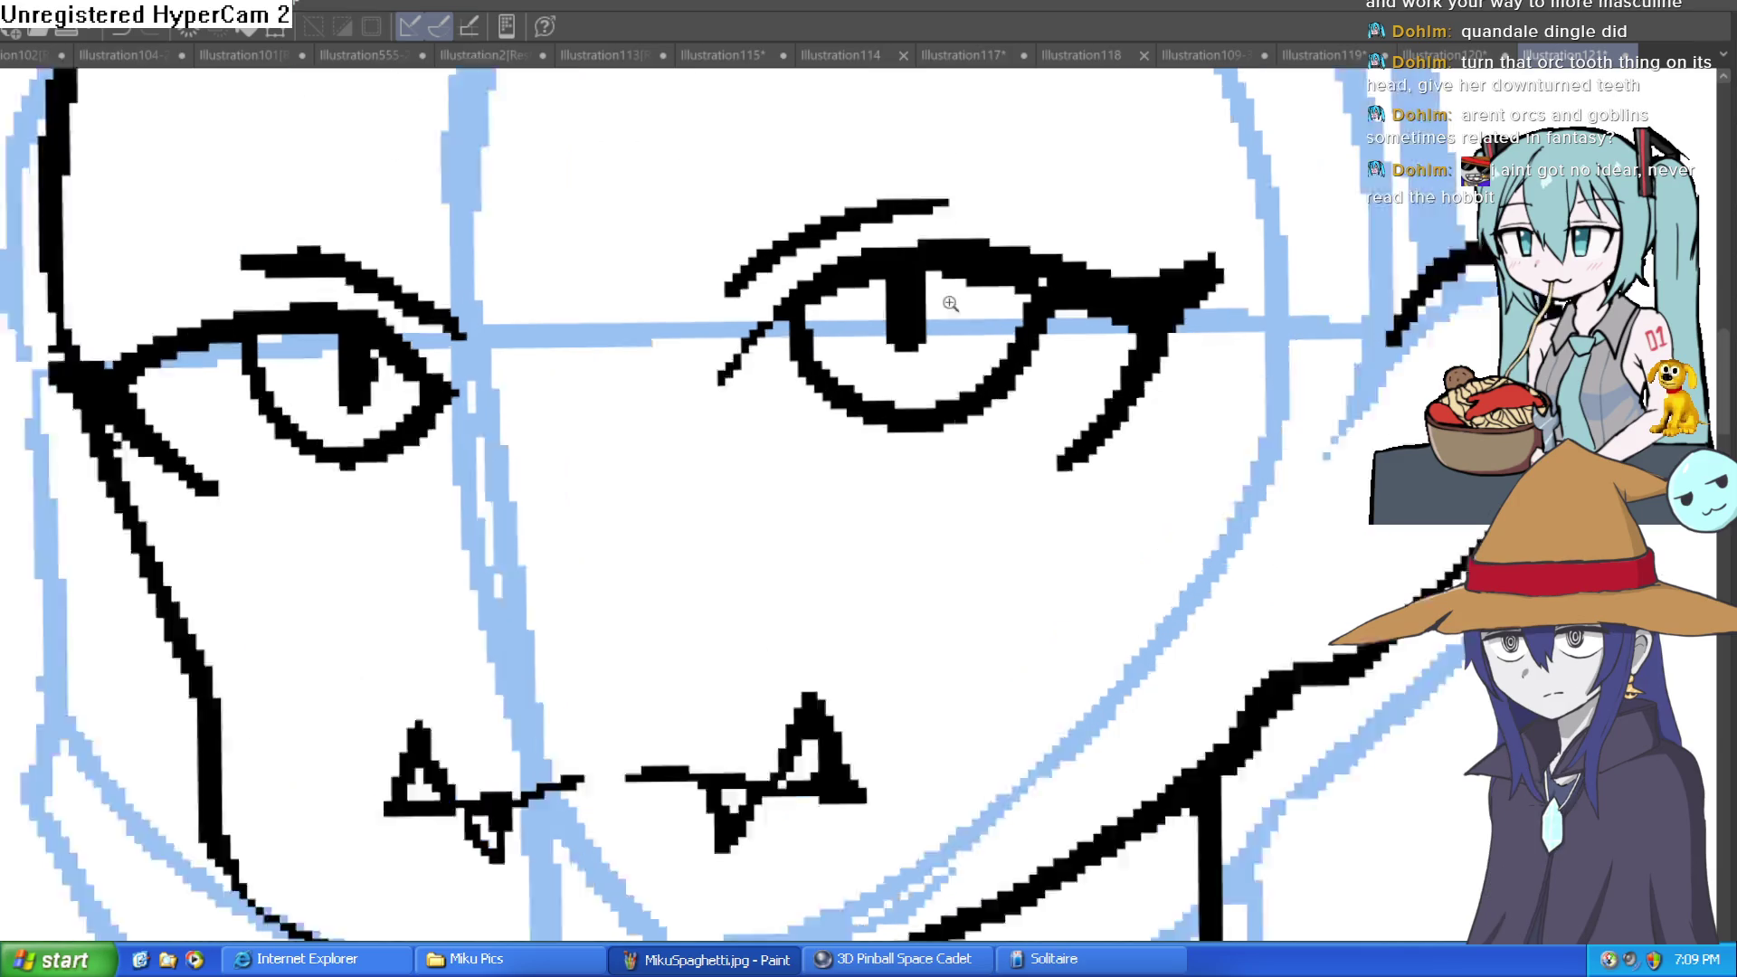
pyautogui.moveTo(819, 276); pyautogui.dragTo(1006, 273)
# Erase the small nose mark beside the fang.
pyautogui.scroll(-3, 228, 409)
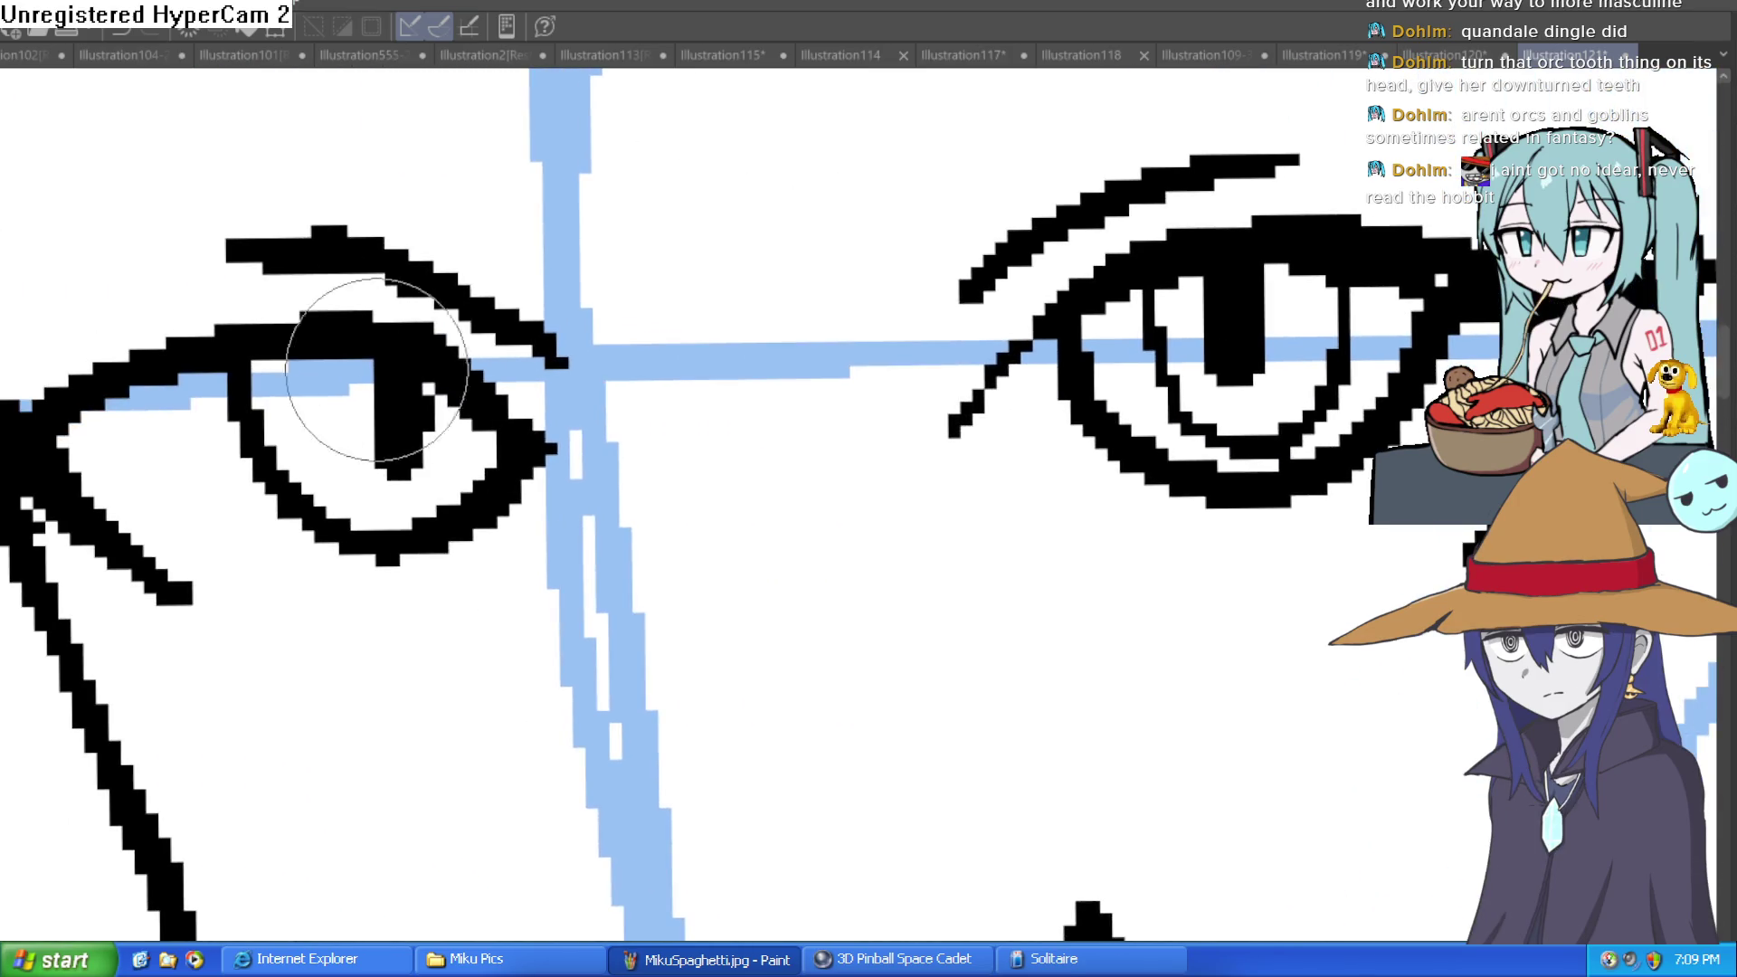
pyautogui.hotkey('ctrl', '0')
pyautogui.moveTo(889, 458)
pyautogui.mouseDown()
pyautogui.moveTo(914, 488)
pyautogui.moveTo(896, 426)
pyautogui.moveTo(905, 483)
pyautogui.mouseUp()
pyautogui.scroll(2, 904, 483)
pyautogui.scroll(2, 905, 483)
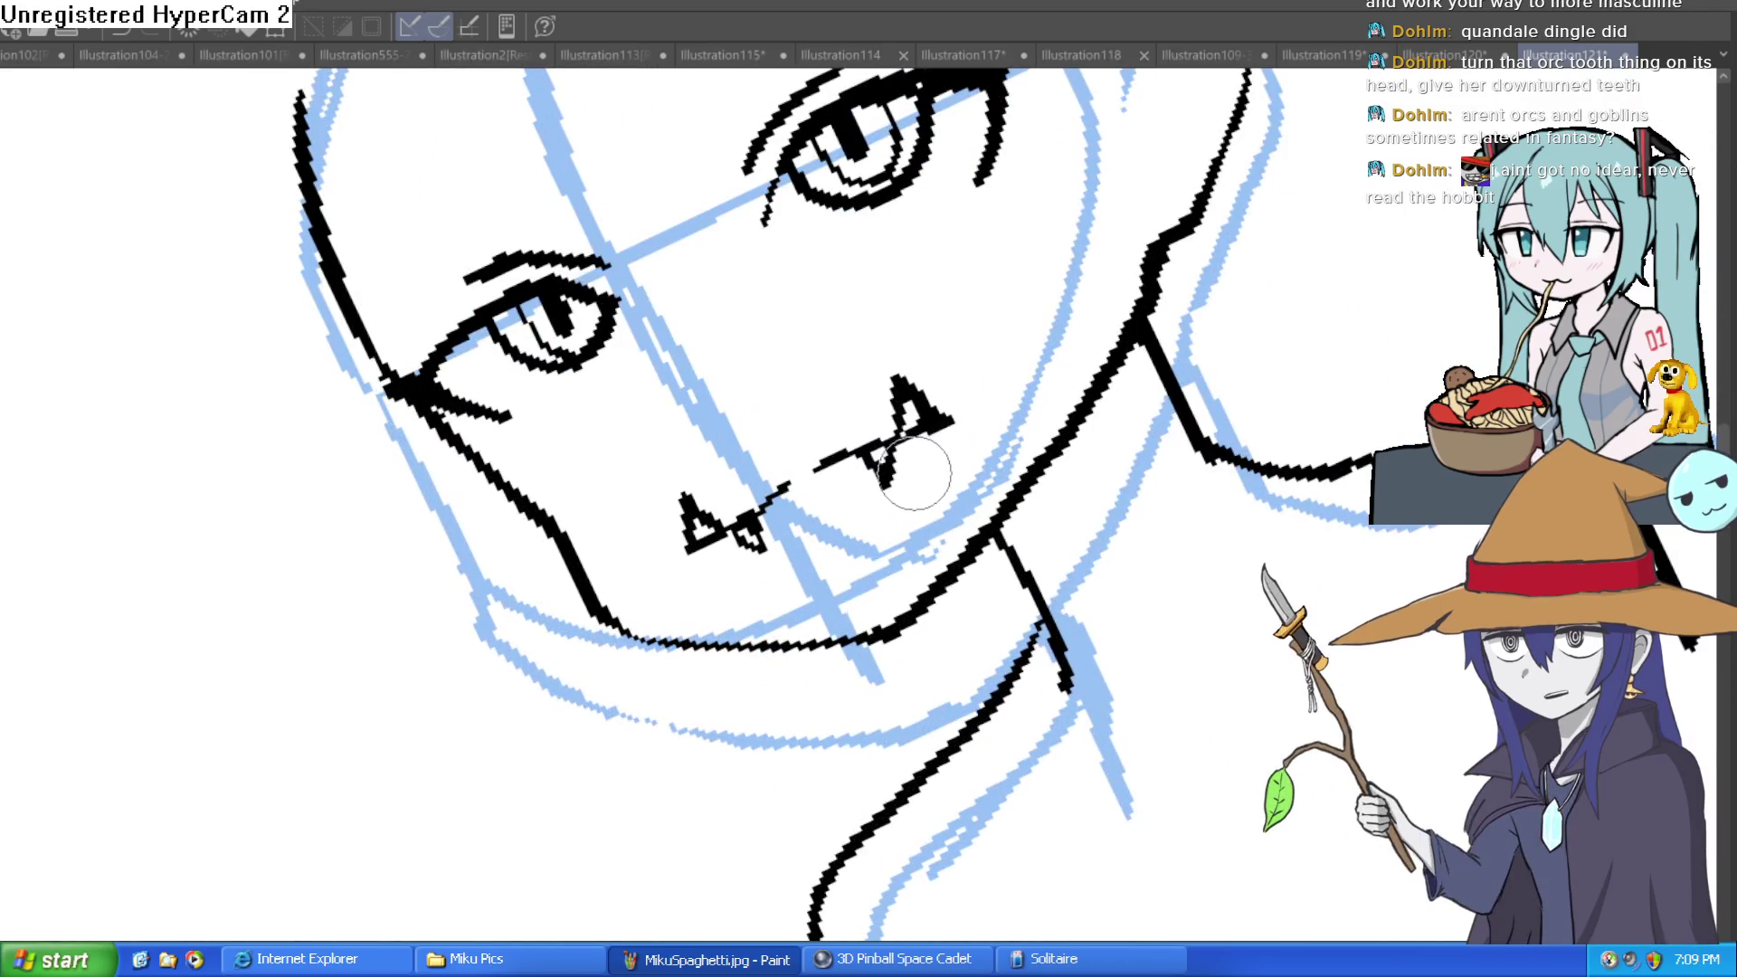
pyautogui.moveTo(795, 496)
pyautogui.mouseDown()
pyautogui.moveTo(736, 485)
pyautogui.moveTo(660, 515)
pyautogui.moveTo(887, 433)
pyautogui.moveTo(942, 357)
pyautogui.moveTo(931, 388)
pyautogui.moveTo(955, 443)
pyautogui.mouseUp()
# Trace the left cheek from the eye down to the neck as one single line, replacing the doubled stroke.
pyautogui.hotkey('ctrl', '0')
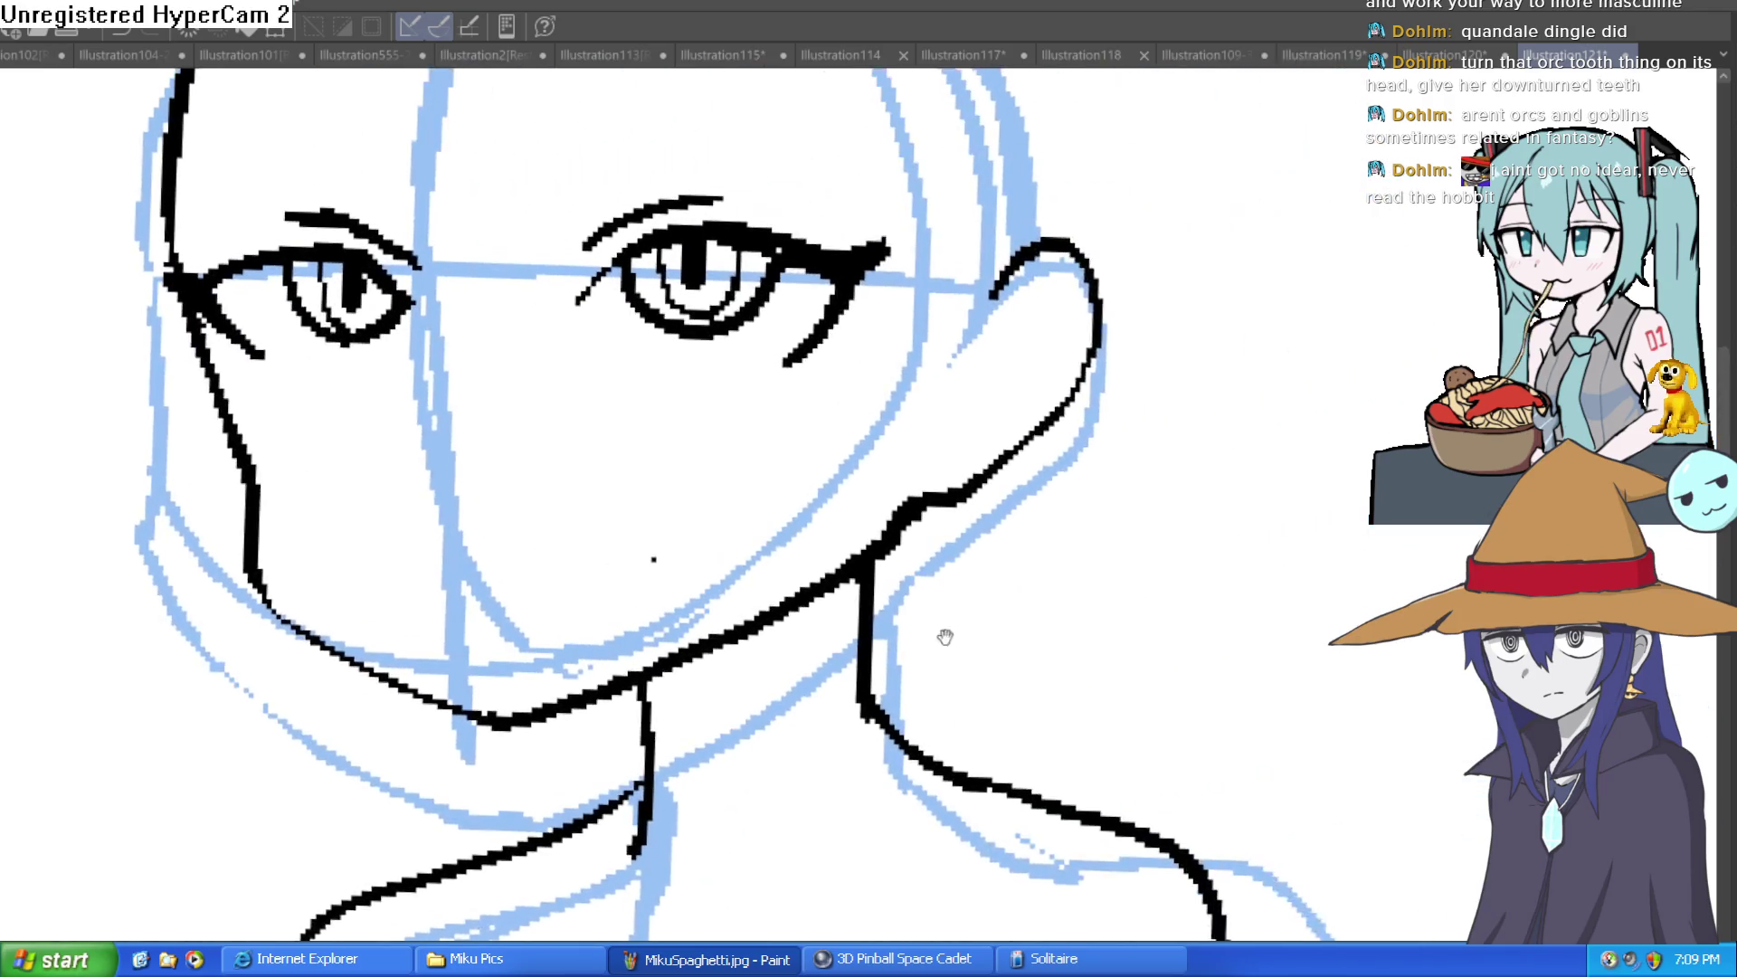
pyautogui.scroll(5, 779, 263)
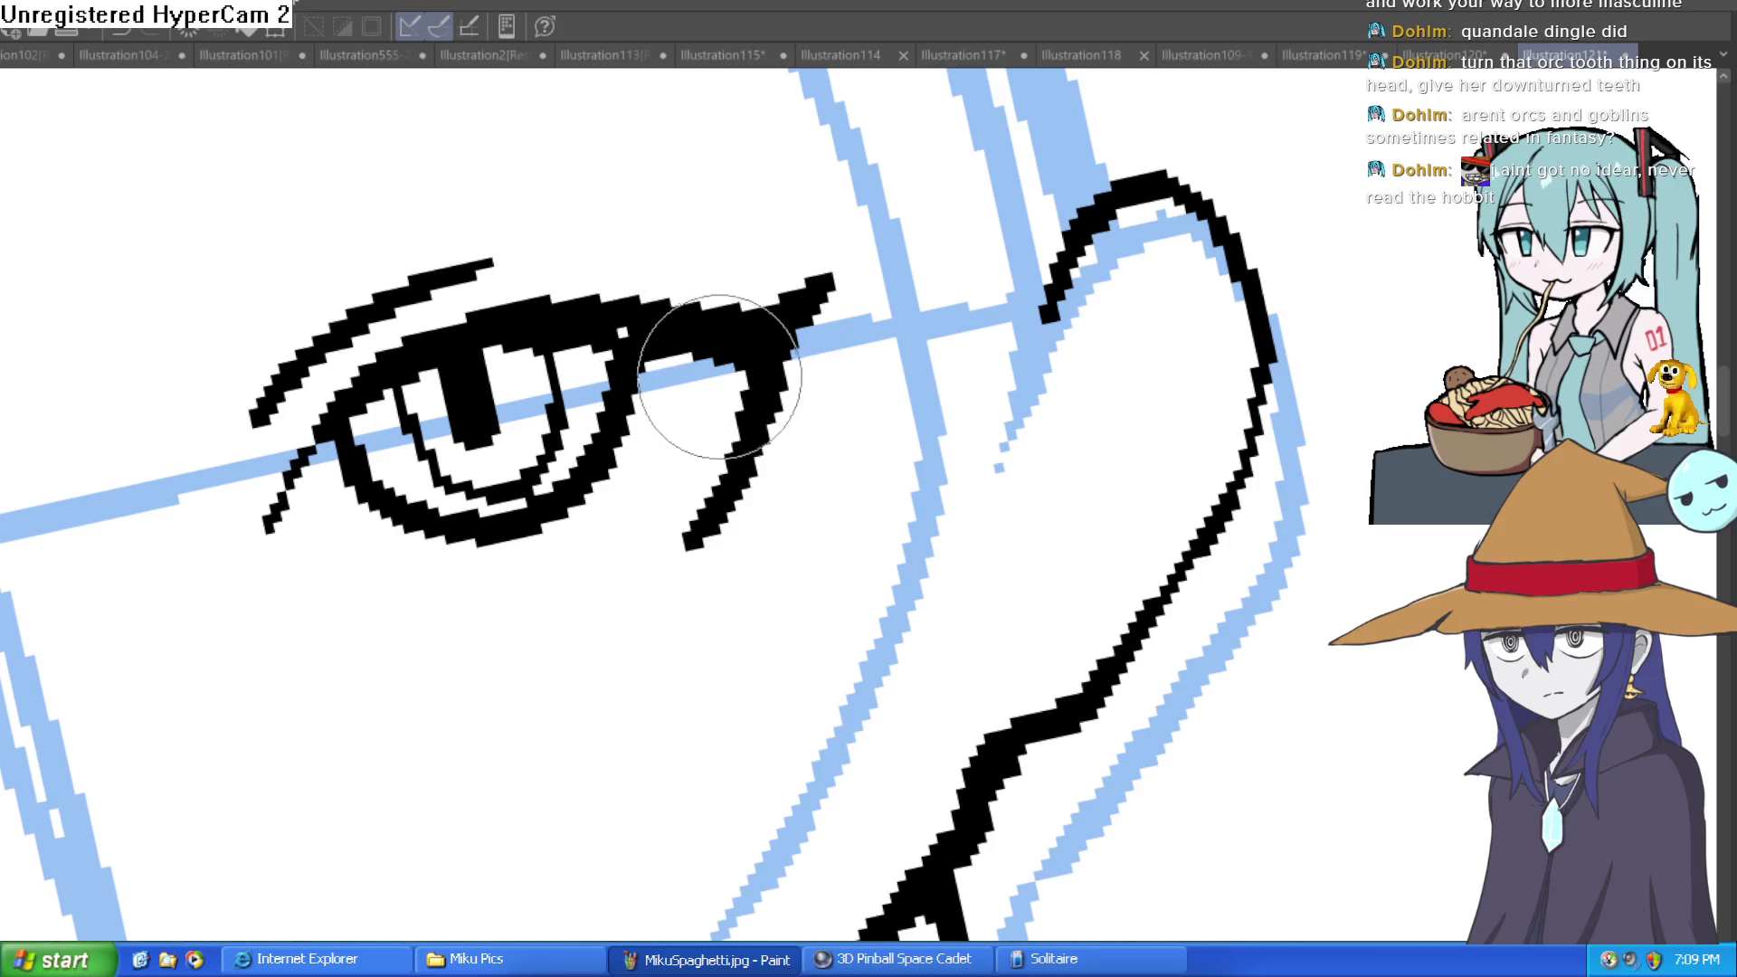
pyautogui.hotkey('ctrl', '0')
pyautogui.moveTo(980, 414); pyautogui.dragTo(948, 389)
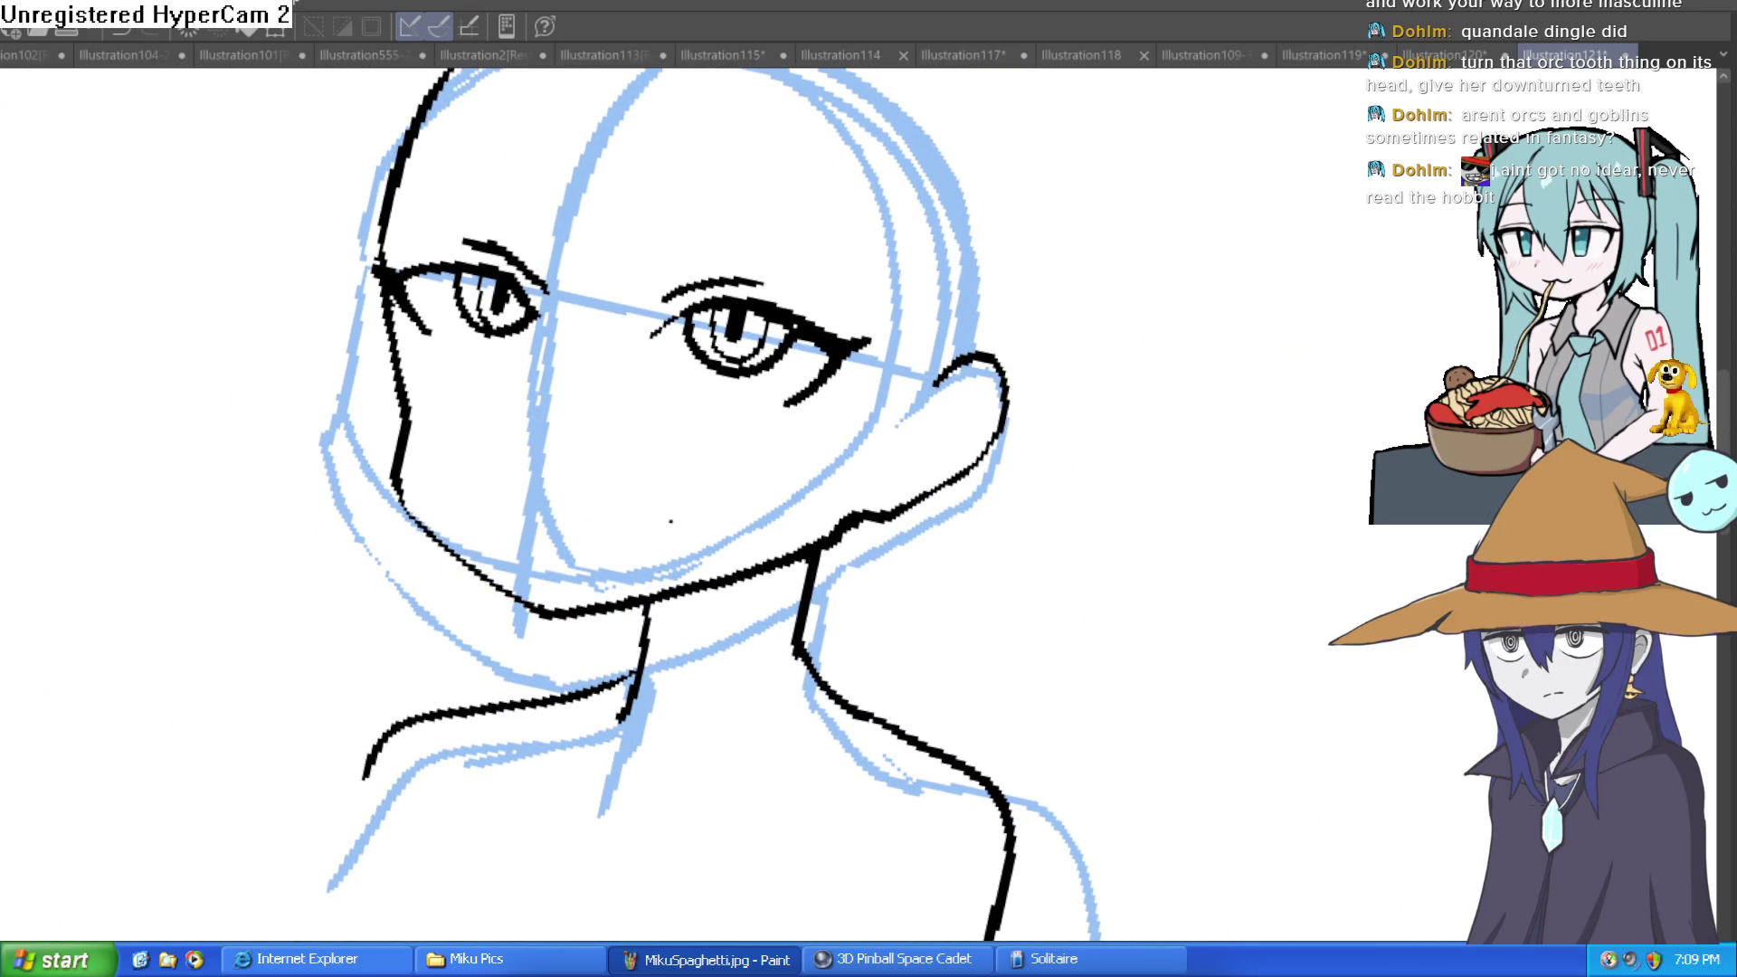
pyautogui.moveTo(398, 263); pyautogui.dragTo(376, 294)
pyautogui.moveTo(383, 355)
pyautogui.mouseDown()
pyautogui.moveTo(398, 457)
pyautogui.moveTo(466, 561)
pyautogui.moveTo(570, 625)
pyautogui.moveTo(846, 536)
pyautogui.mouseUp()
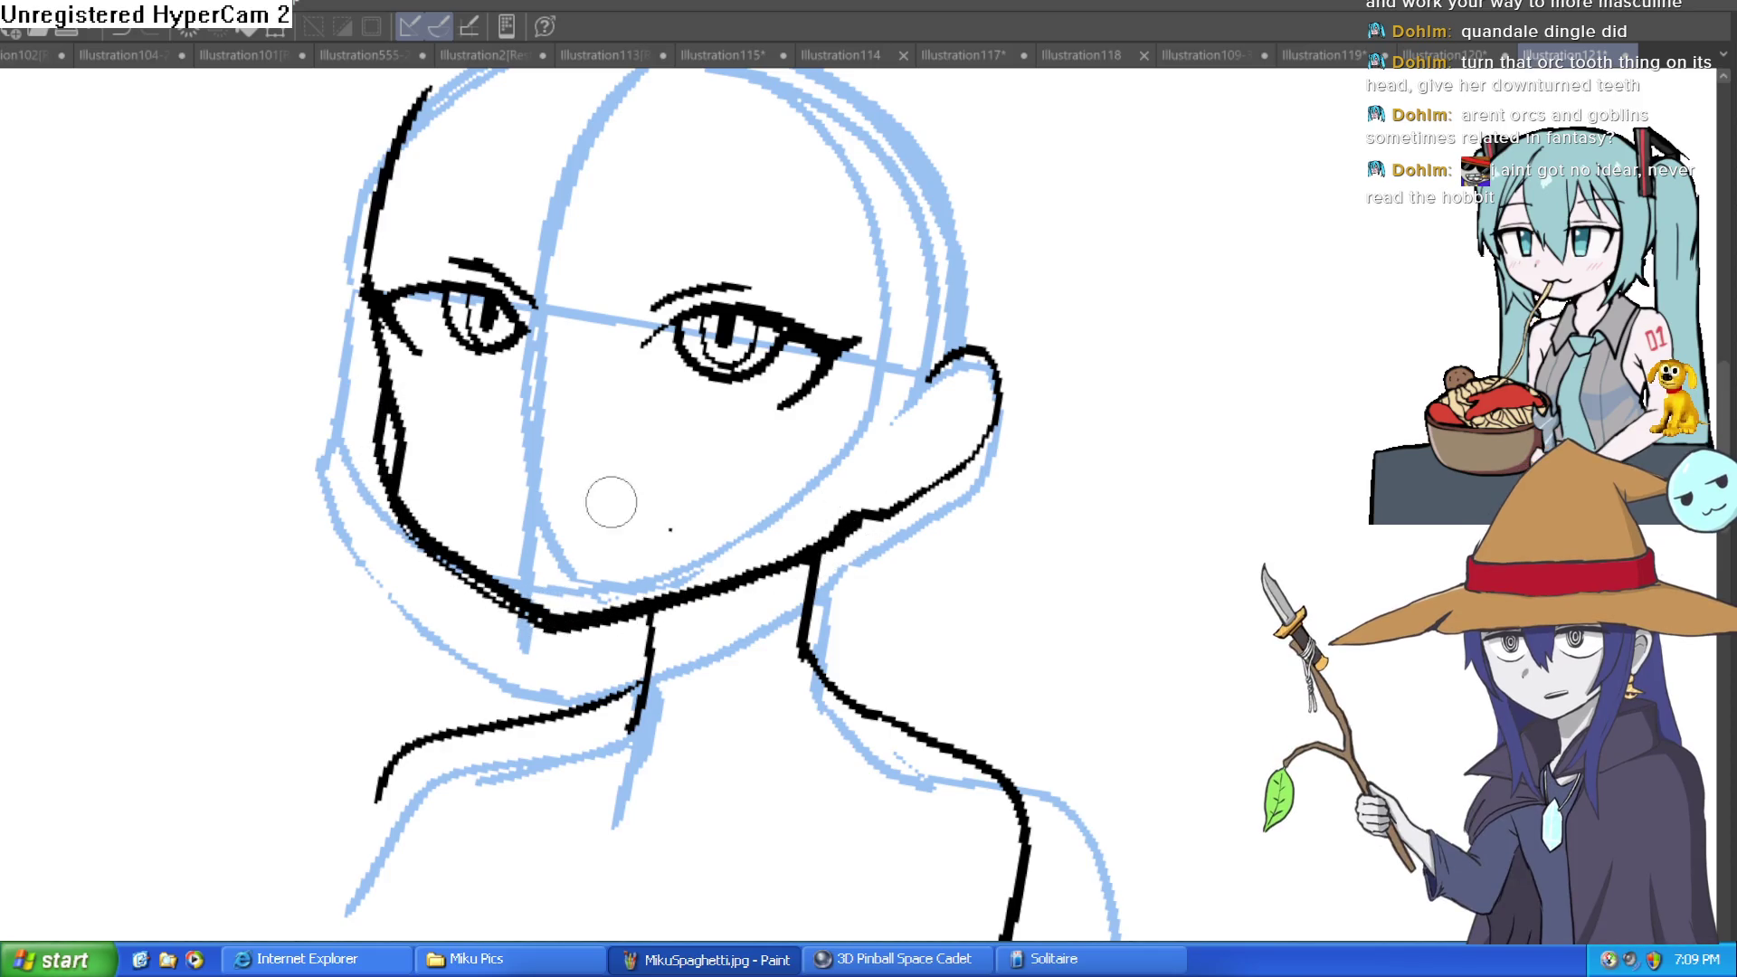
pyautogui.moveTo(380, 358)
pyautogui.mouseDown()
pyautogui.moveTo(406, 491)
pyautogui.moveTo(380, 357)
pyautogui.moveTo(389, 452)
pyautogui.moveTo(520, 624)
pyautogui.moveTo(603, 642)
pyautogui.mouseUp()
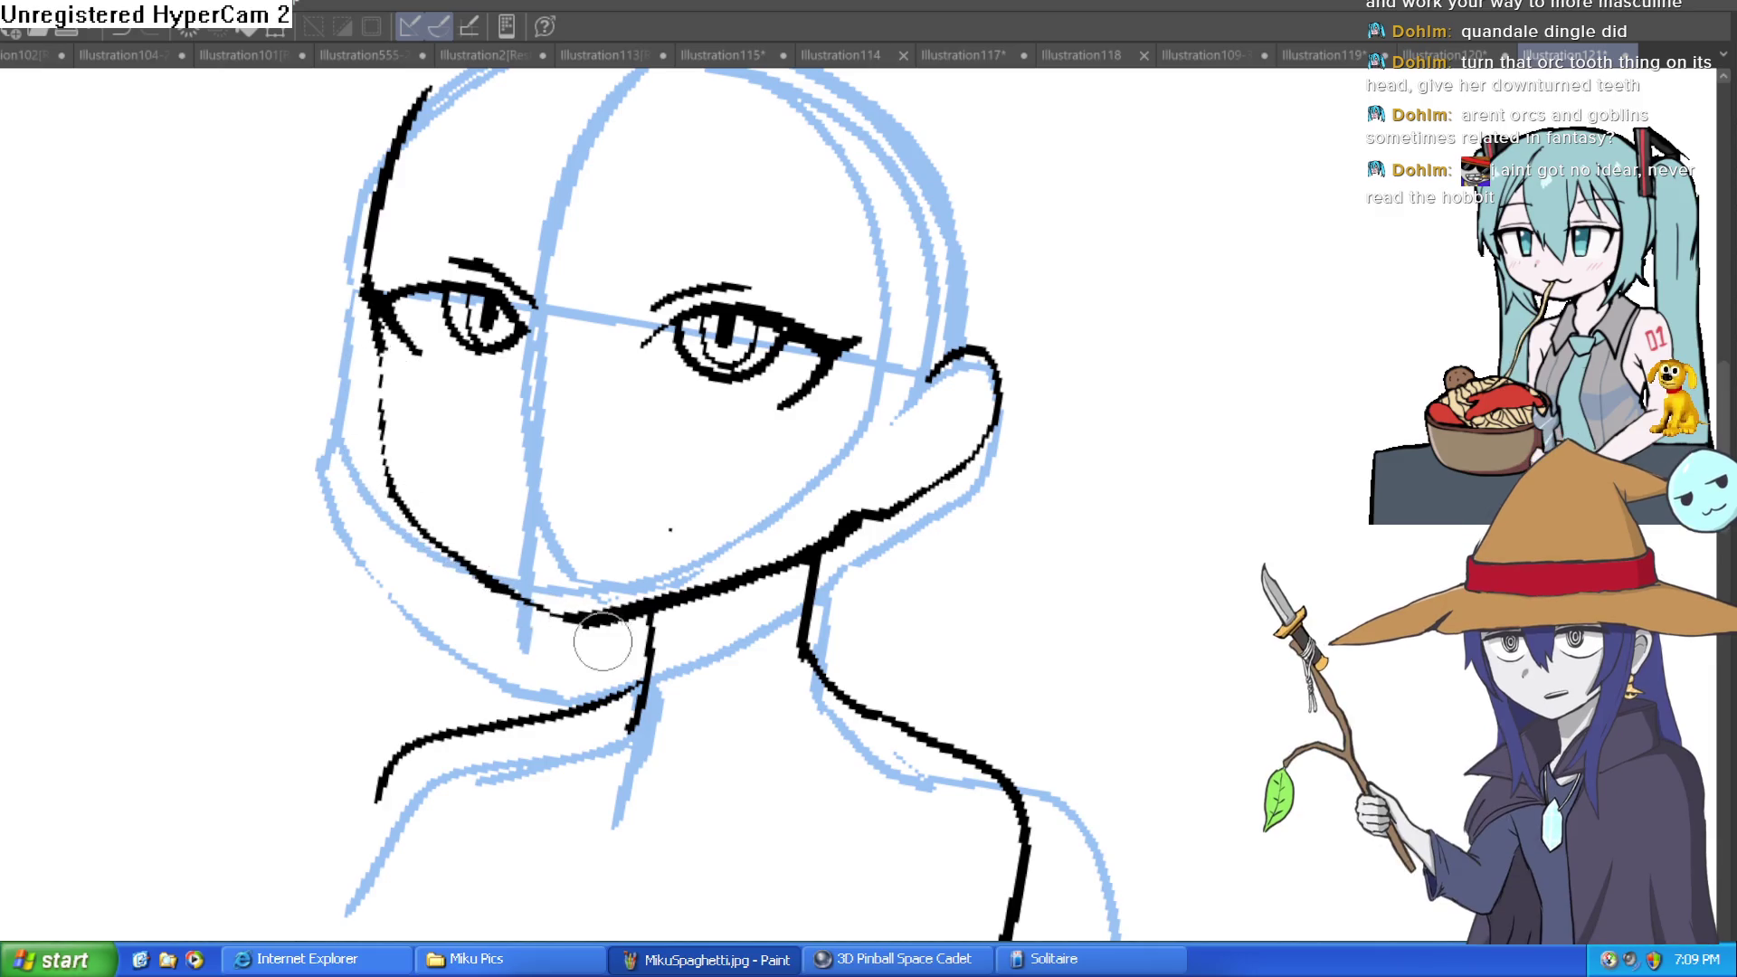
pyautogui.moveTo(703, 454); pyautogui.dragTo(771, 496)
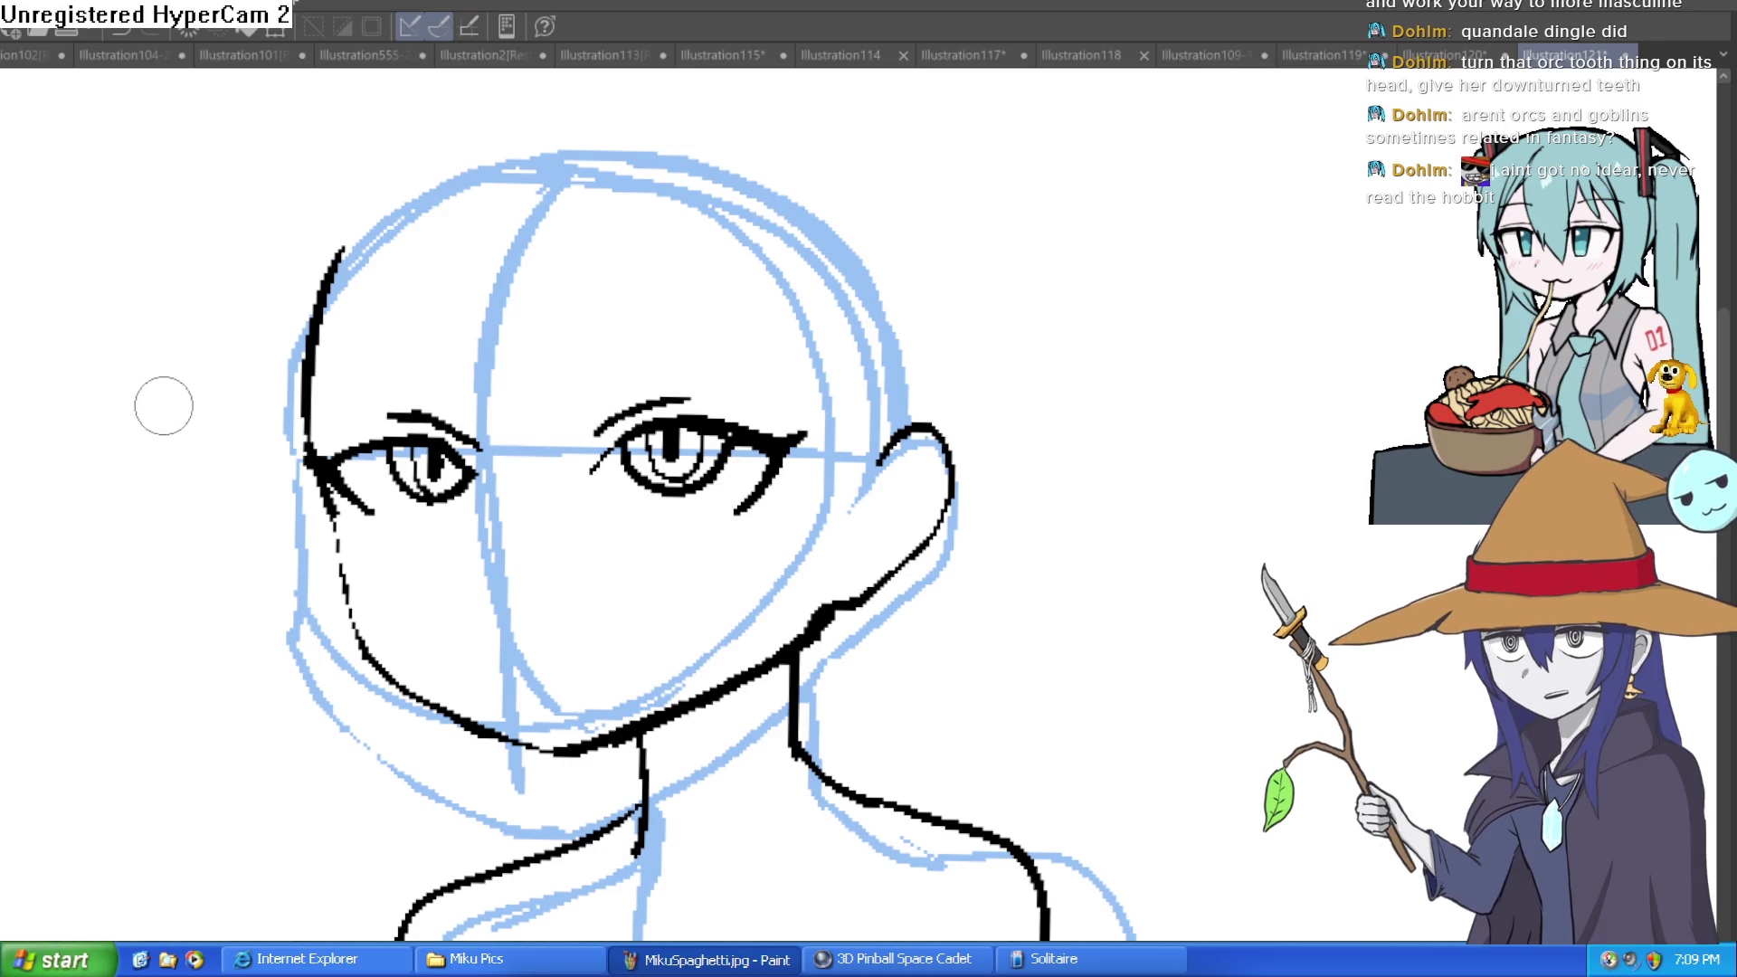
# Add short strokes at the right eyebrow end, the eyelid and the left eyebrow.
pyautogui.click(631, 526)
pyautogui.moveTo(726, 361)
pyautogui.mouseDown()
pyautogui.moveTo(796, 368)
pyautogui.moveTo(806, 388)
pyautogui.moveTo(814, 369)
pyautogui.moveTo(842, 425)
pyautogui.moveTo(814, 489)
pyautogui.mouseUp()
pyautogui.moveTo(634, 337); pyautogui.dragTo(619, 288)
pyautogui.moveTo(598, 272); pyautogui.dragTo(615, 305)
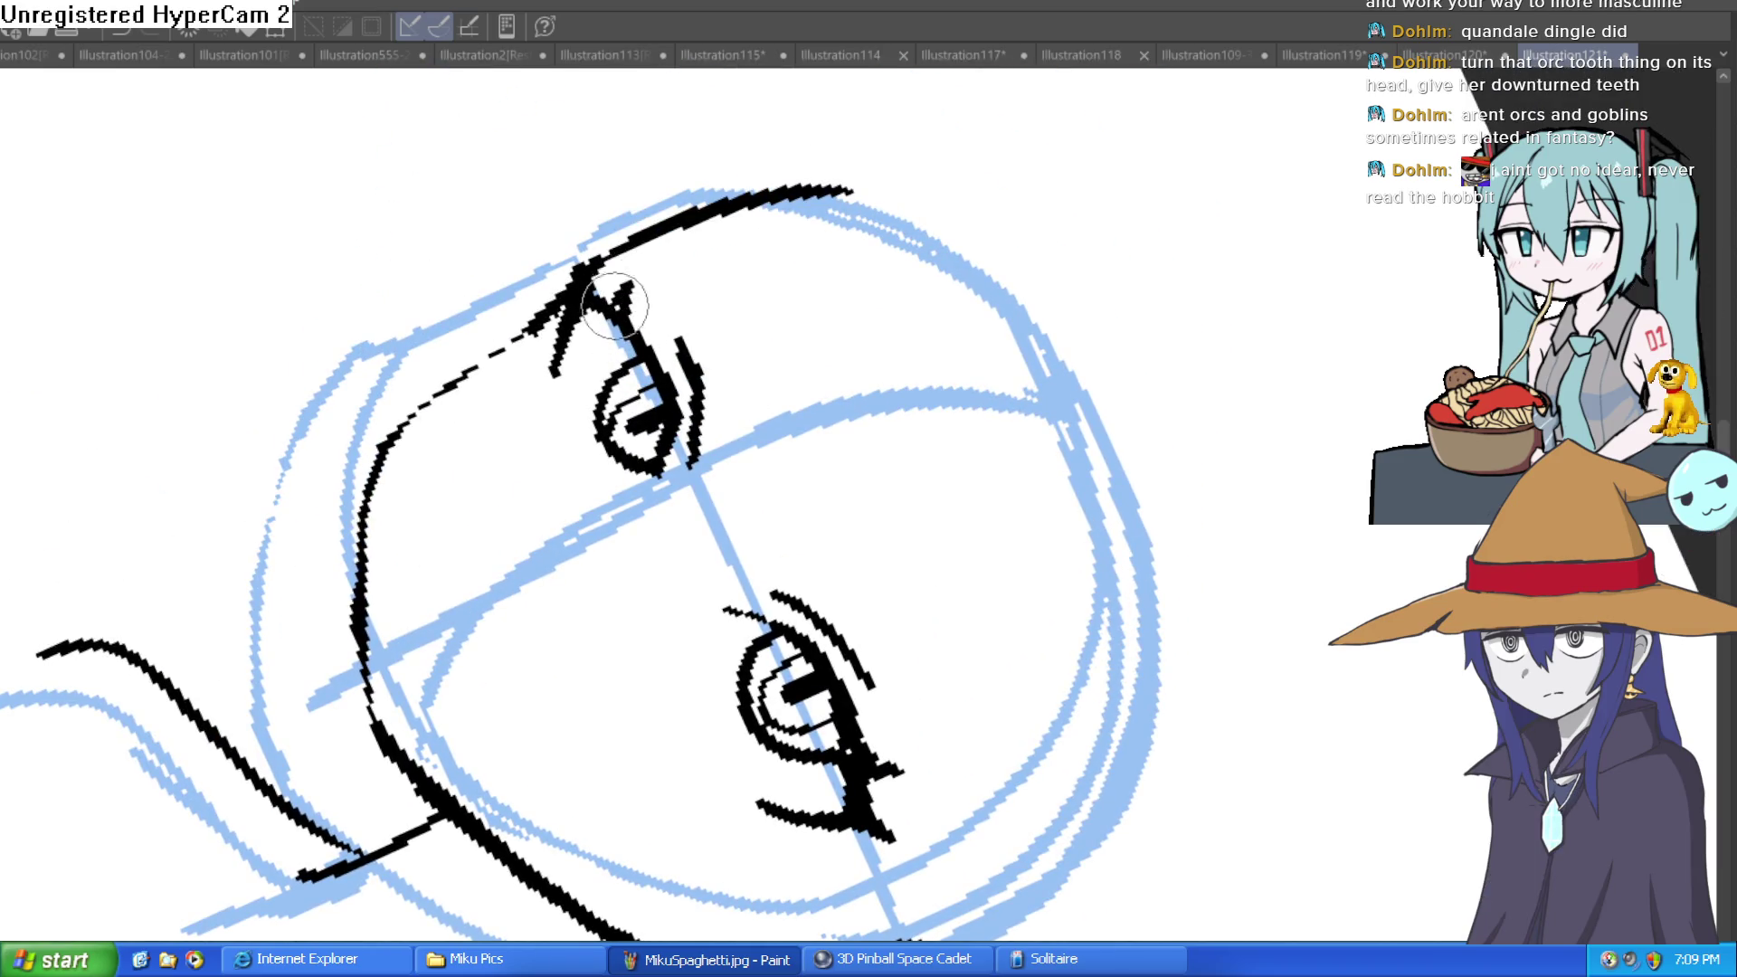
pyautogui.hotkey('ctrl', '@')
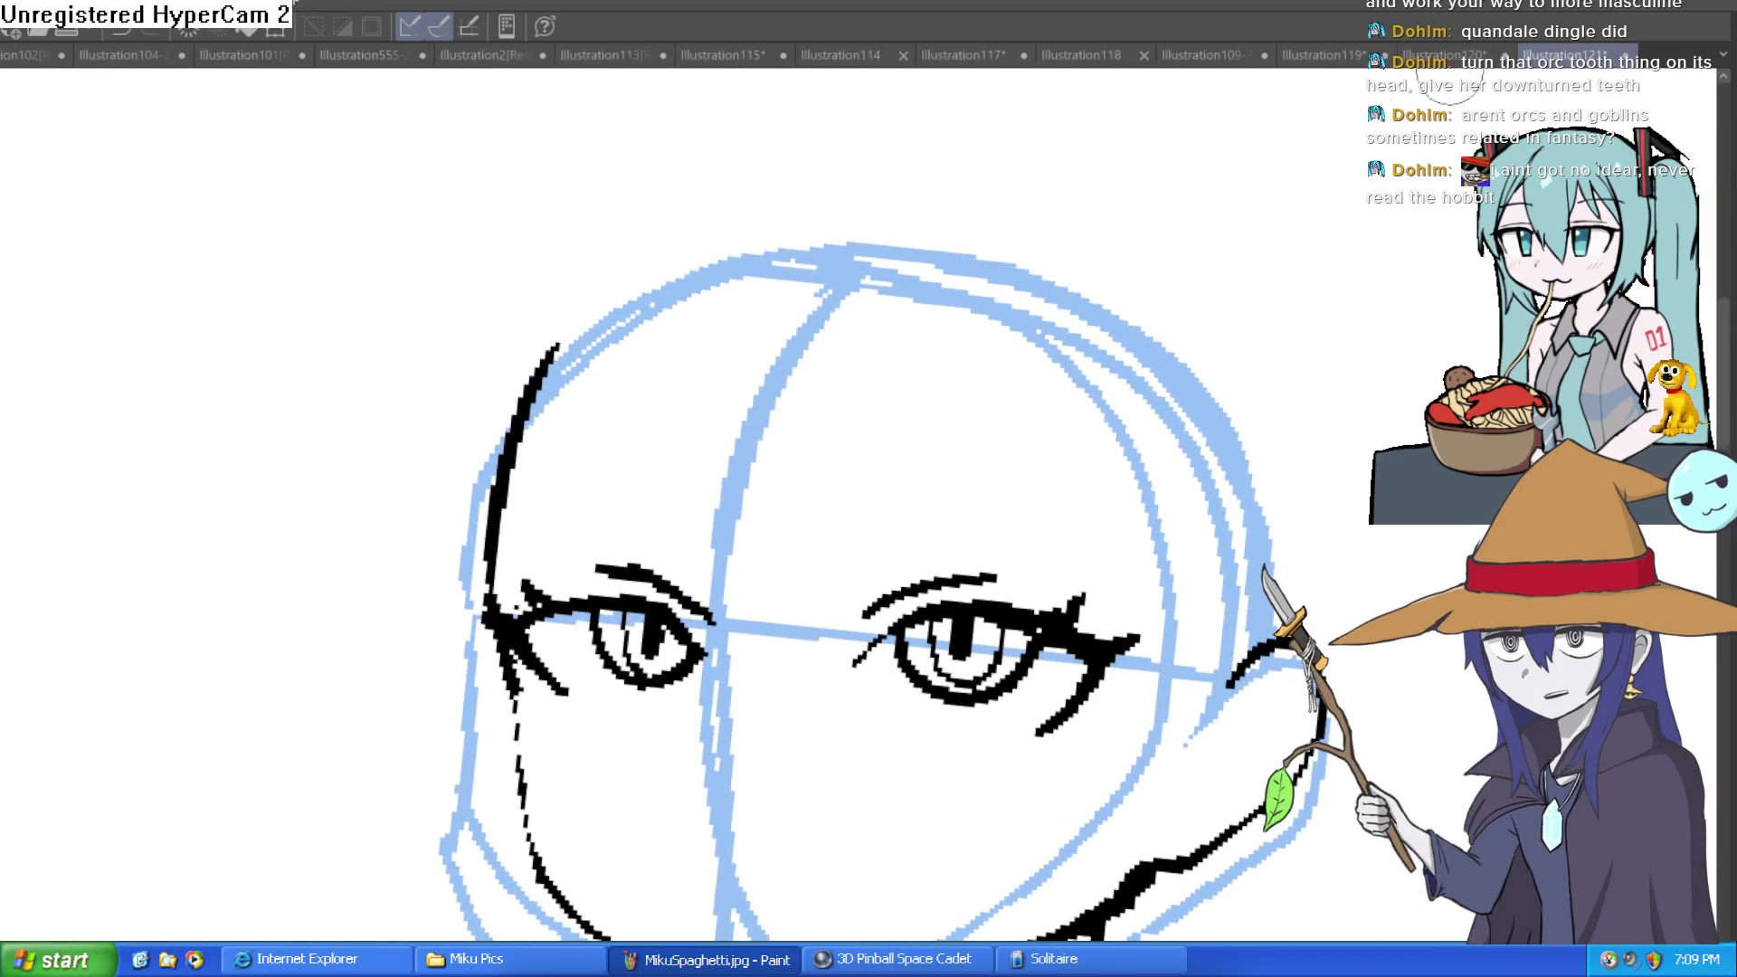
# Check the coloured two-character illustration, then return to the face sketch document.
pyautogui.click(1432, 56)
pyautogui.click(1316, 53)
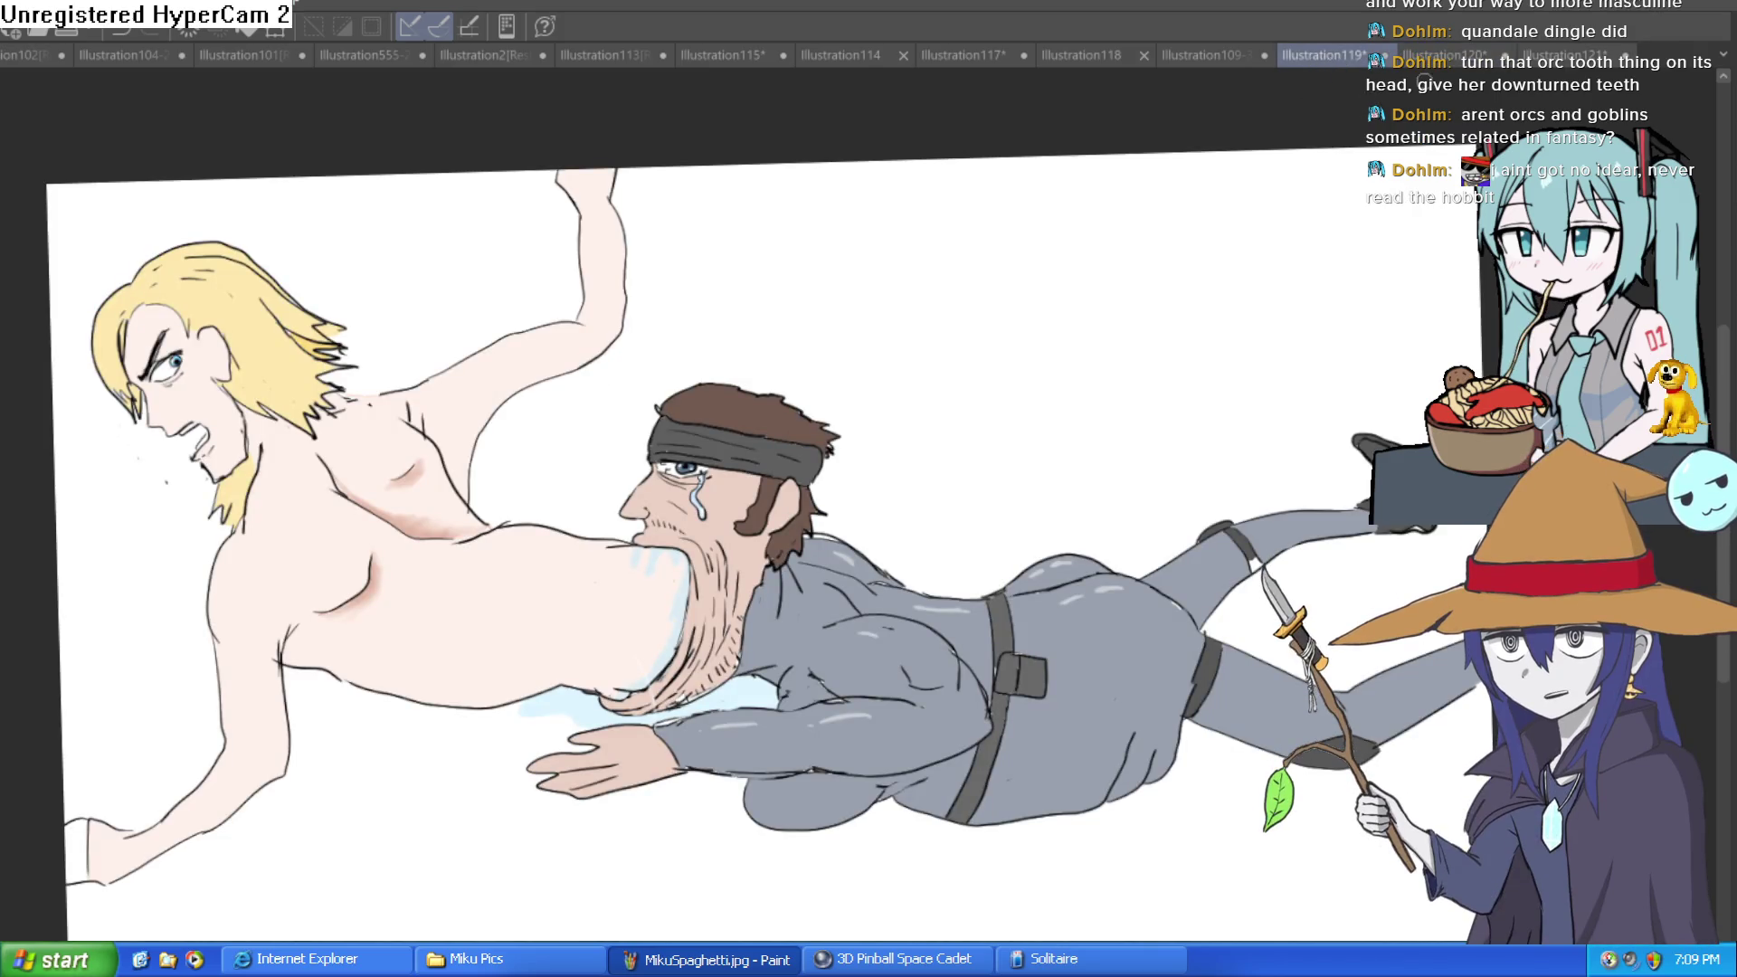
pyautogui.click(1585, 55)
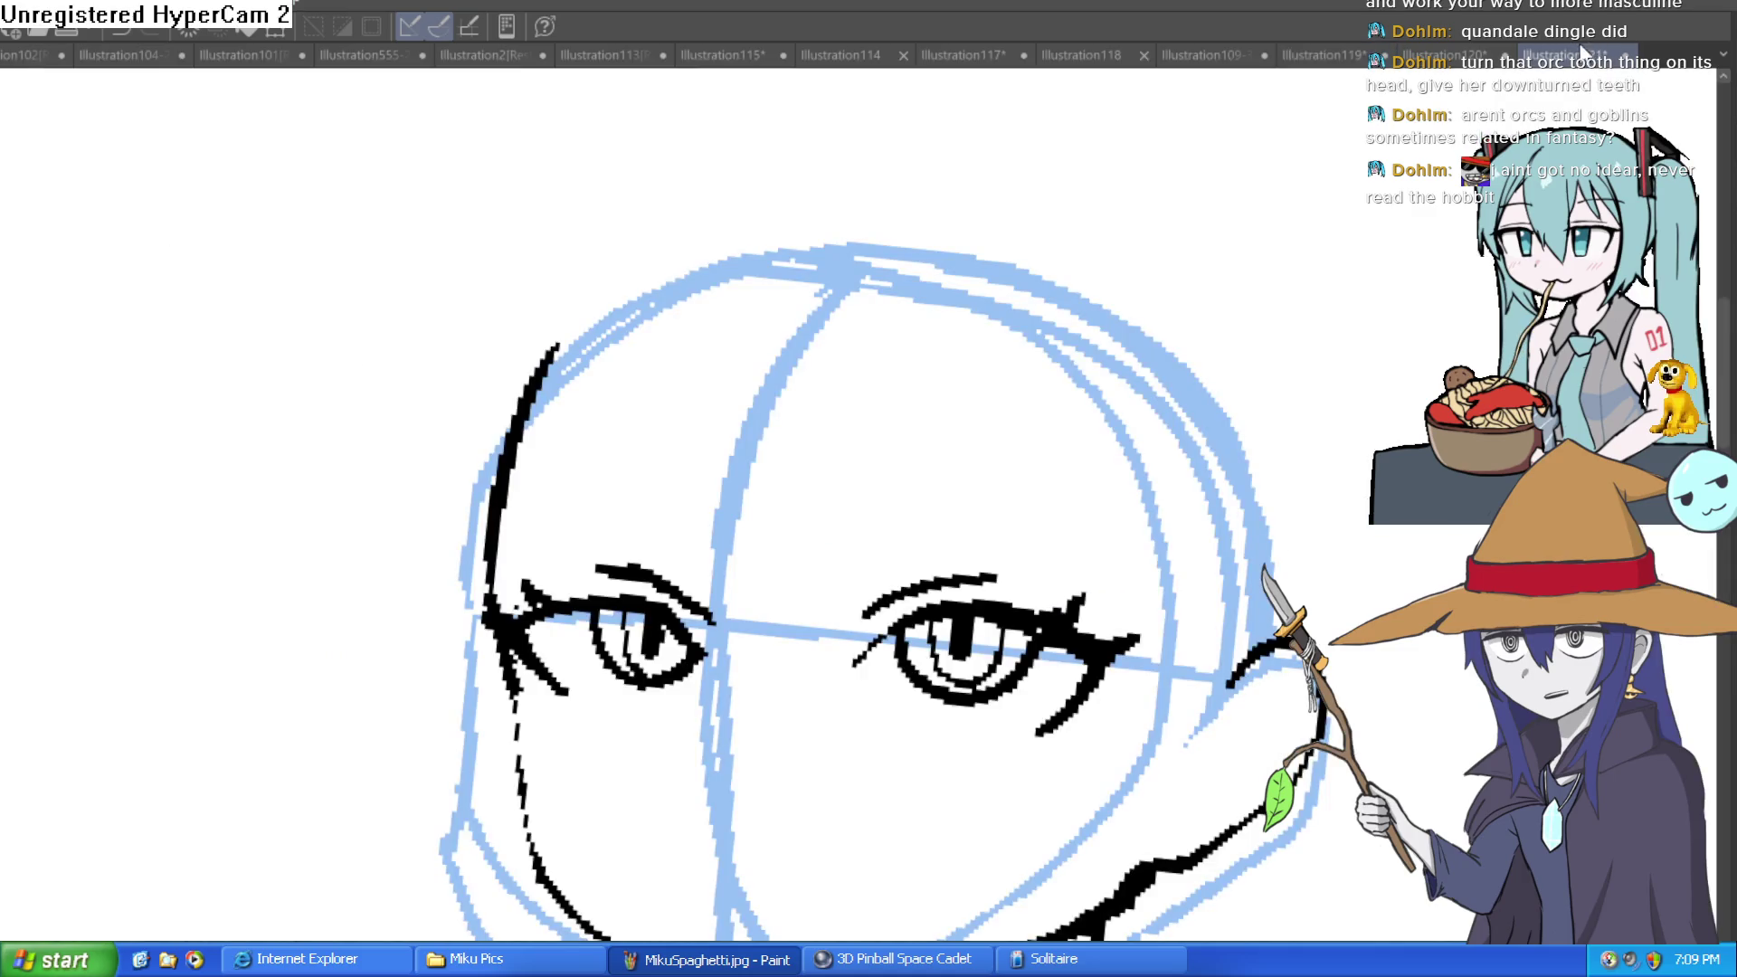
# Extend the eye stroke down and left, and add a short stroke beside the lower eye.
pyautogui.scroll(-1, 1276, 348)
pyautogui.moveTo(1270, 324); pyautogui.dragTo(1252, 311)
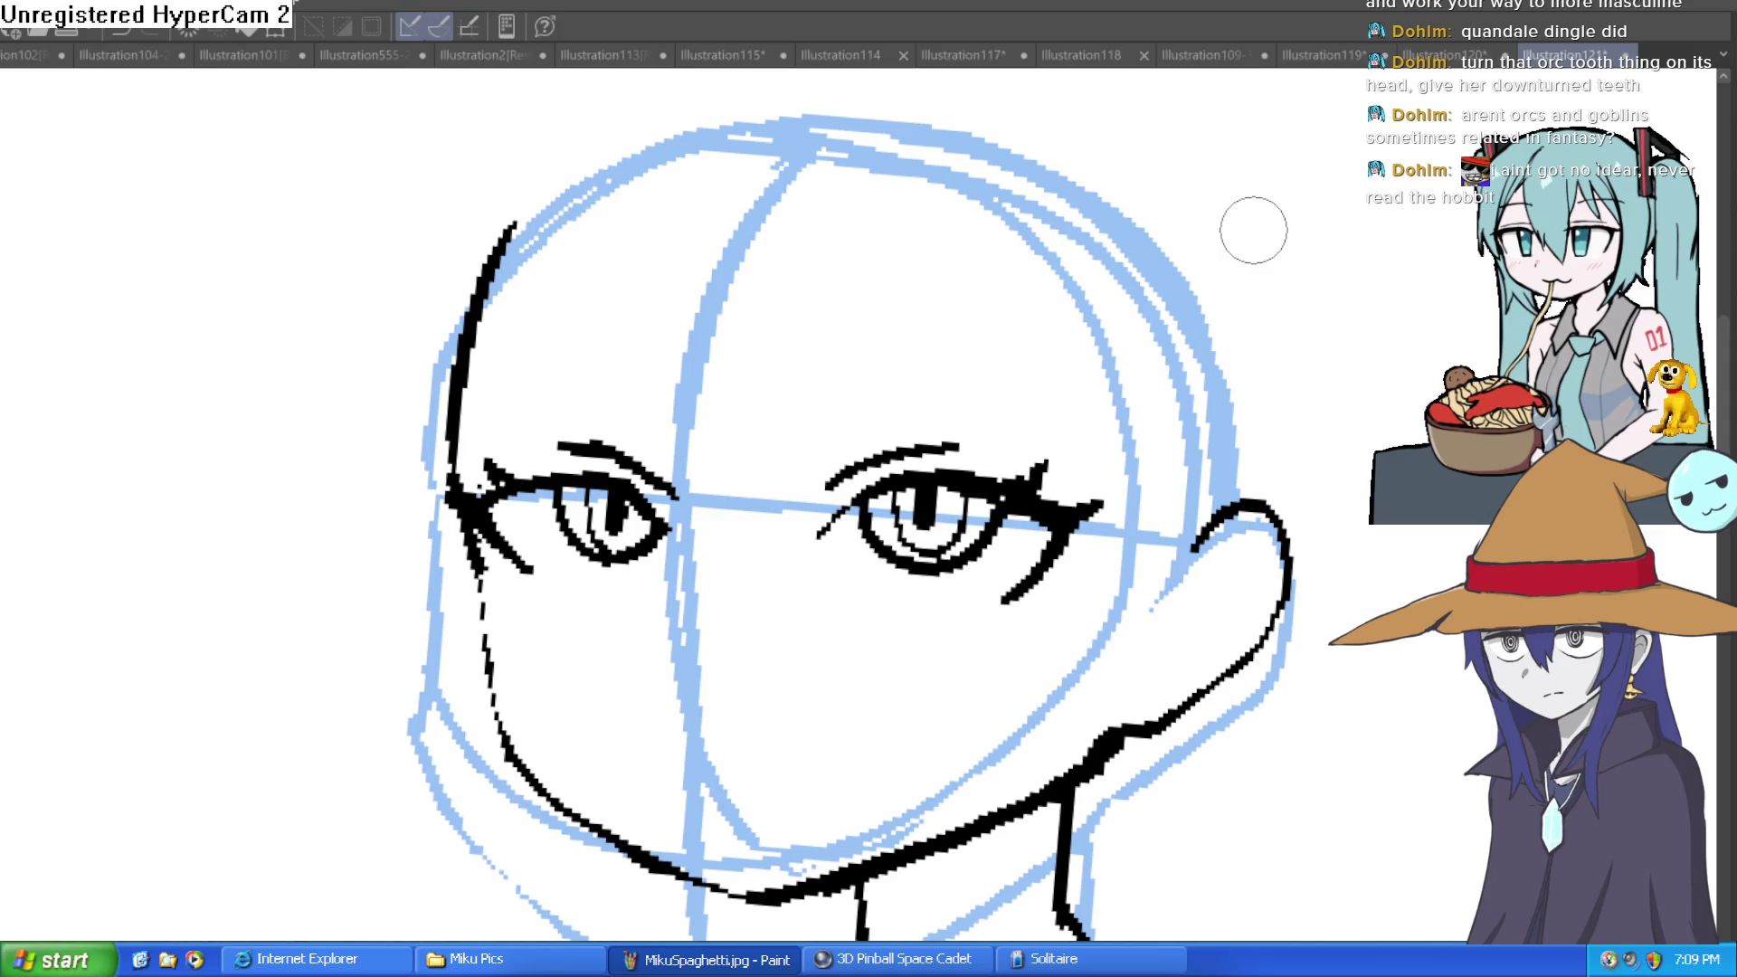
pyautogui.scroll(5, 964, 573)
pyautogui.moveTo(969, 448)
pyautogui.mouseDown()
pyautogui.moveTo(947, 243)
pyautogui.moveTo(890, 413)
pyautogui.mouseUp()
pyautogui.moveTo(834, 552); pyautogui.dragTo(785, 597)
pyautogui.scroll(-2, 857, 508)
pyautogui.moveTo(563, 711); pyautogui.dragTo(631, 652)
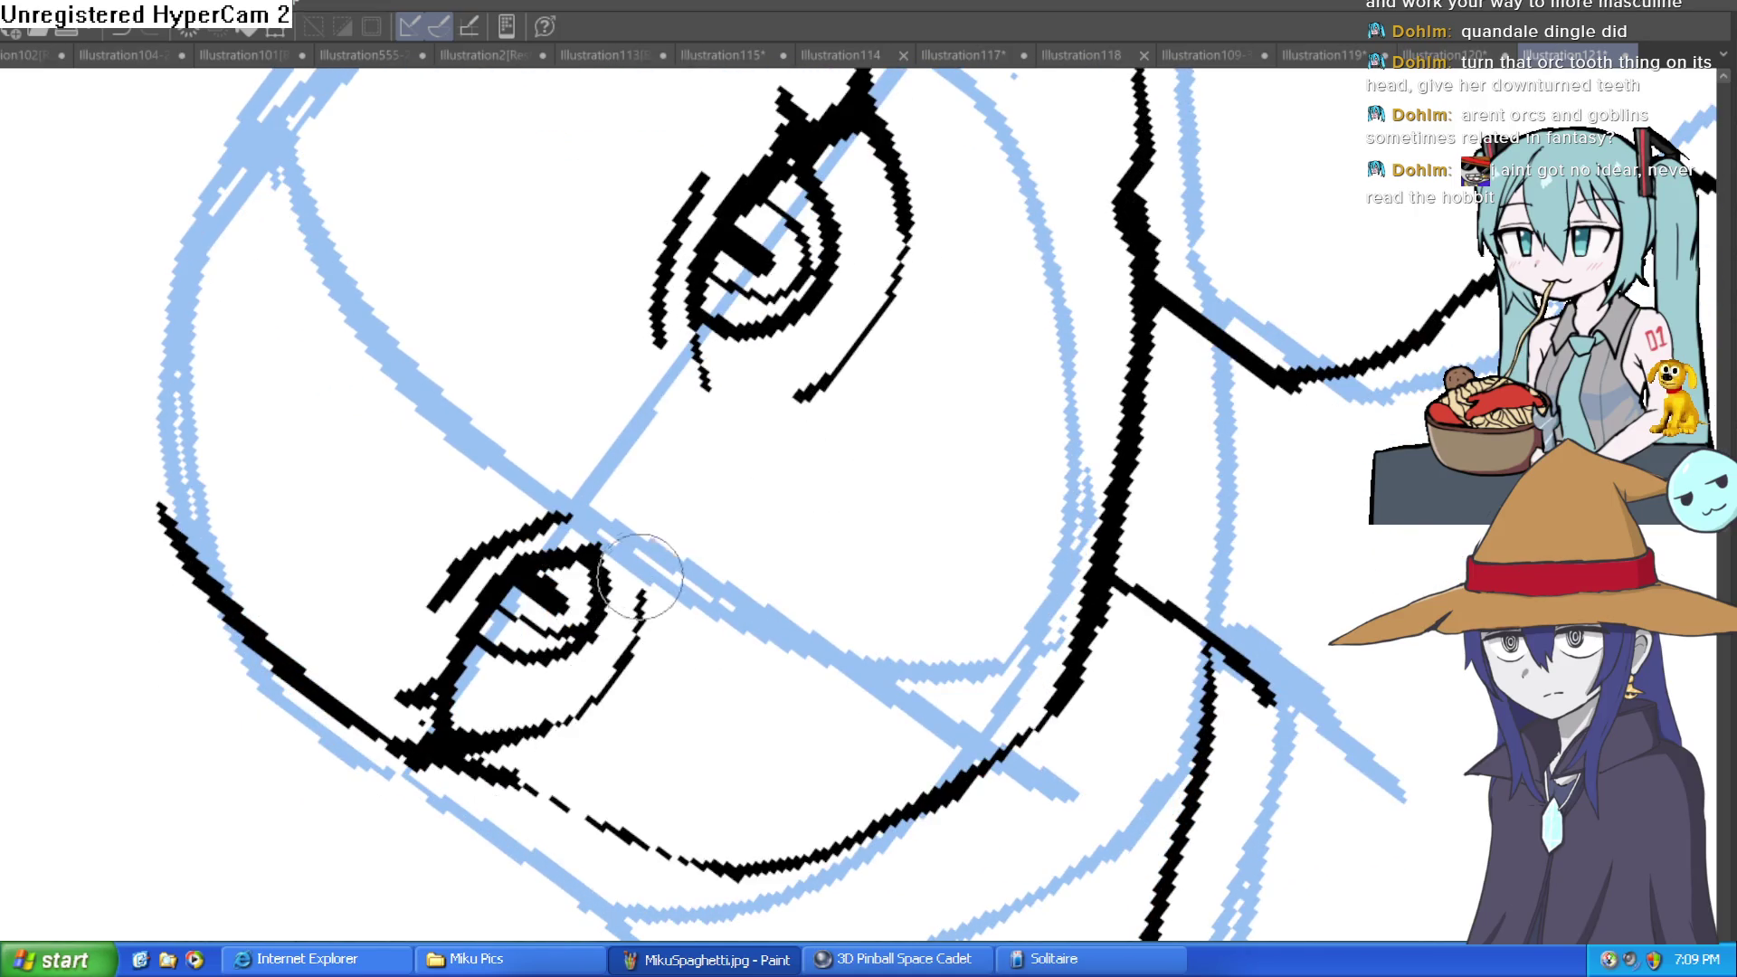
# Ink a line at the left eye's outer corner and close the cheek gap with a bold jawline stroke.
pyautogui.hotkey('ctrl', '@')
pyautogui.scroll(2, 959, 525)
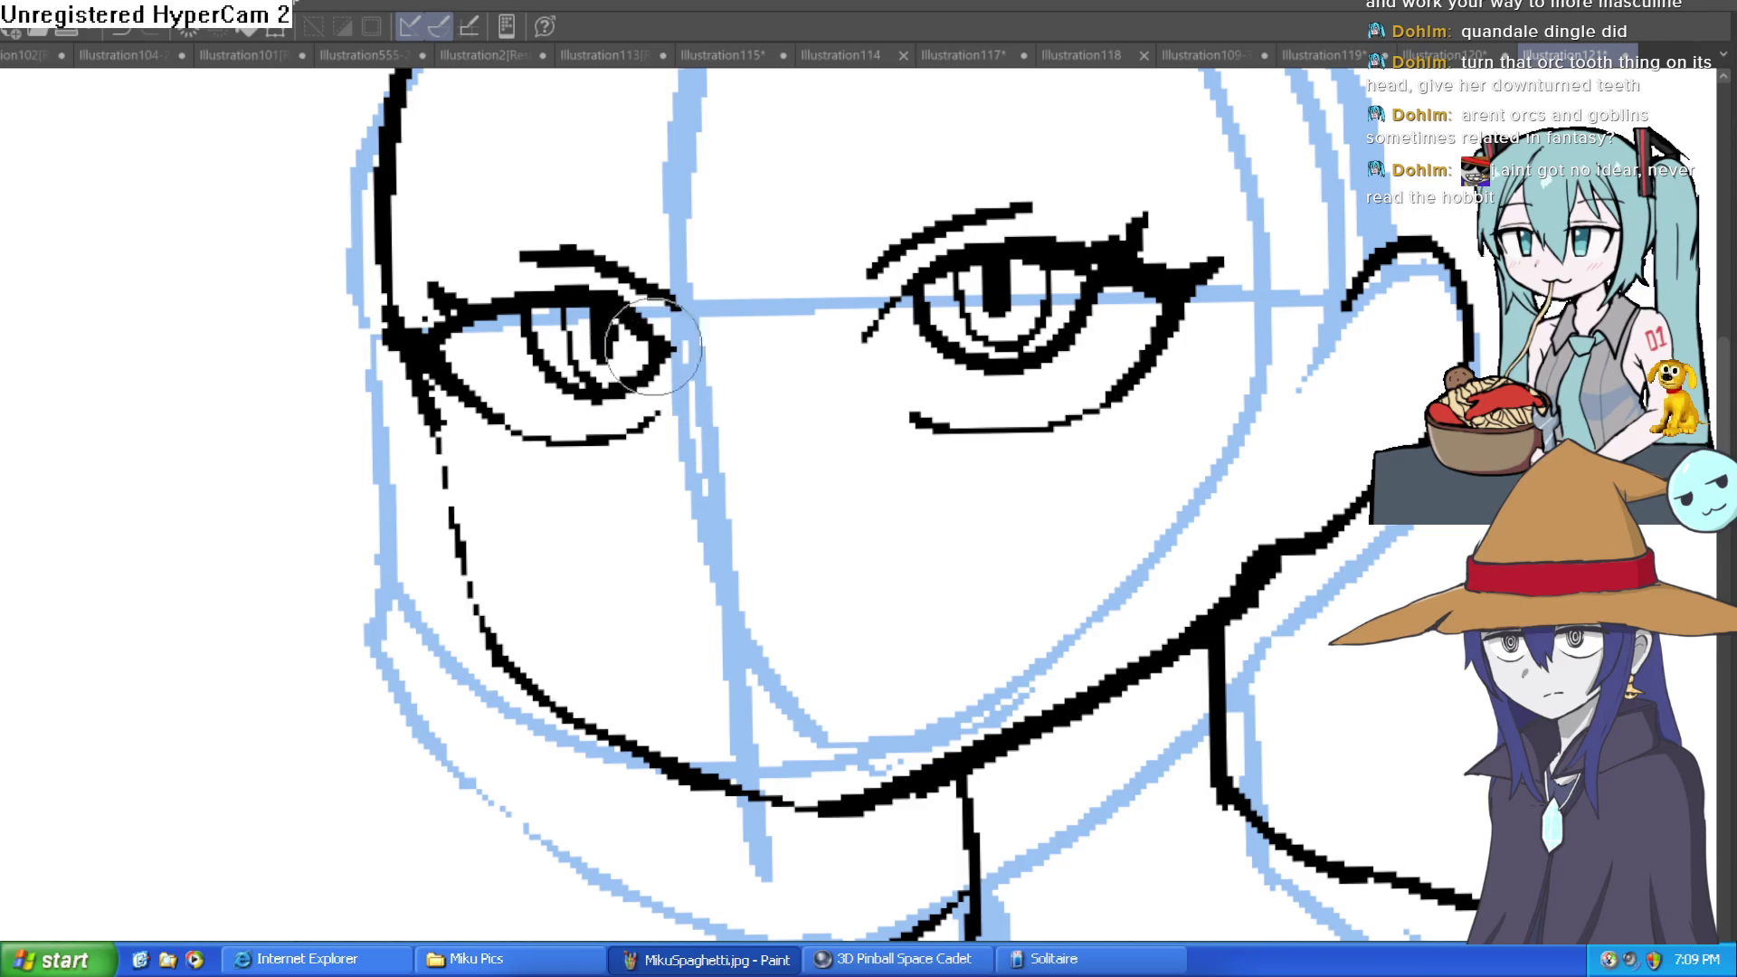
pyautogui.scroll(-2, 1062, 381)
pyautogui.scroll(3, 1062, 381)
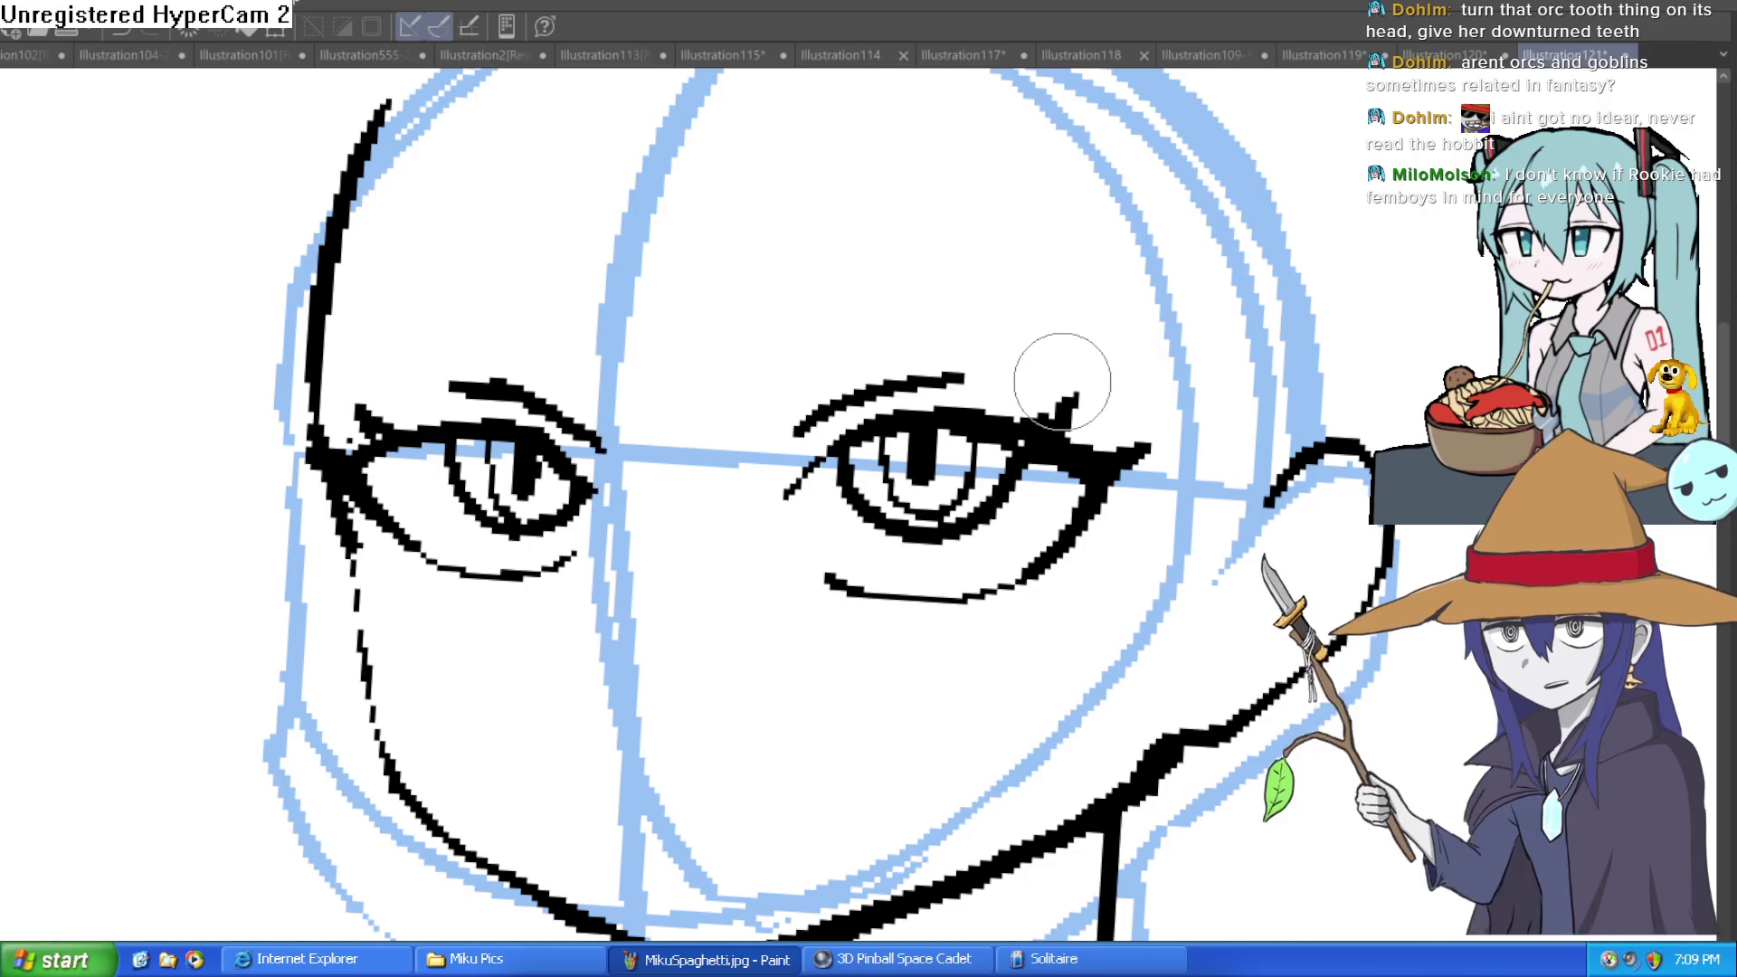
pyautogui.scroll(-3, 841, 574)
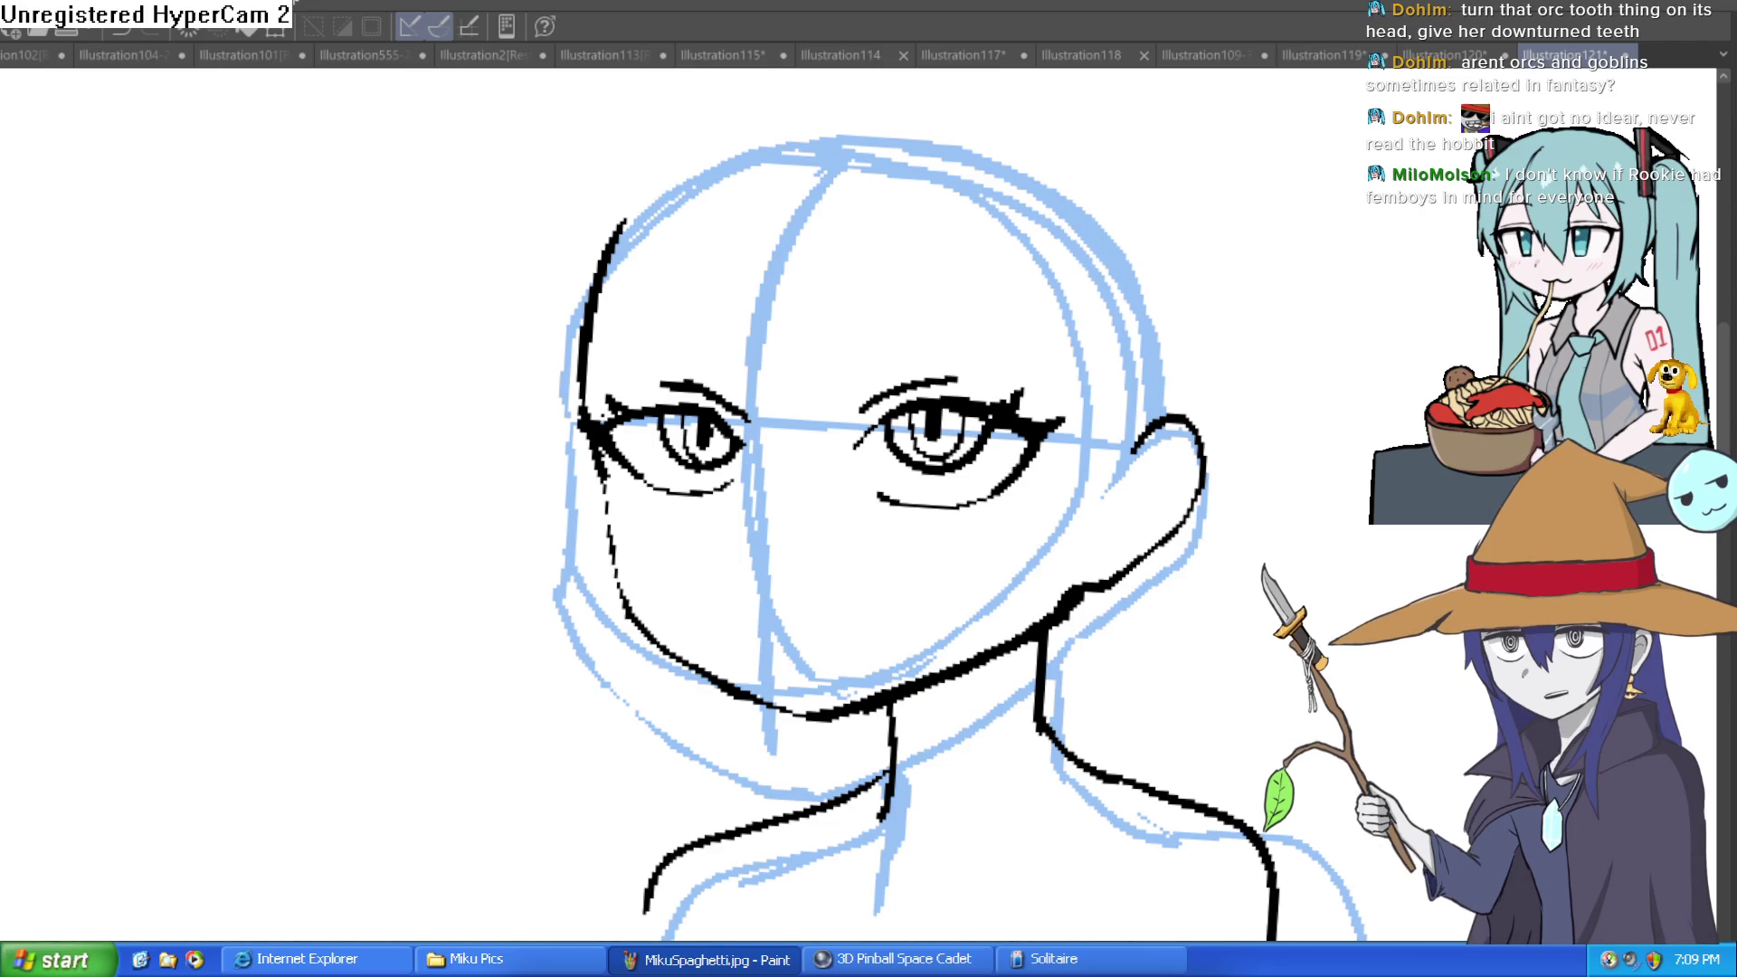
pyautogui.scroll(-1, 674, 464)
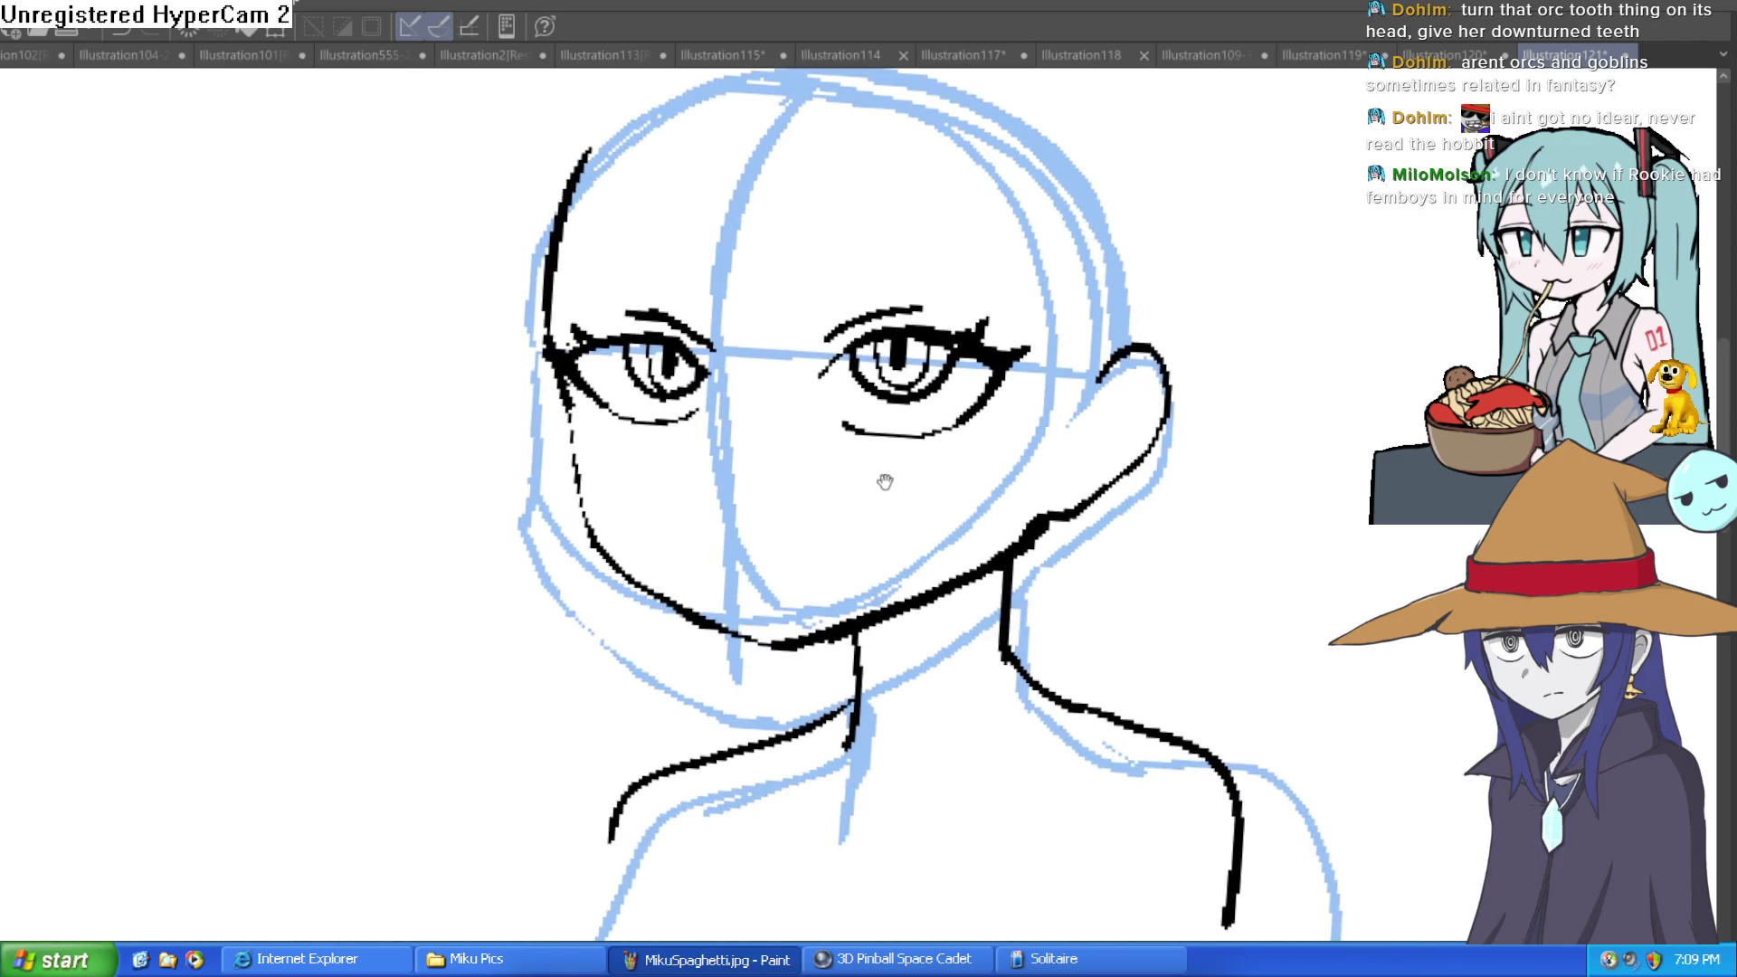
pyautogui.moveTo(559, 452); pyautogui.dragTo(540, 406)
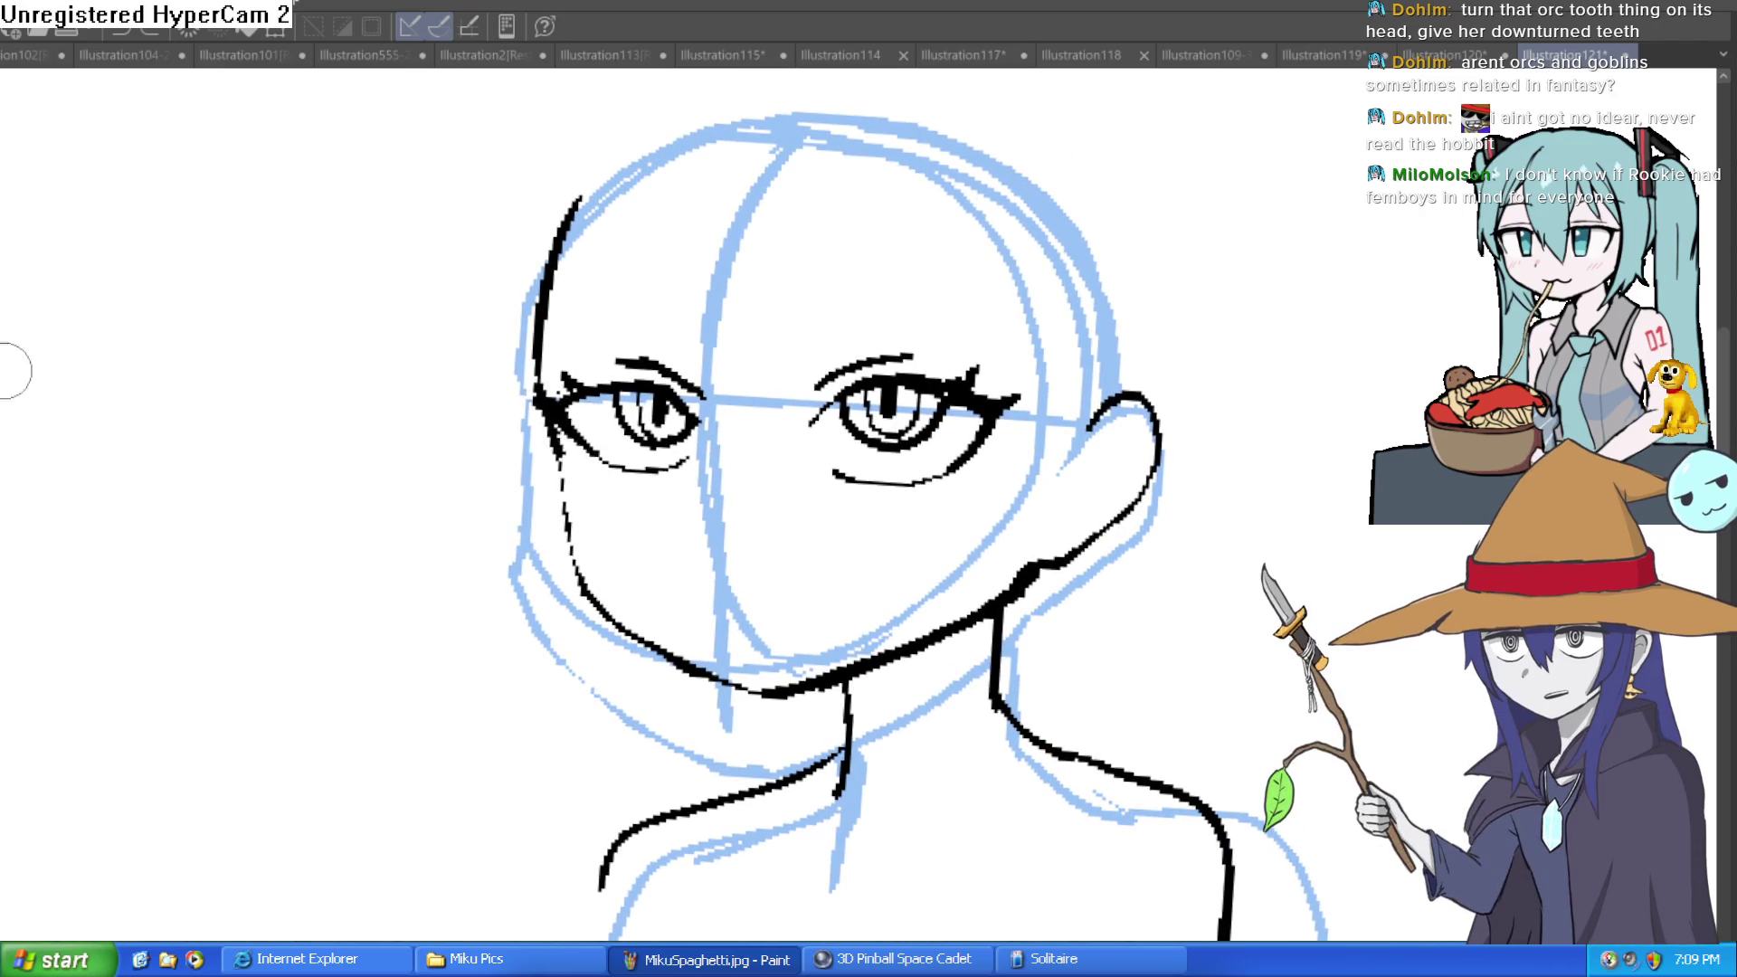
pyautogui.moveTo(730, 450); pyautogui.dragTo(725, 391)
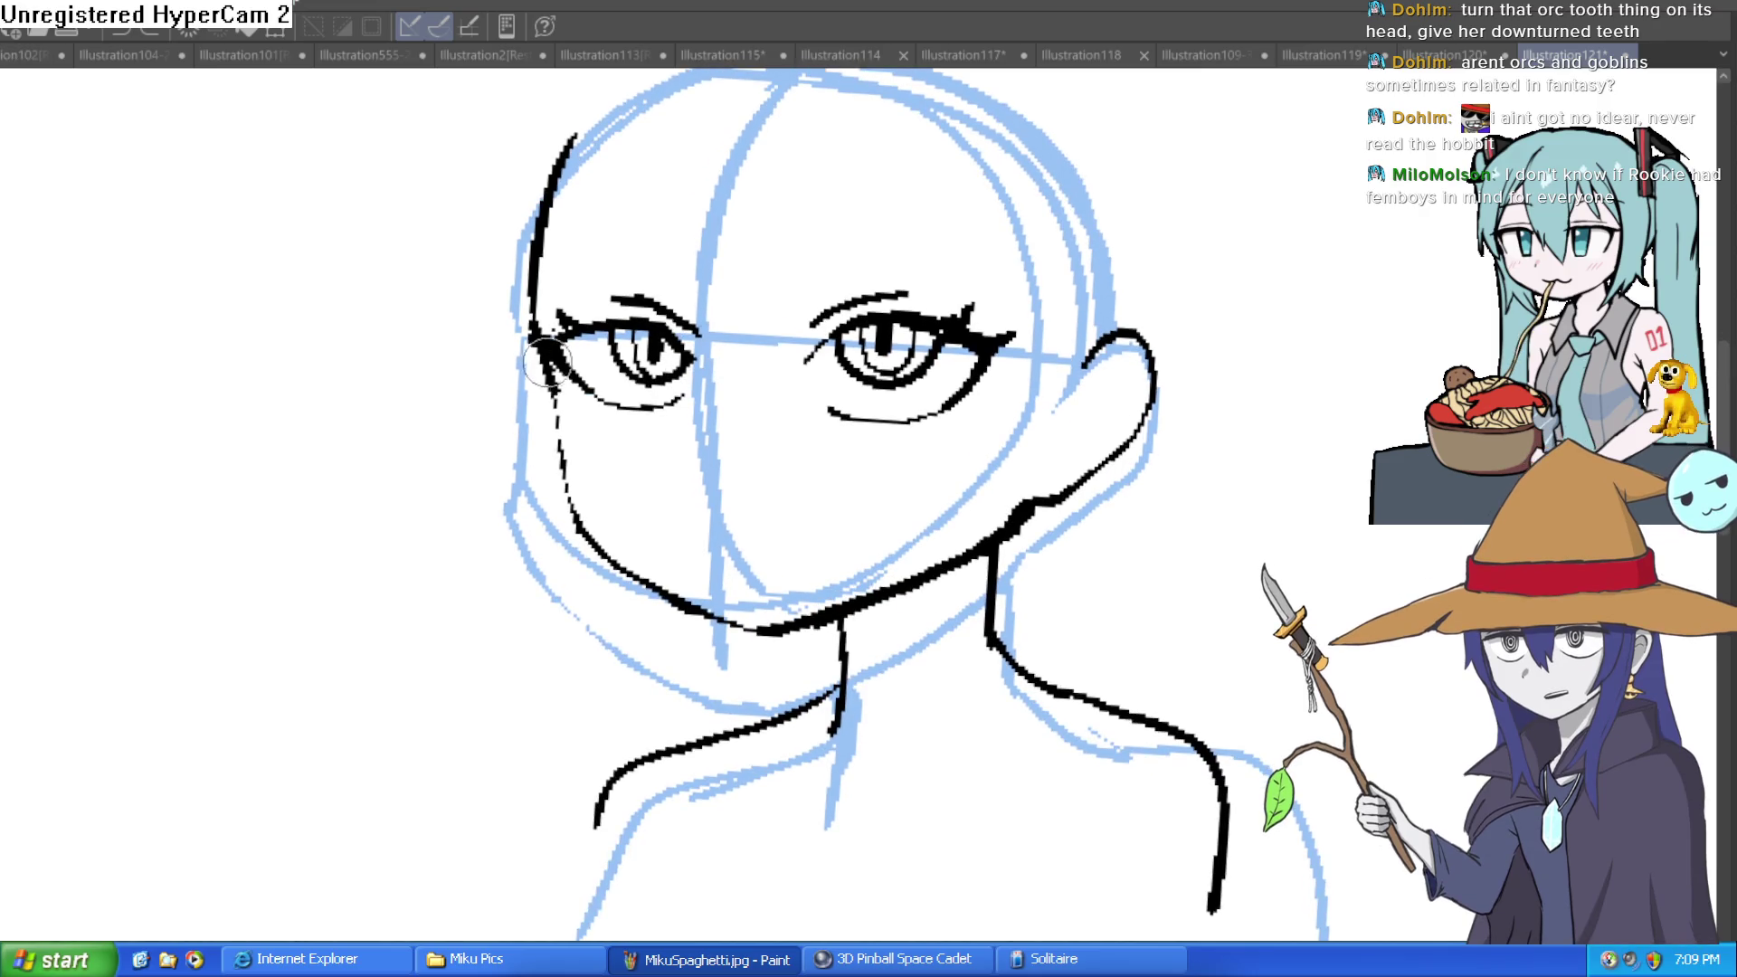
pyautogui.moveTo(553, 407)
pyautogui.mouseDown()
pyautogui.moveTo(556, 461)
pyautogui.moveTo(631, 574)
pyautogui.mouseUp()
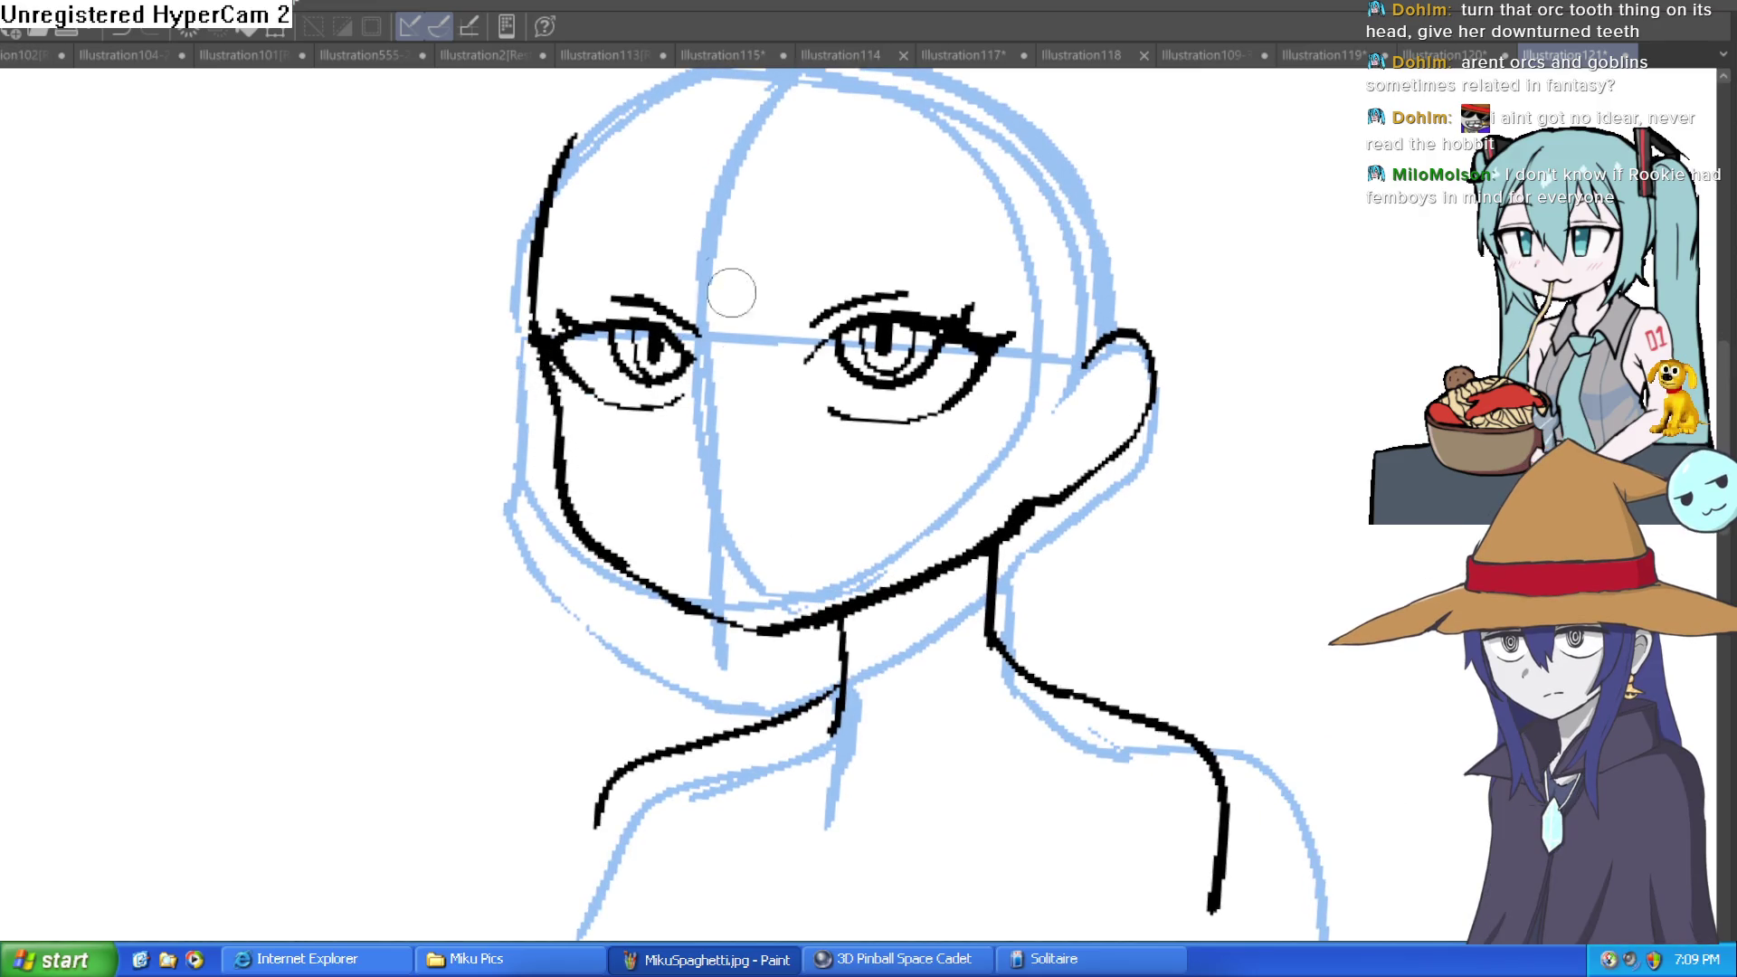
pyautogui.press('-')
pyautogui.press('-')
pyautogui.press('-')
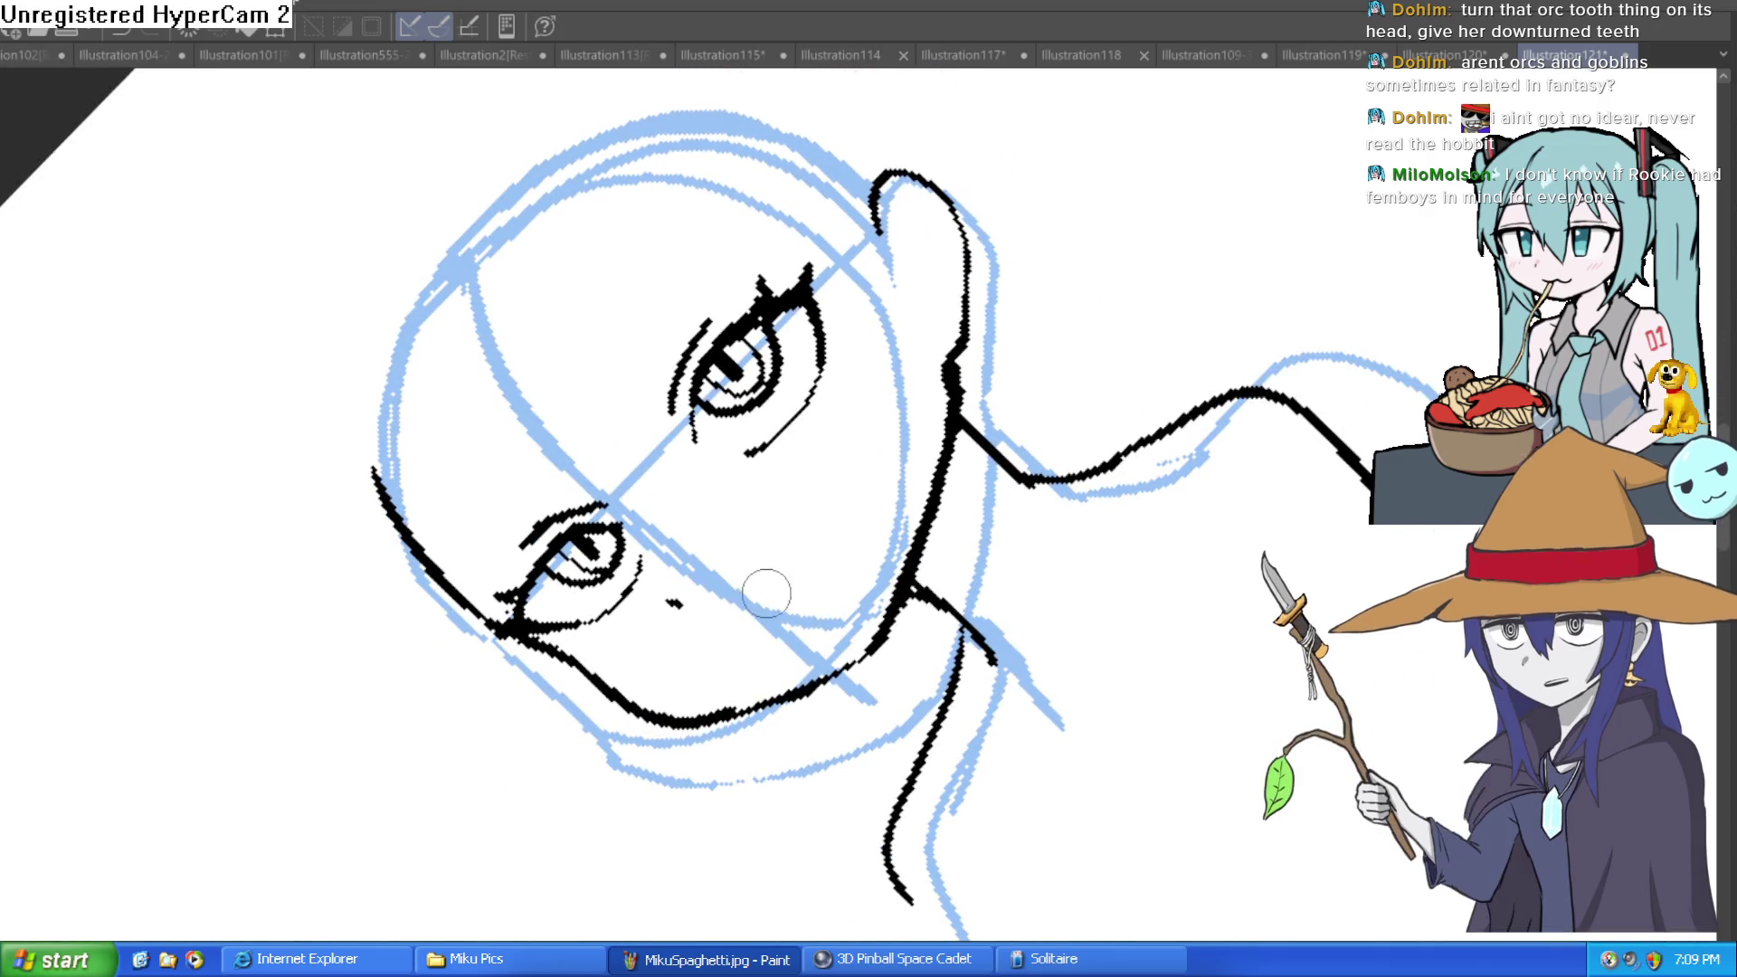
# Draw a small nose mark and undo the last short stroke on the hair line.
pyautogui.moveTo(802, 522)
pyautogui.mouseDown()
pyautogui.moveTo(778, 634)
pyautogui.moveTo(1148, 736)
pyautogui.moveTo(1027, 543)
pyautogui.moveTo(876, 218)
pyautogui.mouseUp()
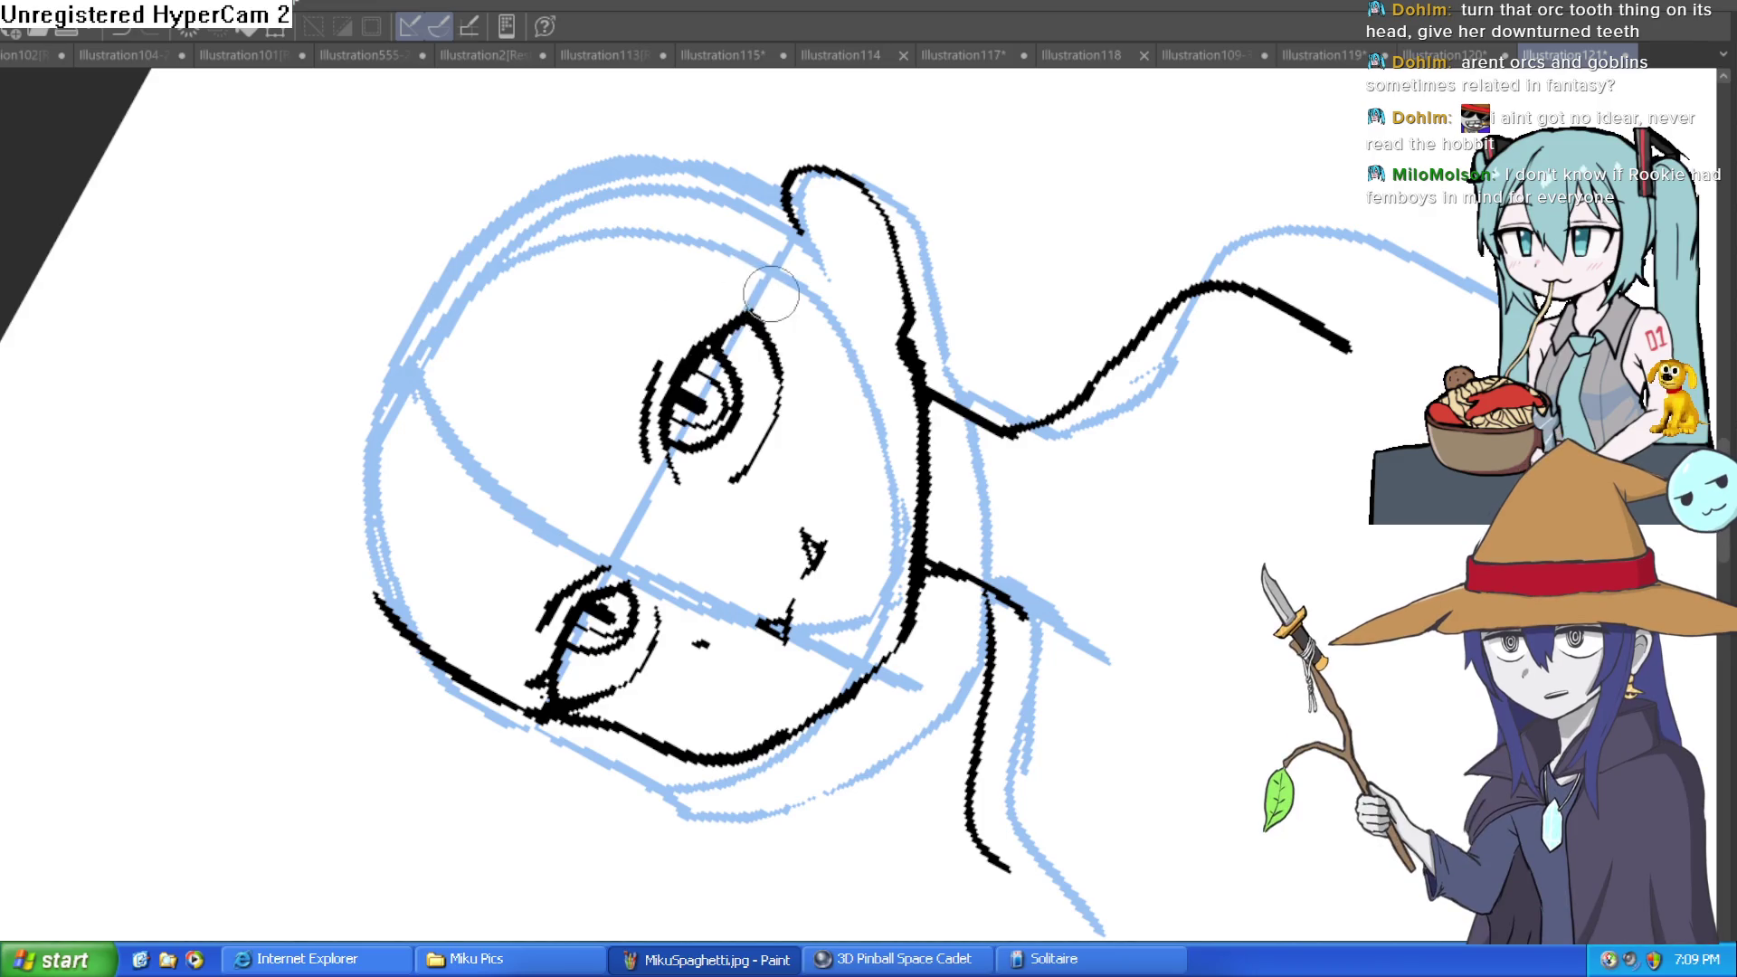
pyautogui.moveTo(969, 259)
pyautogui.mouseDown()
pyautogui.moveTo(1062, 326)
pyautogui.moveTo(1133, 411)
pyautogui.mouseUp()
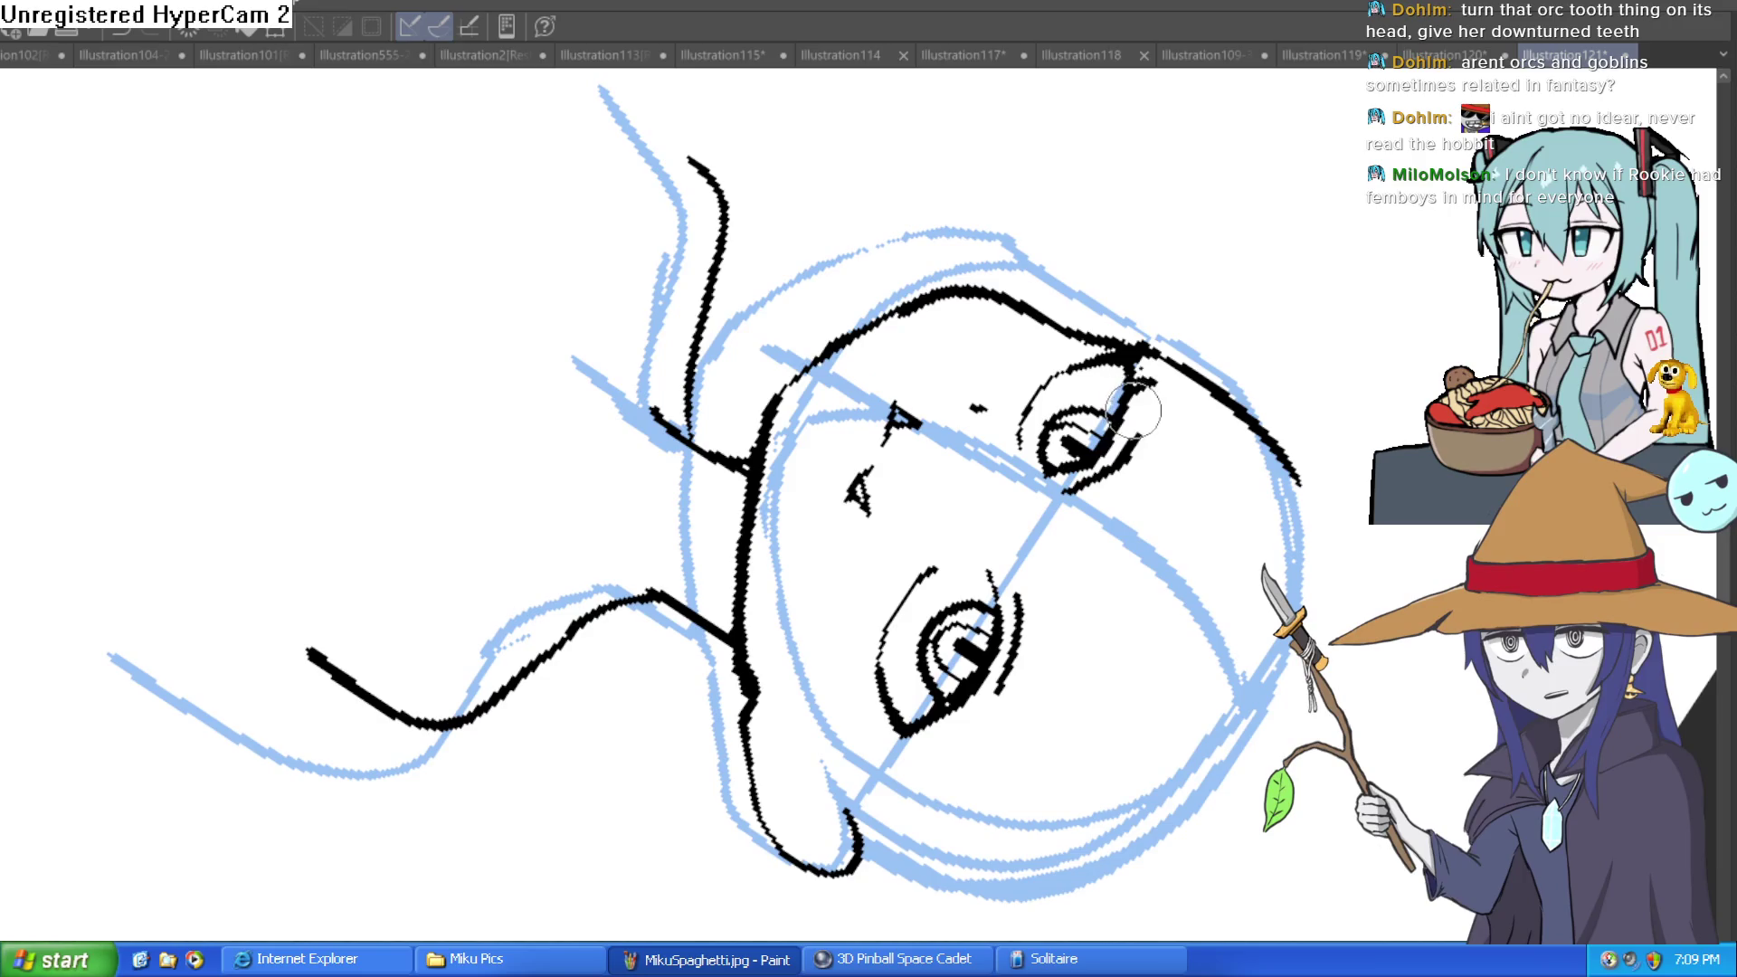
pyautogui.hotkey('ctrl', 'z')
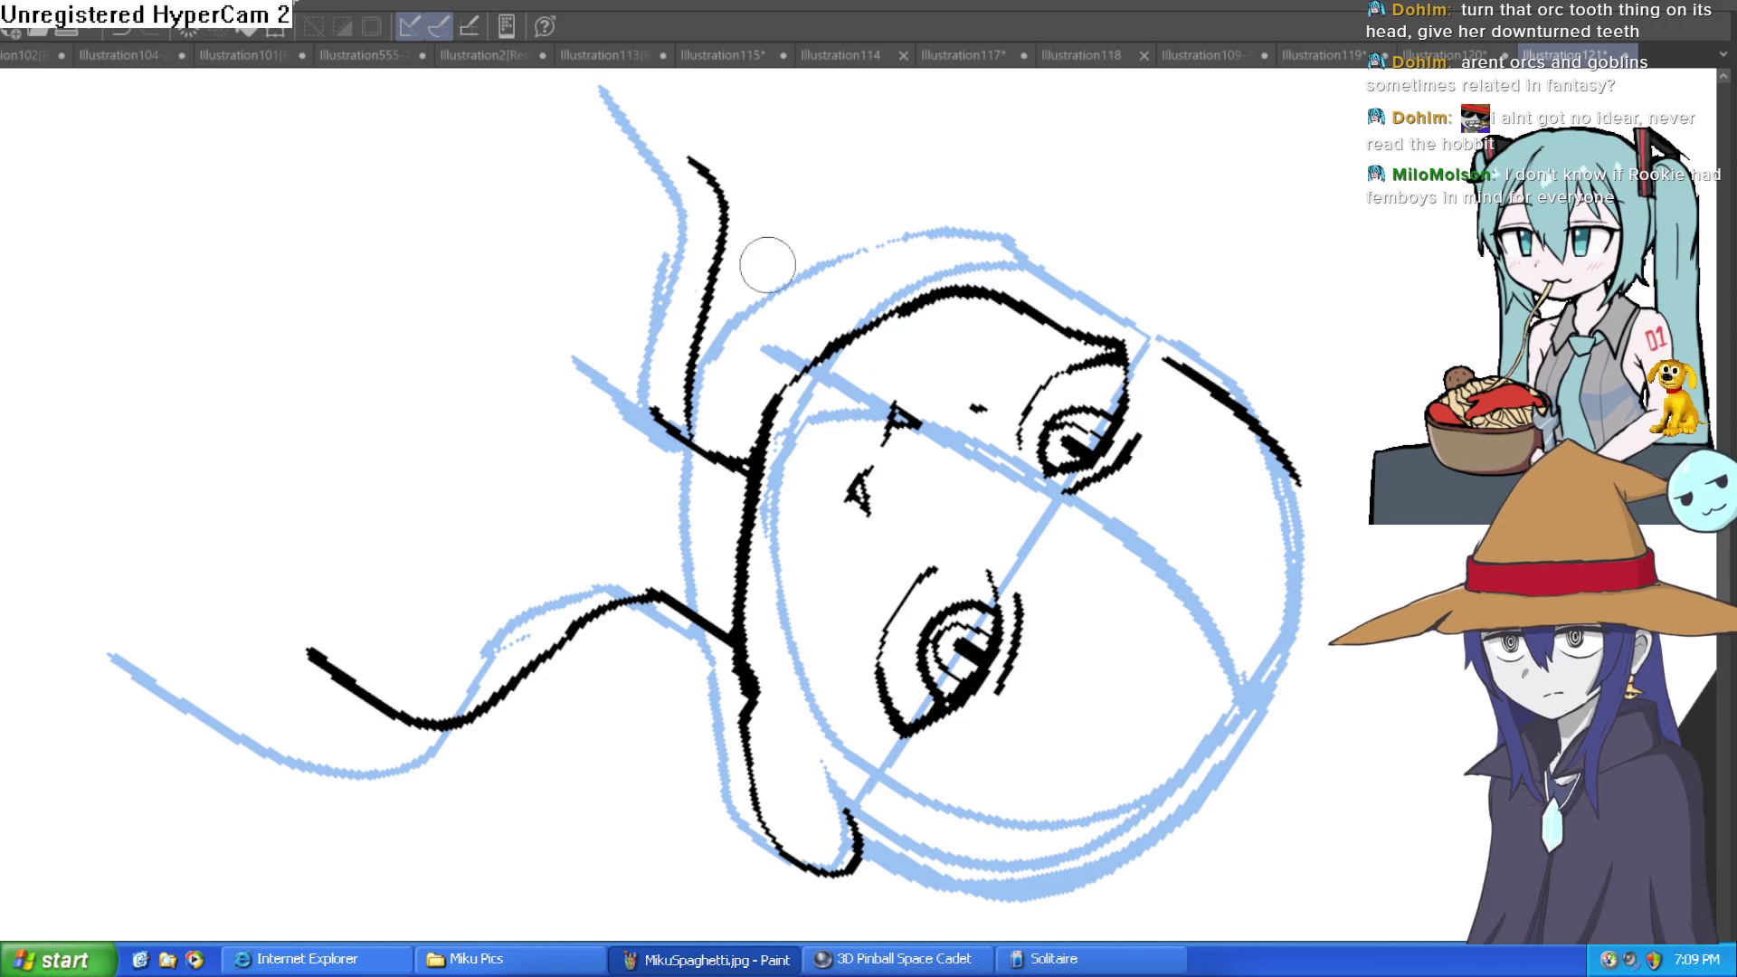
# Erase the stray mark at the end of the shoulder line.
pyautogui.moveTo(1176, 406)
pyautogui.mouseDown()
pyautogui.moveTo(905, 226)
pyautogui.moveTo(696, 217)
pyautogui.mouseUp()
pyautogui.moveTo(836, 163); pyautogui.dragTo(855, 238)
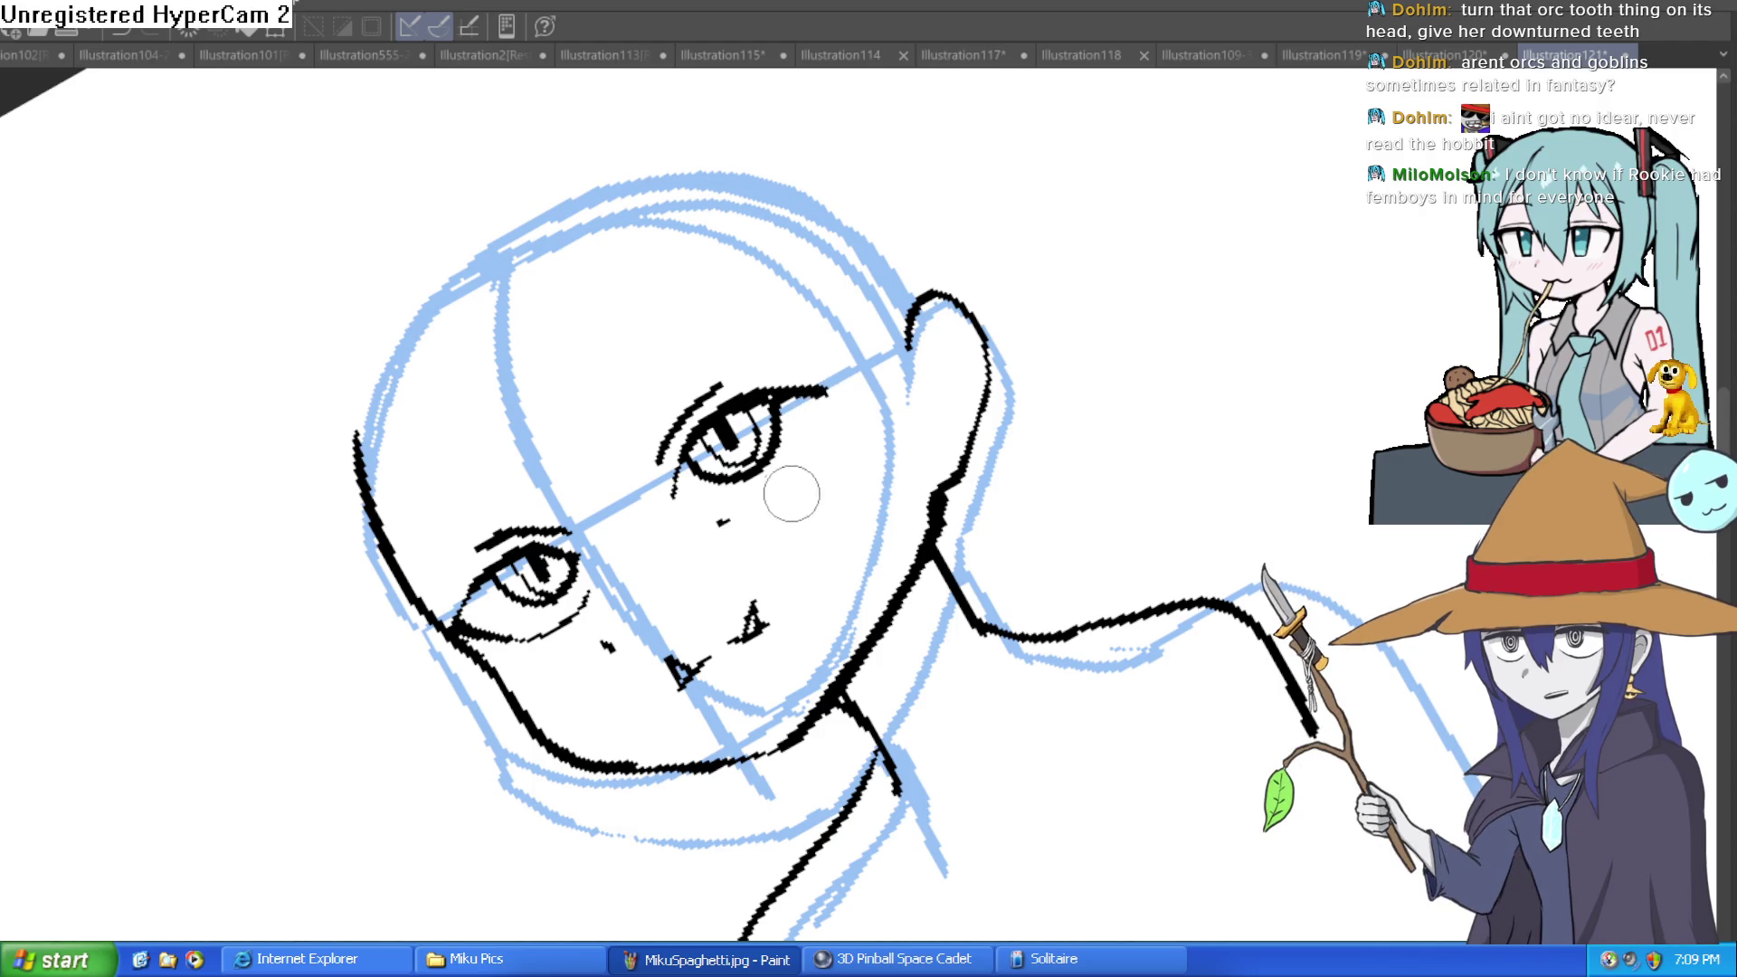
pyautogui.click(724, 522)
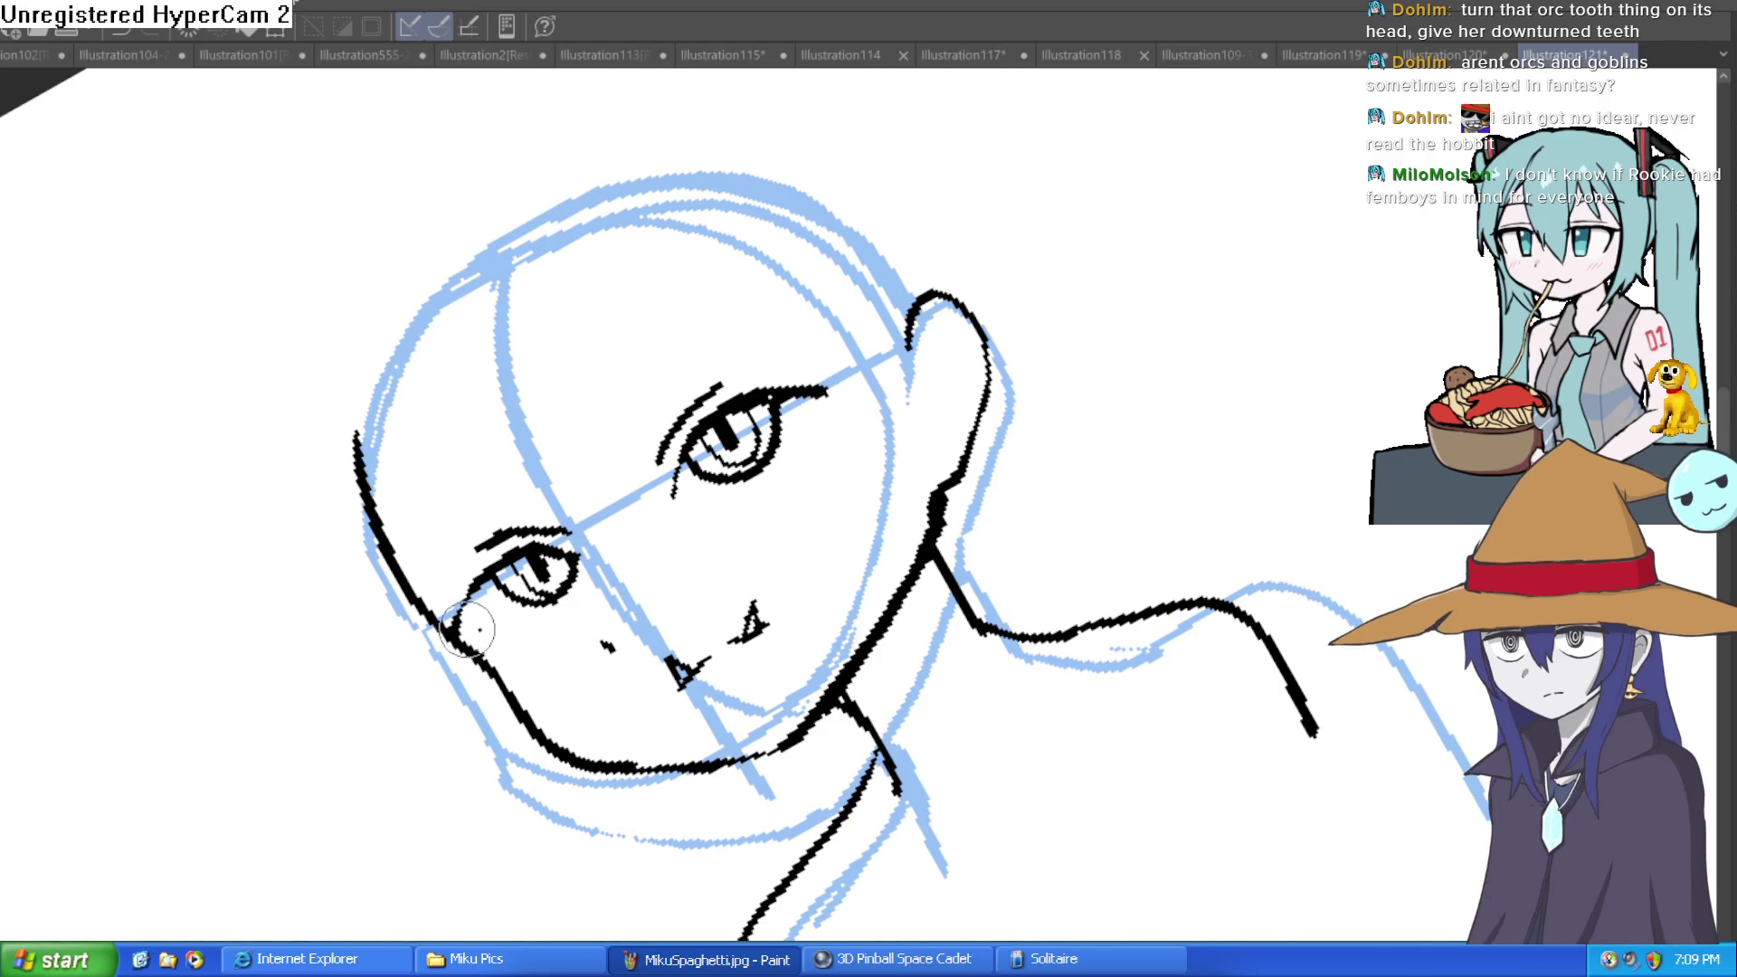
pyautogui.scroll(-3, 842, 486)
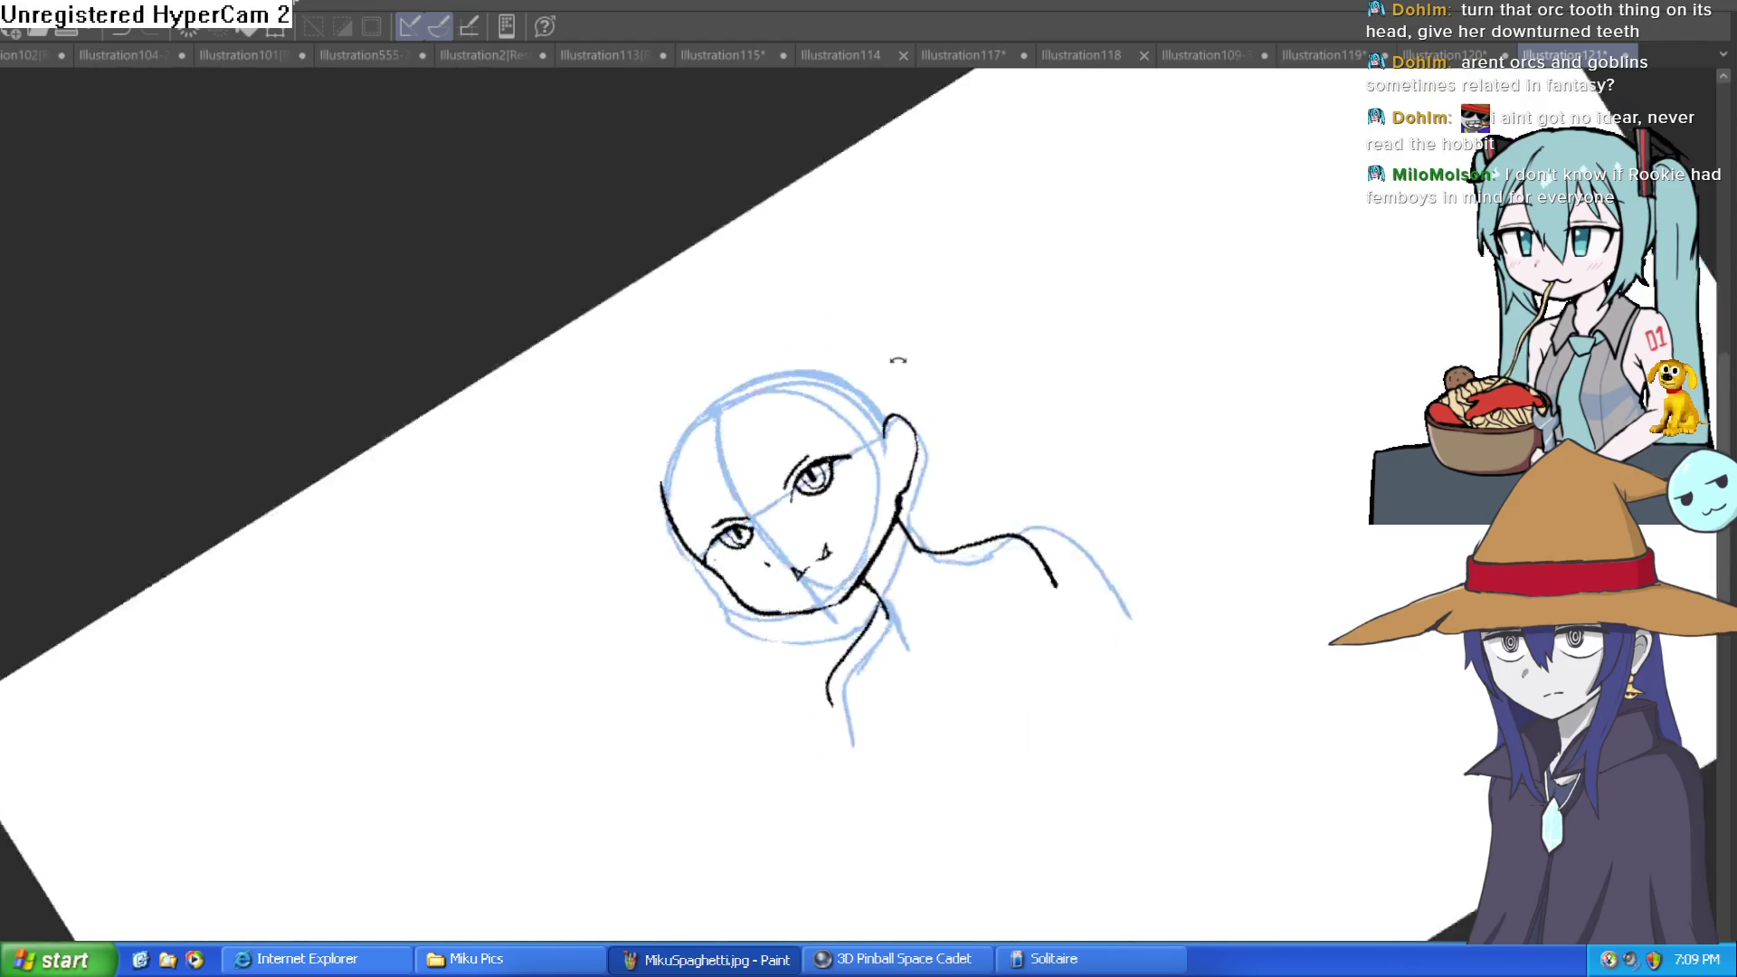
# Erase the old round pupil and the lower eye lines.
pyautogui.scroll(6, 933, 434)
pyautogui.moveTo(933, 434)
pyautogui.mouseDown()
pyautogui.moveTo(892, 473)
pyautogui.moveTo(845, 574)
pyautogui.moveTo(803, 567)
pyautogui.moveTo(790, 459)
pyautogui.moveTo(814, 380)
pyautogui.moveTo(841, 362)
pyautogui.moveTo(896, 416)
pyautogui.moveTo(899, 548)
pyautogui.moveTo(834, 427)
pyautogui.moveTo(814, 523)
pyautogui.moveTo(644, 624)
pyautogui.moveTo(584, 601)
pyautogui.moveTo(730, 503)
pyautogui.moveTo(652, 589)
pyautogui.moveTo(702, 570)
pyautogui.moveTo(589, 660)
pyautogui.moveTo(569, 644)
pyautogui.moveTo(652, 543)
pyautogui.mouseUp()
pyautogui.scroll(-5, 651, 542)
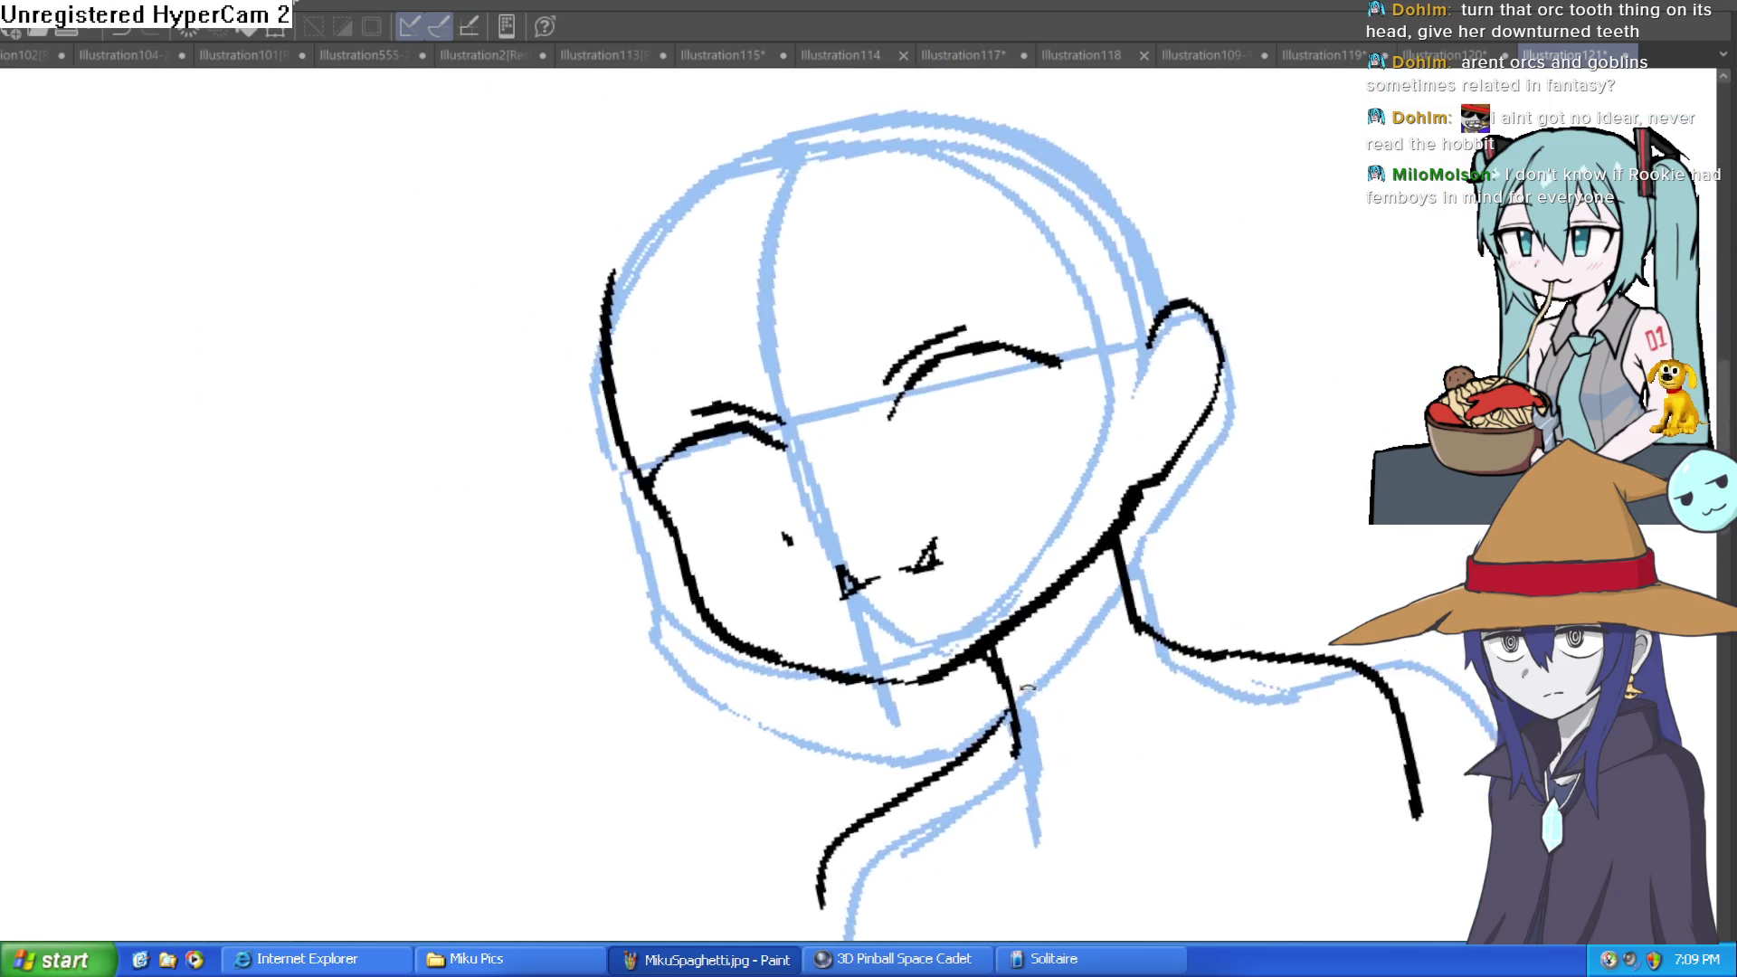
pyautogui.moveTo(764, 651); pyautogui.dragTo(878, 498)
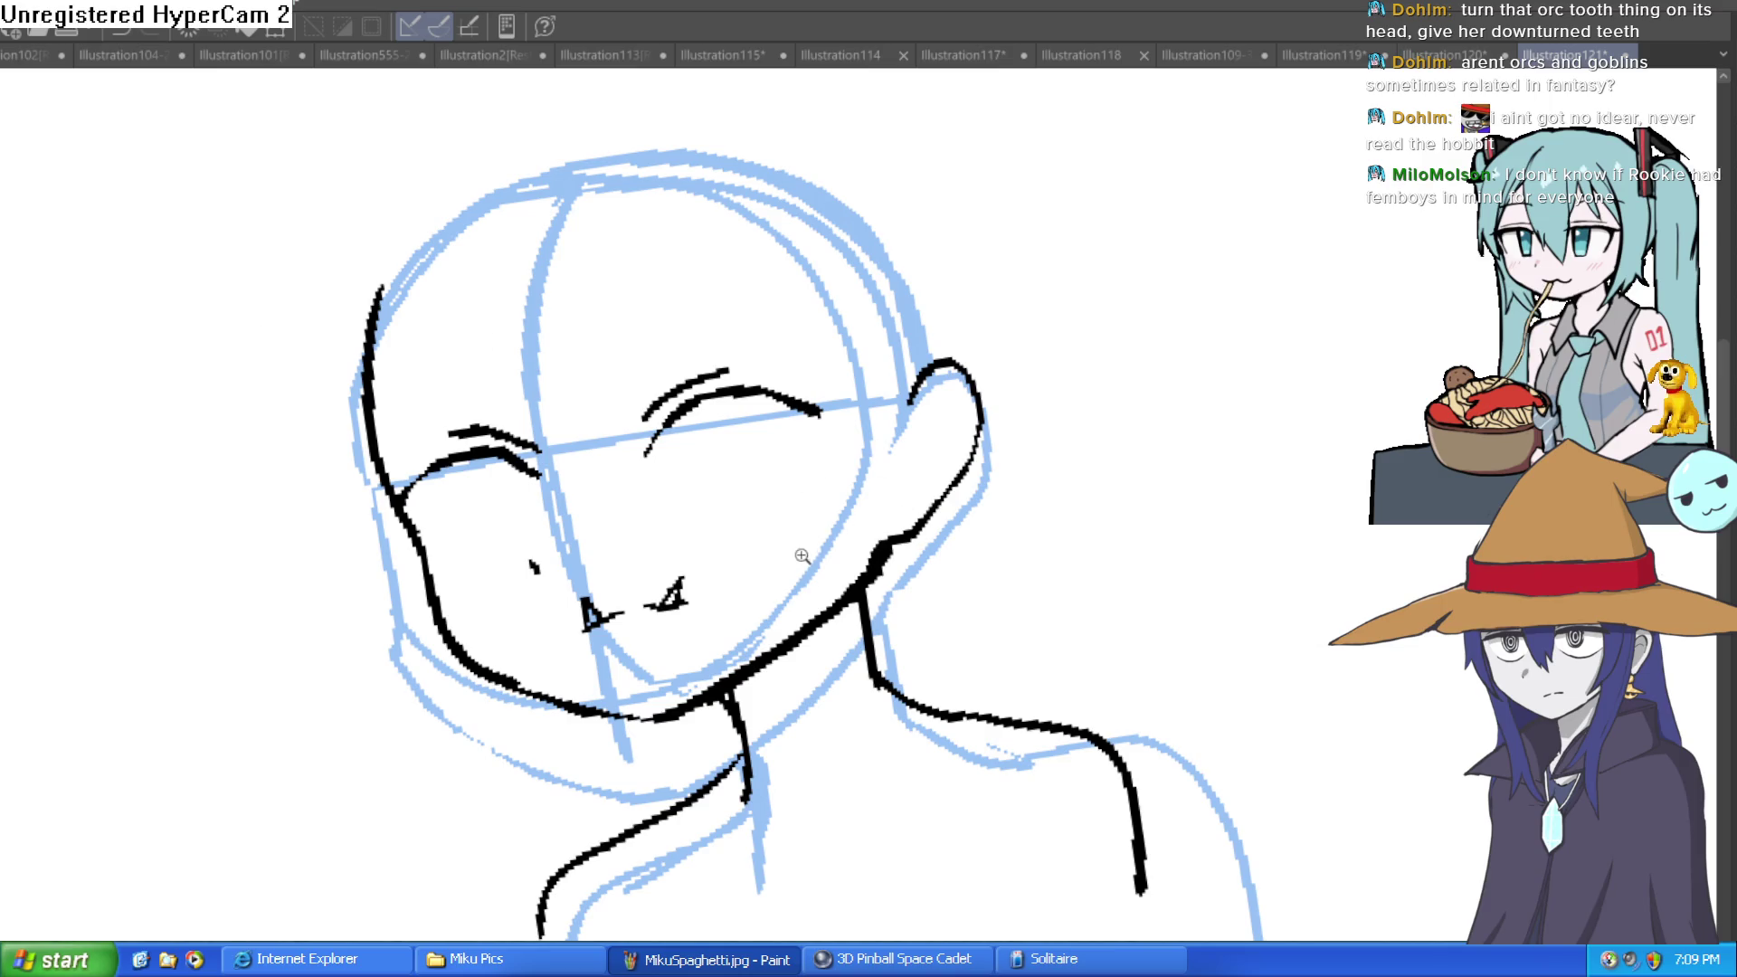
# Draw tall rectangular pupils in both eyes and close off their bottoms.
pyautogui.click(802, 556)
pyautogui.moveTo(819, 272); pyautogui.dragTo(812, 411)
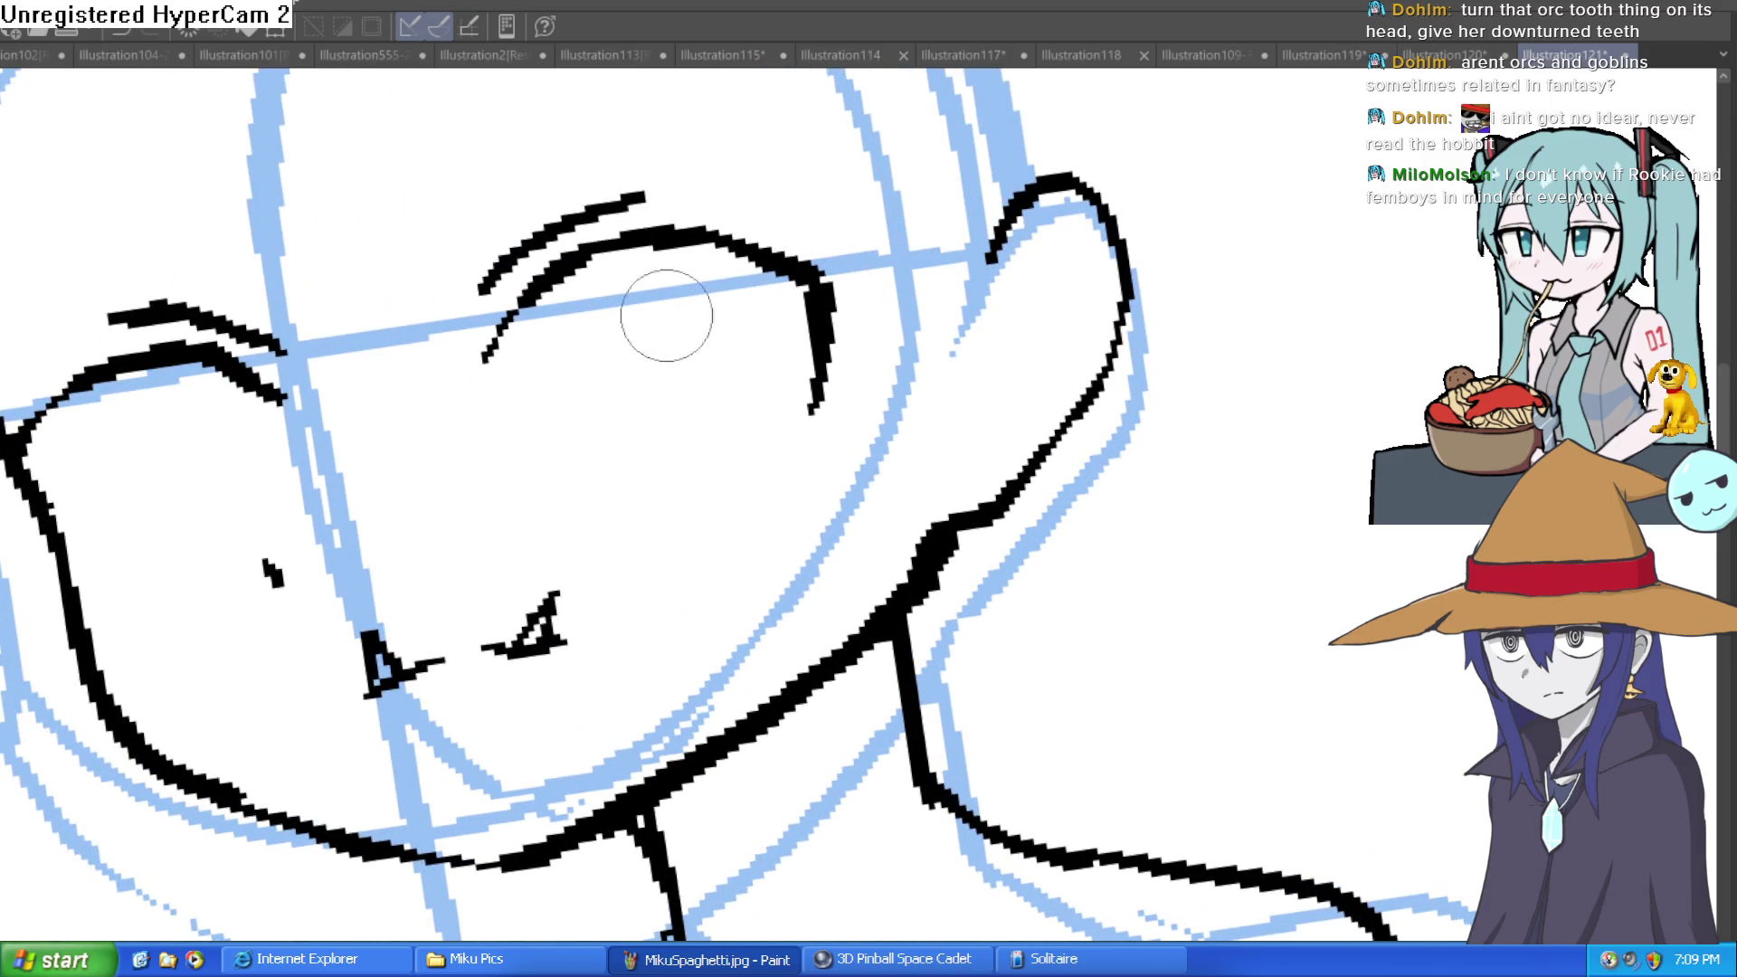
pyautogui.moveTo(37, 412)
pyautogui.mouseDown()
pyautogui.moveTo(104, 543)
pyautogui.moveTo(41, 446)
pyautogui.mouseUp()
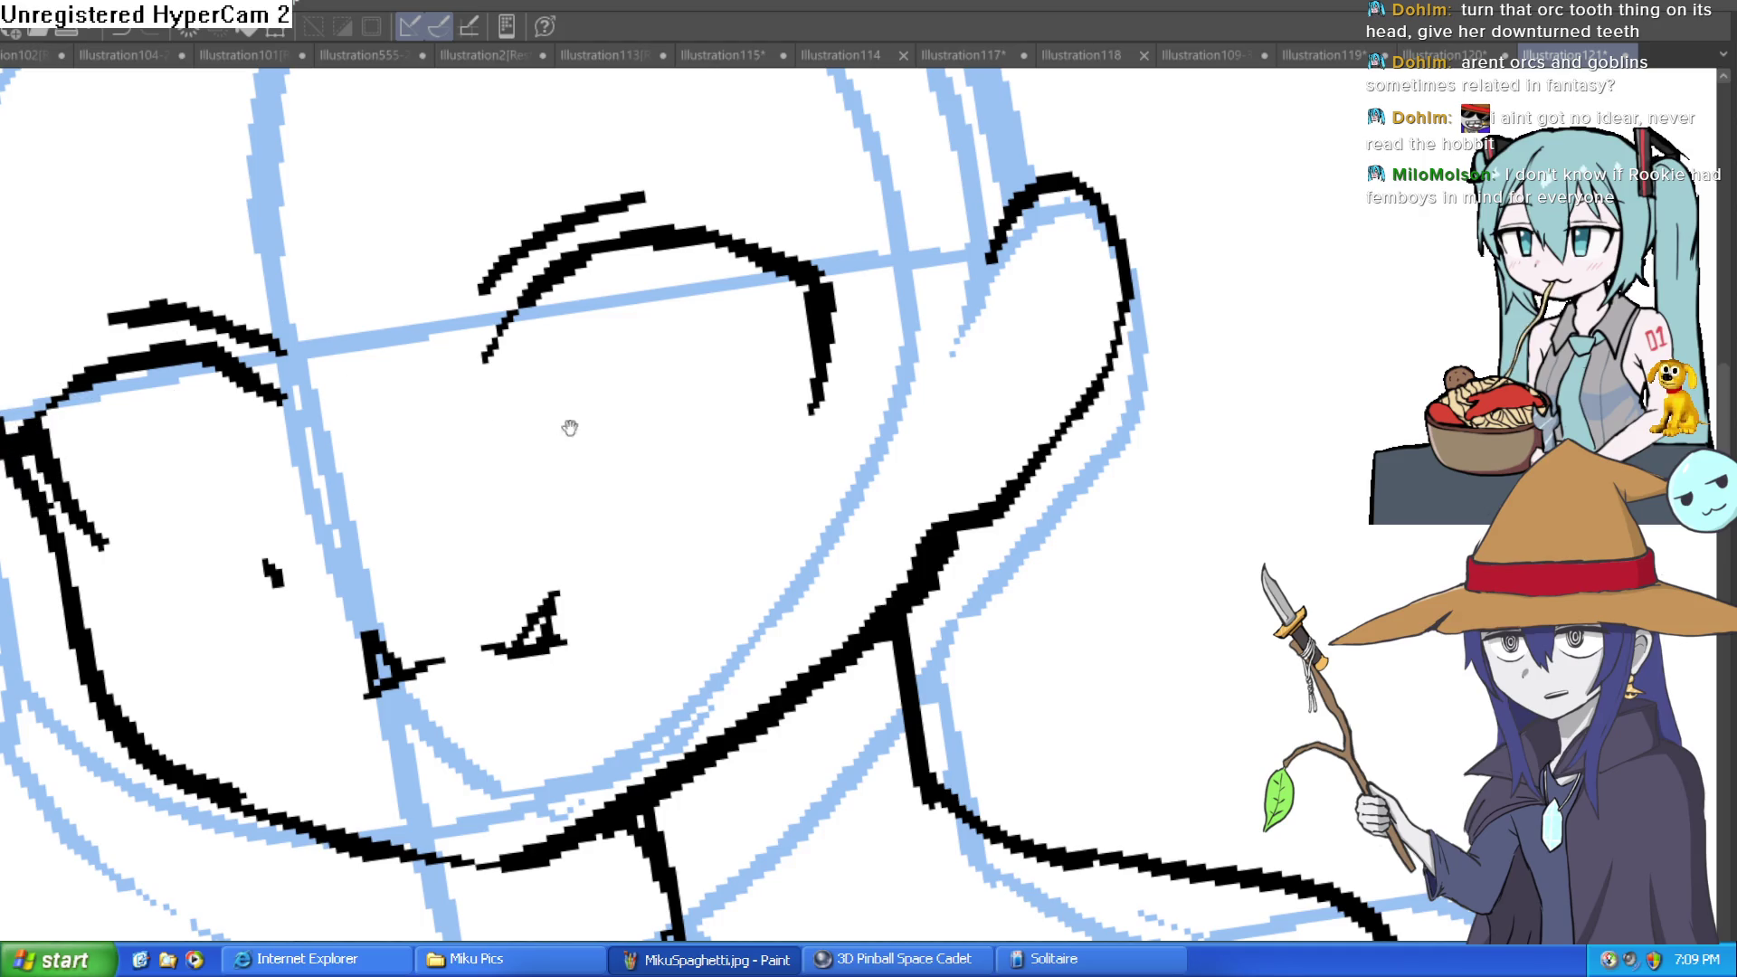
pyautogui.moveTo(570, 427); pyautogui.dragTo(968, 401)
pyautogui.moveTo(656, 204)
pyautogui.mouseDown()
pyautogui.moveTo(667, 403)
pyautogui.moveTo(757, 329)
pyautogui.moveTo(760, 201)
pyautogui.mouseUp()
pyautogui.moveTo(217, 210); pyautogui.dragTo(247, 378)
pyautogui.moveTo(256, 235); pyautogui.dragTo(271, 448)
pyautogui.moveTo(823, 289)
pyautogui.mouseDown()
pyautogui.moveTo(651, 516)
pyautogui.moveTo(624, 487)
pyautogui.mouseUp()
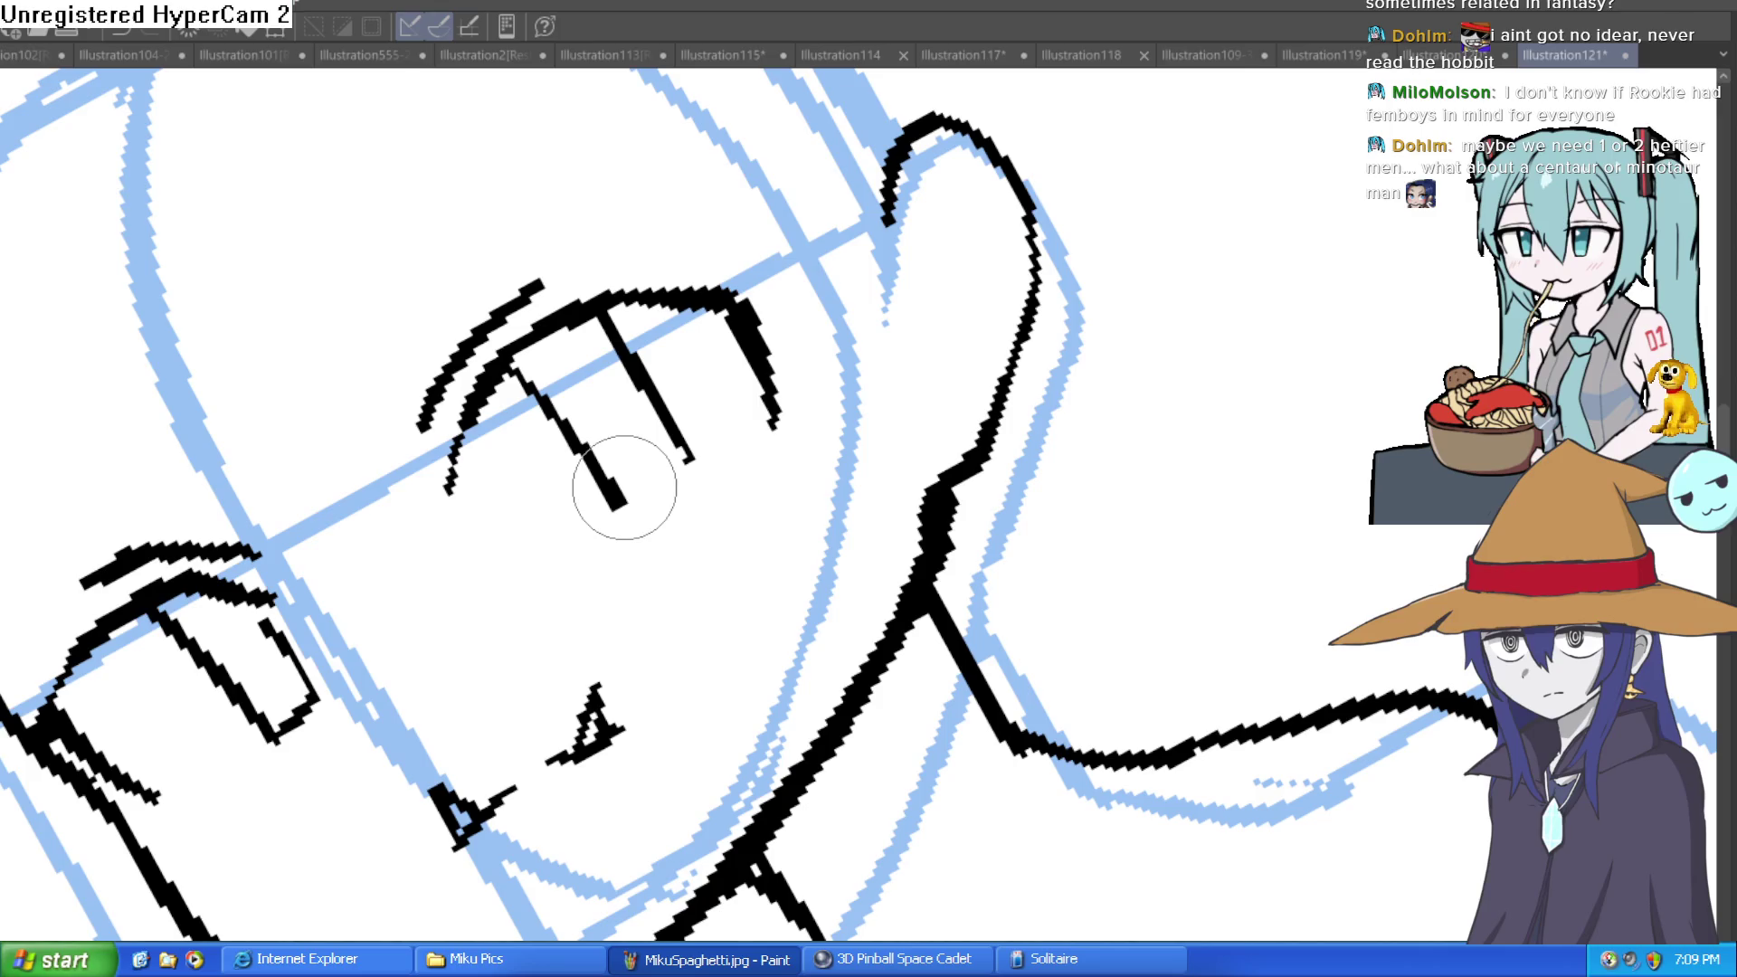
pyautogui.moveTo(619, 501)
pyautogui.mouseDown()
pyautogui.moveTo(690, 453)
pyautogui.moveTo(1003, 486)
pyautogui.moveTo(981, 383)
pyautogui.mouseUp()
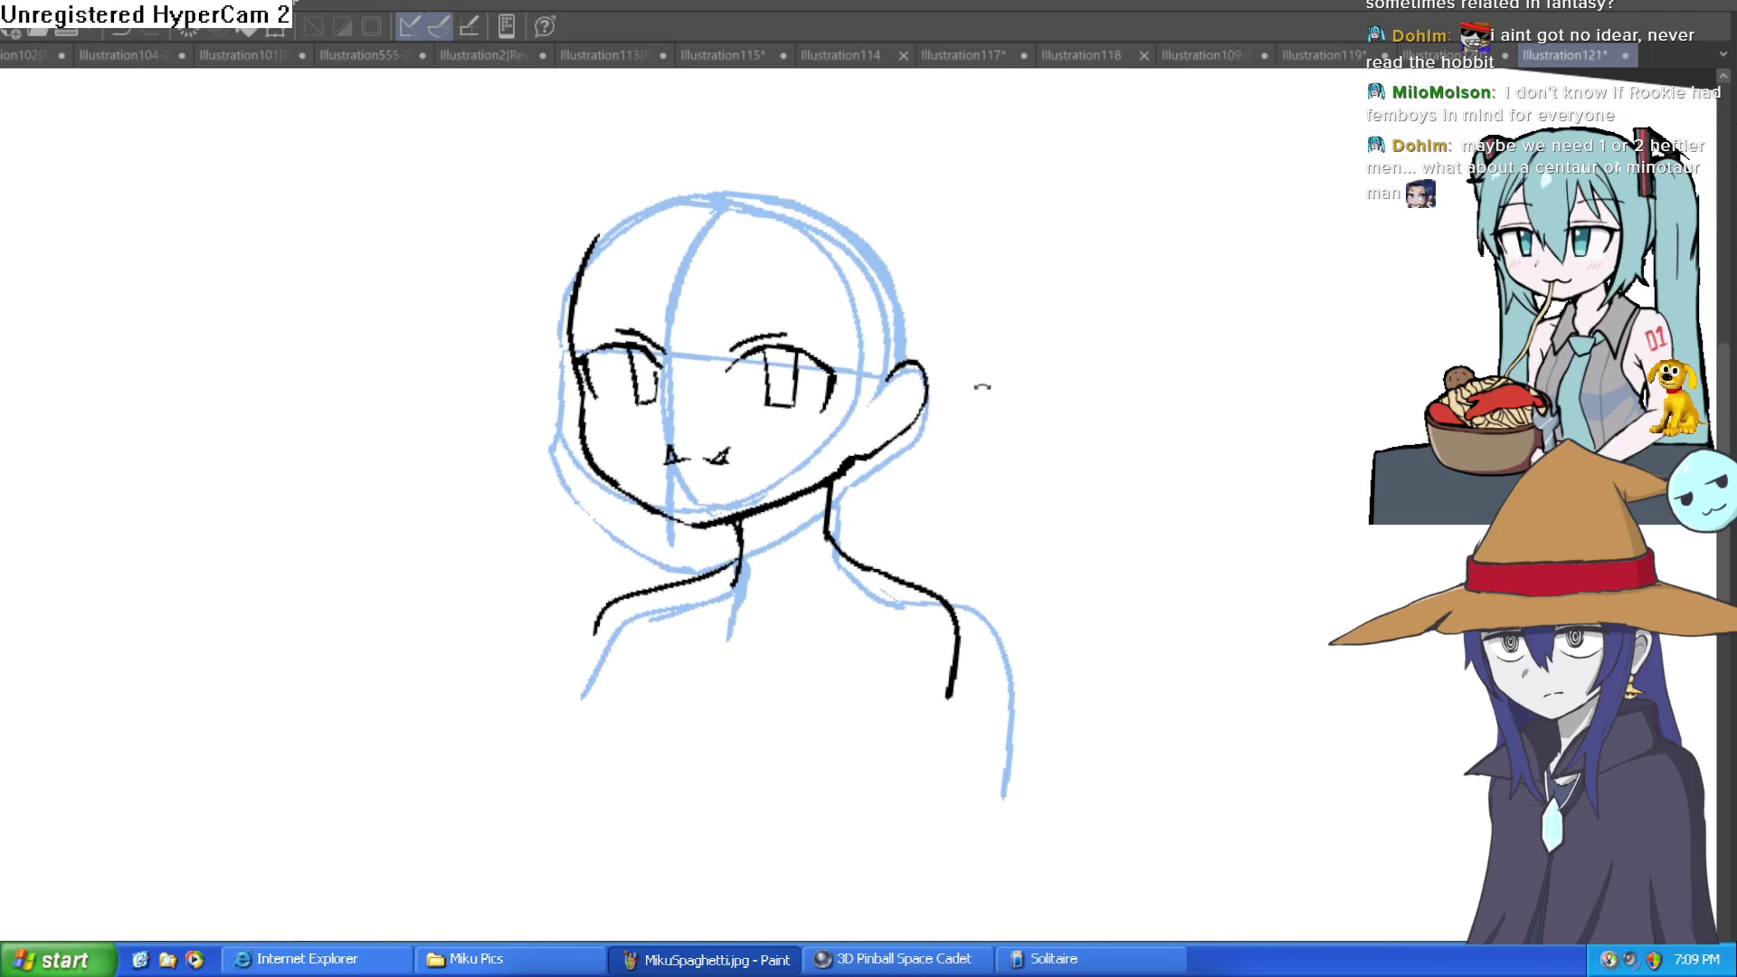
# Erase most of the mouth stroke.
pyautogui.scroll(5, 814, 407)
pyautogui.moveTo(737, 485)
pyautogui.mouseDown()
pyautogui.moveTo(740, 508)
pyautogui.moveTo(621, 515)
pyautogui.moveTo(545, 449)
pyautogui.mouseUp()
pyautogui.scroll(-3, 543, 218)
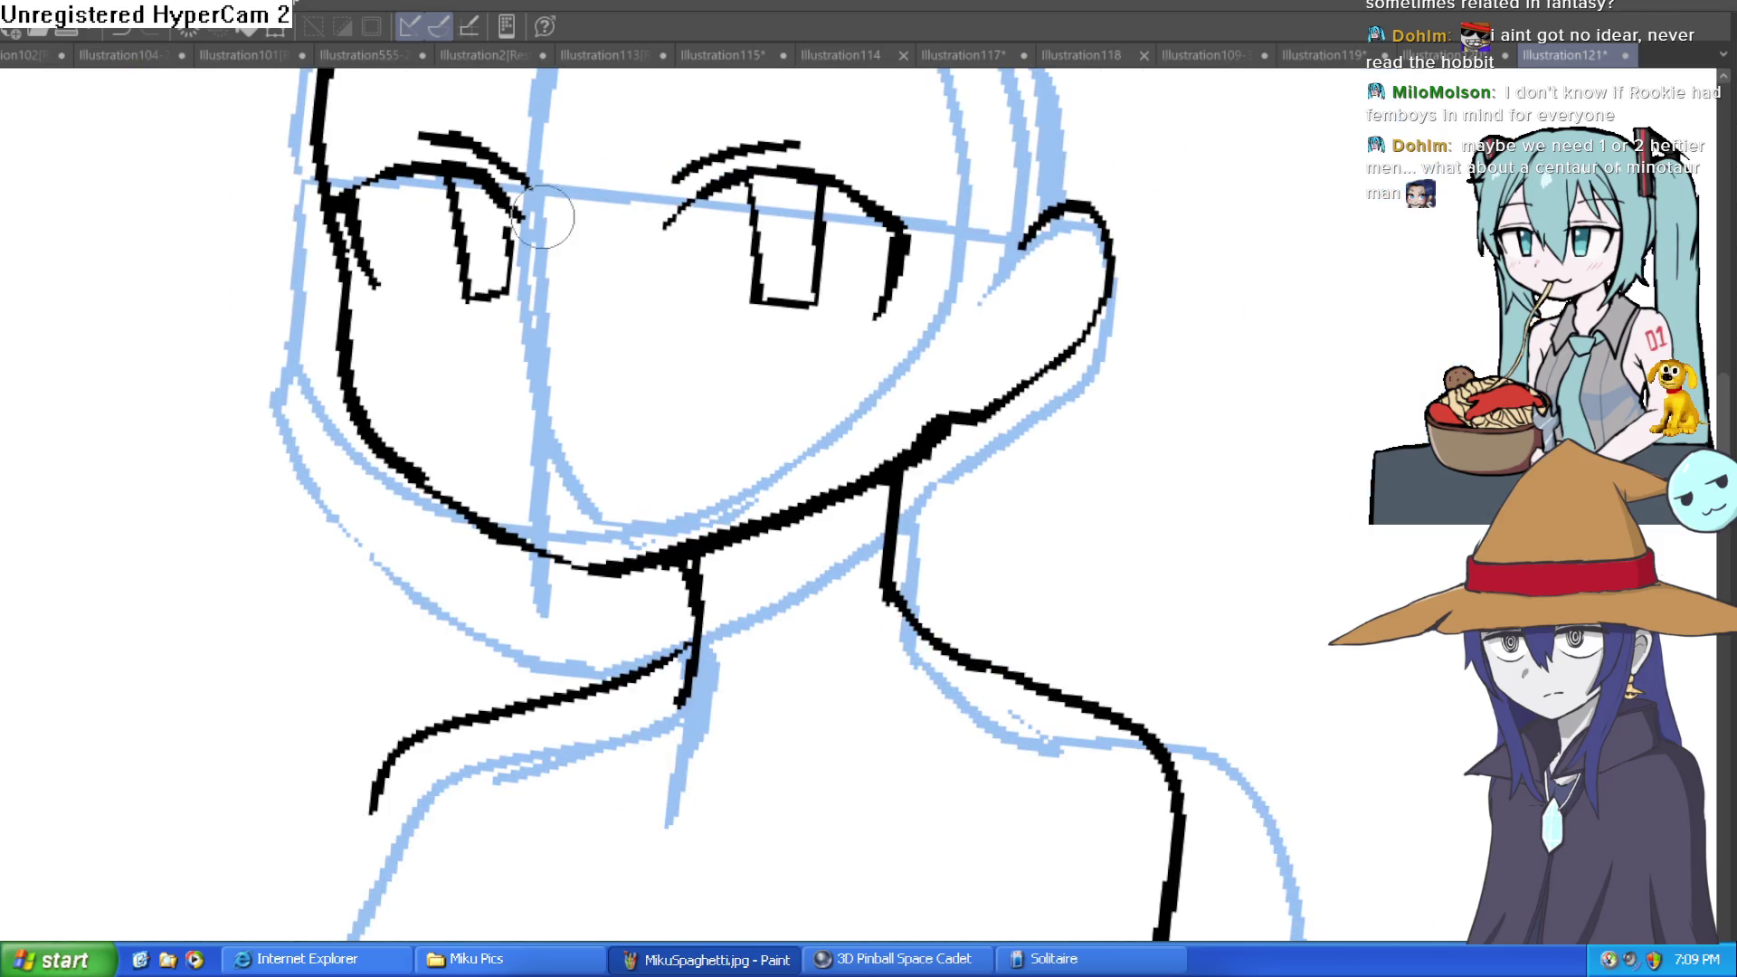
# Try thicker left cheek and jaw strokes, undo them, and thin the left face line.
pyautogui.moveTo(324, 215); pyautogui.dragTo(375, 389)
pyautogui.moveTo(344, 290)
pyautogui.mouseDown()
pyautogui.moveTo(419, 485)
pyautogui.moveTo(597, 579)
pyautogui.mouseUp()
pyautogui.hotkey('ctrl', 'z')
pyautogui.moveTo(335, 237)
pyautogui.mouseDown()
pyautogui.moveTo(444, 507)
pyautogui.moveTo(621, 584)
pyautogui.moveTo(833, 511)
pyautogui.moveTo(935, 430)
pyautogui.mouseUp()
pyautogui.hotkey('ctrl', 'z')
pyautogui.scroll(-3, 935, 430)
pyautogui.moveTo(1203, 380)
pyautogui.mouseDown()
pyautogui.moveTo(965, 633)
pyautogui.moveTo(796, 614)
pyautogui.mouseUp()
pyautogui.moveTo(788, 676)
pyautogui.mouseDown()
pyautogui.moveTo(783, 543)
pyautogui.moveTo(774, 561)
pyautogui.moveTo(815, 358)
pyautogui.mouseUp()
# Redraw the face line thicker and smoother and reshape the right face line's corner.
pyautogui.moveTo(1016, 214)
pyautogui.mouseDown()
pyautogui.moveTo(860, 271)
pyautogui.moveTo(632, 407)
pyautogui.moveTo(524, 284)
pyautogui.moveTo(450, 502)
pyautogui.moveTo(485, 543)
pyautogui.moveTo(492, 426)
pyautogui.mouseUp()
pyautogui.moveTo(678, 434)
pyautogui.mouseDown()
pyautogui.moveTo(684, 373)
pyautogui.moveTo(652, 392)
pyautogui.mouseUp()
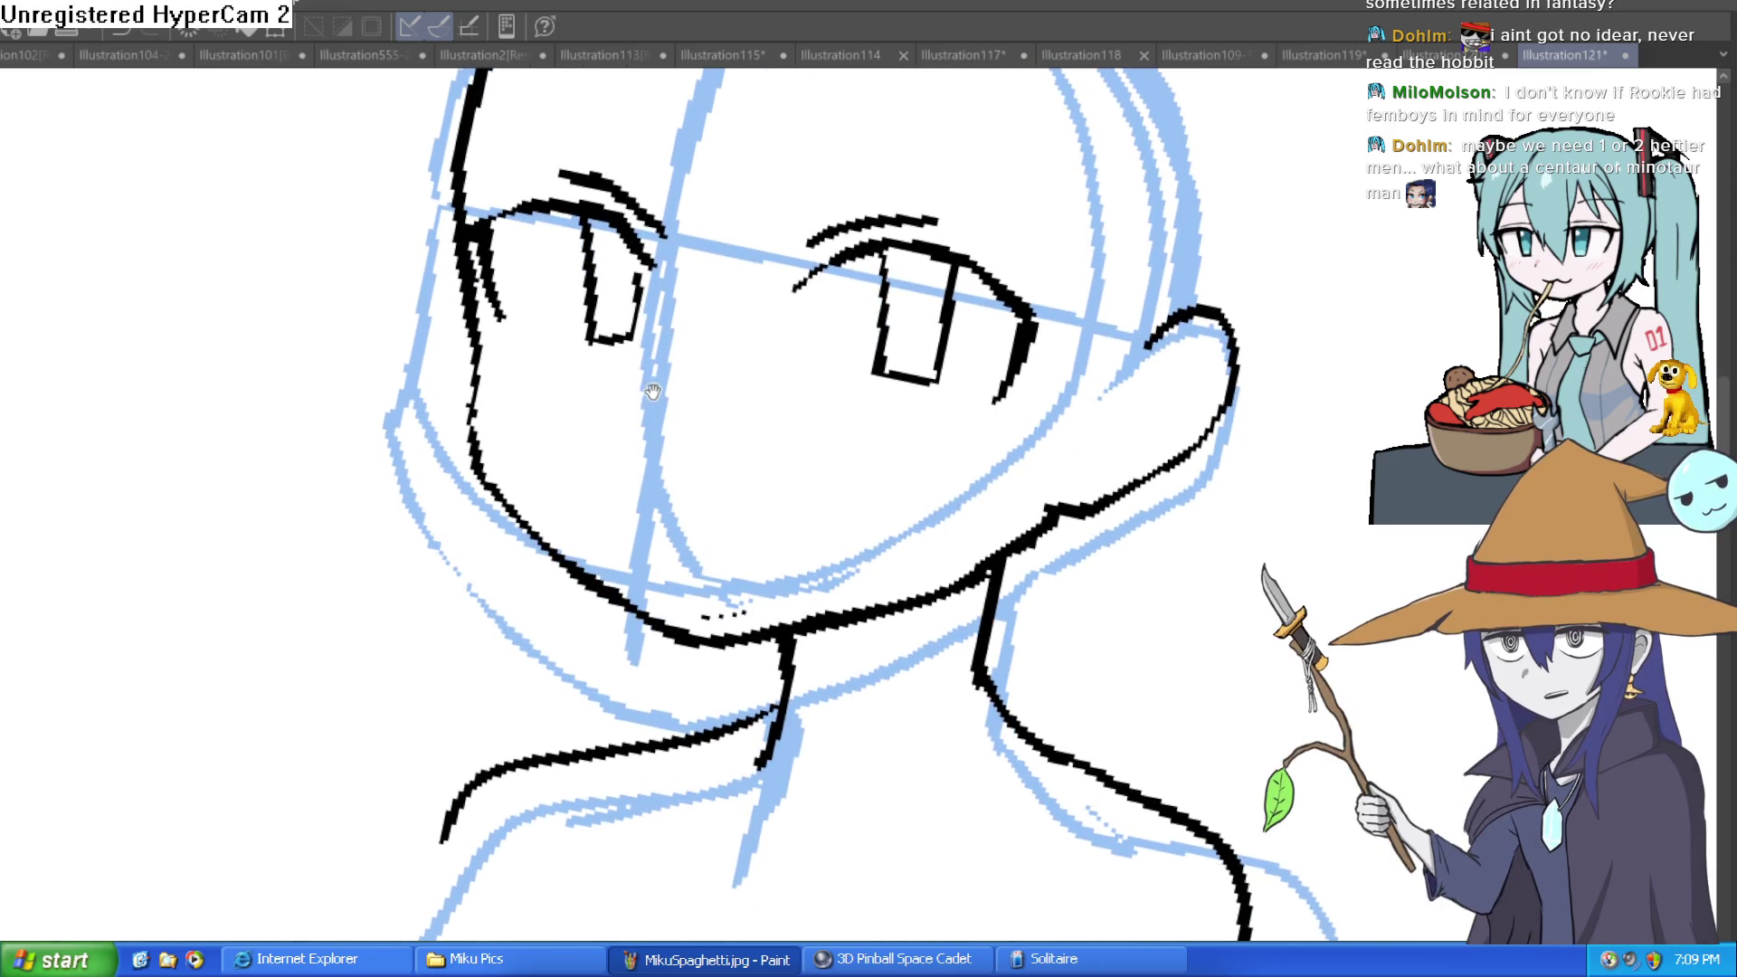
pyautogui.moveTo(504, 399); pyautogui.dragTo(552, 399)
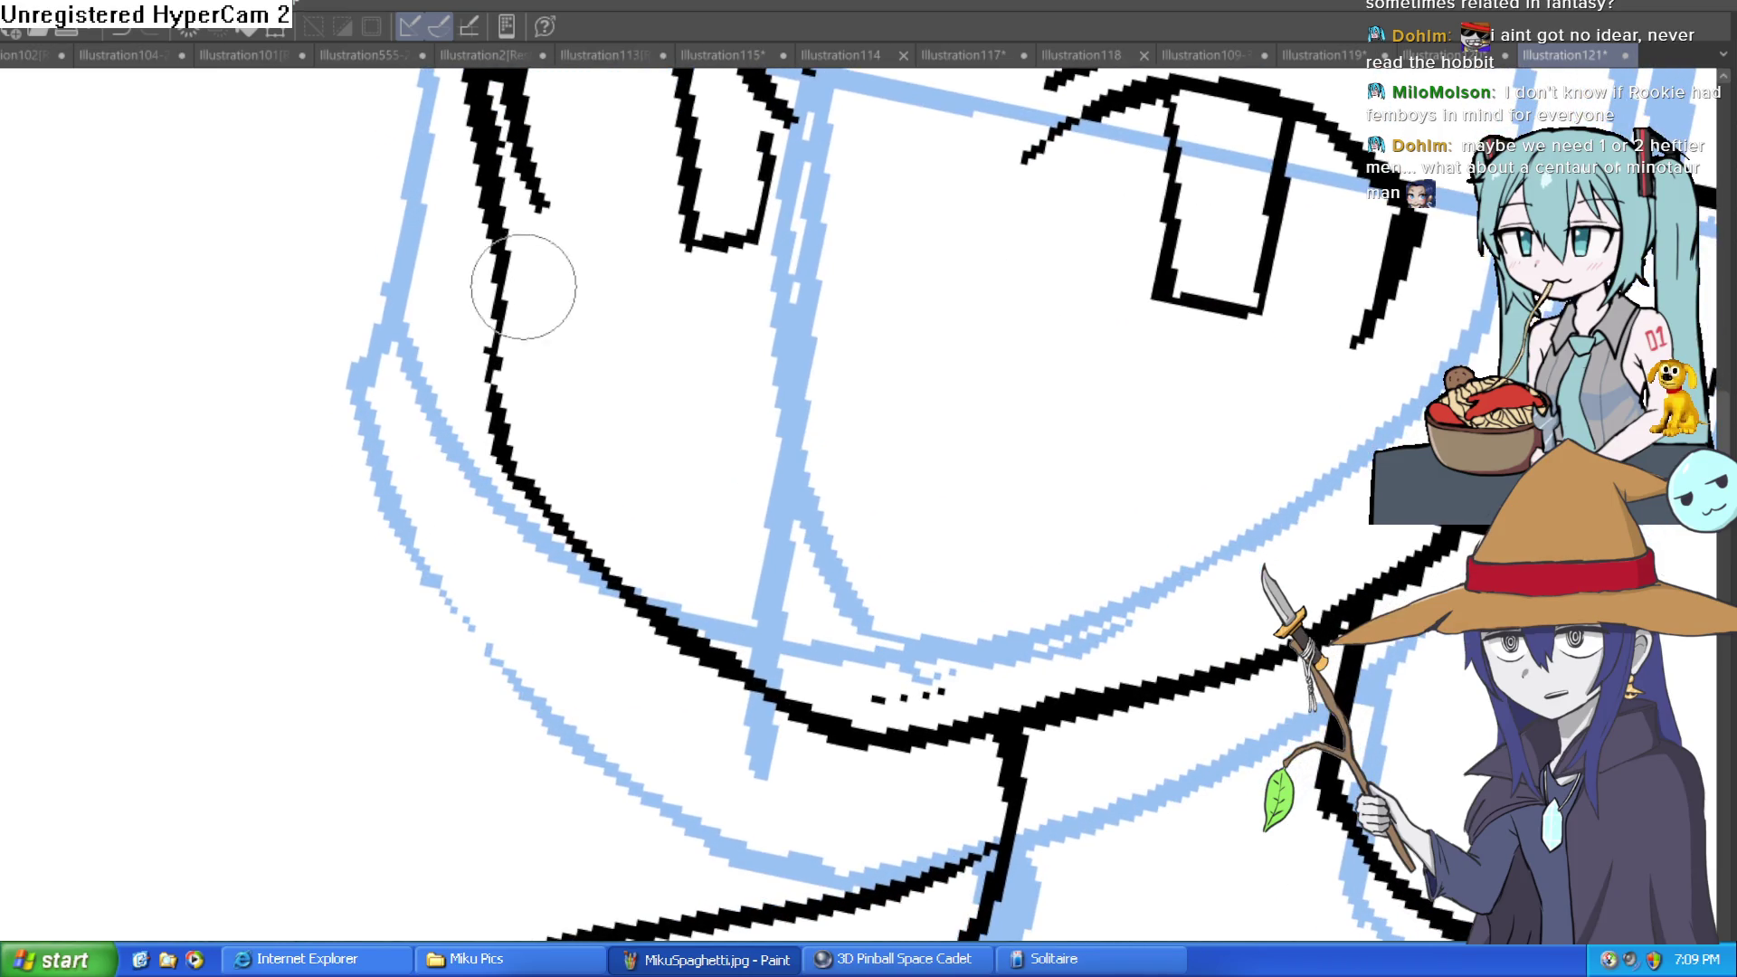
pyautogui.moveTo(514, 459)
pyautogui.mouseDown()
pyautogui.moveTo(796, 719)
pyautogui.moveTo(904, 752)
pyautogui.moveTo(1027, 681)
pyautogui.moveTo(884, 718)
pyautogui.moveTo(1209, 434)
pyautogui.mouseUp()
pyautogui.moveTo(1094, 555)
pyautogui.mouseDown()
pyautogui.moveTo(1236, 439)
pyautogui.moveTo(1151, 458)
pyautogui.moveTo(1148, 497)
pyautogui.moveTo(1225, 368)
pyautogui.moveTo(1072, 570)
pyautogui.moveTo(672, 613)
pyautogui.mouseUp()
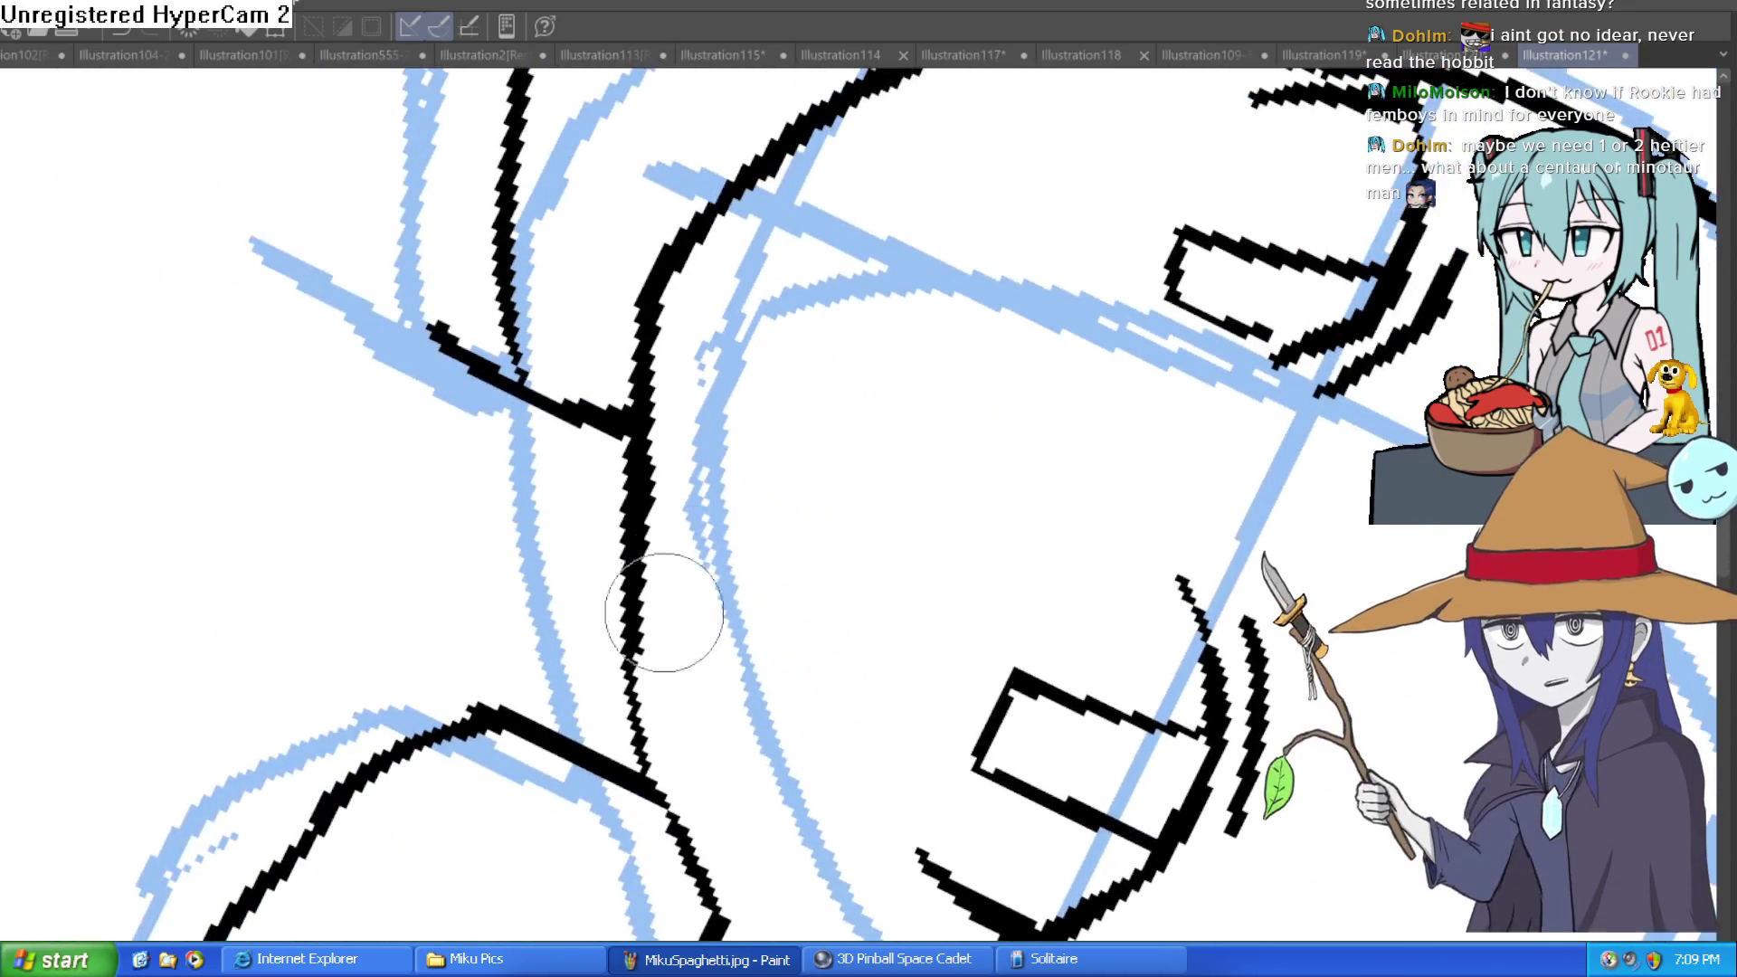
pyautogui.scroll(-10, 888, 404)
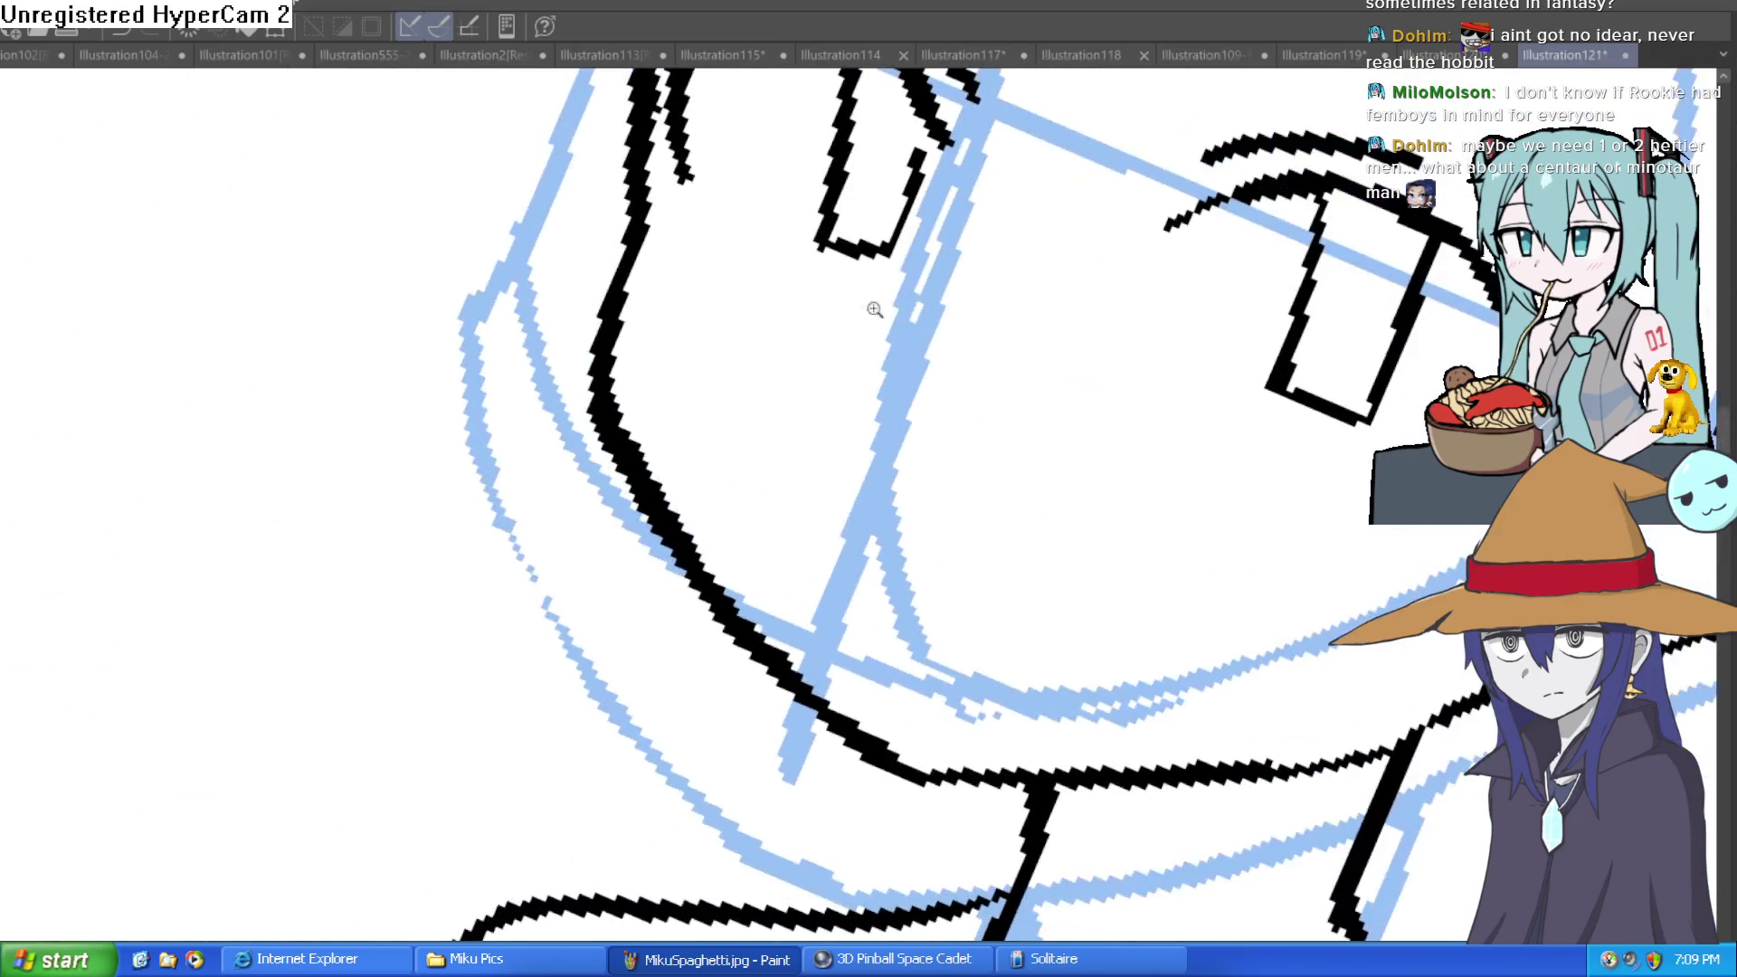
pyautogui.moveTo(1179, 307)
pyautogui.mouseDown()
pyautogui.moveTo(1020, 402)
pyautogui.moveTo(1040, 418)
pyautogui.moveTo(996, 514)
pyautogui.moveTo(988, 437)
pyautogui.moveTo(950, 503)
pyautogui.moveTo(958, 453)
pyautogui.mouseUp()
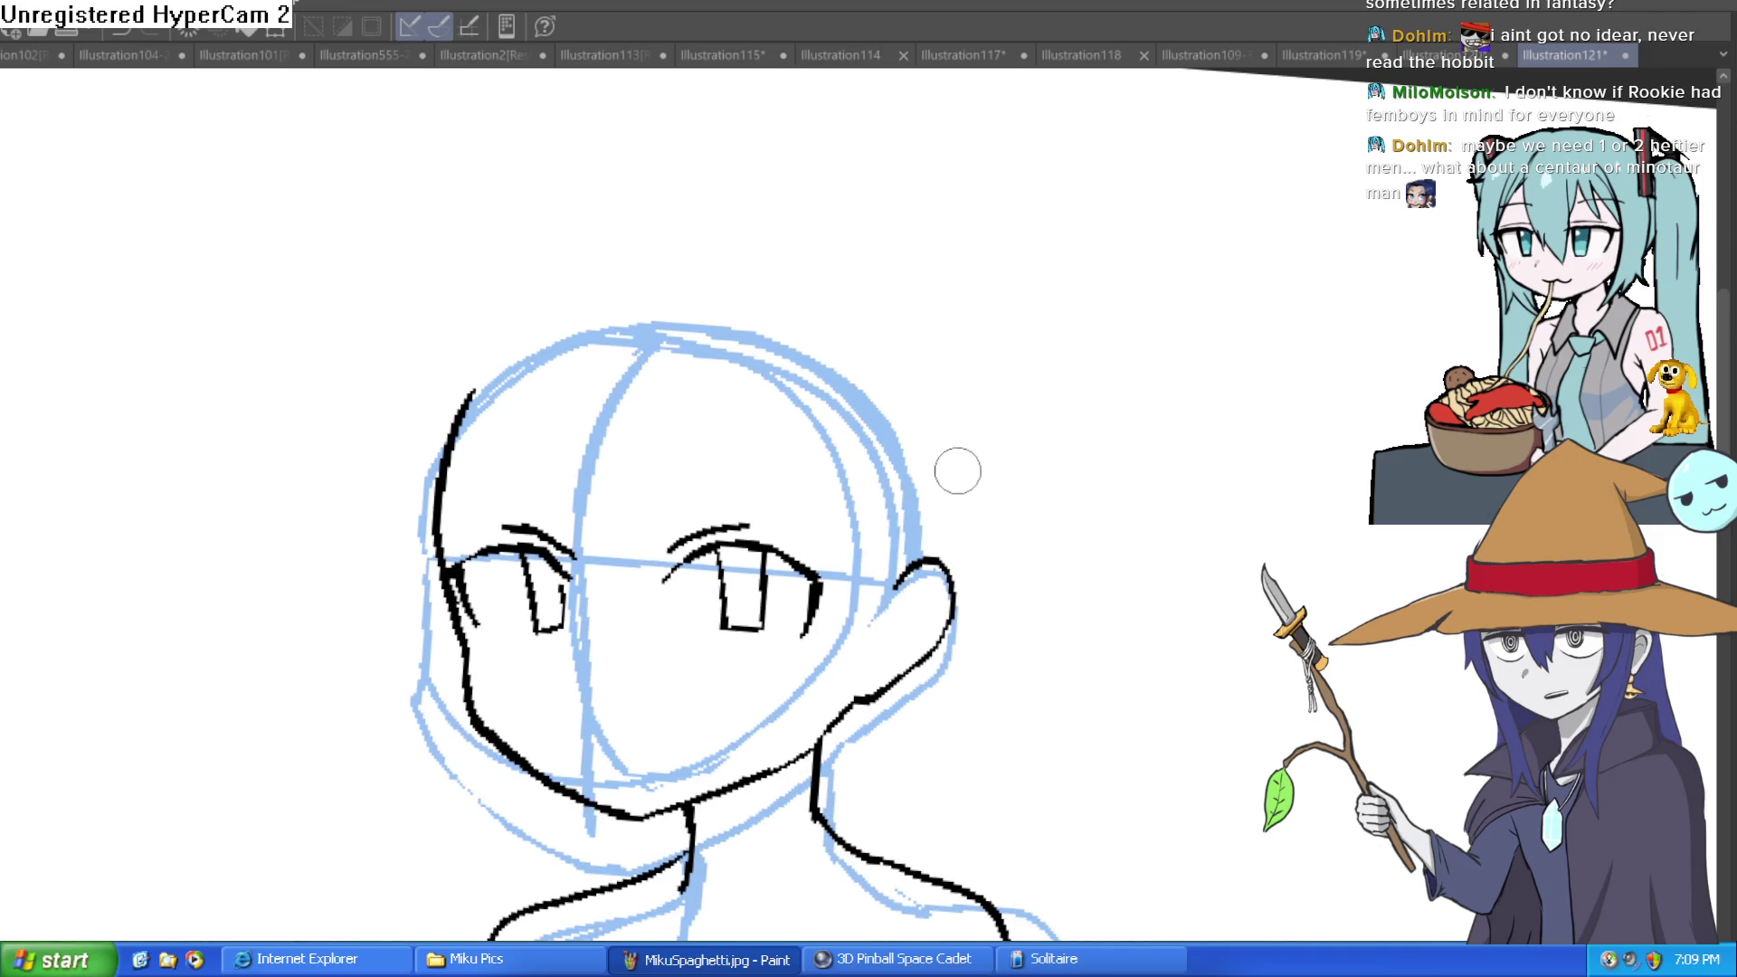
pyautogui.moveTo(911, 329)
pyautogui.mouseDown()
pyautogui.moveTo(1078, 389)
pyautogui.moveTo(1055, 259)
pyautogui.moveTo(1072, 270)
pyautogui.mouseUp()
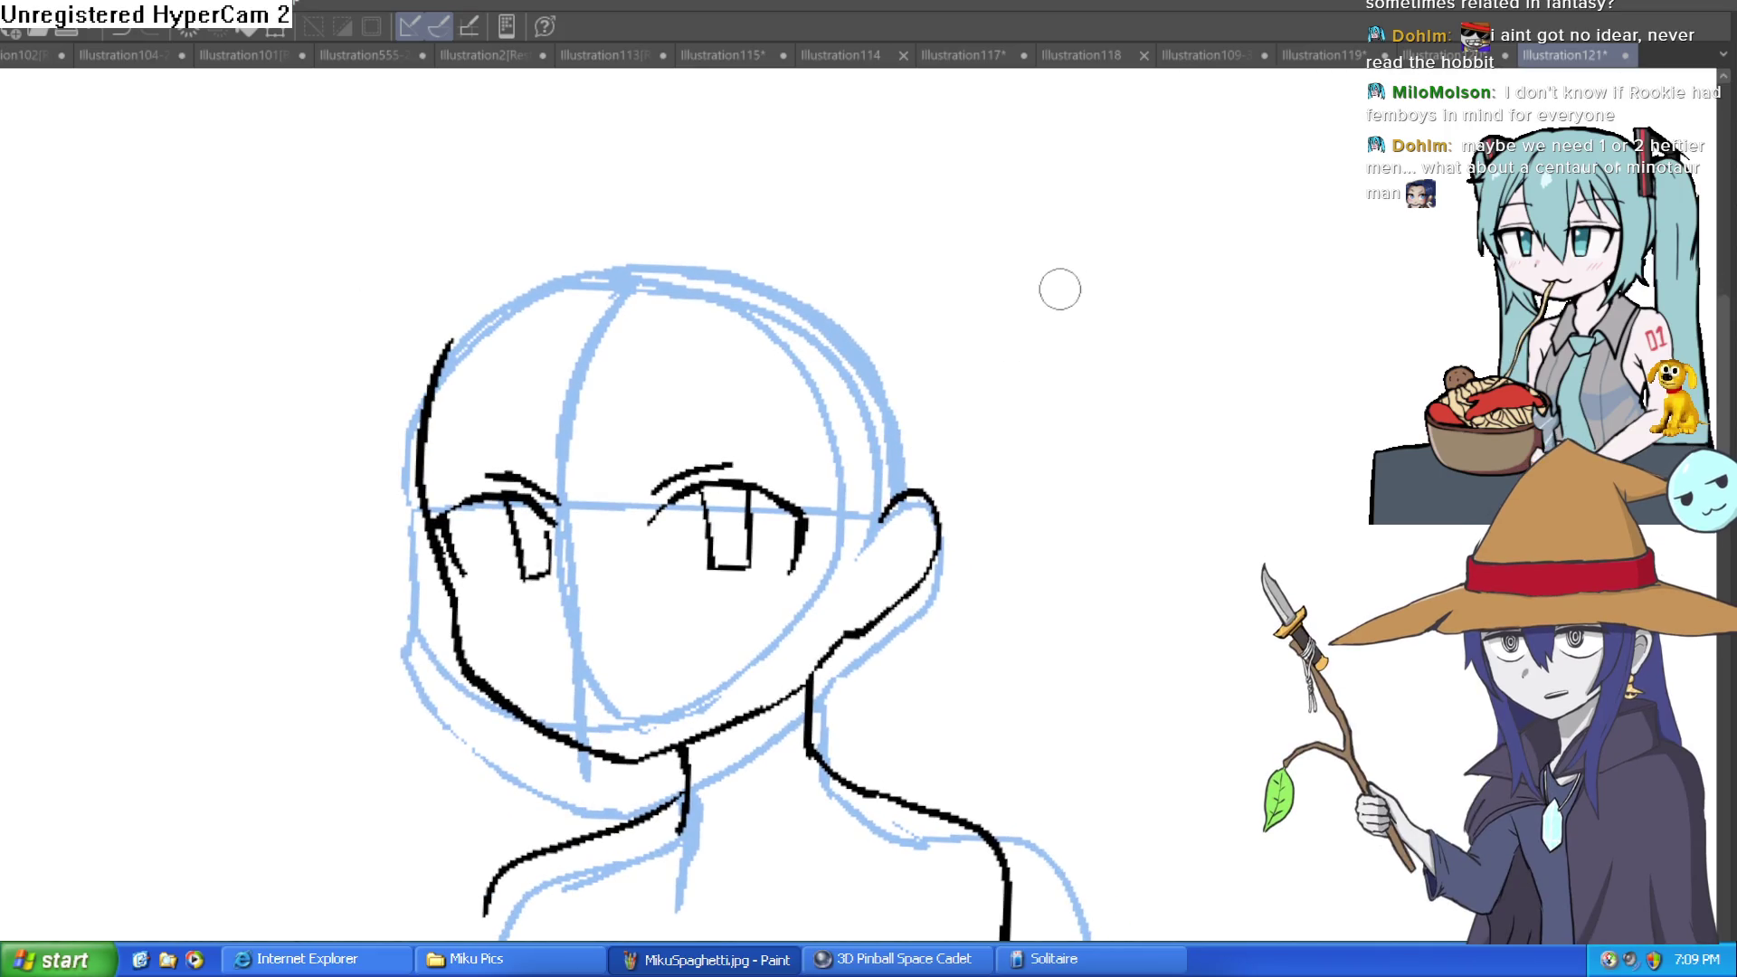
pyautogui.click(1093, 56)
pyautogui.click(1235, 54)
pyautogui.click(957, 55)
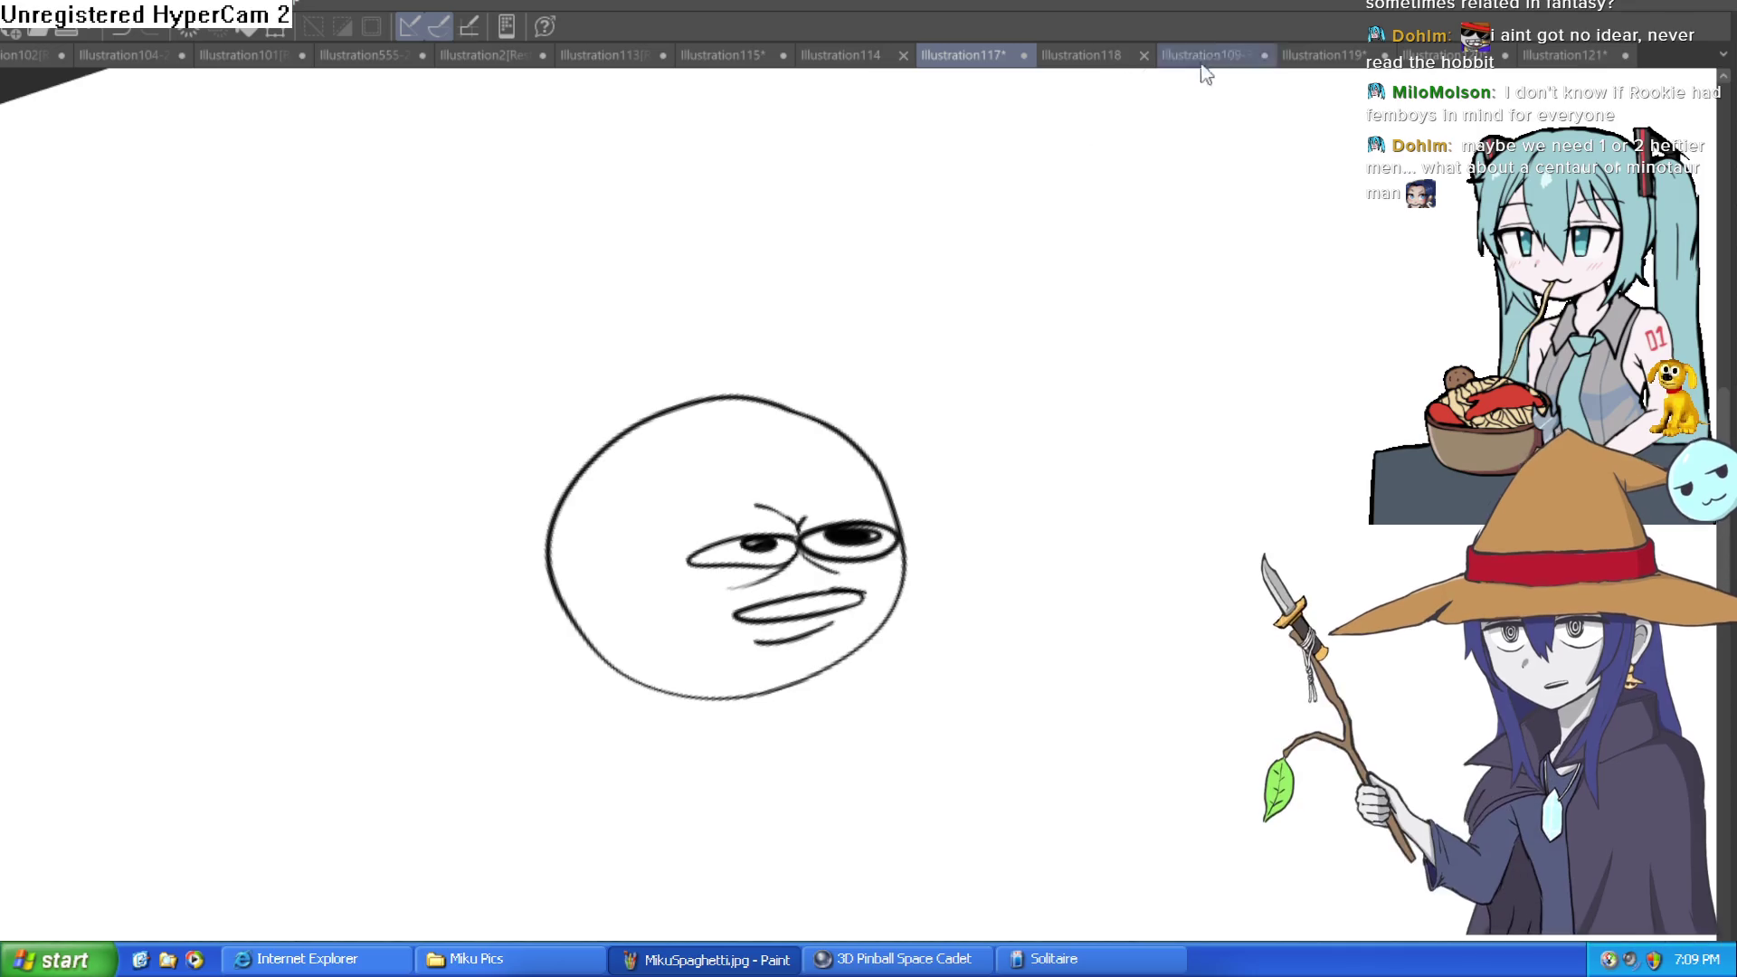
pyautogui.click(1579, 55)
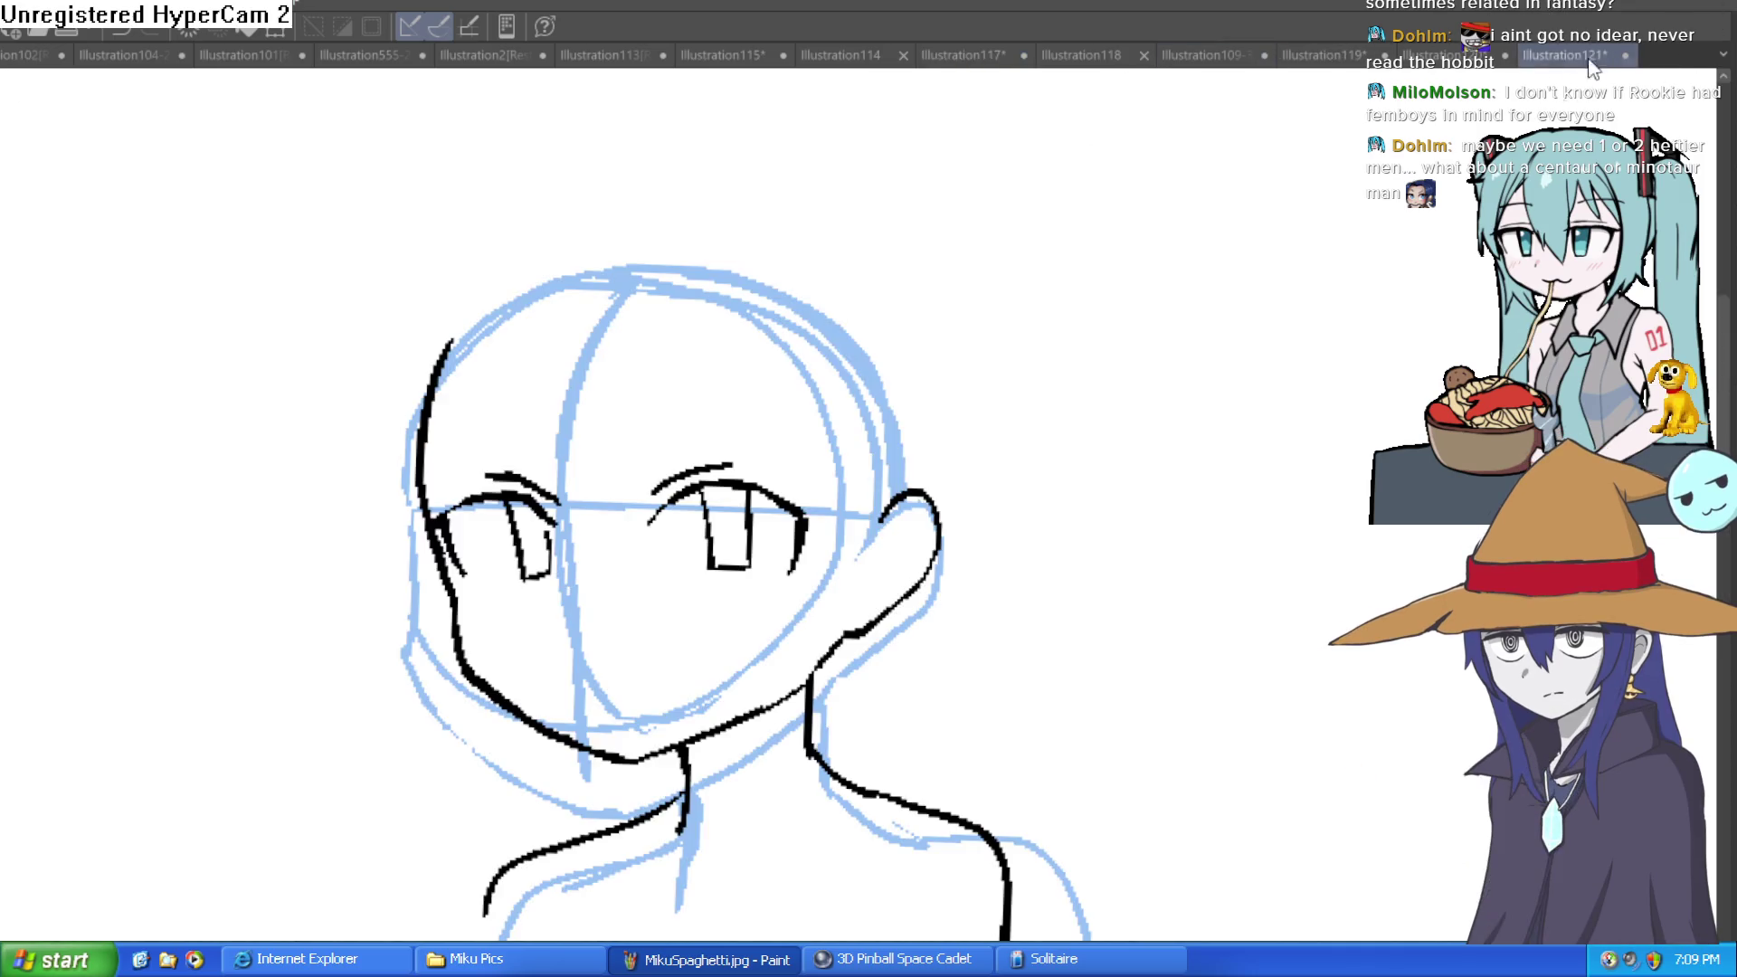
pyautogui.press('-')
pyautogui.scroll(5, 771, 465)
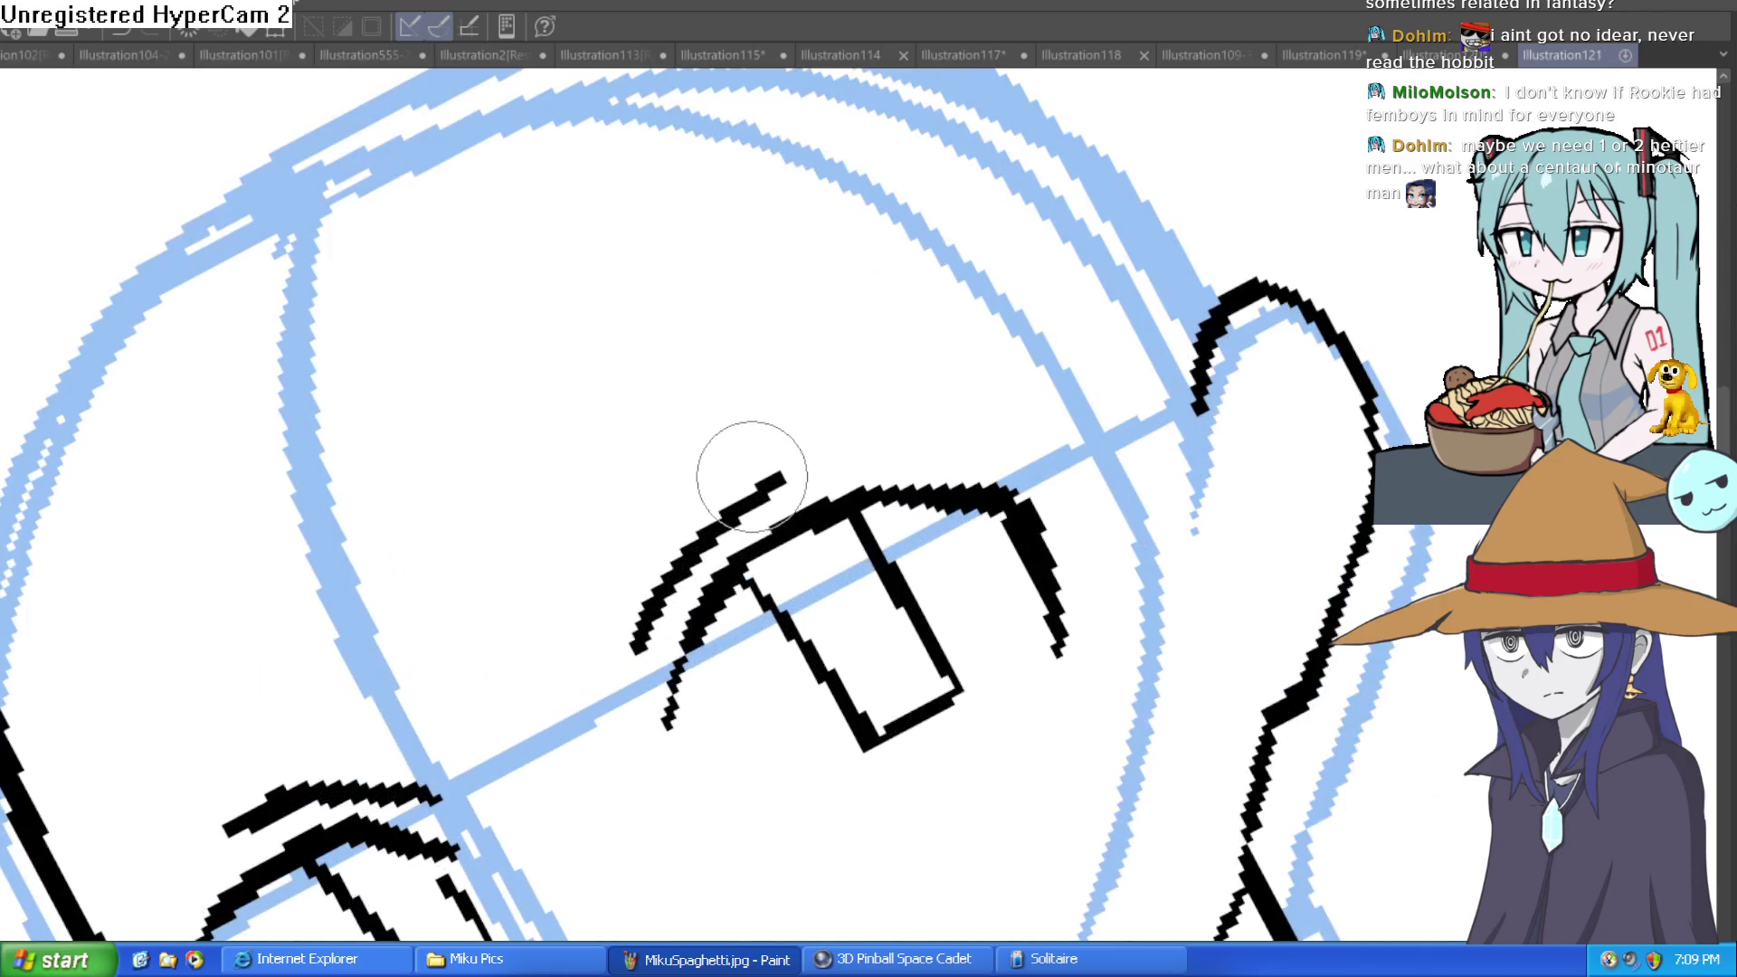
# Draw lash spikes above the right eye.
pyautogui.press('^')
pyautogui.moveTo(786, 468)
pyautogui.mouseDown()
pyautogui.moveTo(834, 388)
pyautogui.moveTo(828, 496)
pyautogui.mouseUp()
pyautogui.scroll(-3, 887, 499)
pyautogui.moveTo(724, 482); pyautogui.dragTo(846, 462)
# Redraw the lower eyelid line under the left eye as a solid stroke, fixing breaks.
pyautogui.moveTo(188, 558)
pyautogui.mouseDown()
pyautogui.moveTo(312, 532)
pyautogui.moveTo(283, 636)
pyautogui.mouseUp()
pyautogui.hotkey('ctrl', 'z')
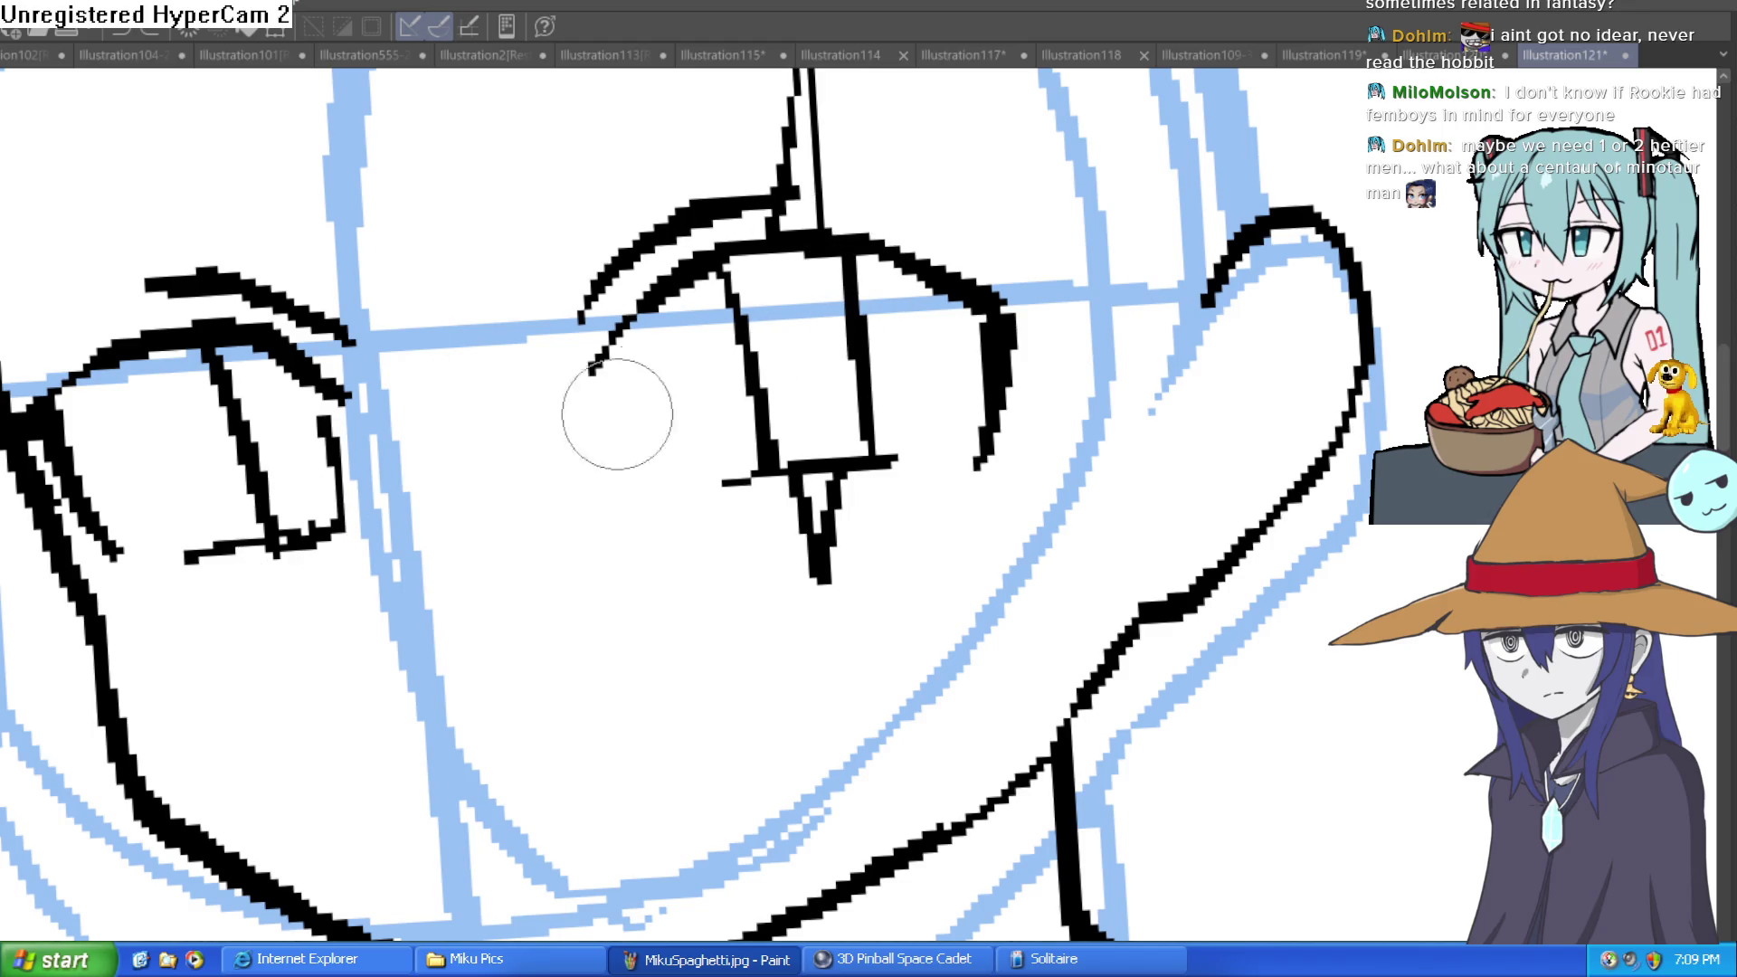
pyautogui.moveTo(252, 574); pyautogui.dragTo(314, 490)
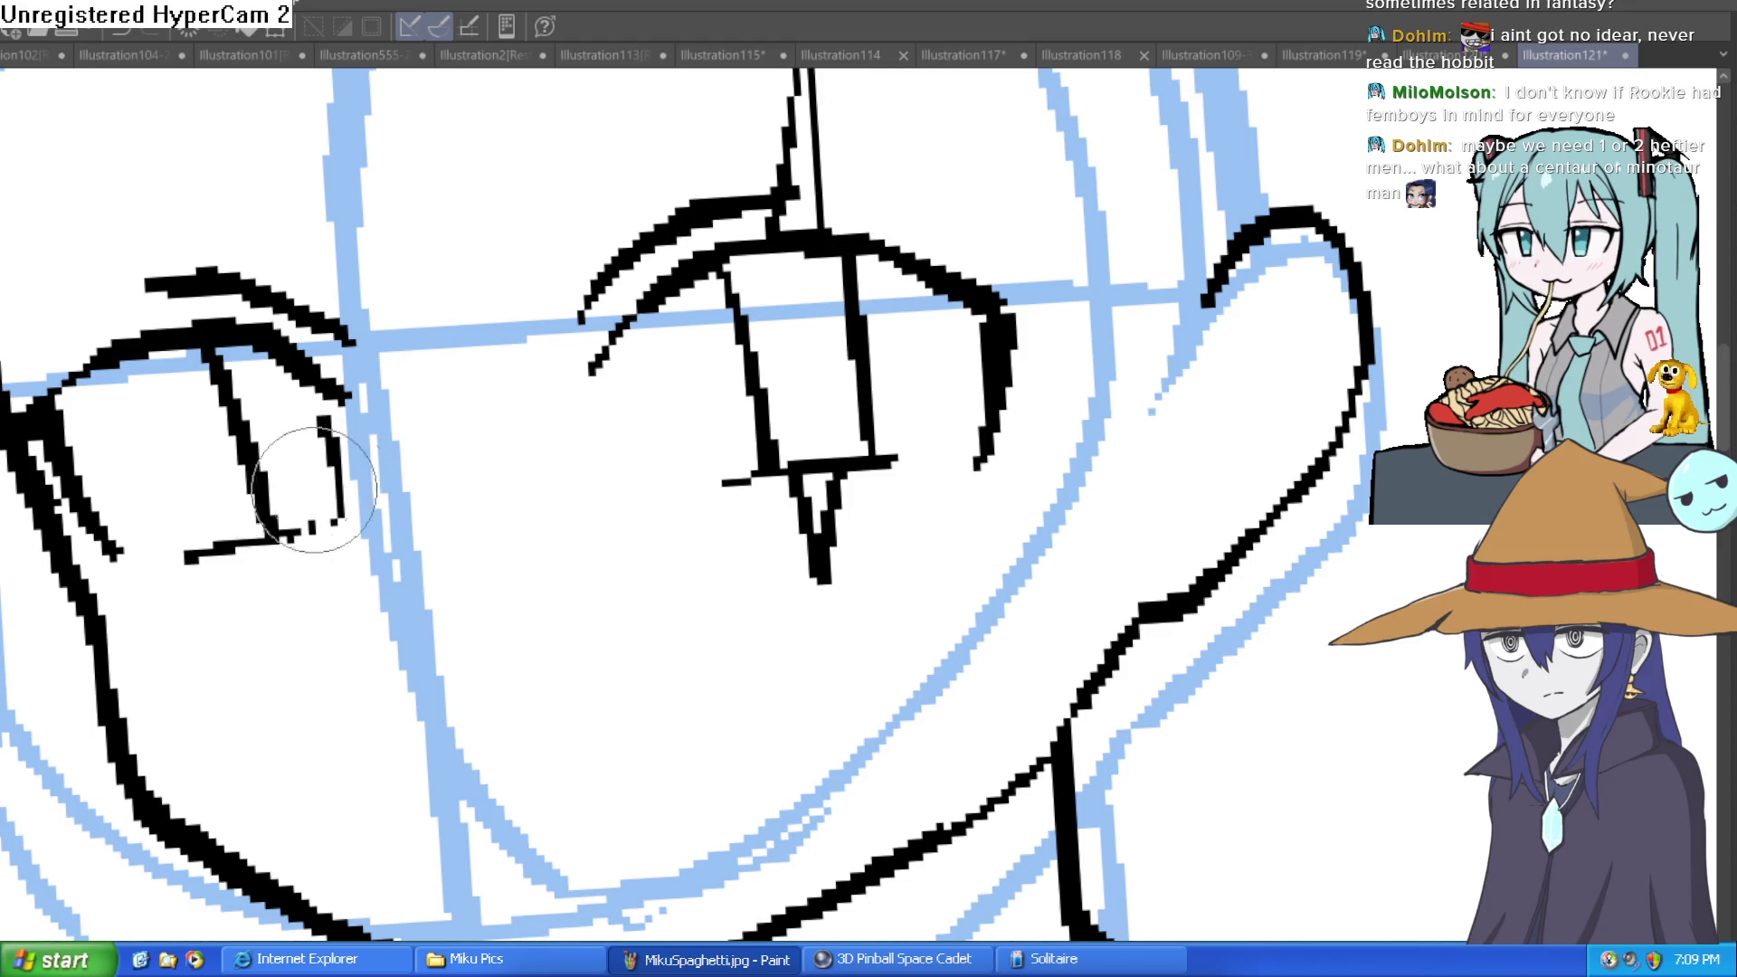
pyautogui.moveTo(1041, 326); pyautogui.dragTo(1060, 320)
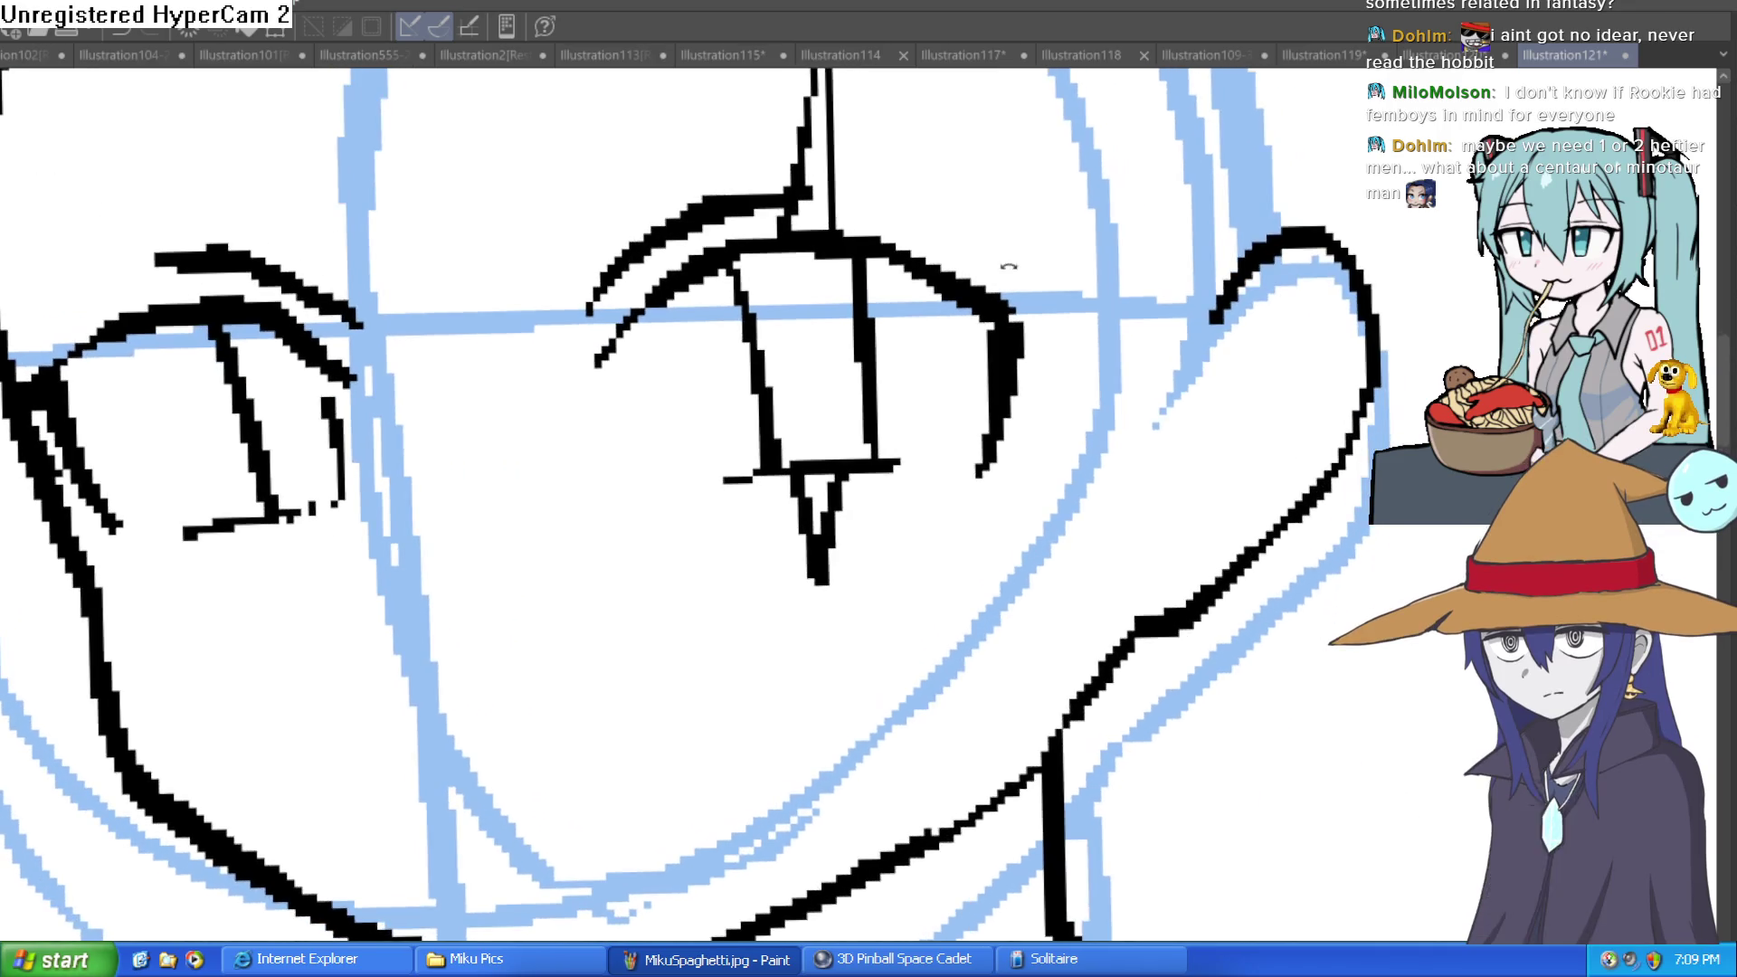
pyautogui.moveTo(291, 469); pyautogui.dragTo(337, 459)
# Trace a thick line down the outer edge of the right ear and jaw.
pyautogui.moveTo(687, 343); pyautogui.dragTo(918, 371)
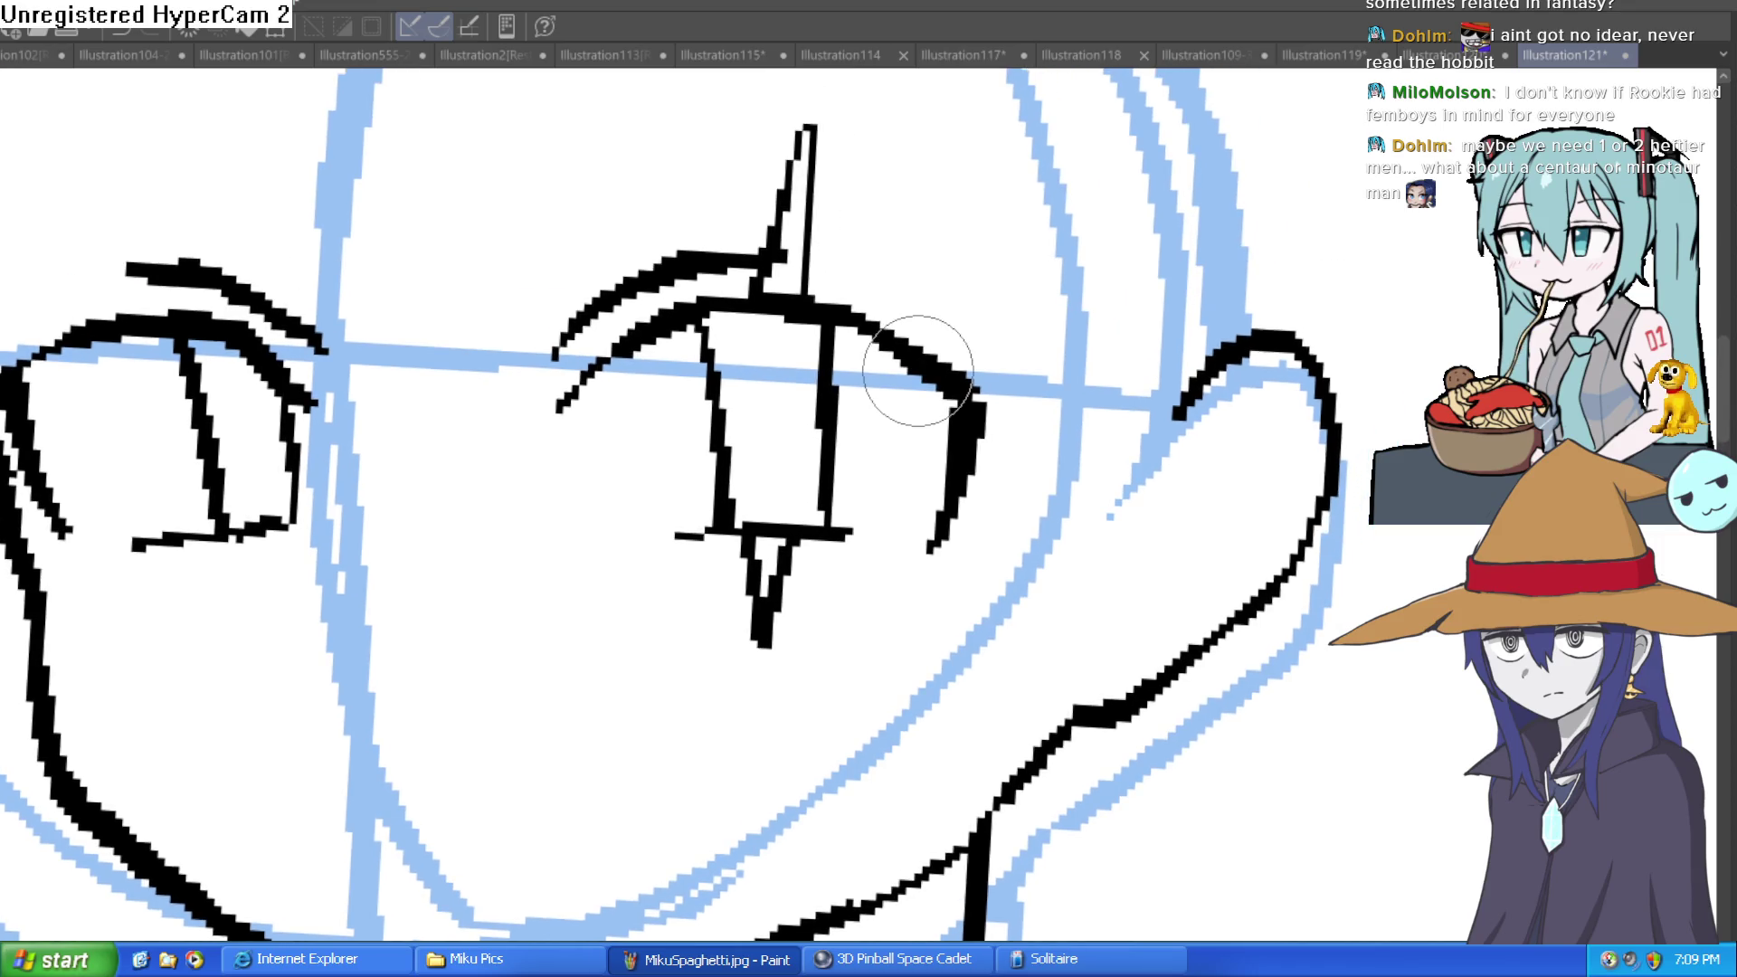
pyautogui.moveTo(854, 387); pyautogui.dragTo(854, 331)
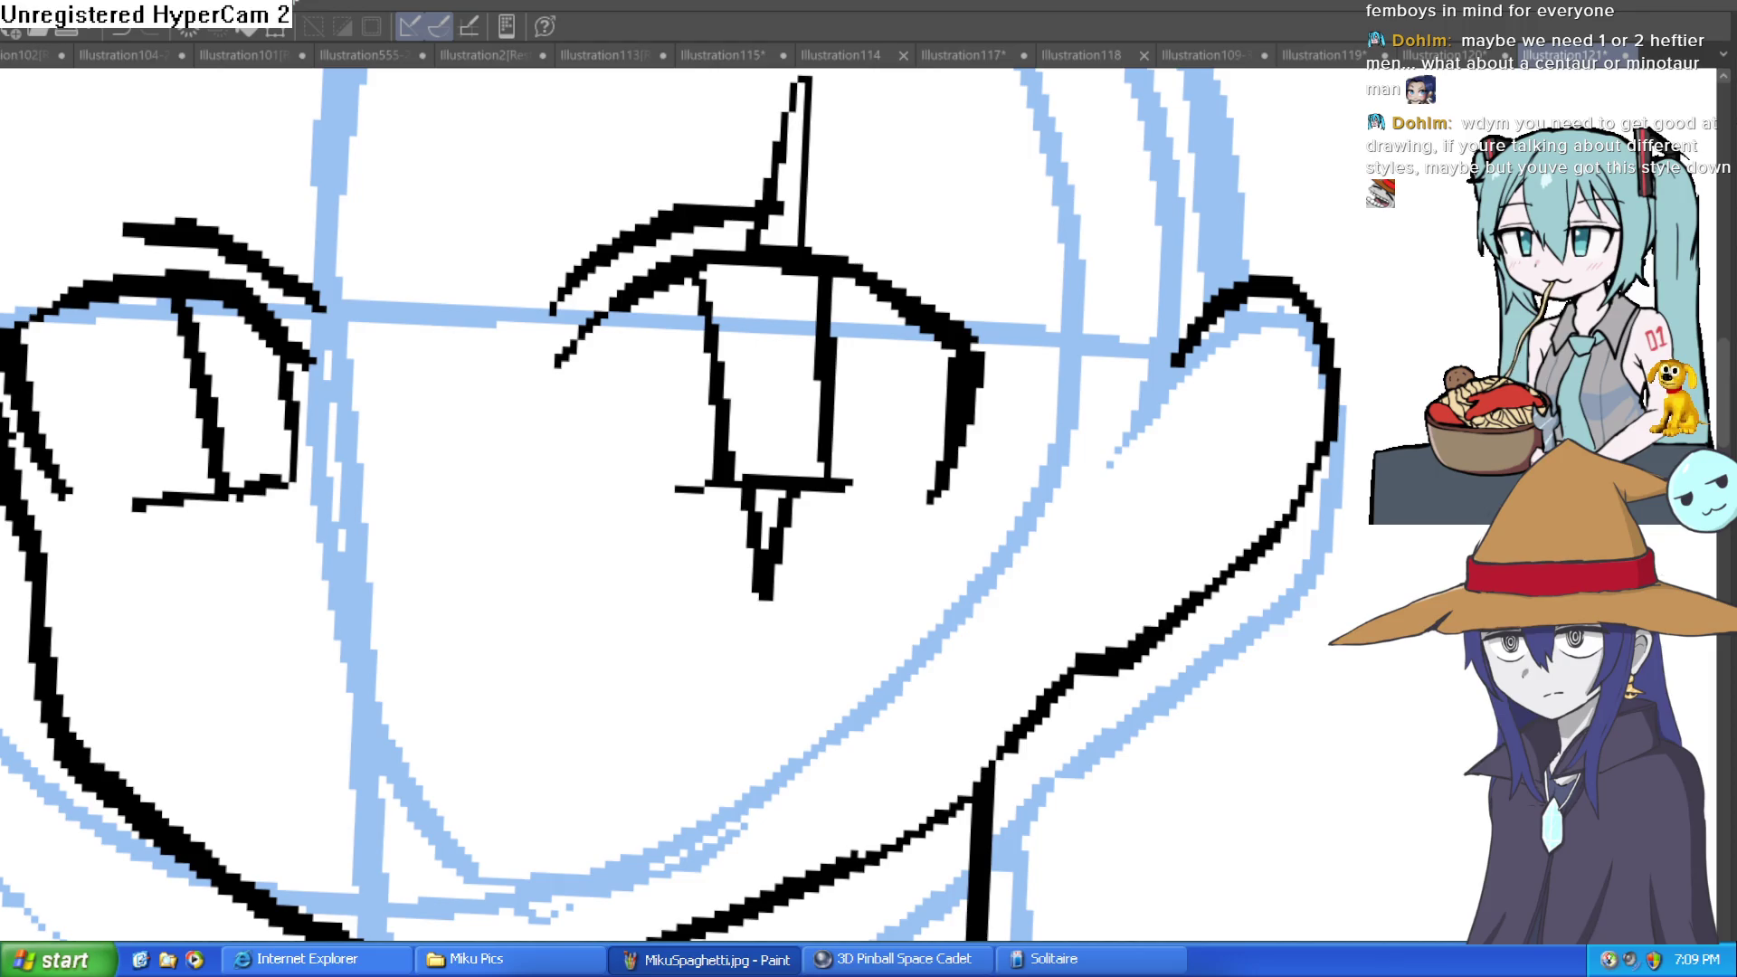
pyautogui.moveTo(1163, 376)
pyautogui.mouseDown()
pyautogui.moveTo(1330, 399)
pyautogui.moveTo(1183, 613)
pyautogui.moveTo(1131, 635)
pyautogui.mouseUp()
# Undo the thick jaw stroke and paint black pupils into both eyes.
pyautogui.hotkey('ctrl', 'z')
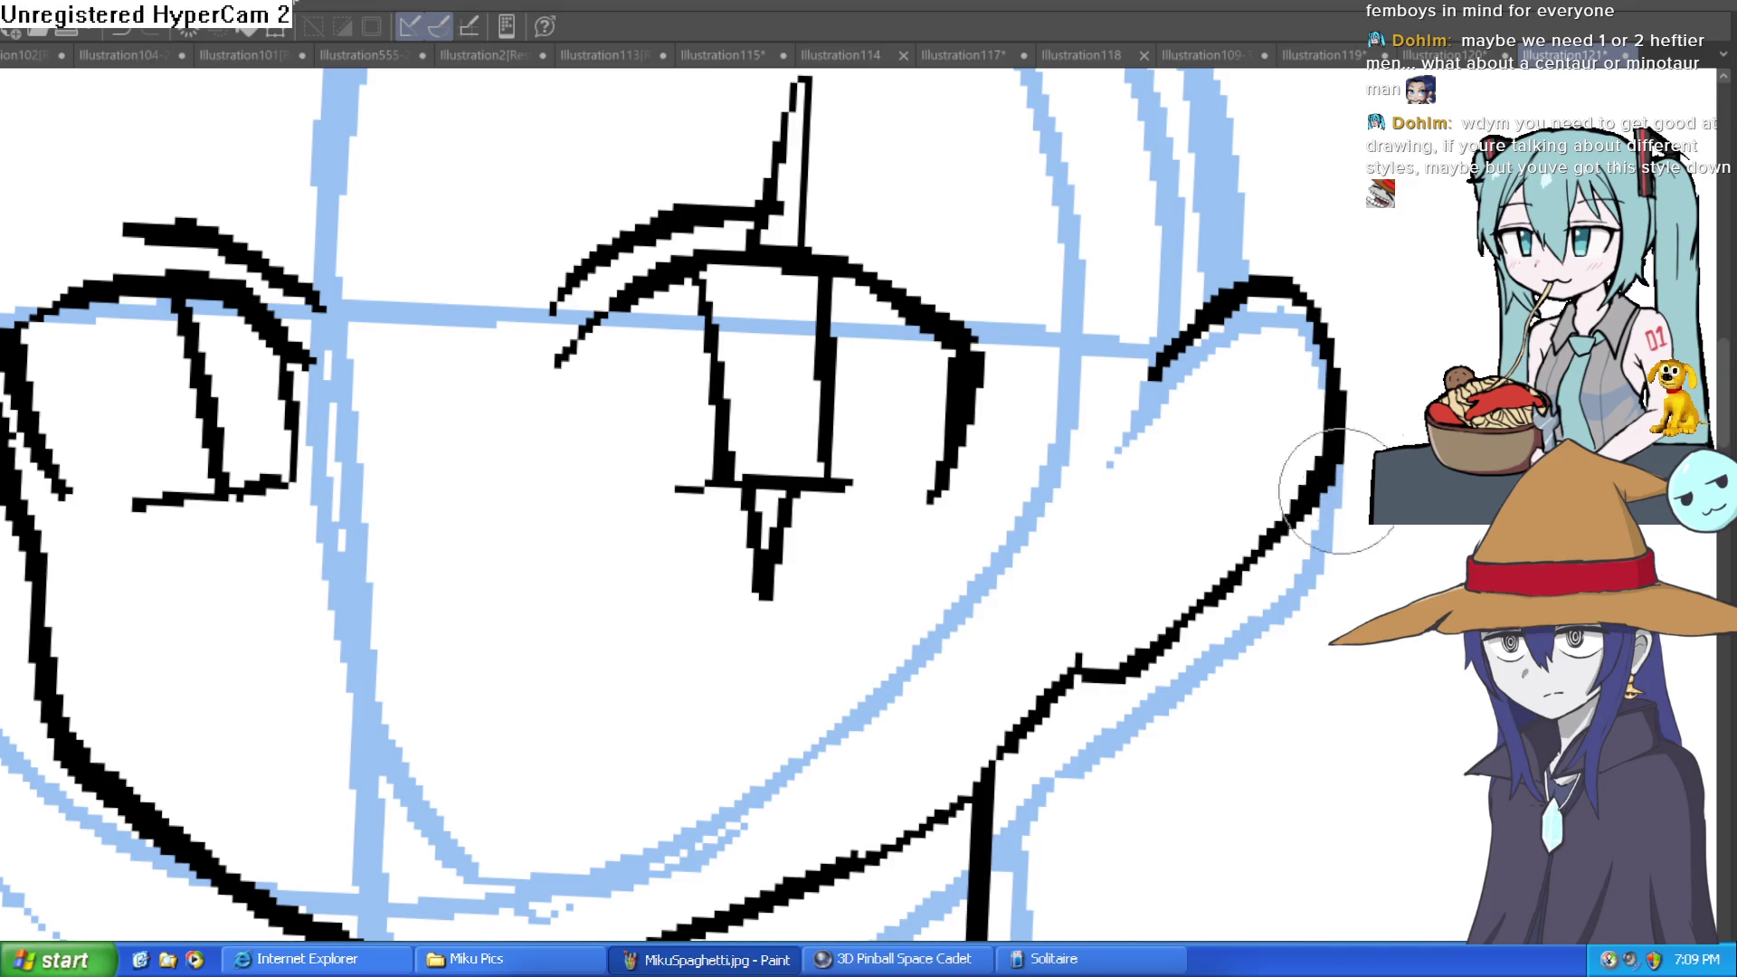
pyautogui.scroll(-4, 1191, 605)
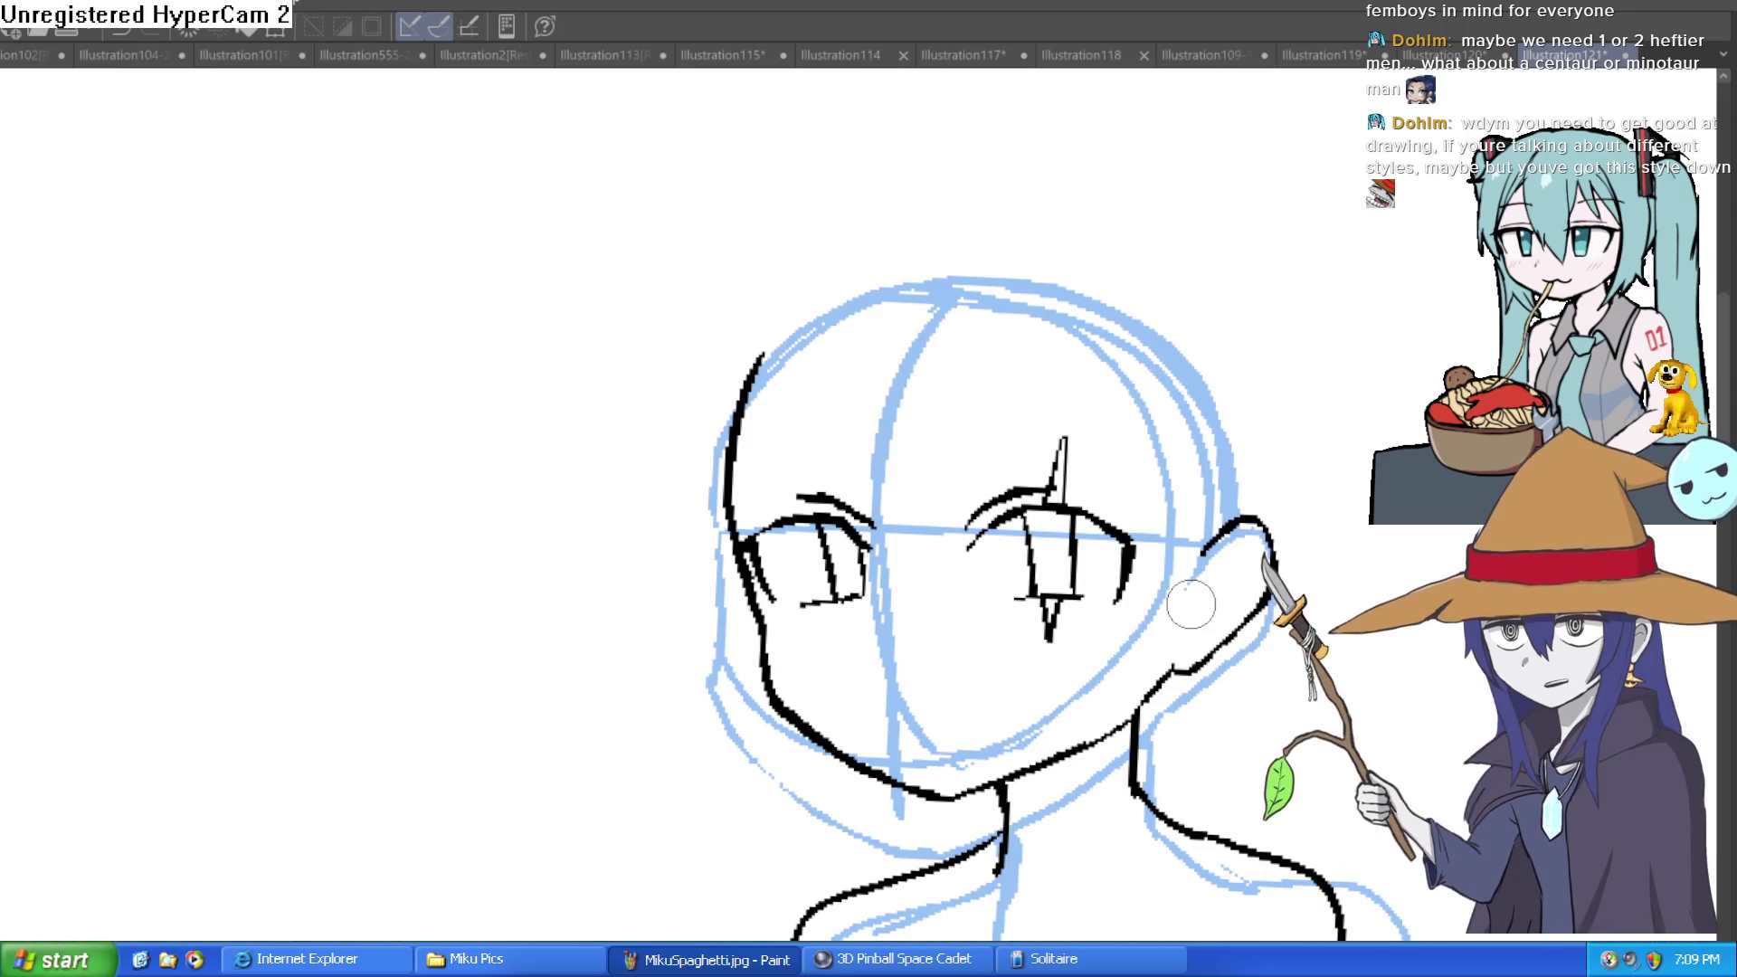
pyautogui.scroll(-2, 1094, 489)
pyautogui.hscroll(3, 1095, 490)
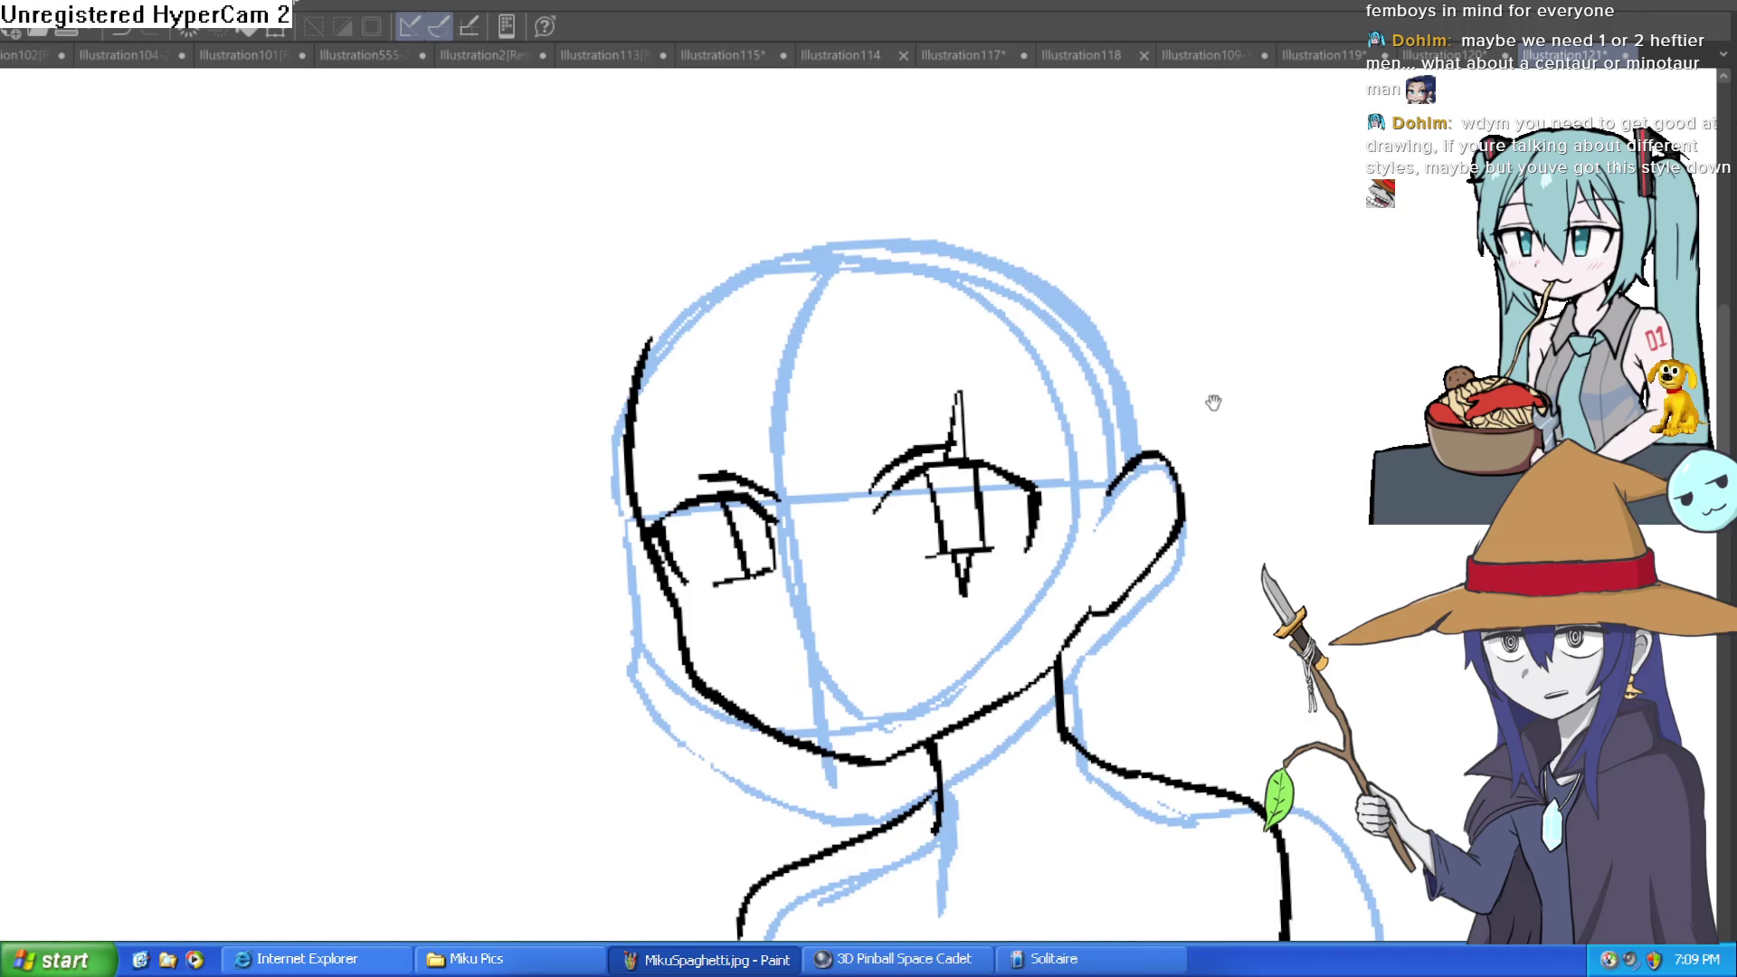
pyautogui.scroll(-1, 1213, 399)
pyautogui.scroll(-2, 1155, 437)
pyautogui.hscroll(-2, 1155, 436)
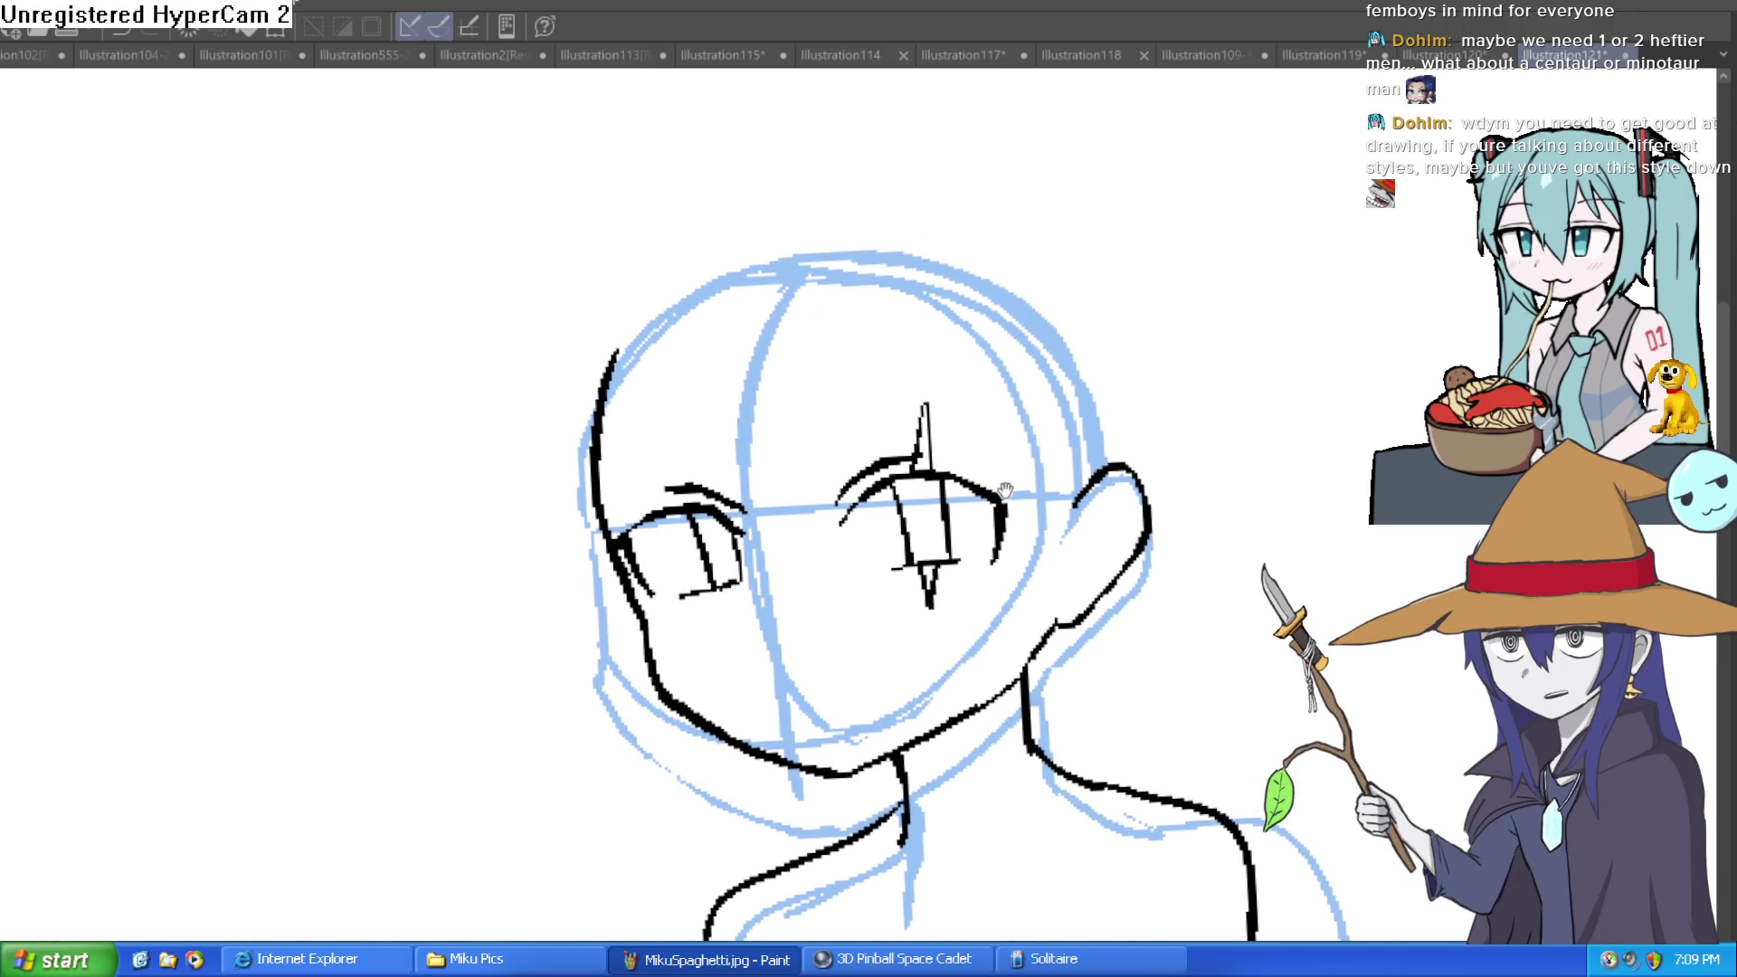
pyautogui.scroll(3, 1040, 457)
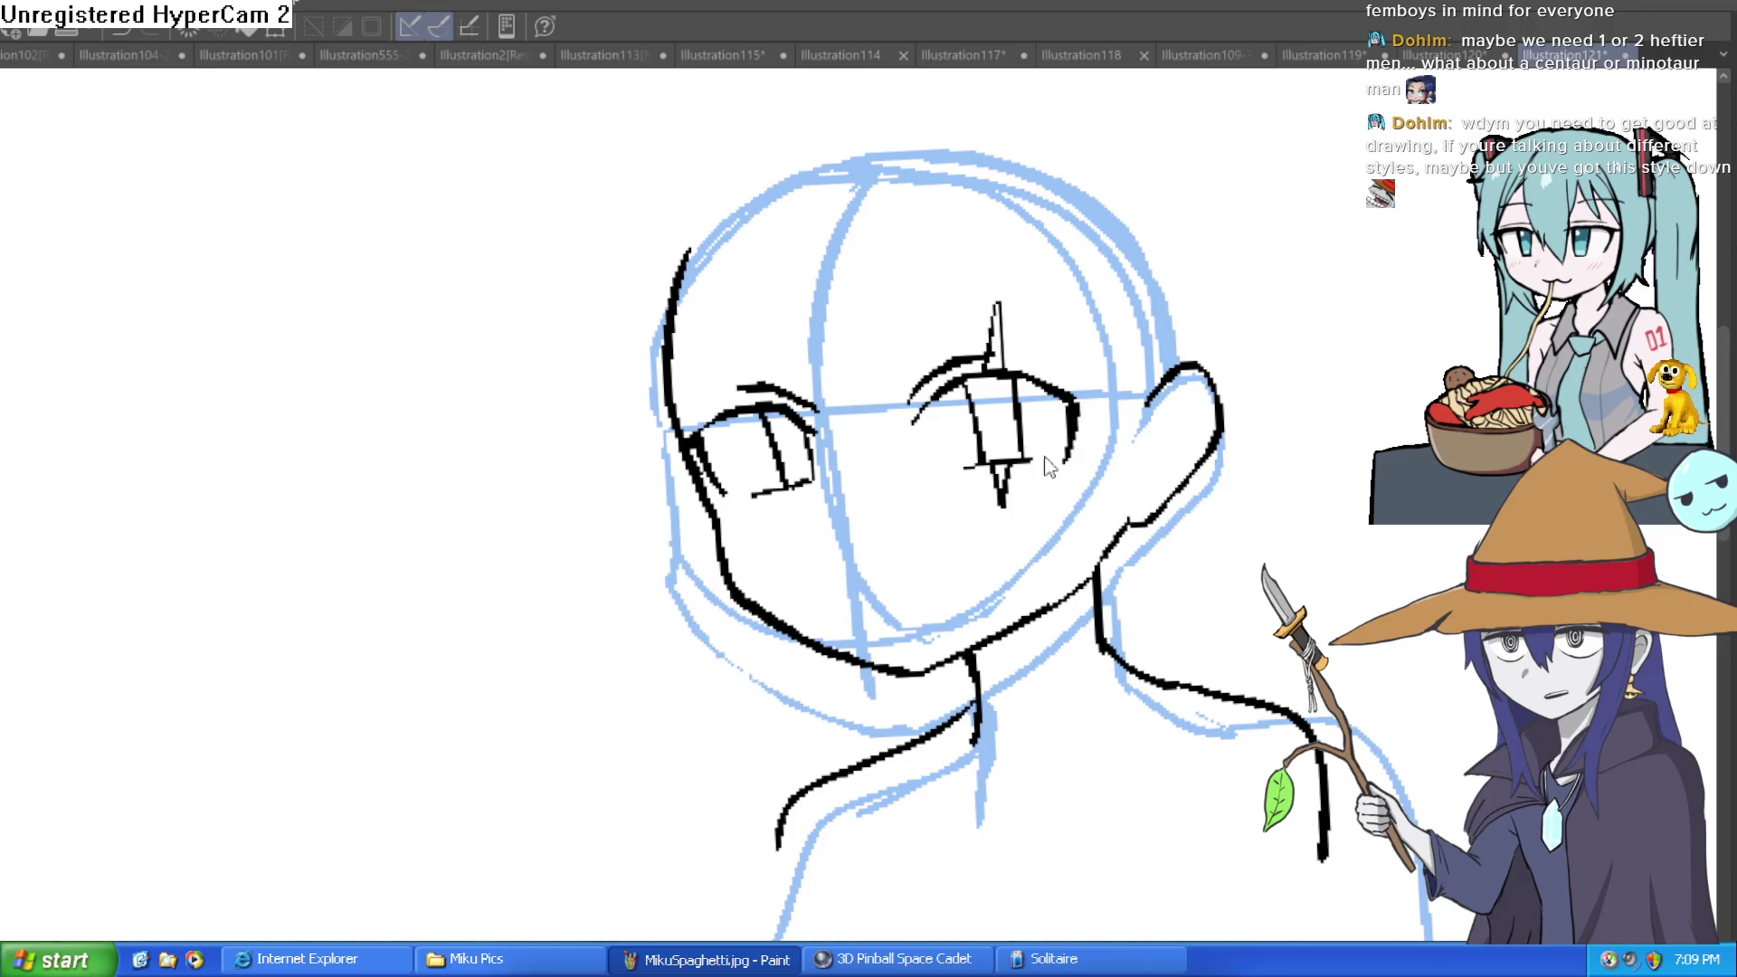
pyautogui.moveTo(1105, 302); pyautogui.dragTo(980, 288)
pyautogui.hotkey('ctrl', '0')
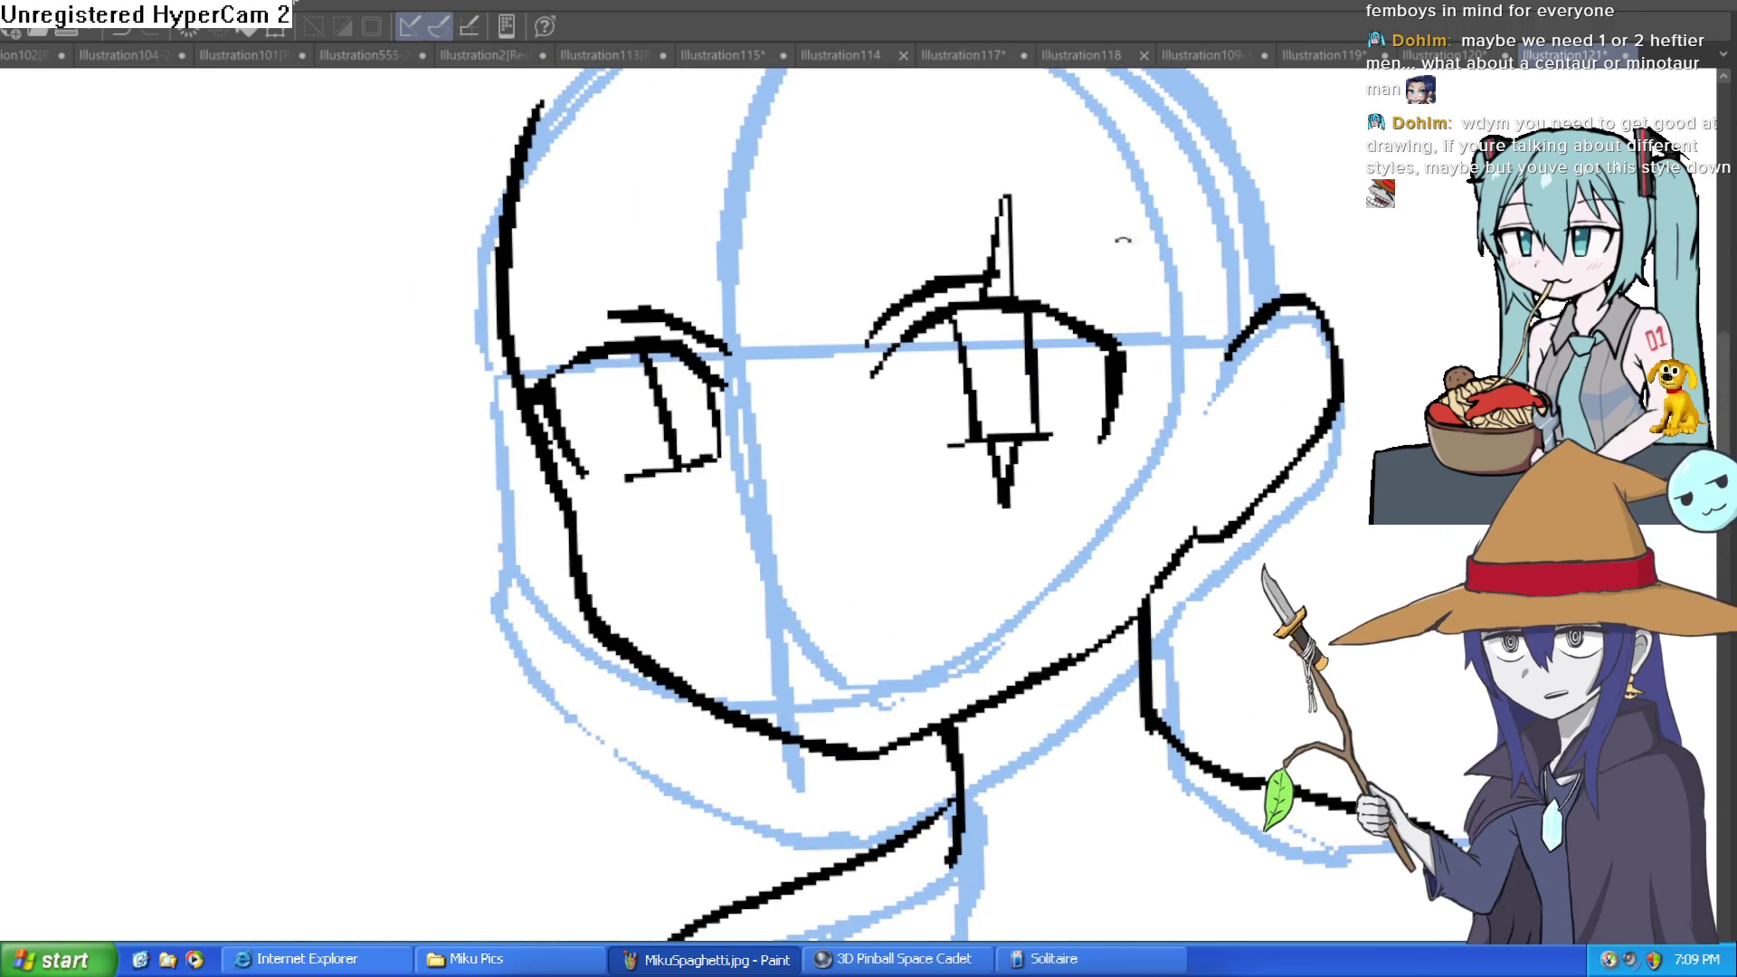
pyautogui.scroll(3, 1000, 380)
pyautogui.moveTo(1008, 349); pyautogui.dragTo(1009, 366)
pyautogui.moveTo(337, 414)
pyautogui.mouseDown()
pyautogui.moveTo(340, 457)
pyautogui.moveTo(323, 433)
pyautogui.mouseUp()
# Draw the fanged mouth with left and right mouth lines, a fang peak and a side tick.
pyautogui.hotkey('ctrl', '0')
pyautogui.scroll(-1, 1092, 412)
pyautogui.moveTo(1092, 411); pyautogui.dragTo(930, 406)
pyautogui.hotkey('ctrl', '0')
pyautogui.scroll(3, 729, 468)
pyautogui.moveTo(679, 487); pyautogui.dragTo(715, 473)
pyautogui.moveTo(593, 453); pyautogui.dragTo(833, 449)
pyautogui.hotkey('ctrl', 'z')
pyautogui.hotkey('ctrl', 'z')
pyautogui.moveTo(645, 546)
pyautogui.mouseDown()
pyautogui.moveTo(850, 532)
pyautogui.moveTo(833, 489)
pyautogui.moveTo(847, 530)
pyautogui.mouseUp()
pyautogui.moveTo(650, 496); pyautogui.dragTo(684, 536)
pyautogui.moveTo(800, 272); pyautogui.dragTo(804, 356)
# Redraw and thicken the right eye's upper lid with two heavier strokes.
pyautogui.scroll(-2, 805, 355)
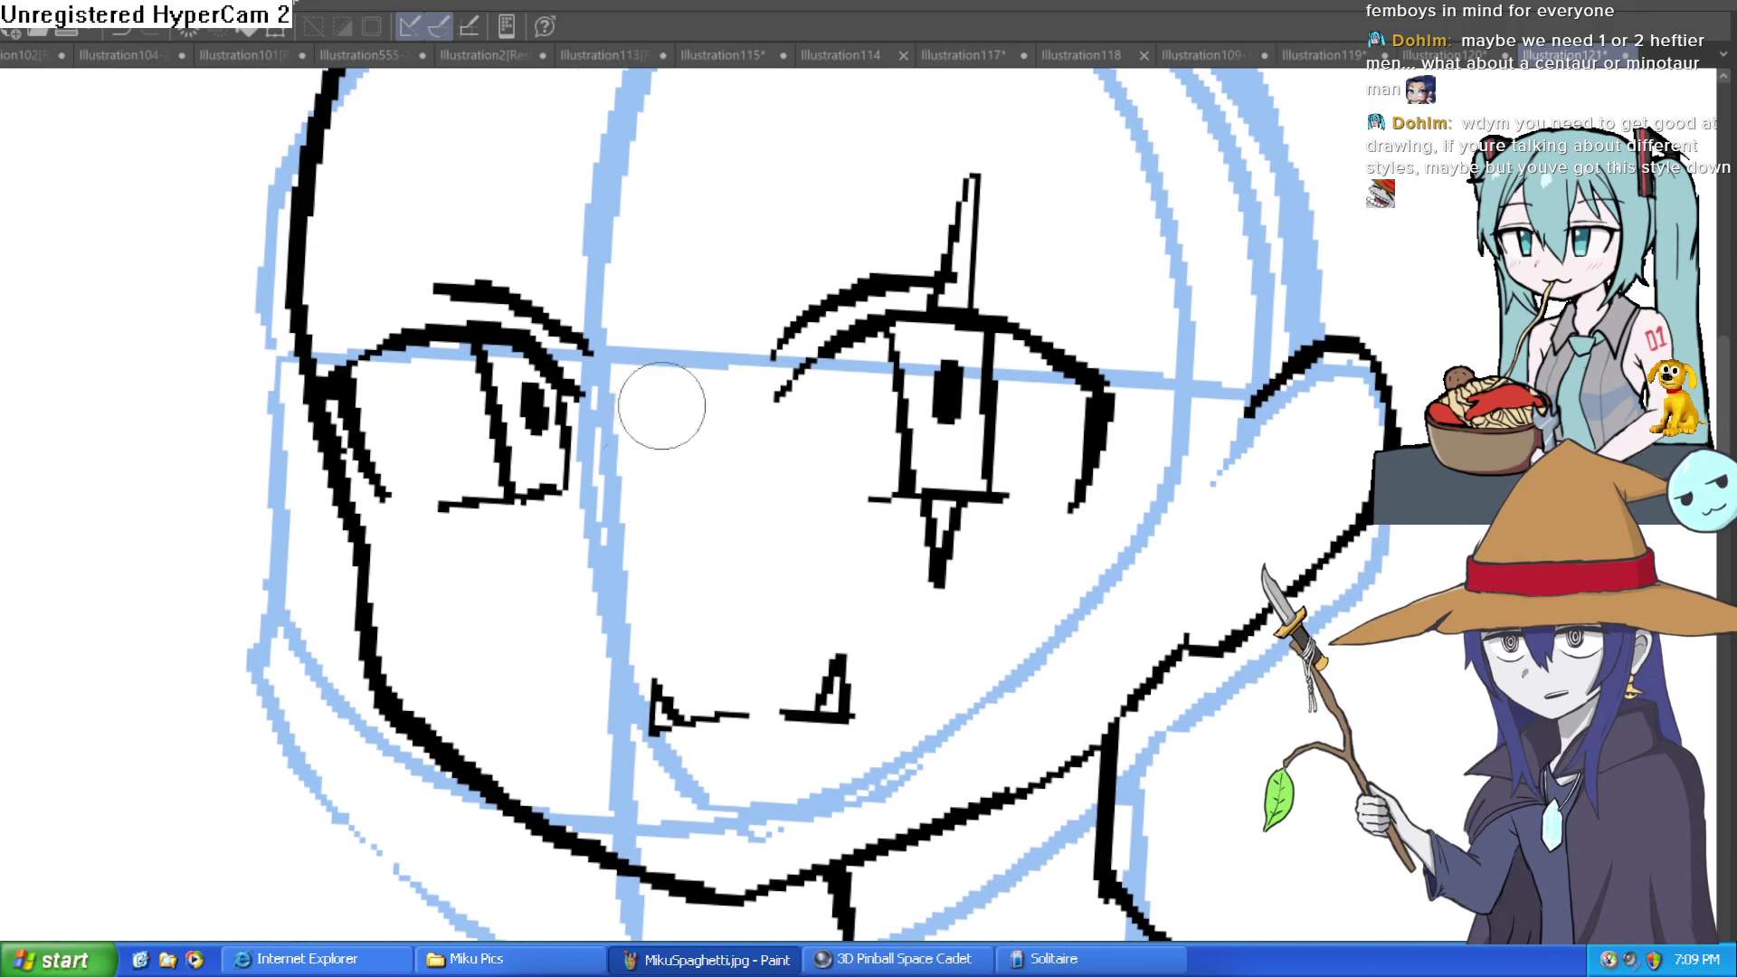
pyautogui.scroll(-3, 893, 516)
pyautogui.moveTo(1054, 450)
pyautogui.mouseDown()
pyautogui.moveTo(950, 385)
pyautogui.moveTo(1167, 312)
pyautogui.mouseUp()
pyautogui.scroll(3, 1028, 373)
pyautogui.moveTo(814, 389)
pyautogui.mouseDown()
pyautogui.moveTo(1086, 380)
pyautogui.moveTo(1240, 398)
pyautogui.moveTo(403, 714)
pyautogui.moveTo(425, 917)
pyautogui.mouseUp()
pyautogui.scroll(3, 425, 917)
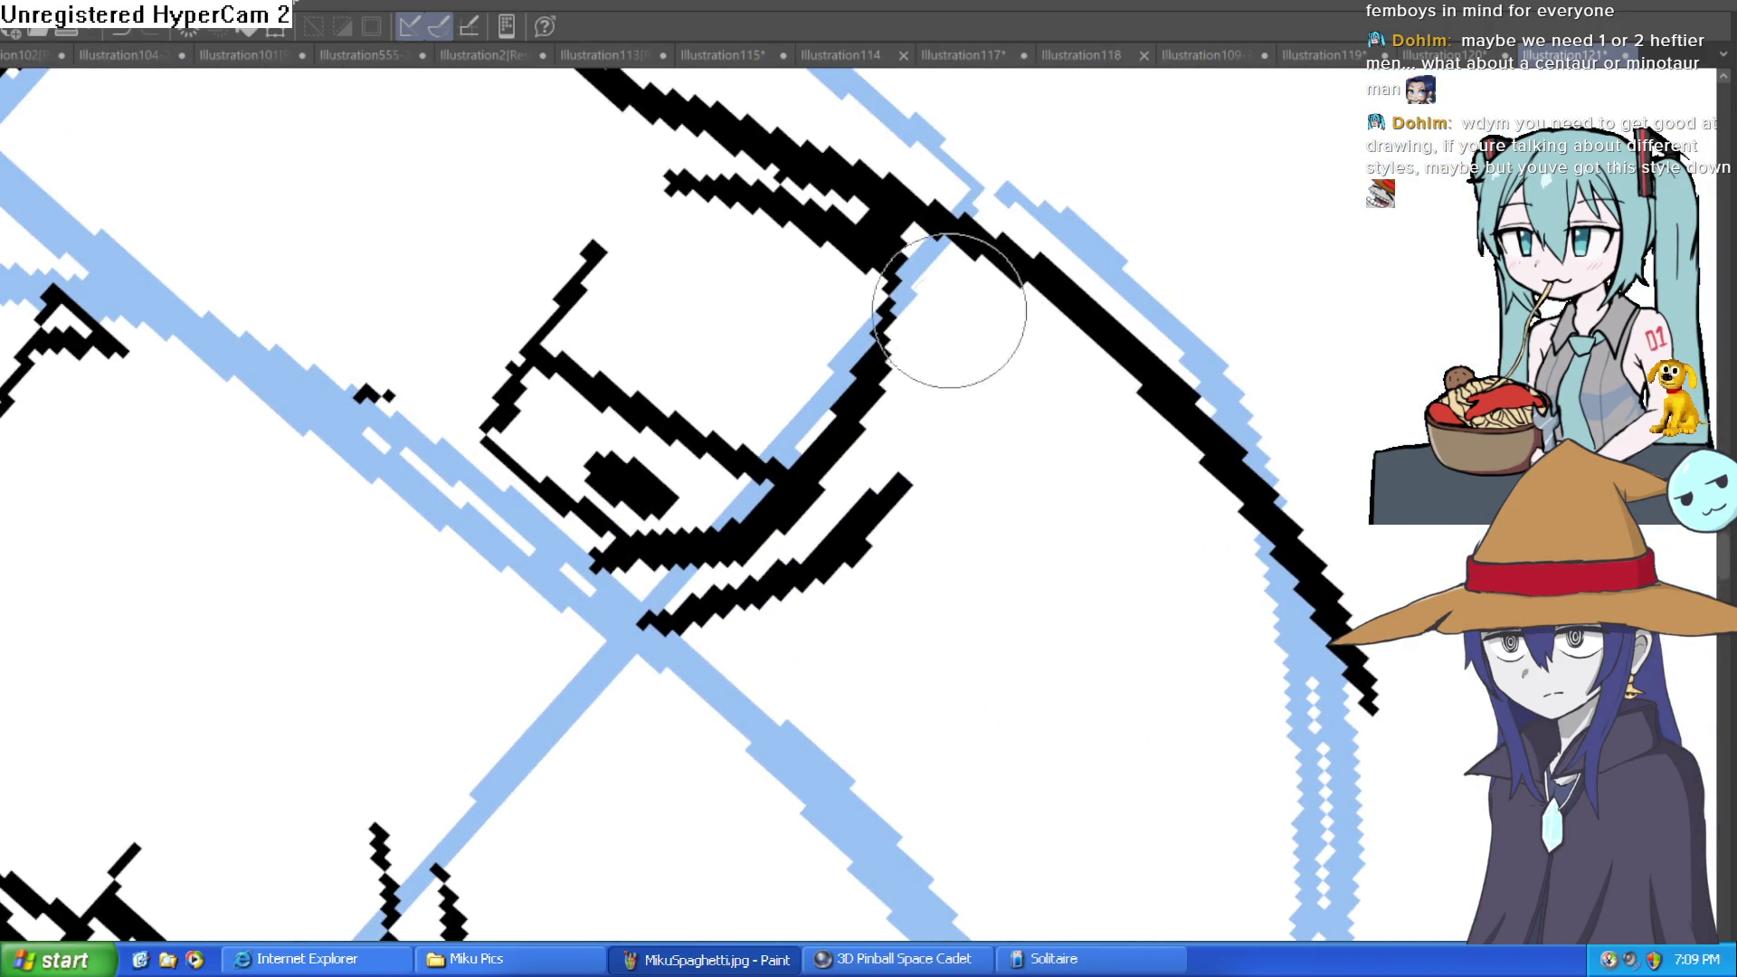
pyautogui.moveTo(912, 144); pyautogui.dragTo(876, 399)
# Turn the view upright and redraw the neck line closer to the jaw.
pyautogui.scroll(-5, 876, 399)
pyautogui.moveTo(1086, 380)
pyautogui.mouseDown()
pyautogui.moveTo(1195, 377)
pyautogui.moveTo(1299, 453)
pyautogui.moveTo(957, 590)
pyautogui.mouseUp()
pyautogui.scroll(5, 946, 570)
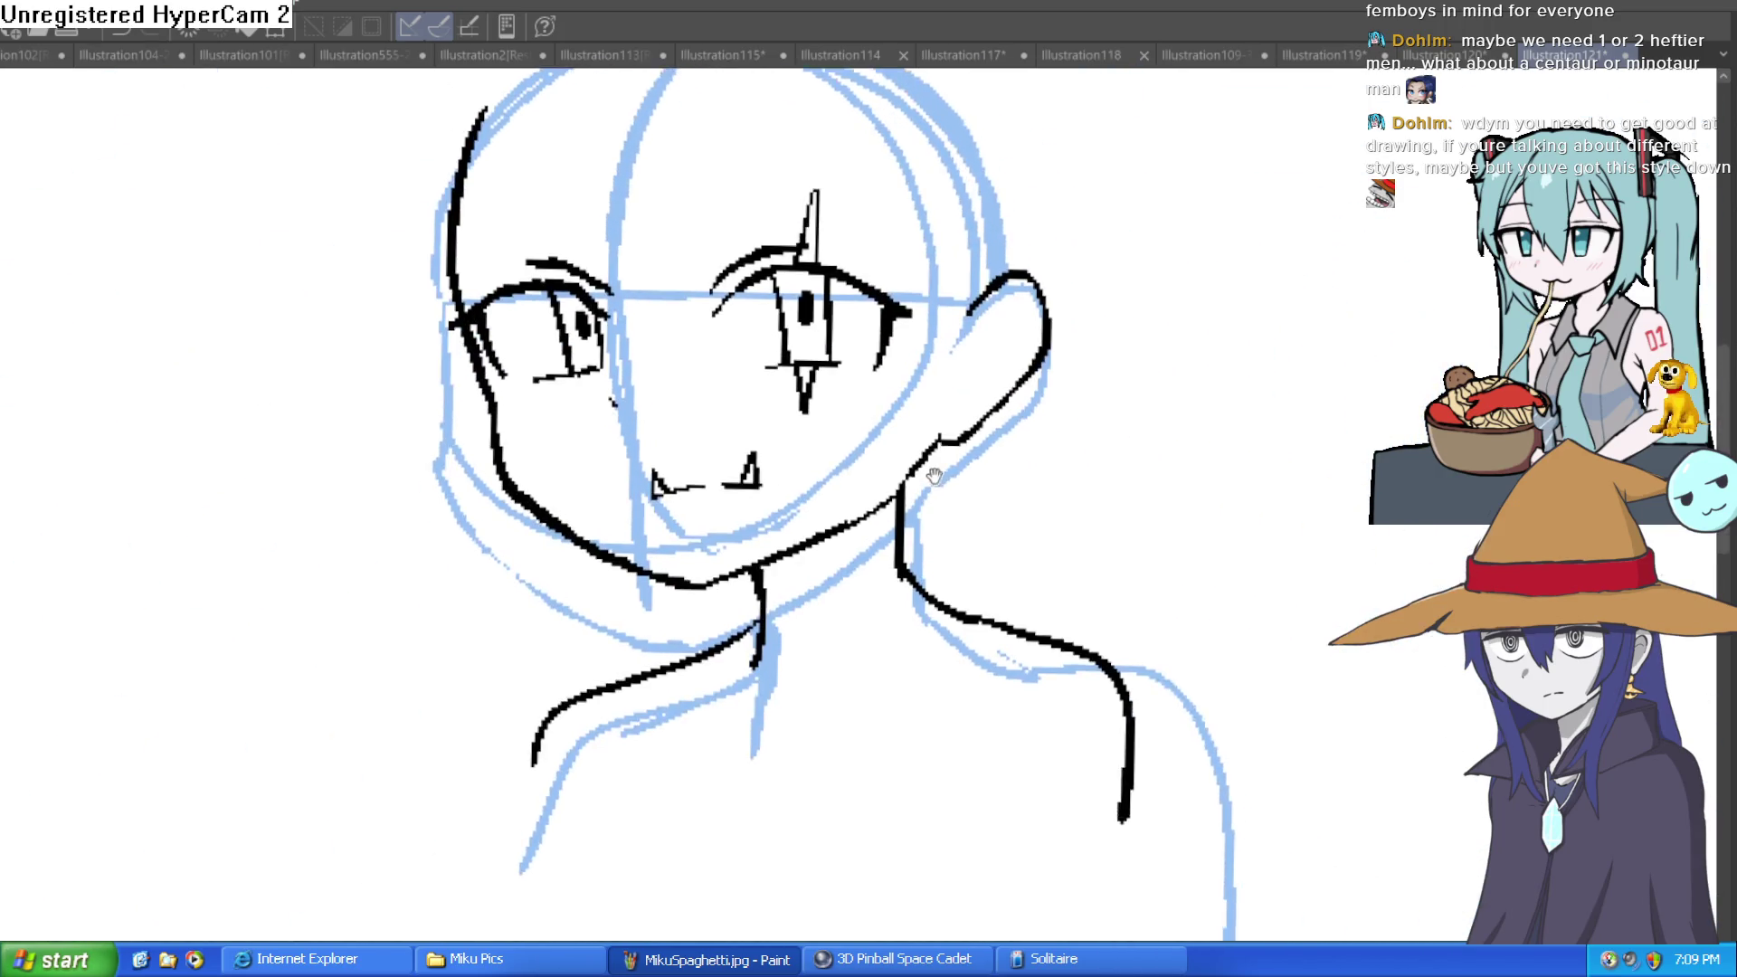
pyautogui.moveTo(912, 416)
pyautogui.mouseDown()
pyautogui.moveTo(884, 633)
pyautogui.moveTo(913, 466)
pyautogui.mouseUp()
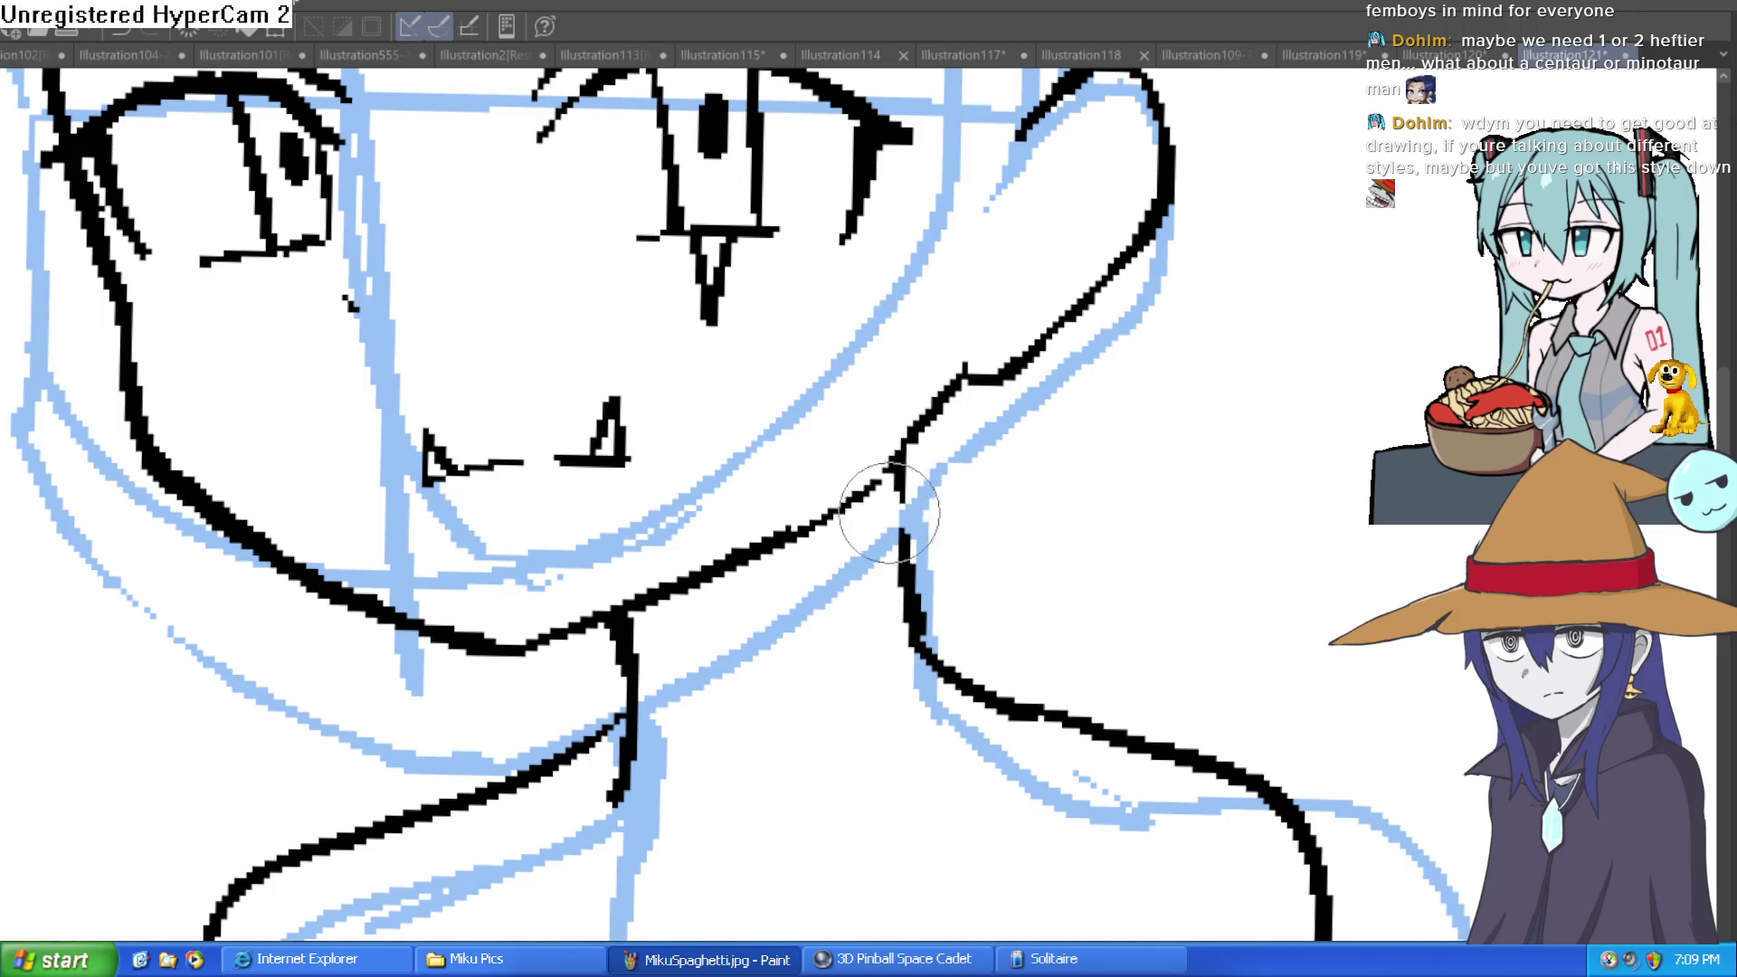
pyautogui.scroll(-5, 1032, 482)
pyautogui.scroll(-4, 1032, 482)
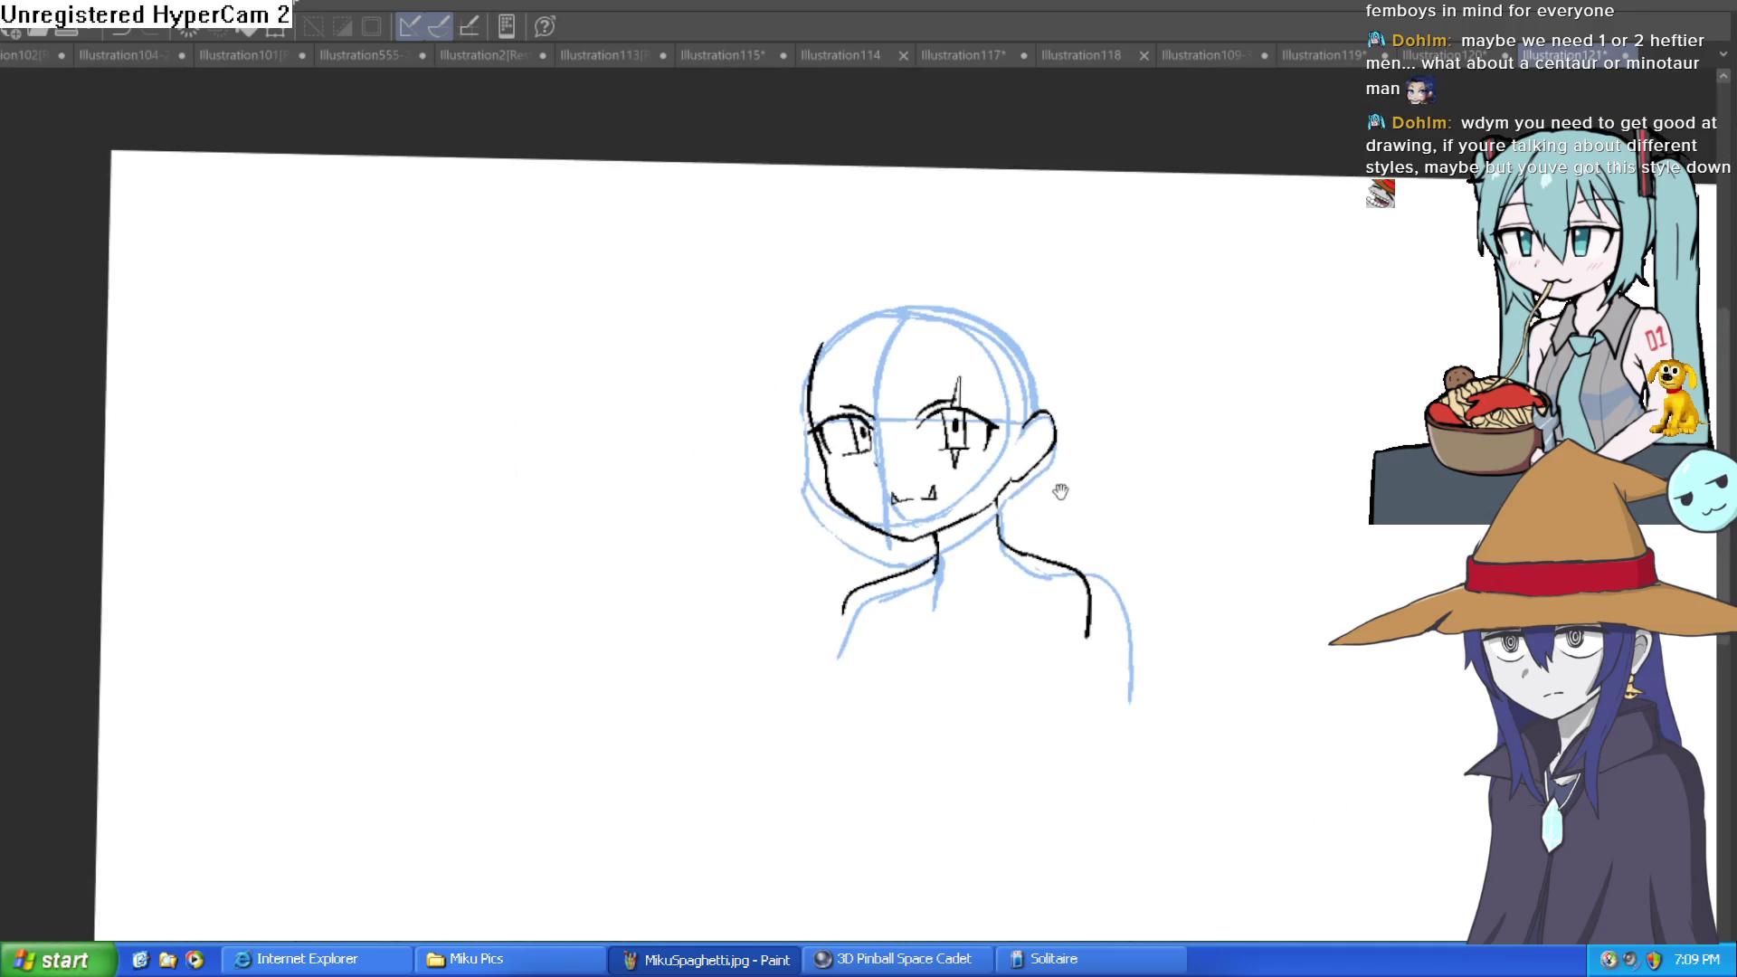
pyautogui.press('Delete')
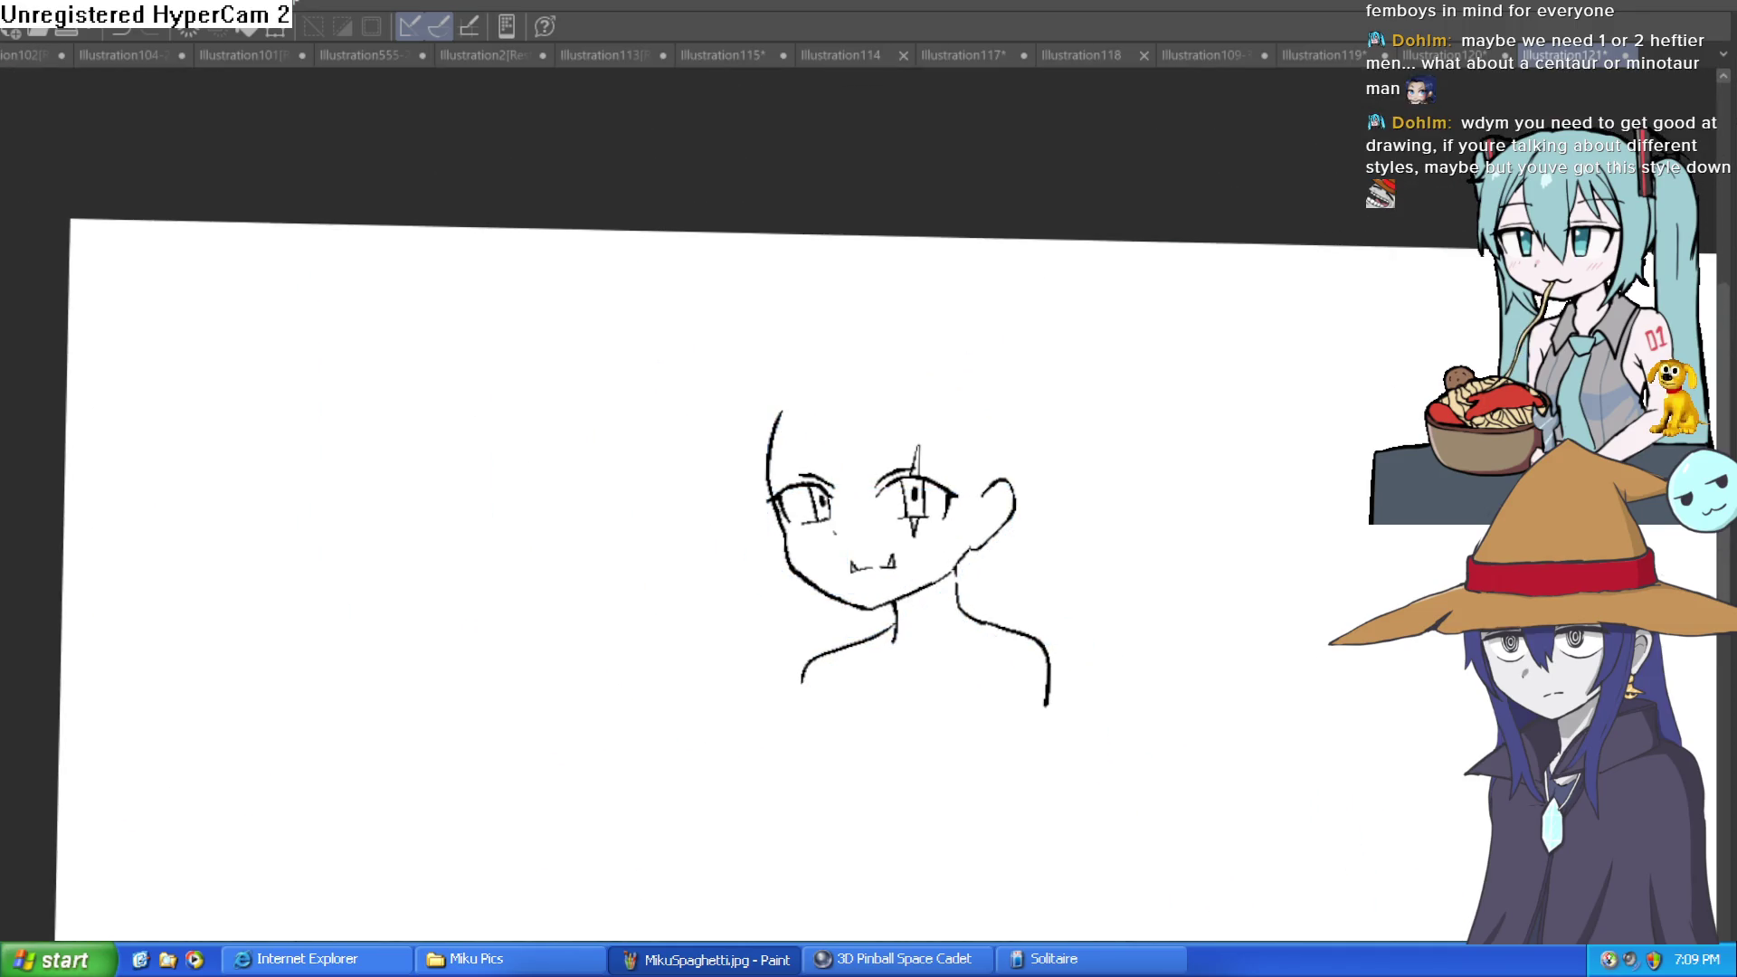
pyautogui.hotkey('ctrl', 'z')
pyautogui.scroll(4, 914, 606)
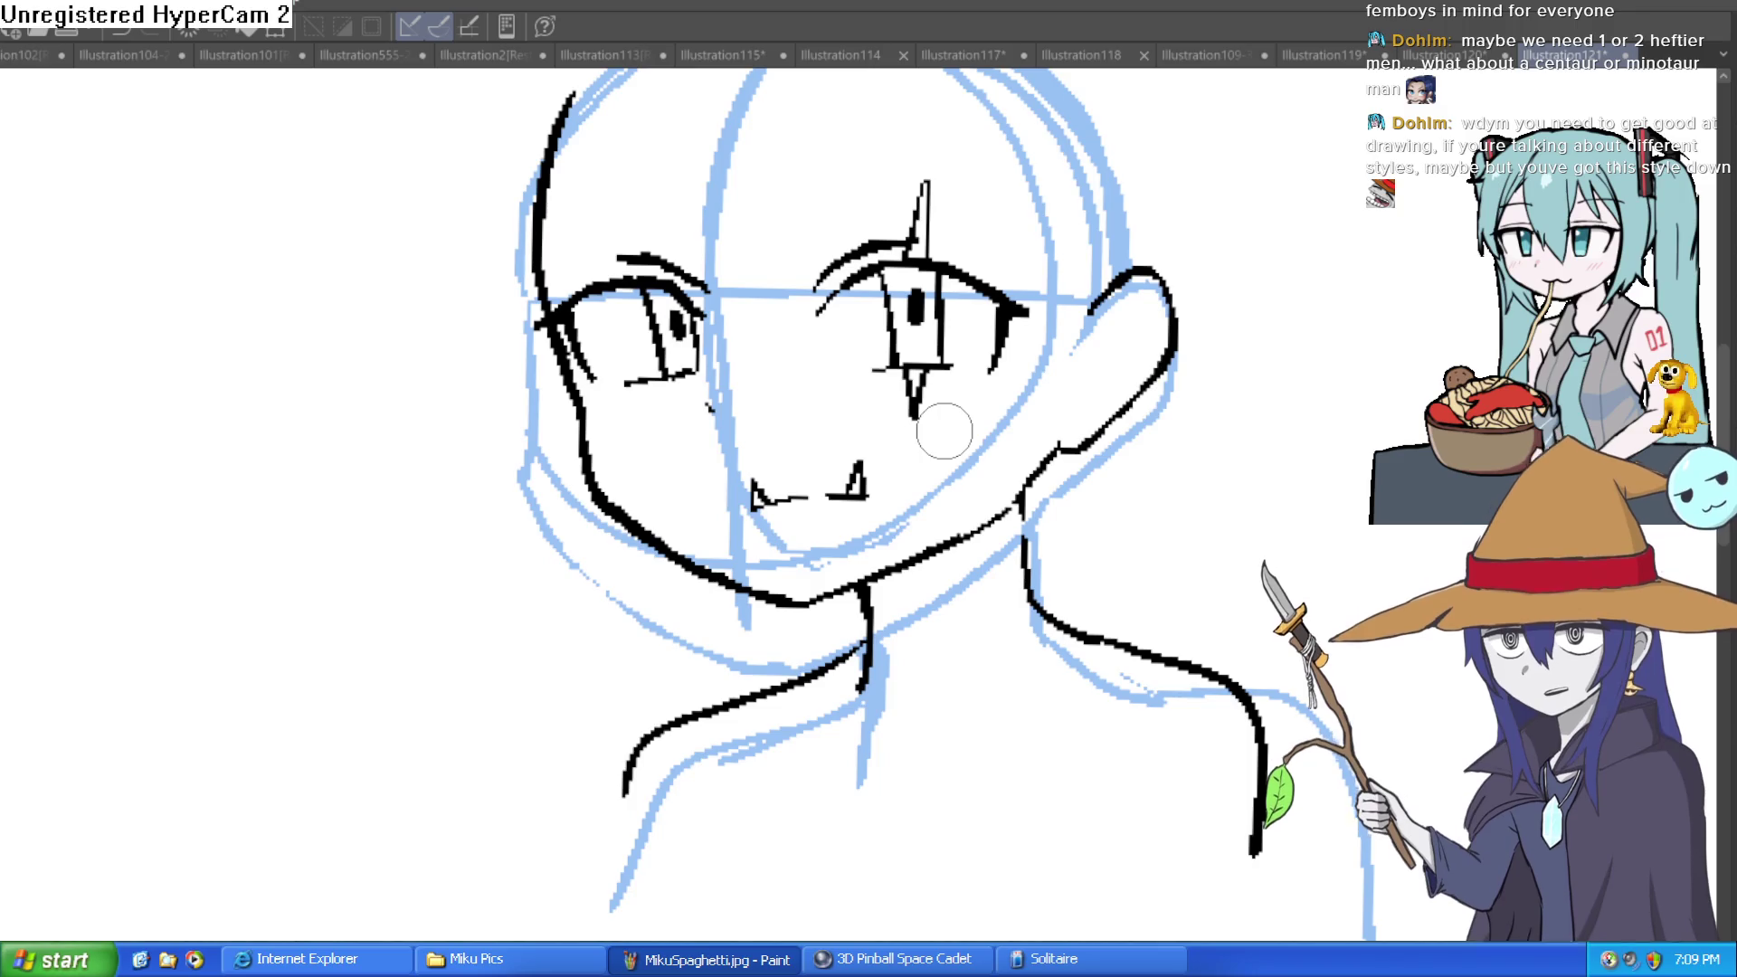
pyautogui.scroll(1, 1041, 362)
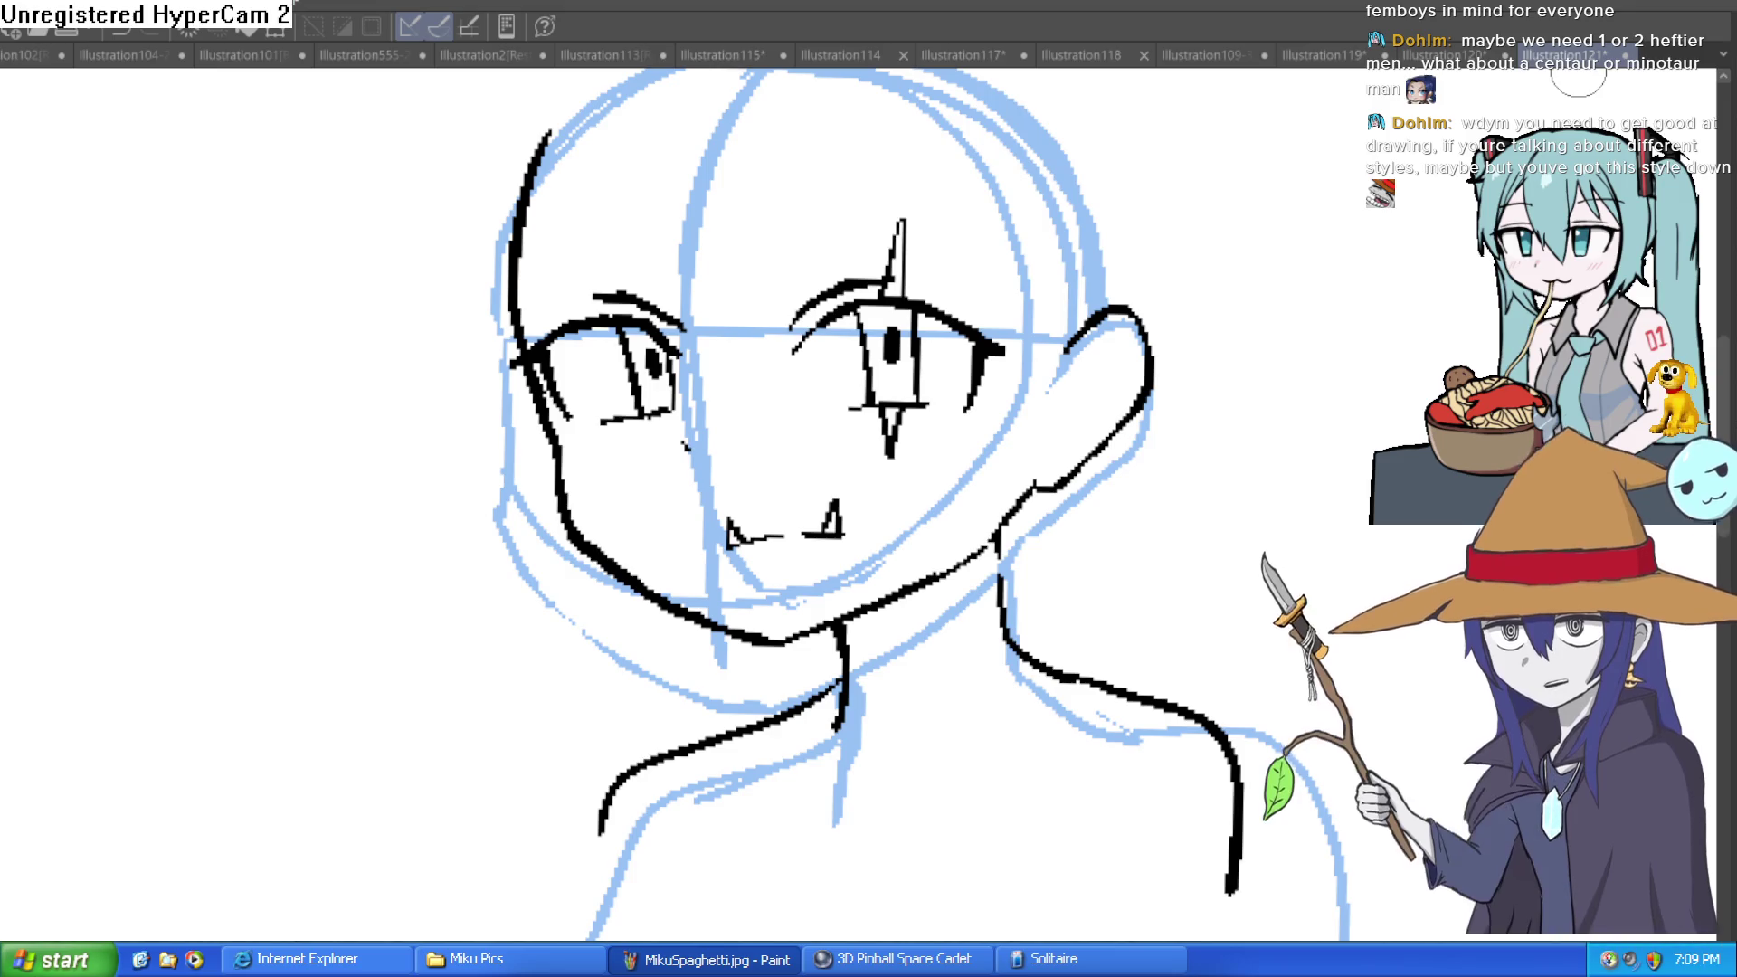
# Cycle through the document tabs to the Illustration114 Glorp drawing and centre it.
pyautogui.click(1443, 55)
pyautogui.click(1337, 50)
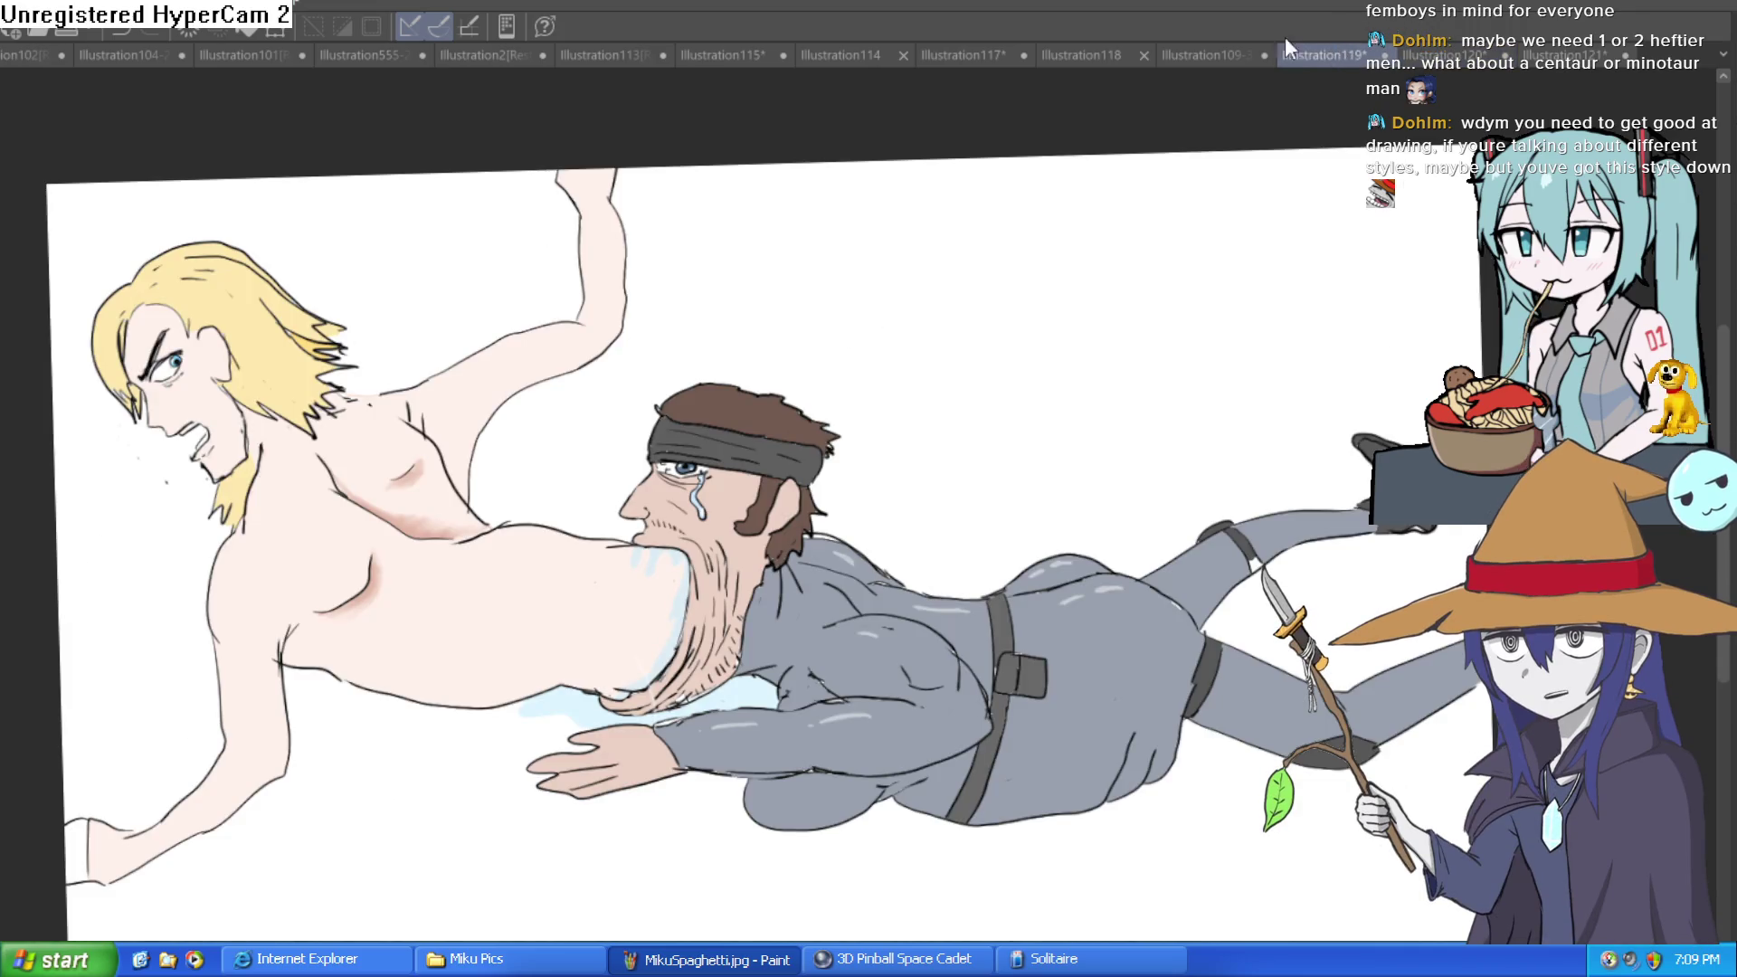
pyautogui.click(1216, 51)
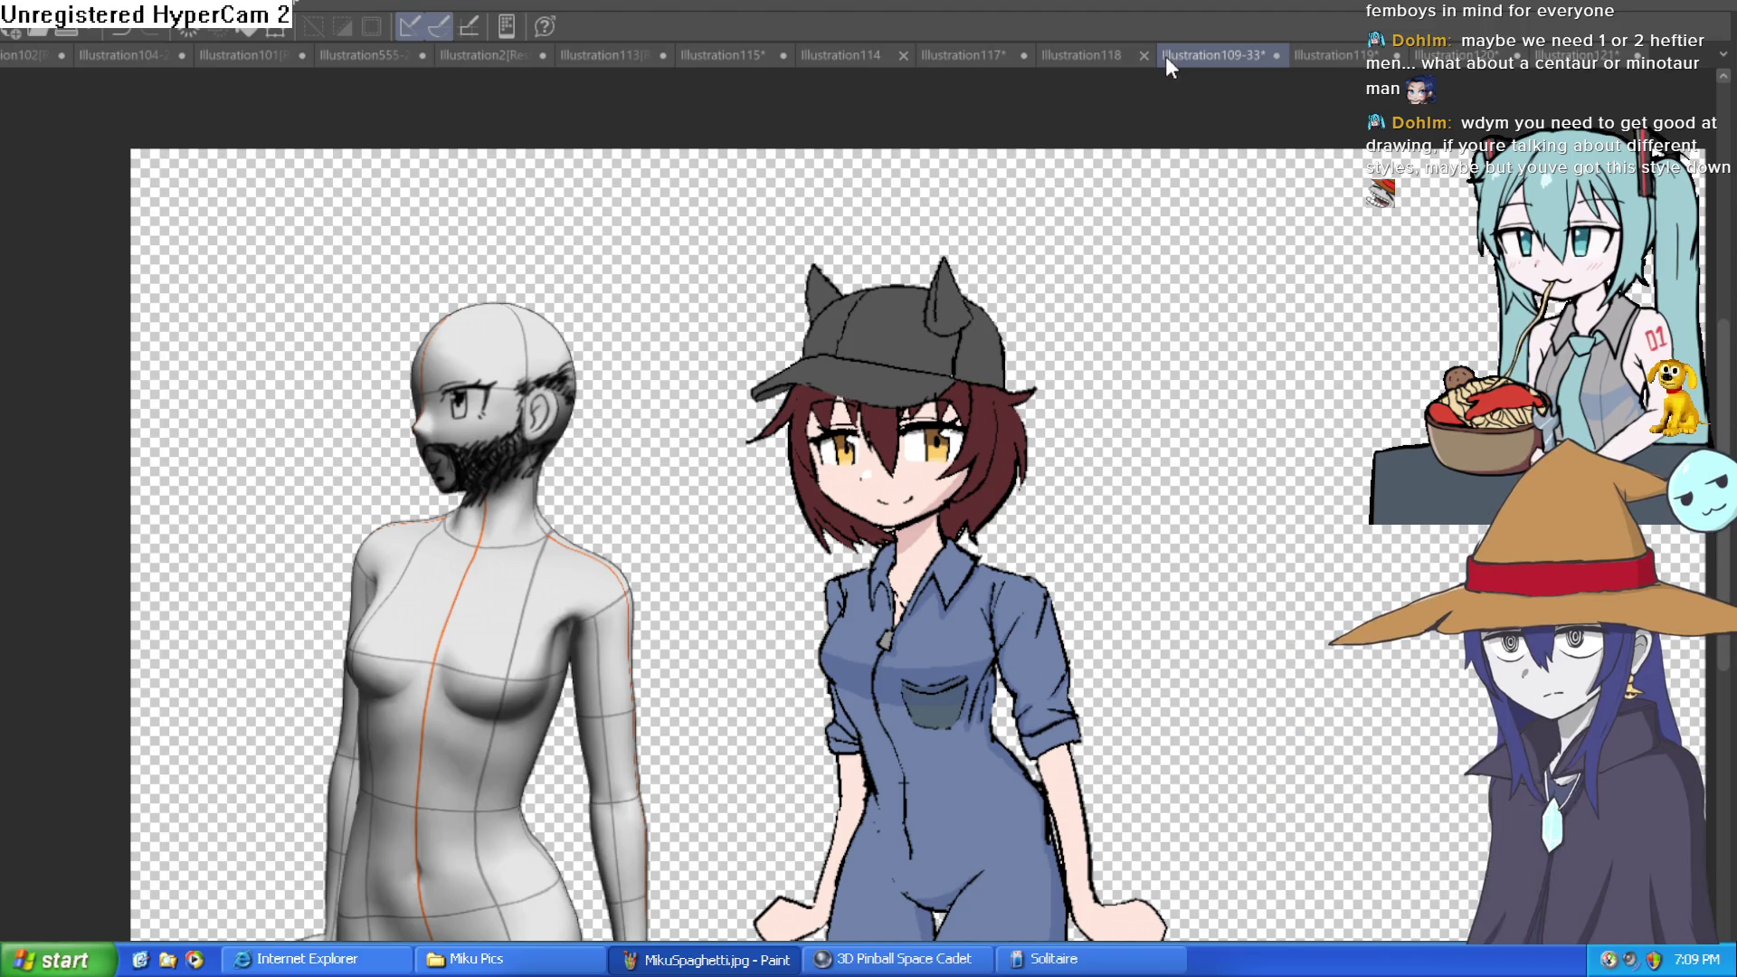
pyautogui.click(1078, 55)
pyautogui.click(994, 50)
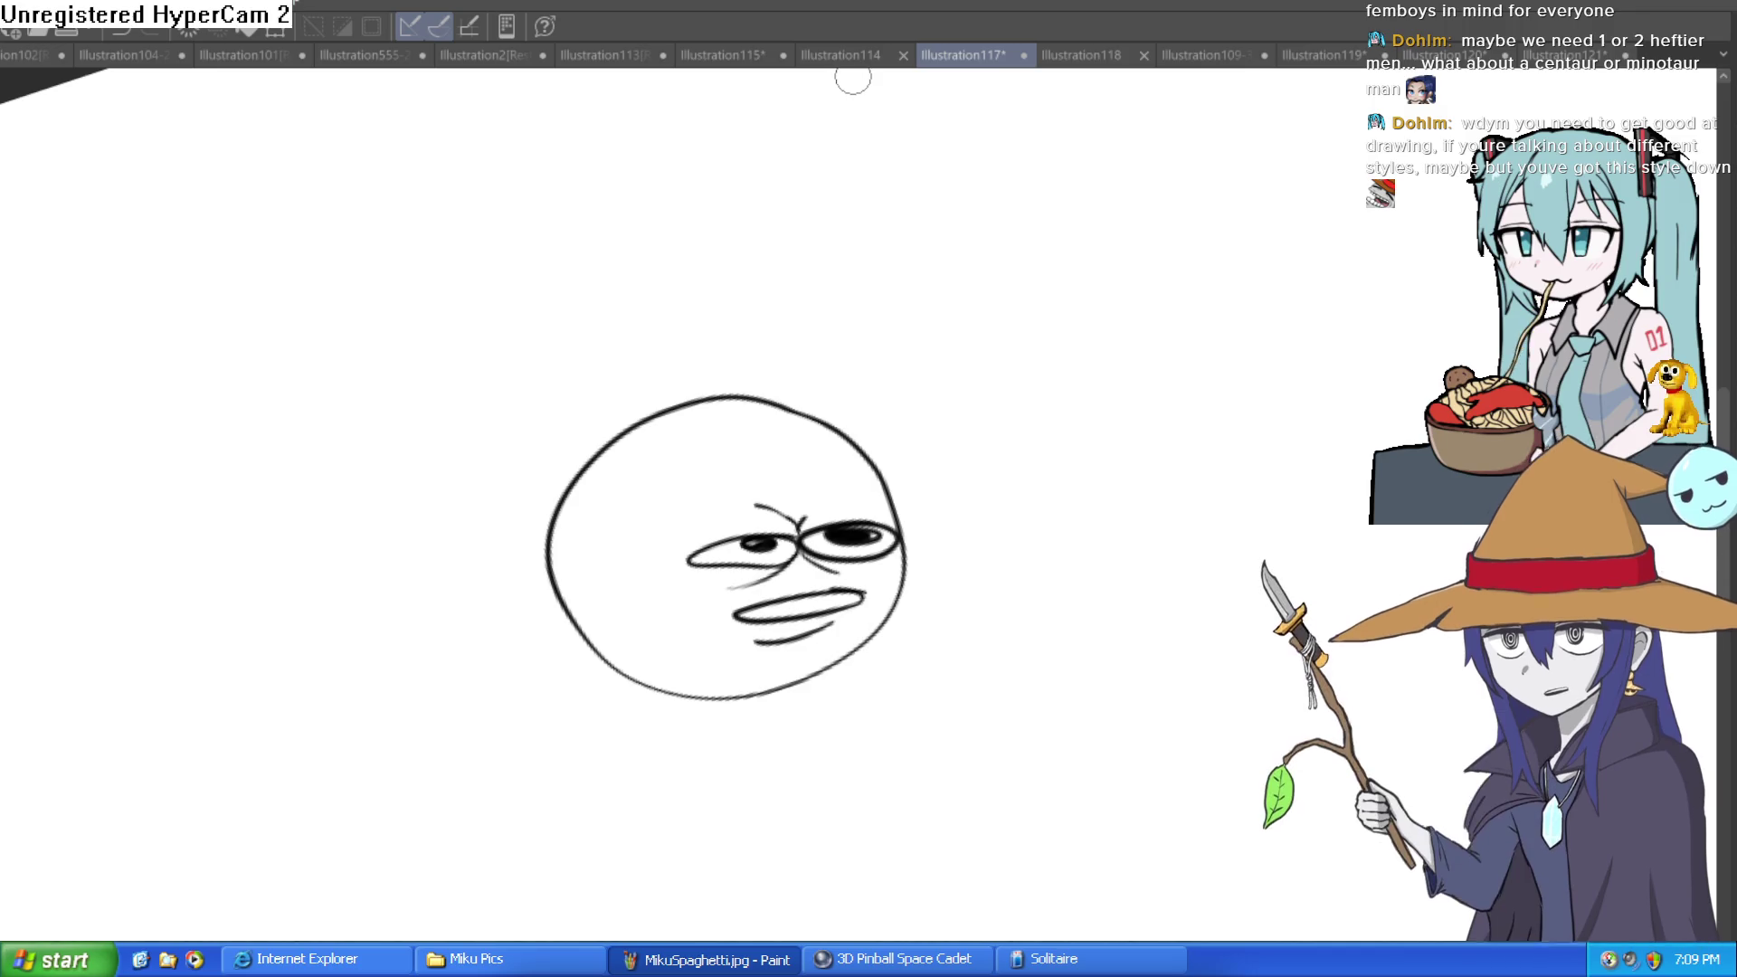
pyautogui.click(832, 53)
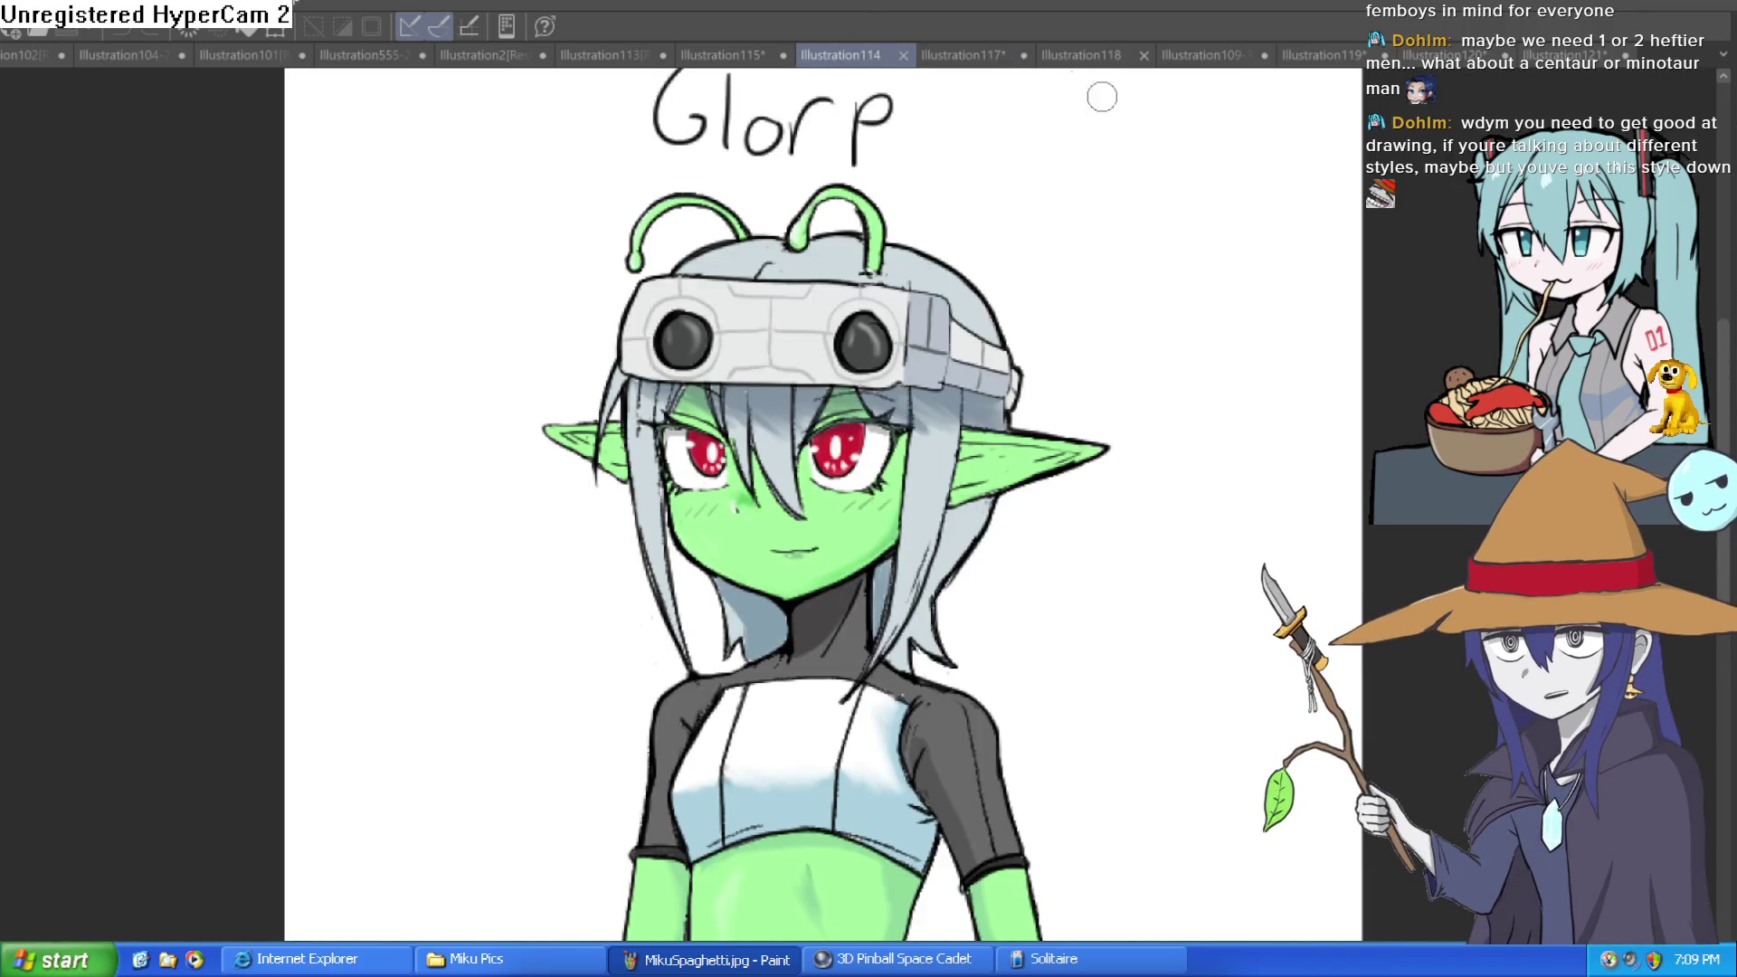
pyautogui.scroll(-3, 1214, 420)
pyautogui.scroll(2, 1098, 380)
pyautogui.moveTo(1101, 380); pyautogui.dragTo(1104, 421)
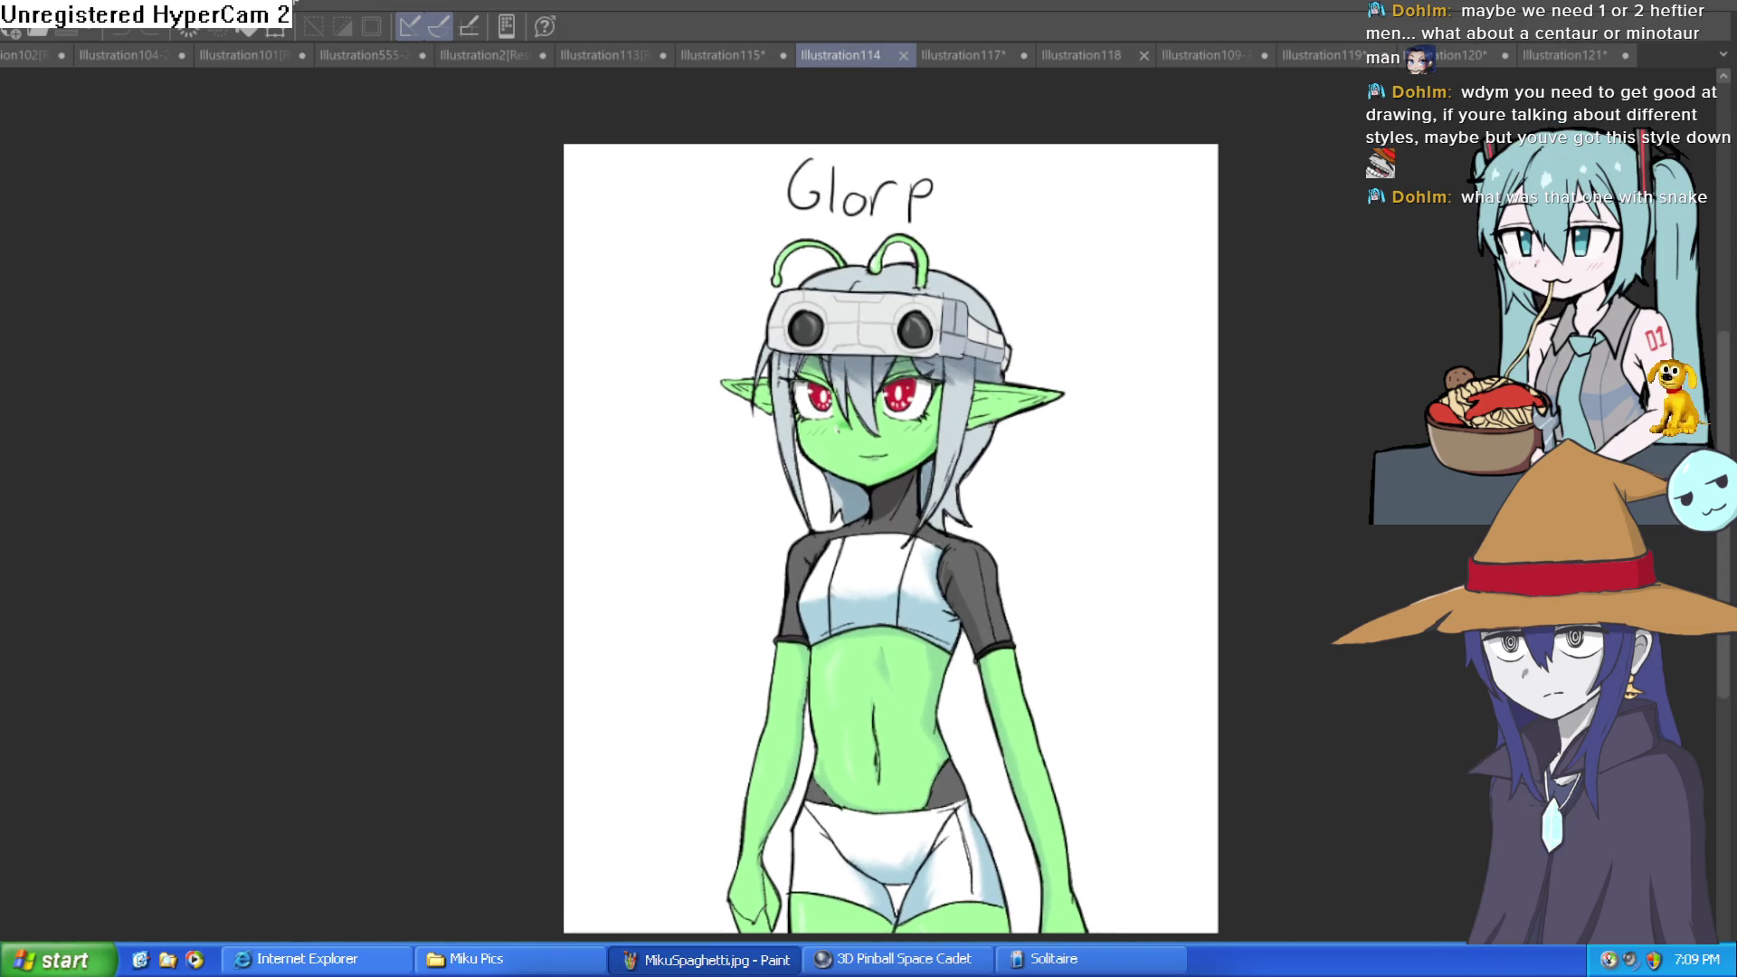
# Flip the Glorp view horizontally several times, then move to the YOU ARE NOT THE FATHER sketch.
pyautogui.press('h')
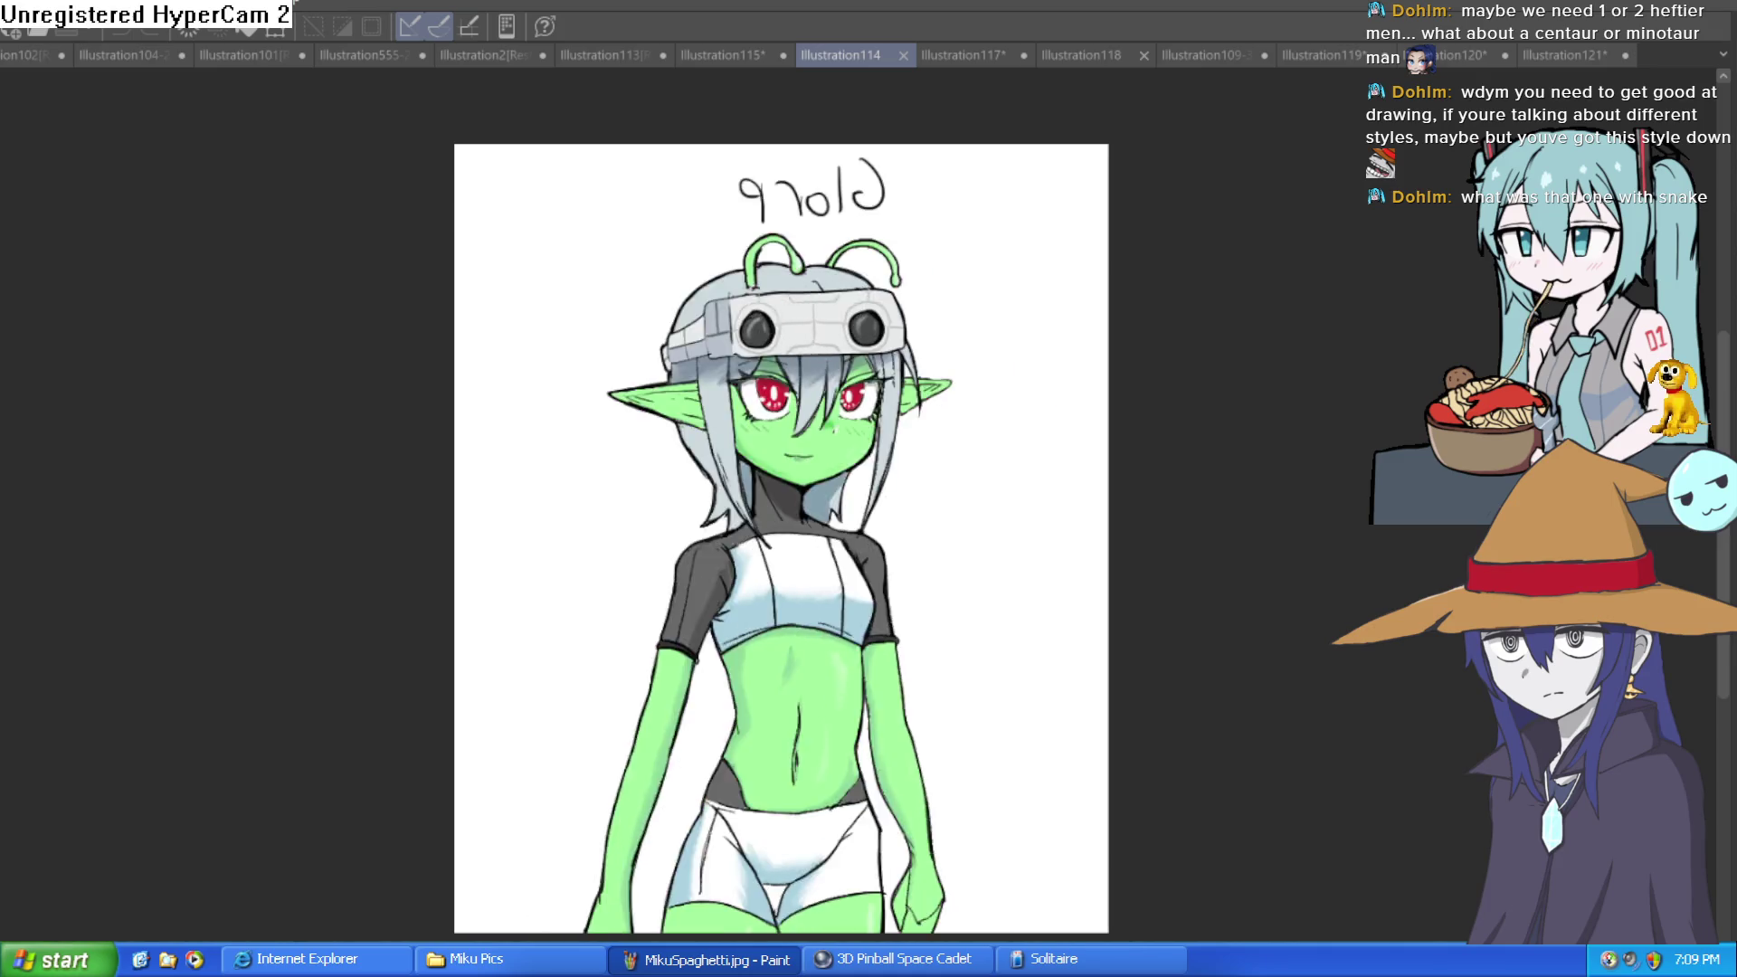
pyautogui.press('h')
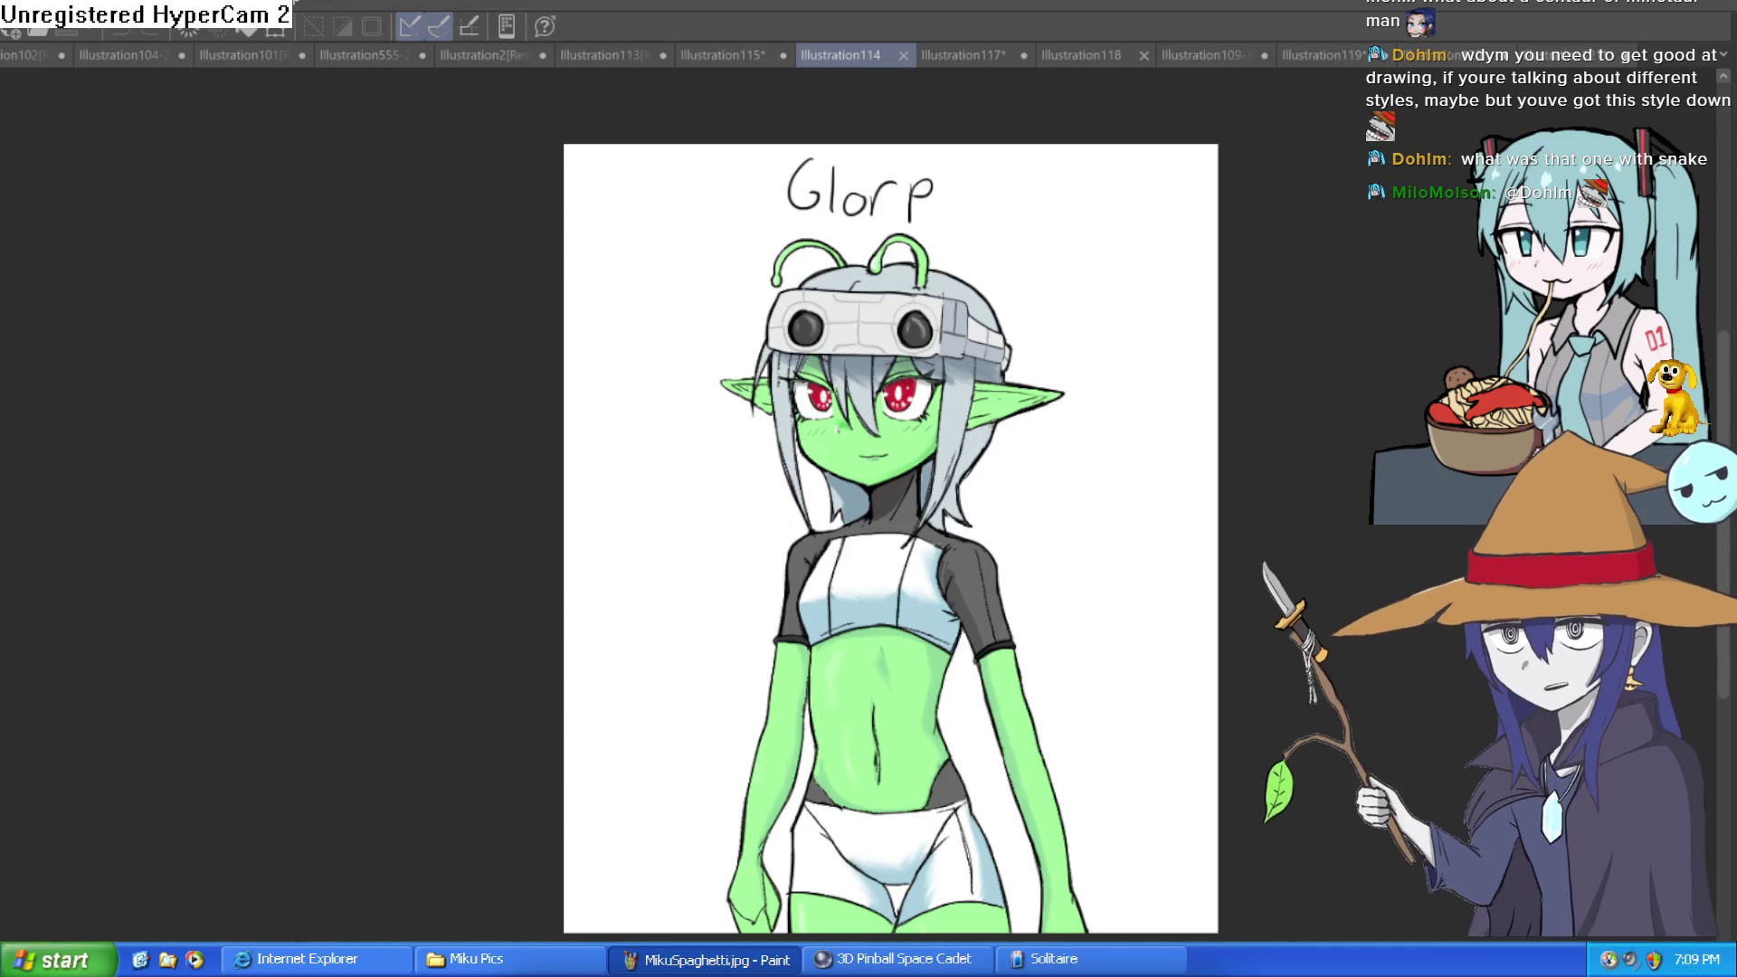
pyautogui.press('h')
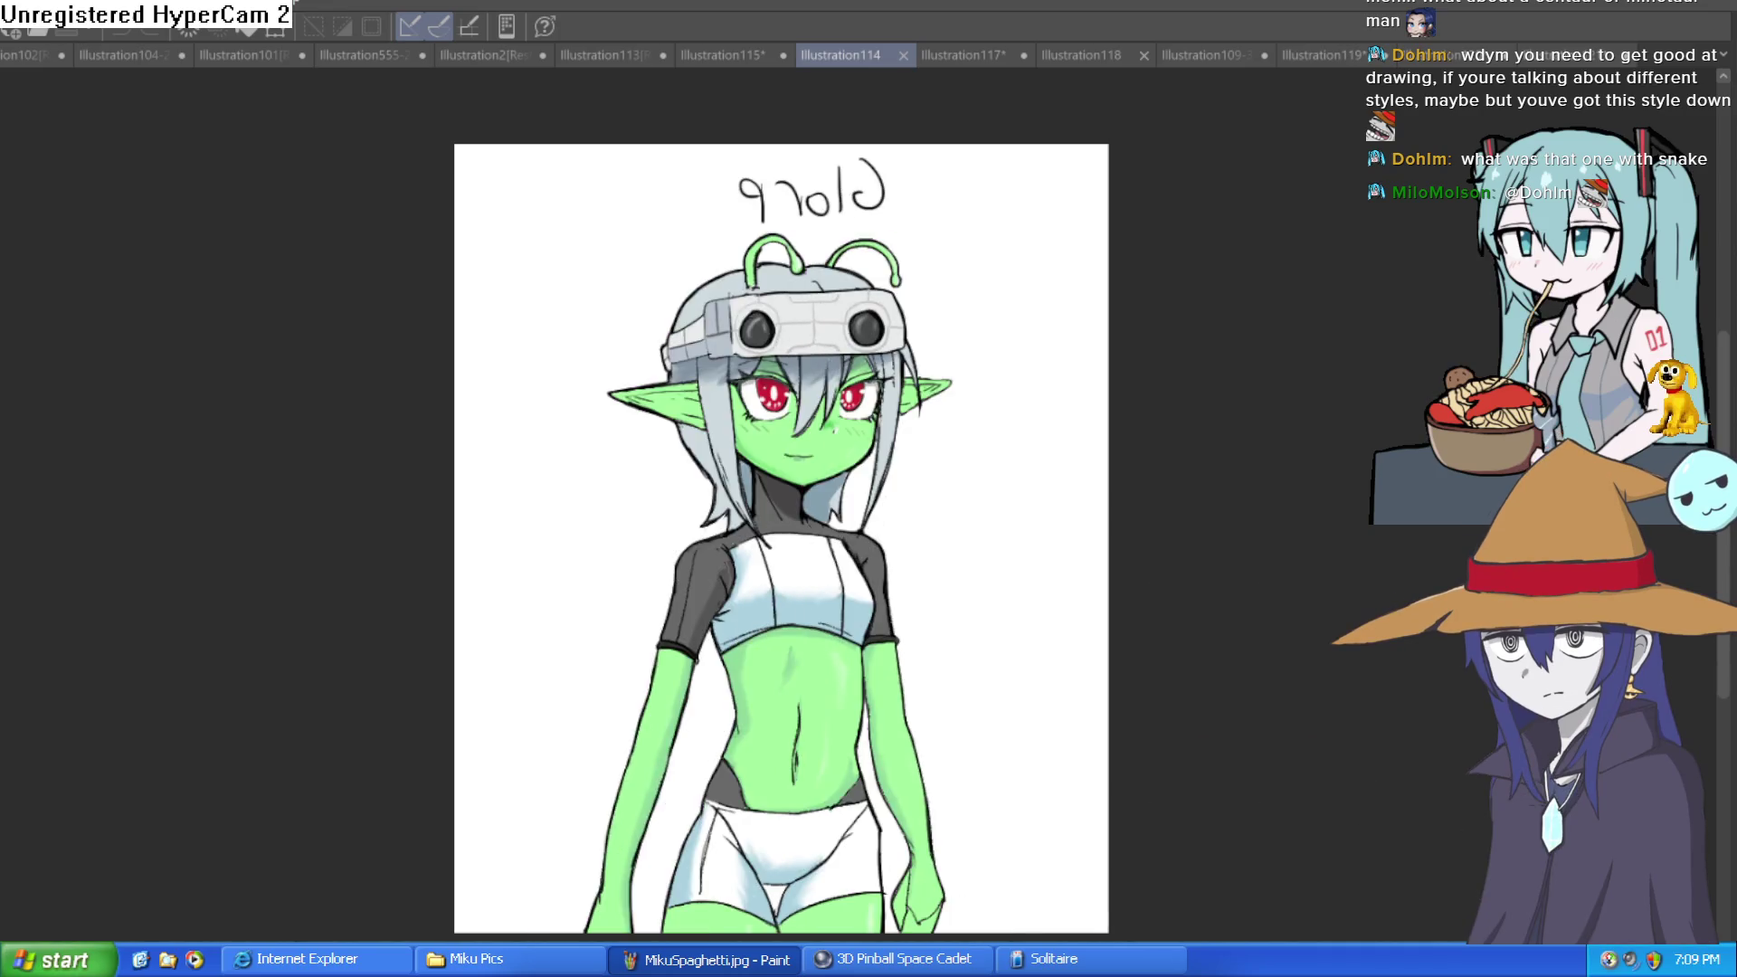
pyautogui.press('h')
pyautogui.press('h')
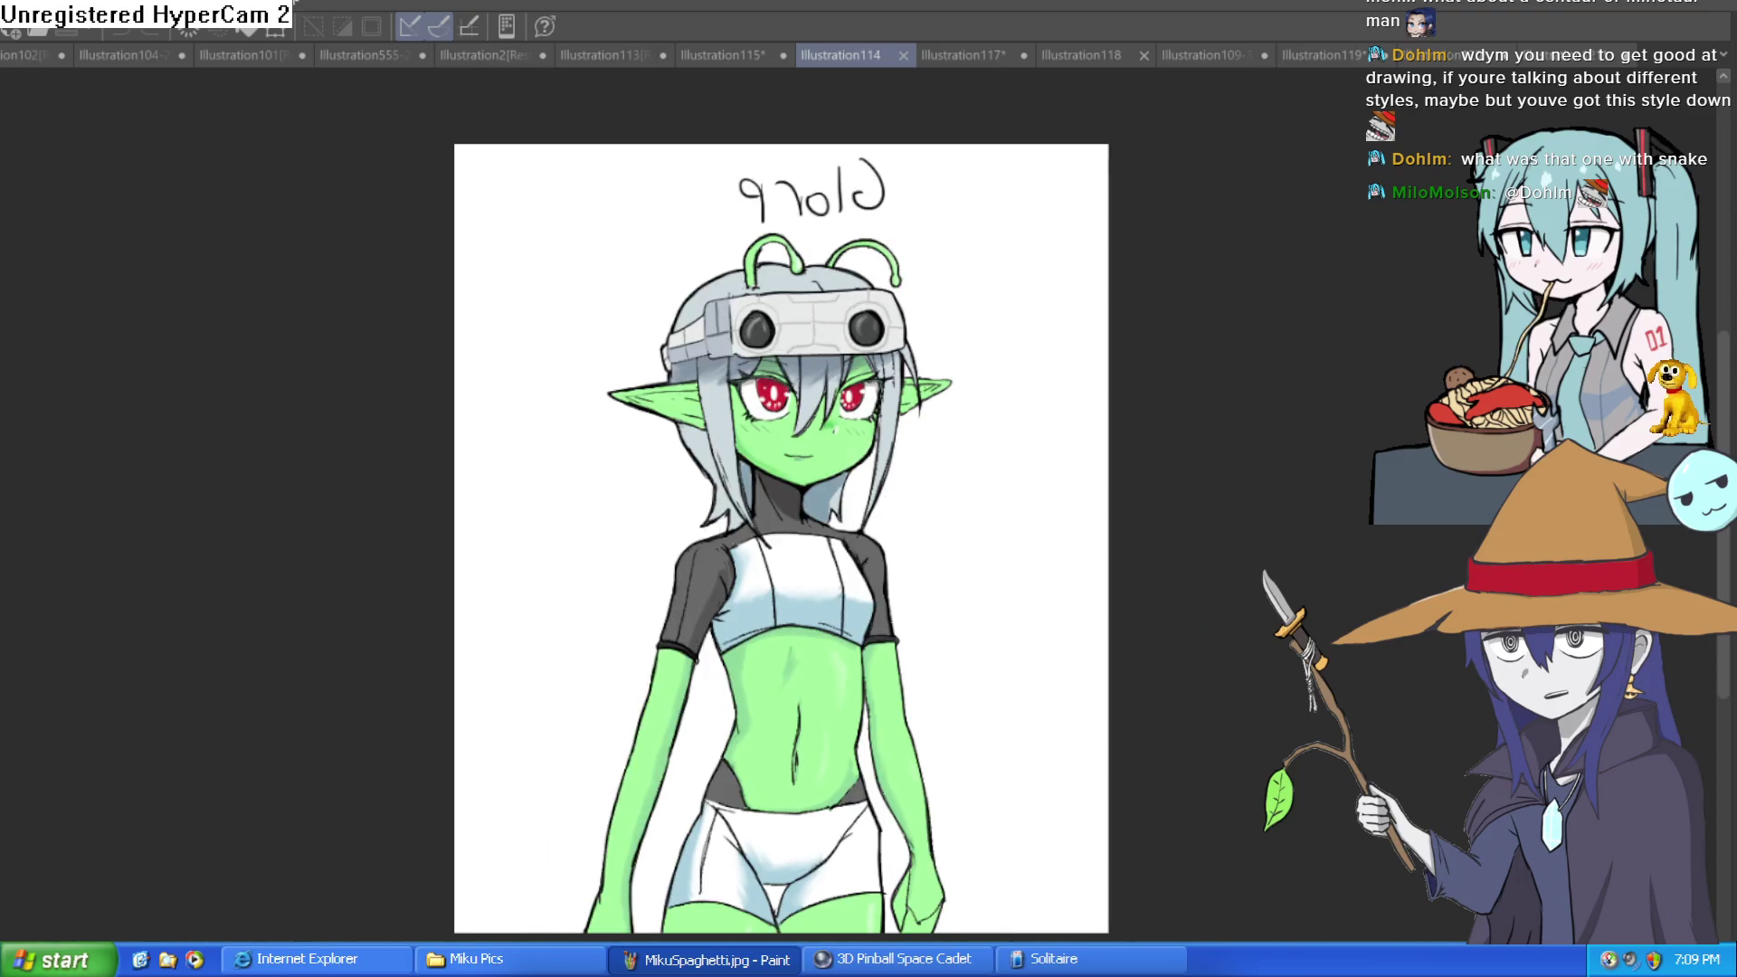
pyautogui.press('h')
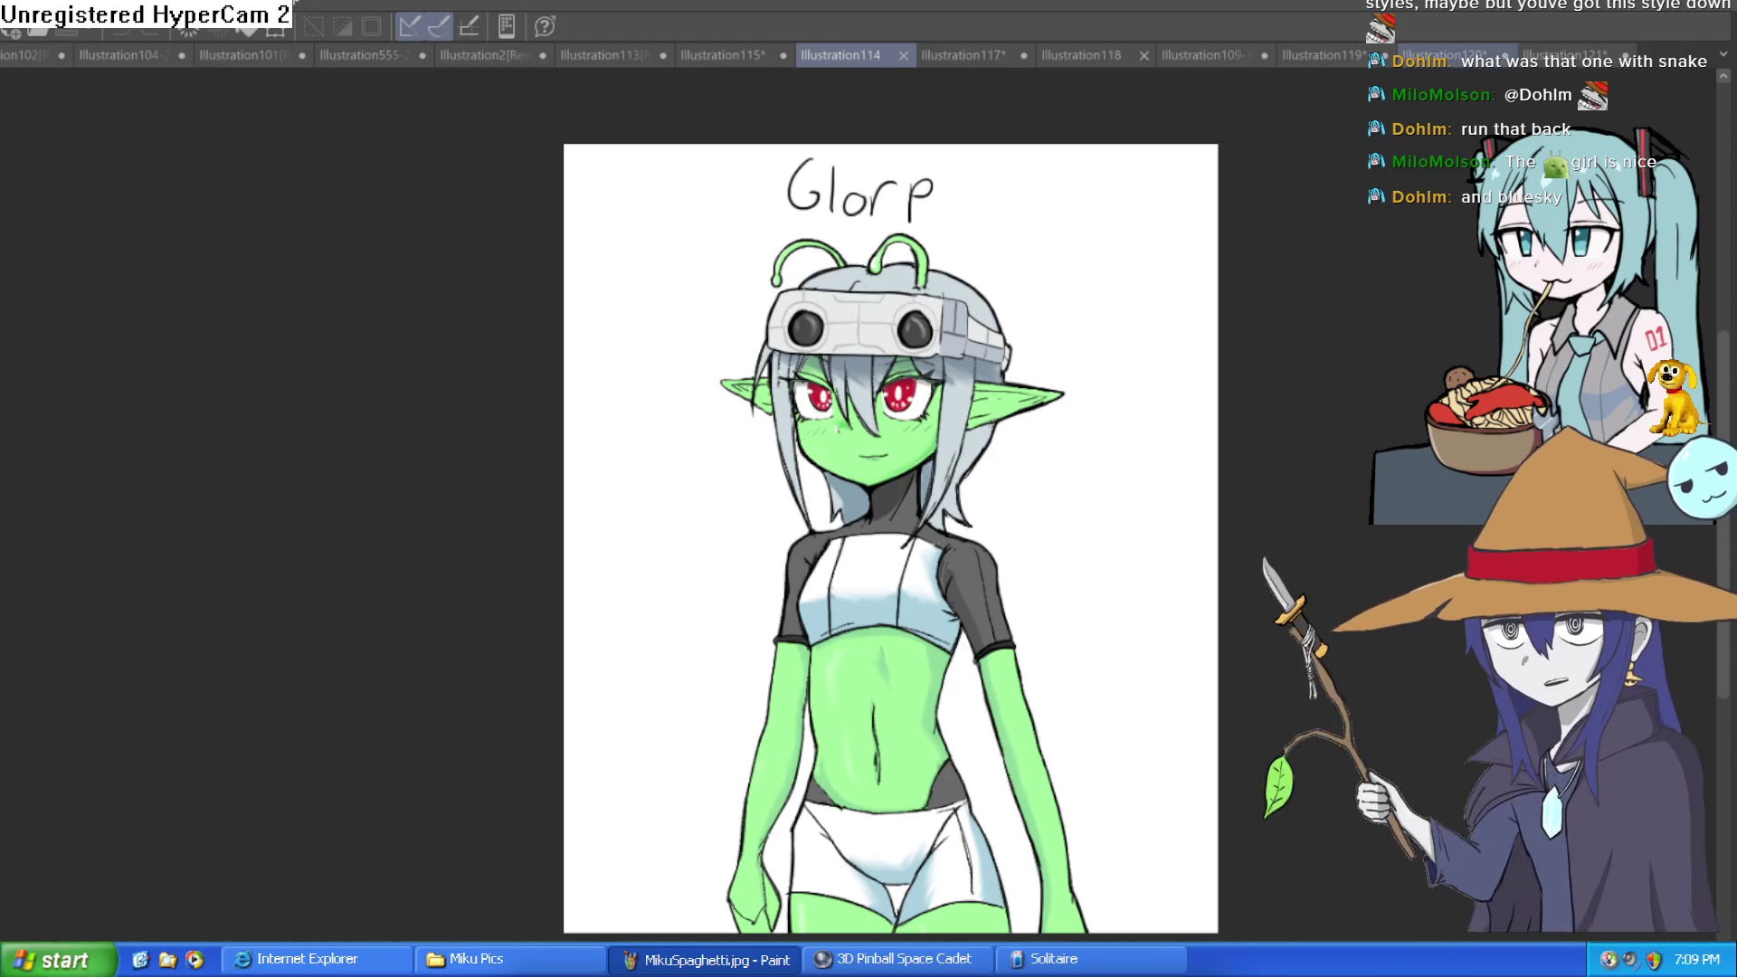
pyautogui.click(1454, 60)
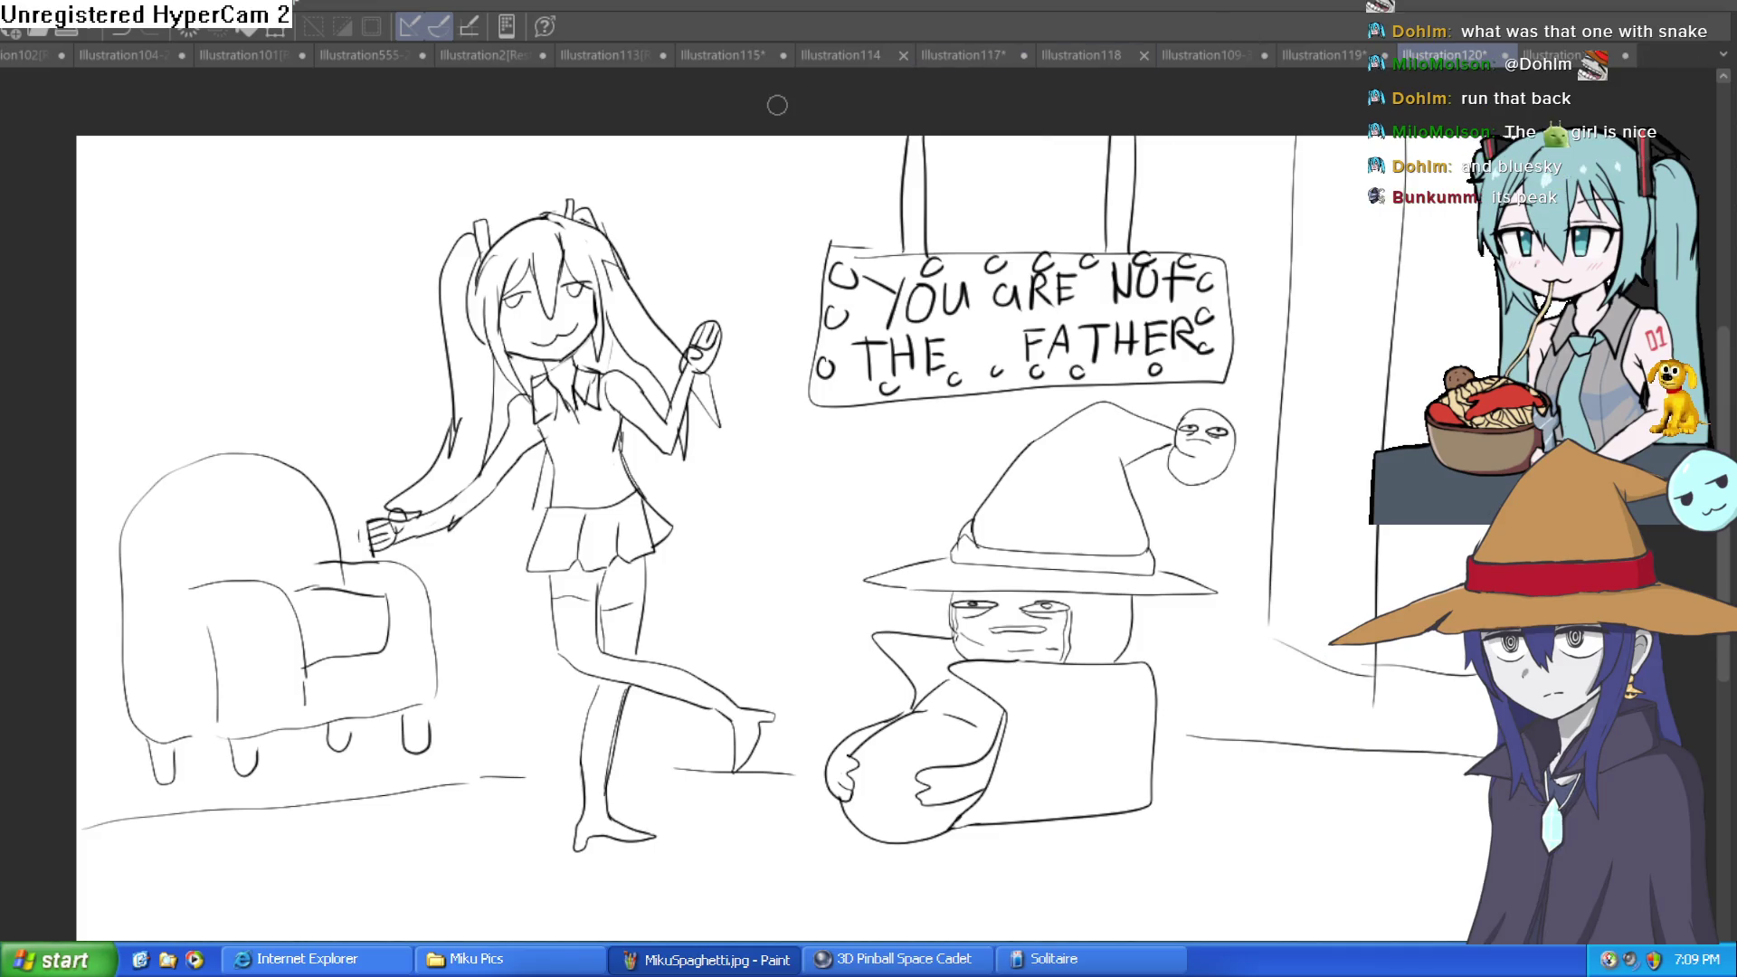
# Zoom in and out on the YOU ARE NOT THE FATHER sketch, then go to Illustration119.
pyautogui.scroll(5, 1044, 590)
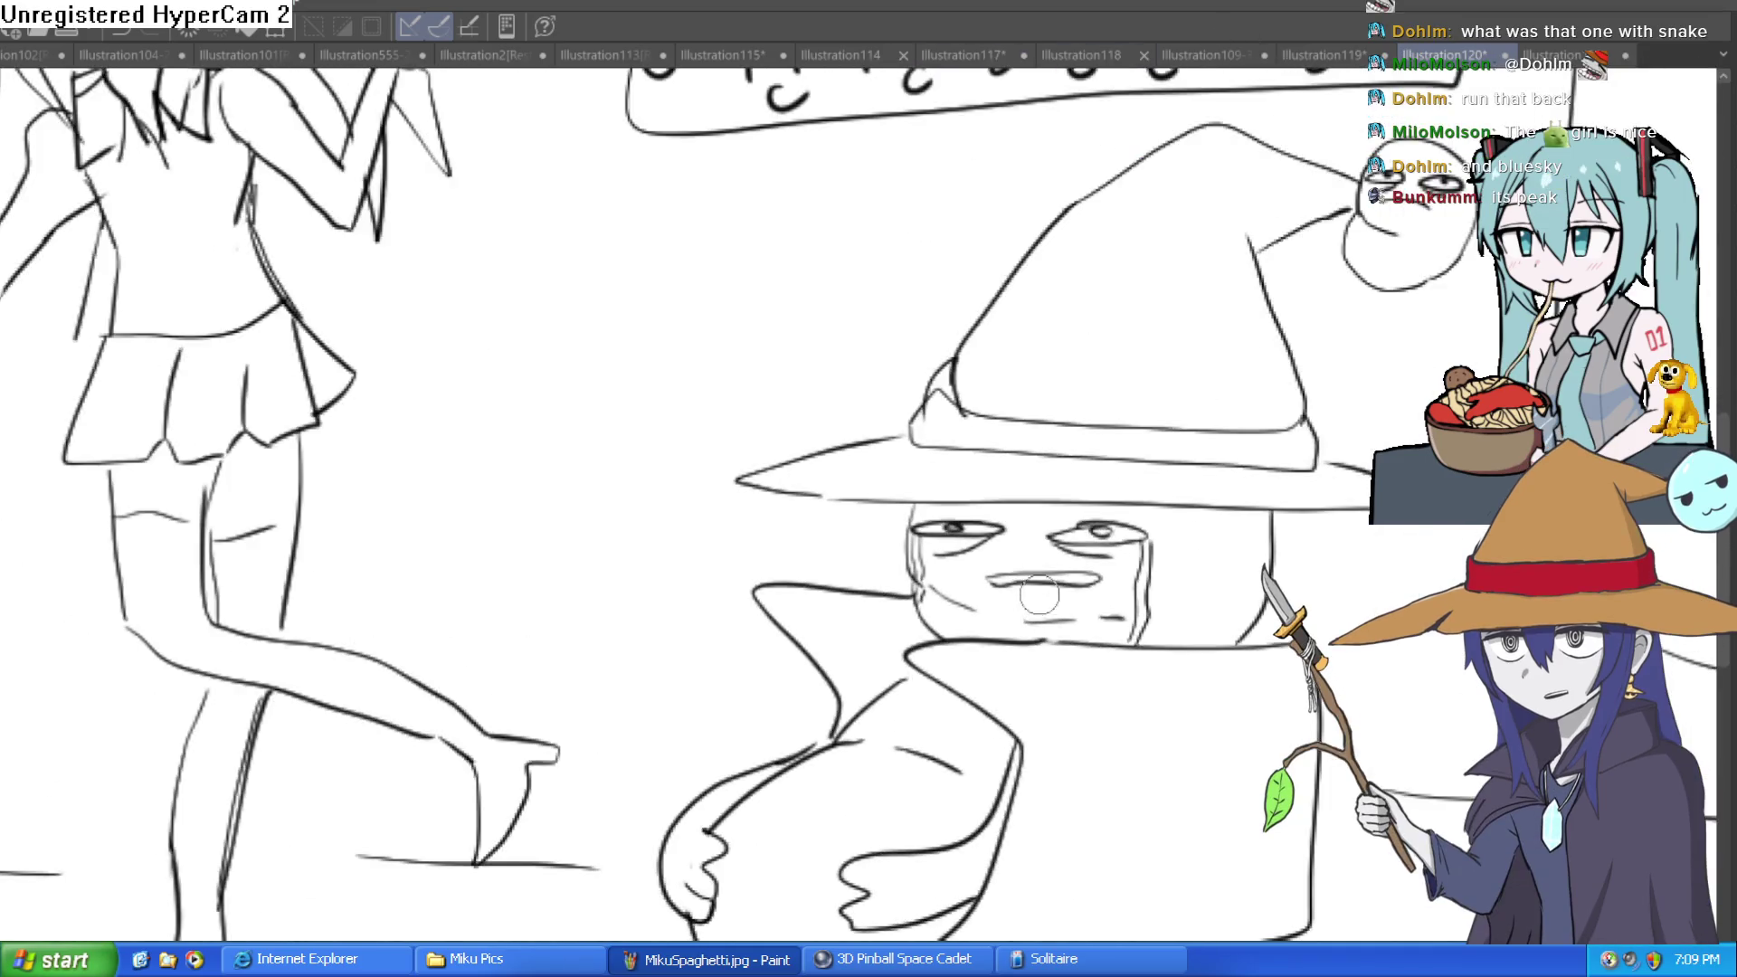
pyautogui.scroll(-2, 1041, 570)
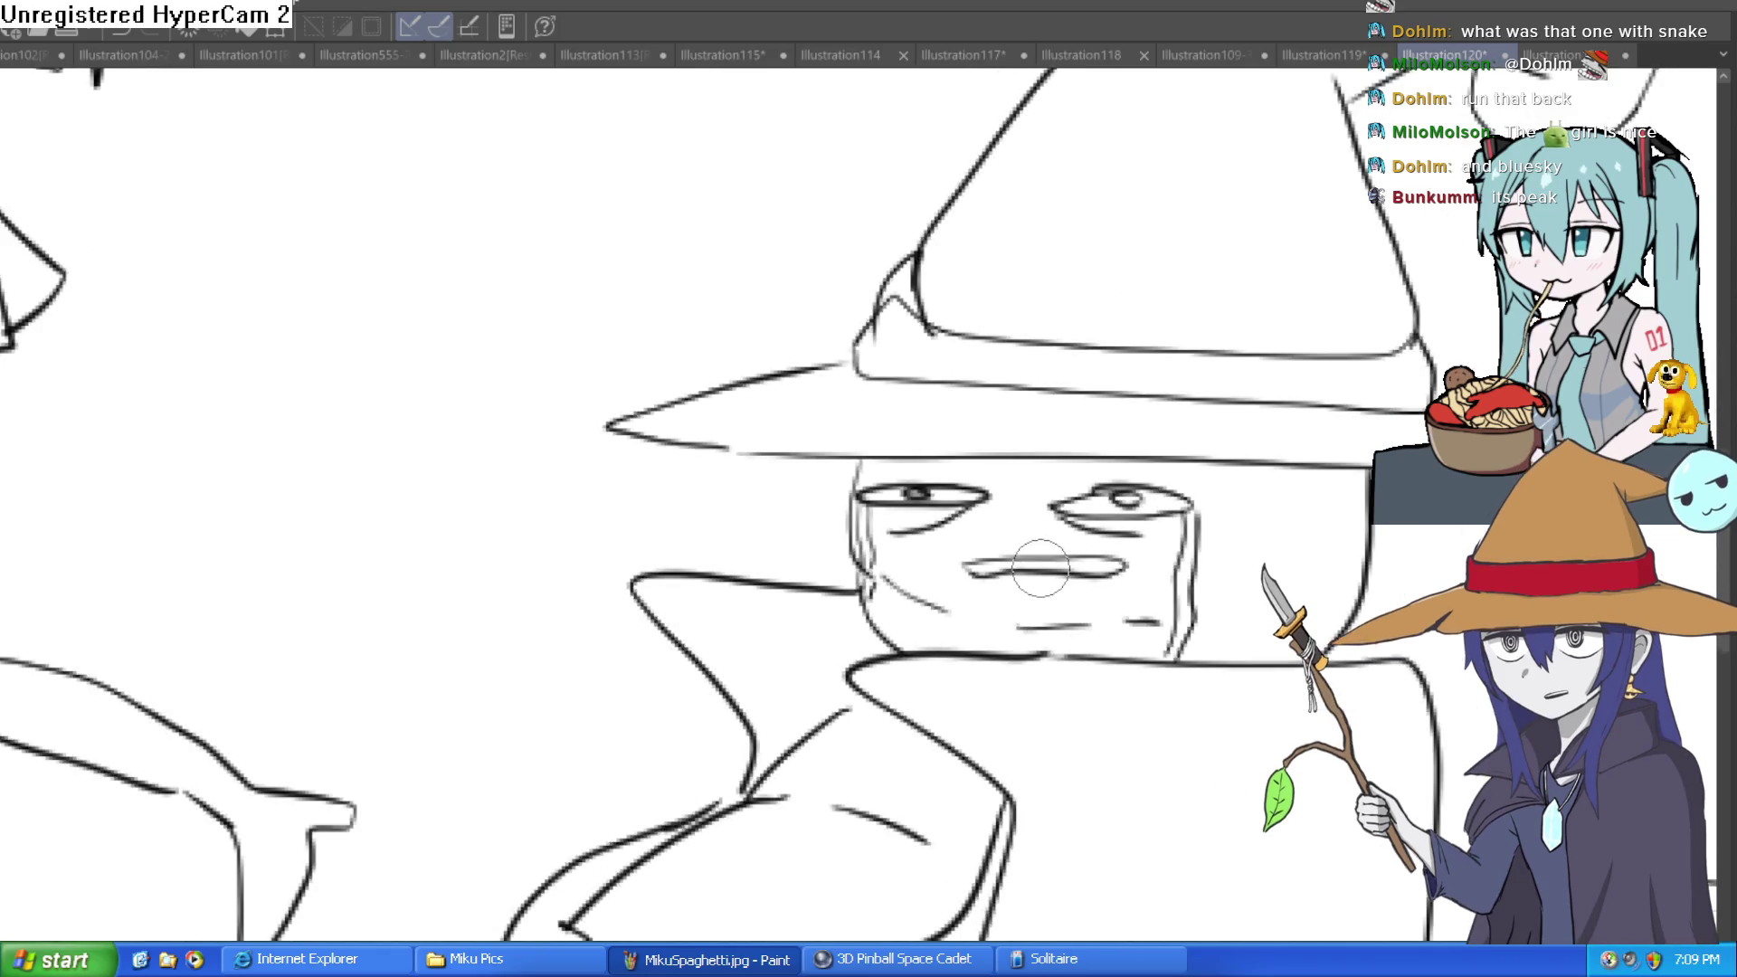
pyautogui.scroll(-5, 1041, 568)
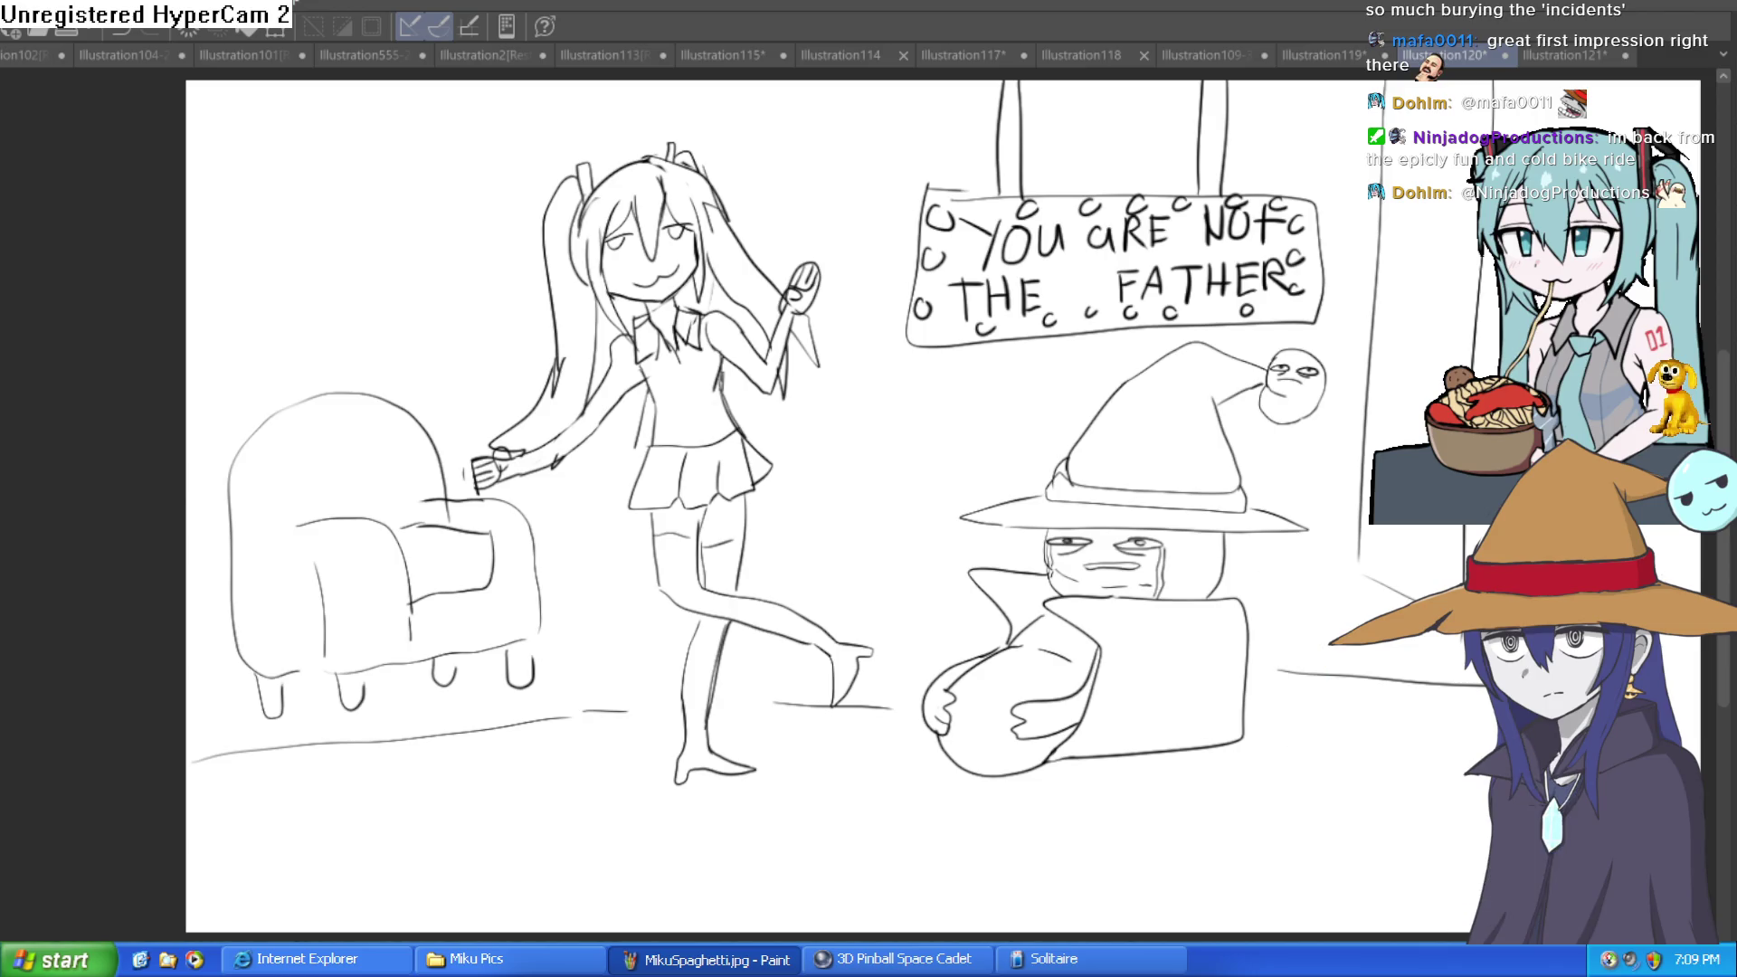
pyautogui.click(1322, 53)
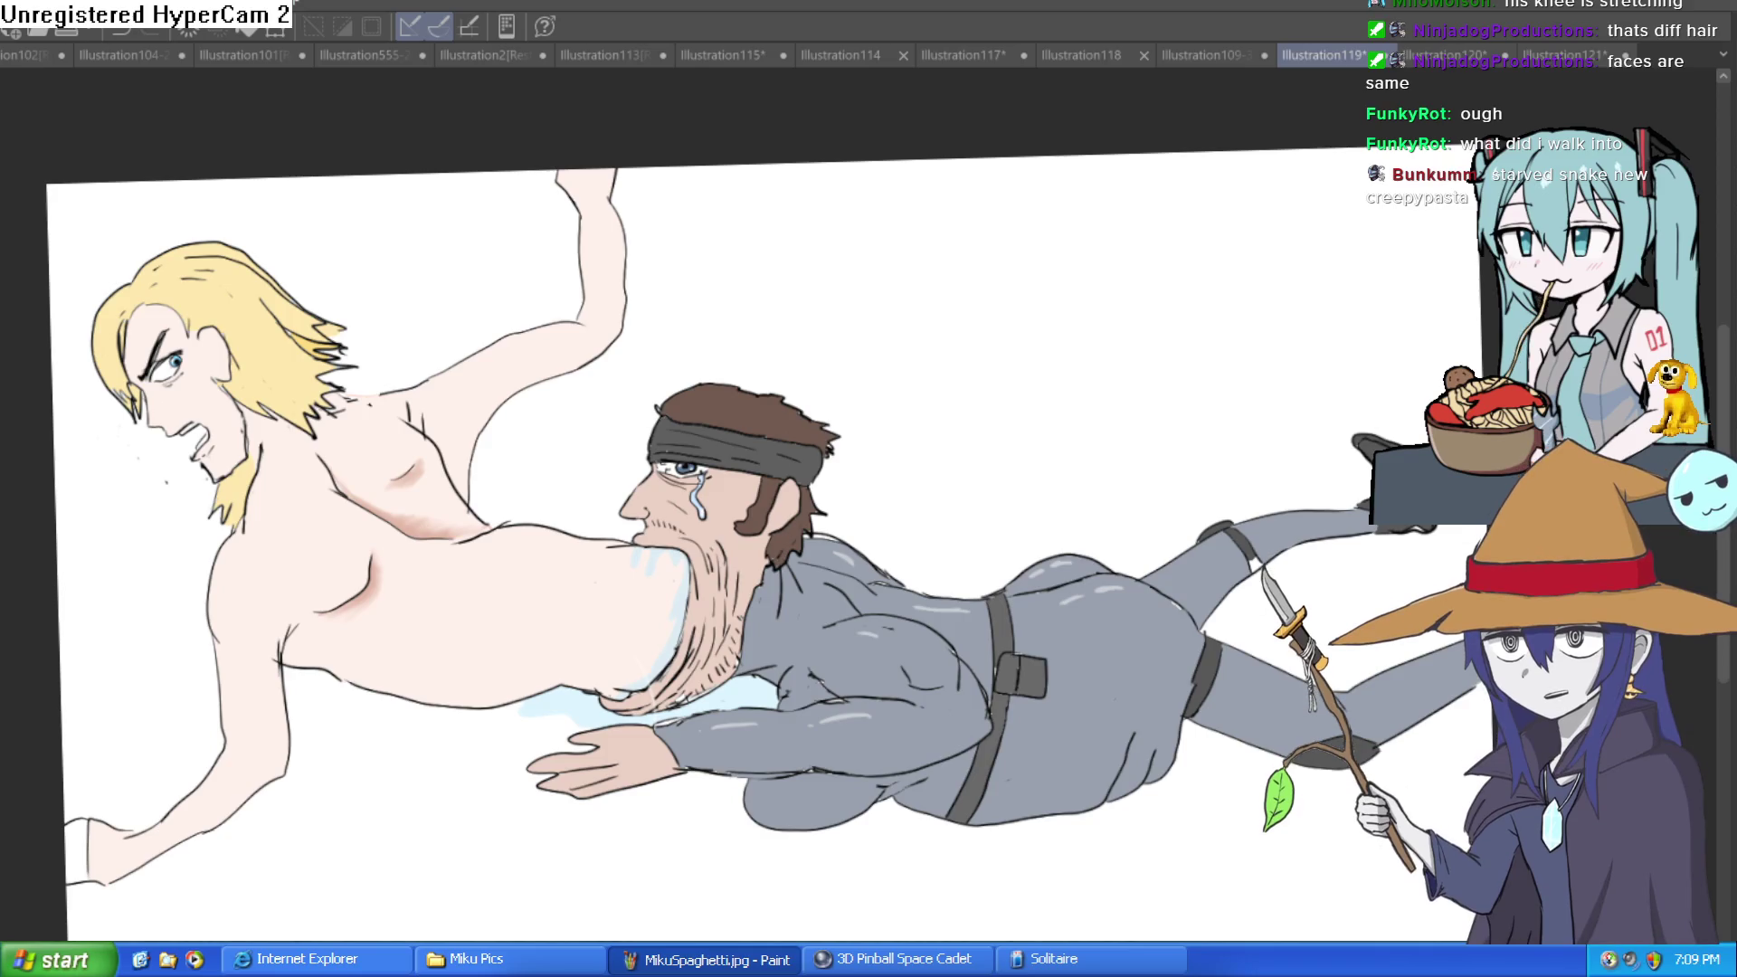
# Visit the Illustration109-33 character sheet, then return to the YOU ARE NOT THE FATHER pencil sketch.
pyautogui.click(1213, 52)
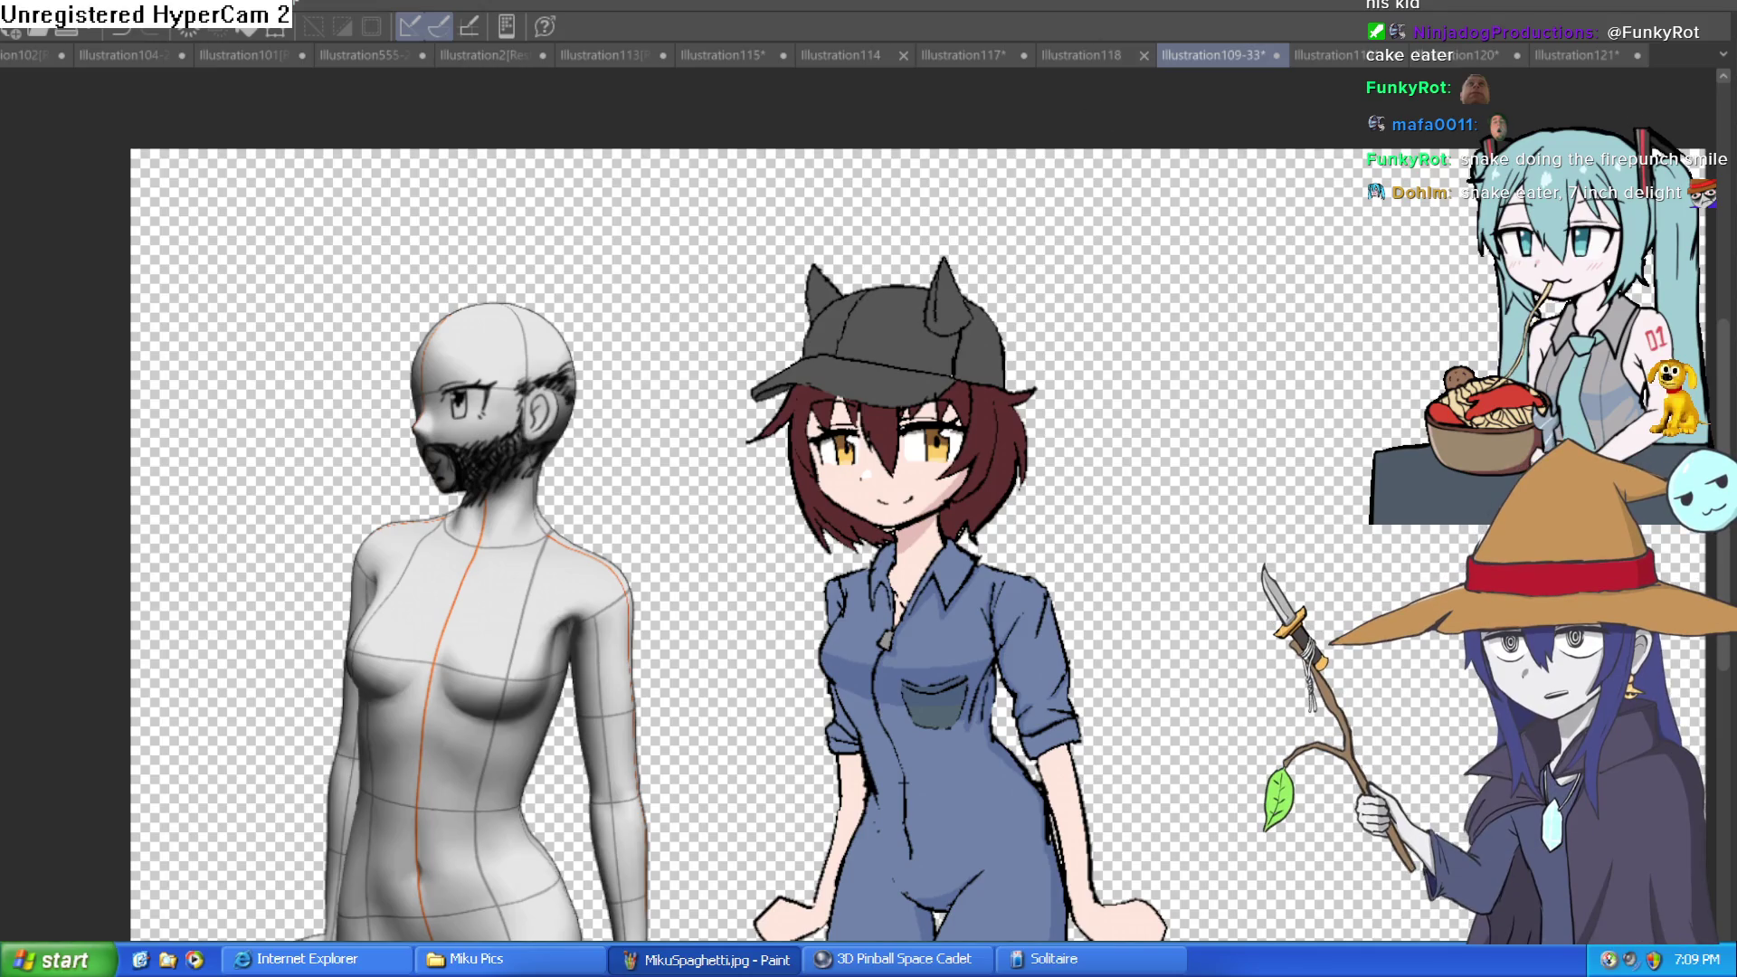
pyautogui.click(1450, 54)
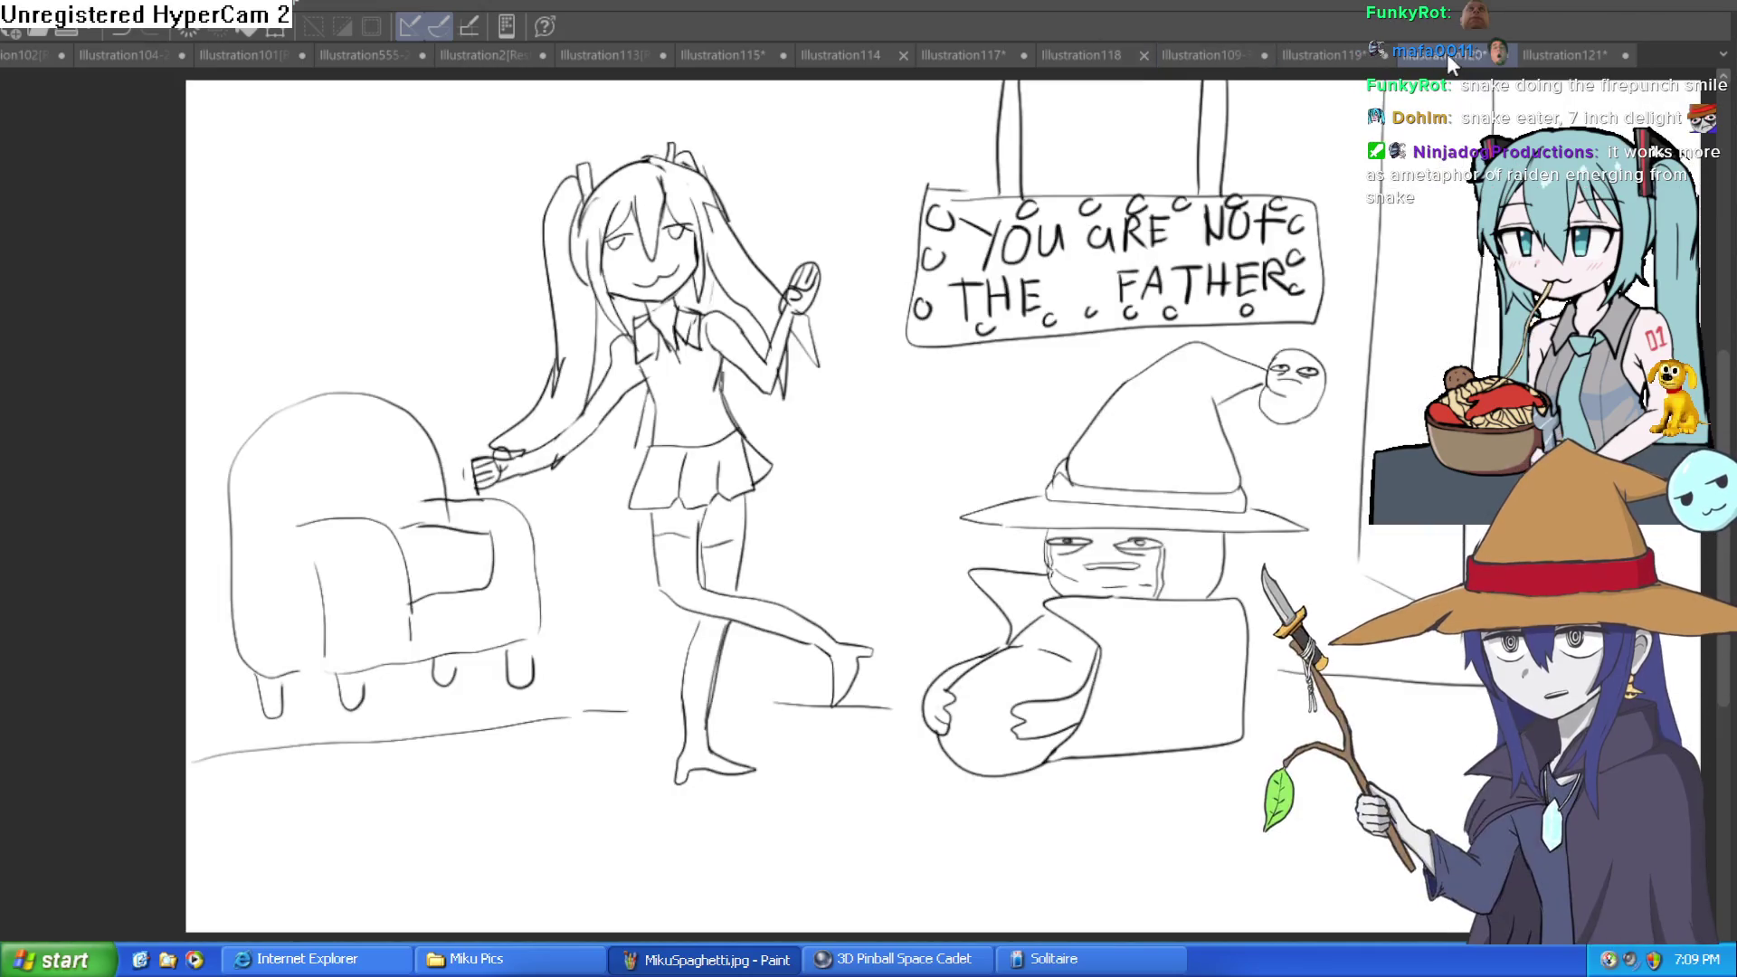
# On Illustration119, try dark grey background fills, undo them, then fill the background black.
pyautogui.click(1333, 57)
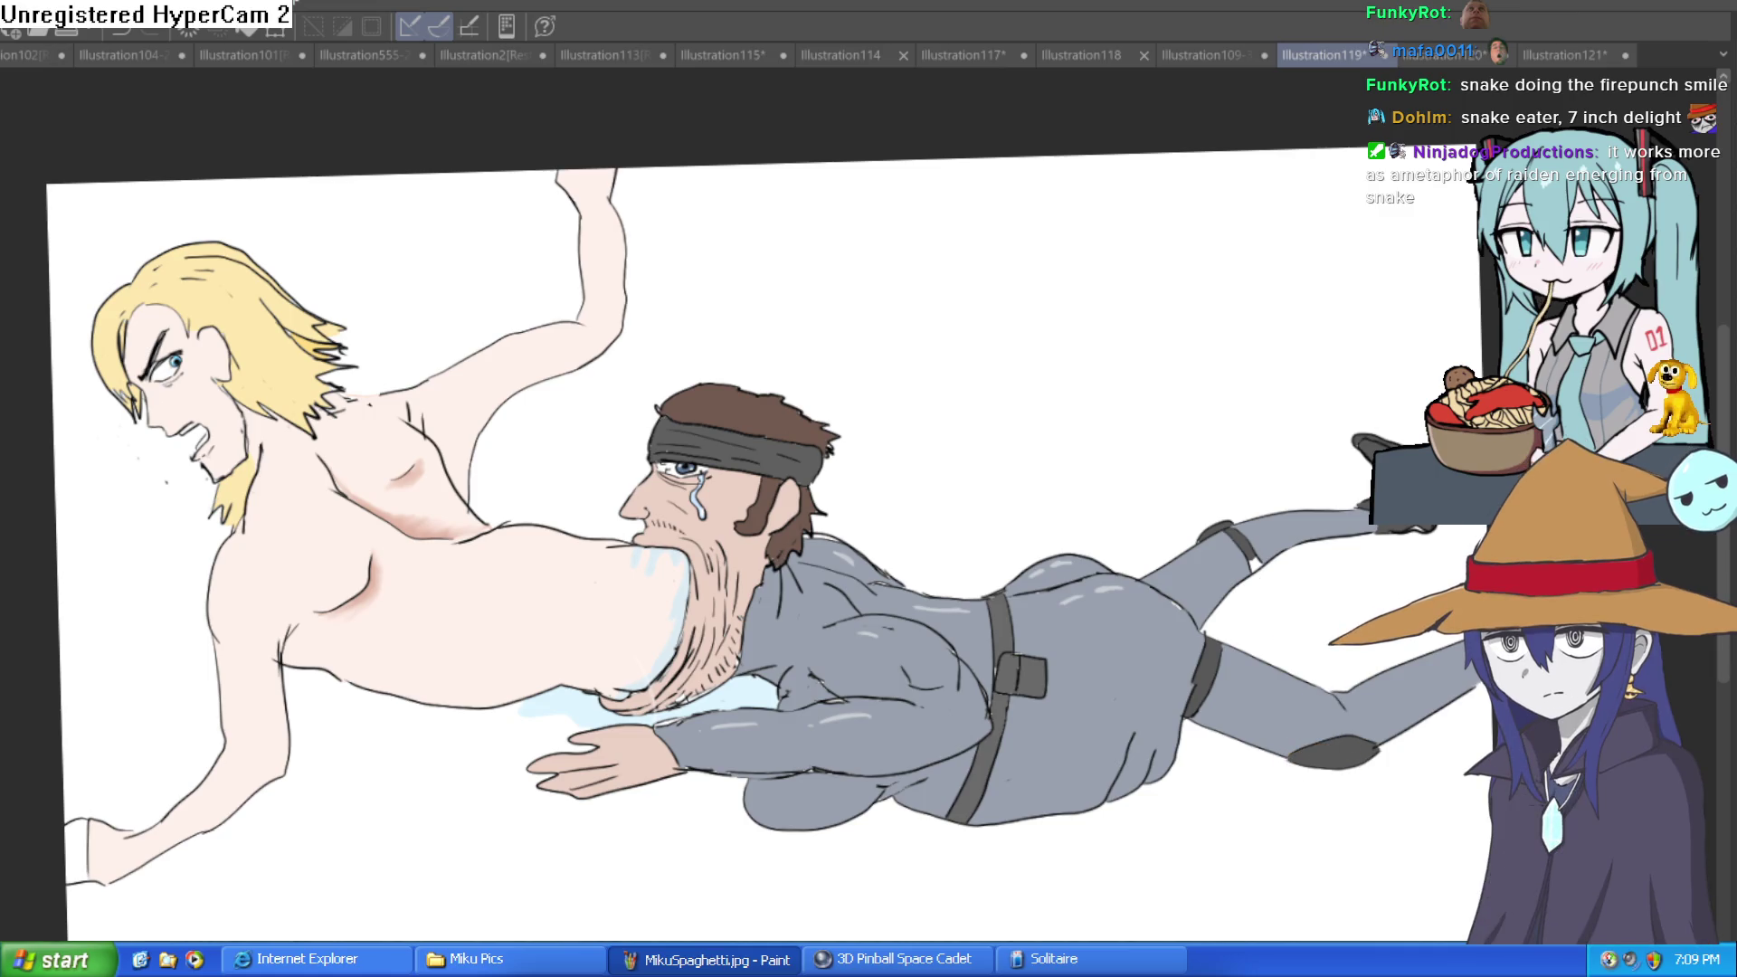
pyautogui.click(945, 370)
pyautogui.click(621, 256)
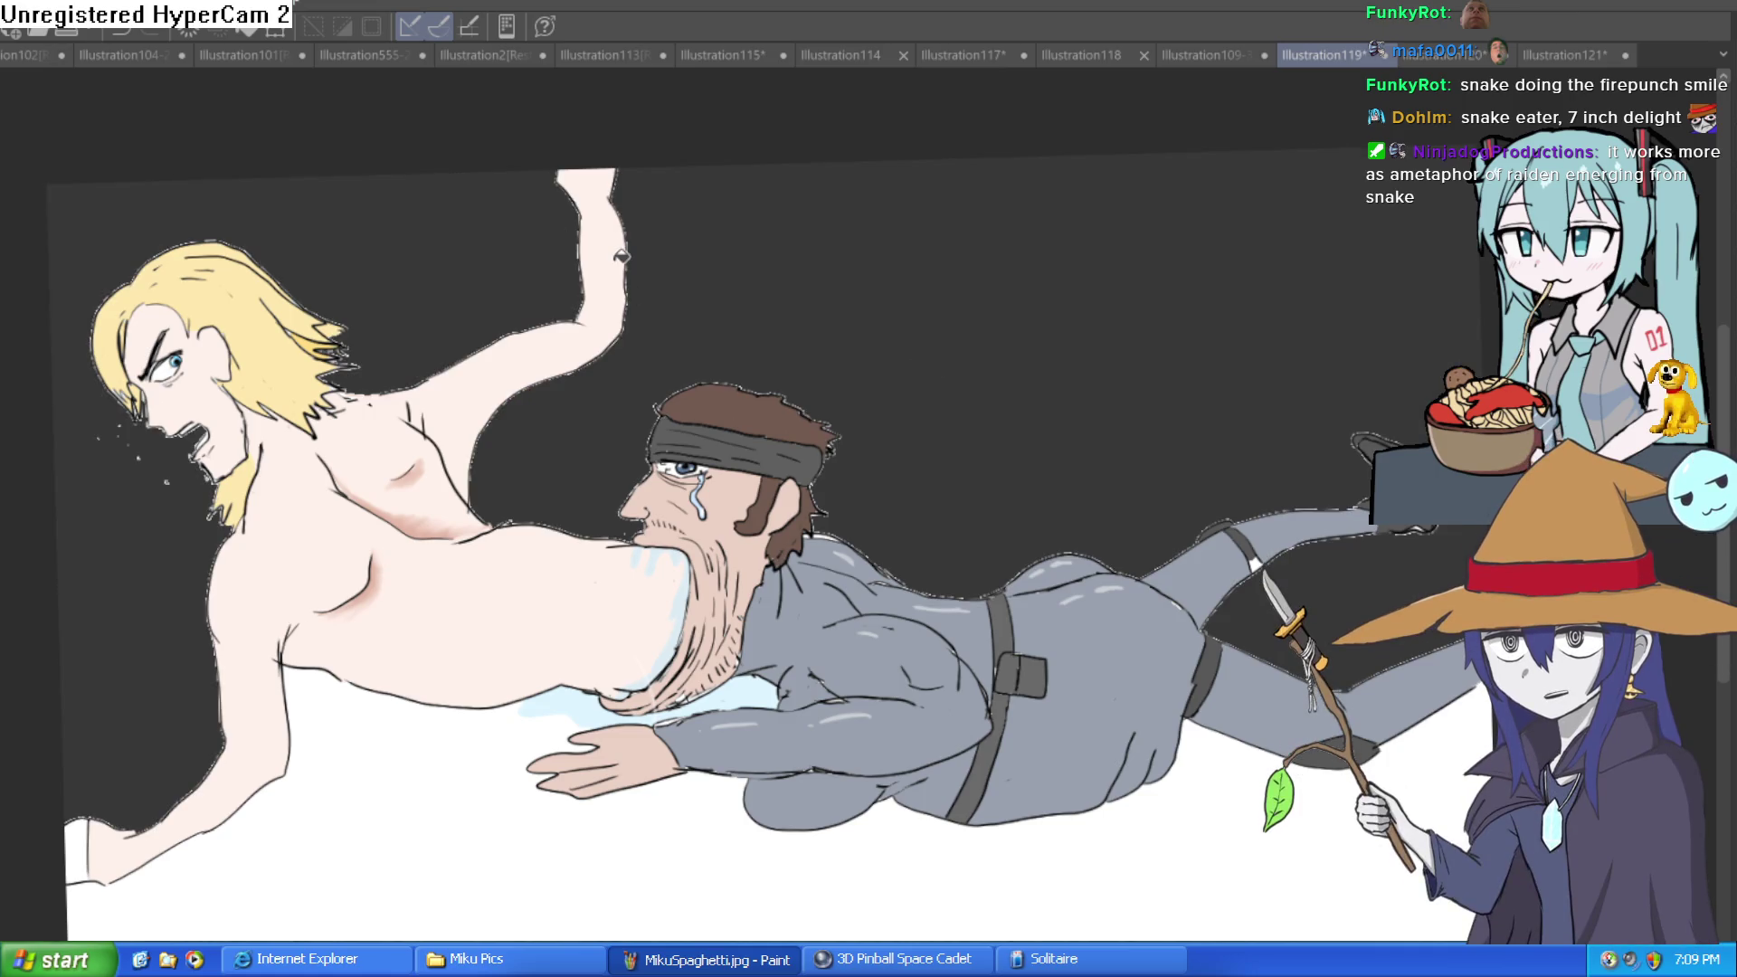
pyautogui.hotkey('ctrl', 'z')
pyautogui.hotkey('ctrl', 'z')
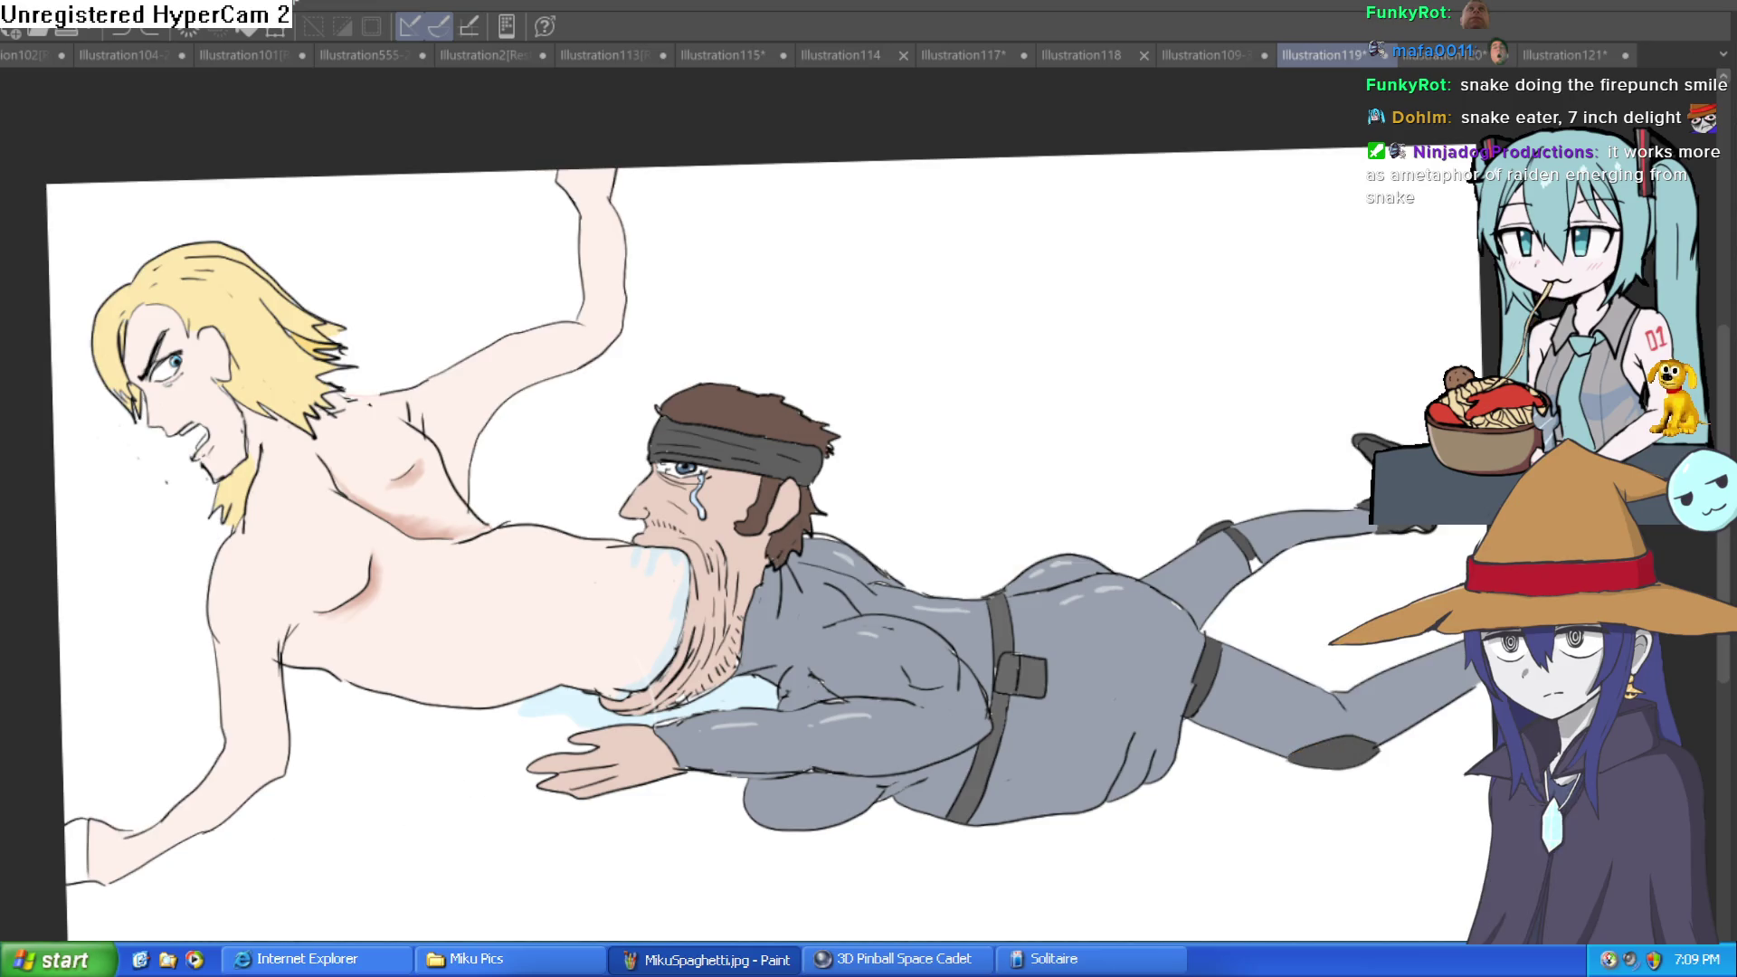
pyautogui.click(372, 813)
pyautogui.click(181, 226)
pyautogui.click(638, 431)
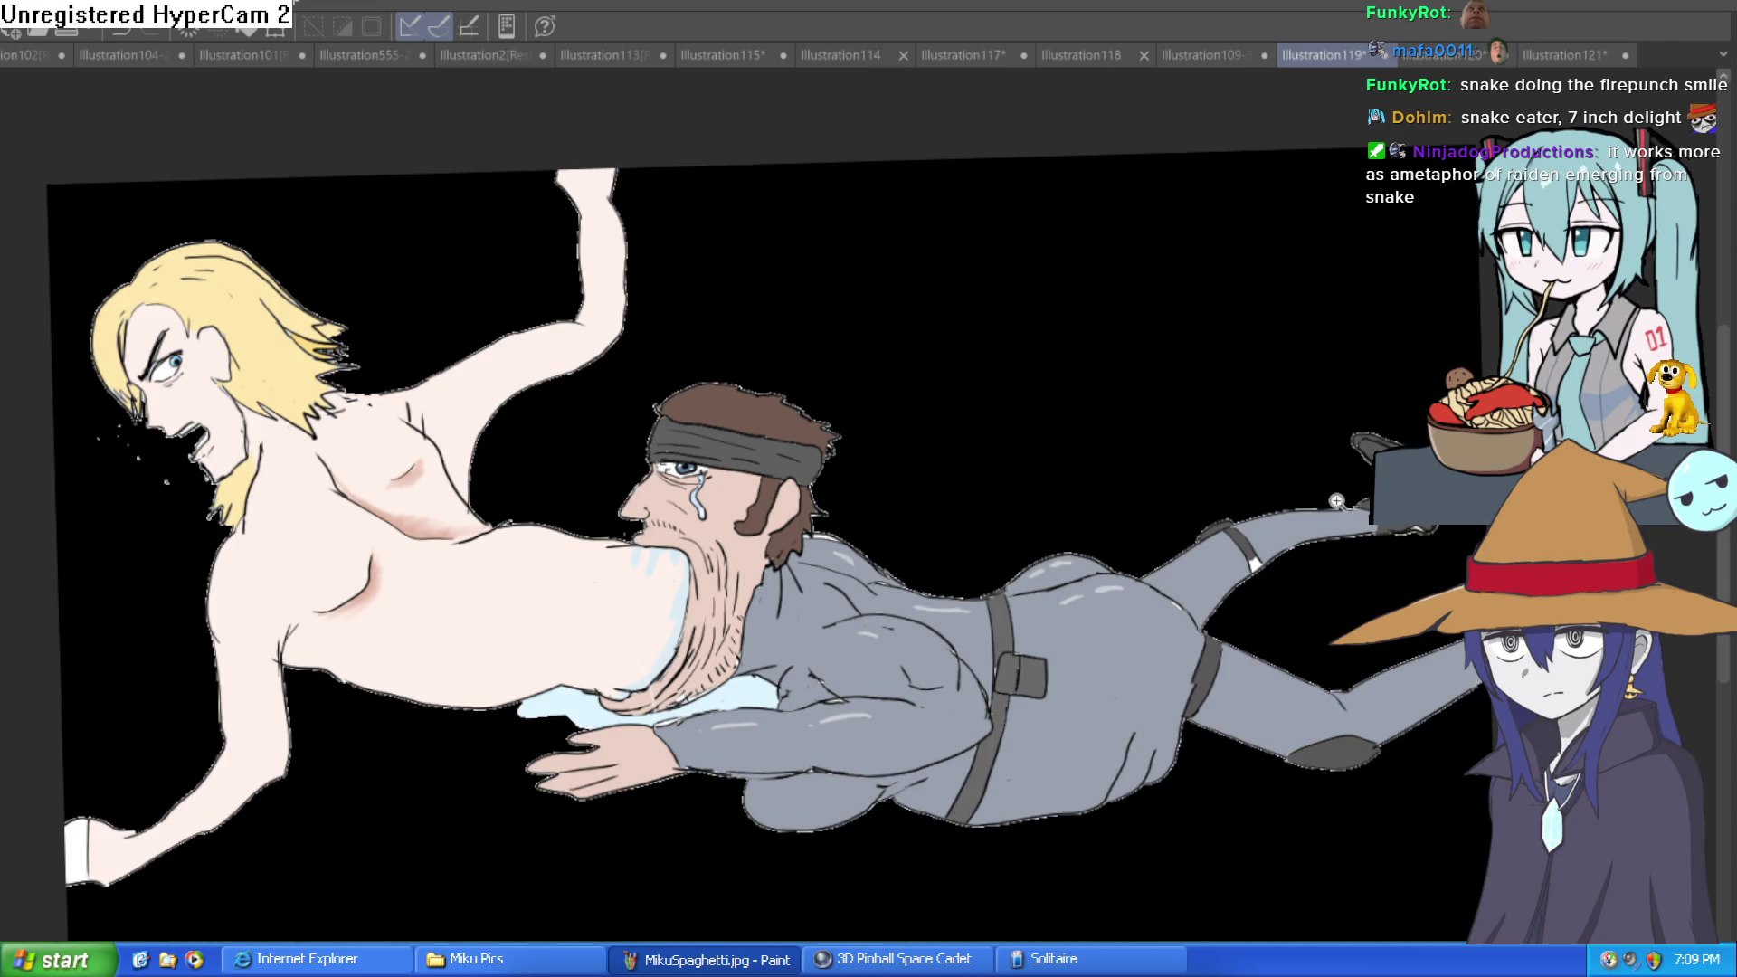
# Zoom in and out to review the background, then bring up the Illustration109-33 character sheet.
pyautogui.scroll(-3, 1336, 501)
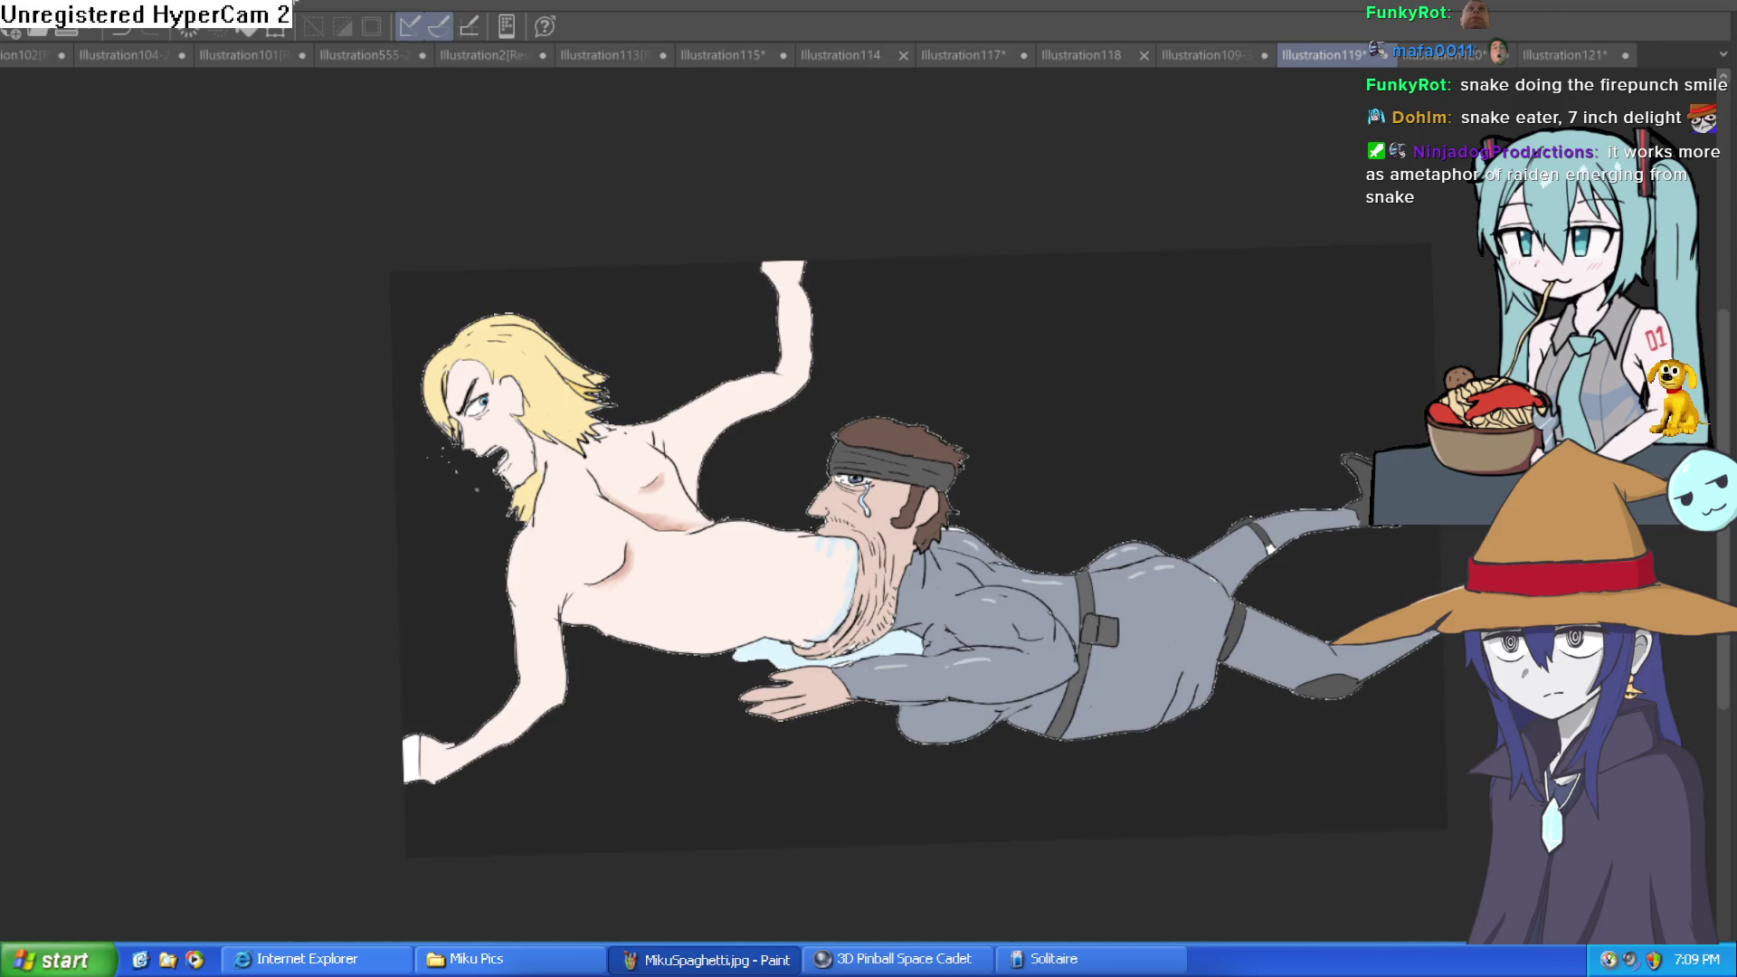
pyautogui.scroll(3, 1357, 497)
pyautogui.scroll(-2, 1357, 498)
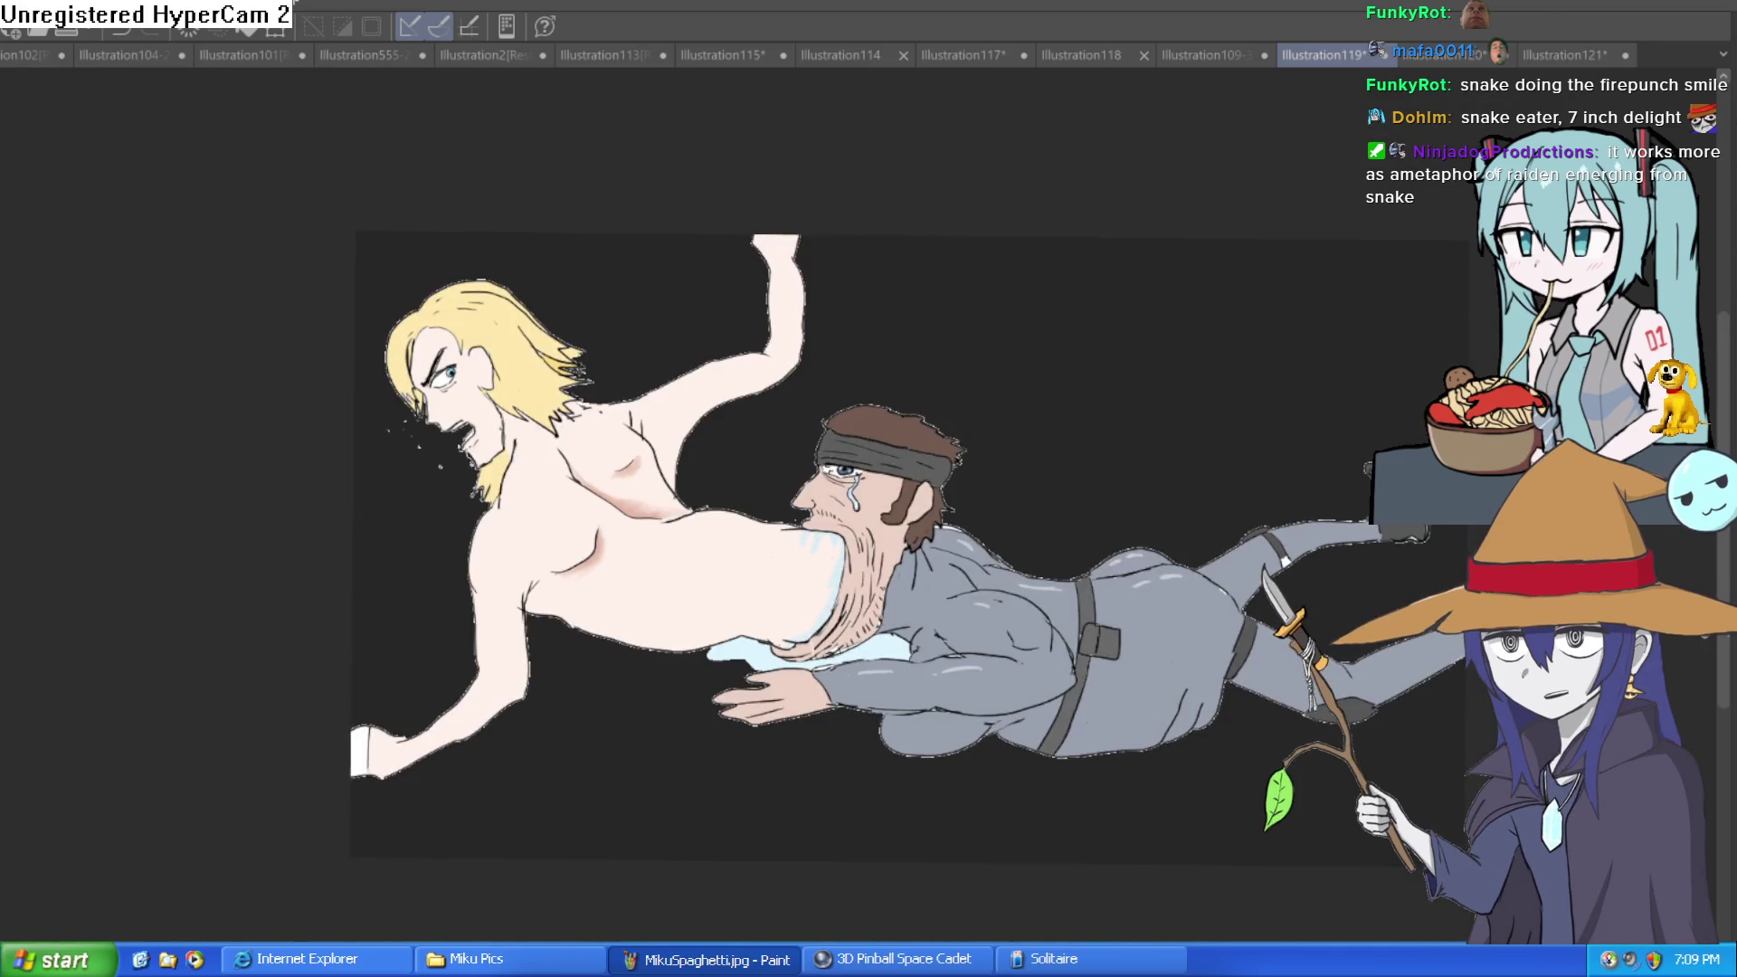
pyautogui.scroll(4, 1293, 534)
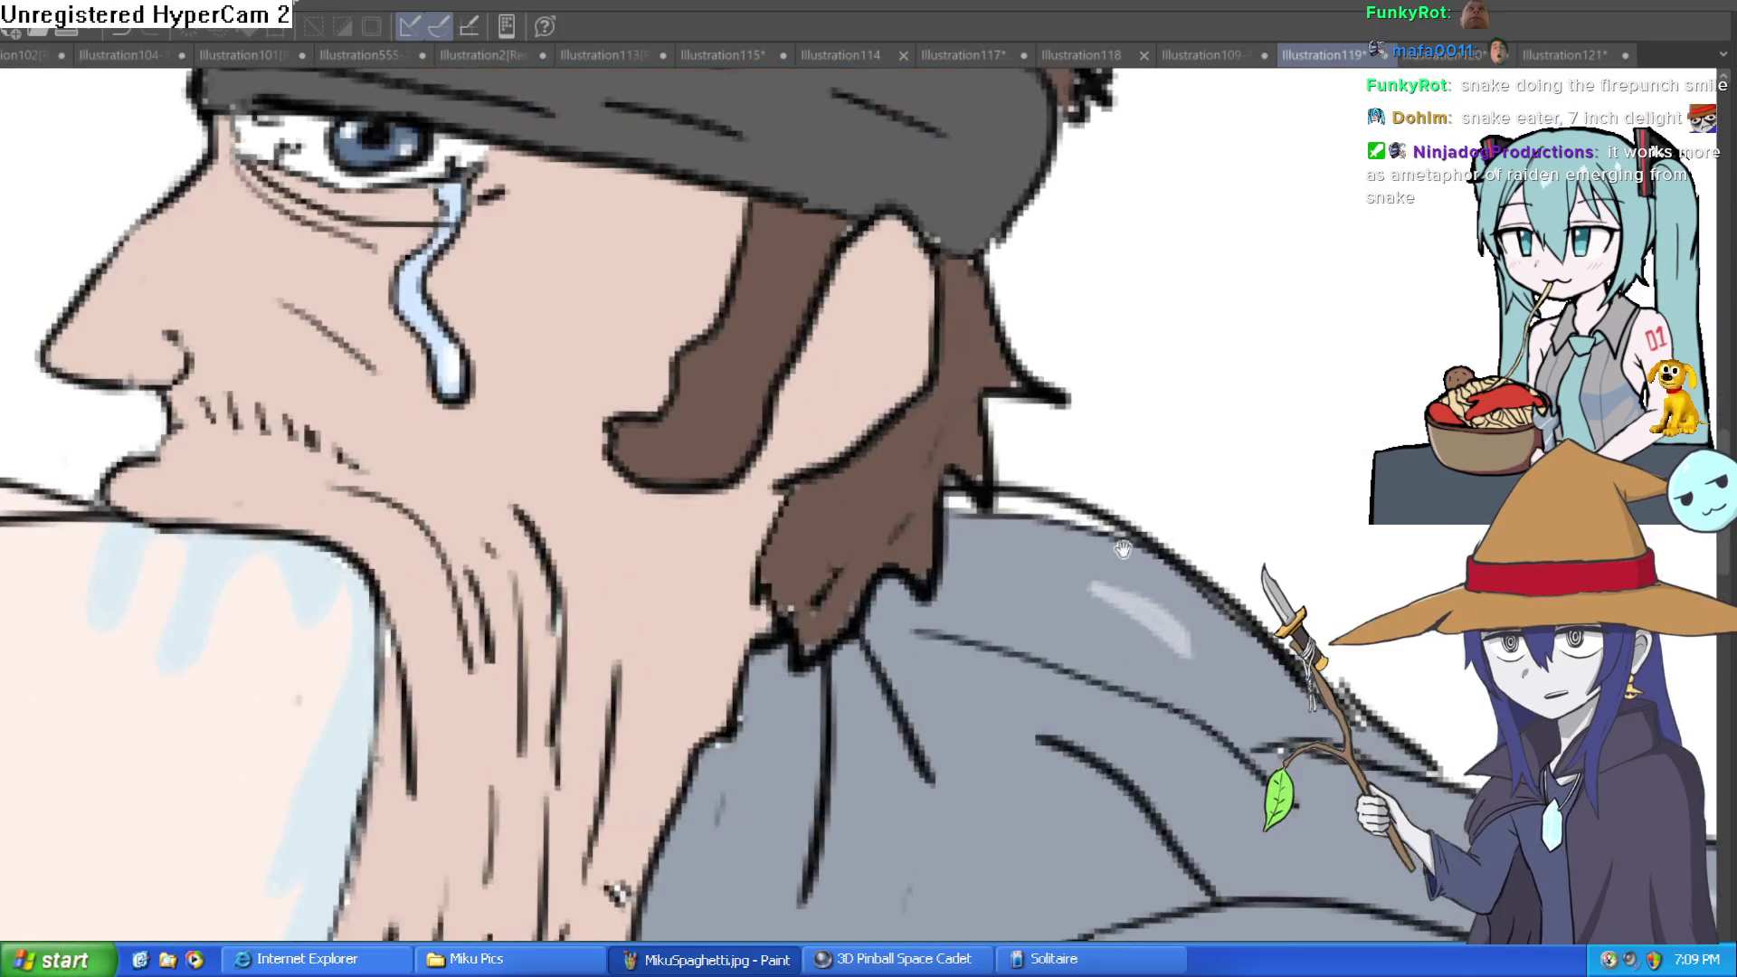
pyautogui.scroll(-3, 1292, 534)
pyautogui.scroll(3, 1251, 557)
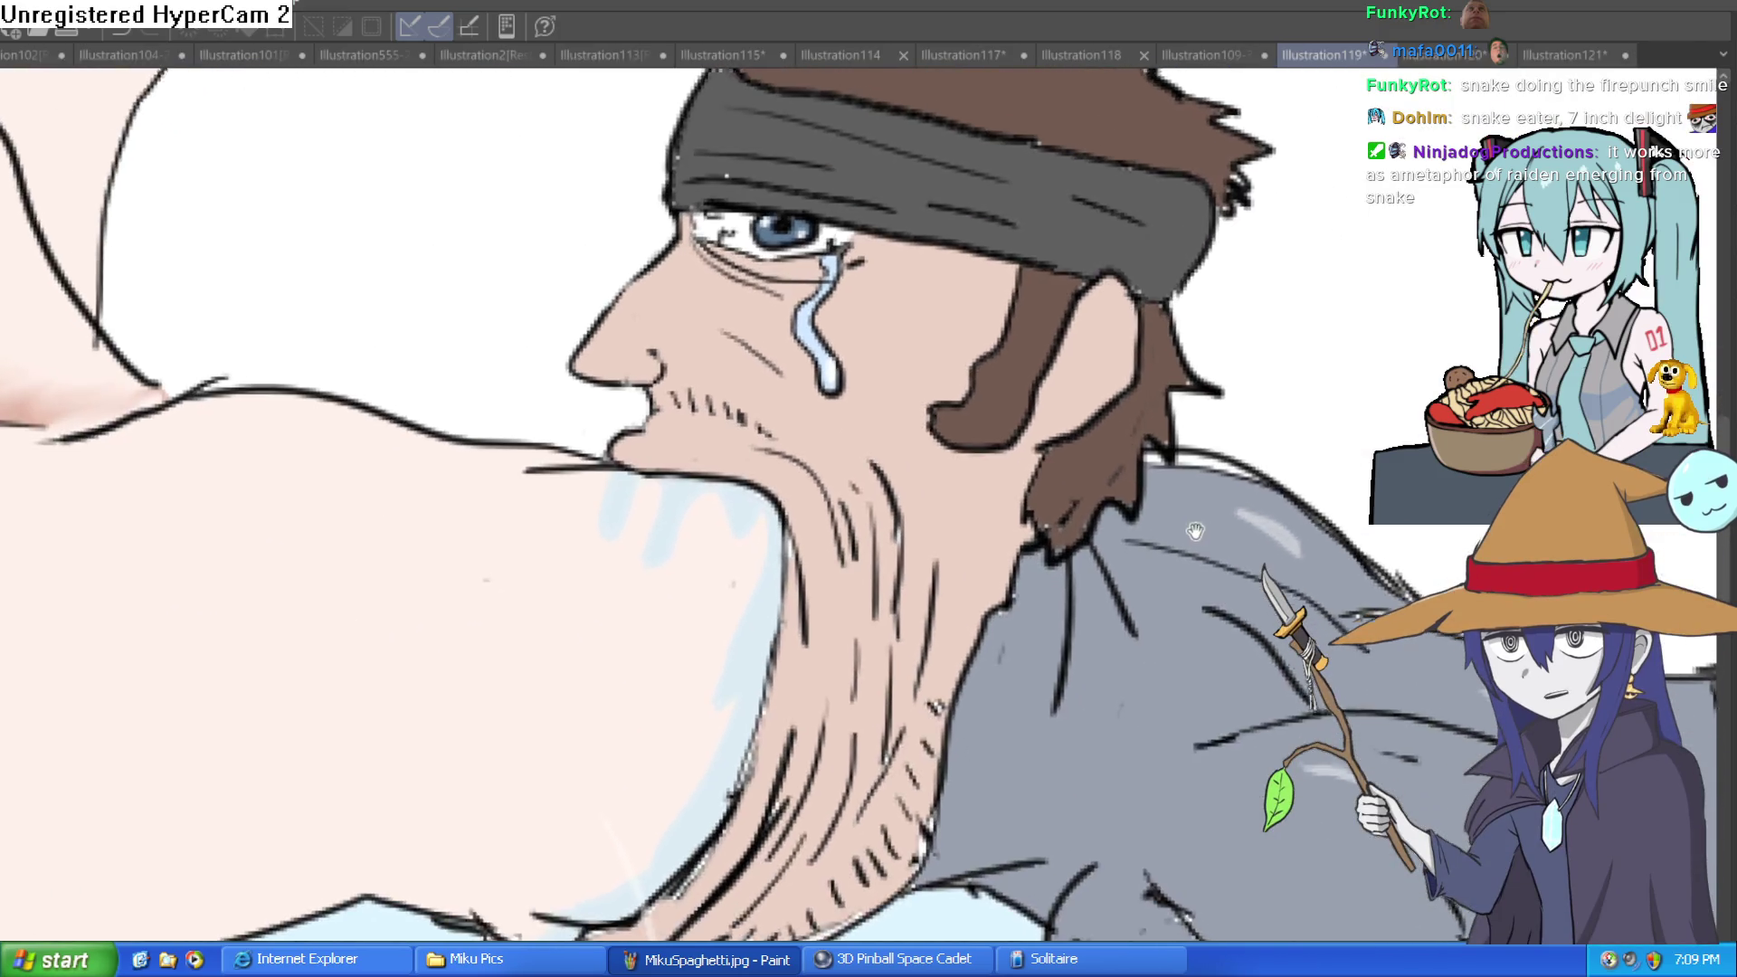
pyautogui.scroll(-2, 1199, 549)
pyautogui.scroll(2, 1190, 554)
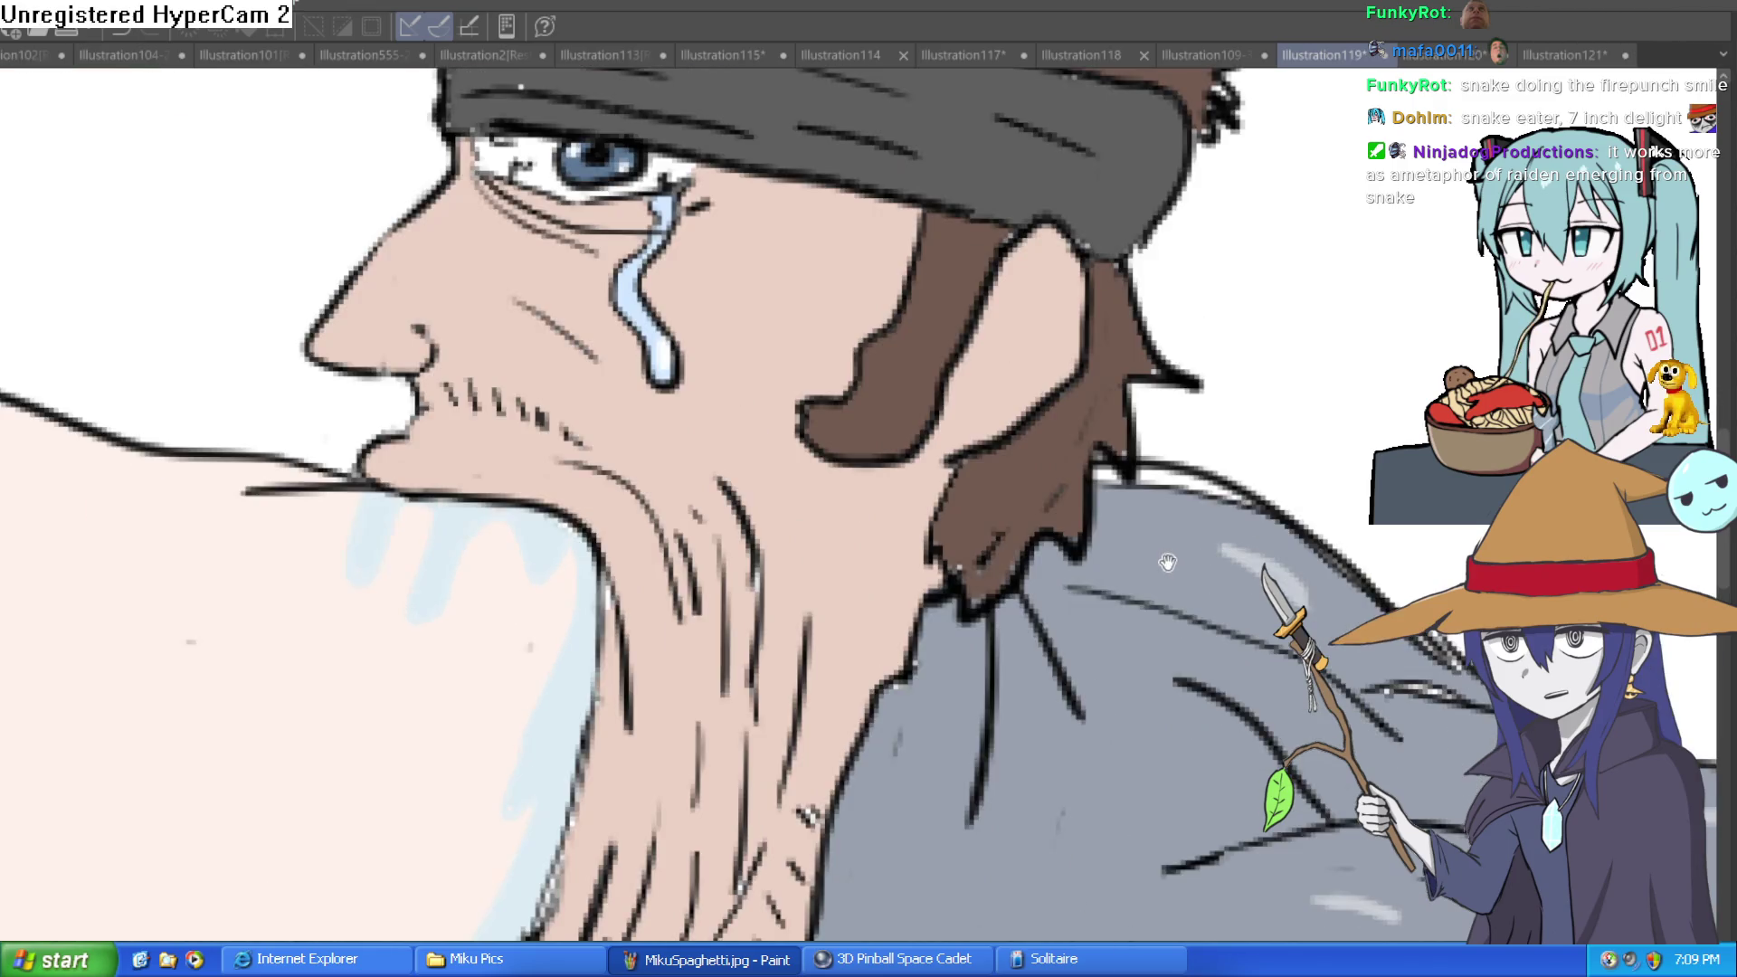
pyautogui.scroll(-2, 1181, 566)
pyautogui.scroll(-2, 1177, 570)
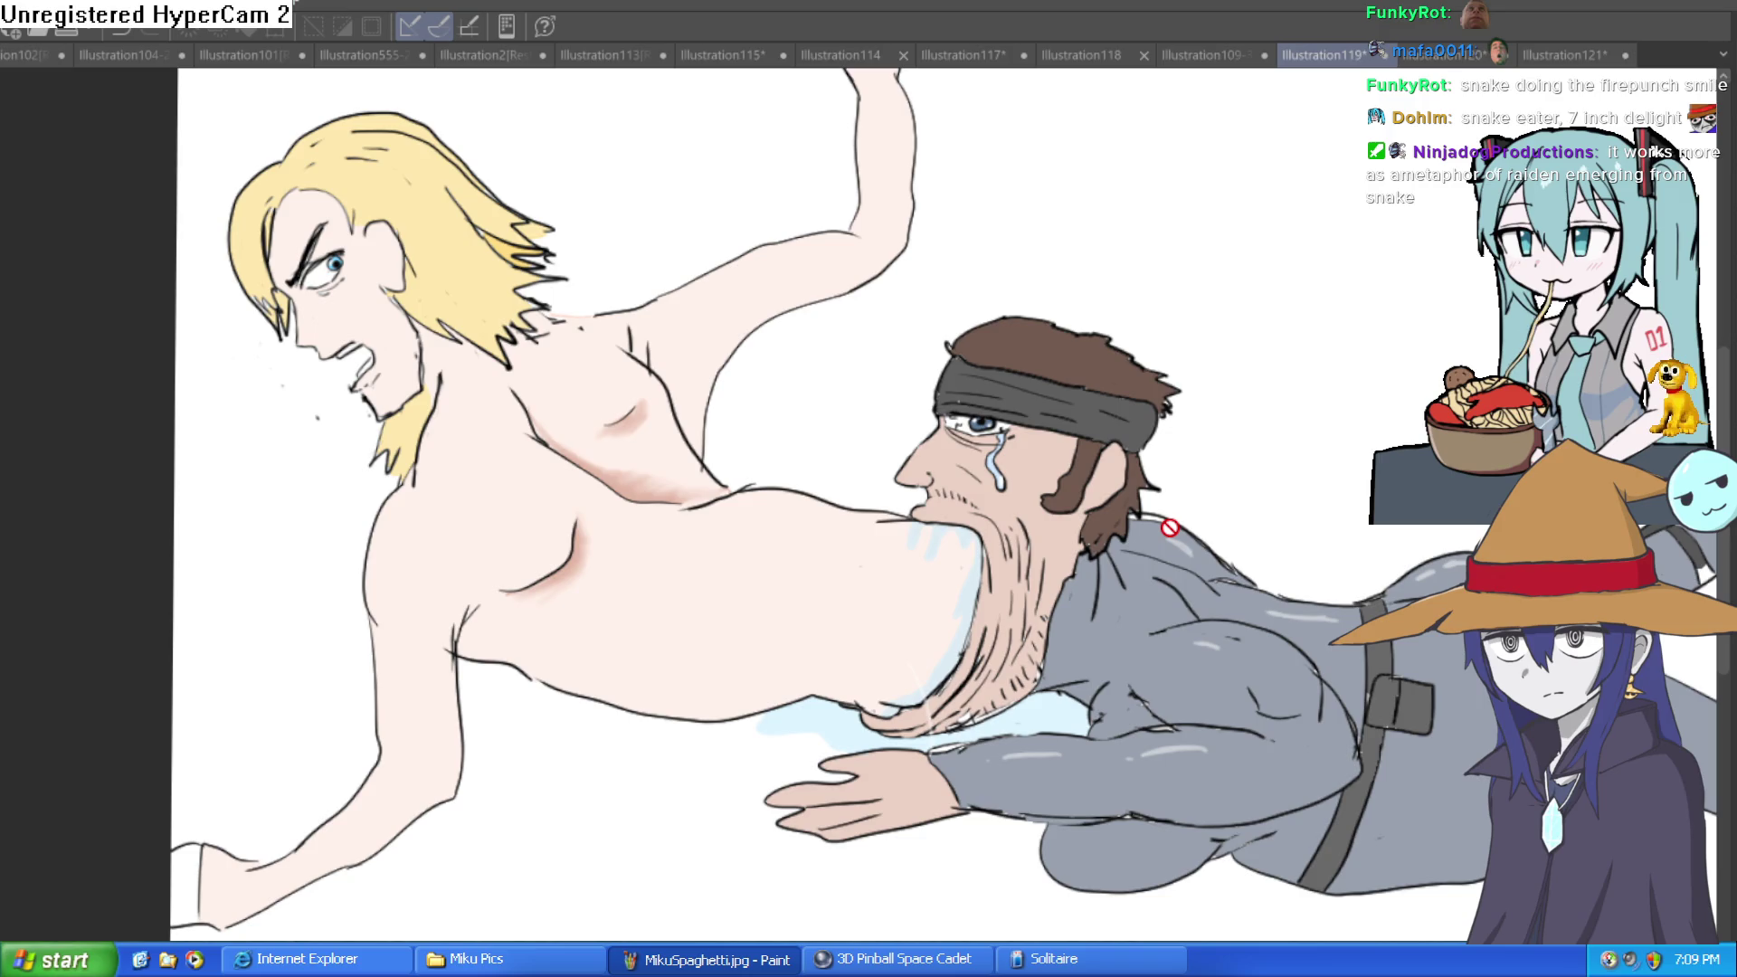
pyautogui.scroll(1, 1170, 527)
pyautogui.scroll(-3, 1170, 527)
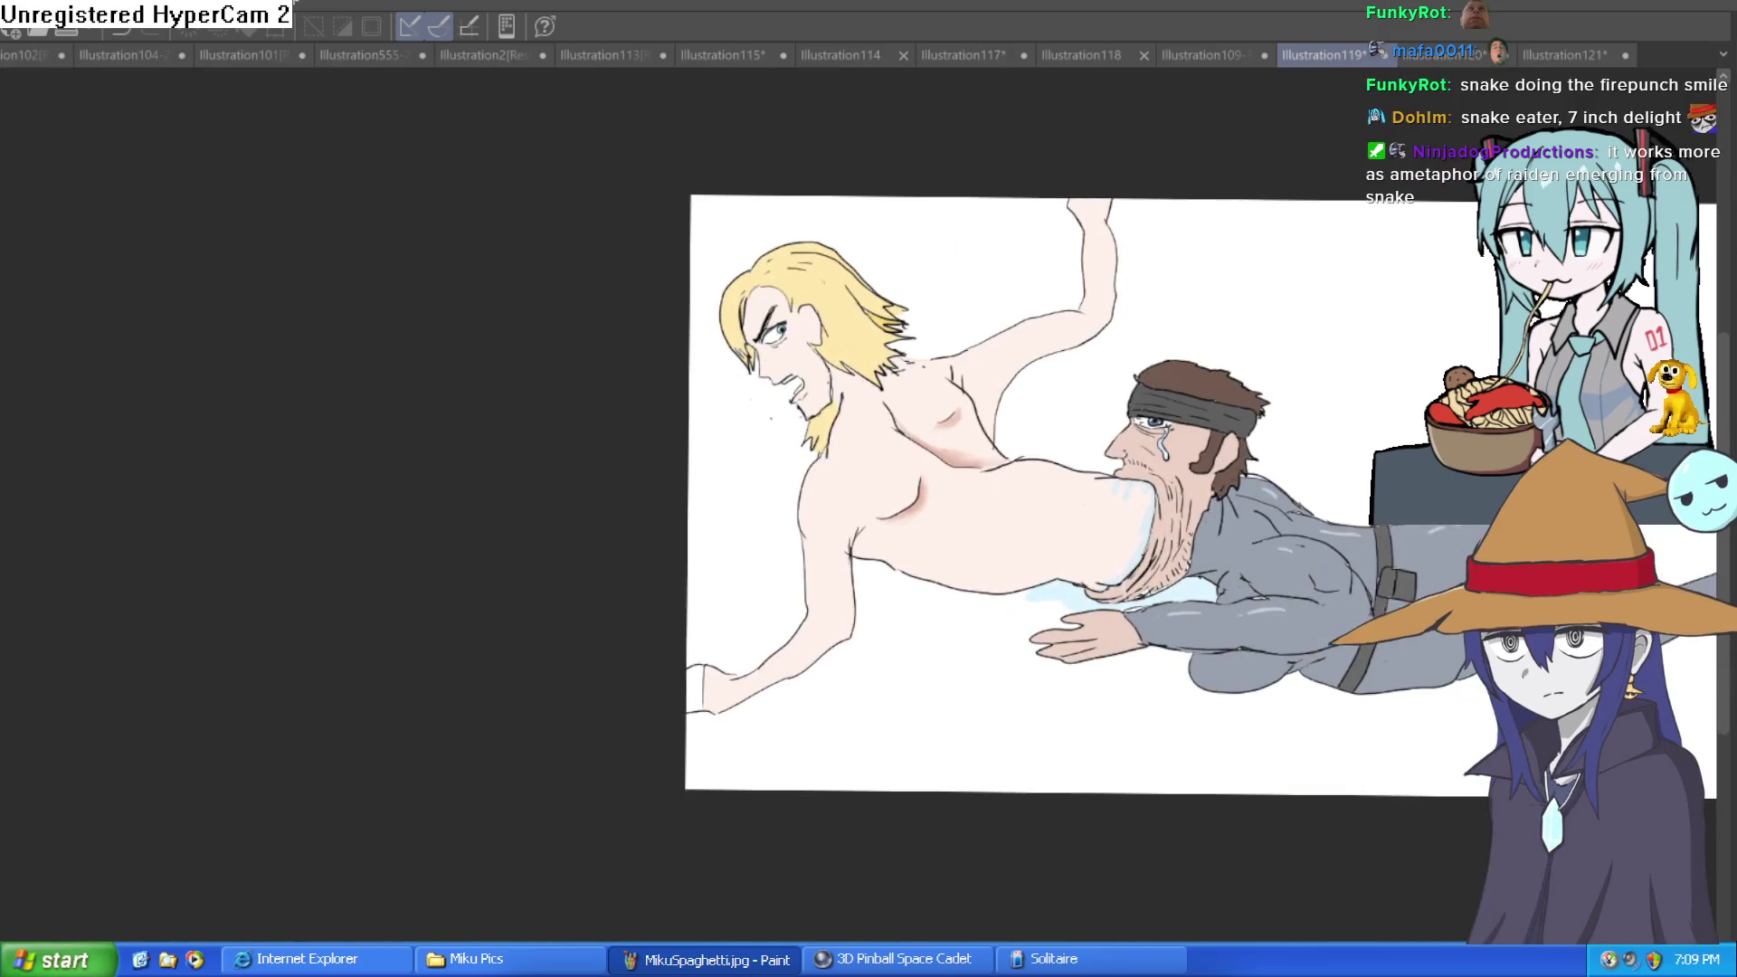
pyautogui.click(1202, 53)
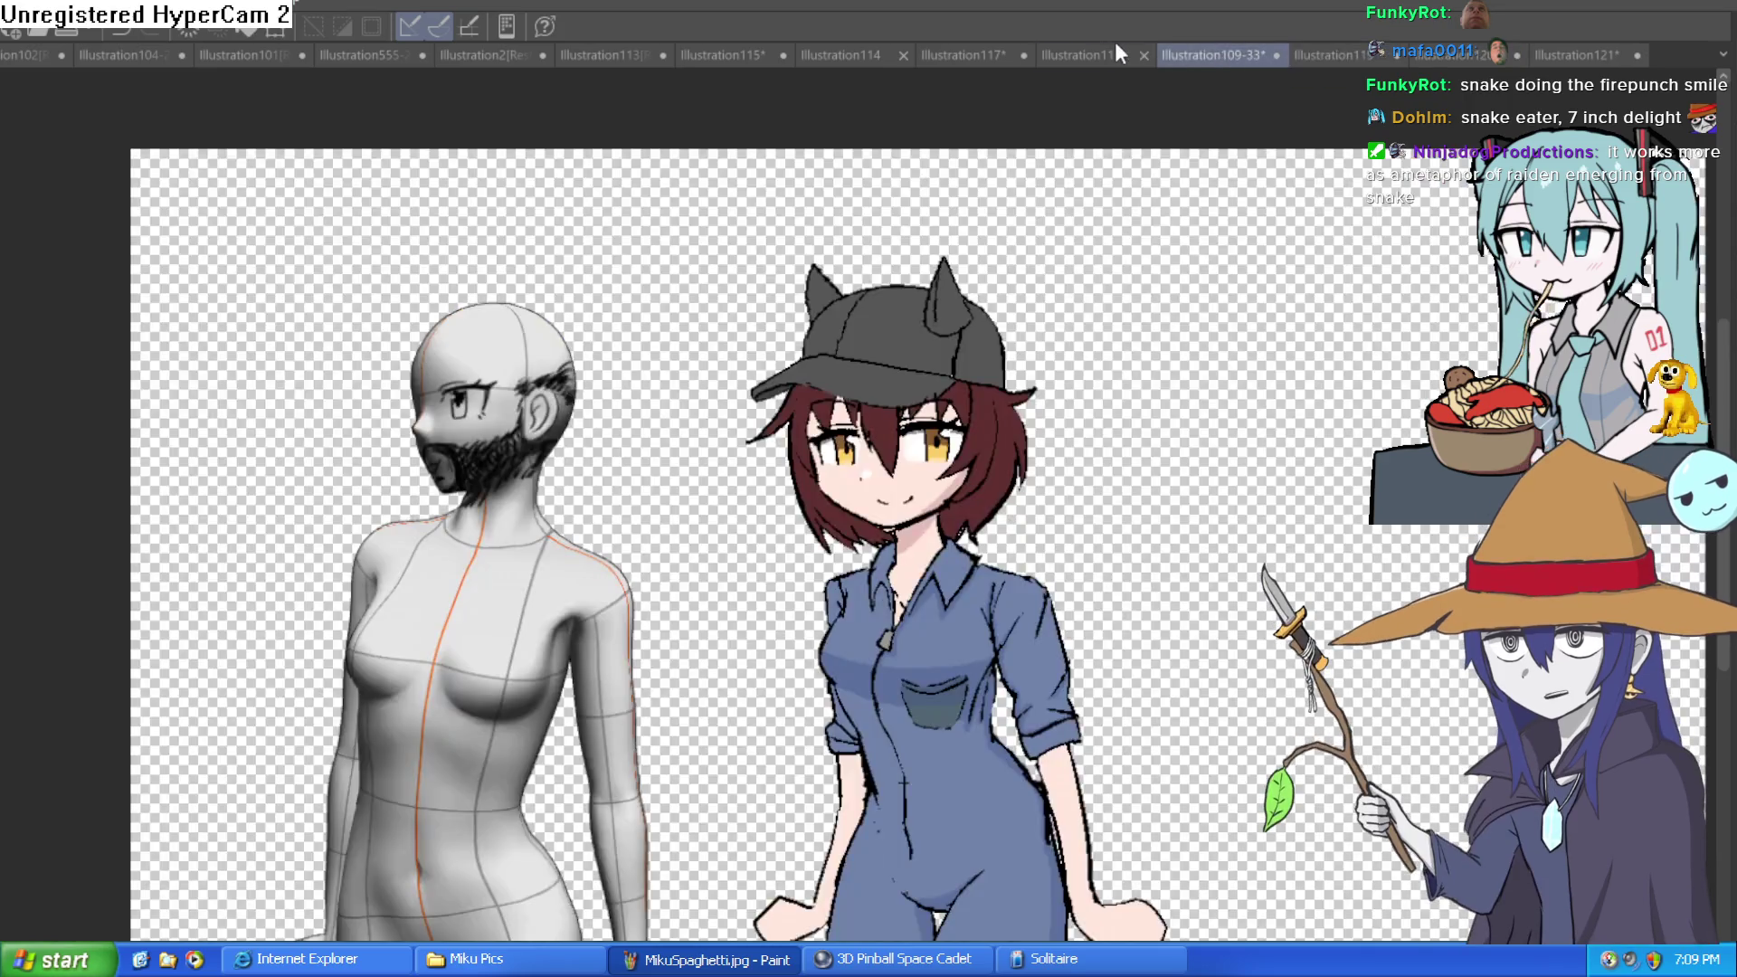
# Pan the character sheet to show its top, then return to Illustration119.
pyautogui.moveTo(1077, 416); pyautogui.dragTo(991, 529)
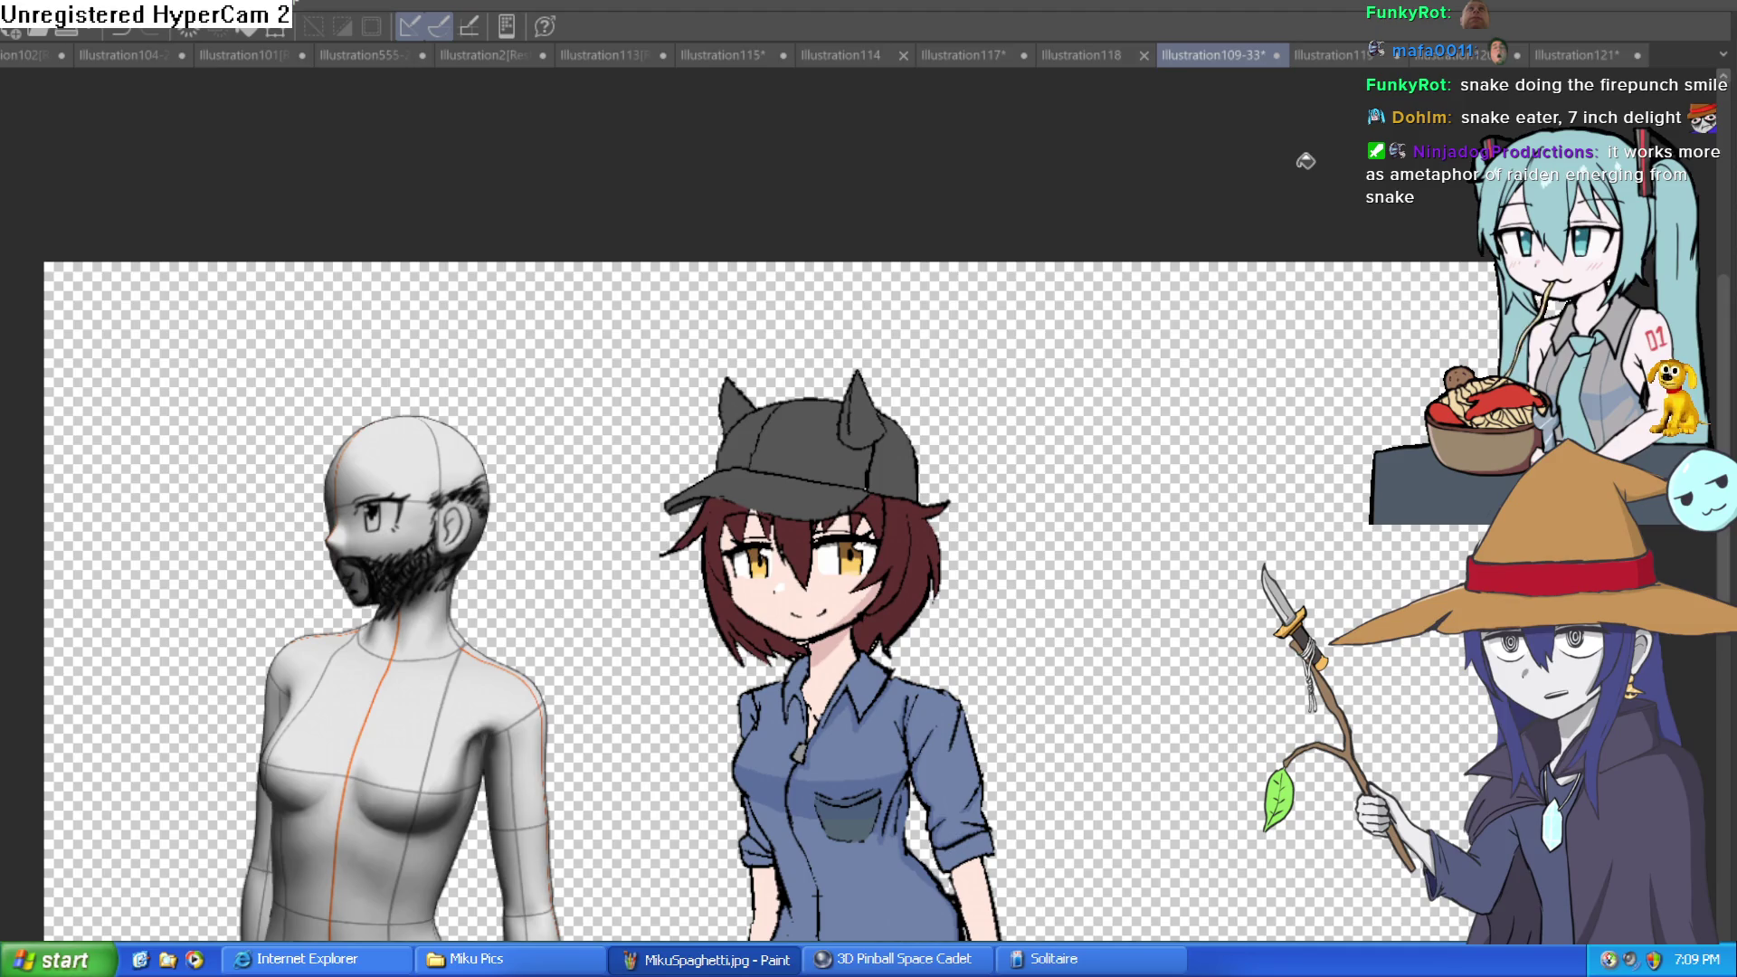
pyautogui.hotkey('ctrl', 'z')
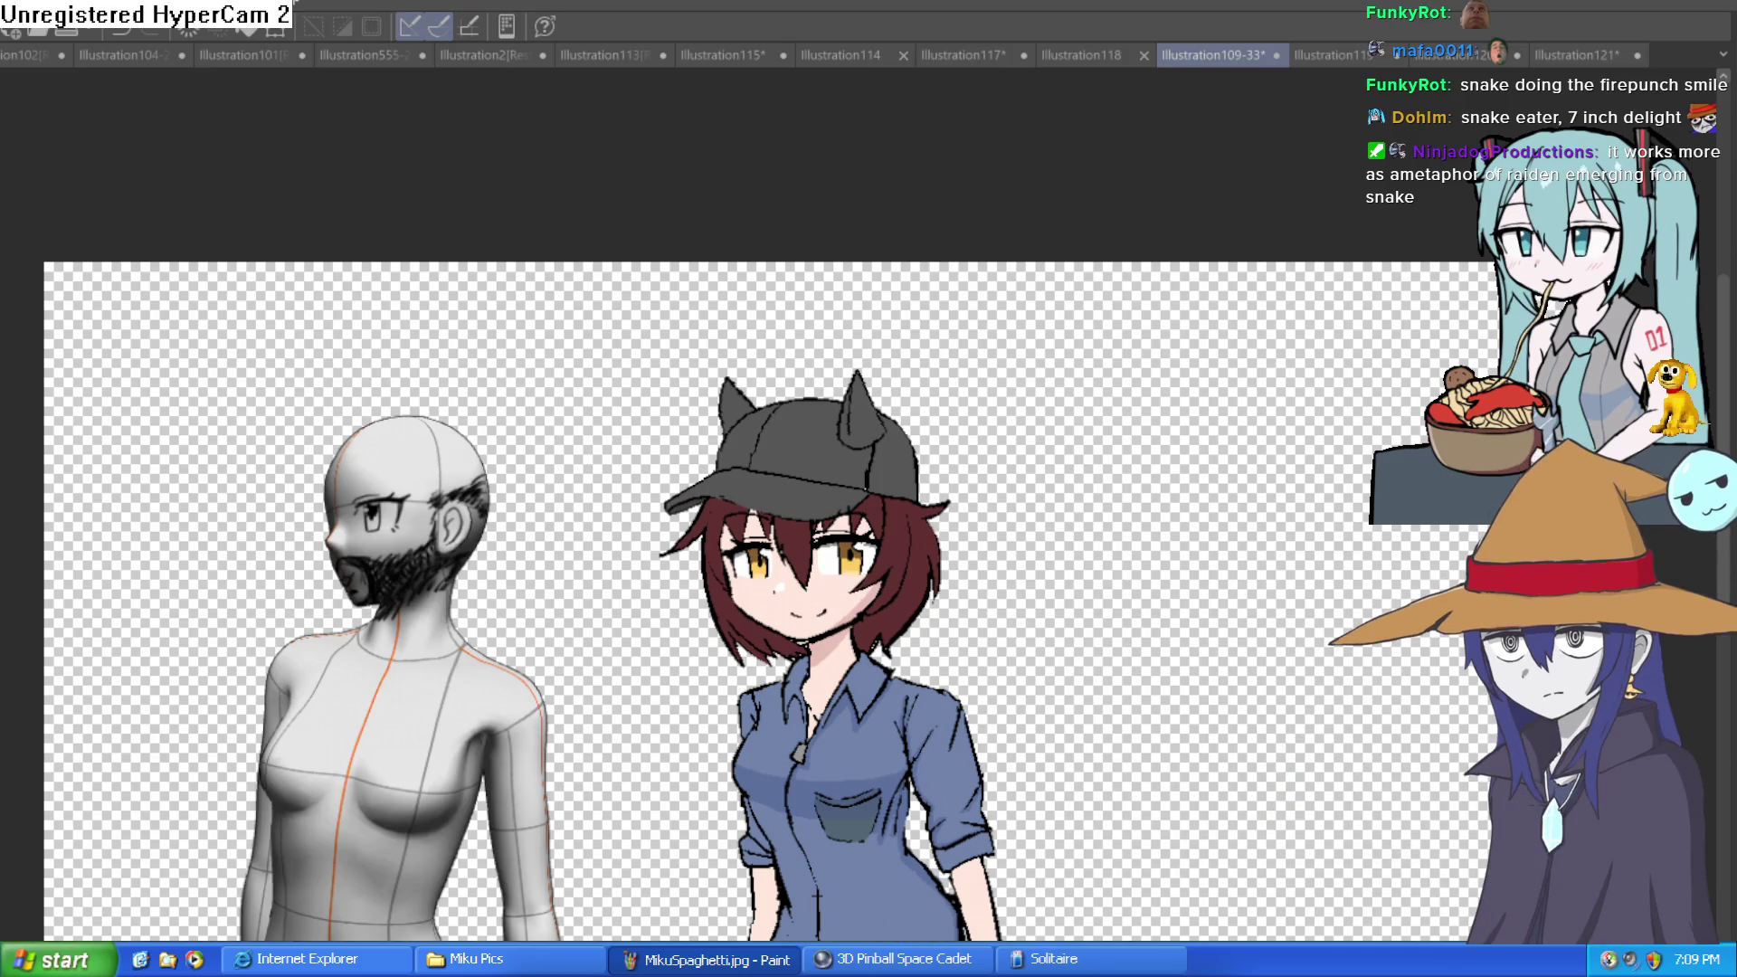
pyautogui.click(1328, 55)
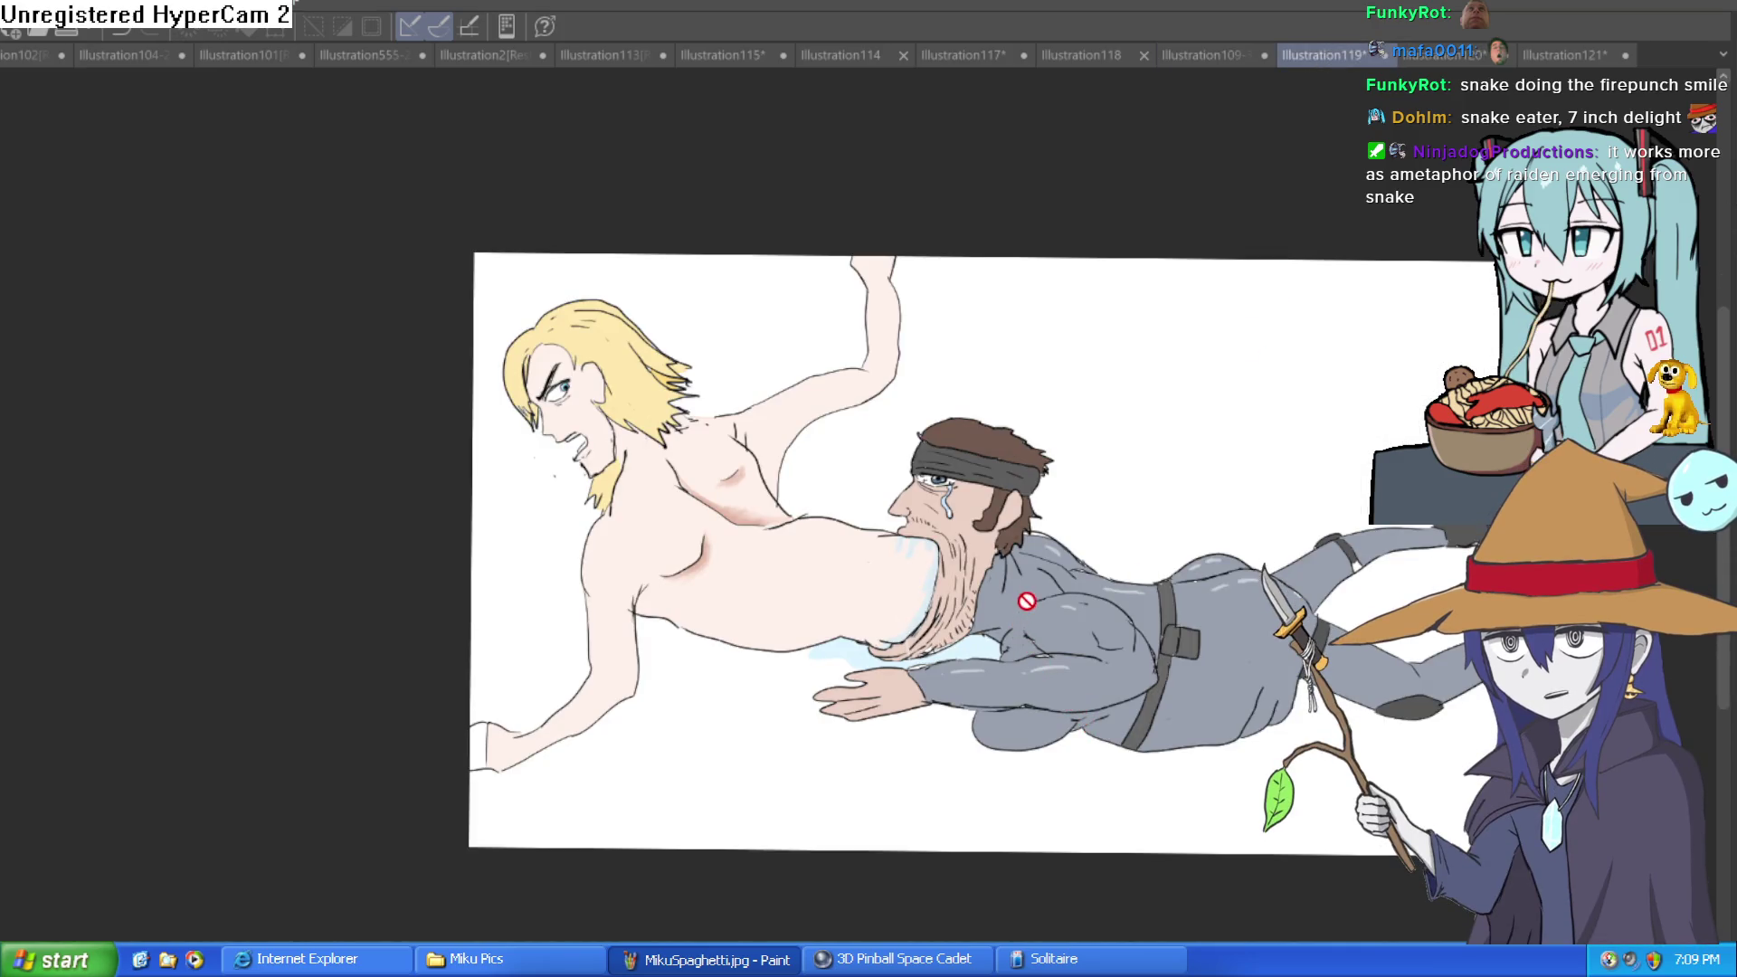
# Draw dark guide lines across the man's arm and torso, trimming a stray stroke end.
pyautogui.scroll(2, 1071, 666)
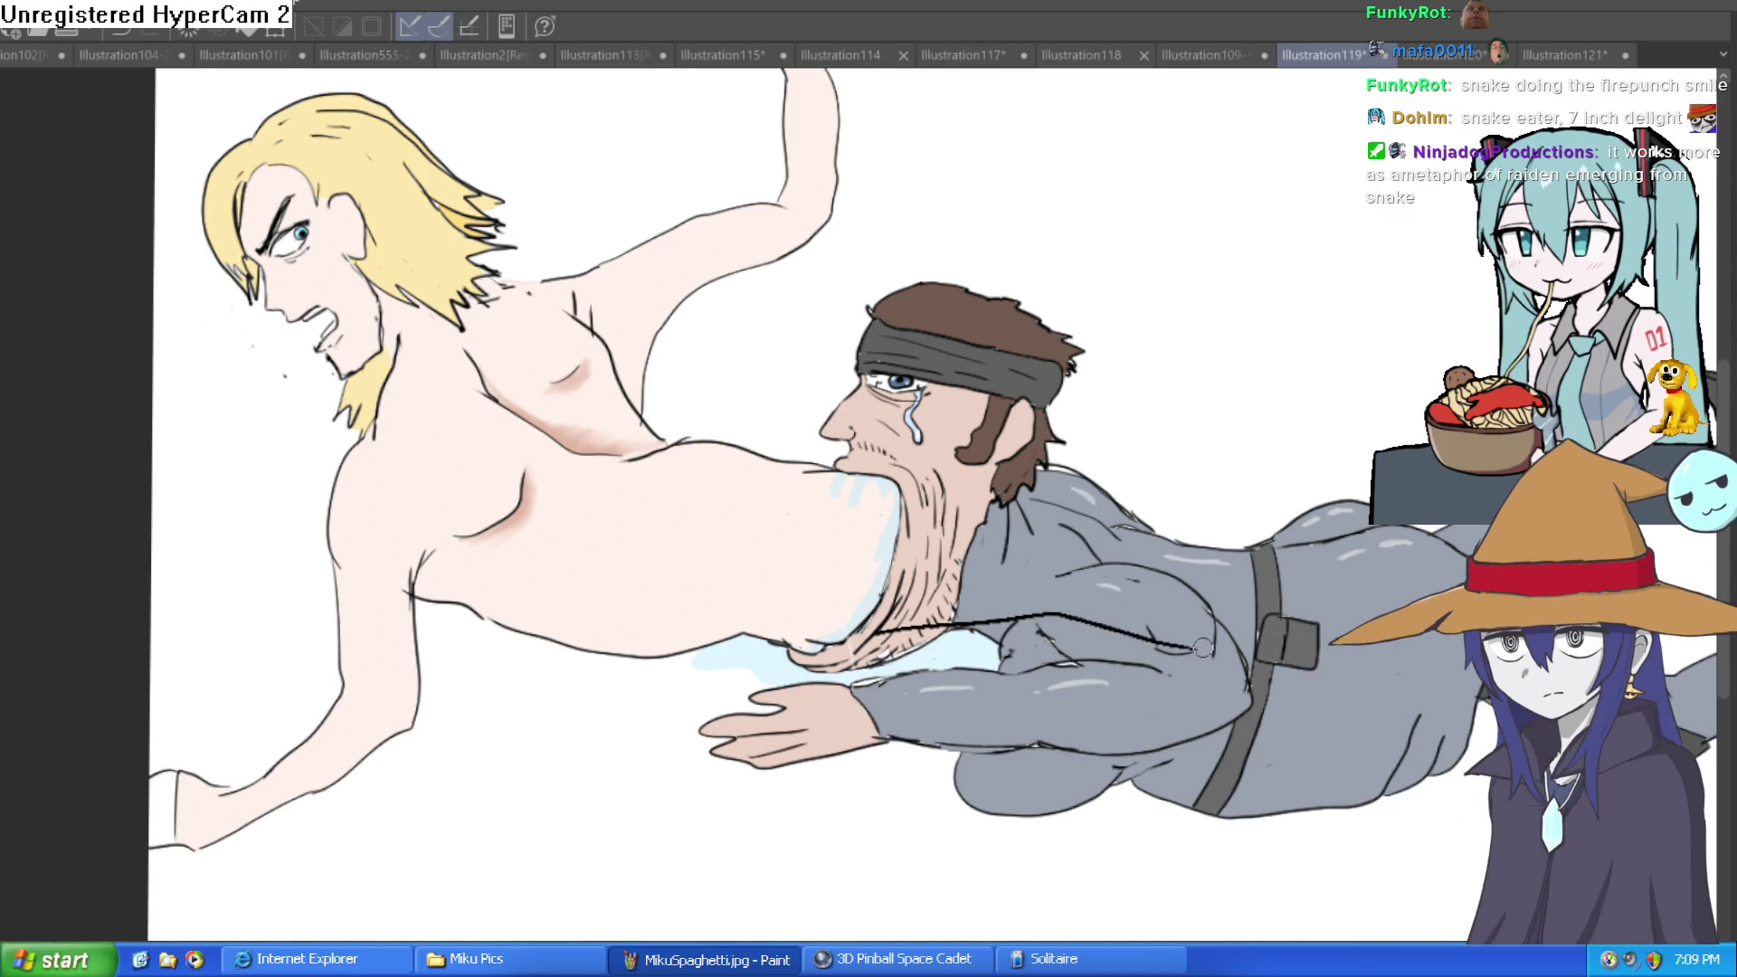
pyautogui.moveTo(851, 644)
pyautogui.mouseDown()
pyautogui.moveTo(1077, 598)
pyautogui.moveTo(1154, 665)
pyautogui.moveTo(1332, 718)
pyautogui.mouseUp()
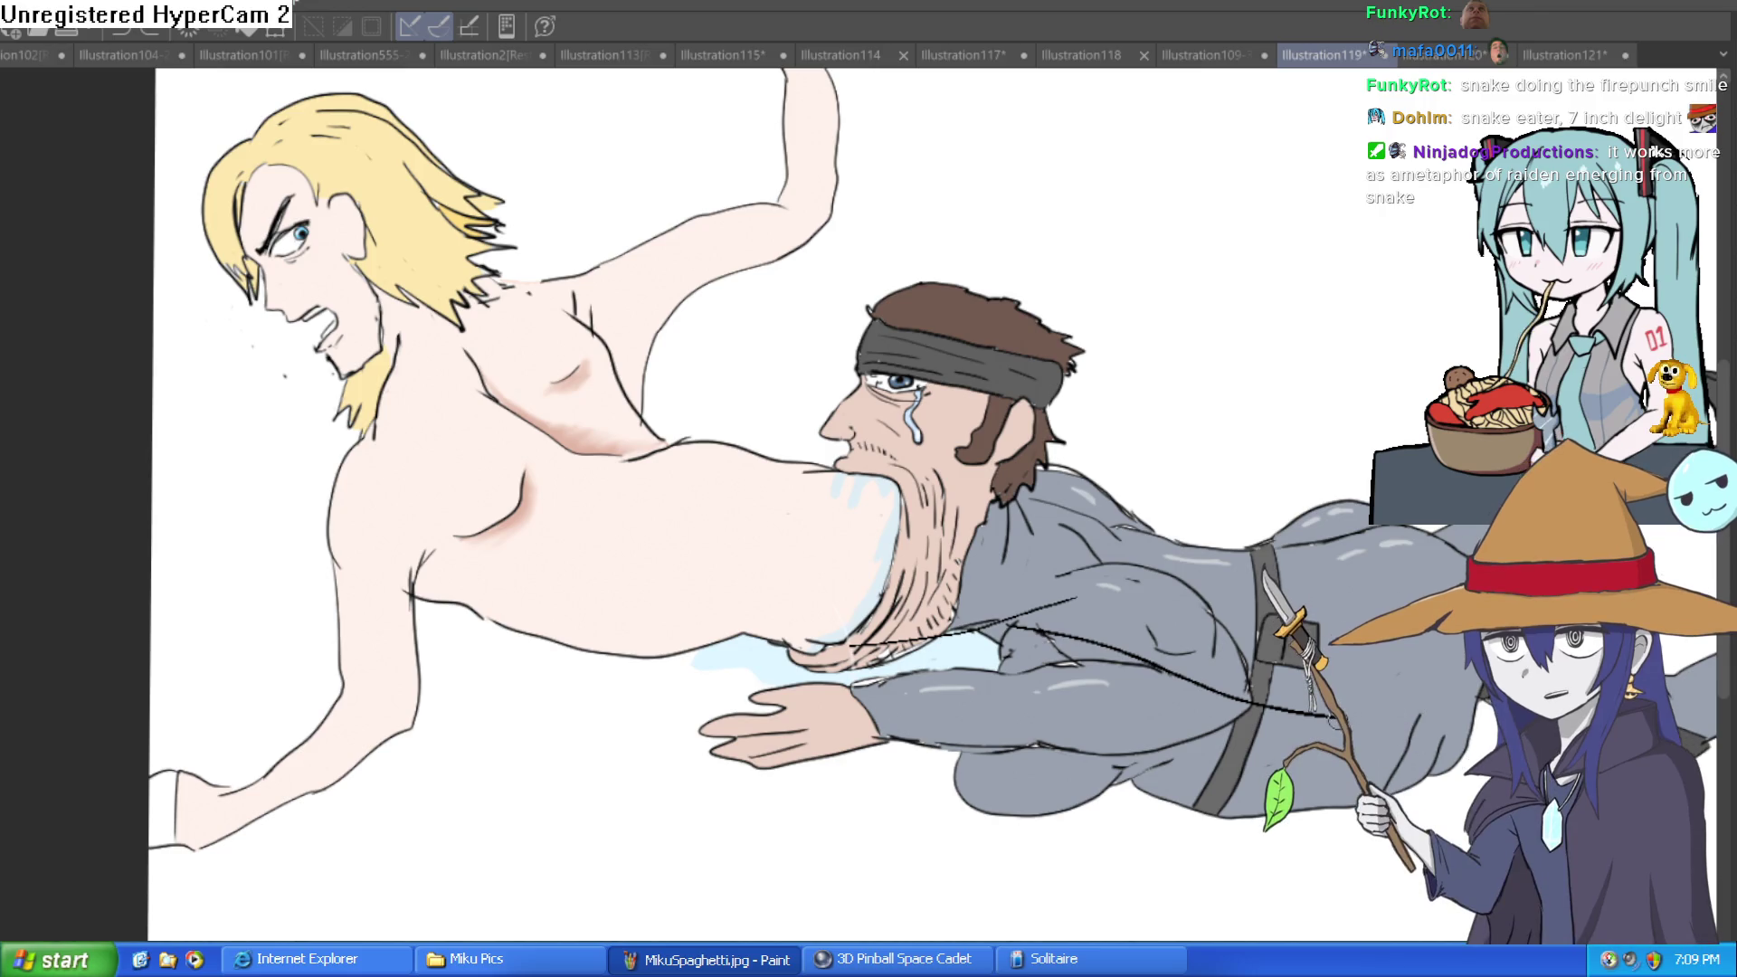
pyautogui.hotkey('ctrl', 'z')
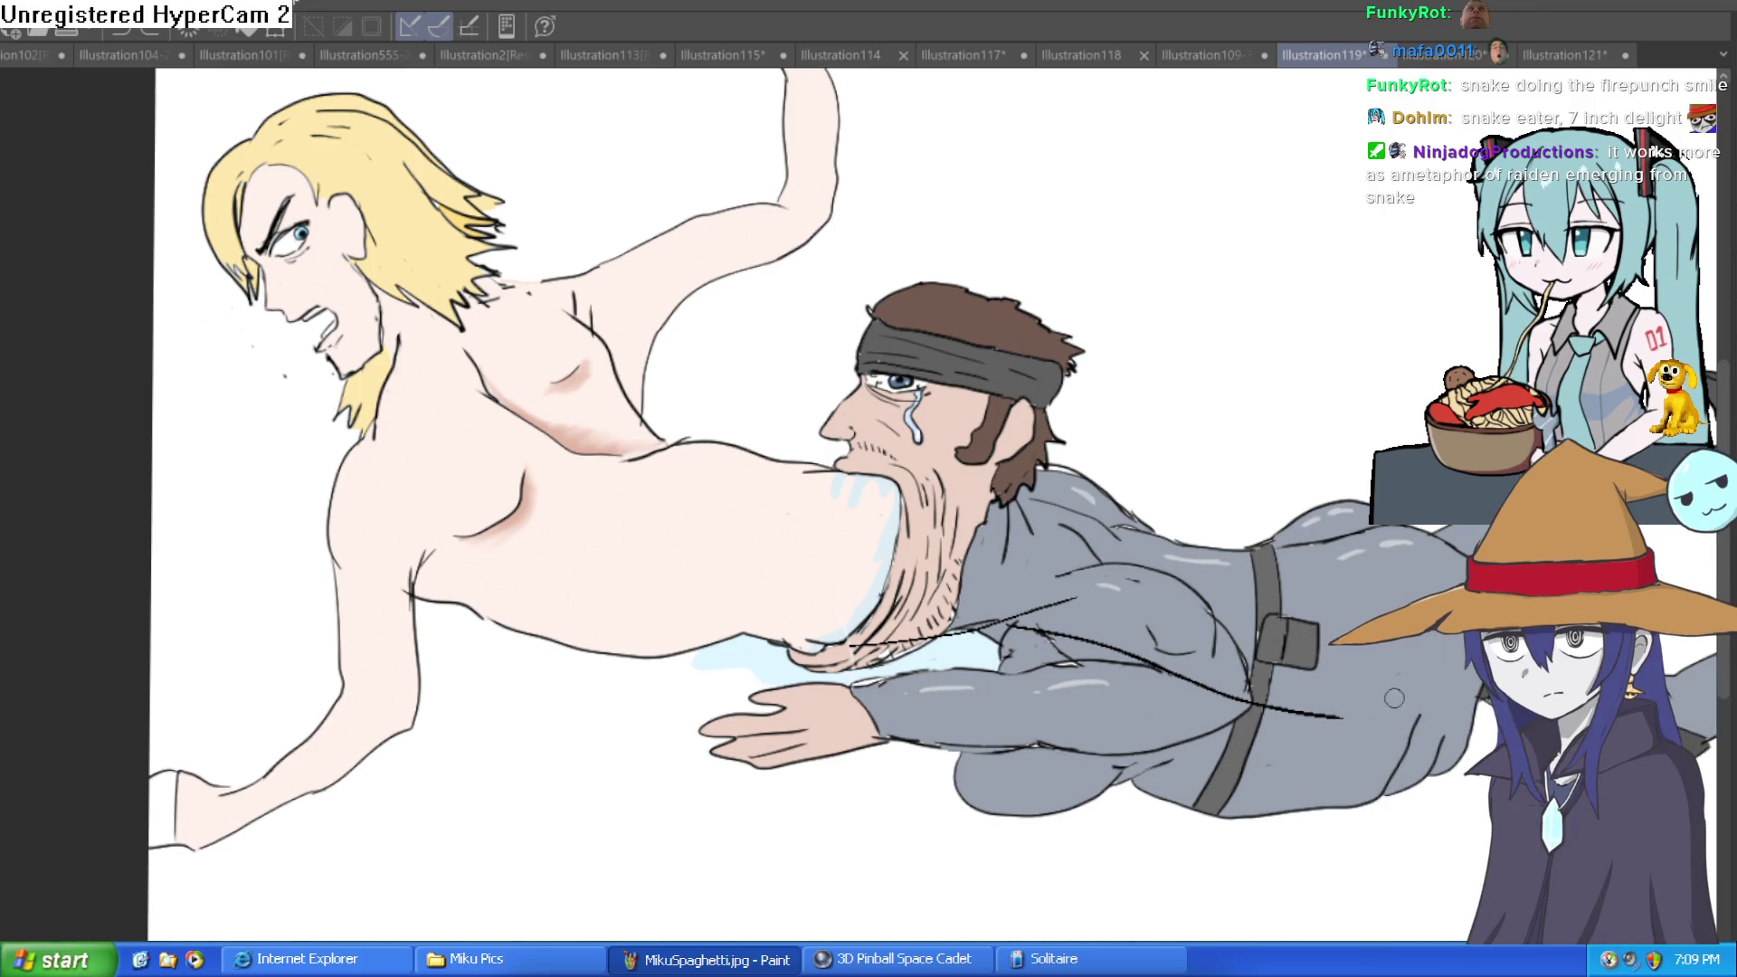
pyautogui.moveTo(1412, 769)
pyautogui.mouseDown()
pyautogui.moveTo(1437, 701)
pyautogui.moveTo(1186, 593)
pyautogui.moveTo(986, 546)
pyautogui.mouseUp()
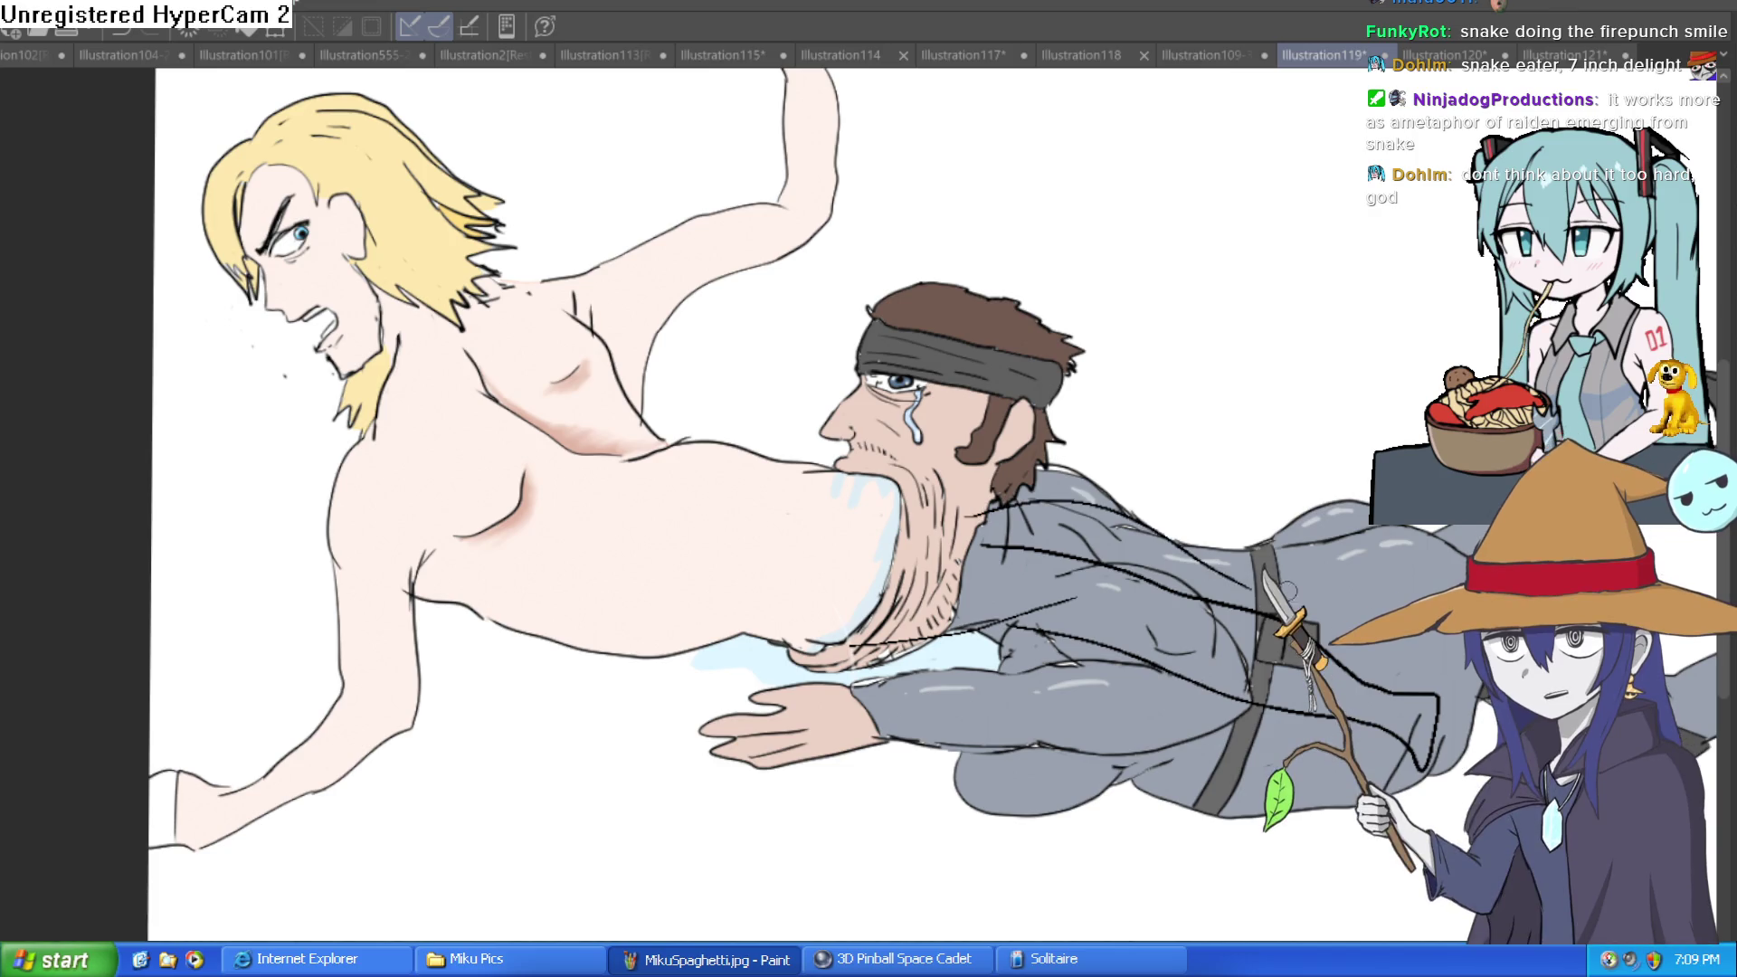
# Add and then remove guide strokes across the man's back.
pyautogui.moveTo(1414, 658); pyautogui.dragTo(1335, 645)
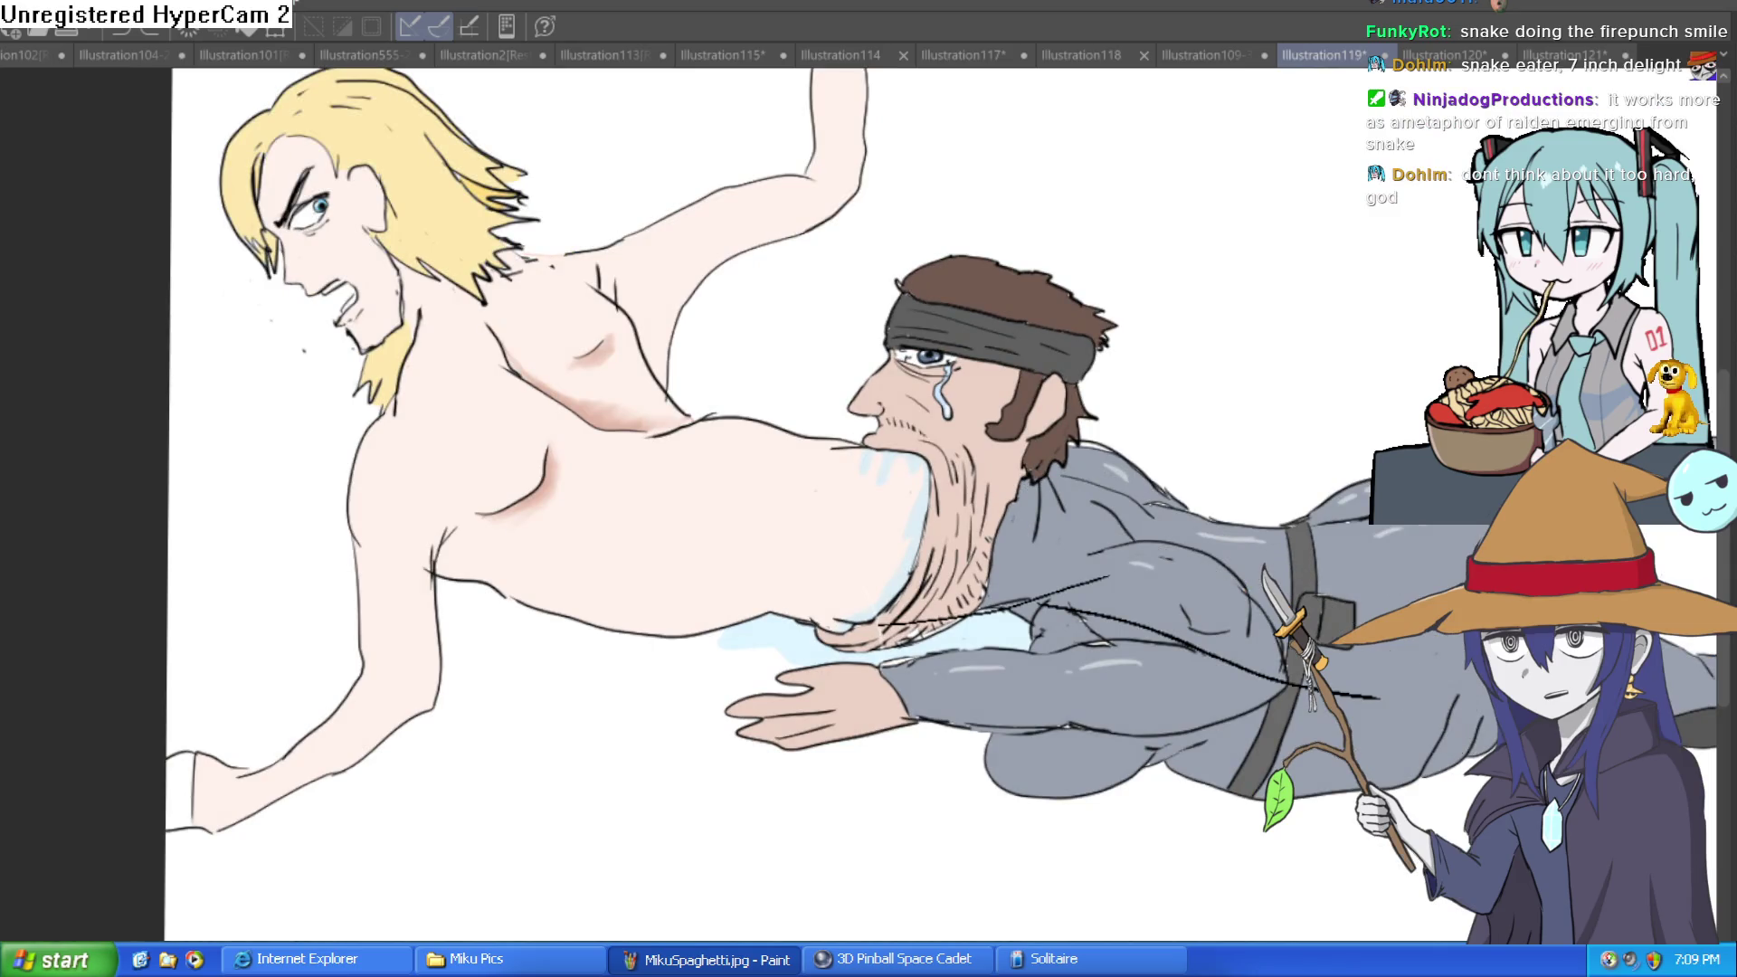
pyautogui.moveTo(1004, 489); pyautogui.dragTo(1294, 560)
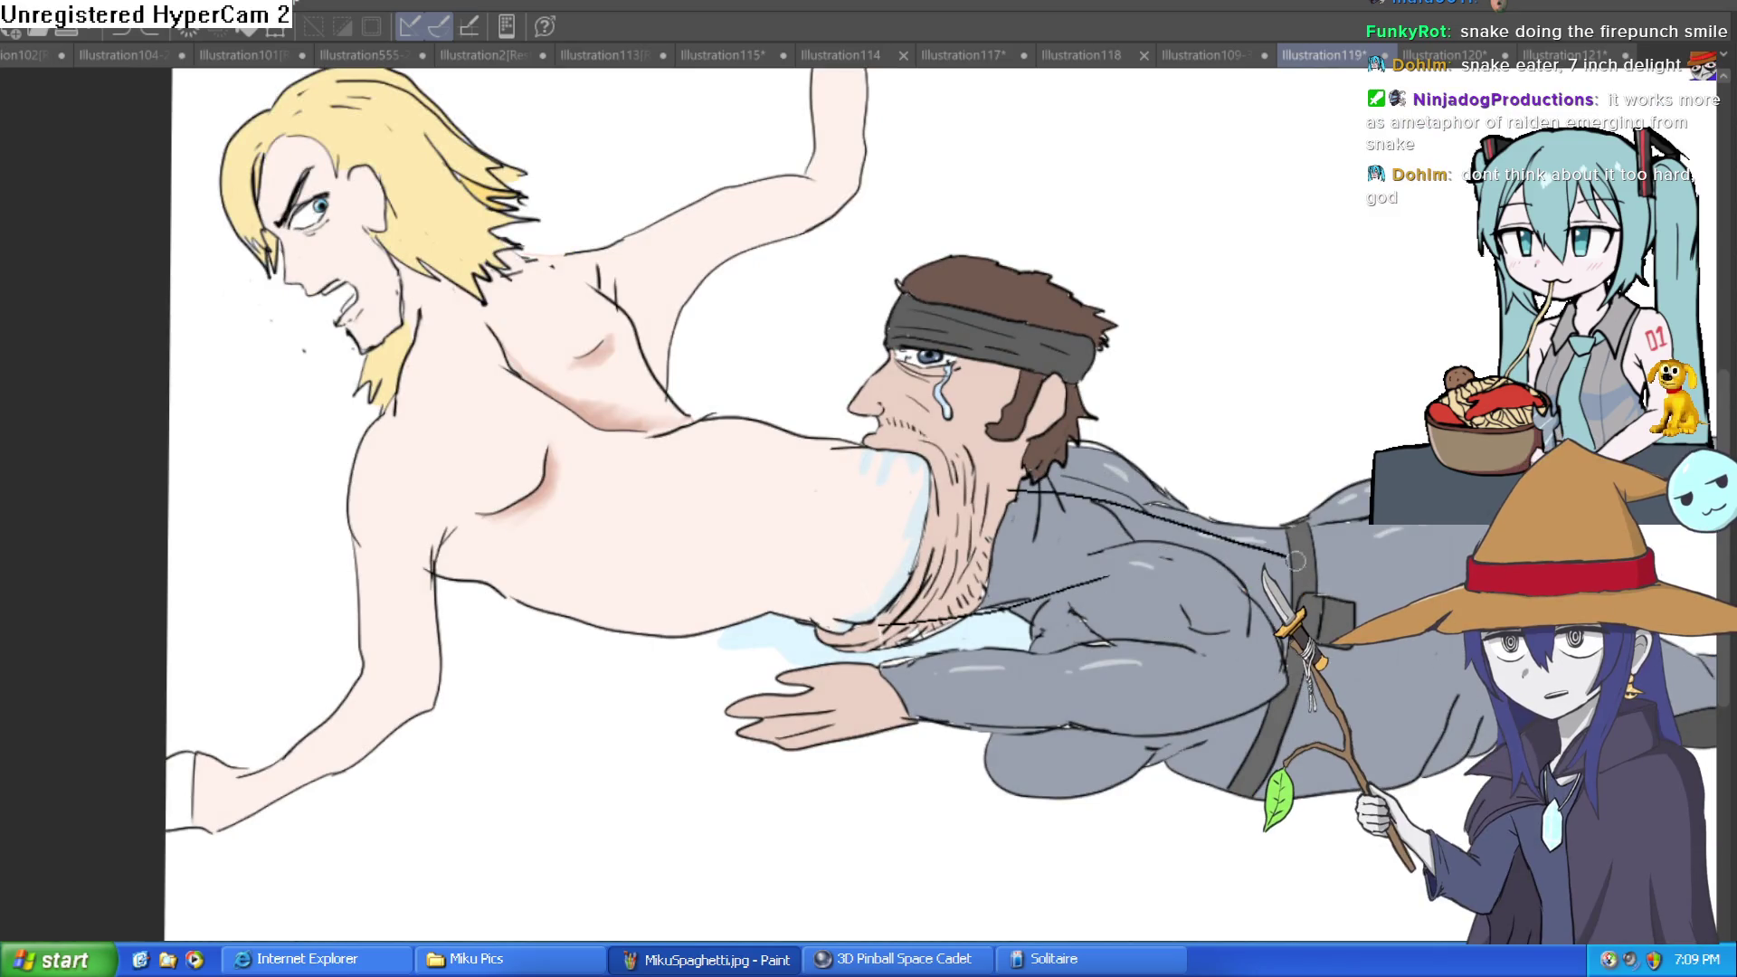
pyautogui.moveTo(1009, 593)
pyautogui.mouseDown()
pyautogui.moveTo(1162, 570)
pyautogui.moveTo(1050, 649)
pyautogui.mouseUp()
pyautogui.hotkey('ctrl', 'z')
pyautogui.hotkey('ctrl', 'z')
pyautogui.hotkey('ctrl', 'z')
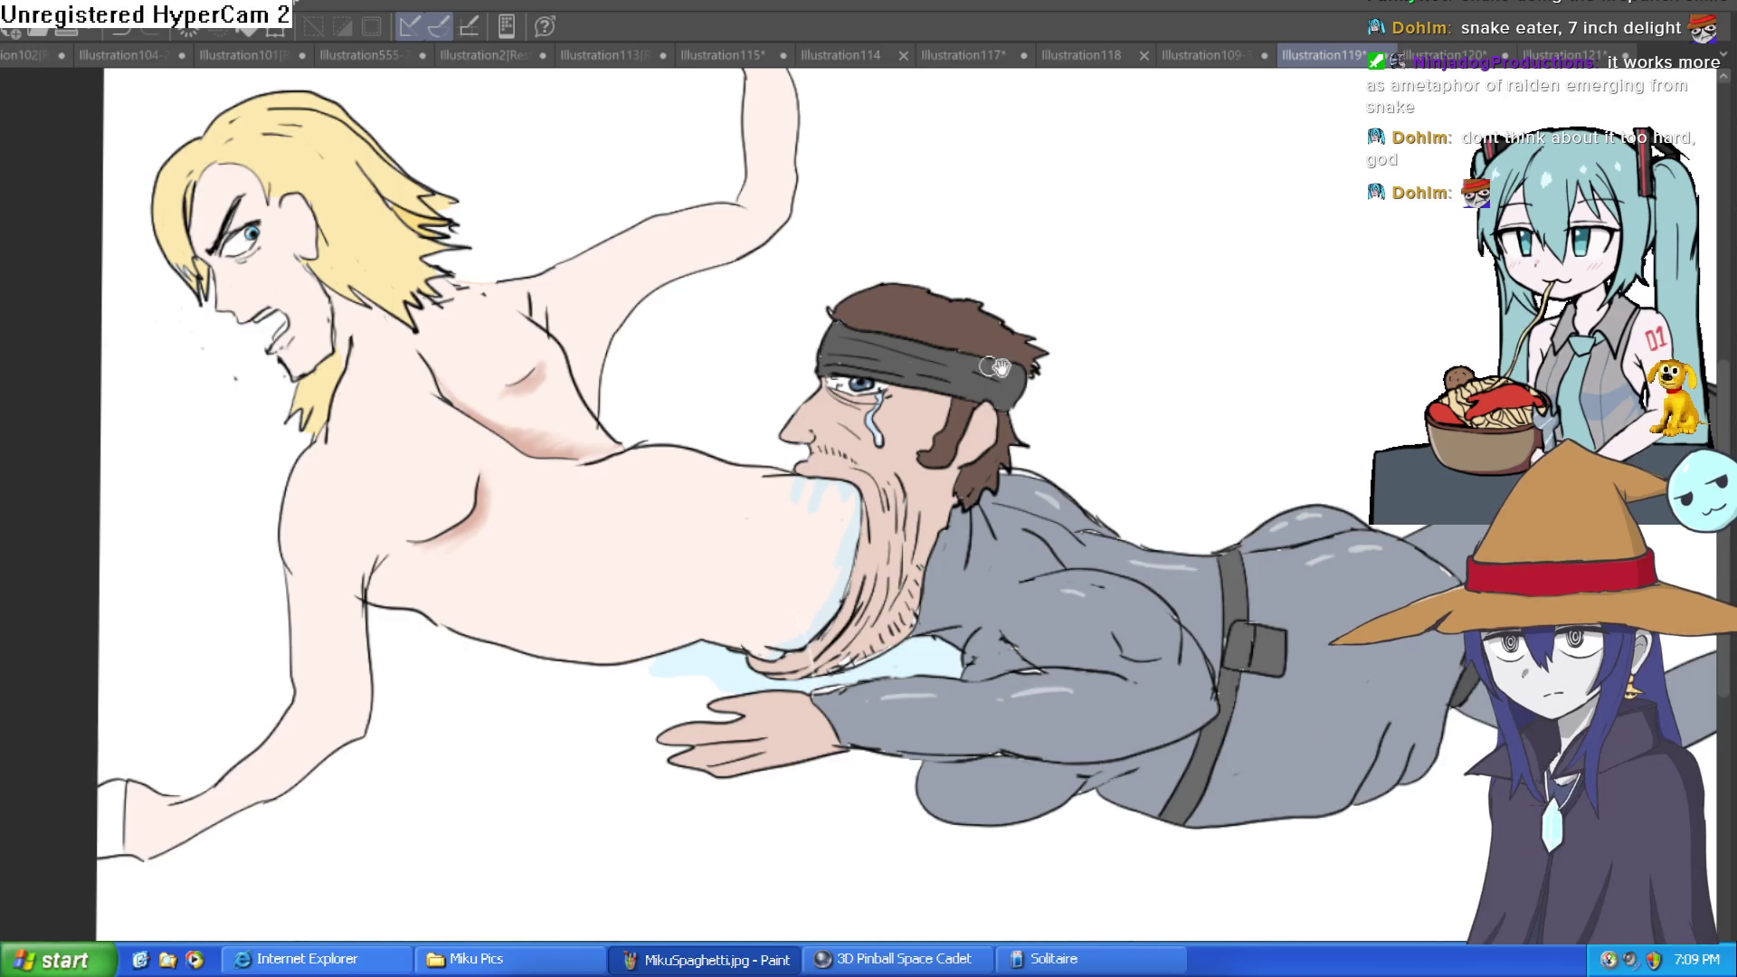
# Recentre the figures in view and draw a red correction stroke below the beard.
pyautogui.moveTo(1140, 454); pyautogui.dragTo(1066, 434)
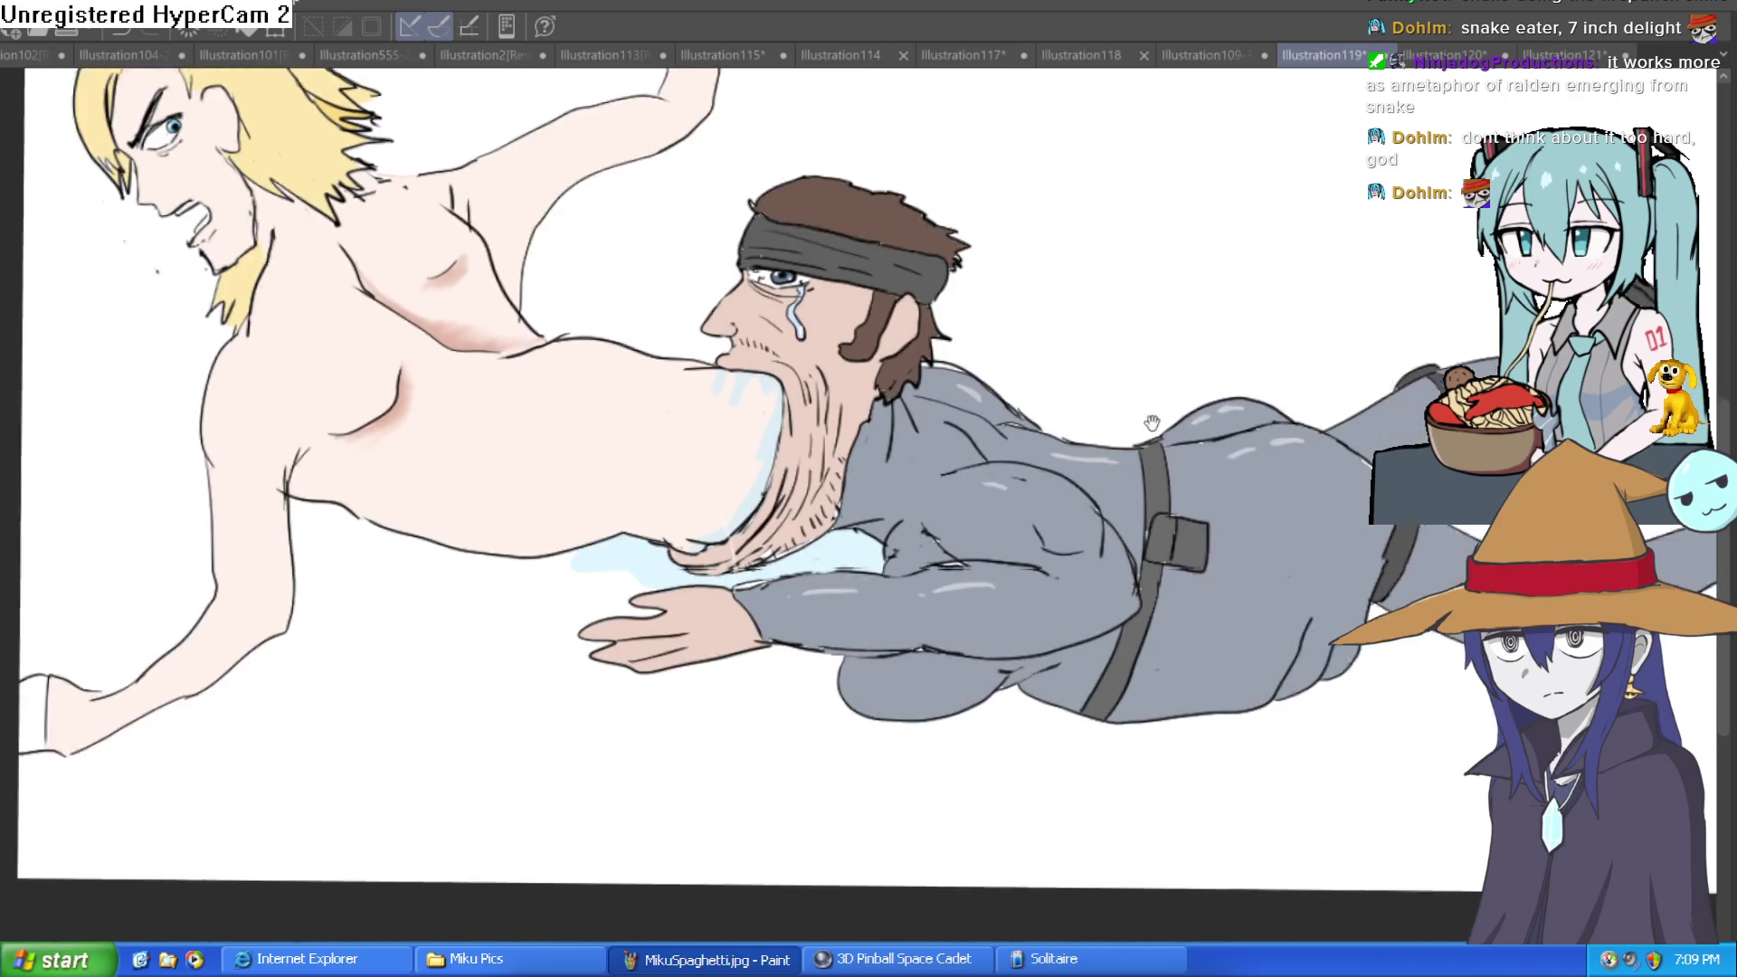
pyautogui.moveTo(1213, 282); pyautogui.dragTo(1191, 223)
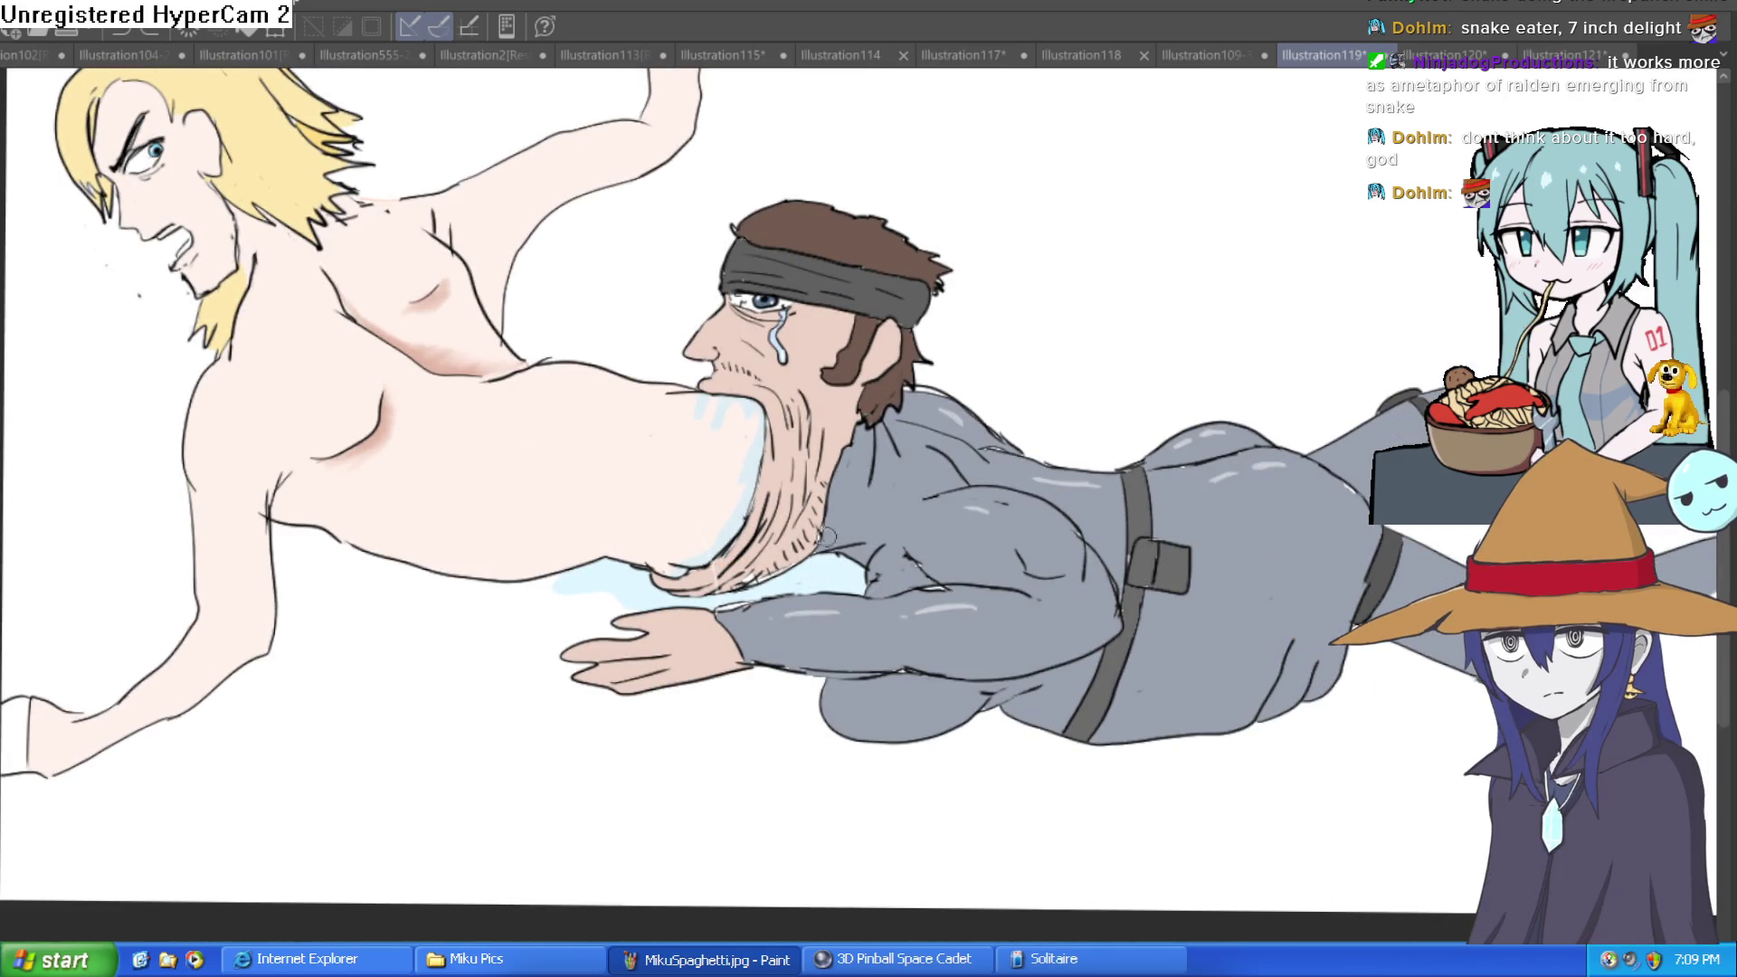
pyautogui.moveTo(707, 569); pyautogui.dragTo(878, 539)
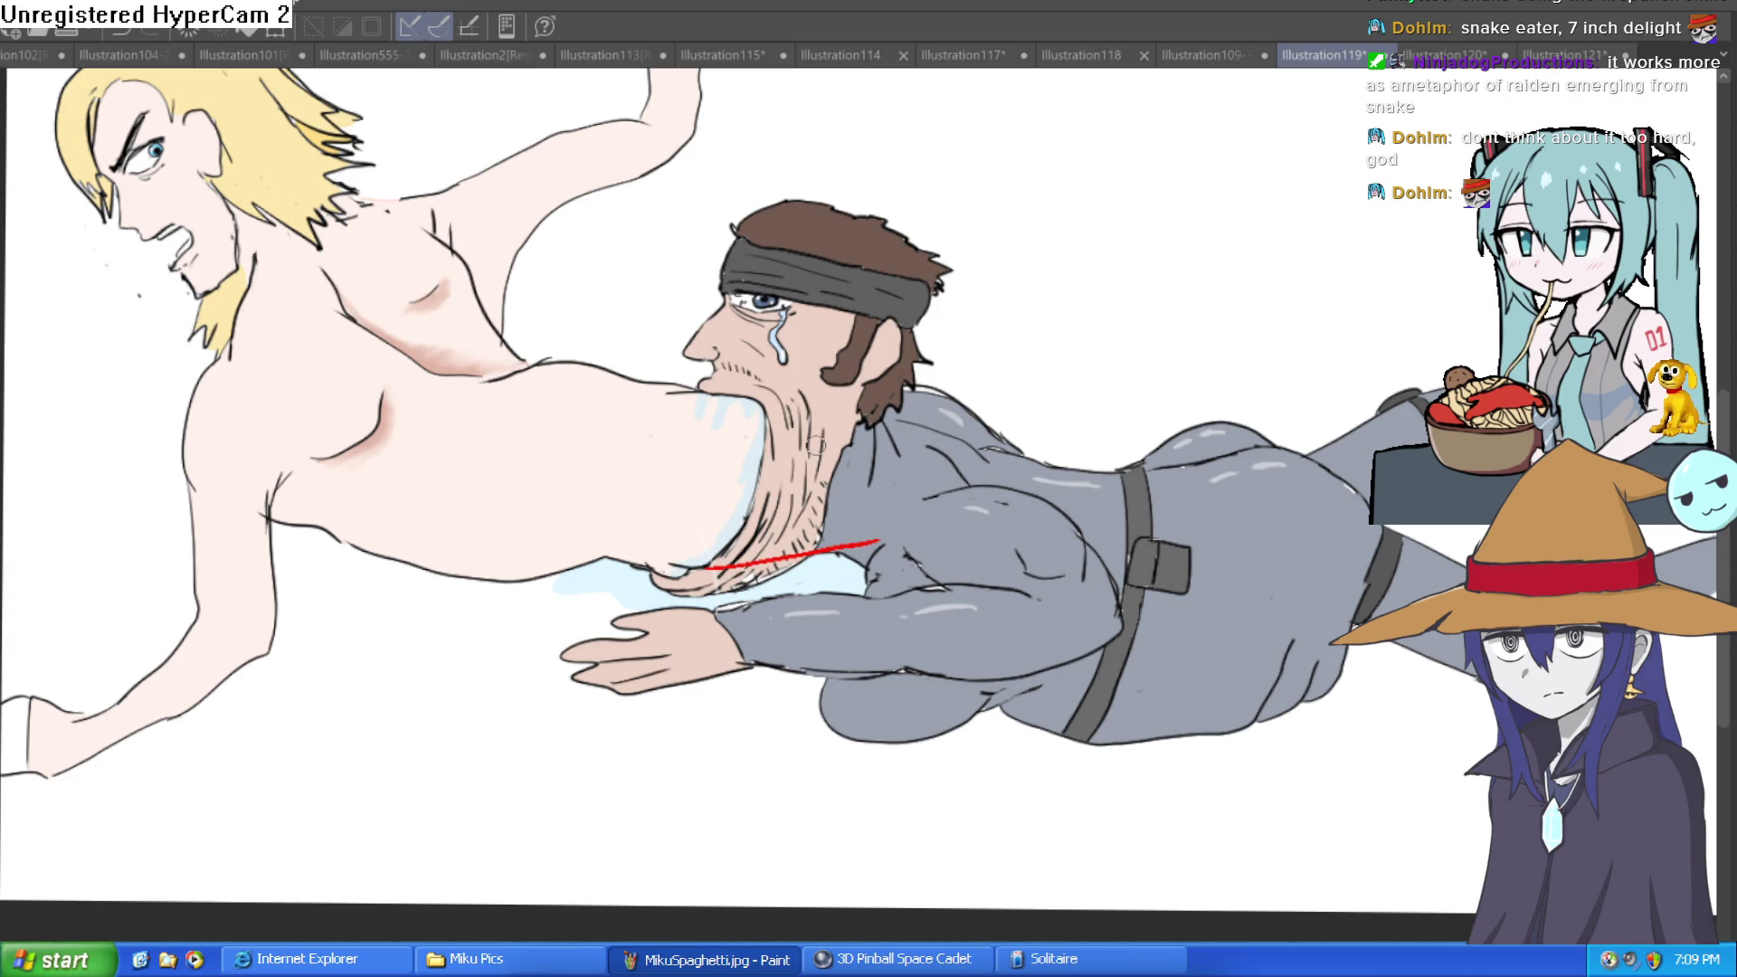
# Redraw the red stroke below the beard and add another red stroke near the mouth.
pyautogui.hotkey('ctrl', 'z')
pyautogui.moveTo(688, 572); pyautogui.dragTo(856, 513)
pyautogui.moveTo(751, 568); pyautogui.dragTo(914, 540)
pyautogui.hotkey('ctrl', 'z')
pyautogui.moveTo(724, 568); pyautogui.dragTo(905, 530)
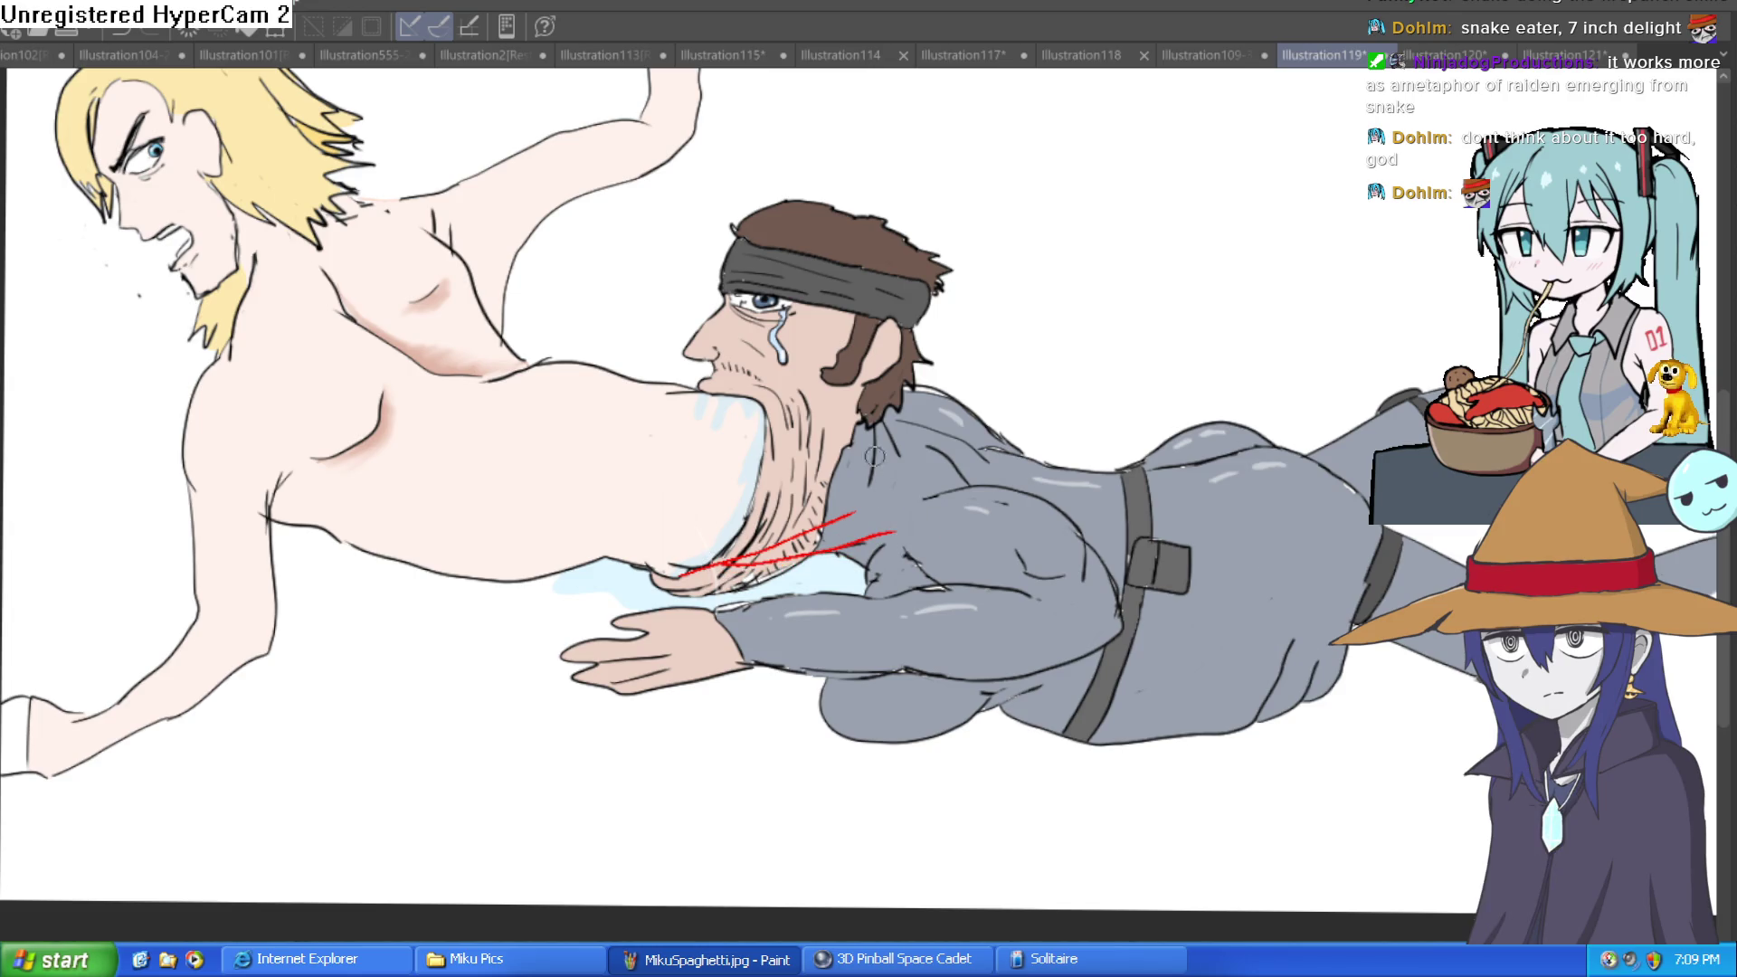
pyautogui.moveTo(765, 395); pyautogui.dragTo(941, 444)
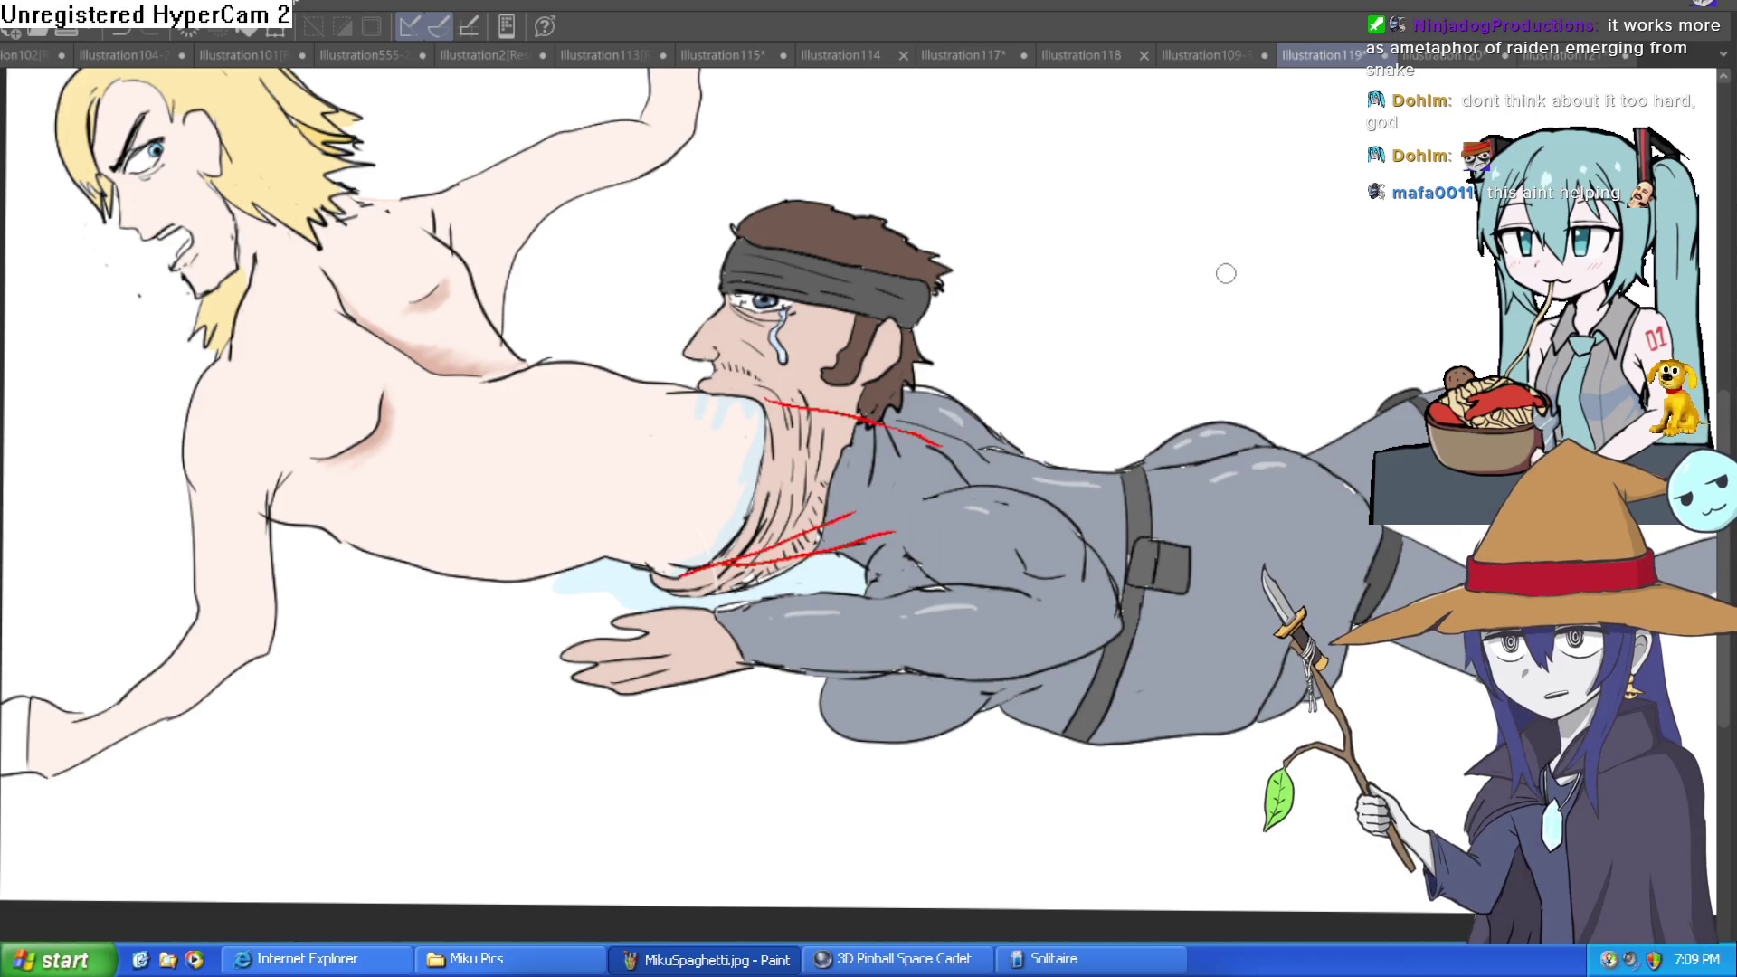
# Retry the red arc from the mouth toward the shoulder until settling on a higher curve.
pyautogui.hotkey('ctrl', 'z')
pyautogui.moveTo(752, 398)
pyautogui.mouseDown()
pyautogui.moveTo(882, 431)
pyautogui.moveTo(885, 401)
pyautogui.mouseUp()
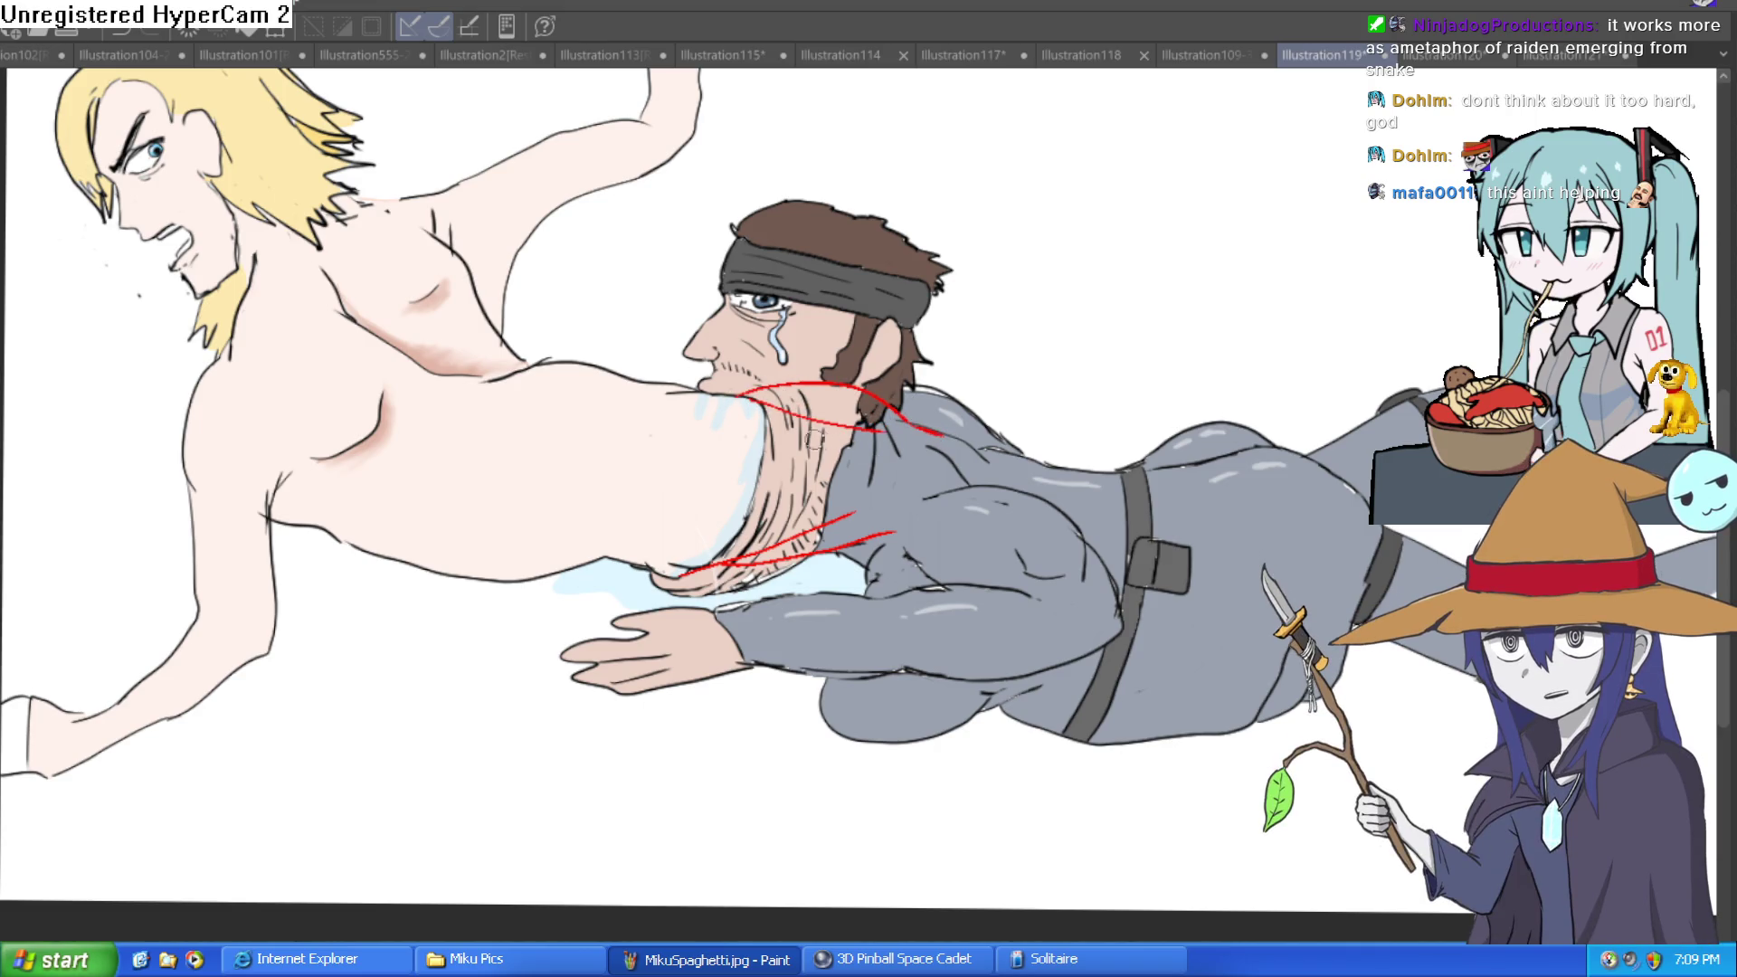
pyautogui.hotkey('ctrl', 'z')
pyautogui.moveTo(734, 395); pyautogui.dragTo(919, 415)
pyautogui.hotkey('ctrl', 'z')
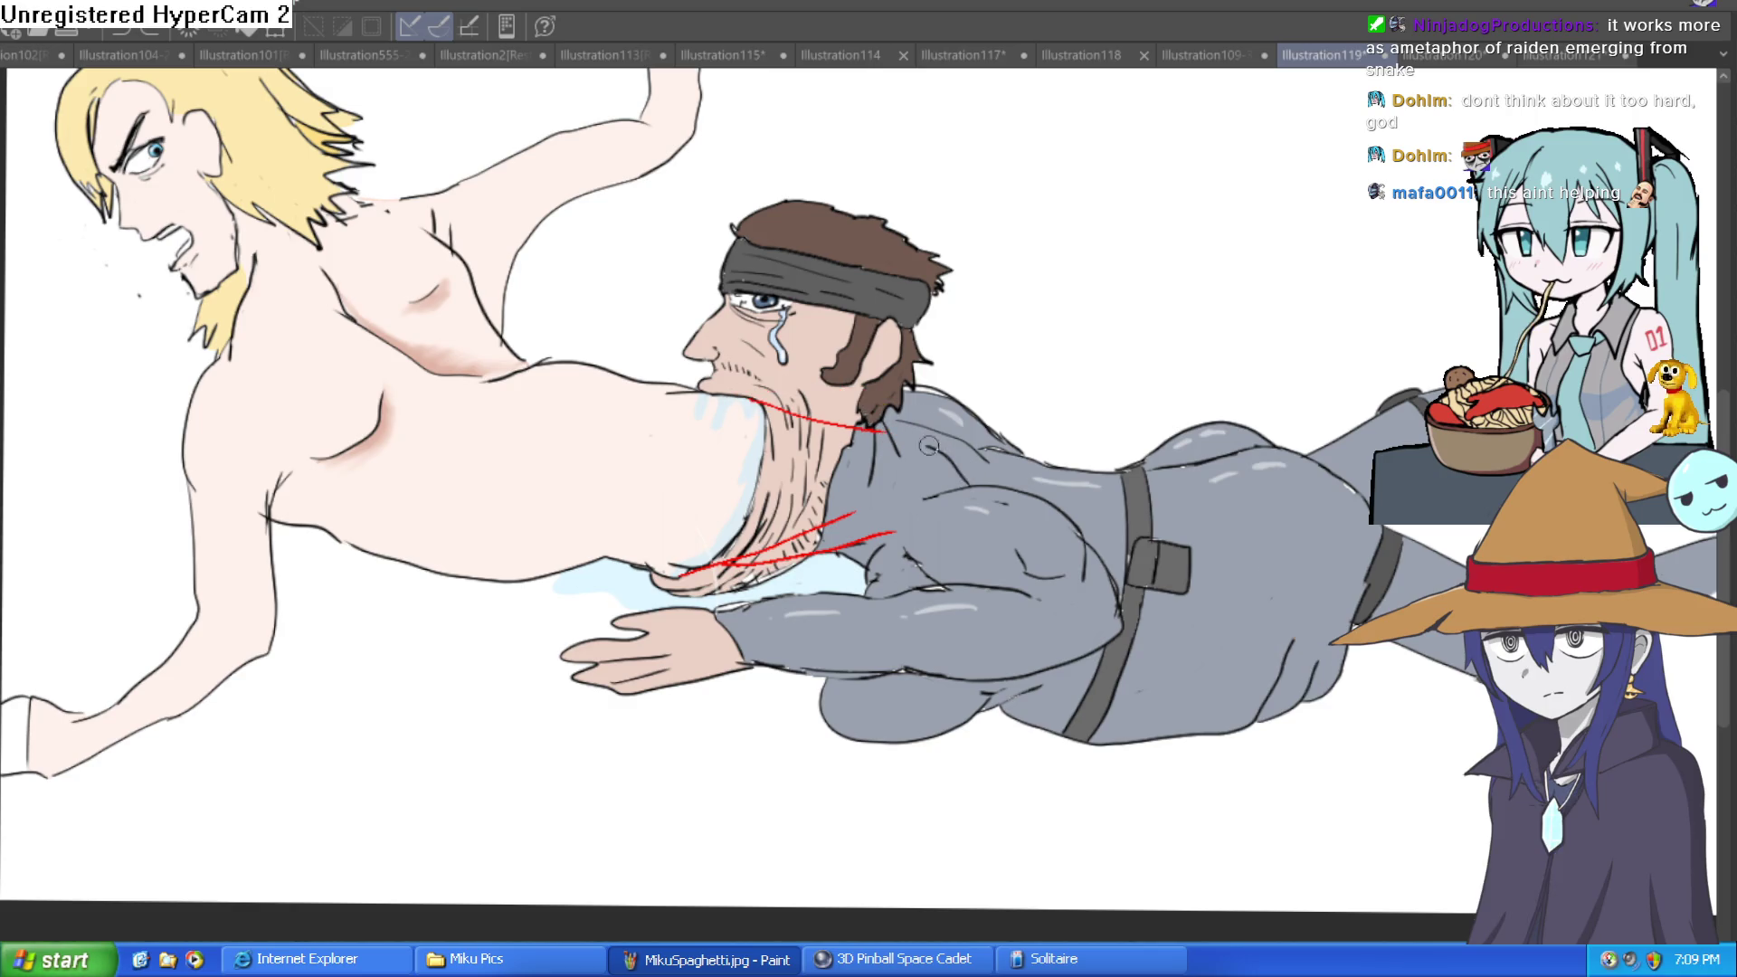
pyautogui.hotkey('ctrl', 'z')
pyautogui.moveTo(704, 394)
pyautogui.mouseDown()
pyautogui.moveTo(819, 382)
pyautogui.moveTo(948, 451)
pyautogui.mouseUp()
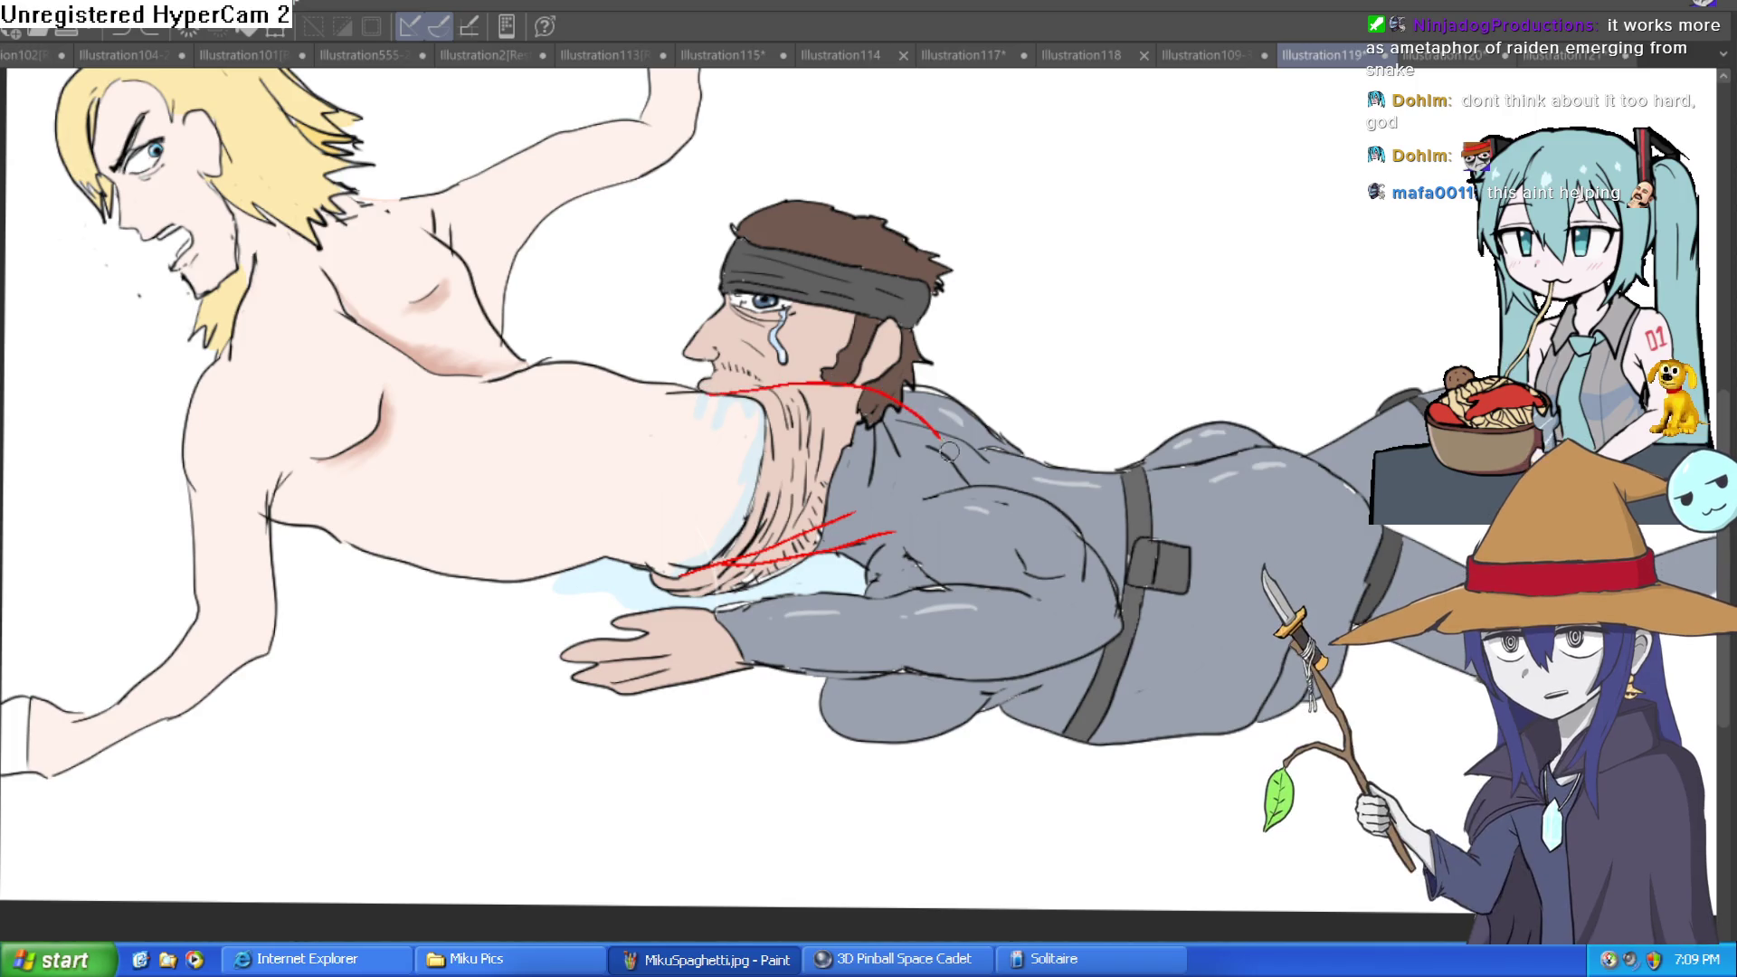
pyautogui.hotkey('ctrl', 'z')
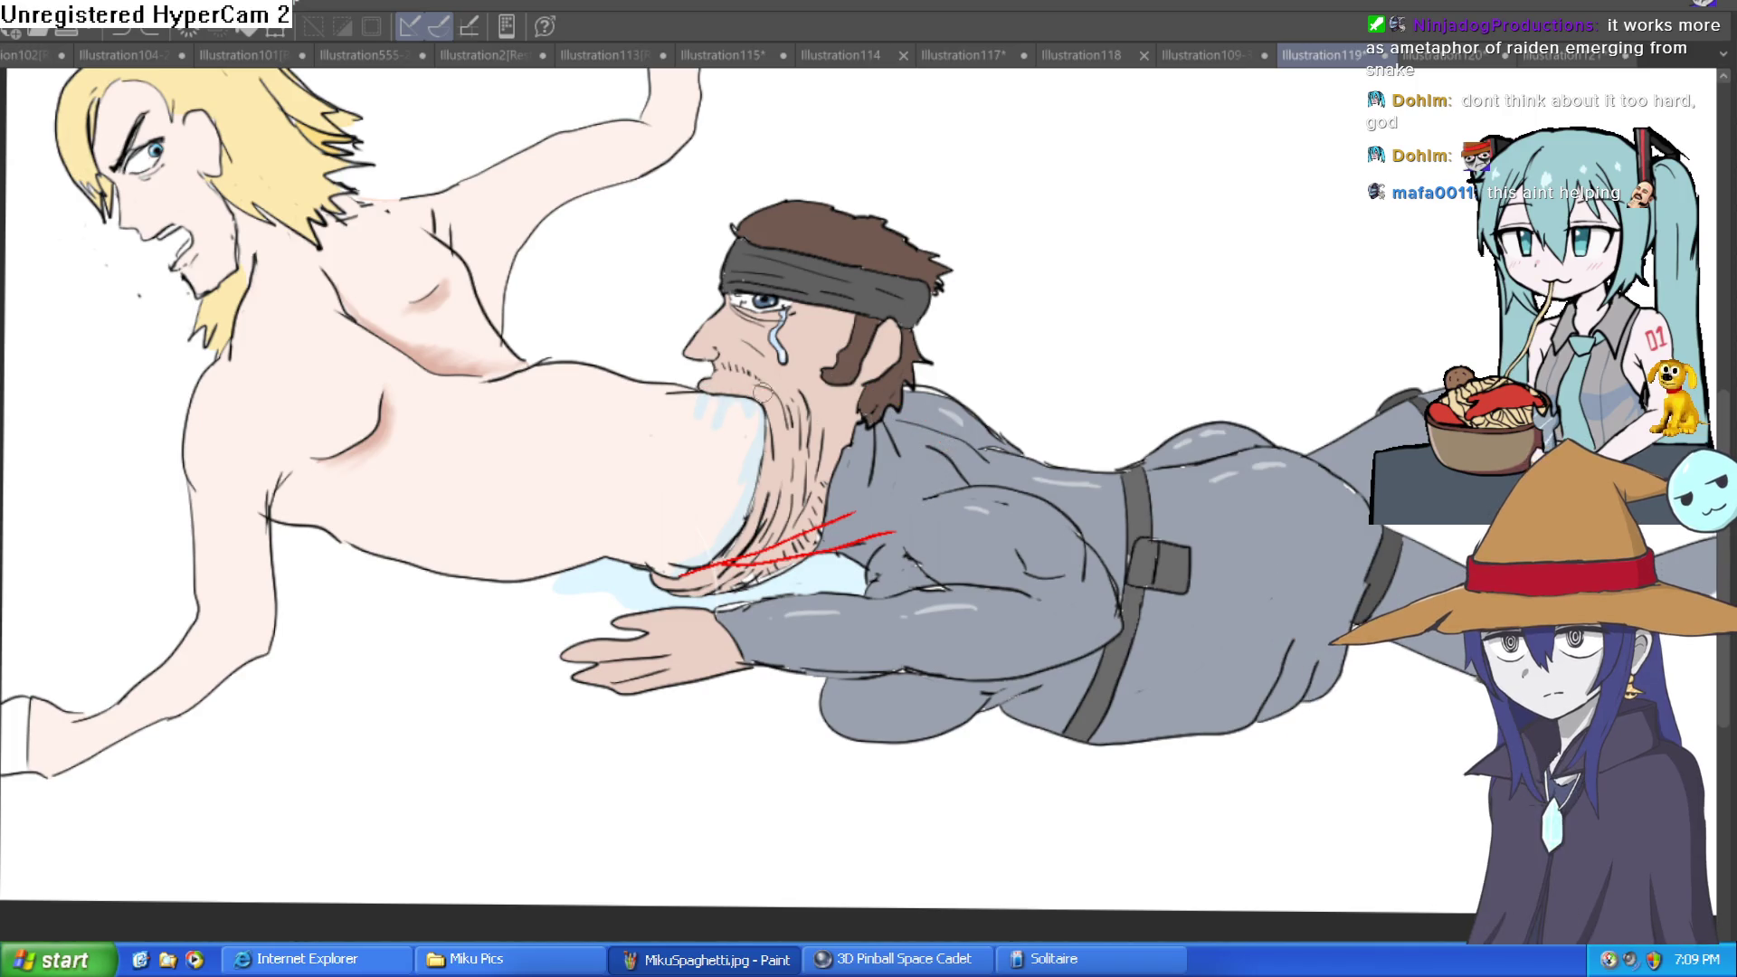
pyautogui.moveTo(703, 391)
pyautogui.mouseDown()
pyautogui.moveTo(873, 388)
pyautogui.moveTo(932, 444)
pyautogui.mouseUp()
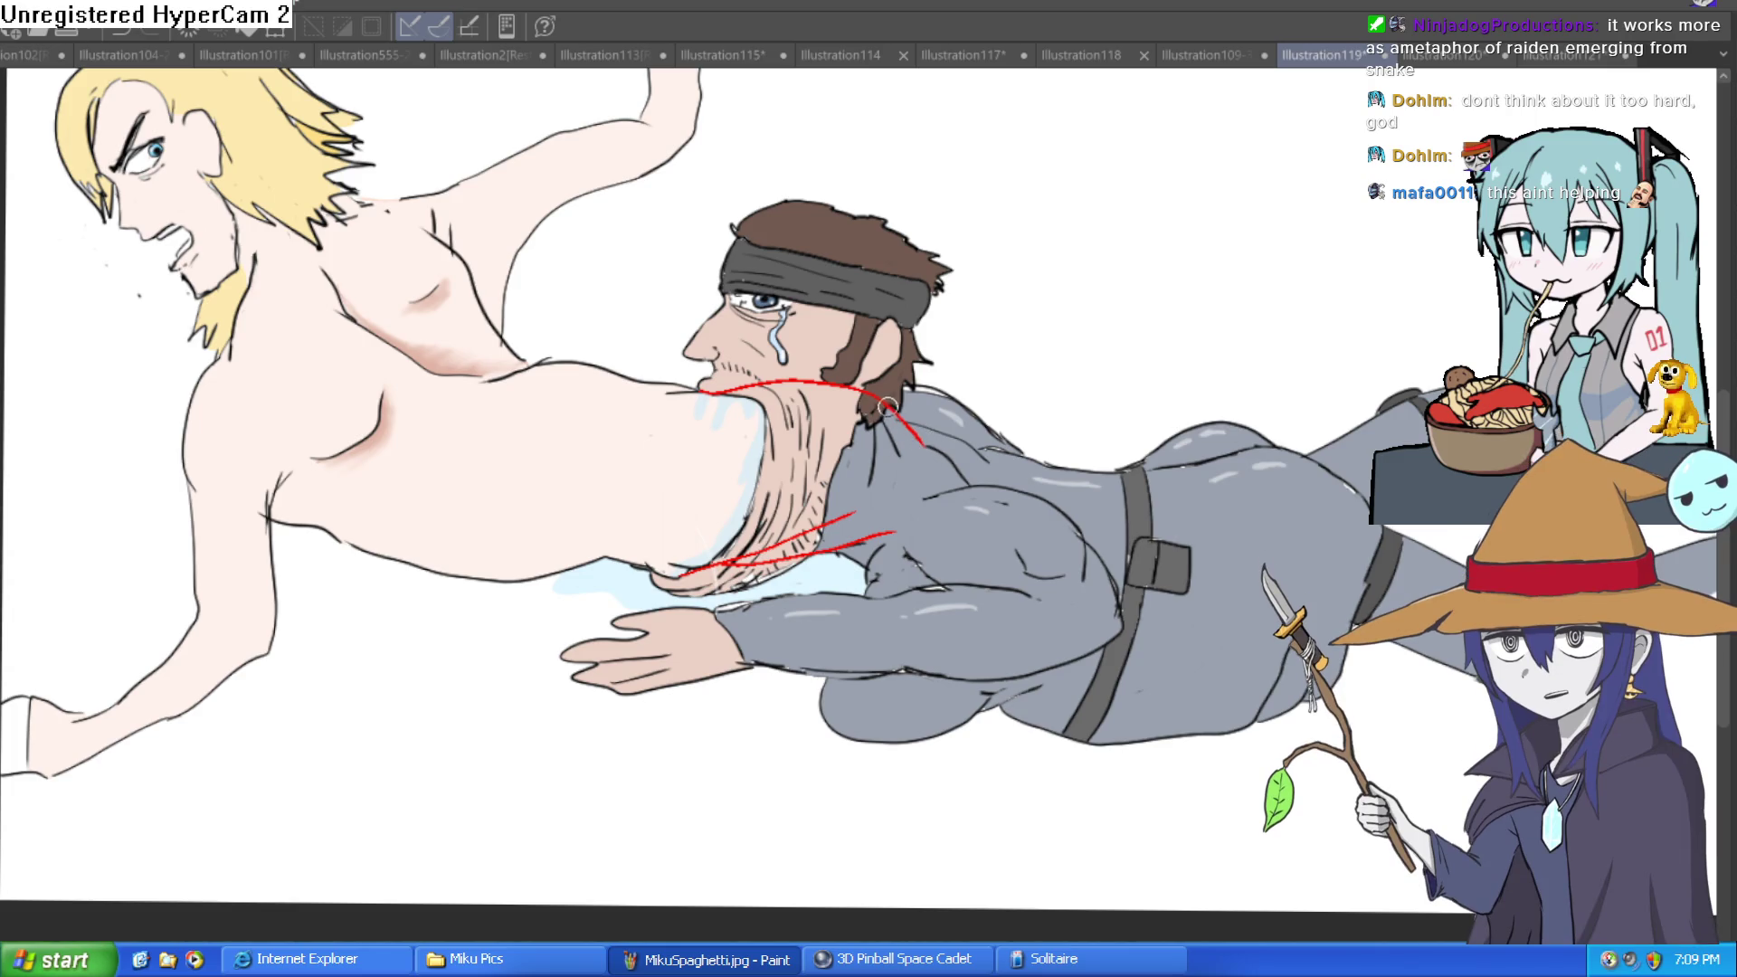
pyautogui.hotkey('ctrl', 'z')
pyautogui.moveTo(702, 391)
pyautogui.mouseDown()
pyautogui.moveTo(882, 392)
pyautogui.moveTo(941, 413)
pyautogui.mouseUp()
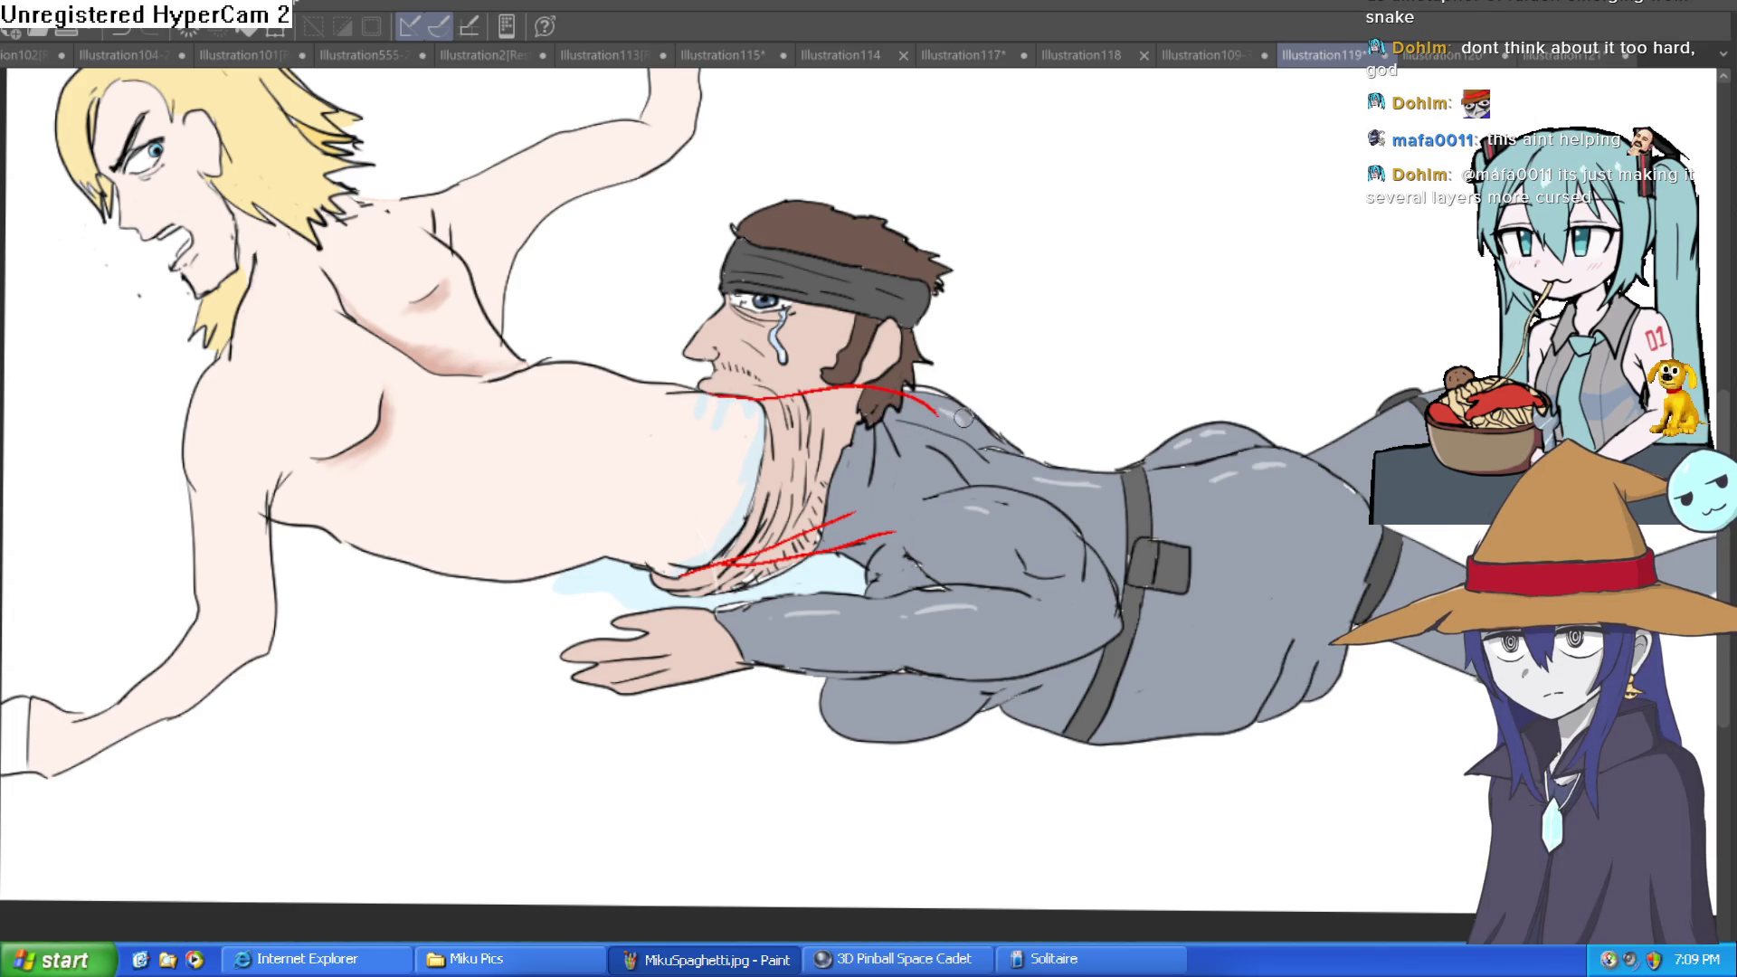
pyautogui.hotkey('ctrl', 'z')
pyautogui.moveTo(711, 391)
pyautogui.mouseDown()
pyautogui.moveTo(787, 364)
pyautogui.moveTo(850, 371)
pyautogui.moveTo(941, 450)
pyautogui.mouseUp()
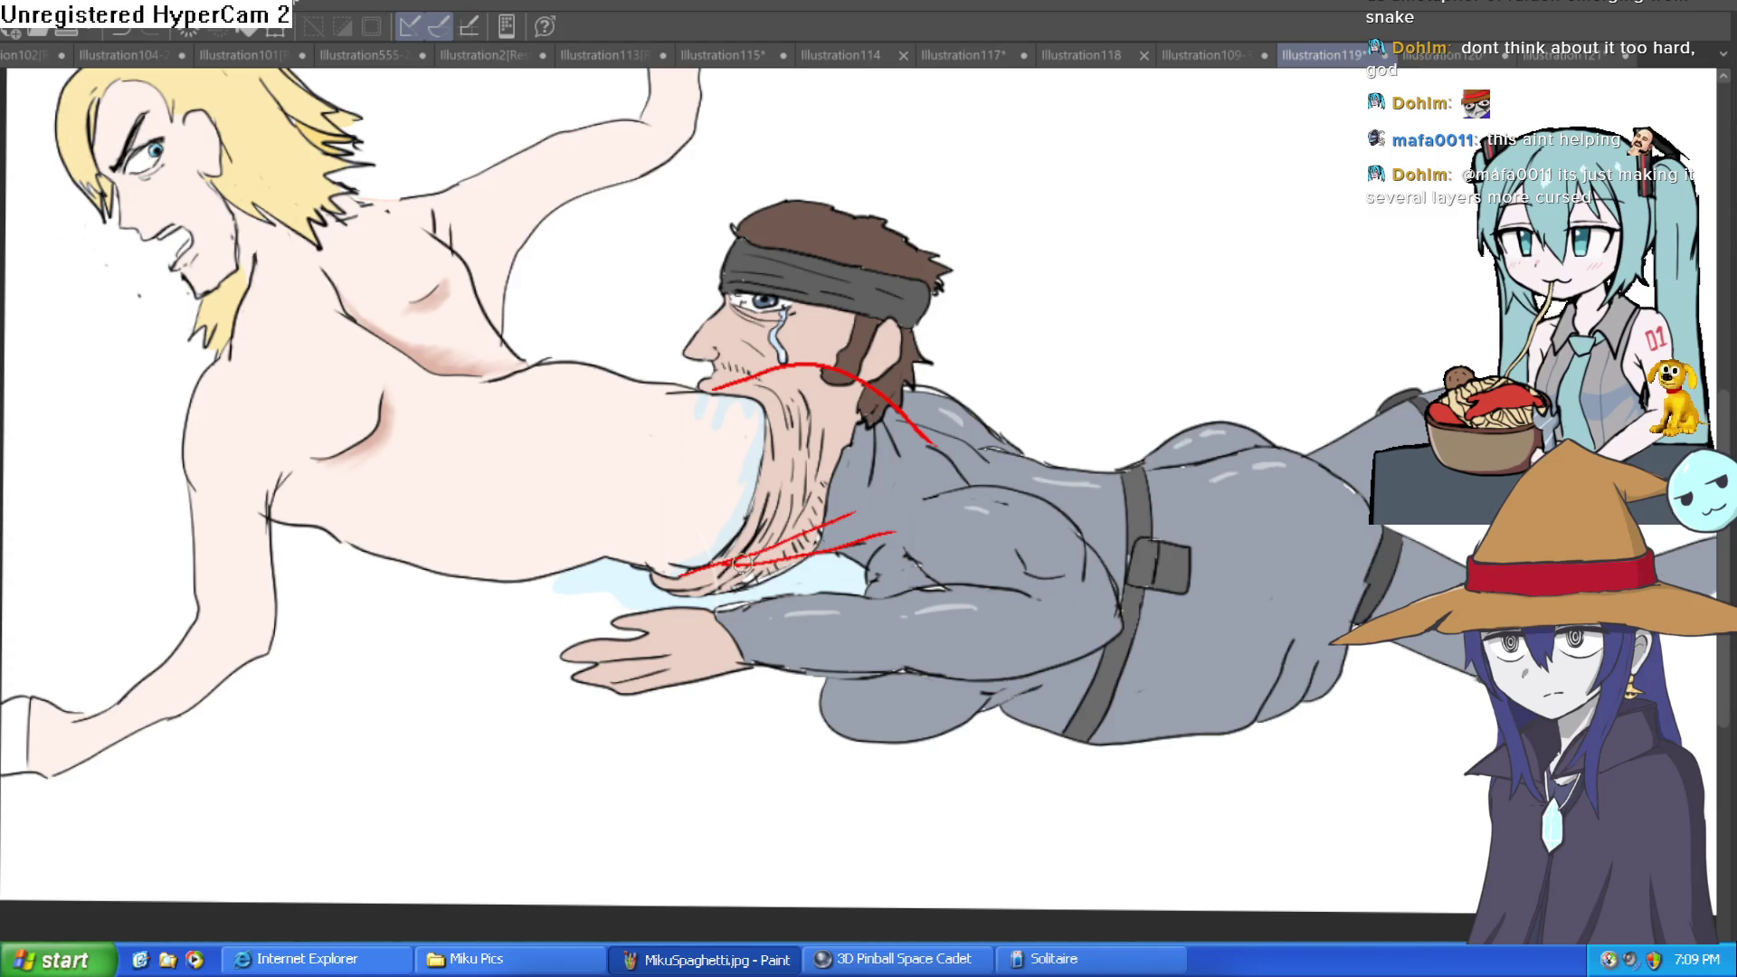
pyautogui.press('^')
pyautogui.press('^')
pyautogui.press('^')
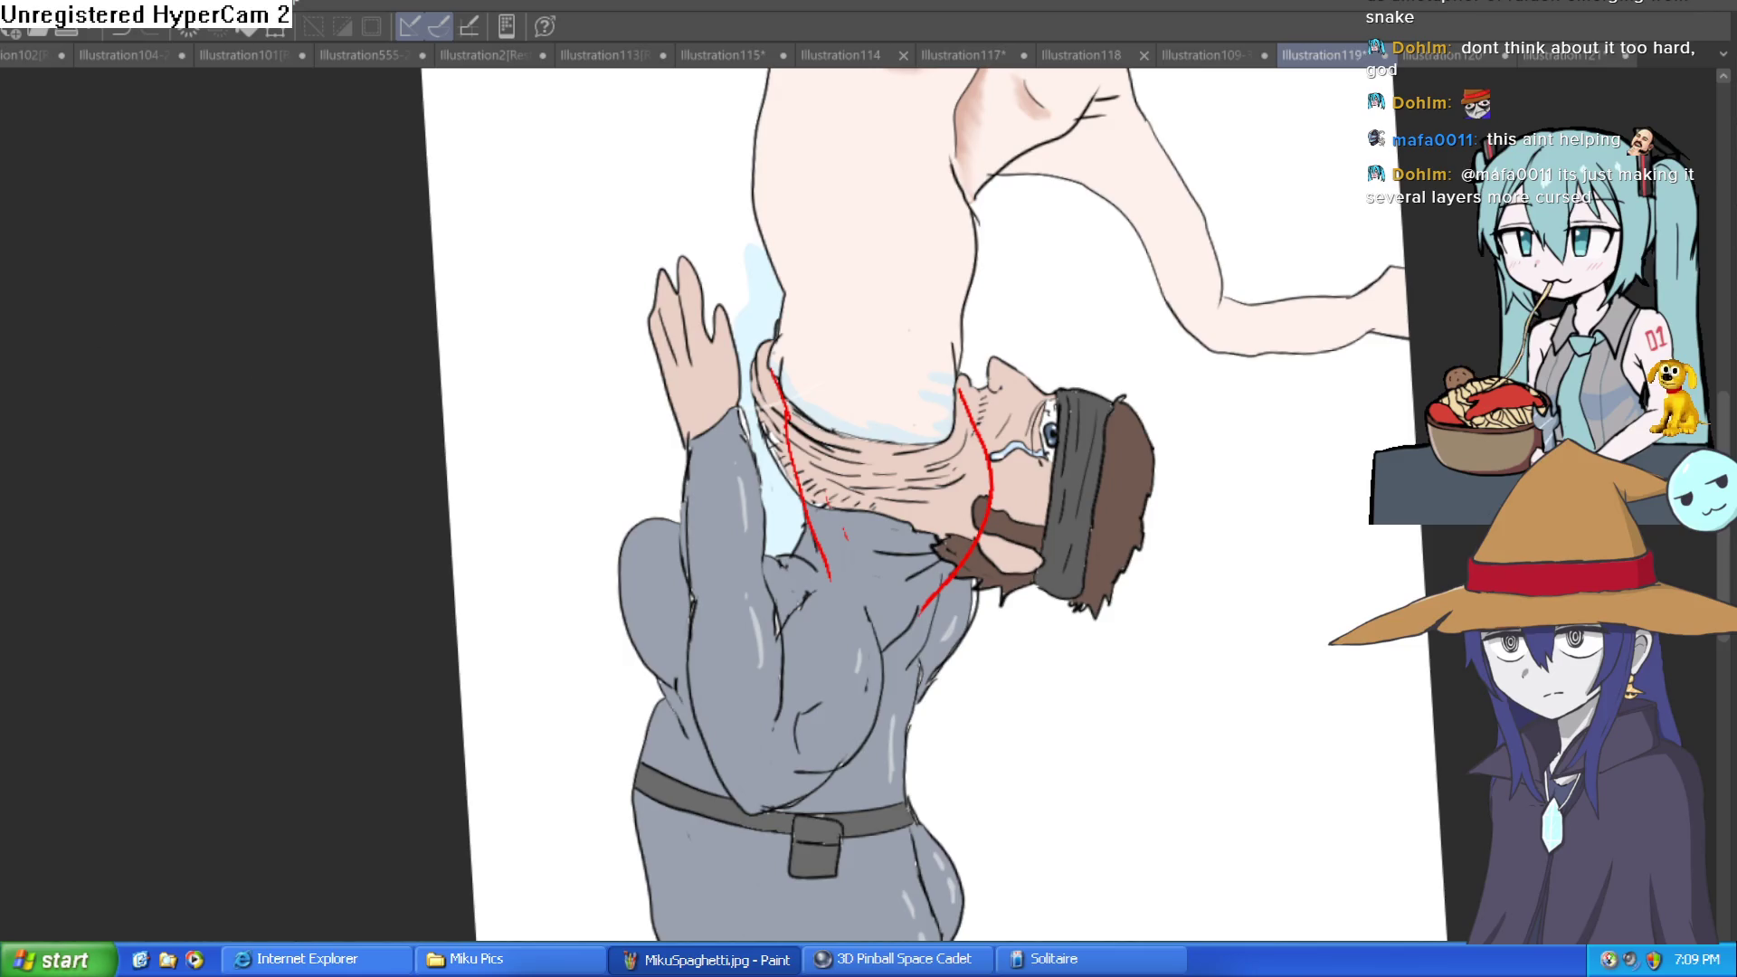
# Draw red redlines across the shoulder, near the mouth, along the arm, down the chest and up the hip.
pyautogui.moveTo(789, 493)
pyautogui.mouseDown()
pyautogui.moveTo(916, 337)
pyautogui.moveTo(950, 344)
pyautogui.moveTo(731, 416)
pyautogui.mouseUp()
pyautogui.press('-')
pyautogui.press('-')
pyautogui.press('-')
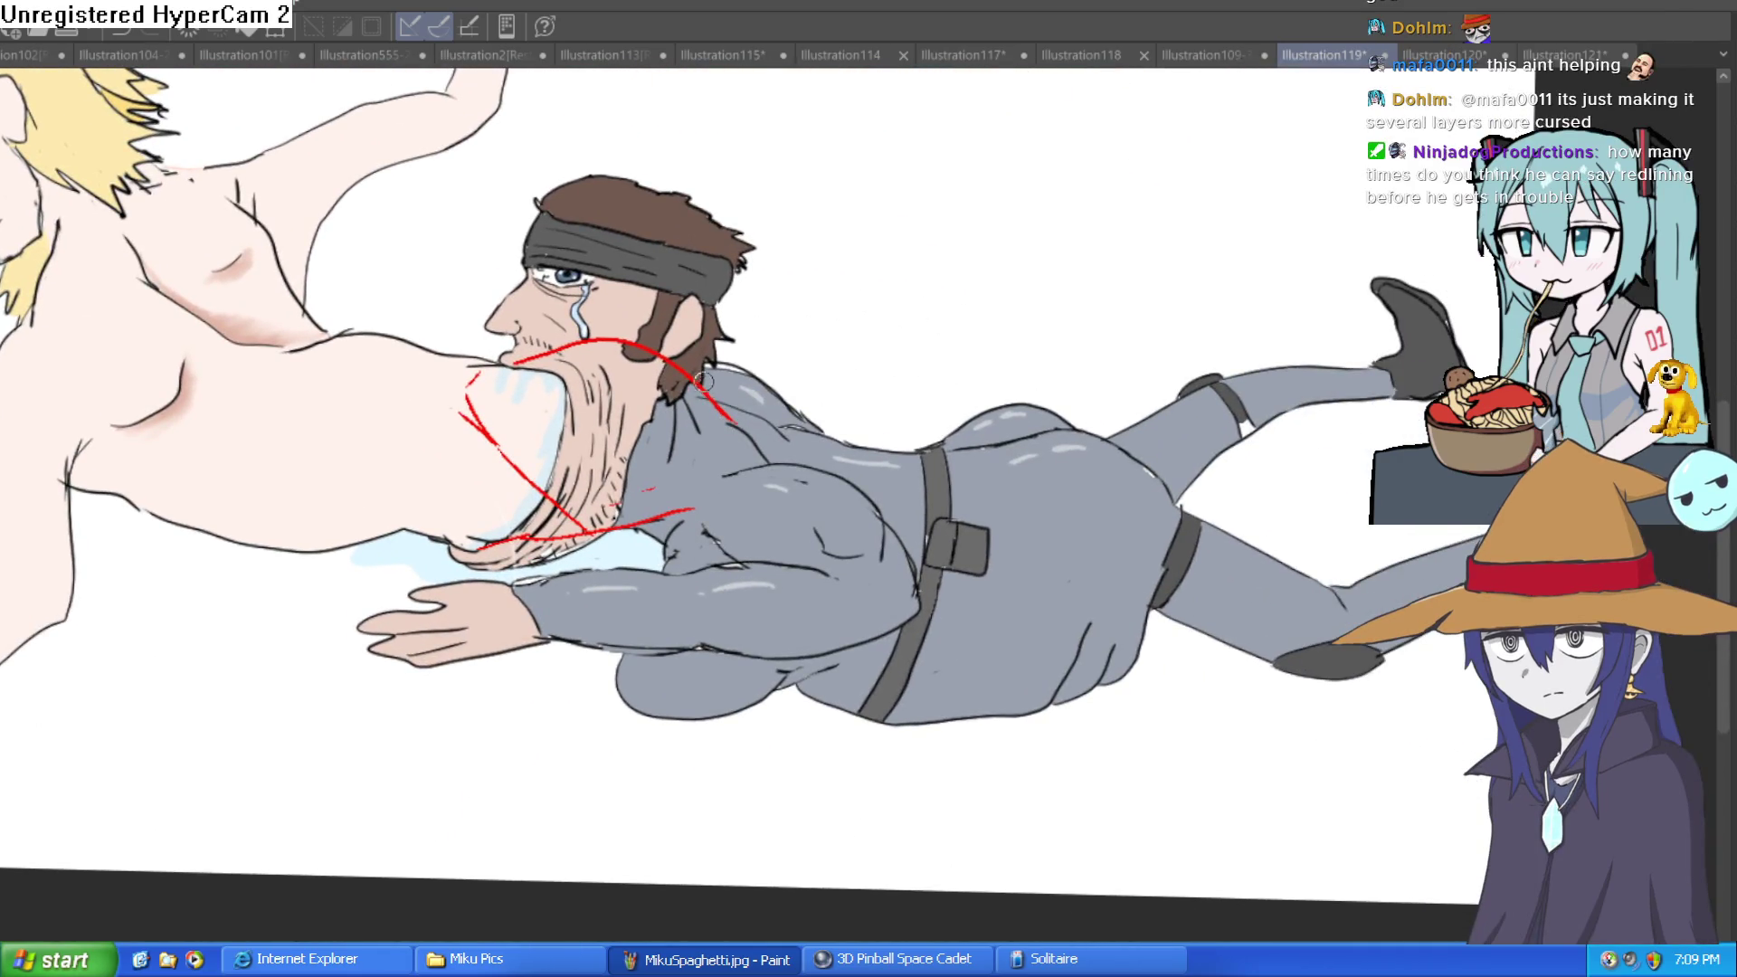
pyautogui.moveTo(695, 380)
pyautogui.mouseDown()
pyautogui.moveTo(746, 387)
pyautogui.moveTo(801, 459)
pyautogui.mouseUp()
pyautogui.moveTo(617, 536); pyautogui.dragTo(849, 576)
pyautogui.moveTo(771, 454); pyautogui.dragTo(907, 508)
pyautogui.moveTo(860, 576); pyautogui.dragTo(1122, 522)
pyautogui.moveTo(946, 532)
pyautogui.mouseDown()
pyautogui.moveTo(1040, 479)
pyautogui.moveTo(1145, 489)
pyautogui.mouseUp()
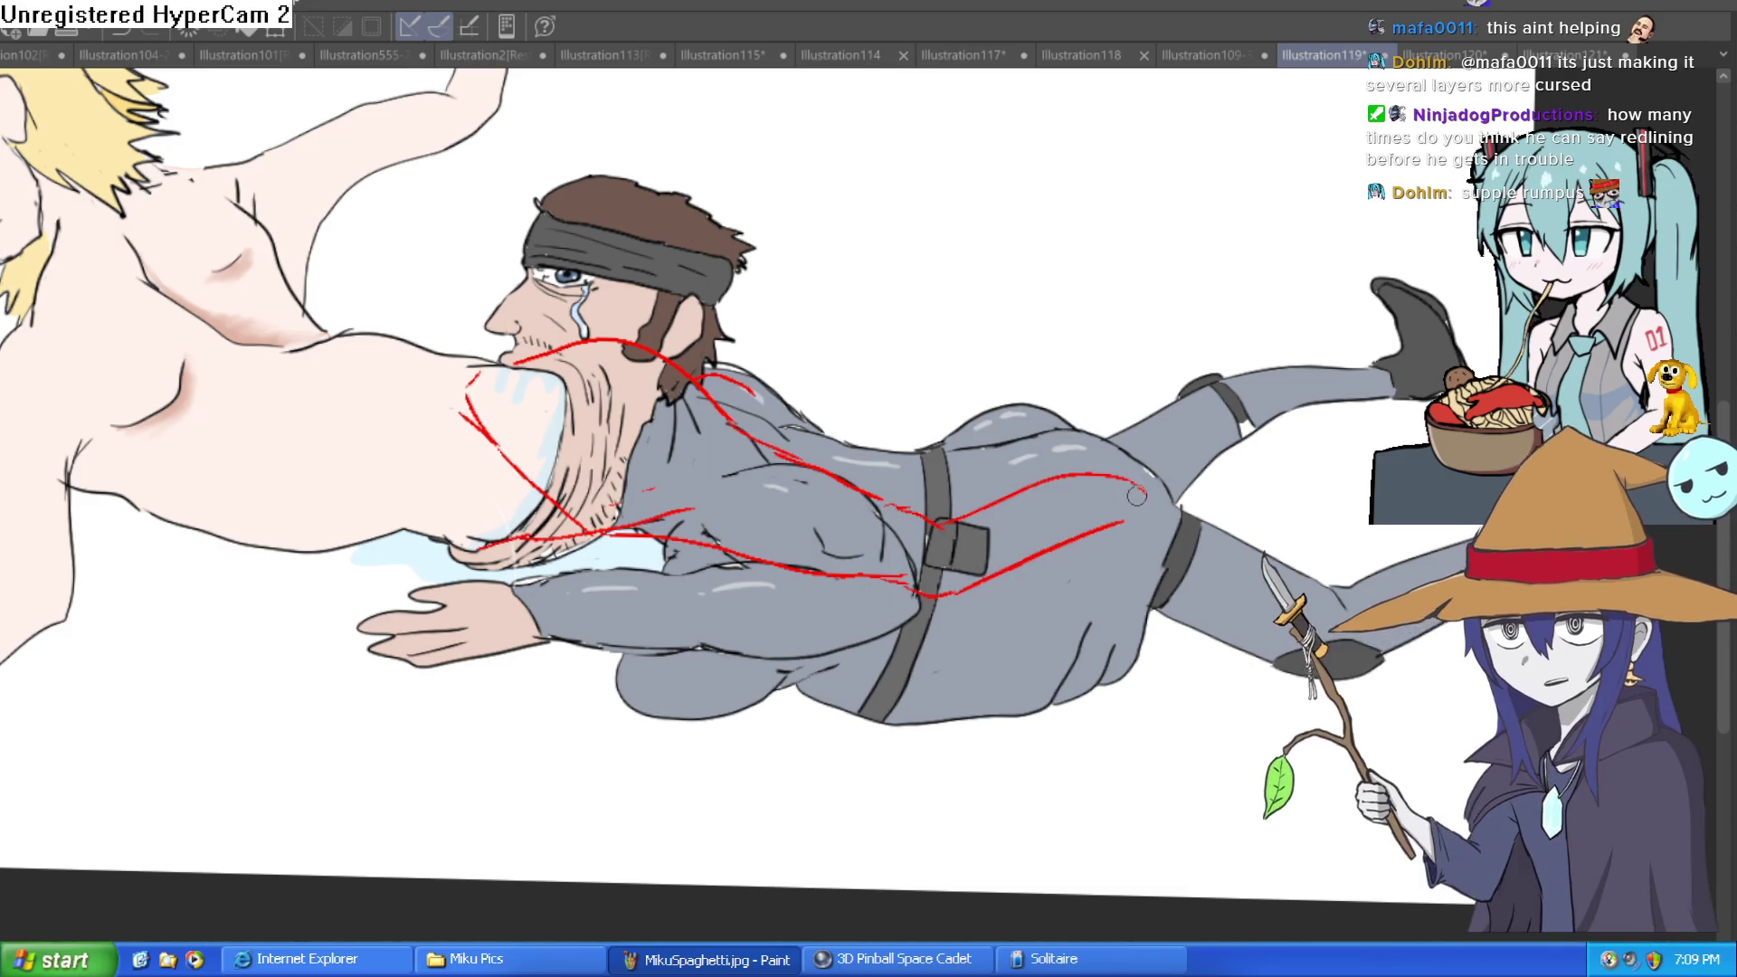
pyautogui.scroll(4, 1138, 496)
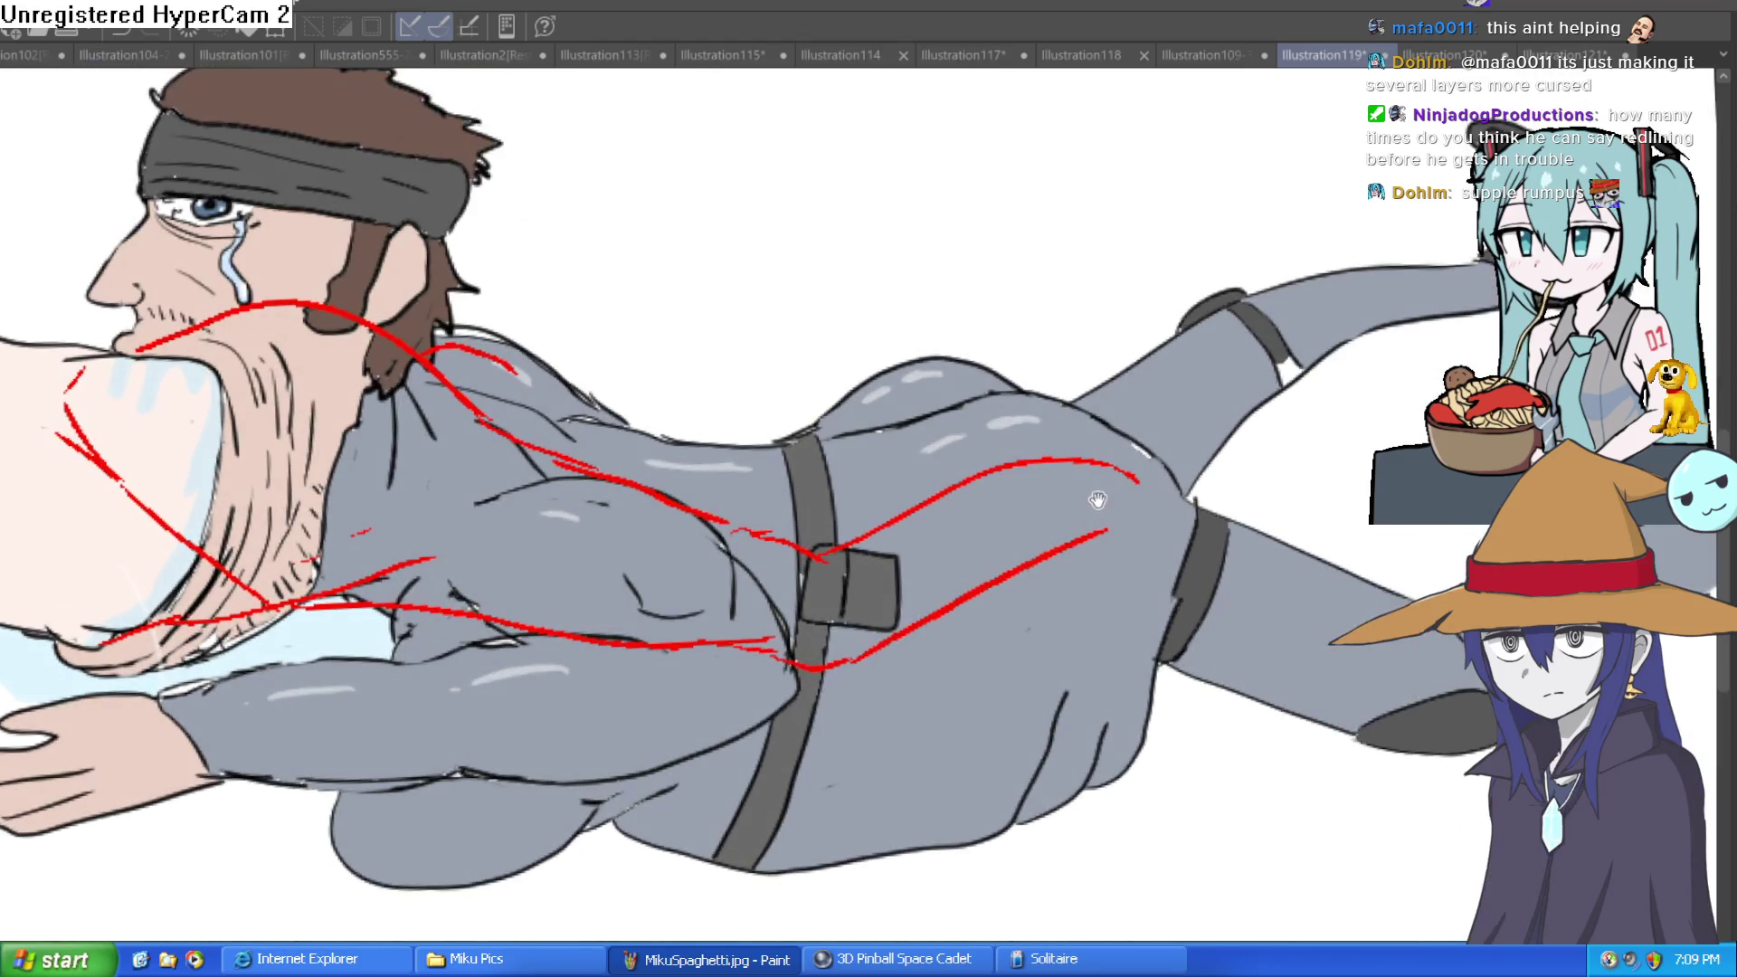
# Draw a long red line down the man's back to the belt, undoing two misplaced segments.
pyautogui.moveTo(1097, 500); pyautogui.dragTo(1064, 546)
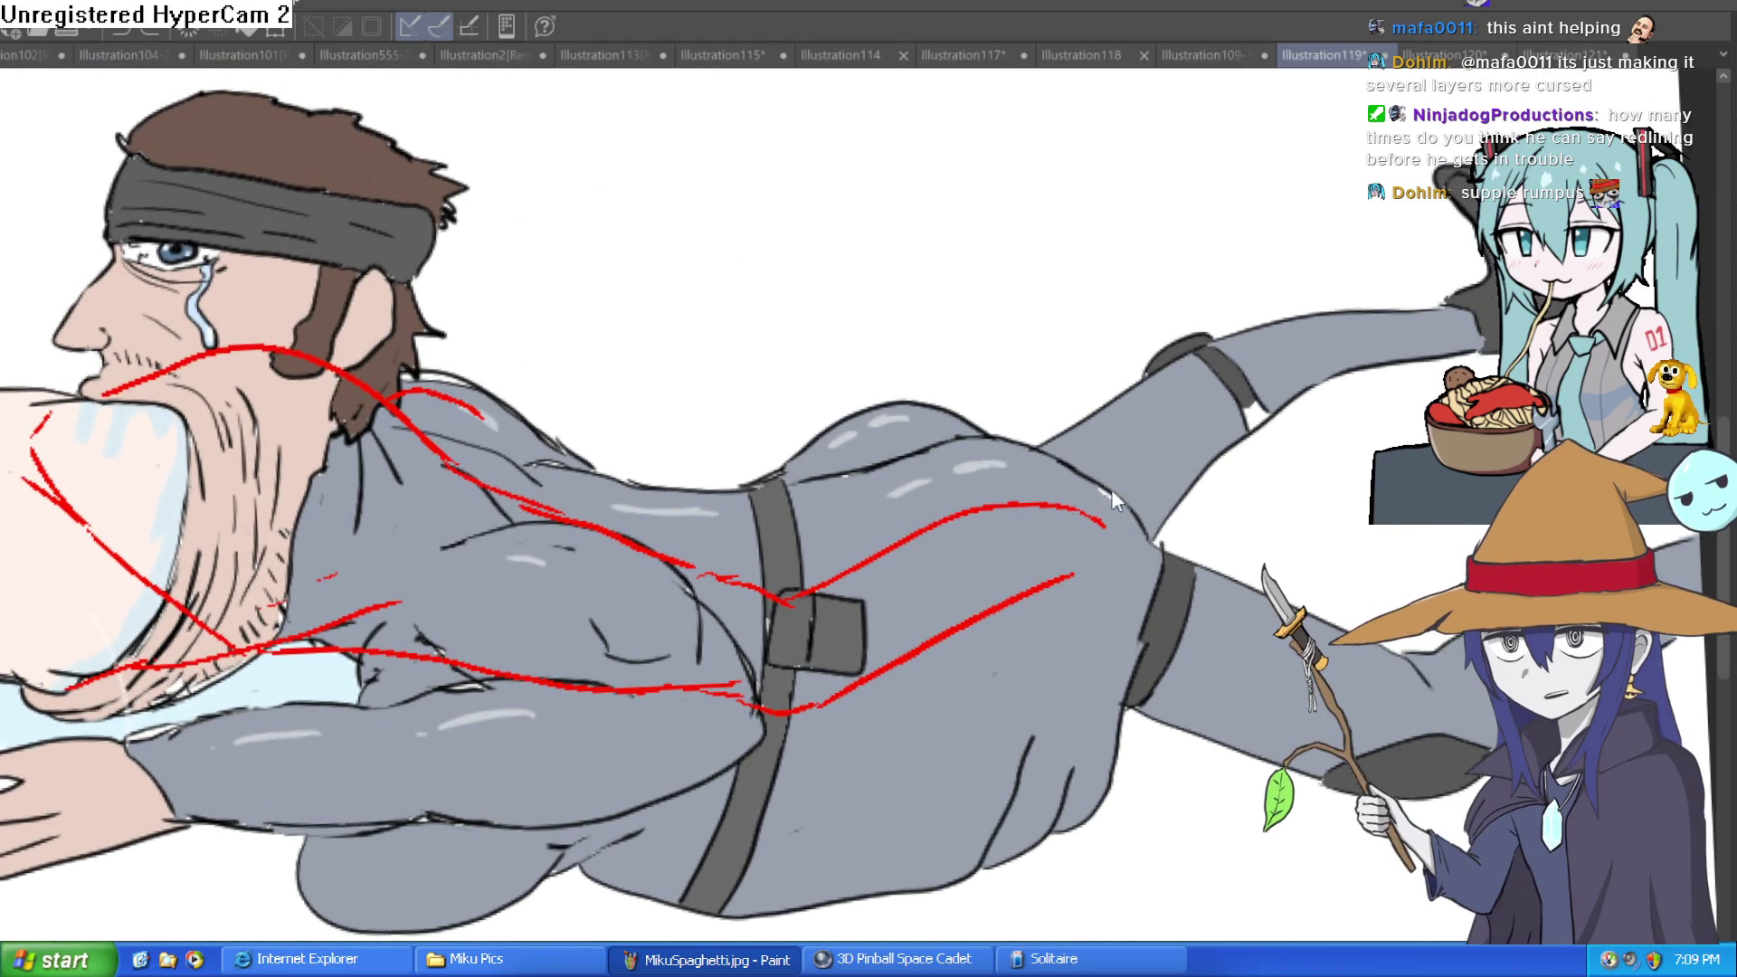
pyautogui.moveTo(455, 420)
pyautogui.mouseDown()
pyautogui.moveTo(788, 566)
pyautogui.moveTo(940, 484)
pyautogui.mouseUp()
pyautogui.hotkey('ctrl', 'z')
pyautogui.moveTo(779, 539); pyautogui.dragTo(1050, 475)
pyautogui.hotkey('ctrl', 'z')
pyautogui.hotkey('ctrl', 'z')
pyautogui.hotkey('ctrl', 'z')
pyautogui.hotkey('ctrl', 'z')
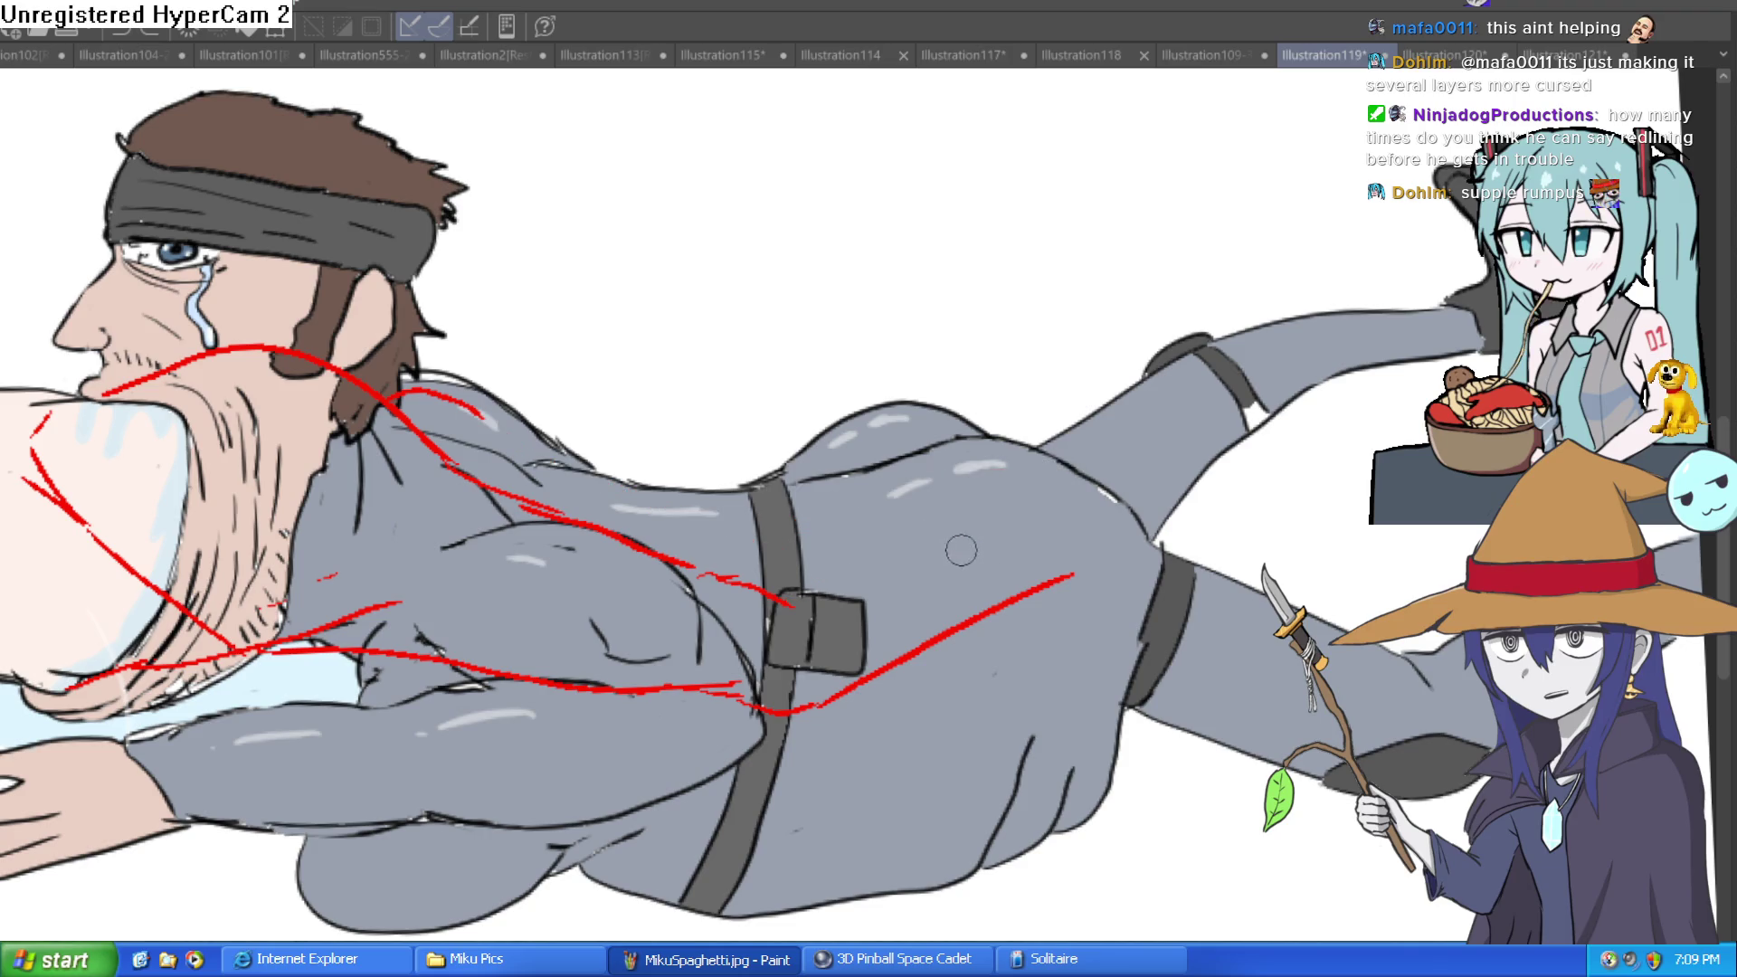
# Draw red diagonals and an under-body curve across the back, then erase overlapping crossings.
pyautogui.moveTo(704, 653); pyautogui.dragTo(746, 563)
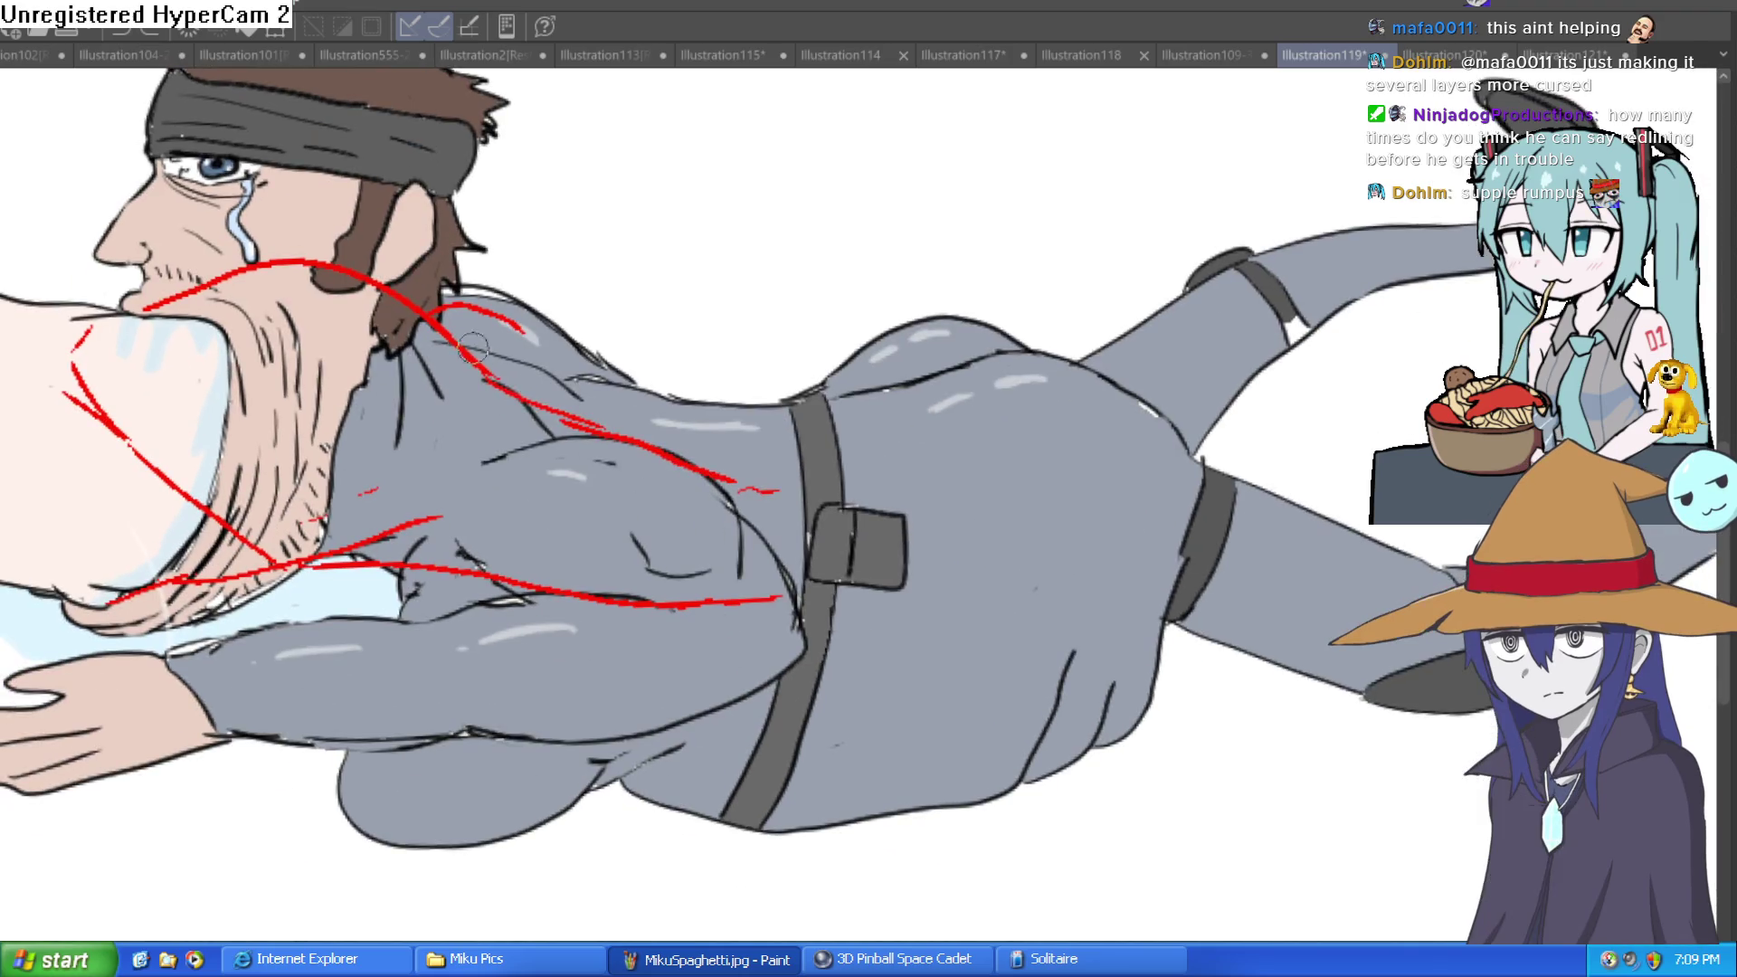
pyautogui.moveTo(479, 362); pyautogui.dragTo(763, 619)
pyautogui.moveTo(401, 535)
pyautogui.mouseDown()
pyautogui.moveTo(670, 724)
pyautogui.moveTo(741, 738)
pyautogui.moveTo(878, 679)
pyautogui.moveTo(1023, 543)
pyautogui.mouseUp()
pyautogui.moveTo(766, 619); pyautogui.dragTo(780, 663)
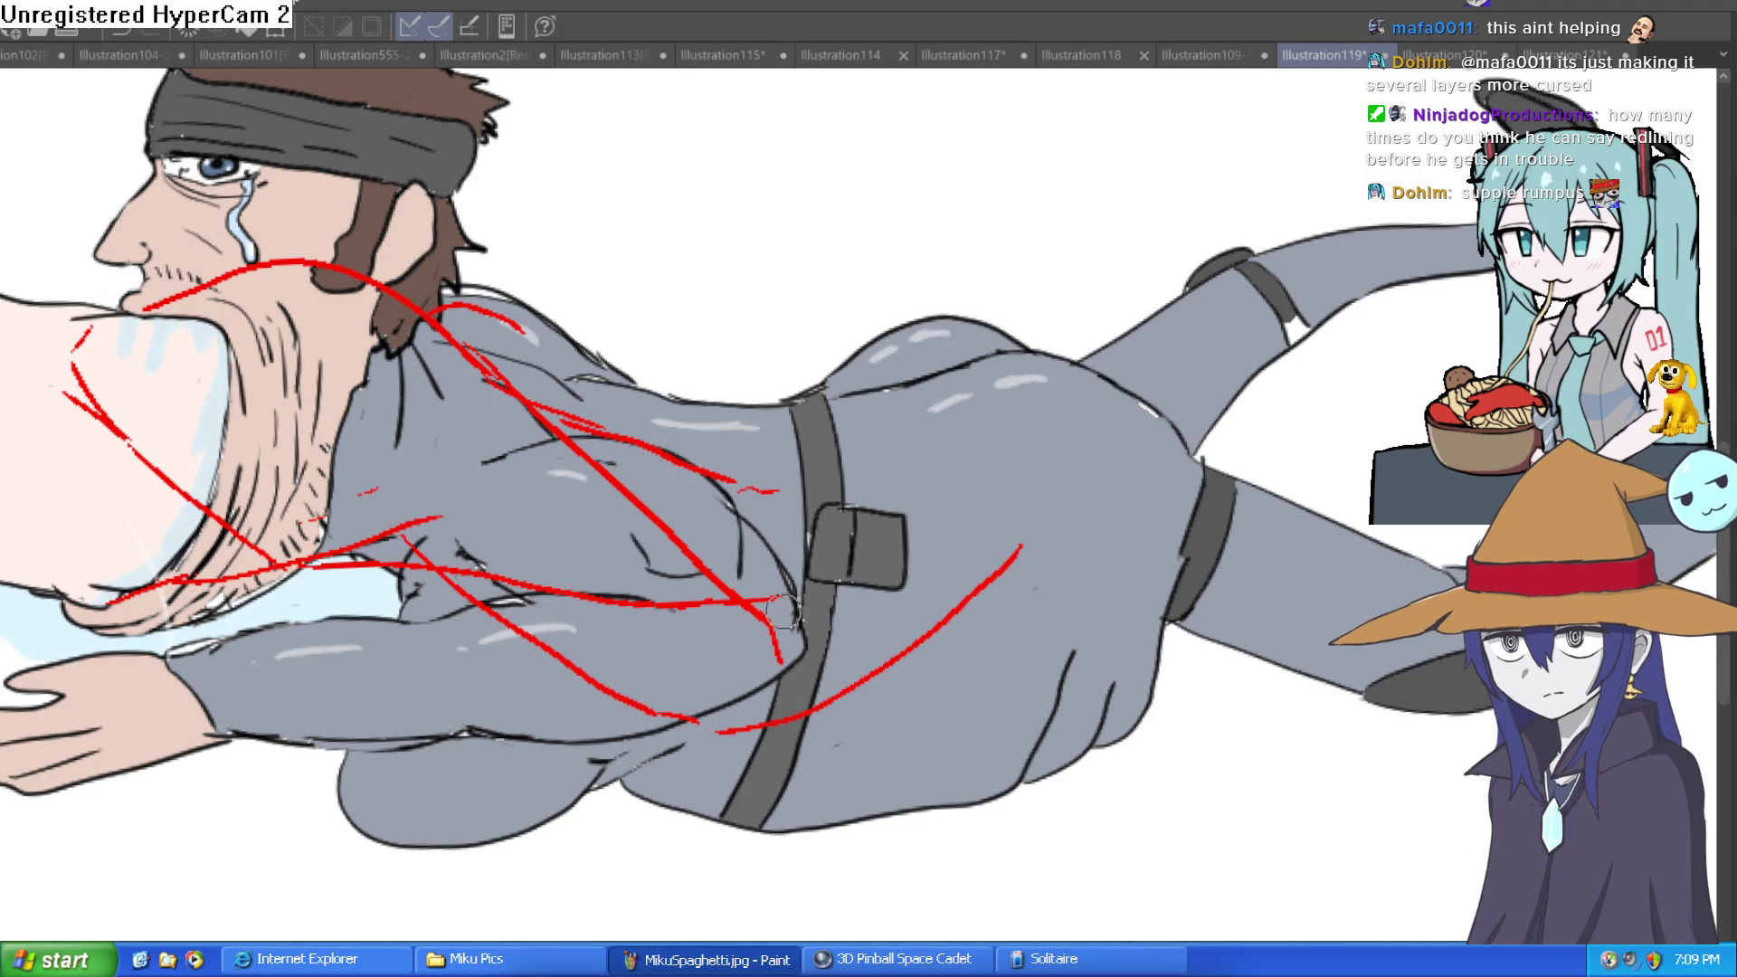
pyautogui.moveTo(760, 504); pyautogui.dragTo(543, 398)
pyautogui.moveTo(608, 527)
pyautogui.mouseDown()
pyautogui.moveTo(567, 596)
pyautogui.moveTo(436, 563)
pyautogui.moveTo(624, 611)
pyautogui.moveTo(764, 599)
pyautogui.mouseUp()
# Add red curves around the hip and a long stroke from the head down the back.
pyautogui.moveTo(968, 521)
pyautogui.mouseDown()
pyautogui.moveTo(976, 594)
pyautogui.moveTo(978, 561)
pyautogui.mouseUp()
pyautogui.moveTo(764, 664)
pyautogui.mouseDown()
pyautogui.moveTo(972, 518)
pyautogui.moveTo(1086, 486)
pyautogui.mouseUp()
pyautogui.moveTo(995, 602); pyautogui.dragTo(1129, 542)
pyautogui.moveTo(1085, 486)
pyautogui.mouseDown()
pyautogui.moveTo(1149, 490)
pyautogui.moveTo(1167, 525)
pyautogui.moveTo(1122, 450)
pyautogui.moveTo(1167, 556)
pyautogui.moveTo(1054, 692)
pyautogui.moveTo(1021, 676)
pyautogui.moveTo(1063, 577)
pyautogui.mouseUp()
pyautogui.hotkey('ctrl', 'z')
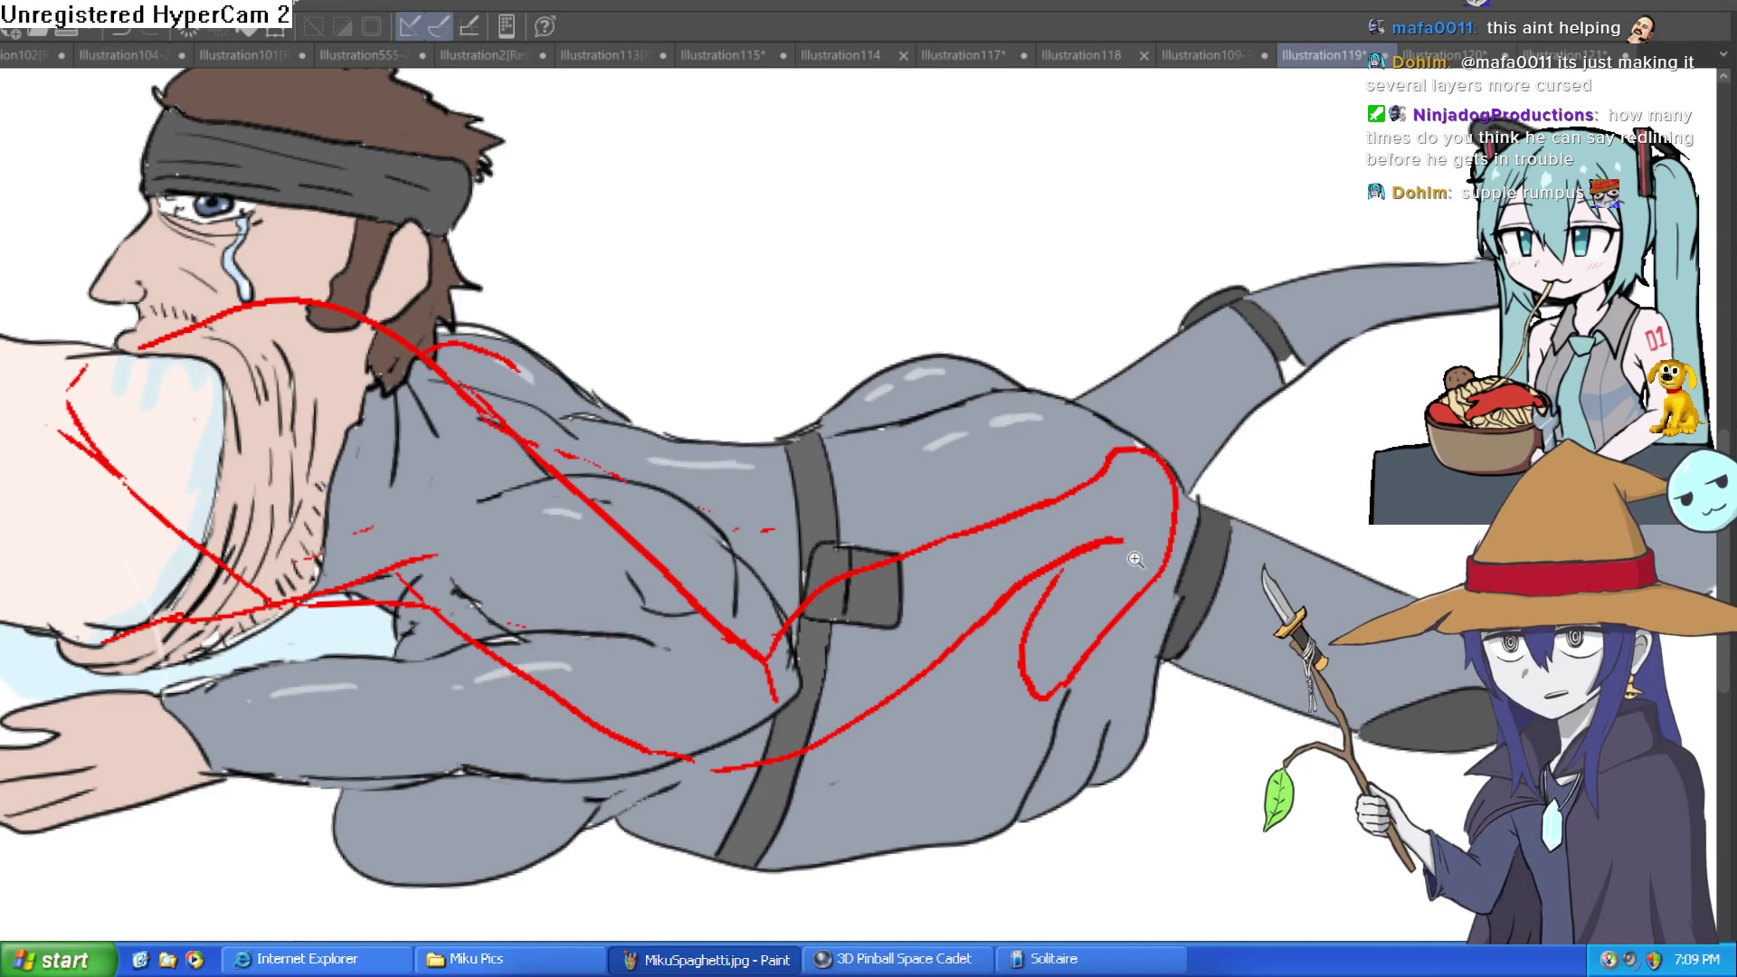
pyautogui.moveTo(366, 312)
pyautogui.mouseDown()
pyautogui.moveTo(493, 375)
pyautogui.moveTo(756, 597)
pyautogui.moveTo(869, 496)
pyautogui.moveTo(1142, 440)
pyautogui.mouseUp()
# Review the redlines from a zoomed-out, rotated view, then bring up the Illustration109-33 character sheet.
pyautogui.scroll(-3, 1142, 441)
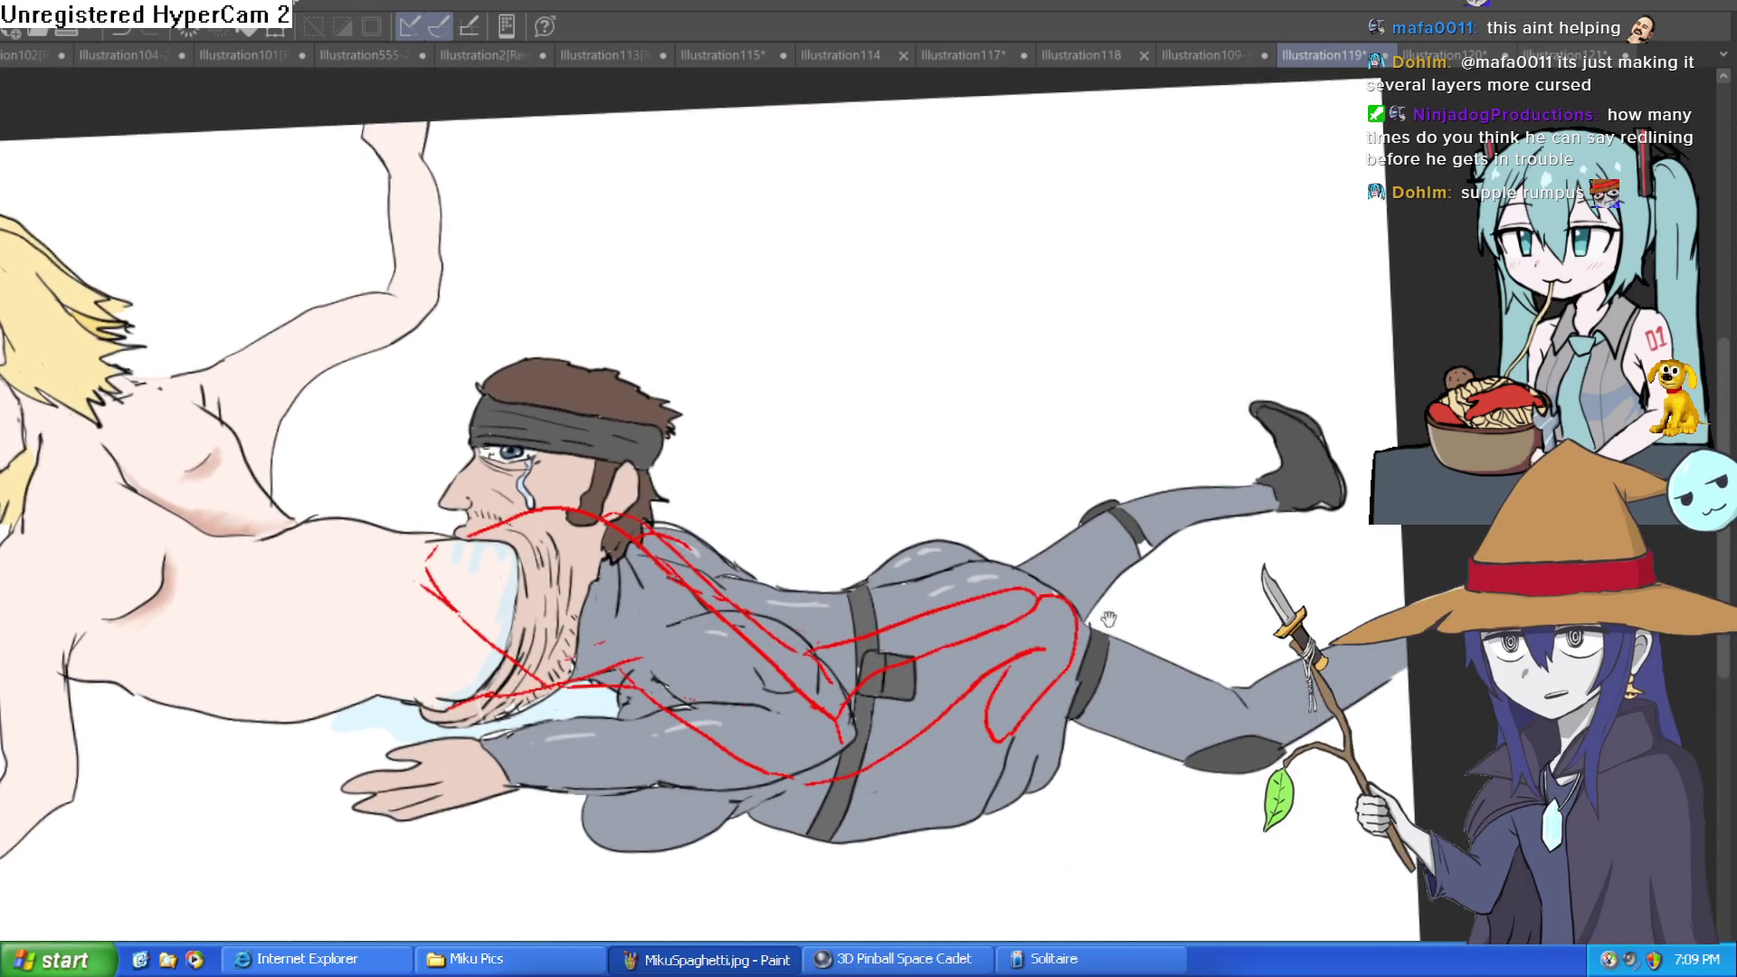
pyautogui.moveTo(1281, 537); pyautogui.dragTo(1298, 432)
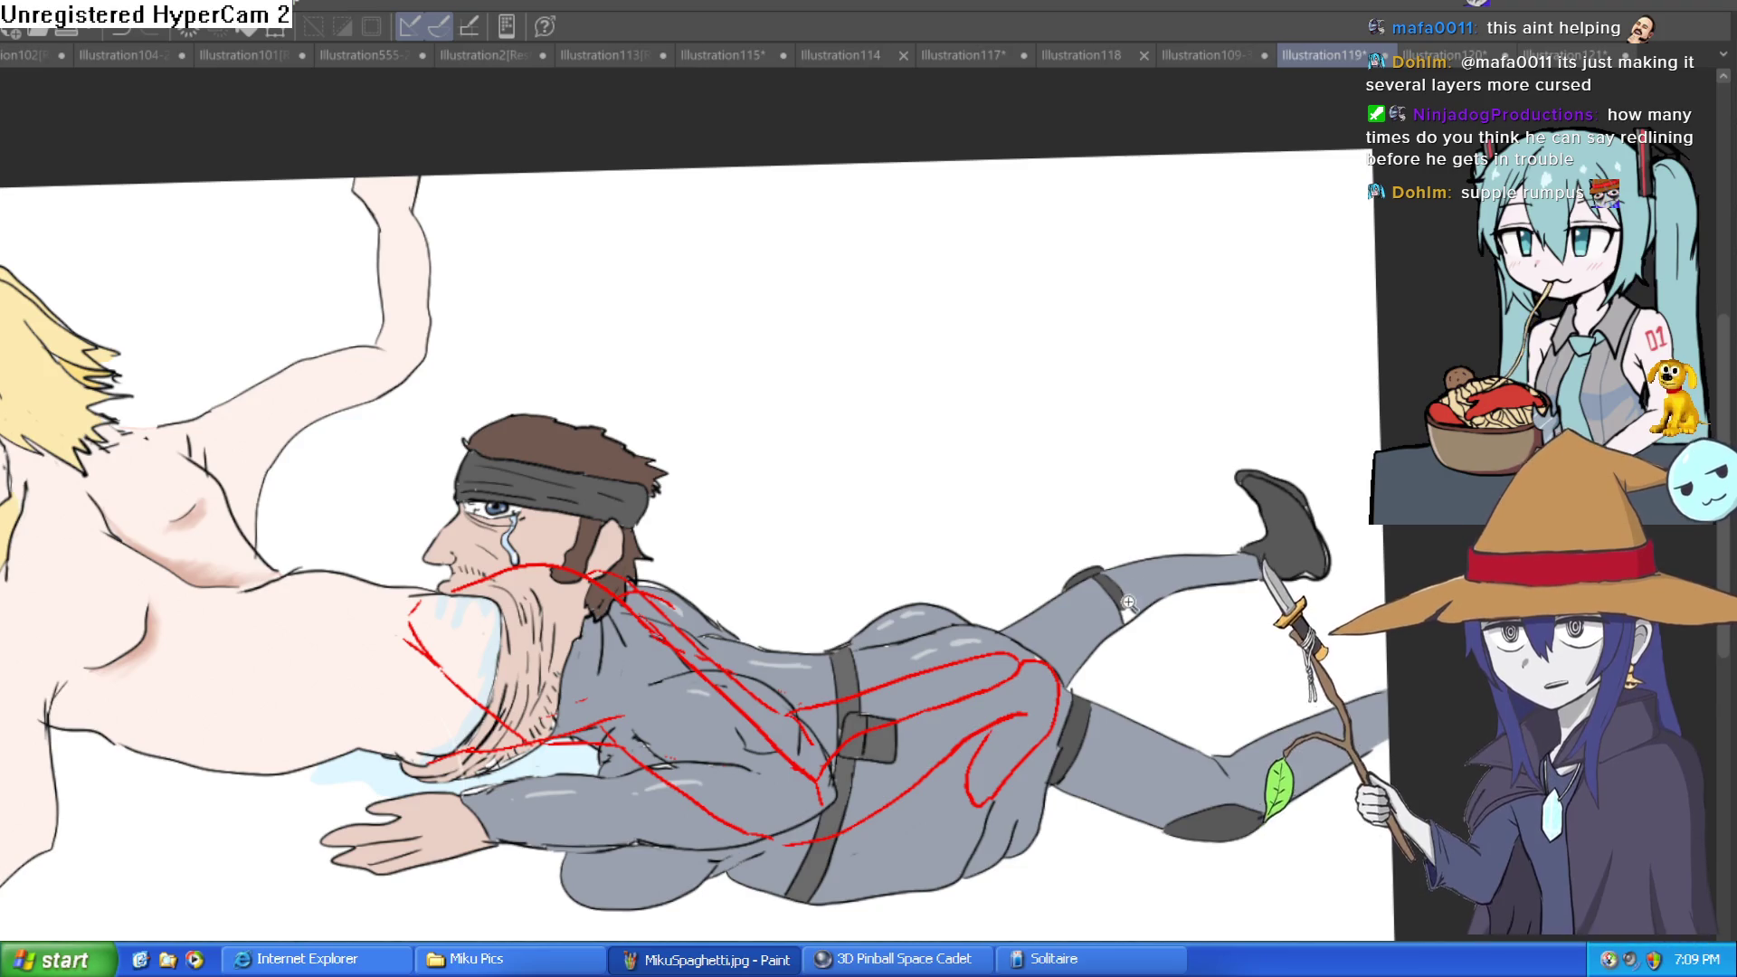
pyautogui.scroll(-2, 1128, 602)
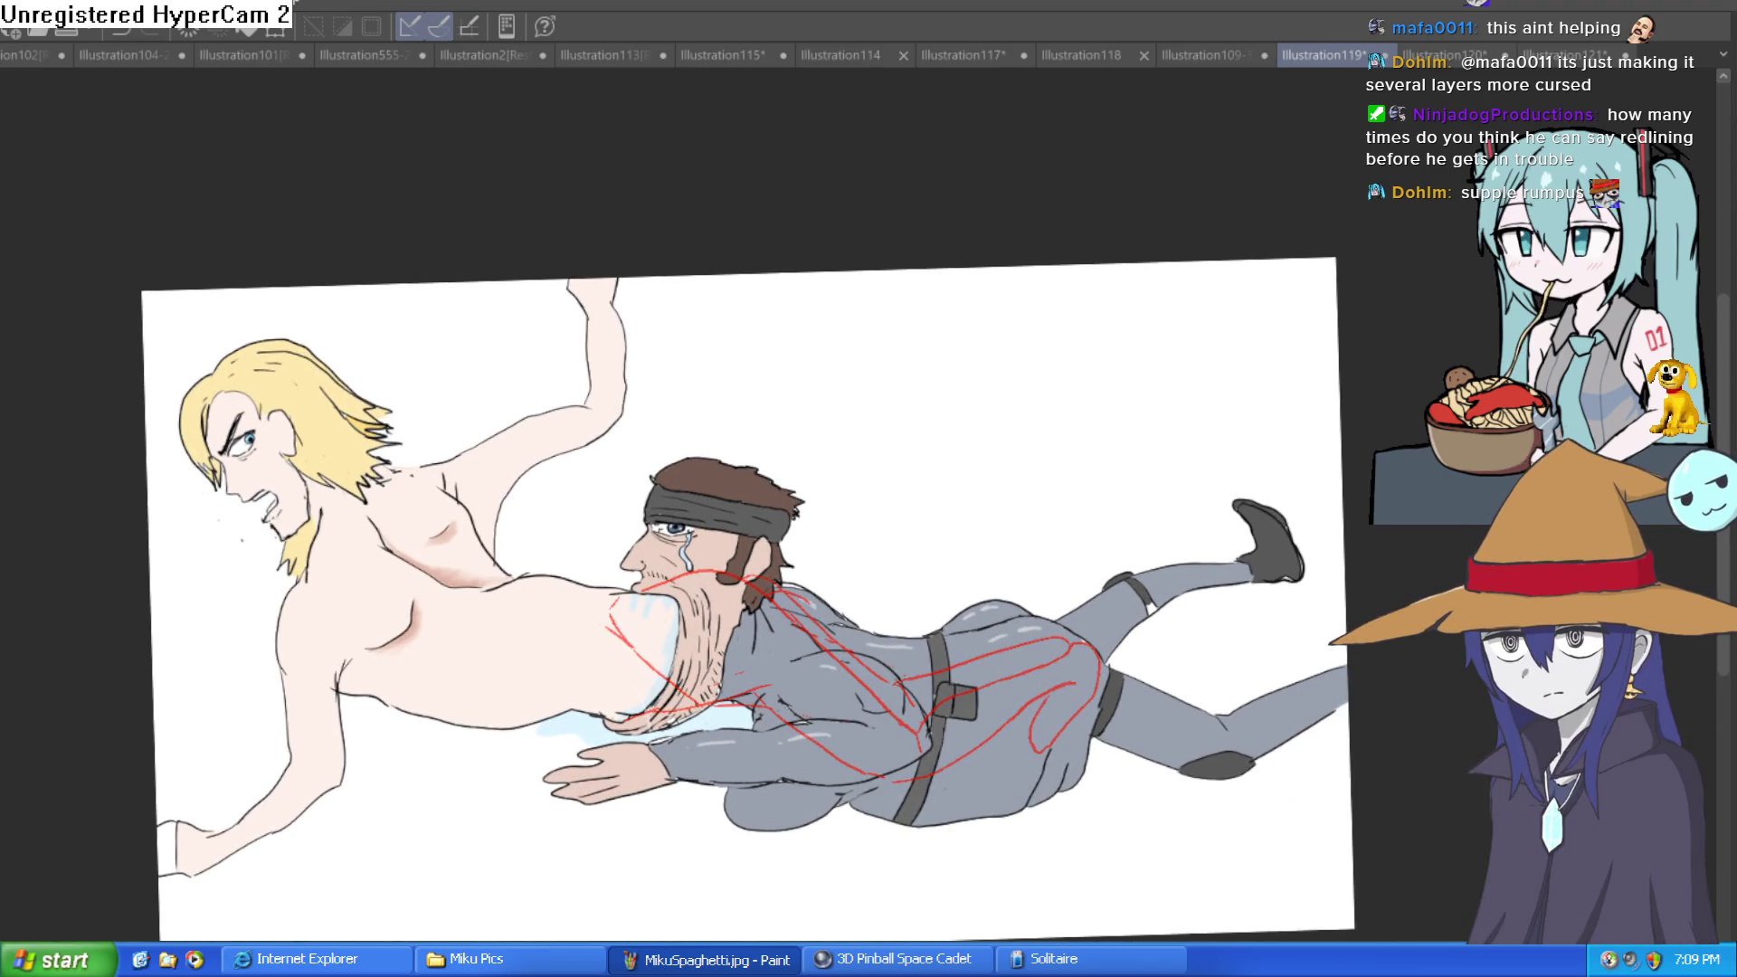
pyautogui.moveTo(1216, 634); pyautogui.dragTo(1158, 645)
pyautogui.scroll(3, 1124, 636)
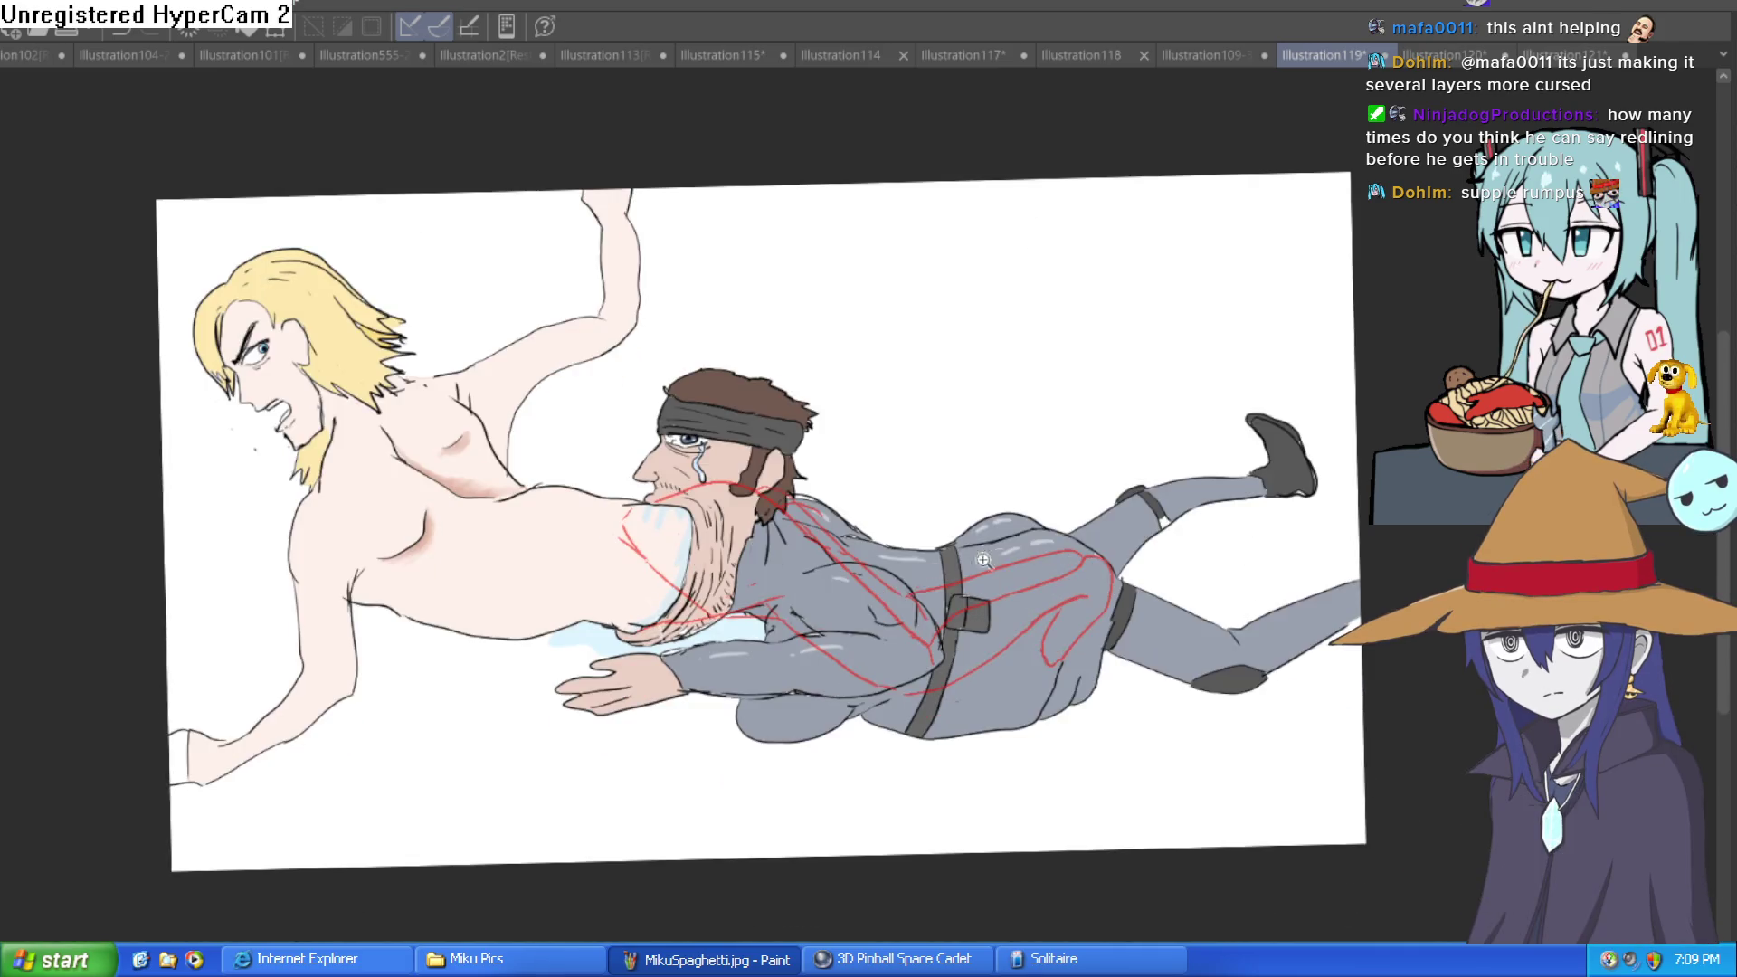
pyautogui.moveTo(1276, 604); pyautogui.dragTo(1235, 645)
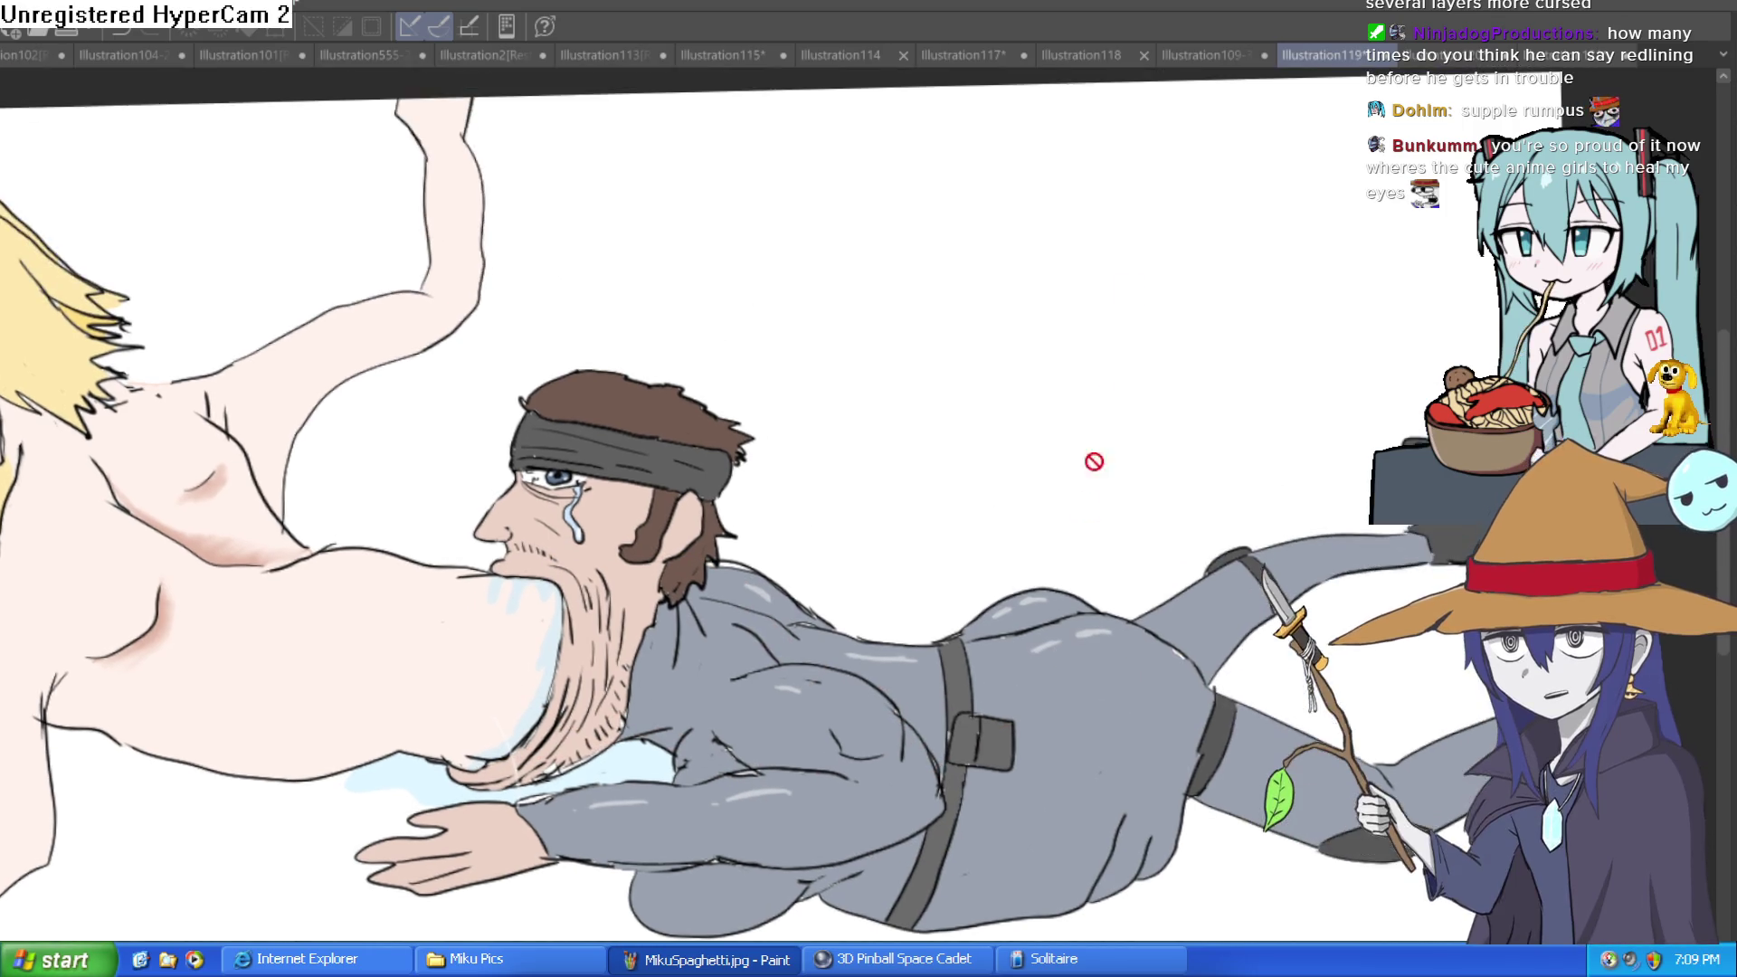
pyautogui.click(1209, 55)
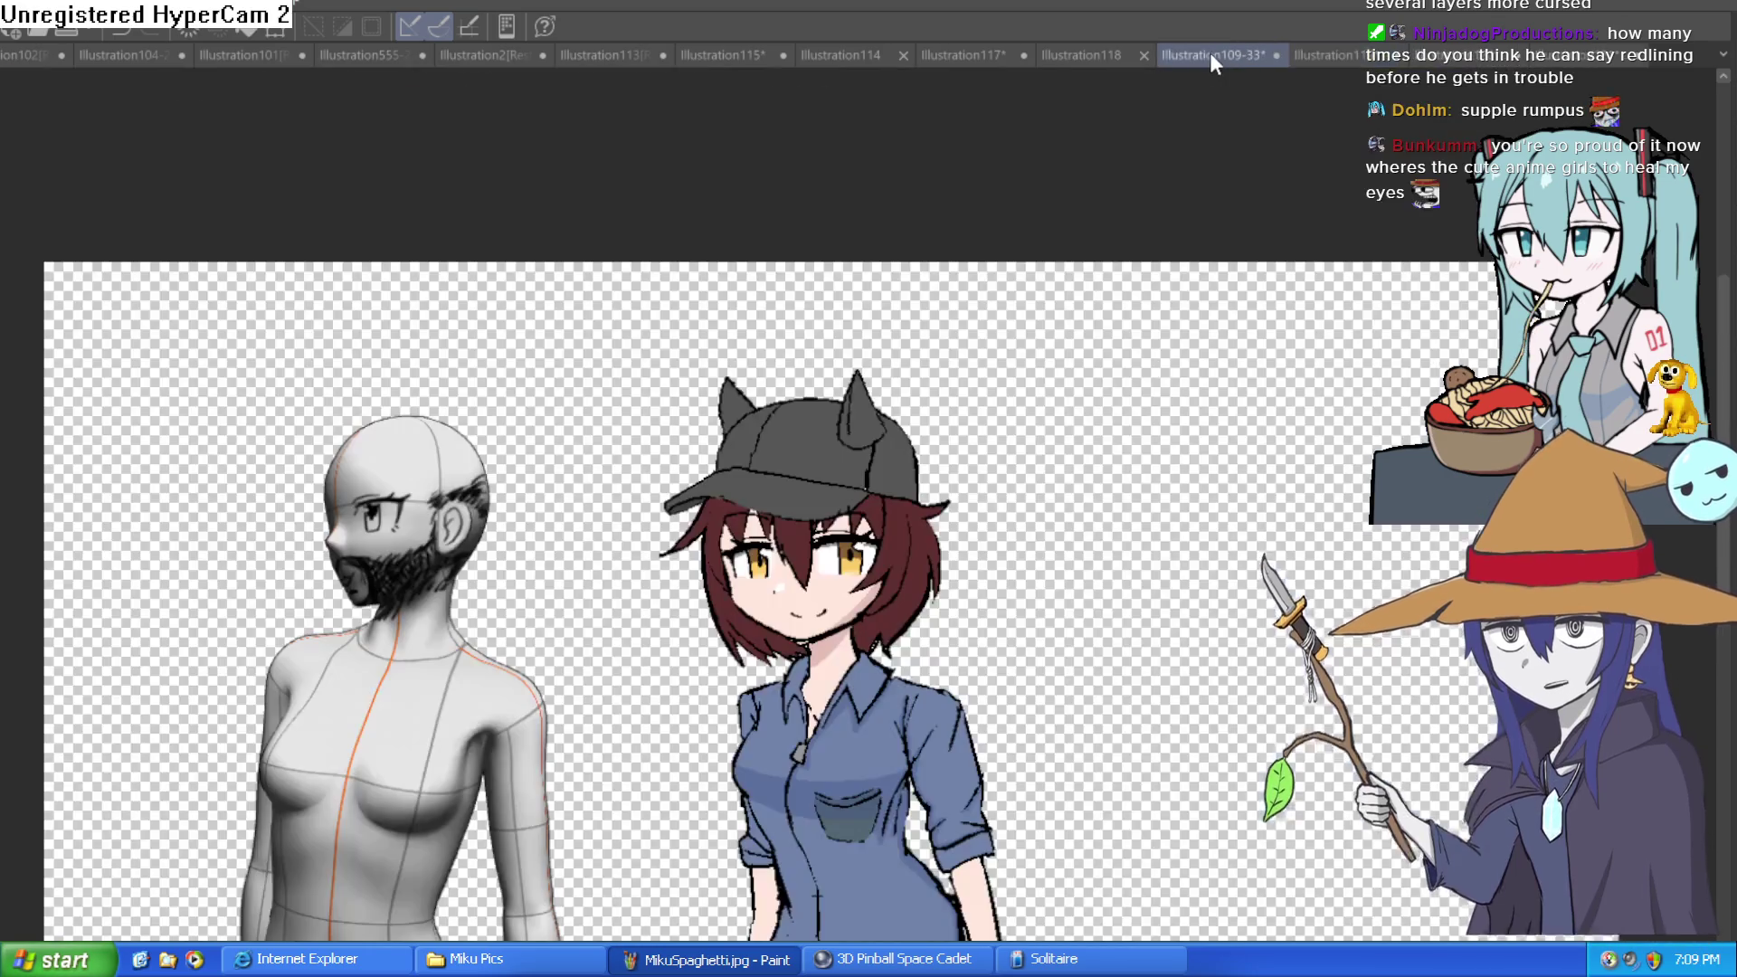
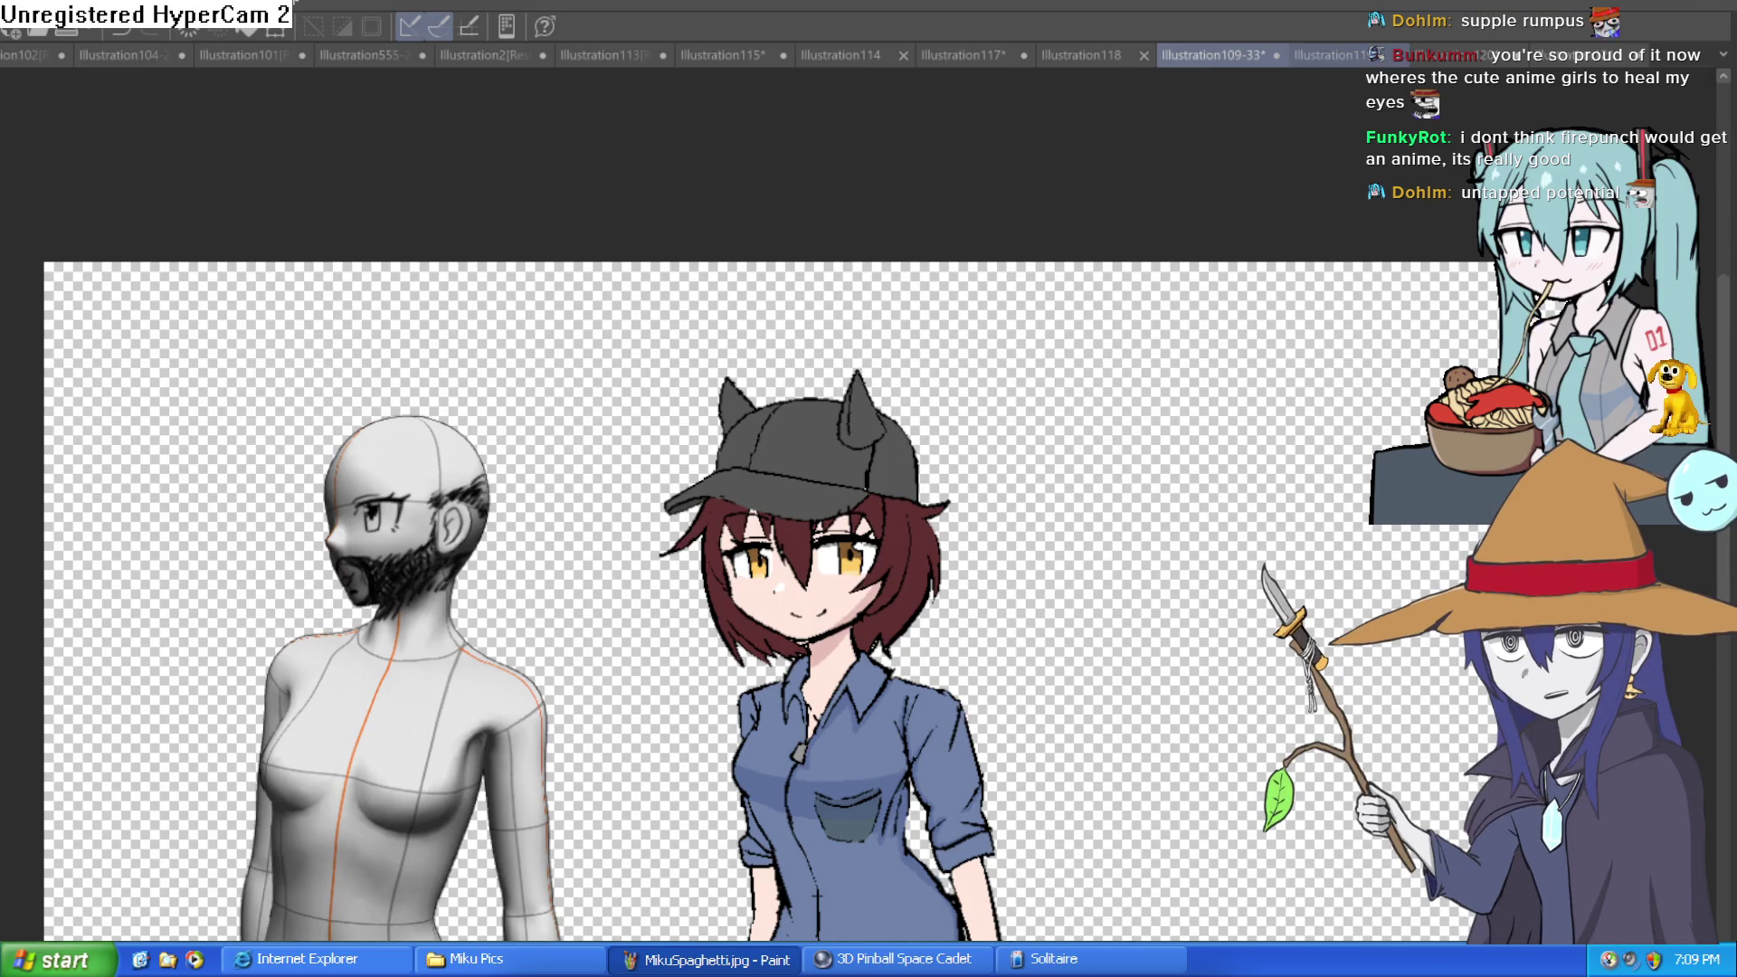
# Switch to Illustration119 and bring the blond man's head into view.
pyautogui.hotkey('ctrl', 'Tab')
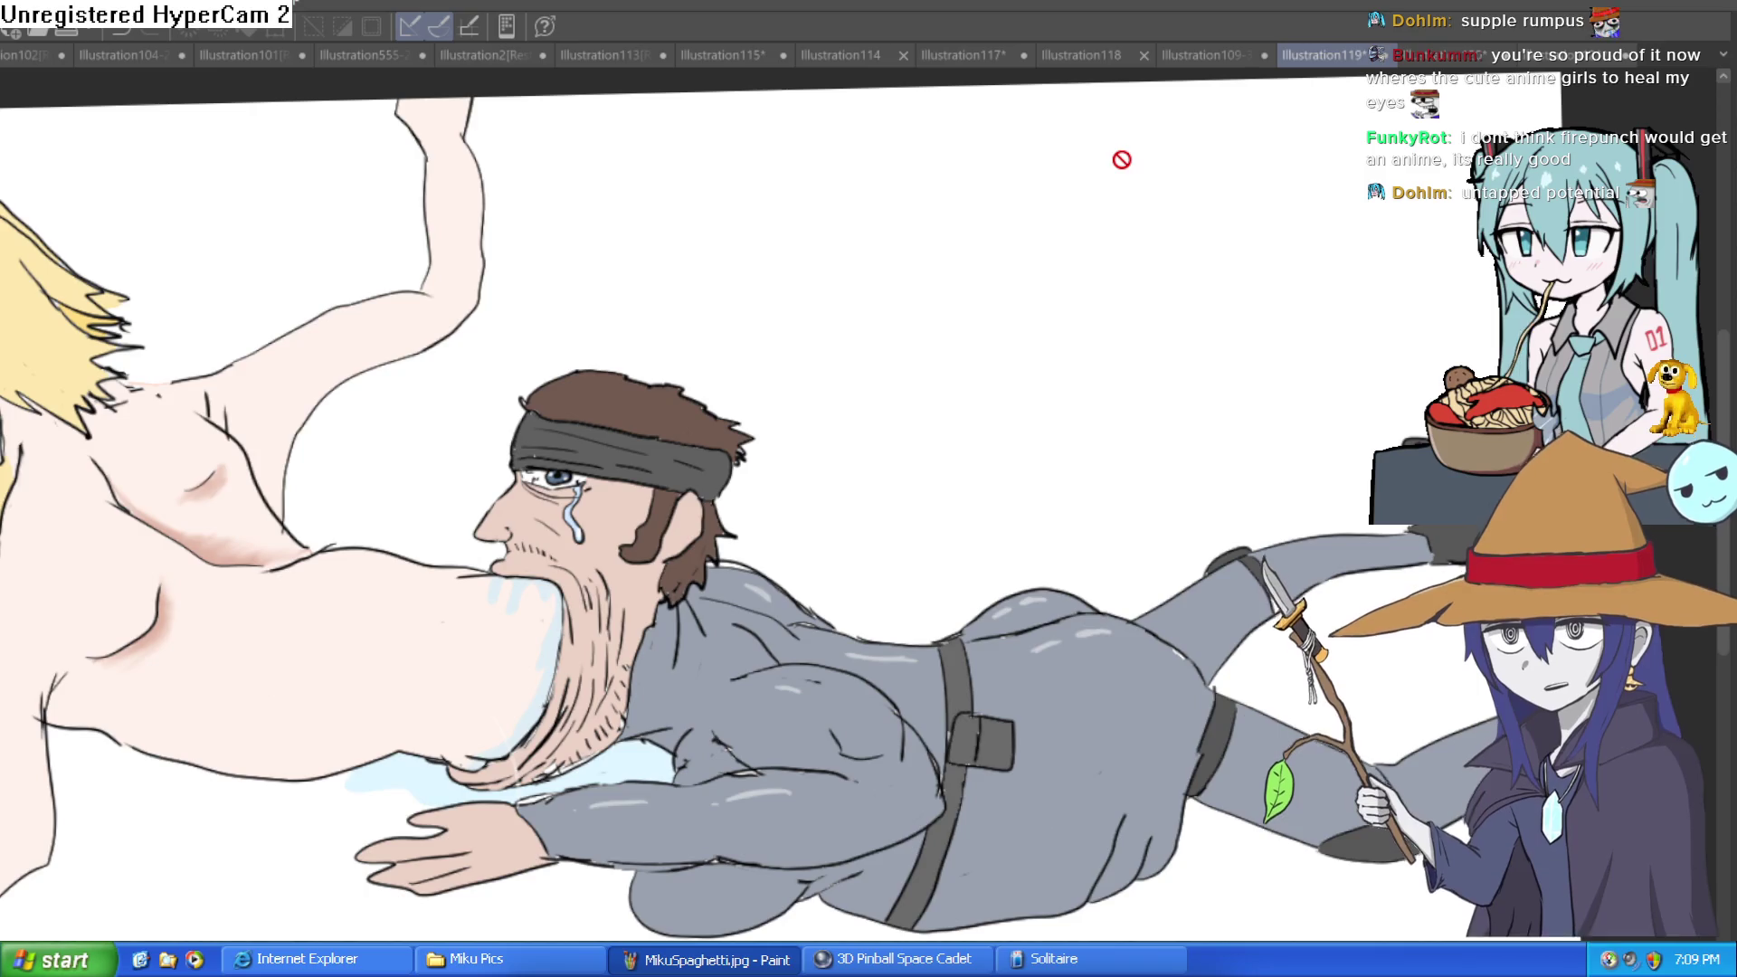
pyautogui.moveTo(876, 353); pyautogui.dragTo(1527, 374)
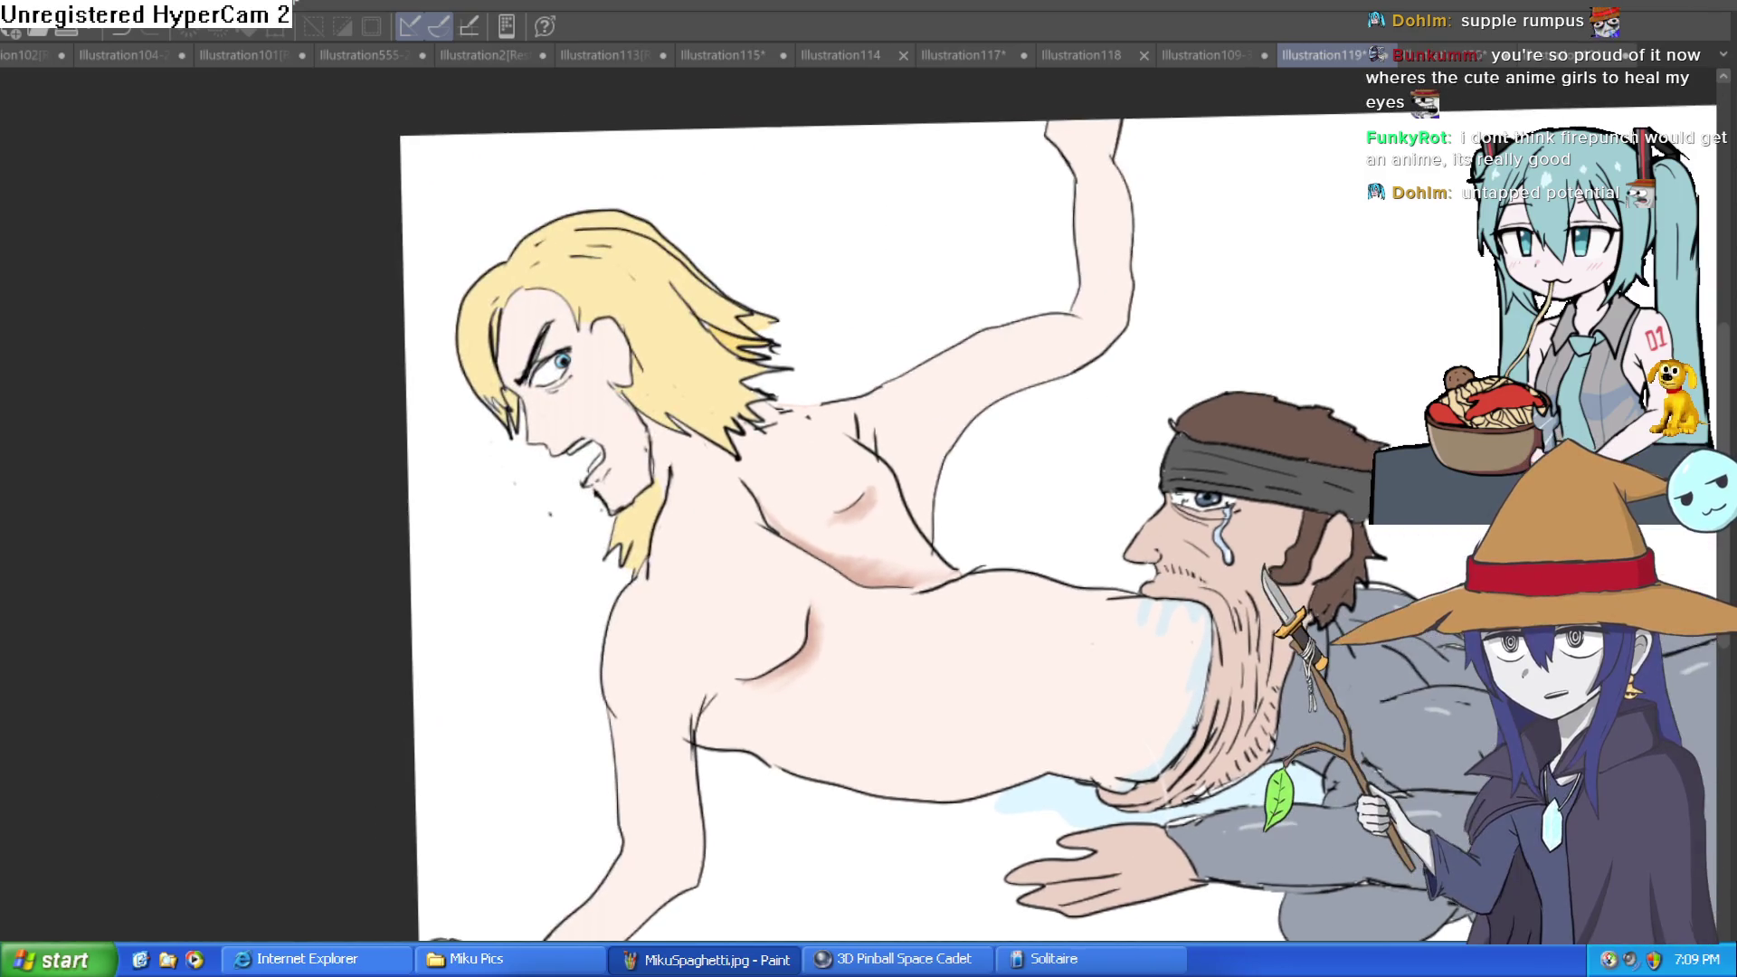
pyautogui.scroll(-1, 1110, 318)
pyautogui.scroll(-2, 1284, 412)
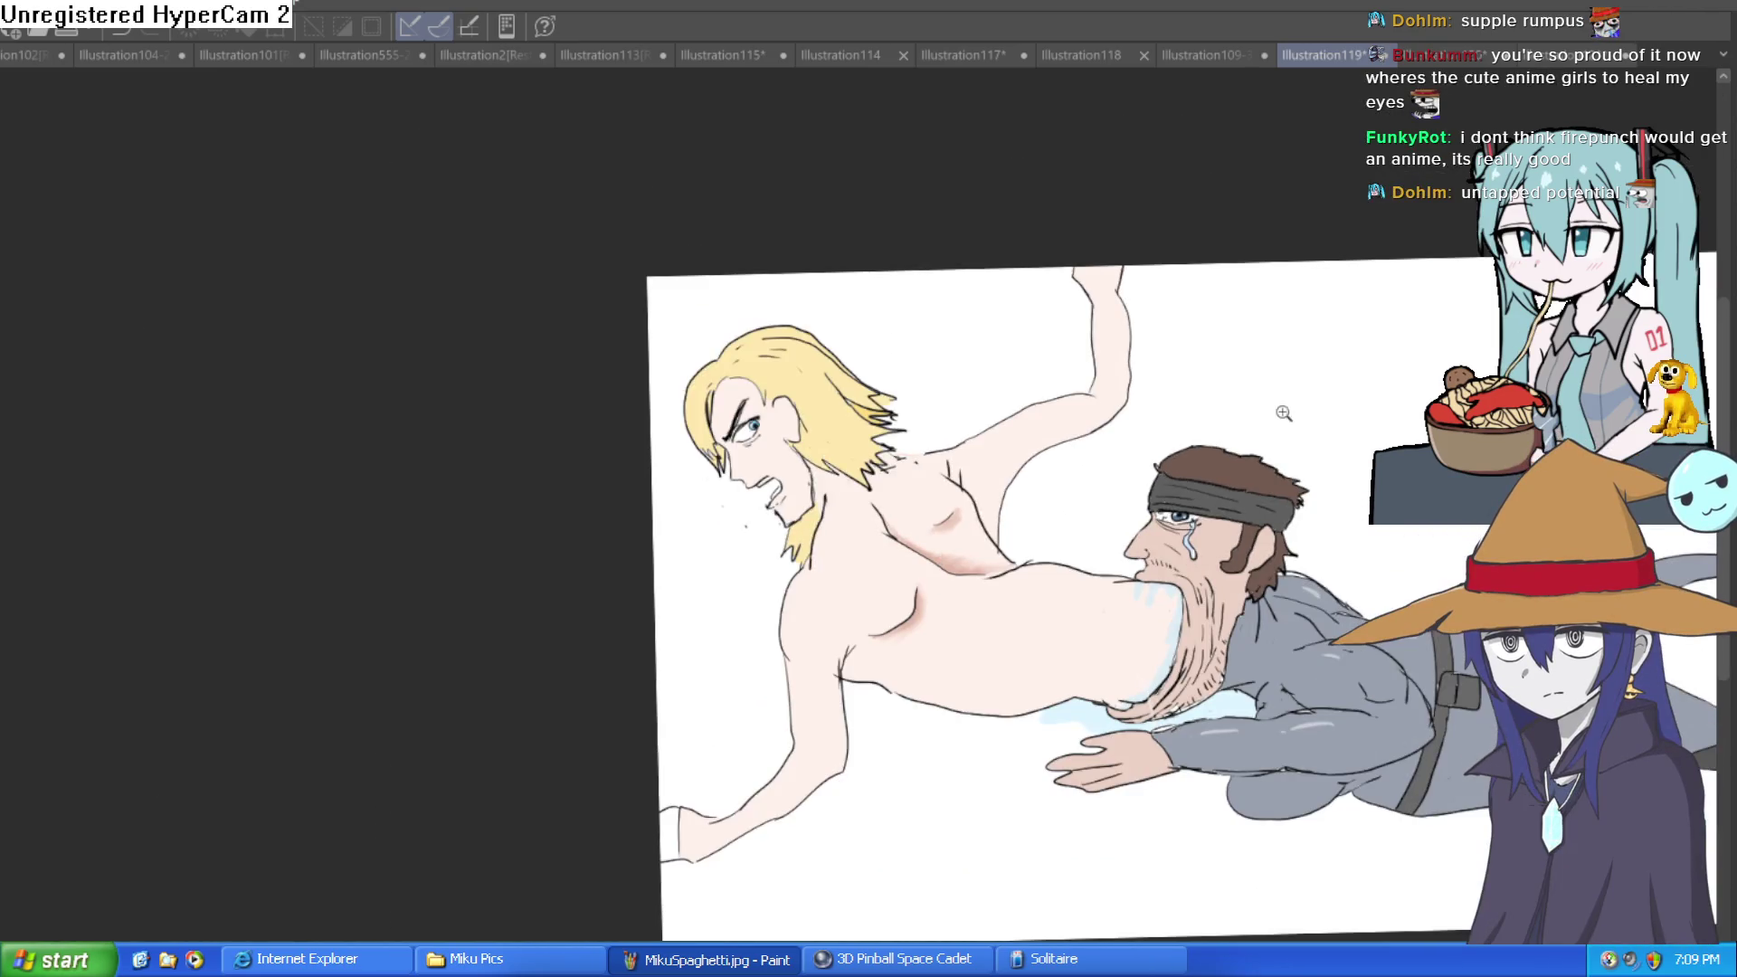
pyautogui.scroll(5, 1285, 413)
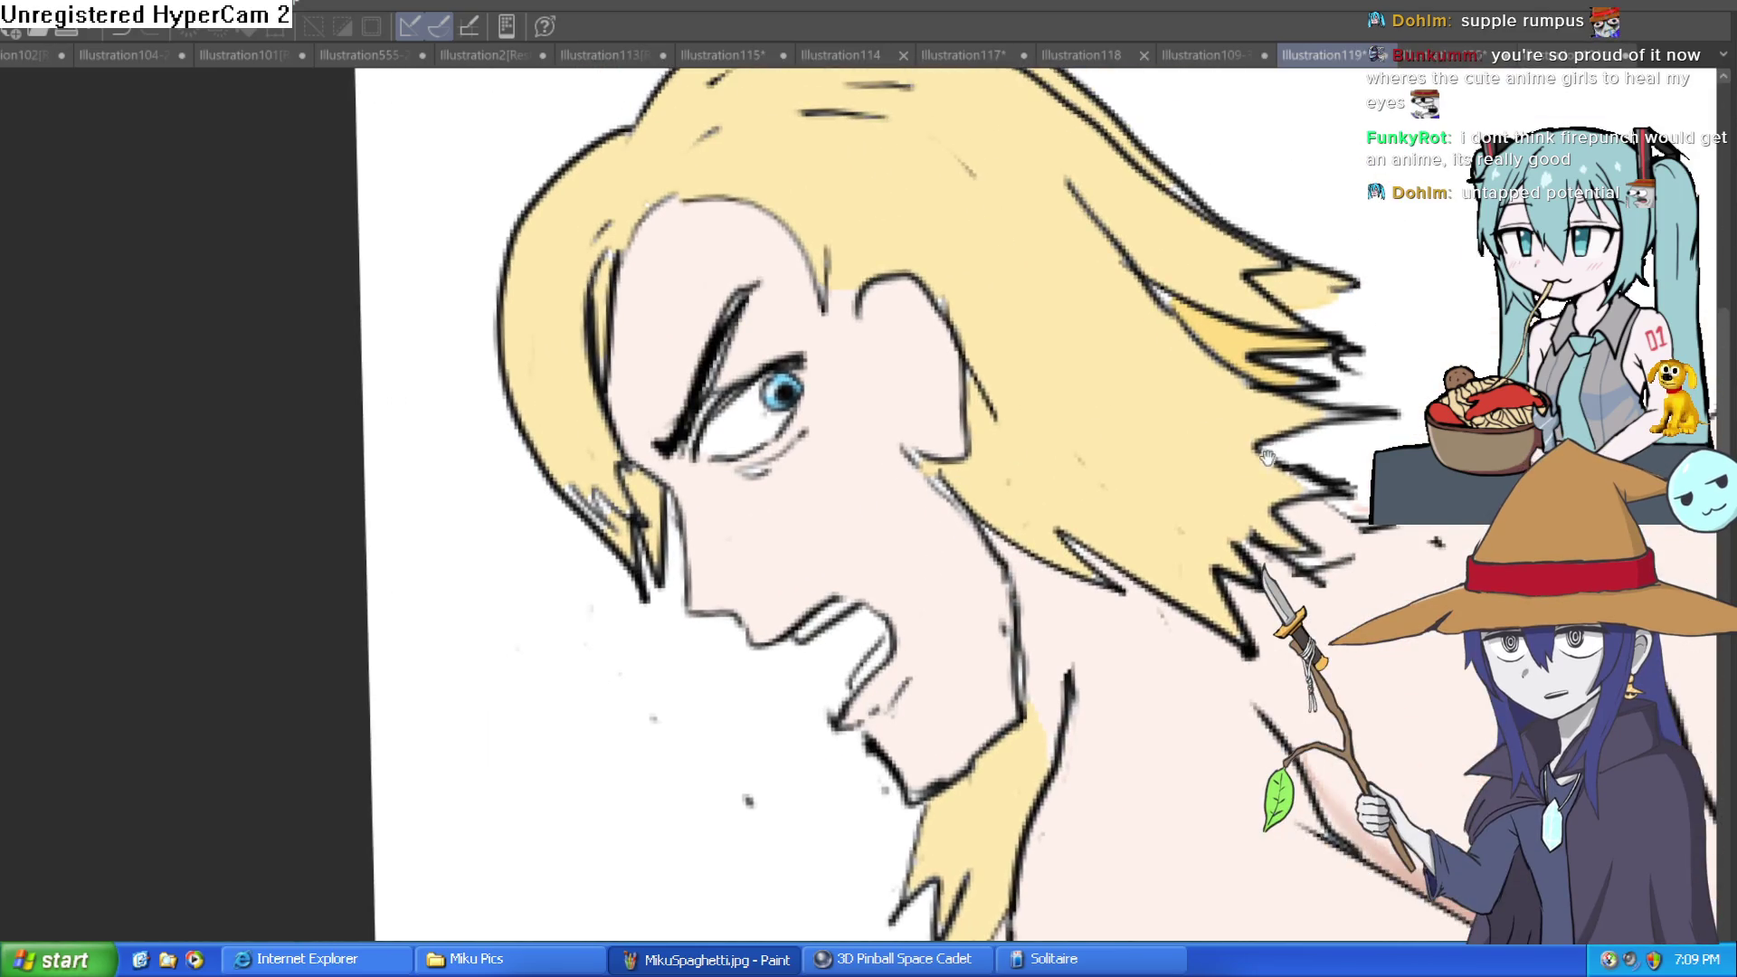
pyautogui.hscroll(4, 1267, 457)
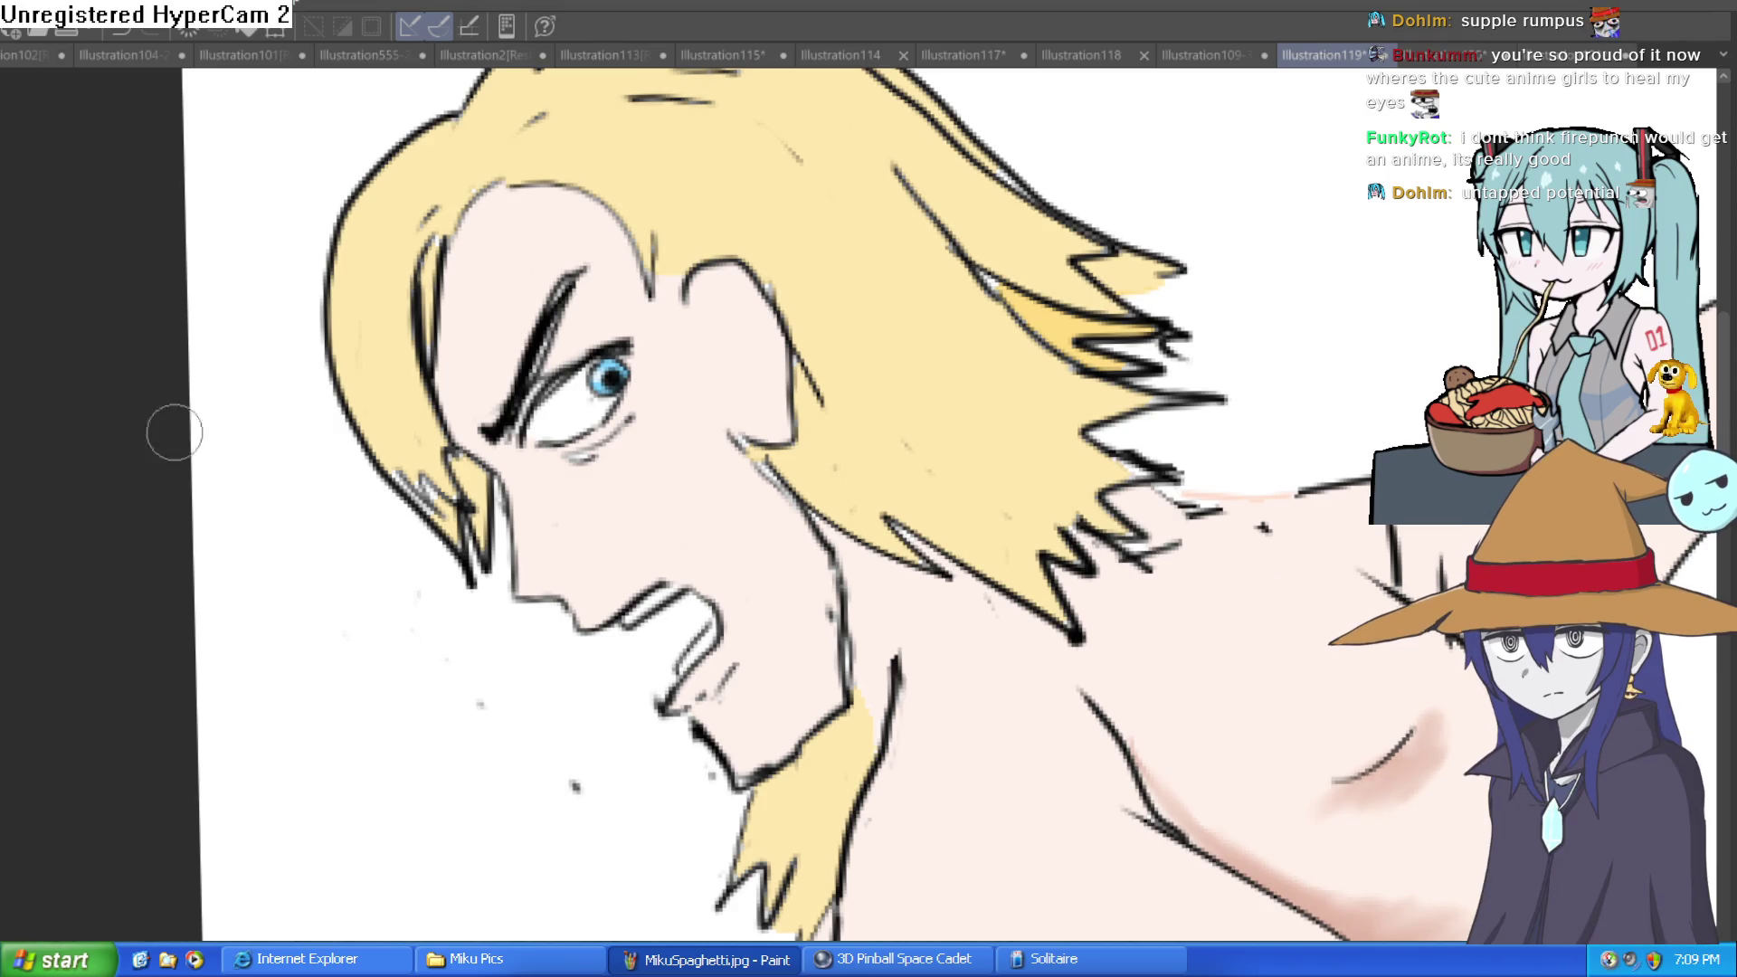
pyautogui.scroll(1, 511, 496)
# Lasso and delete the stray hair strands left of the blond man's face.
pyautogui.moveTo(513, 523)
pyautogui.mouseDown()
pyautogui.moveTo(411, 581)
pyautogui.moveTo(400, 213)
pyautogui.moveTo(448, 303)
pyautogui.moveTo(468, 464)
pyautogui.moveTo(505, 511)
pyautogui.mouseUp()
pyautogui.press('Delete')
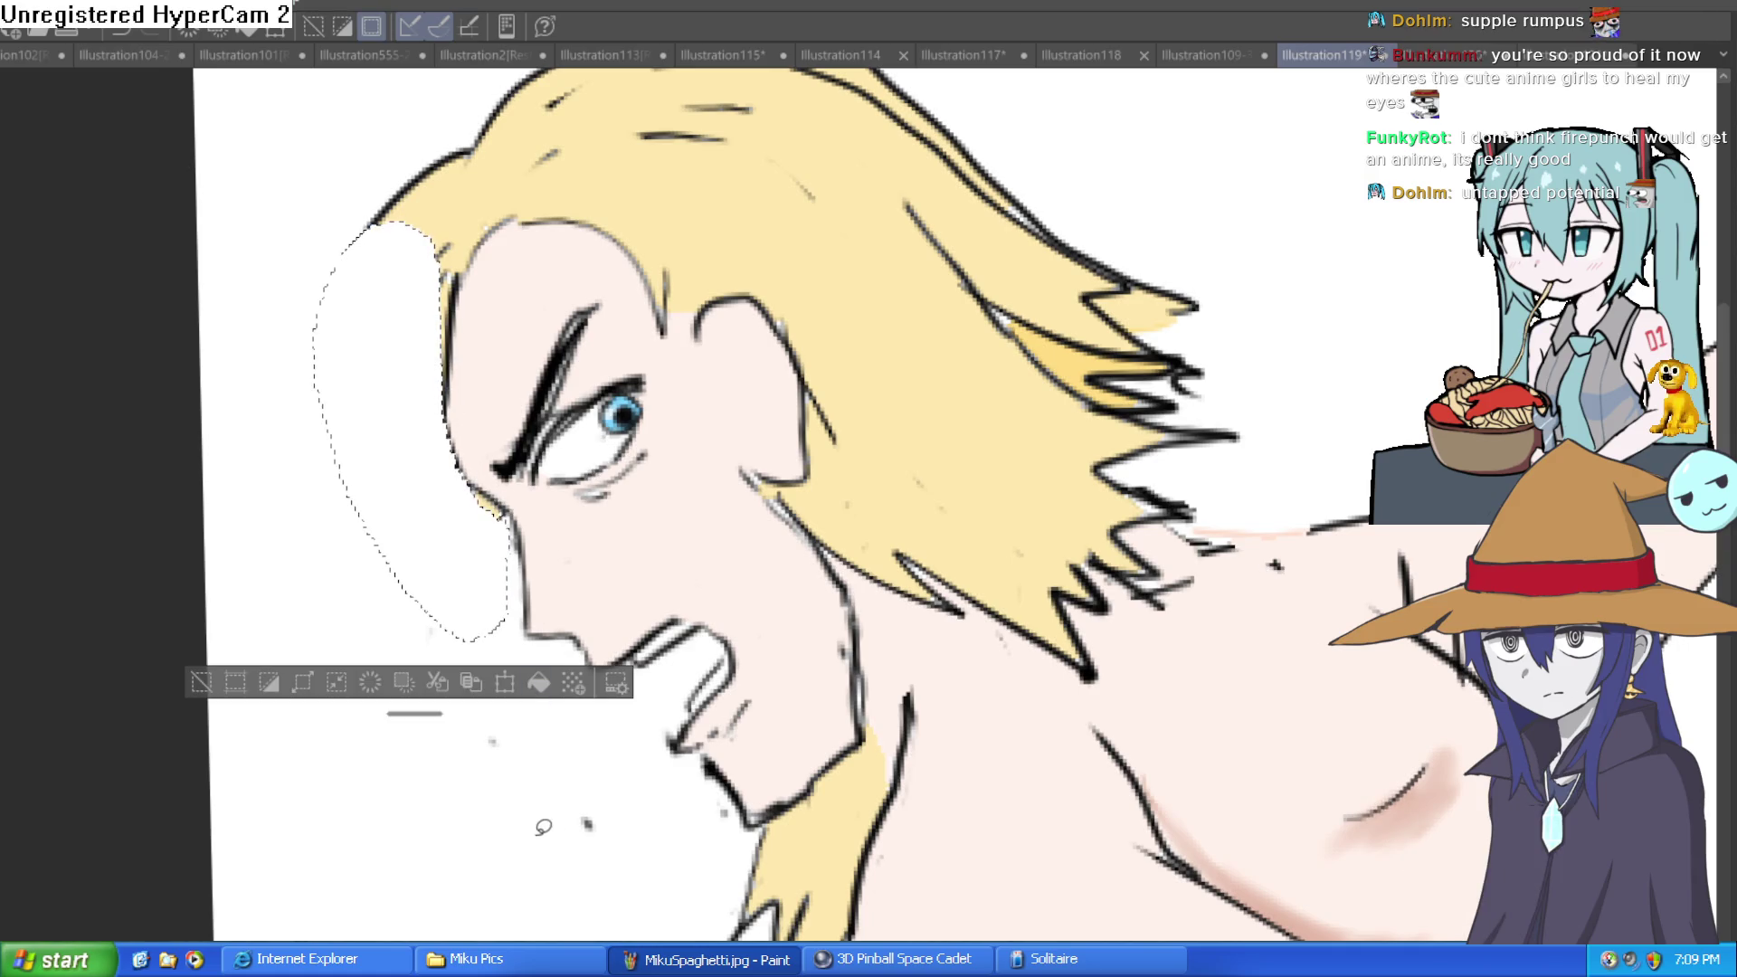
pyautogui.hotkey('ctrl', 'z')
pyautogui.click(202, 682)
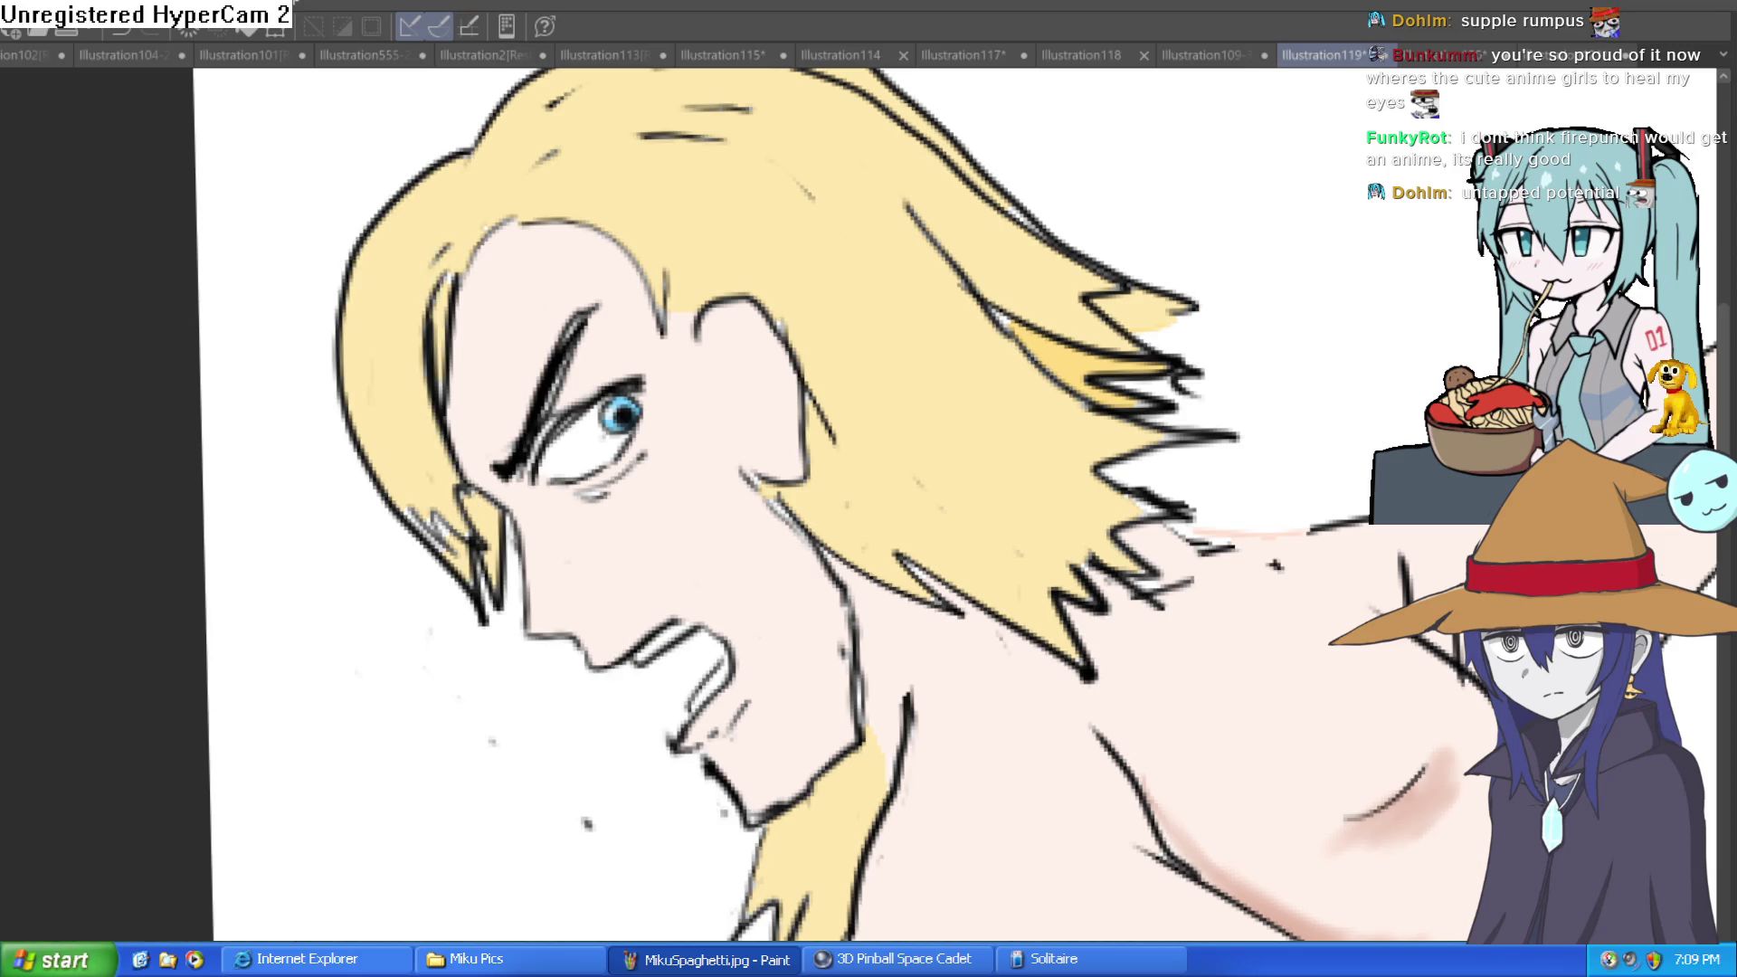
pyautogui.hotkey('ctrl', 'y')
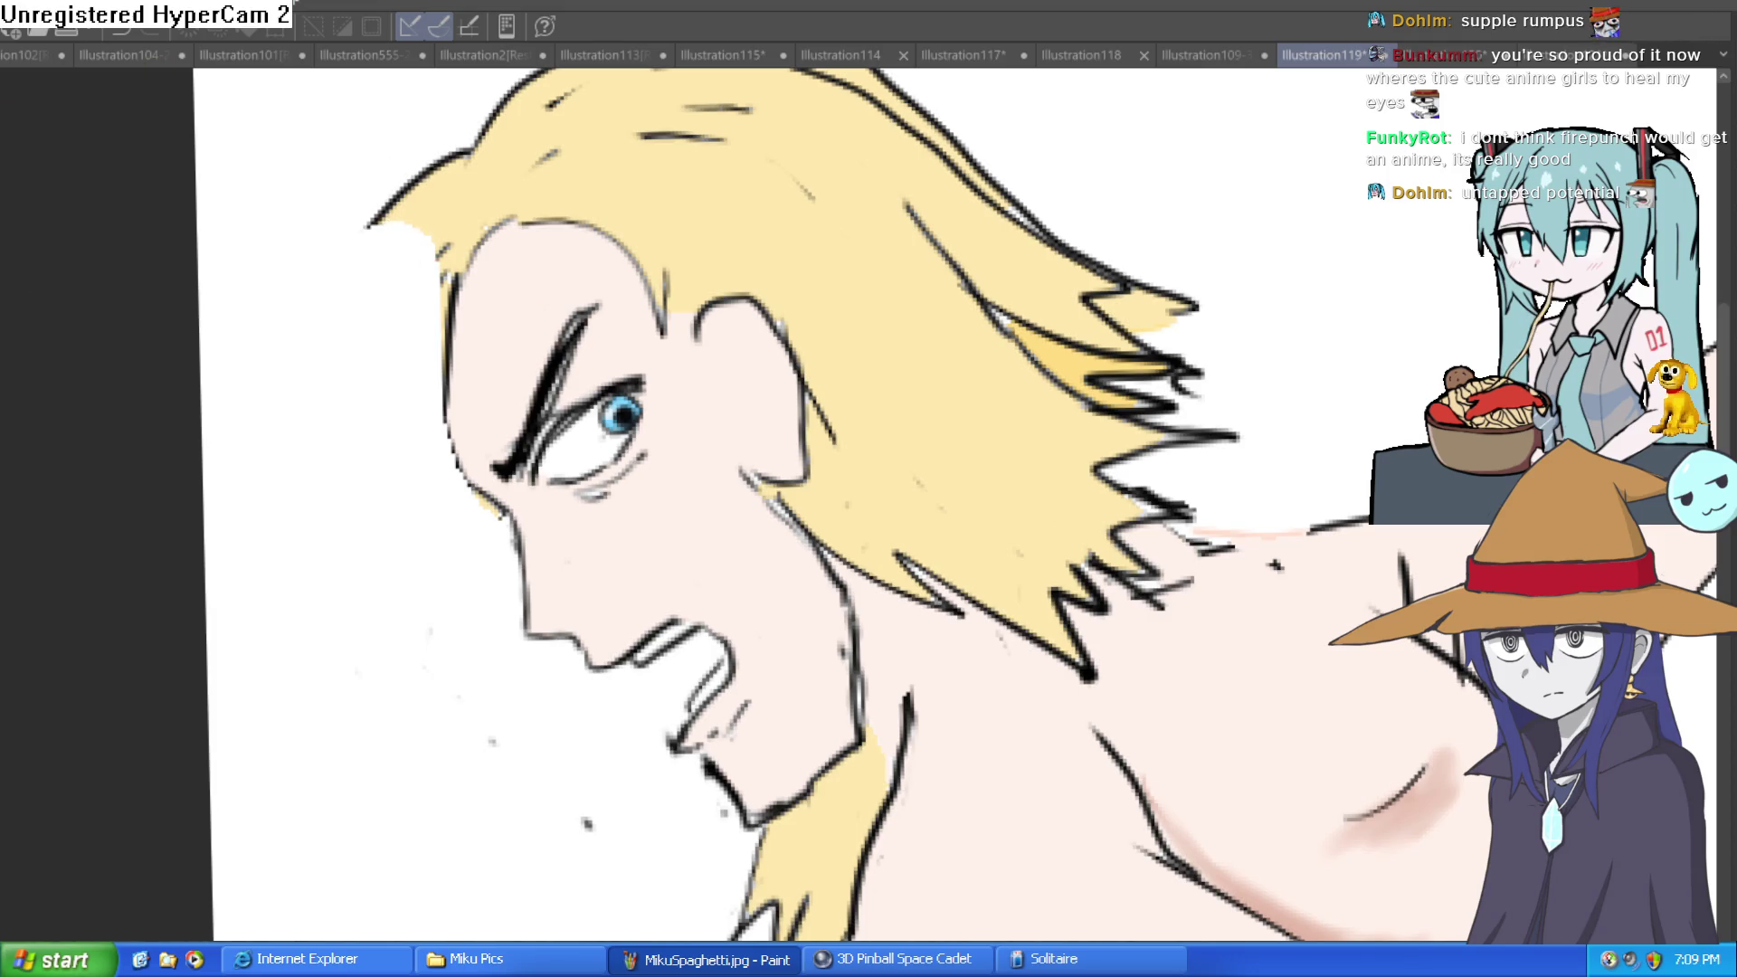
# Redraw the hair outline left of the face and fill the white gap yellow.
pyautogui.moveTo(368, 220)
pyautogui.mouseDown()
pyautogui.moveTo(342, 326)
pyautogui.moveTo(364, 445)
pyautogui.mouseUp()
pyautogui.moveTo(362, 397); pyautogui.dragTo(372, 369)
pyautogui.scroll(-3, 201, 399)
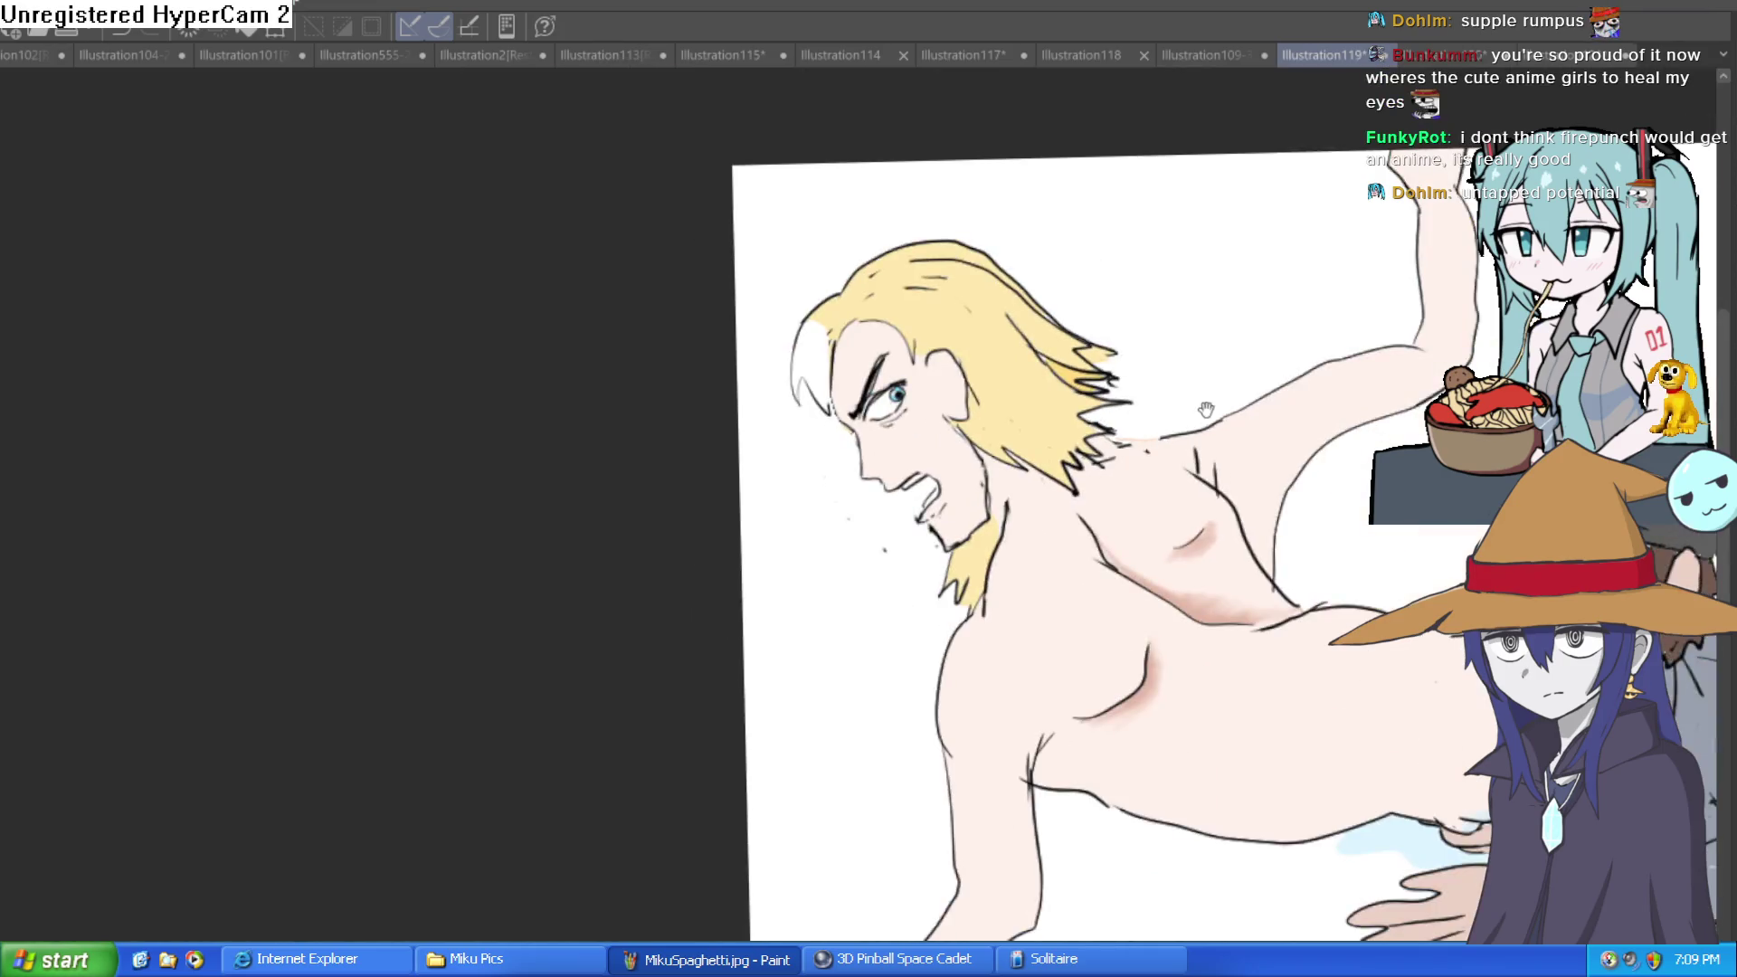
pyautogui.scroll(1, 202, 399)
pyautogui.click(855, 374)
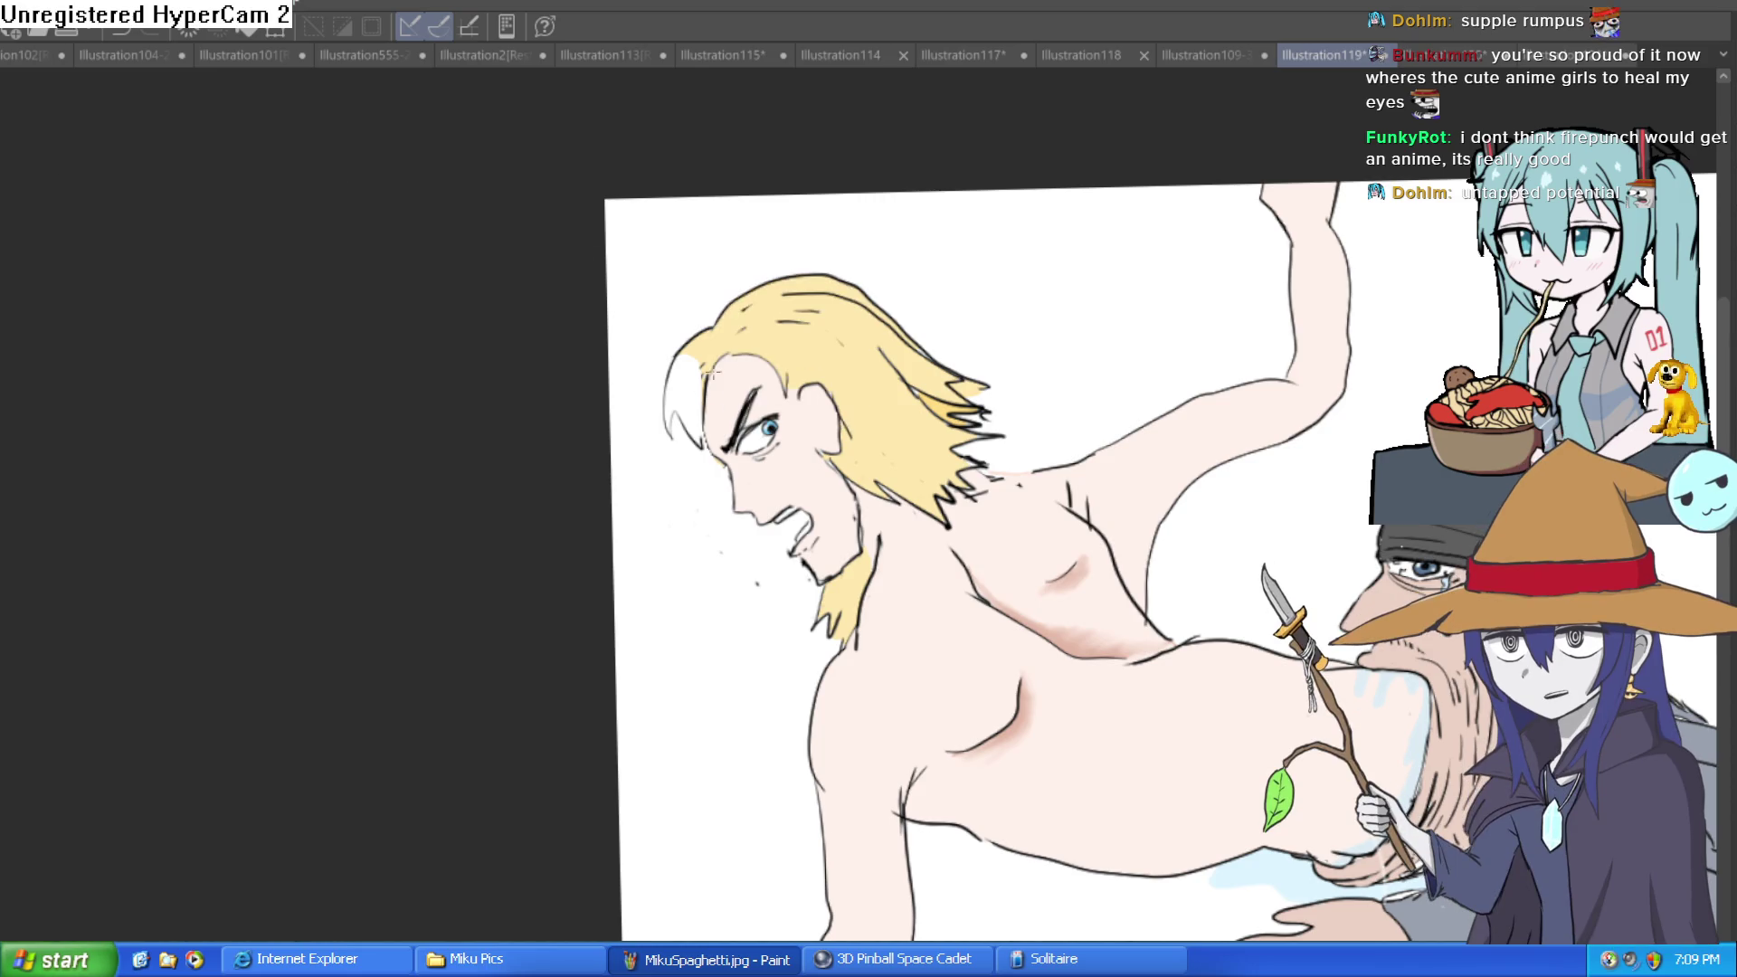
# Lasso and delete the lower tip of the blond man's beard.
pyautogui.scroll(-2, 1041, 444)
pyautogui.moveTo(1410, 552); pyautogui.dragTo(1366, 528)
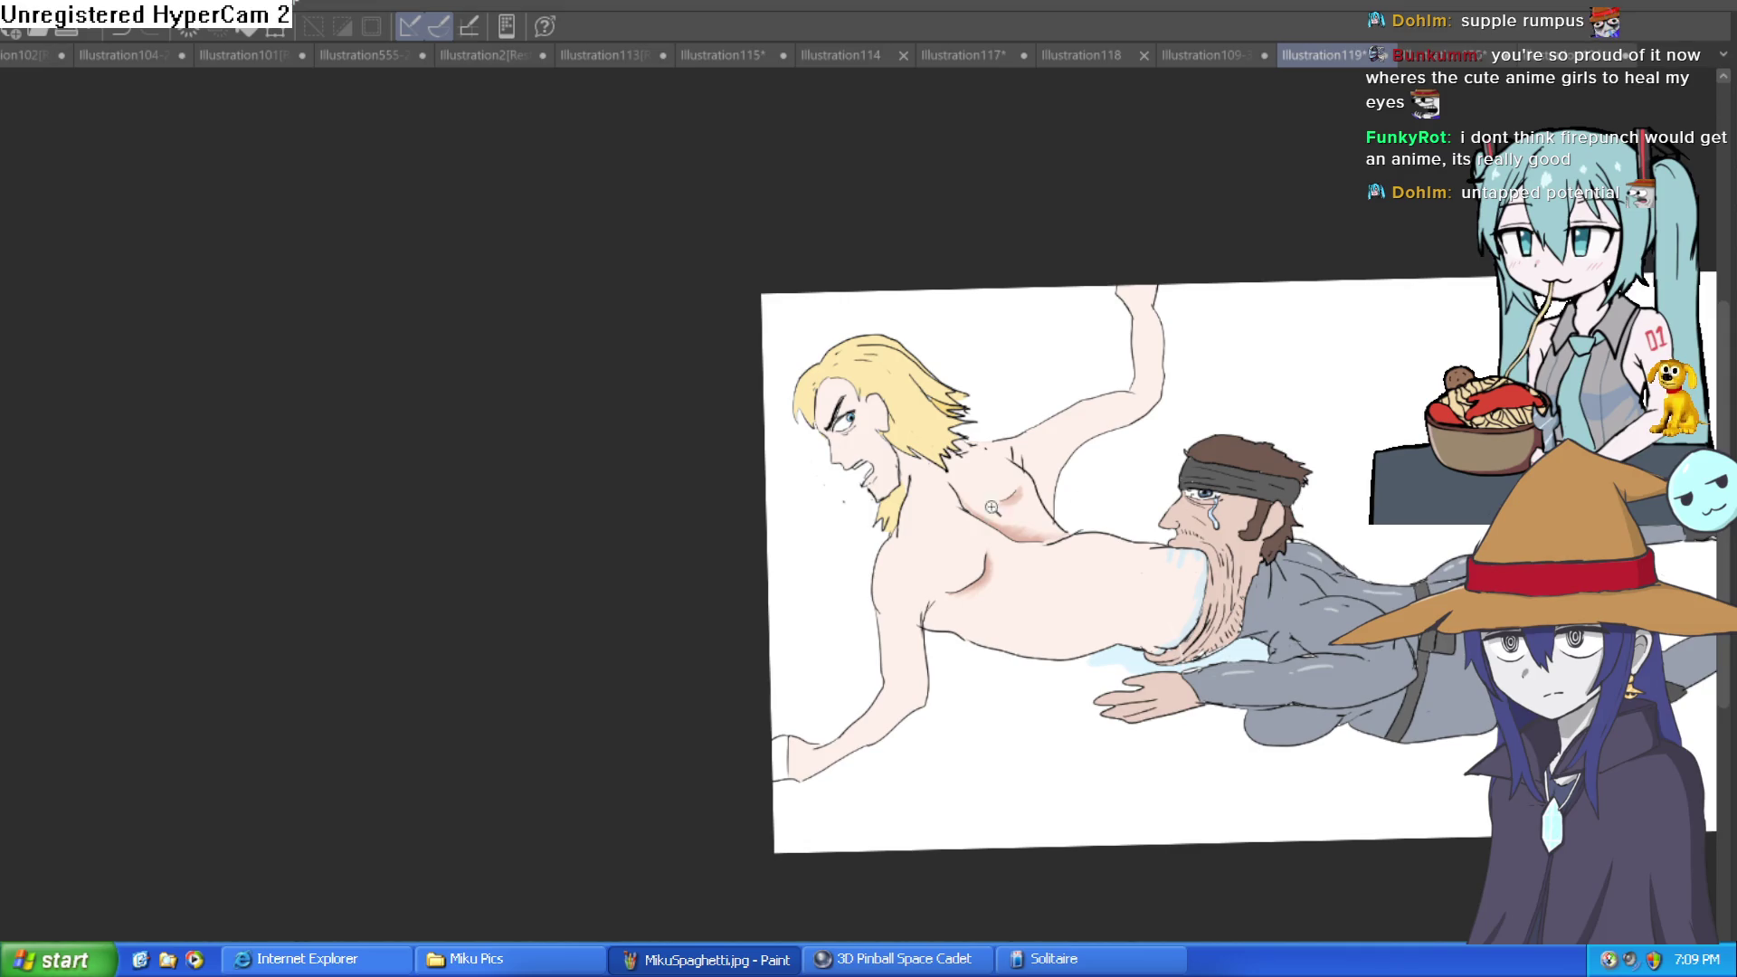
pyautogui.scroll(4, 986, 507)
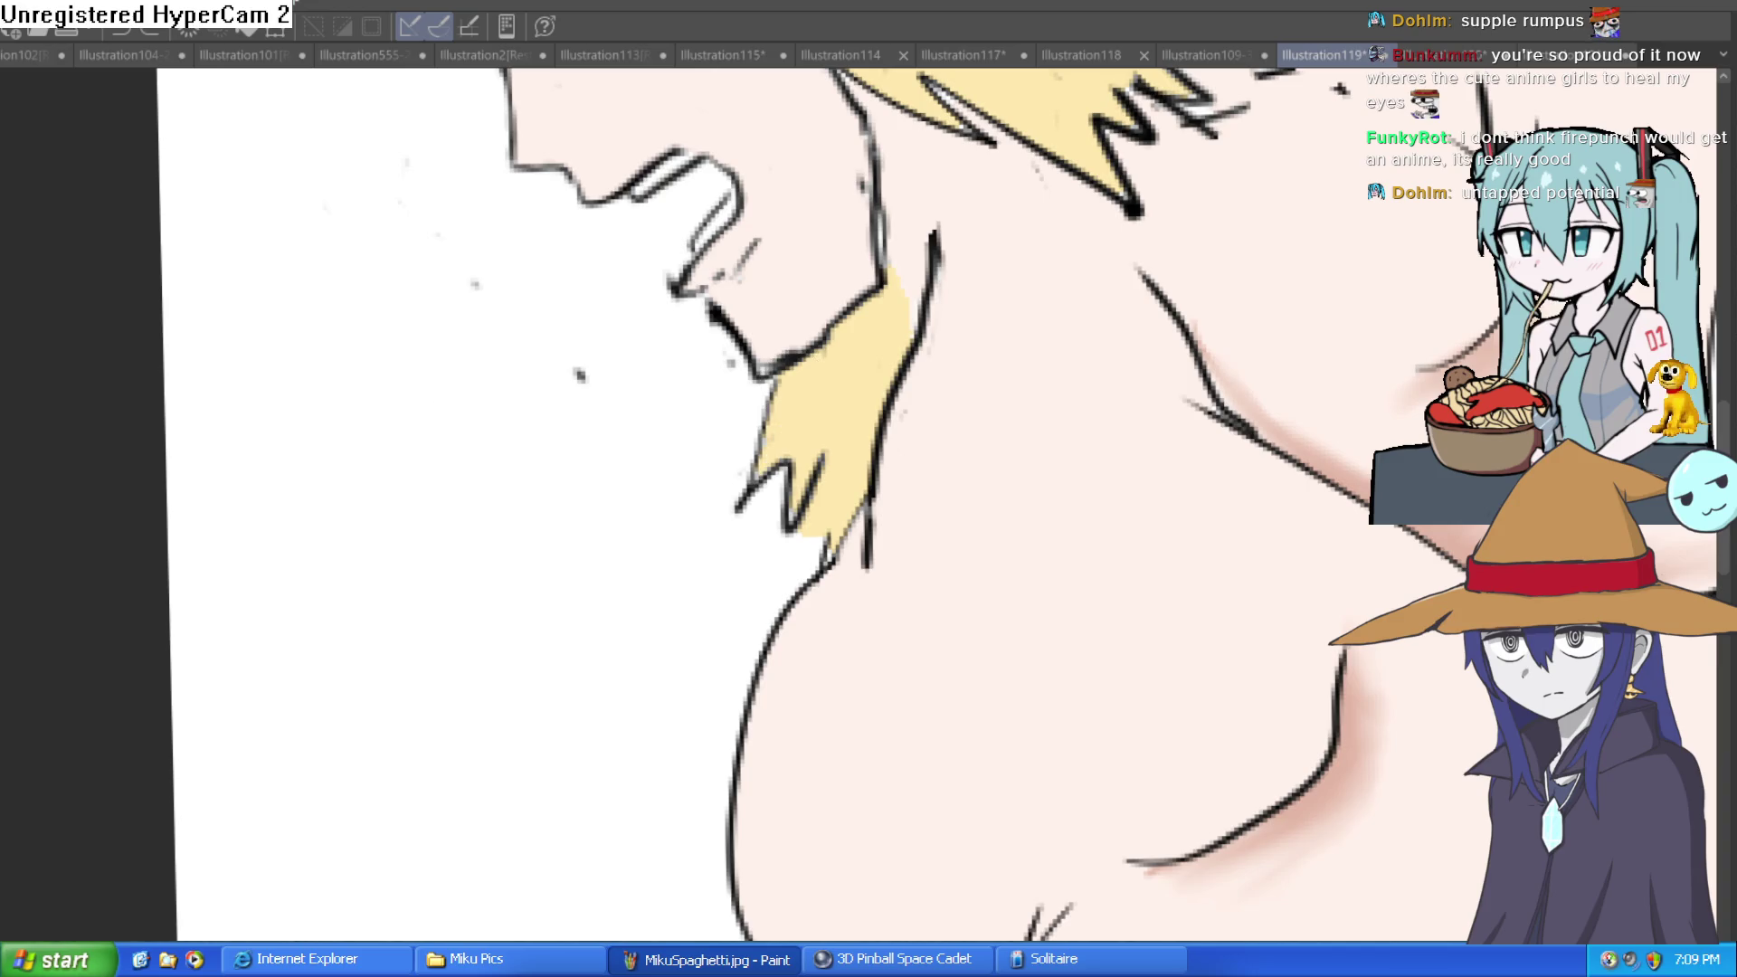
pyautogui.moveTo(757, 387)
pyautogui.mouseDown()
pyautogui.moveTo(892, 270)
pyautogui.moveTo(916, 319)
pyautogui.moveTo(831, 559)
pyautogui.moveTo(728, 433)
pyautogui.mouseUp()
pyautogui.press('Delete')
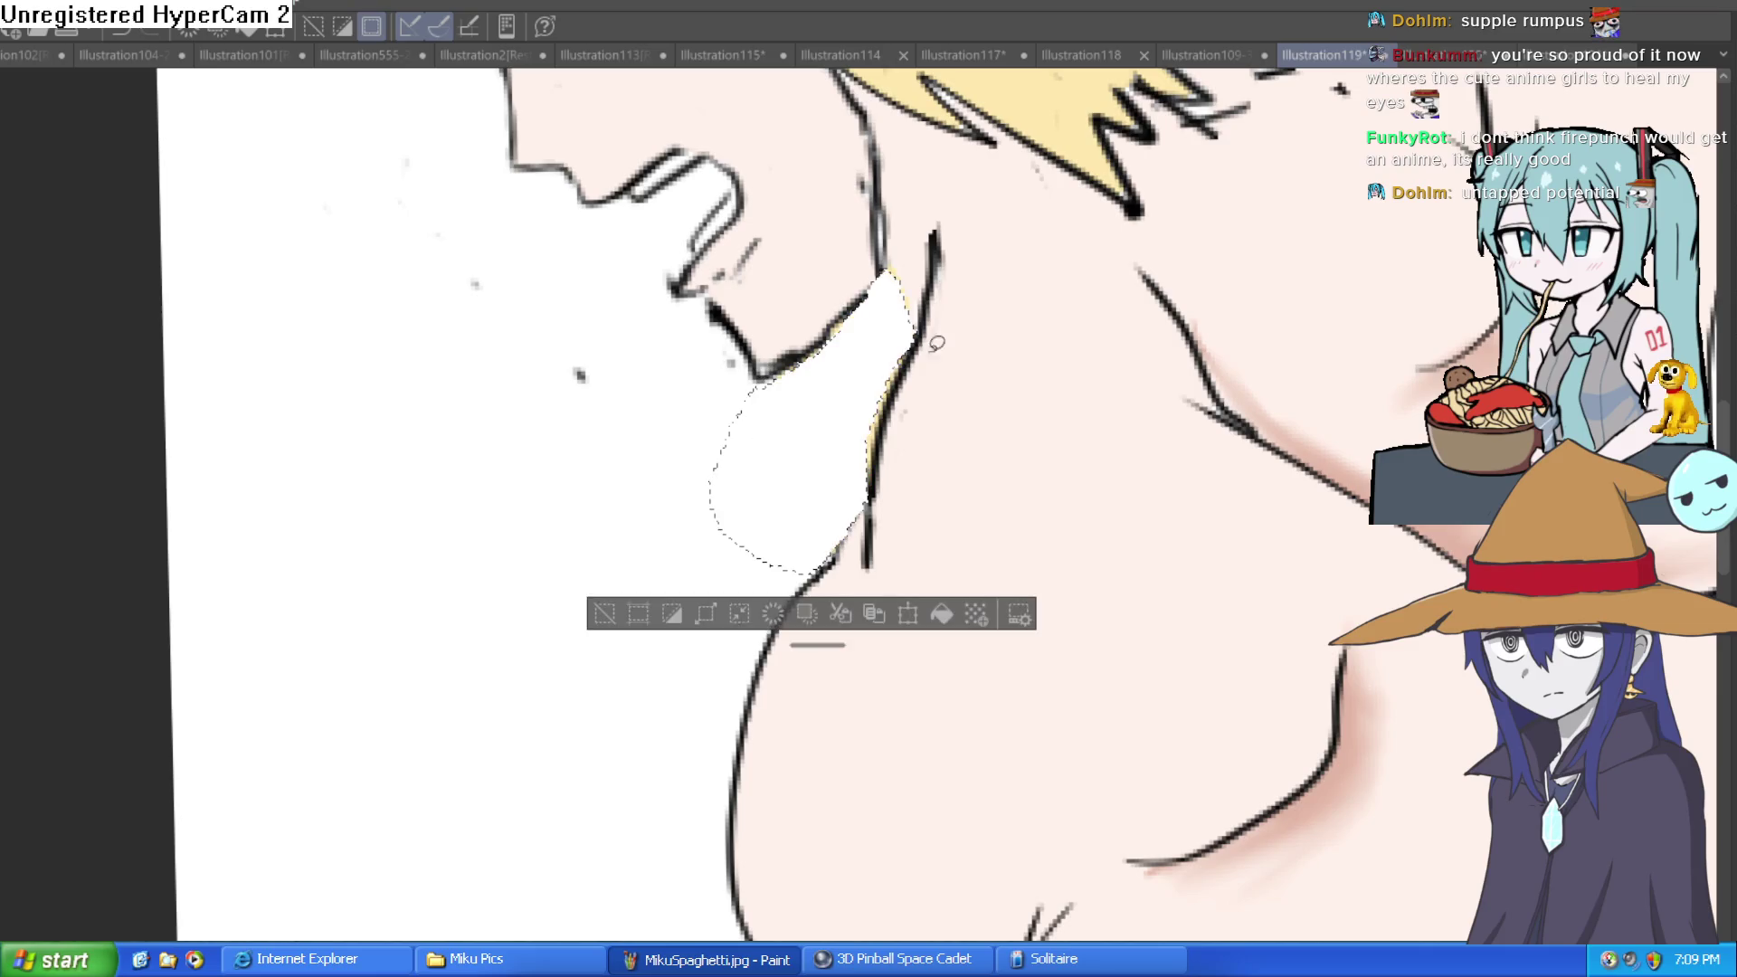
pyautogui.hotkey('ctrl', 'z')
pyautogui.hotkey('ctrl', 'z')
pyautogui.hotkey('ctrl', 'y')
# Flip the canvas view to check proportions, then switch to the capped girl illustration.
pyautogui.scroll(-5, 1064, 581)
pyautogui.scroll(2, 1063, 581)
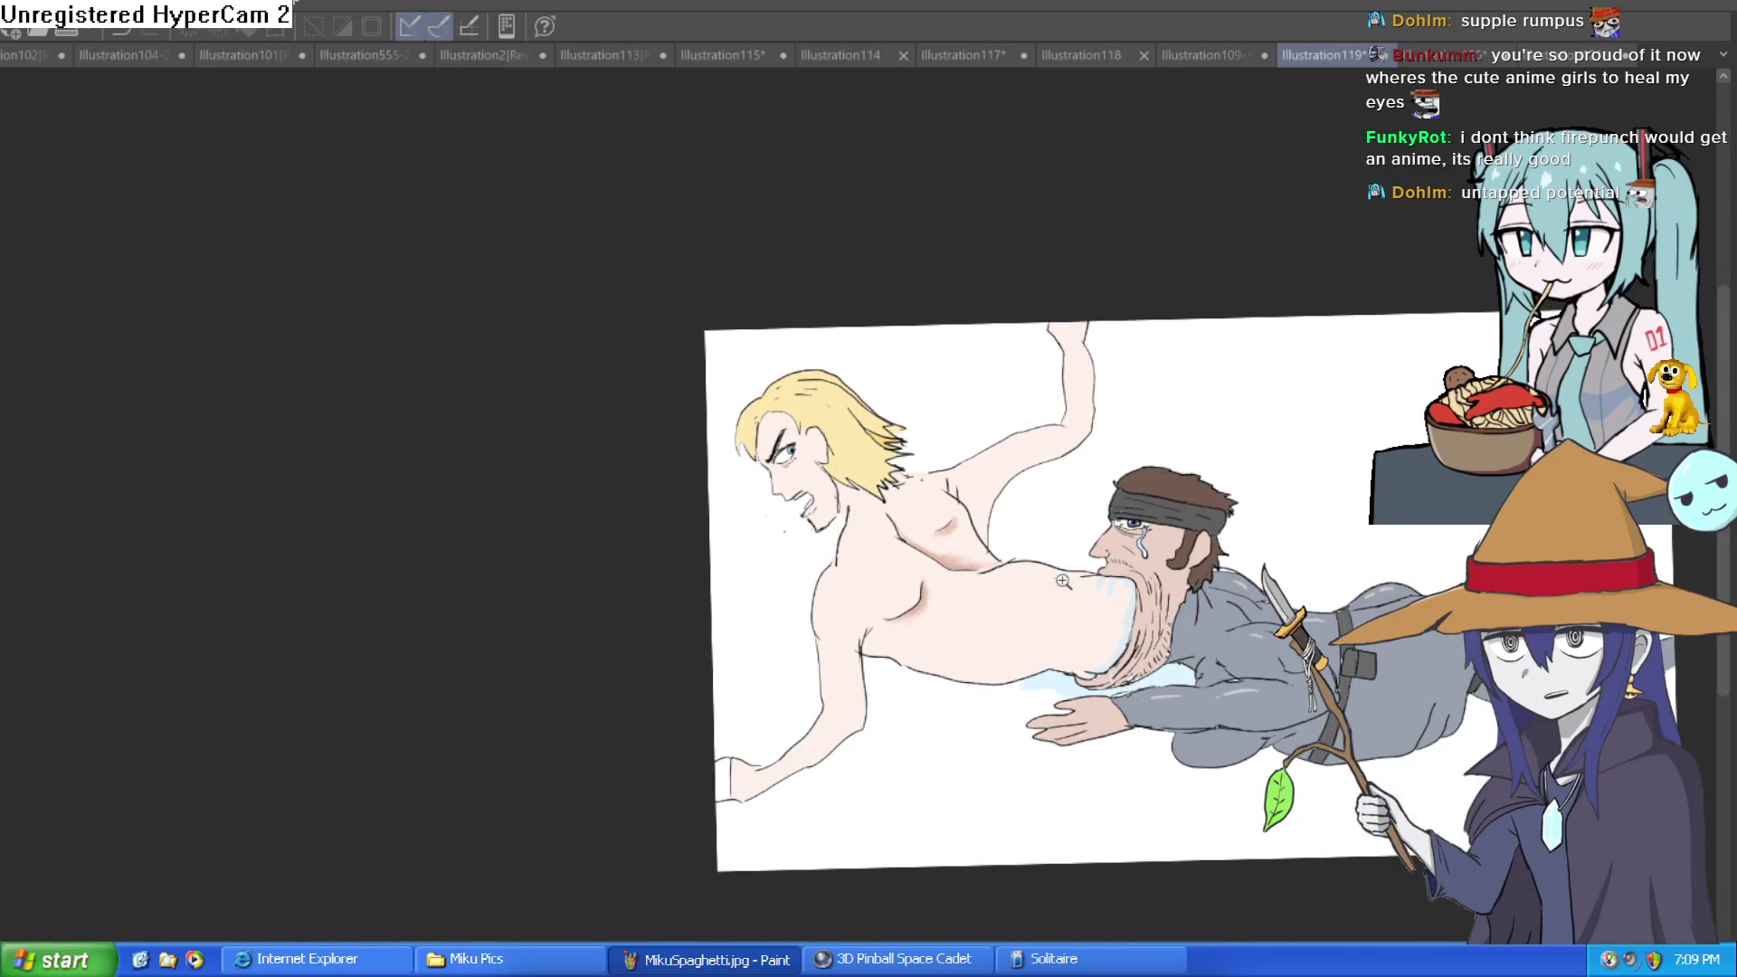
pyautogui.scroll(5, 1063, 581)
pyautogui.moveTo(969, 561); pyautogui.dragTo(995, 699)
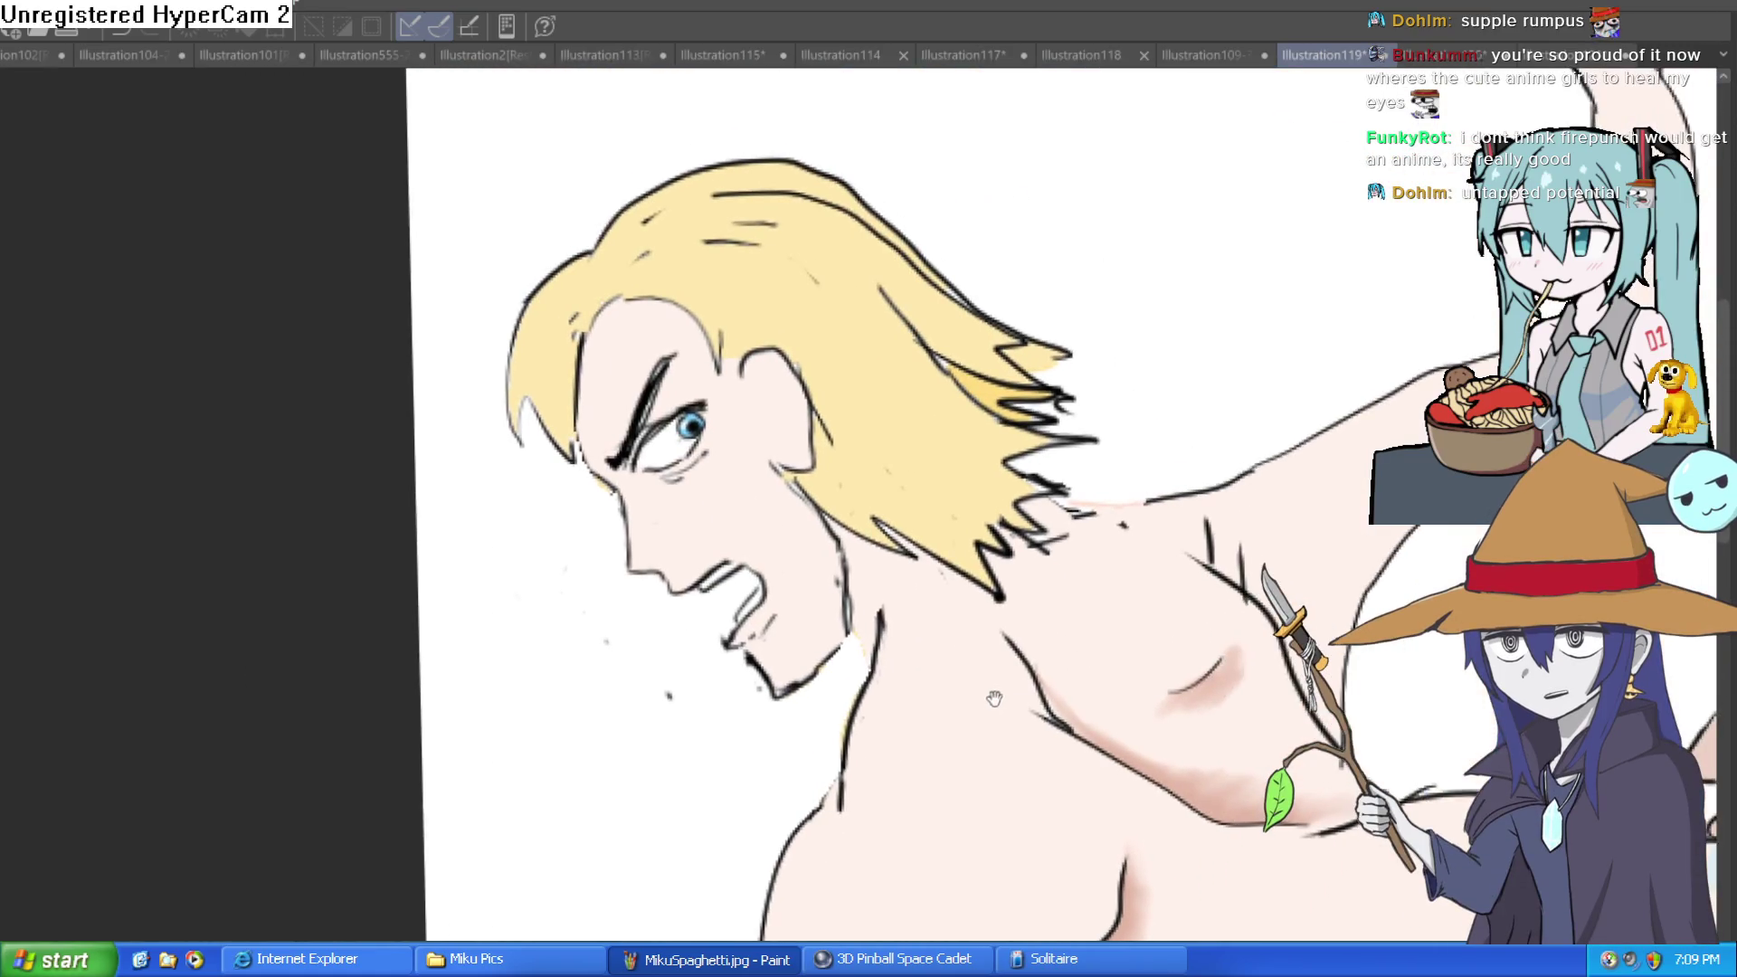
pyautogui.scroll(-3, 1068, 693)
pyautogui.scroll(2, 1230, 543)
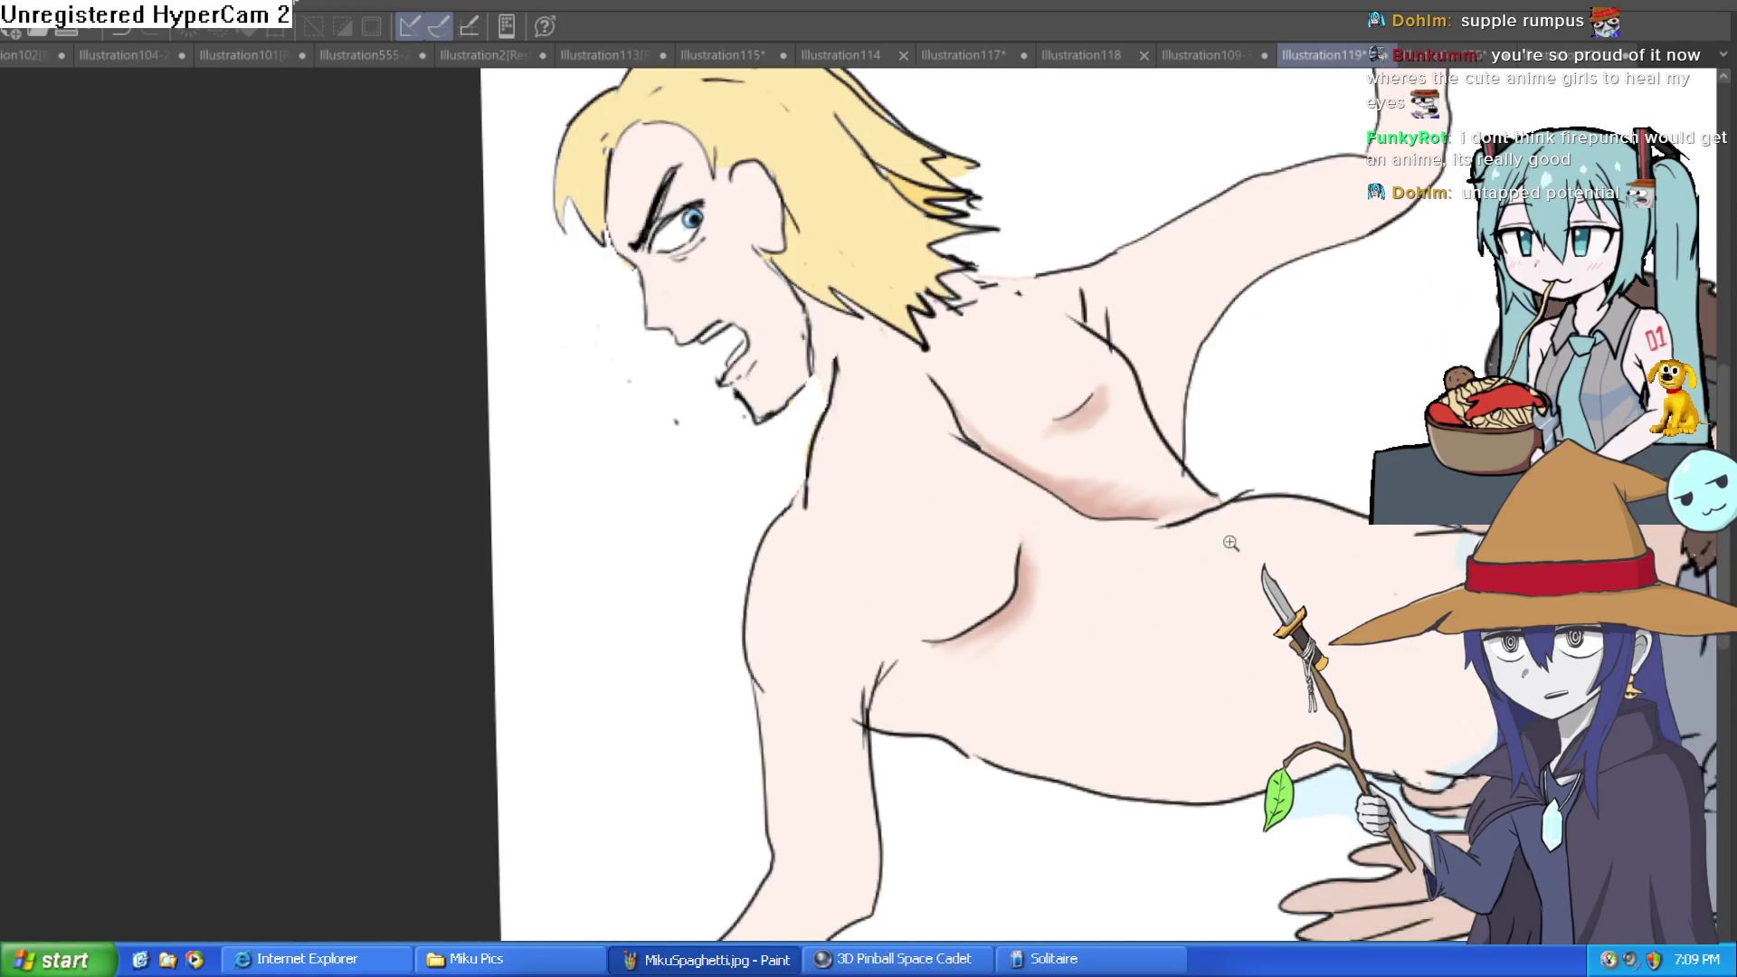
pyautogui.scroll(-3, 1231, 543)
pyautogui.scroll(1, 1297, 490)
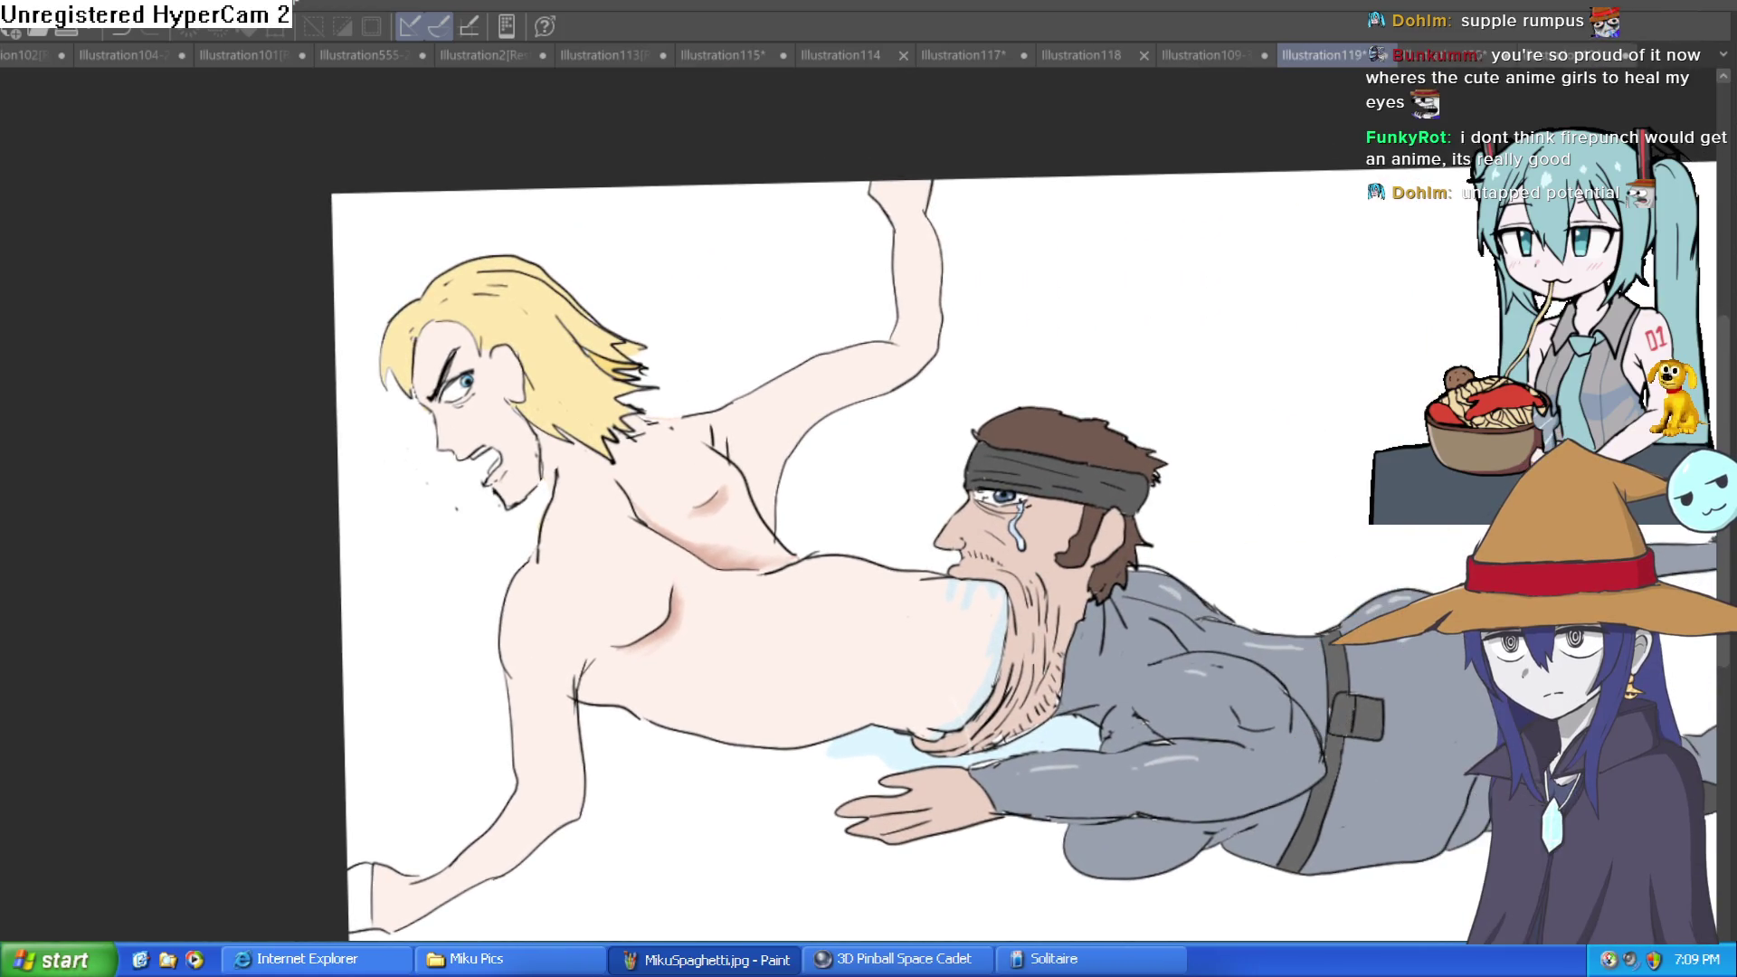
pyautogui.press('h')
pyautogui.press('h')
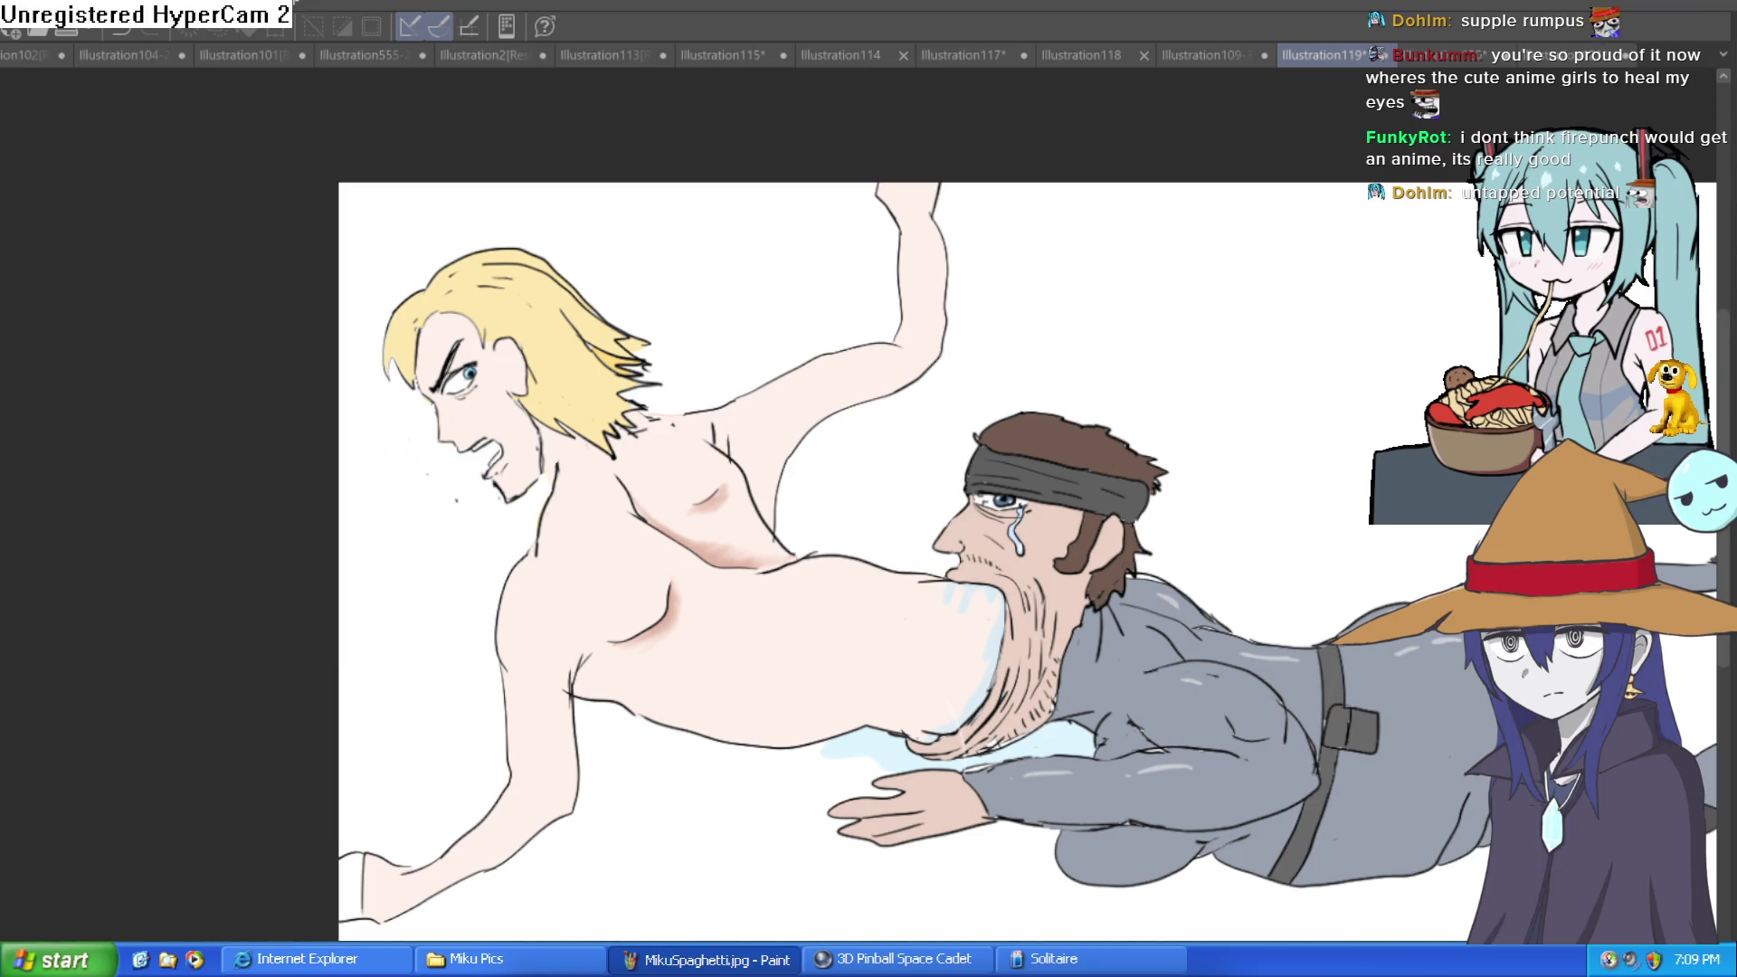
pyautogui.click(1245, 54)
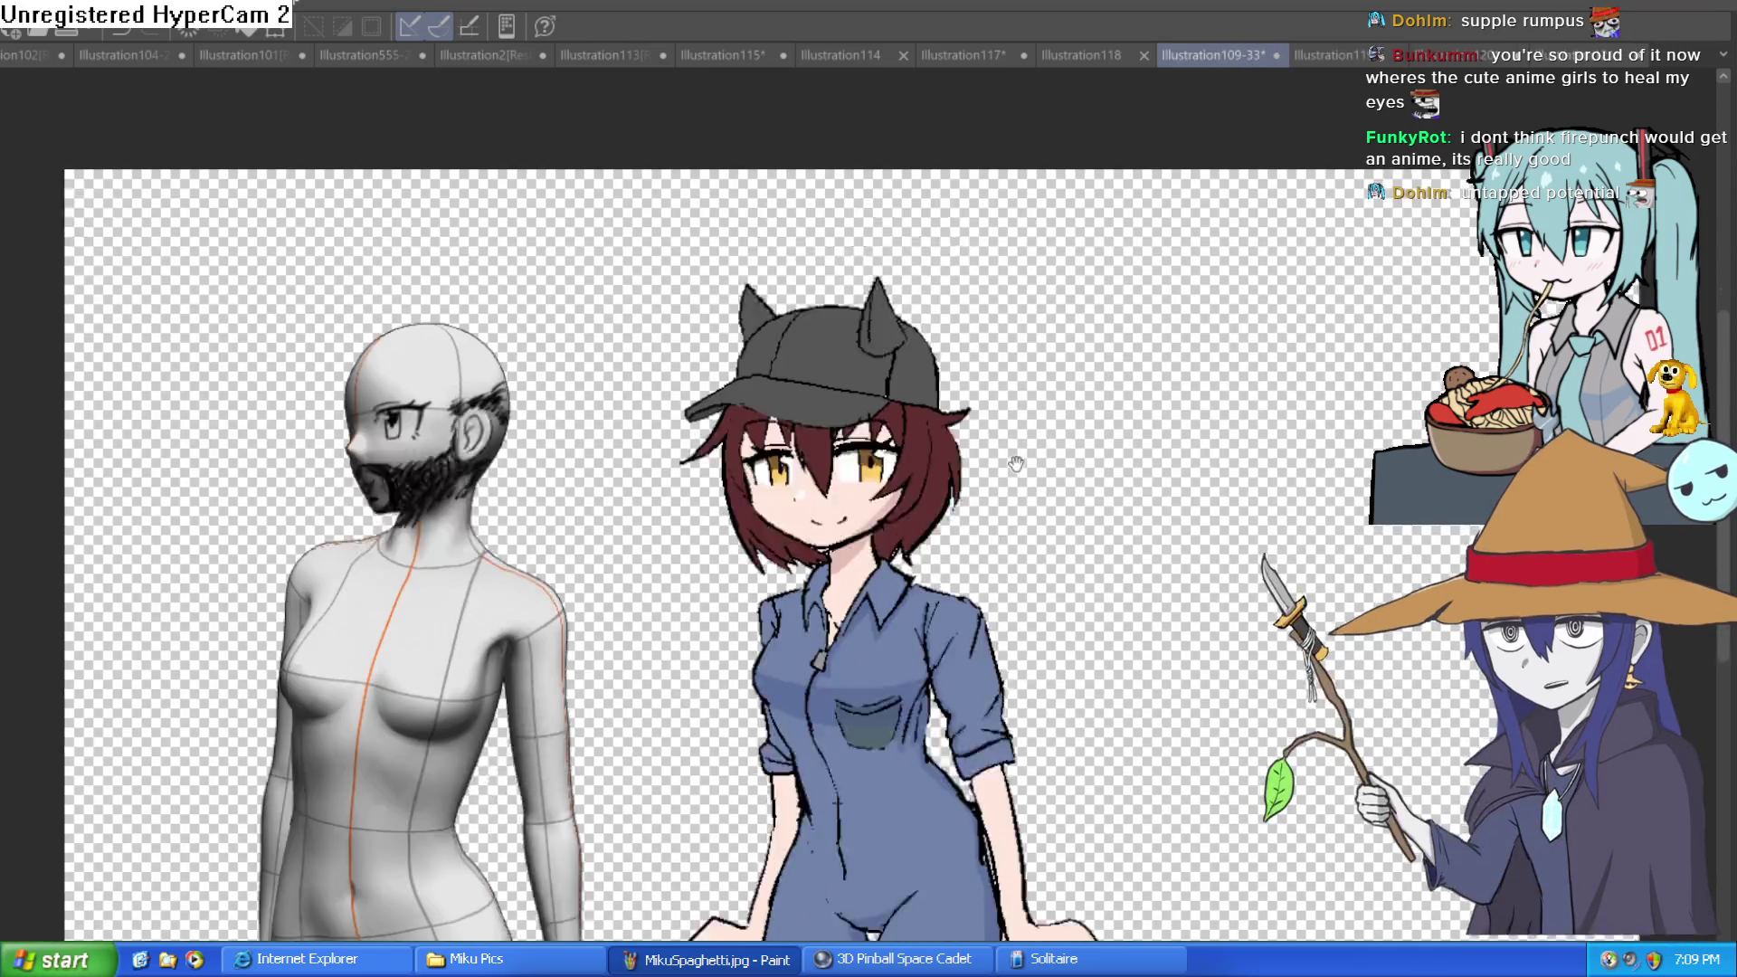
# Frame the capped girl's cat-ear cap in view and test a stroke above it.
pyautogui.scroll(2, 1006, 424)
pyautogui.scroll(2, 1006, 423)
pyautogui.scroll(-2, 1040, 416)
pyautogui.scroll(3, 1039, 416)
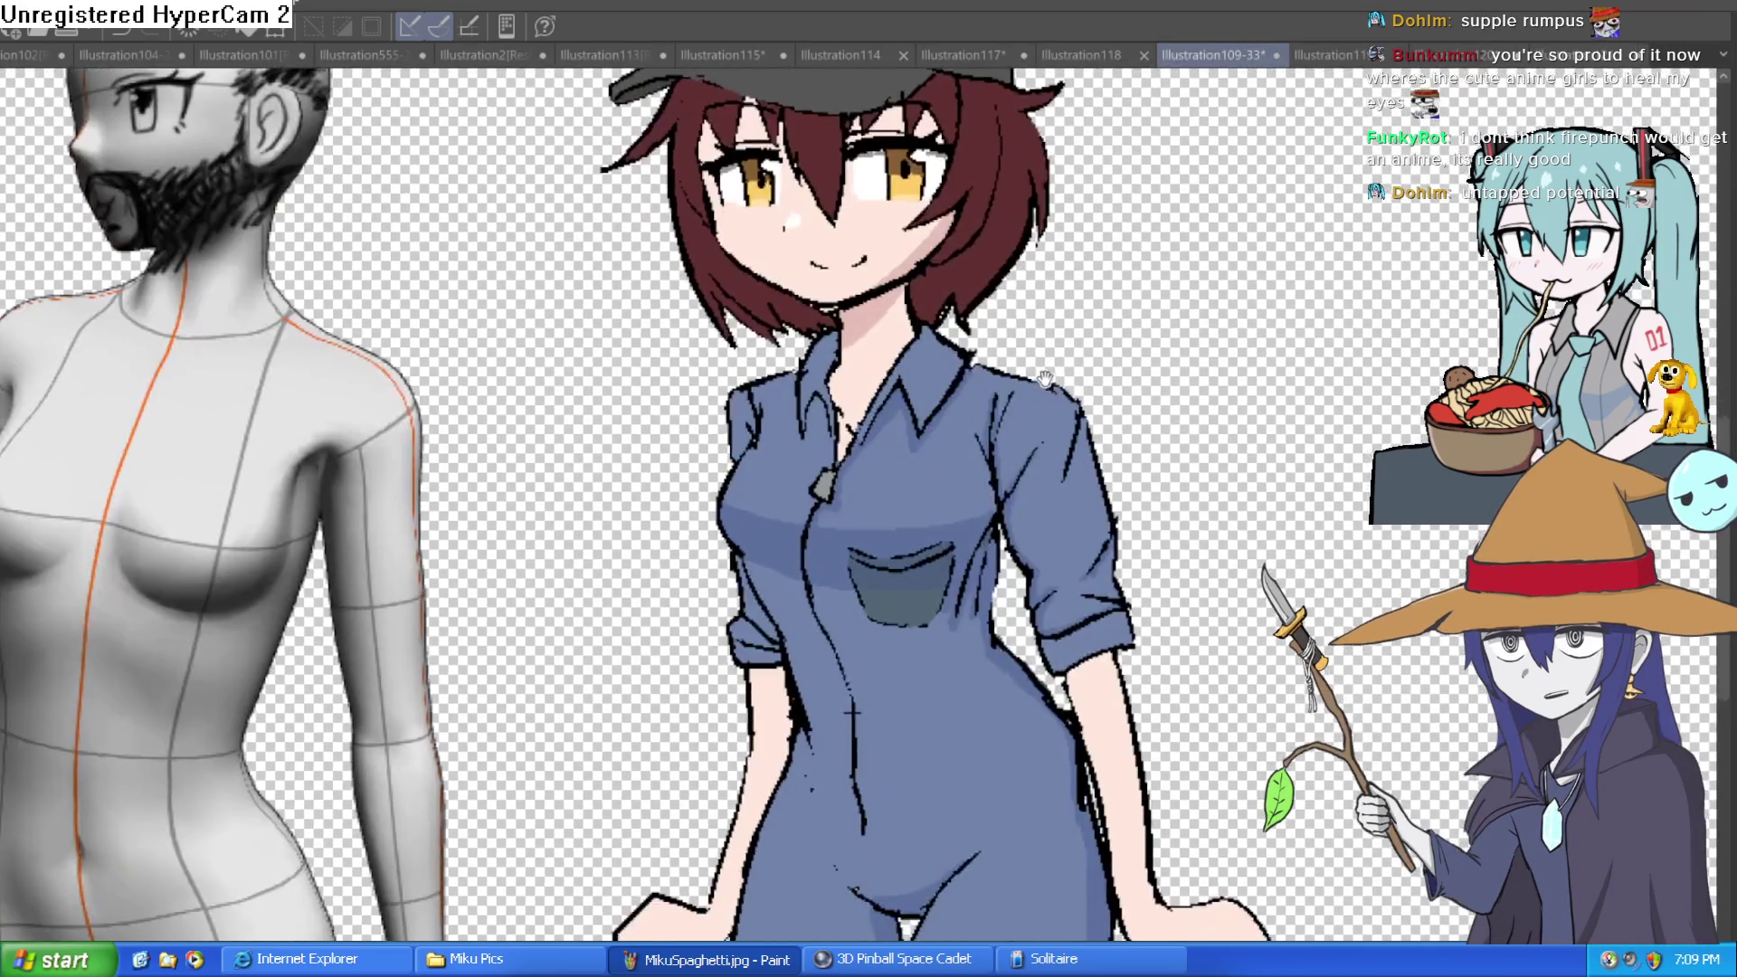
pyautogui.moveTo(1040, 415); pyautogui.dragTo(1139, 372)
pyautogui.scroll(-1, 1139, 372)
pyautogui.scroll(2, 1110, 453)
pyautogui.scroll(-1, 1104, 471)
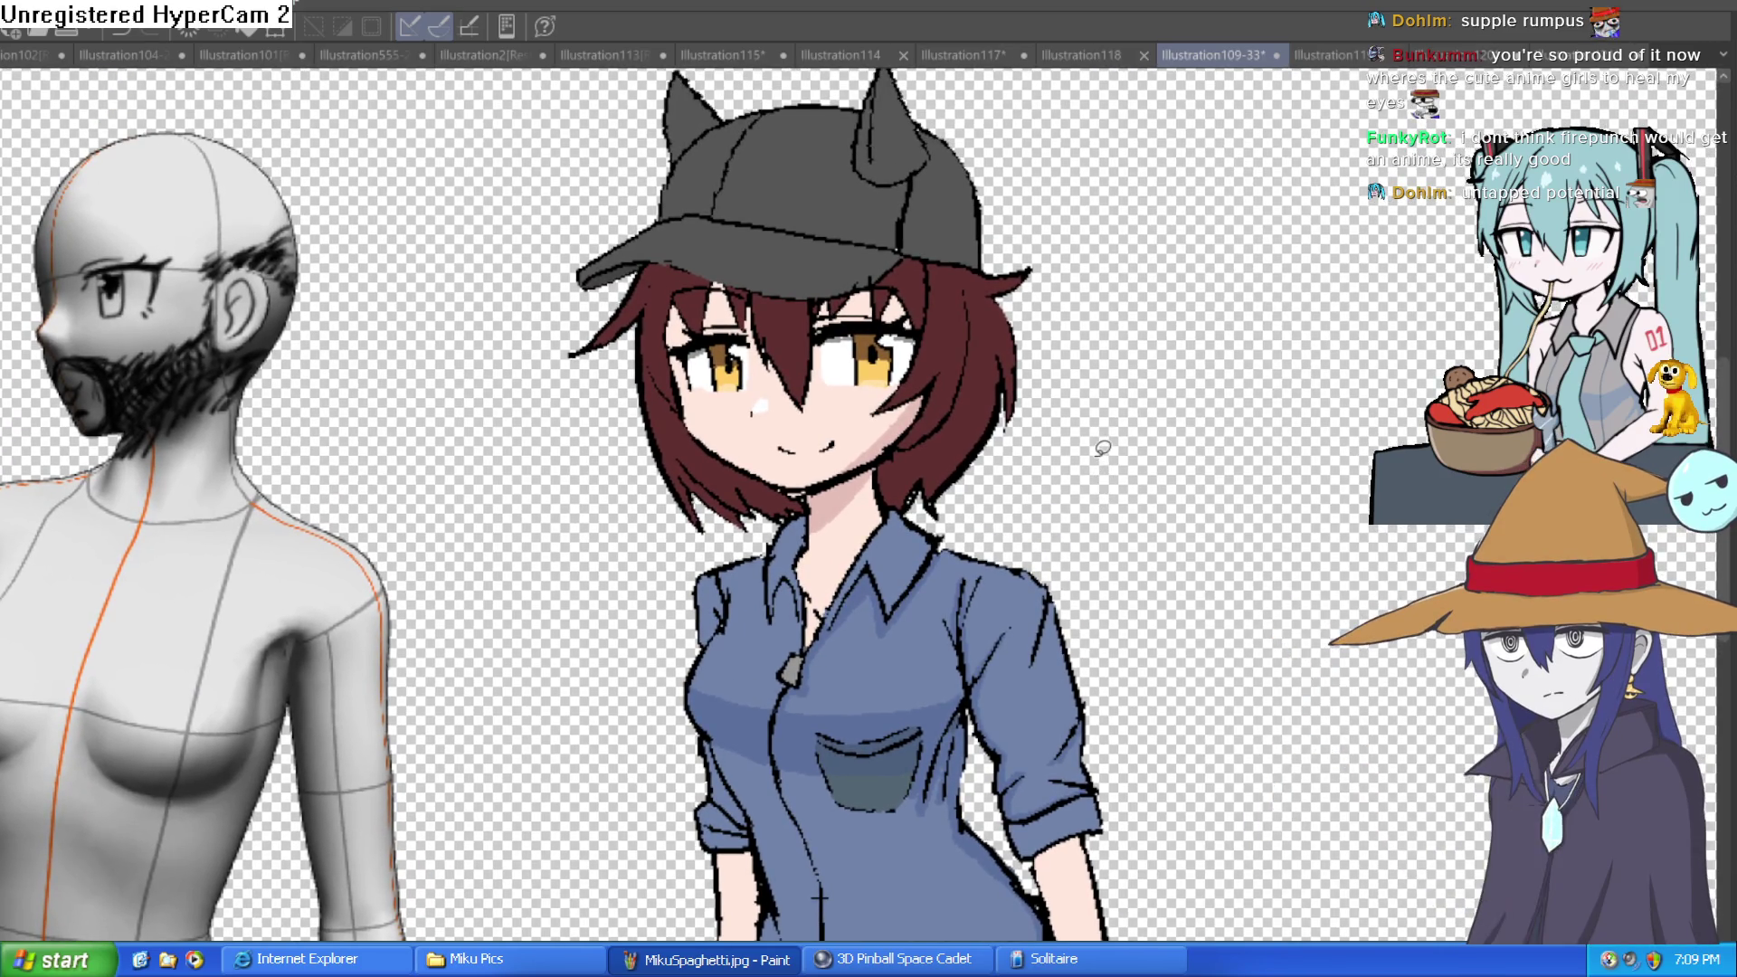
pyautogui.moveTo(1100, 465); pyautogui.dragTo(1104, 472)
pyautogui.scroll(-1, 1103, 471)
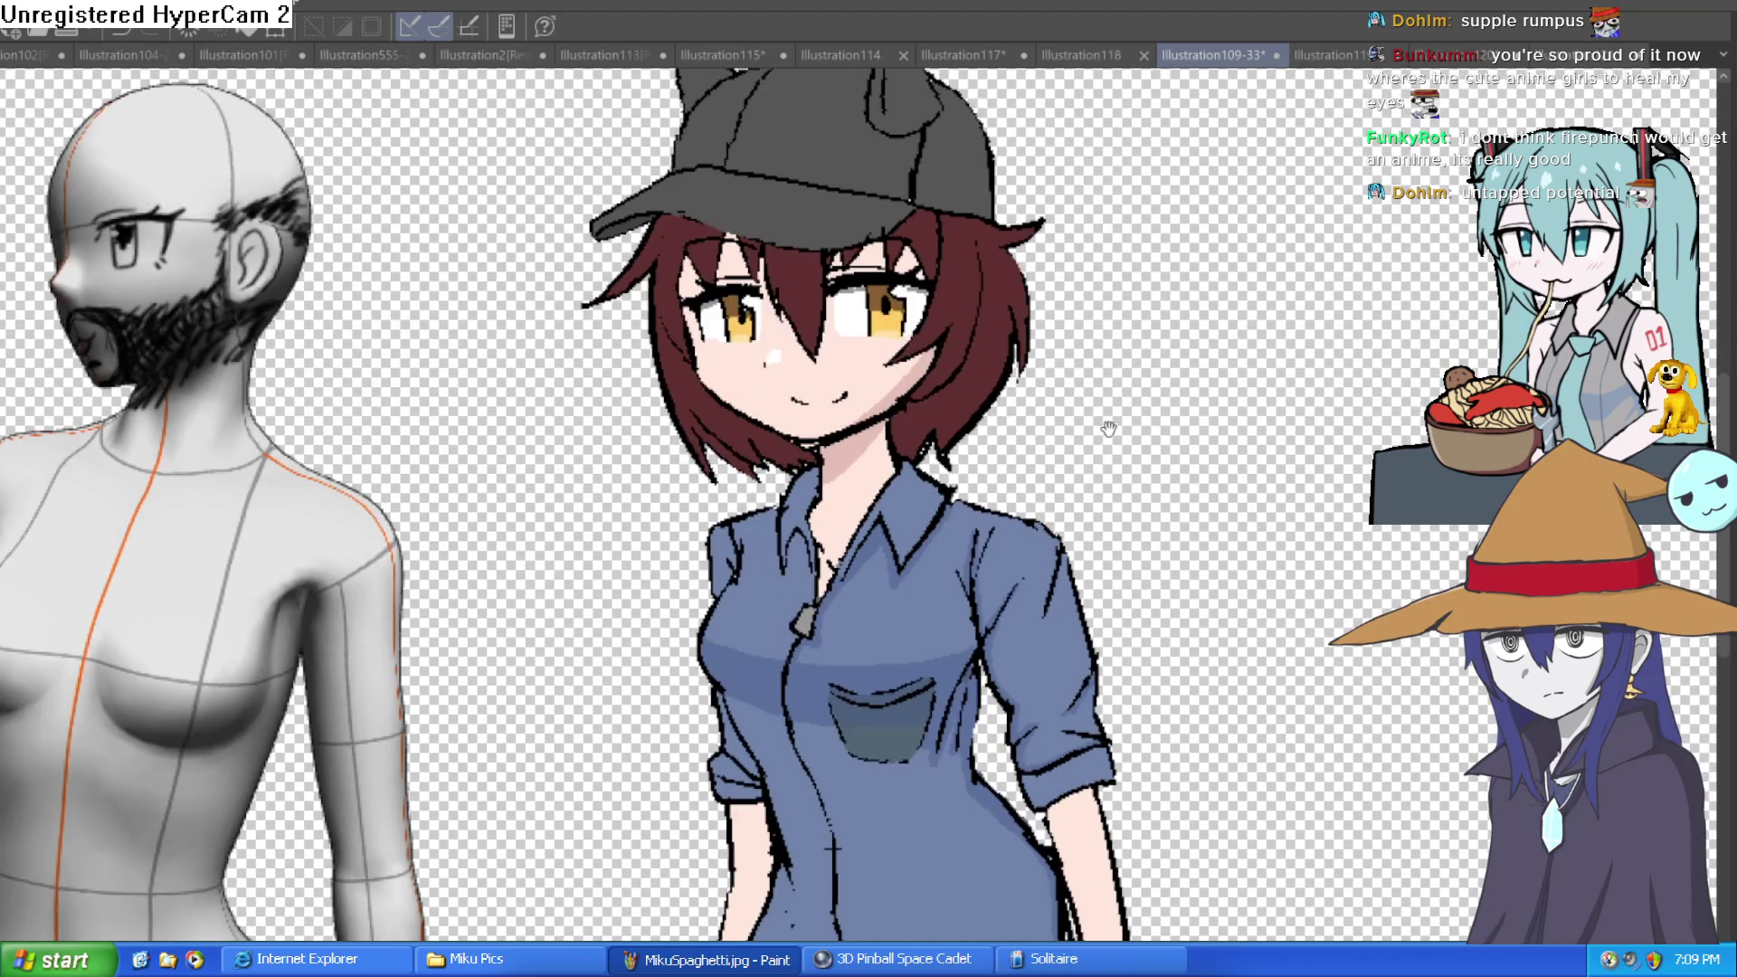
pyautogui.scroll(1, 1106, 436)
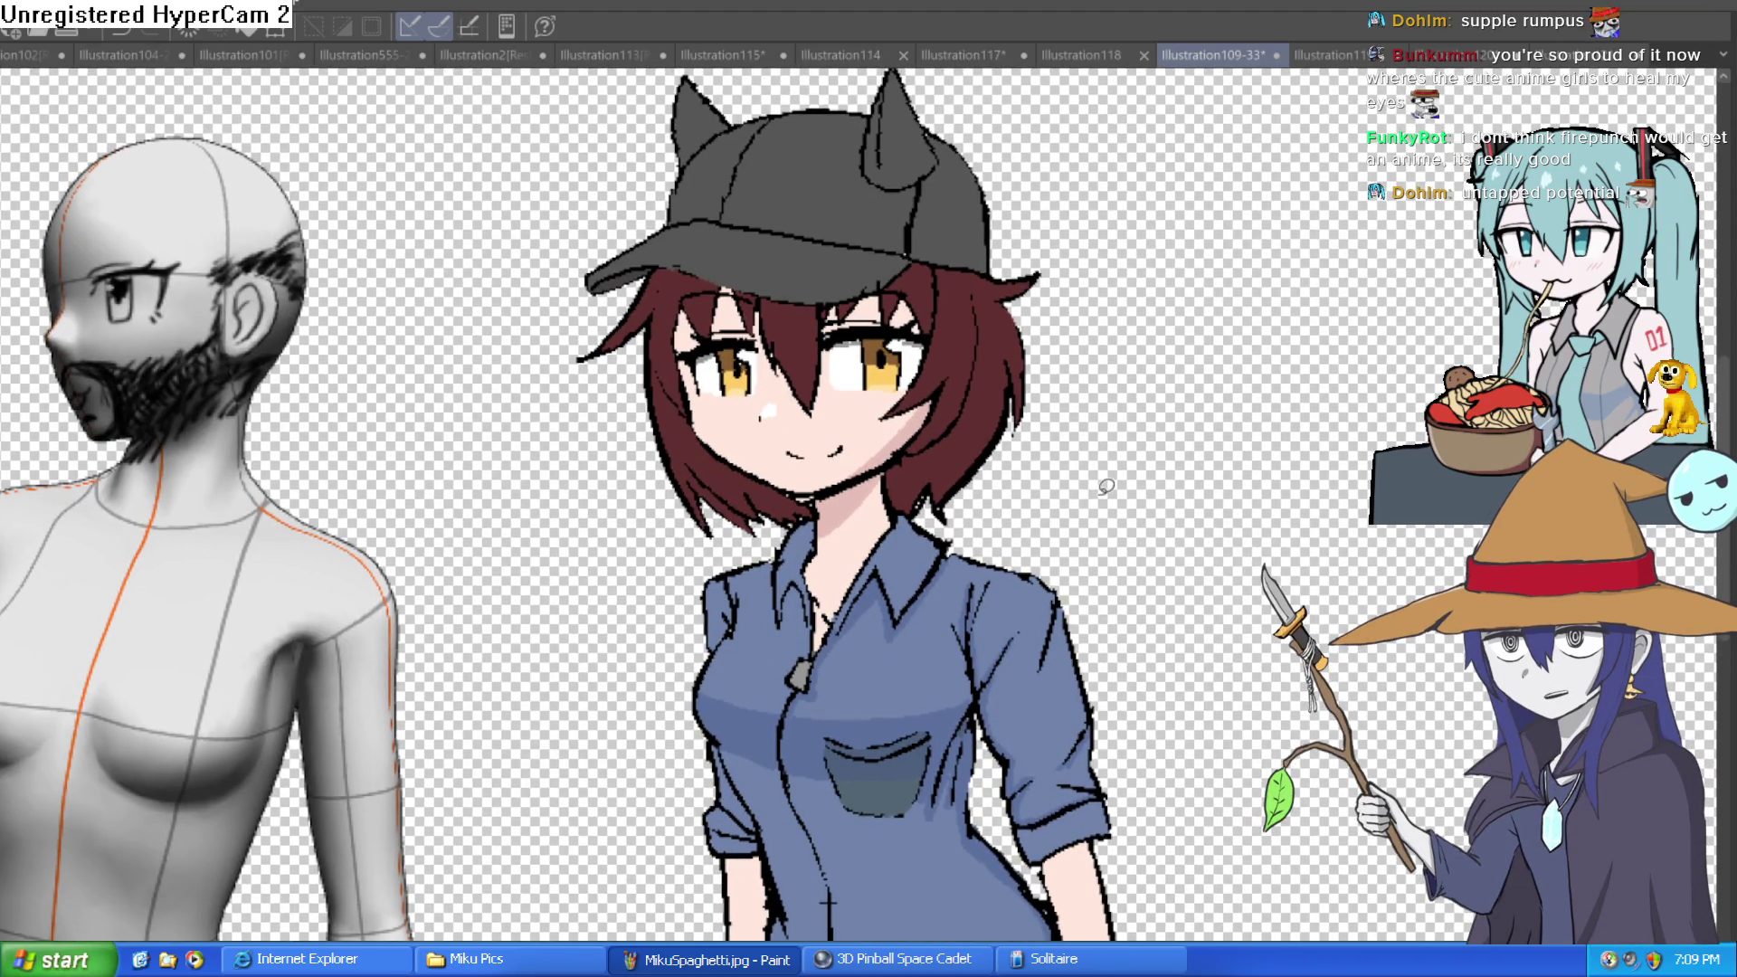
pyautogui.scroll(-1, 1123, 480)
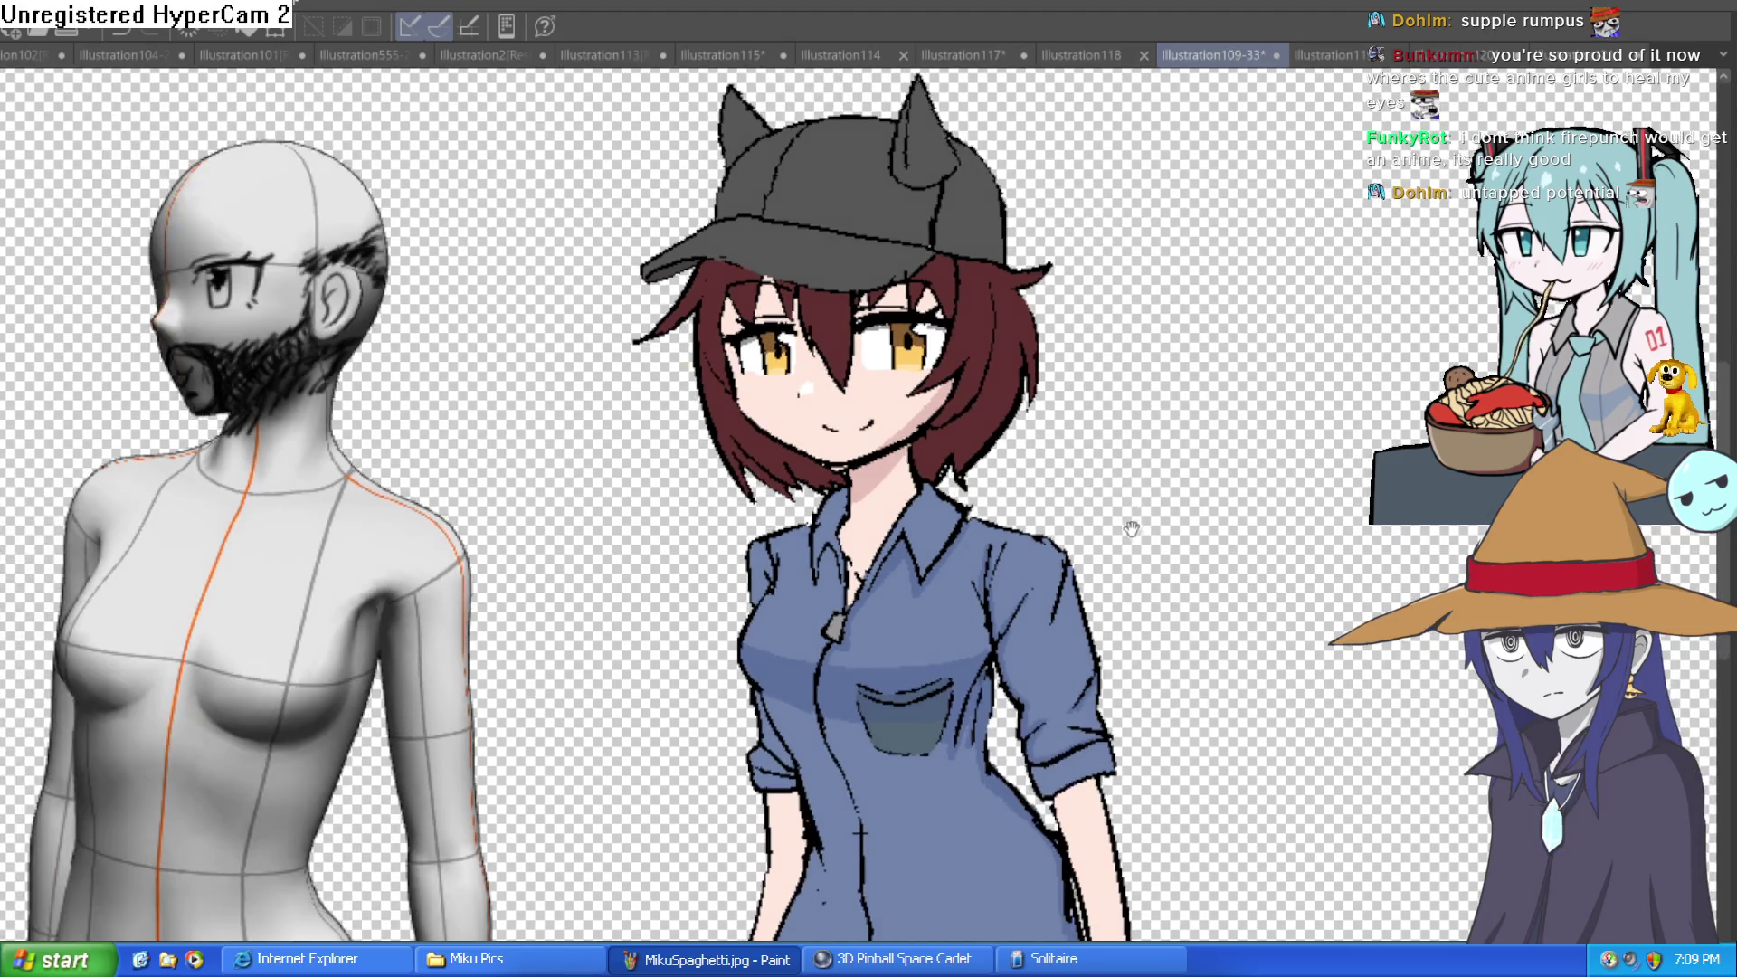
pyautogui.scroll(1, 1400, 380)
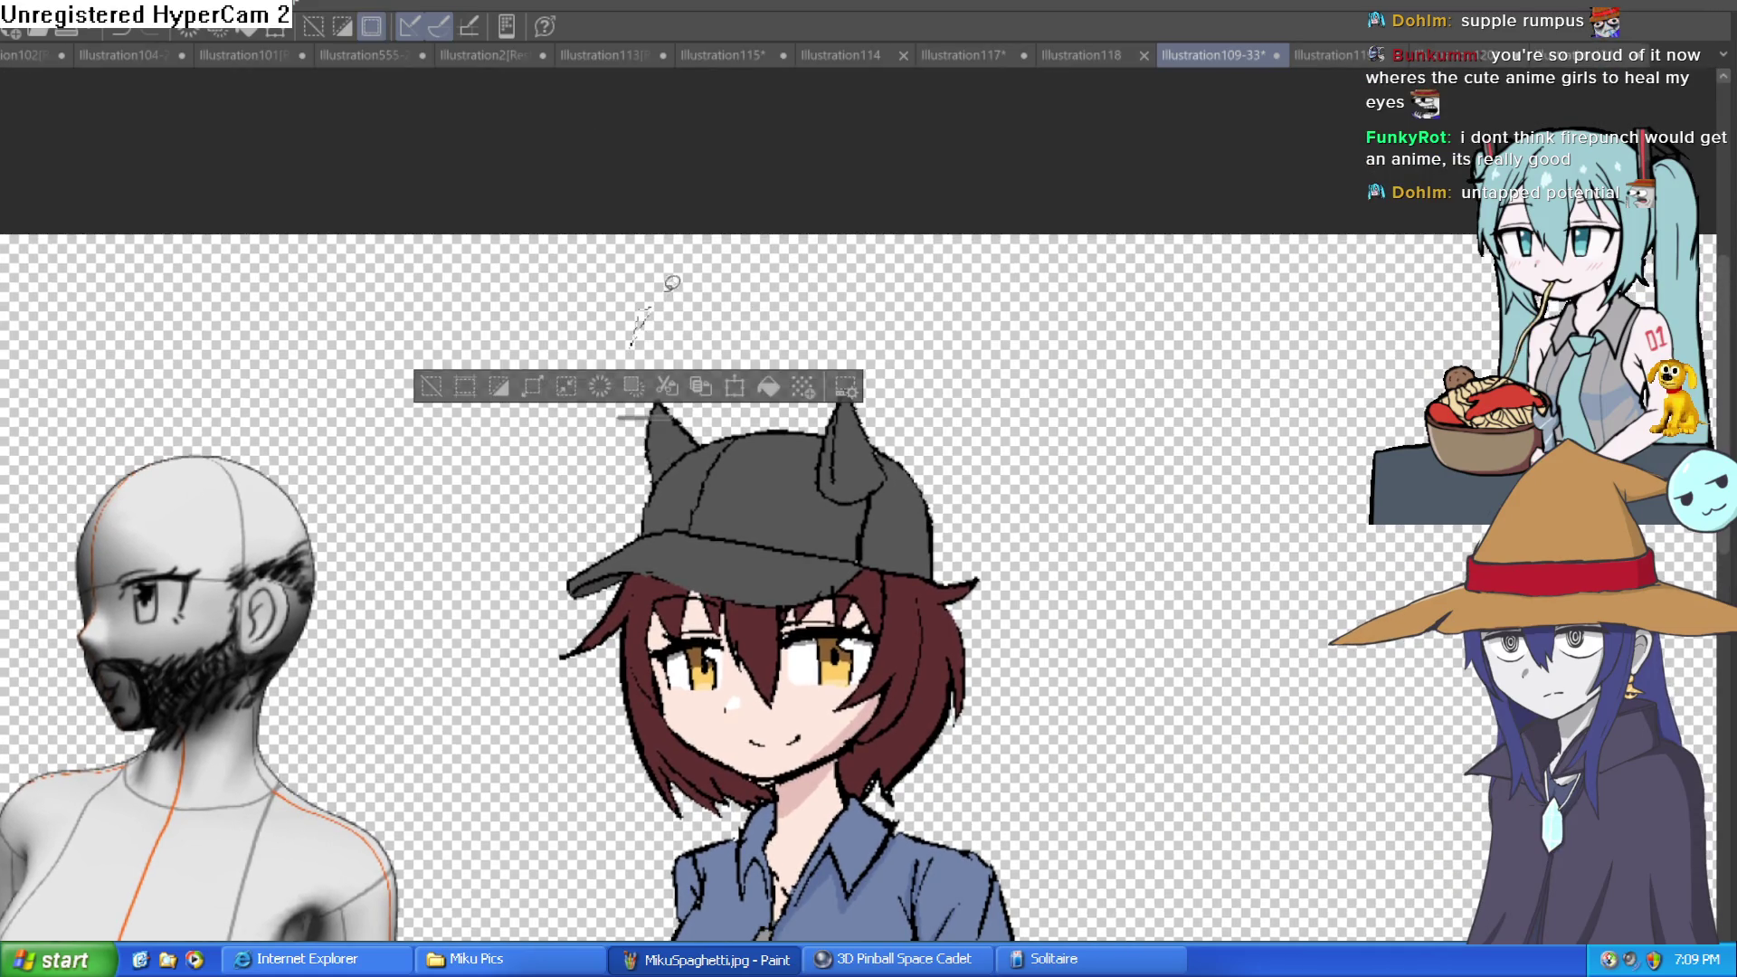
pyautogui.moveTo(601, 303)
pyautogui.mouseDown()
pyautogui.moveTo(654, 337)
pyautogui.moveTo(674, 291)
pyautogui.mouseUp()
pyautogui.hotkey('ctrl', 'z')
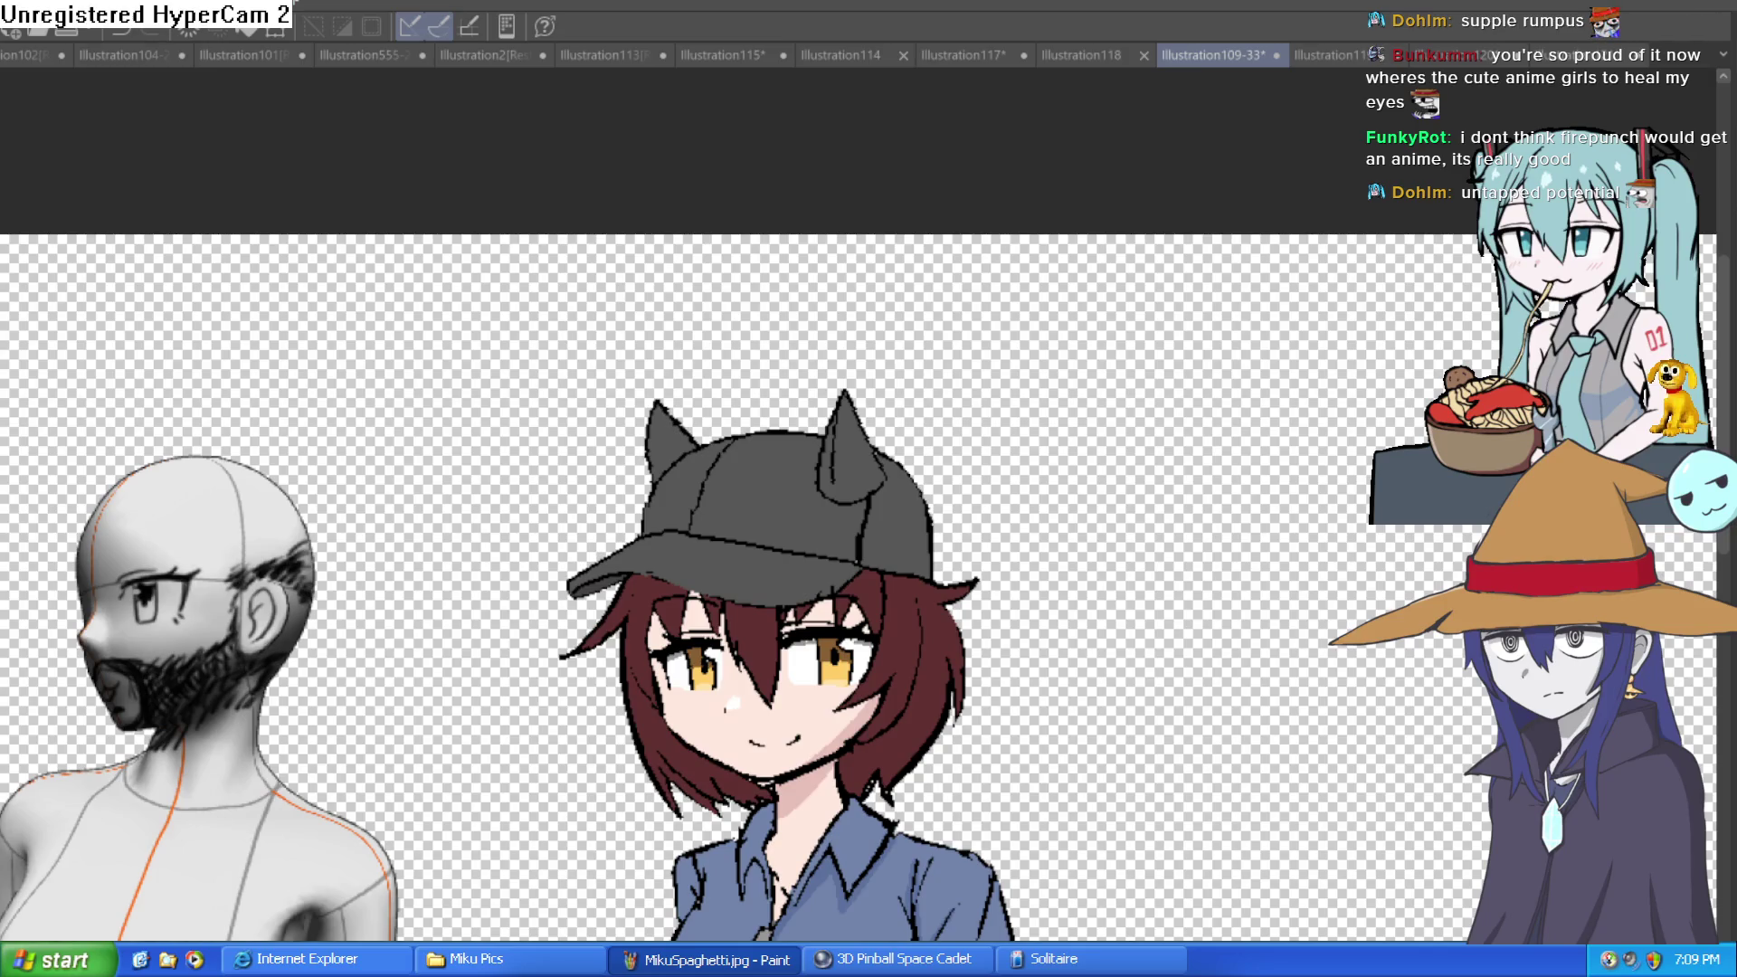
# Handwrite the name label above the cap, dotting the i.
pyautogui.moveTo(568, 357)
pyautogui.mouseDown()
pyautogui.moveTo(622, 327)
pyautogui.moveTo(646, 342)
pyautogui.mouseUp()
pyautogui.moveTo(670, 318)
pyautogui.mouseDown()
pyautogui.moveTo(671, 358)
pyautogui.moveTo(706, 360)
pyautogui.mouseUp()
pyautogui.click(676, 291)
pyautogui.moveTo(766, 281)
pyautogui.mouseDown()
pyautogui.moveTo(770, 354)
pyautogui.moveTo(800, 322)
pyautogui.mouseUp()
pyautogui.moveTo(806, 301)
pyautogui.mouseDown()
pyautogui.moveTo(860, 330)
pyautogui.moveTo(850, 387)
pyautogui.mouseUp()
# Create a new blank canvas with Ctrl+N, accepting the default settings.
pyautogui.scroll(-2, 1066, 407)
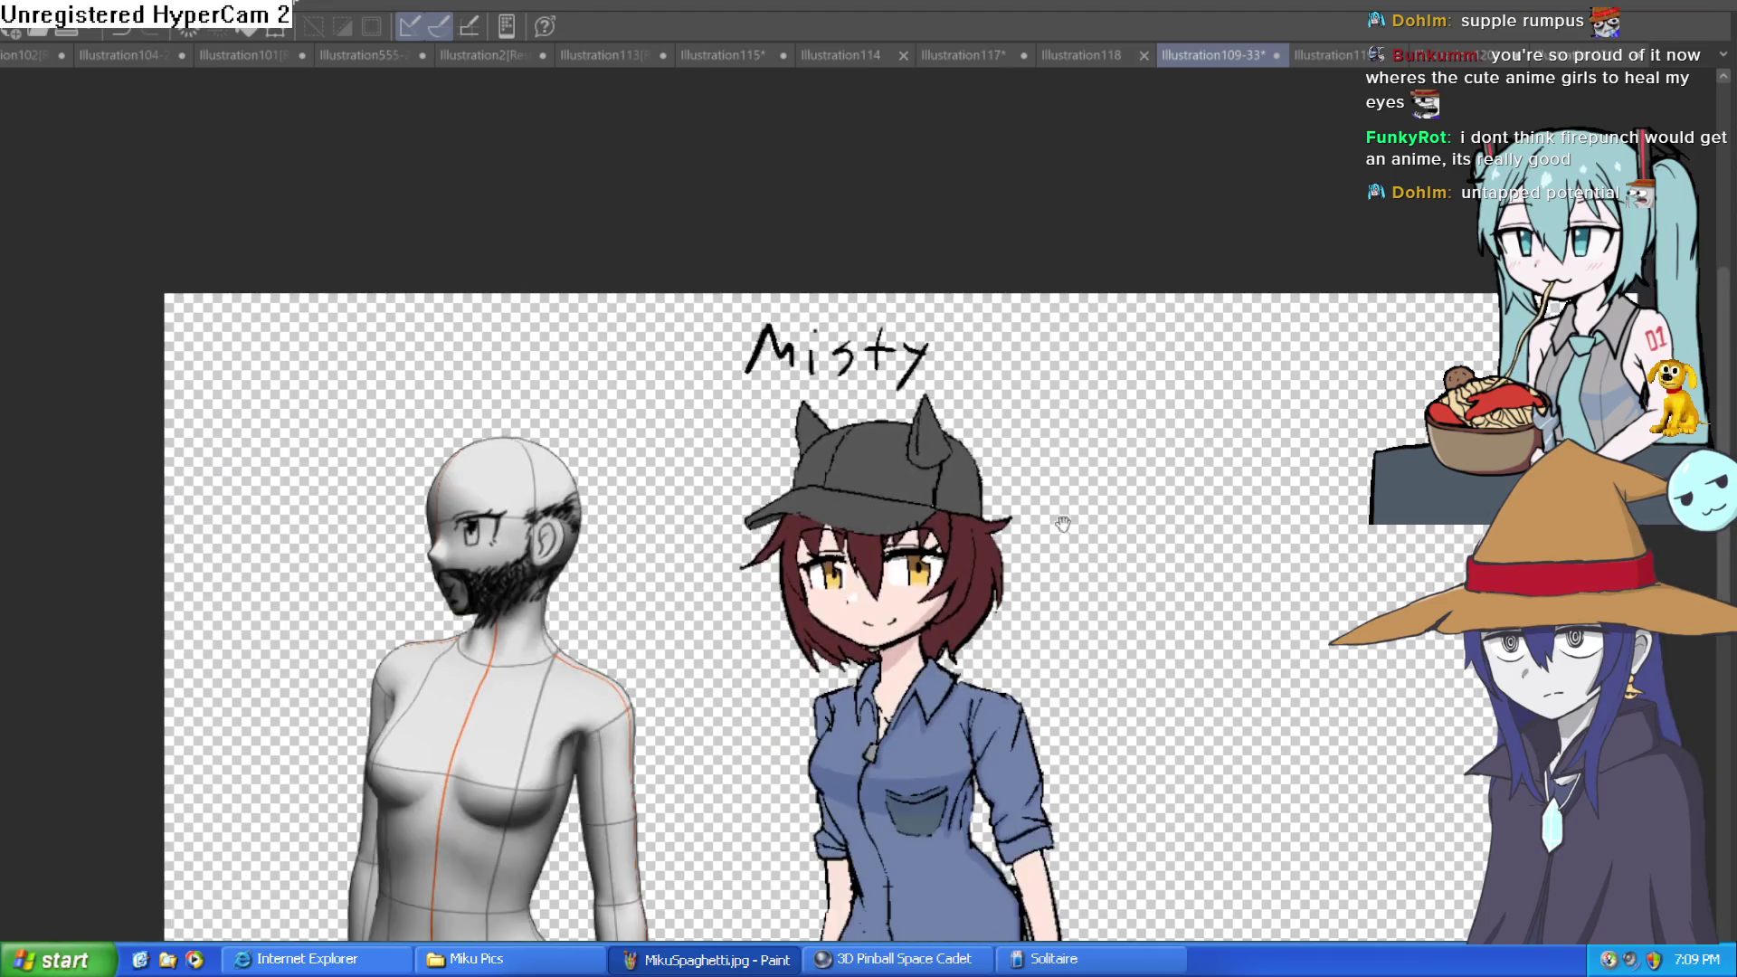
pyautogui.scroll(-2, 1063, 523)
pyautogui.scroll(3, 943, 615)
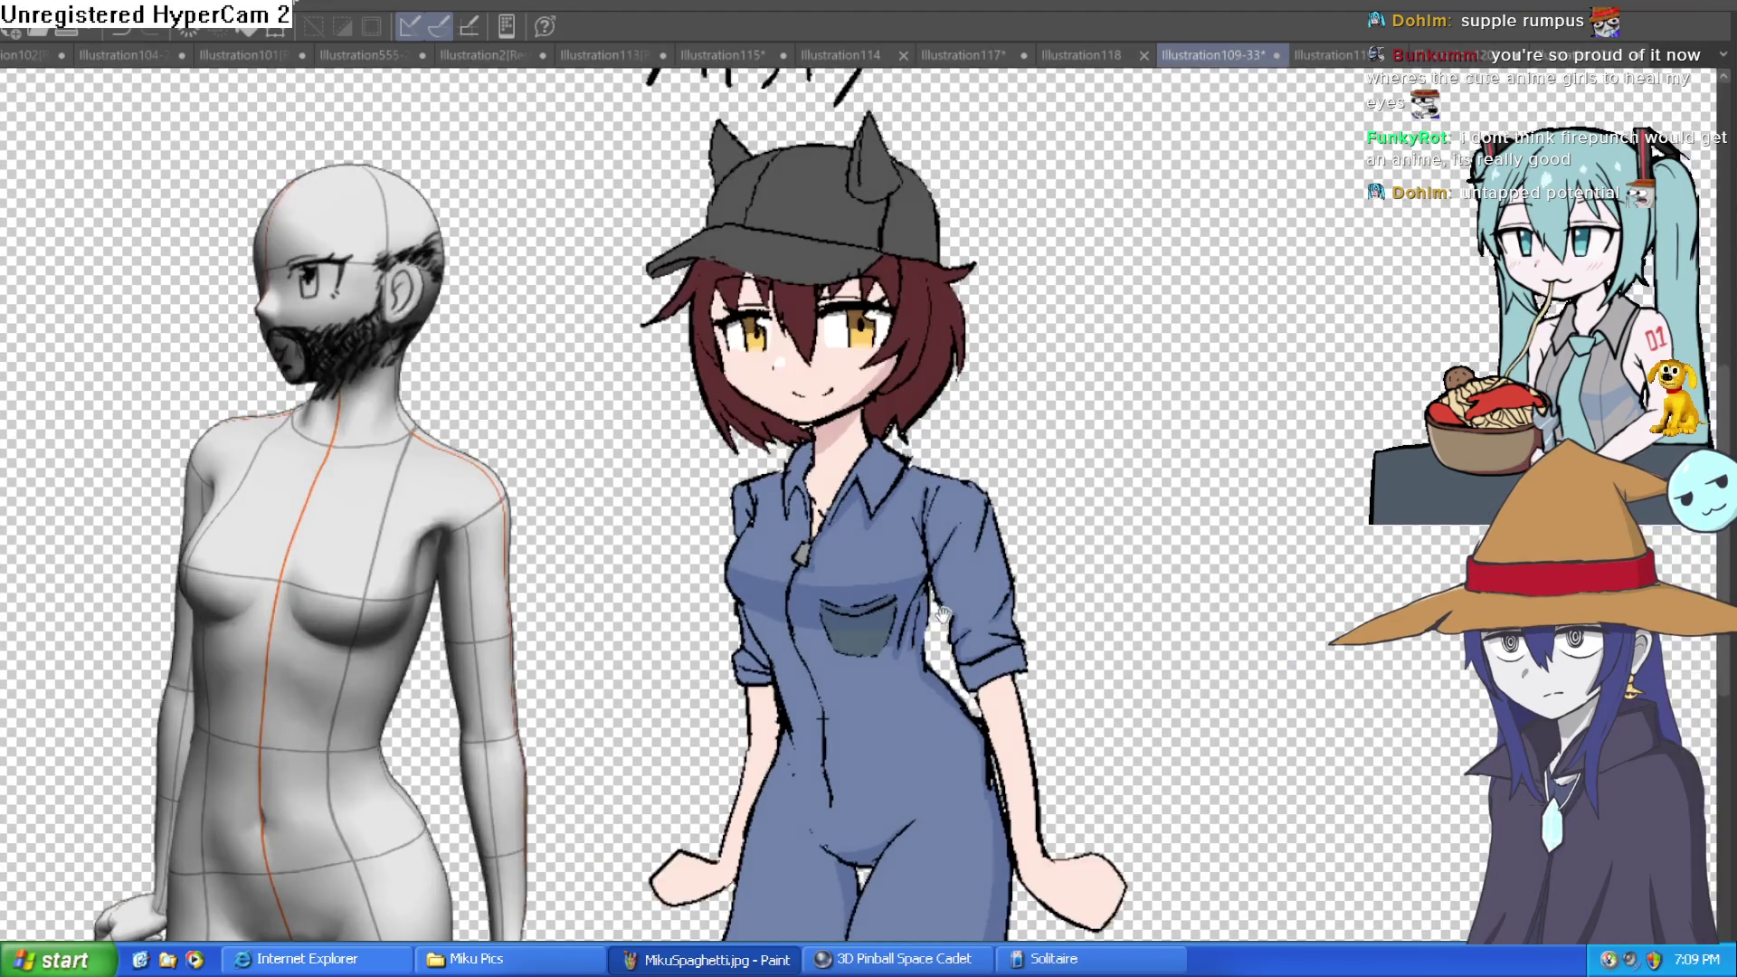
pyautogui.moveTo(943, 613); pyautogui.dragTo(940, 591)
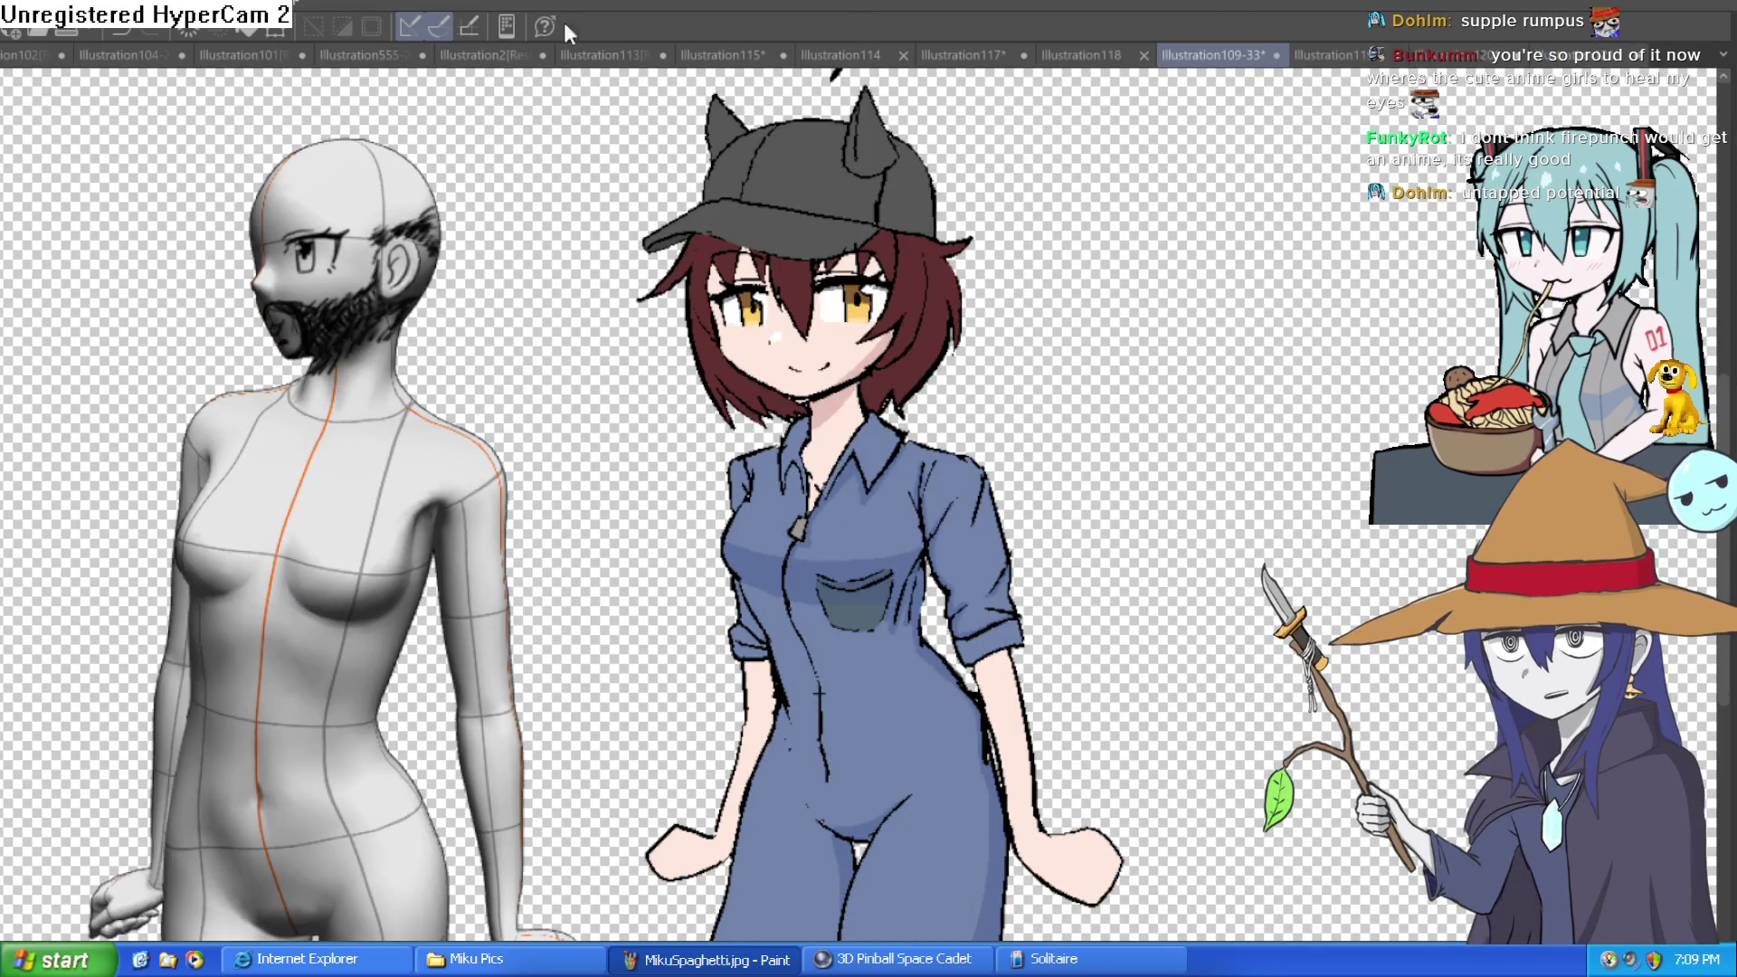
pyautogui.hotkey('ctrl', 'n')
pyautogui.press('Return')
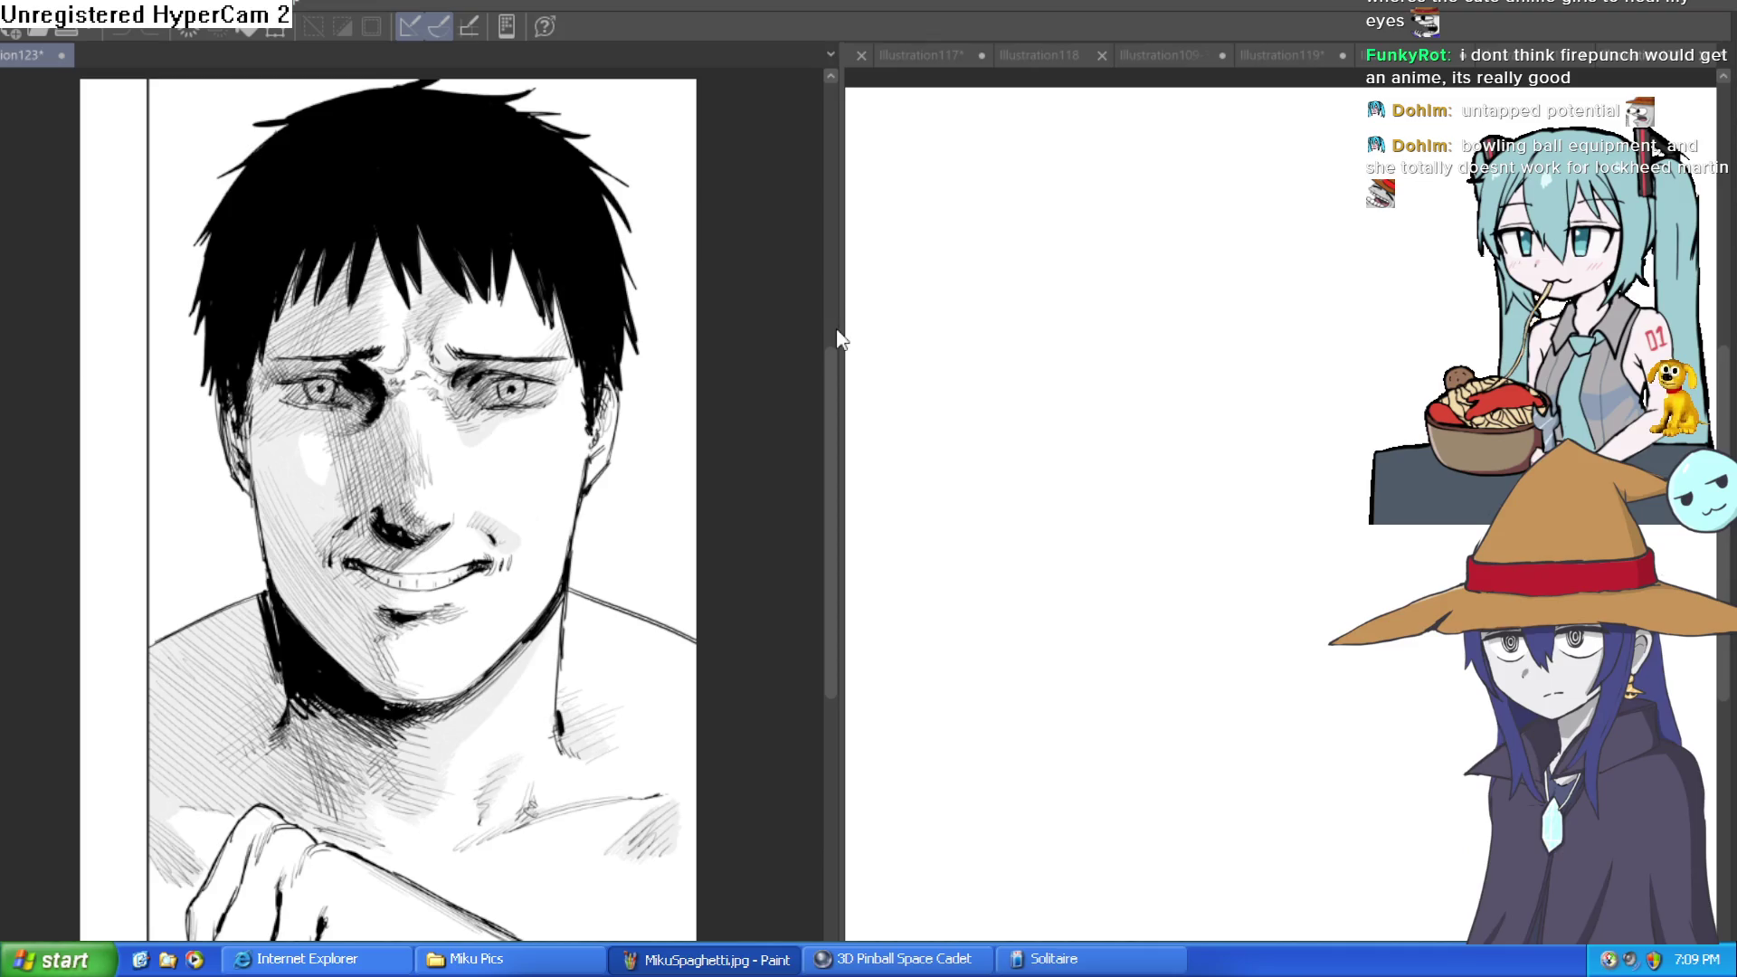
pyautogui.moveTo(843, 328); pyautogui.dragTo(571, 390)
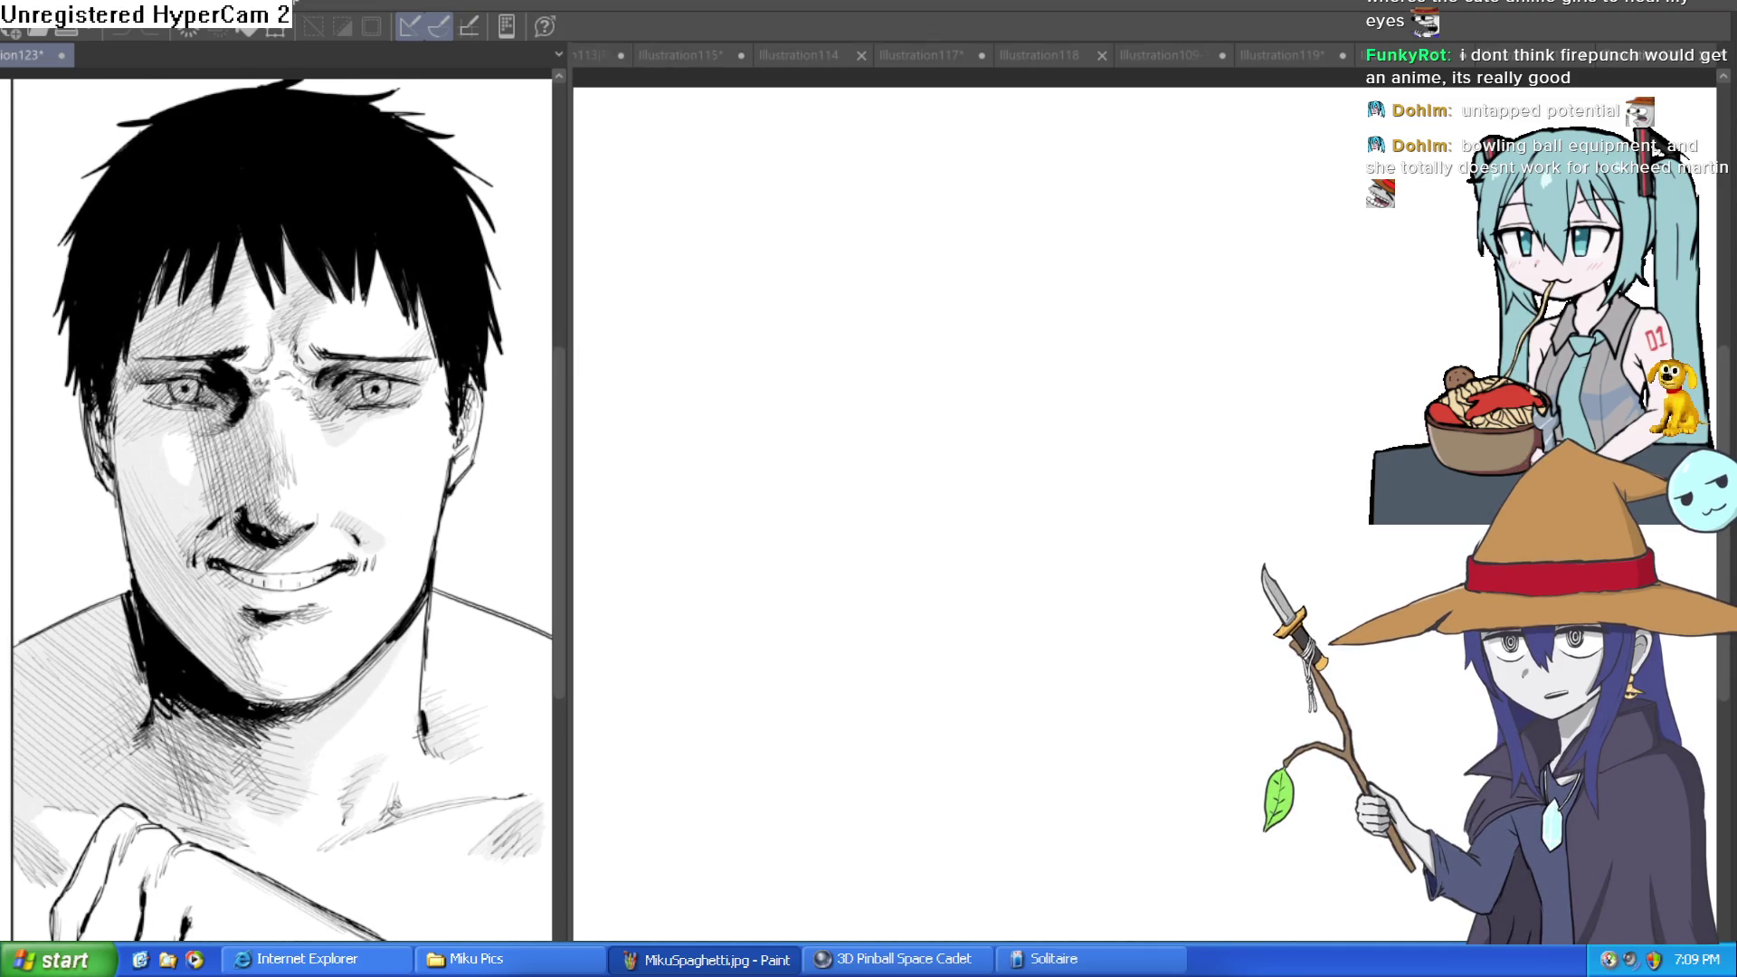
# Try a head circle and side stroke on the blank canvas, then undo them.
pyautogui.moveTo(1007, 318); pyautogui.dragTo(1097, 344)
pyautogui.hotkey('ctrl', 'z')
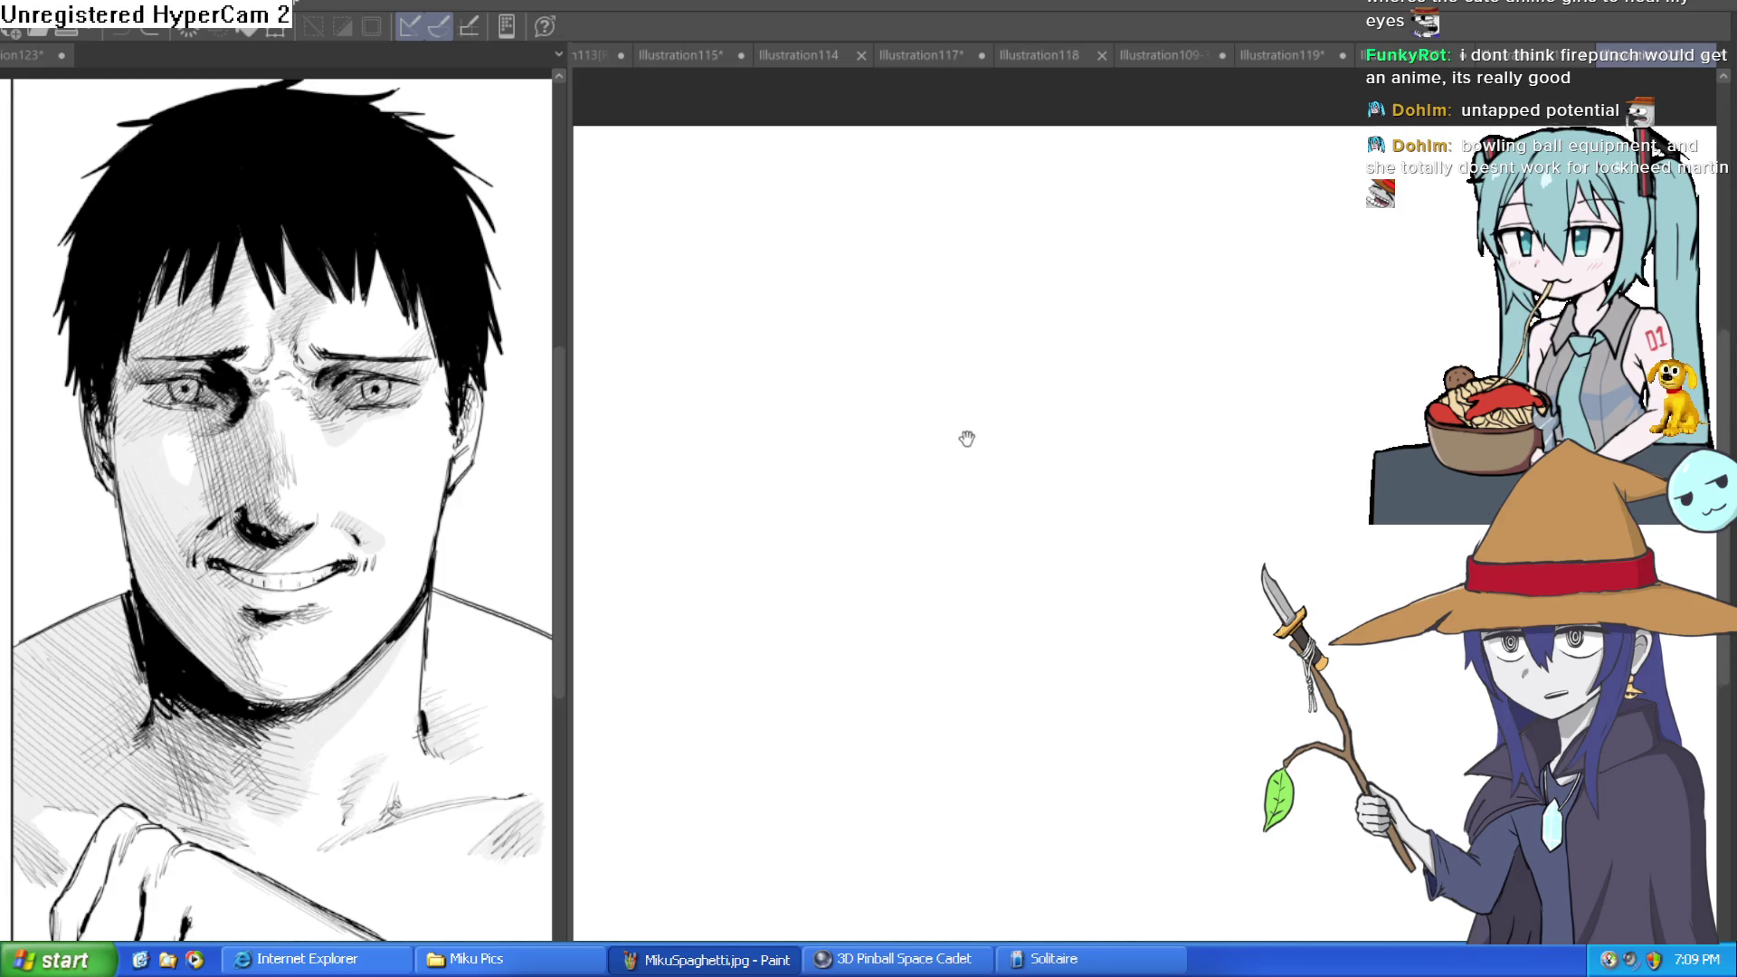
pyautogui.moveTo(1065, 205)
pyautogui.mouseDown()
pyautogui.moveTo(927, 264)
pyautogui.moveTo(1008, 524)
pyautogui.moveTo(1255, 396)
pyautogui.moveTo(1128, 194)
pyautogui.moveTo(1000, 203)
pyautogui.mouseUp()
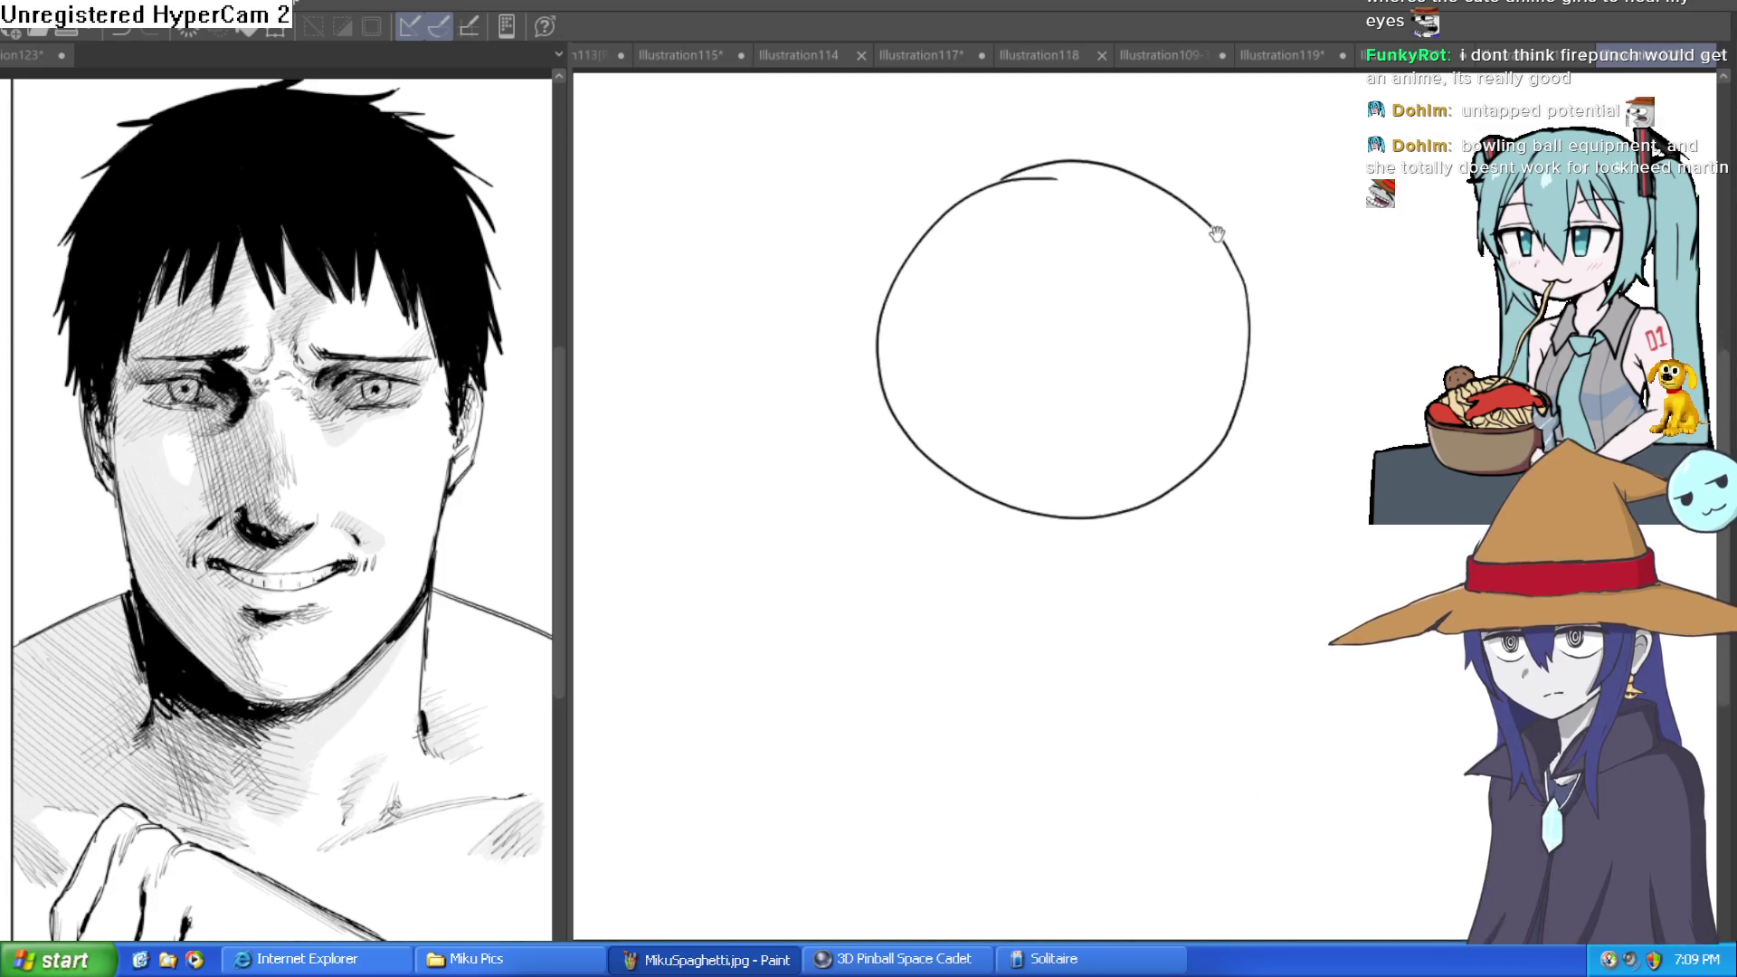
pyautogui.moveTo(863, 318); pyautogui.dragTo(911, 500)
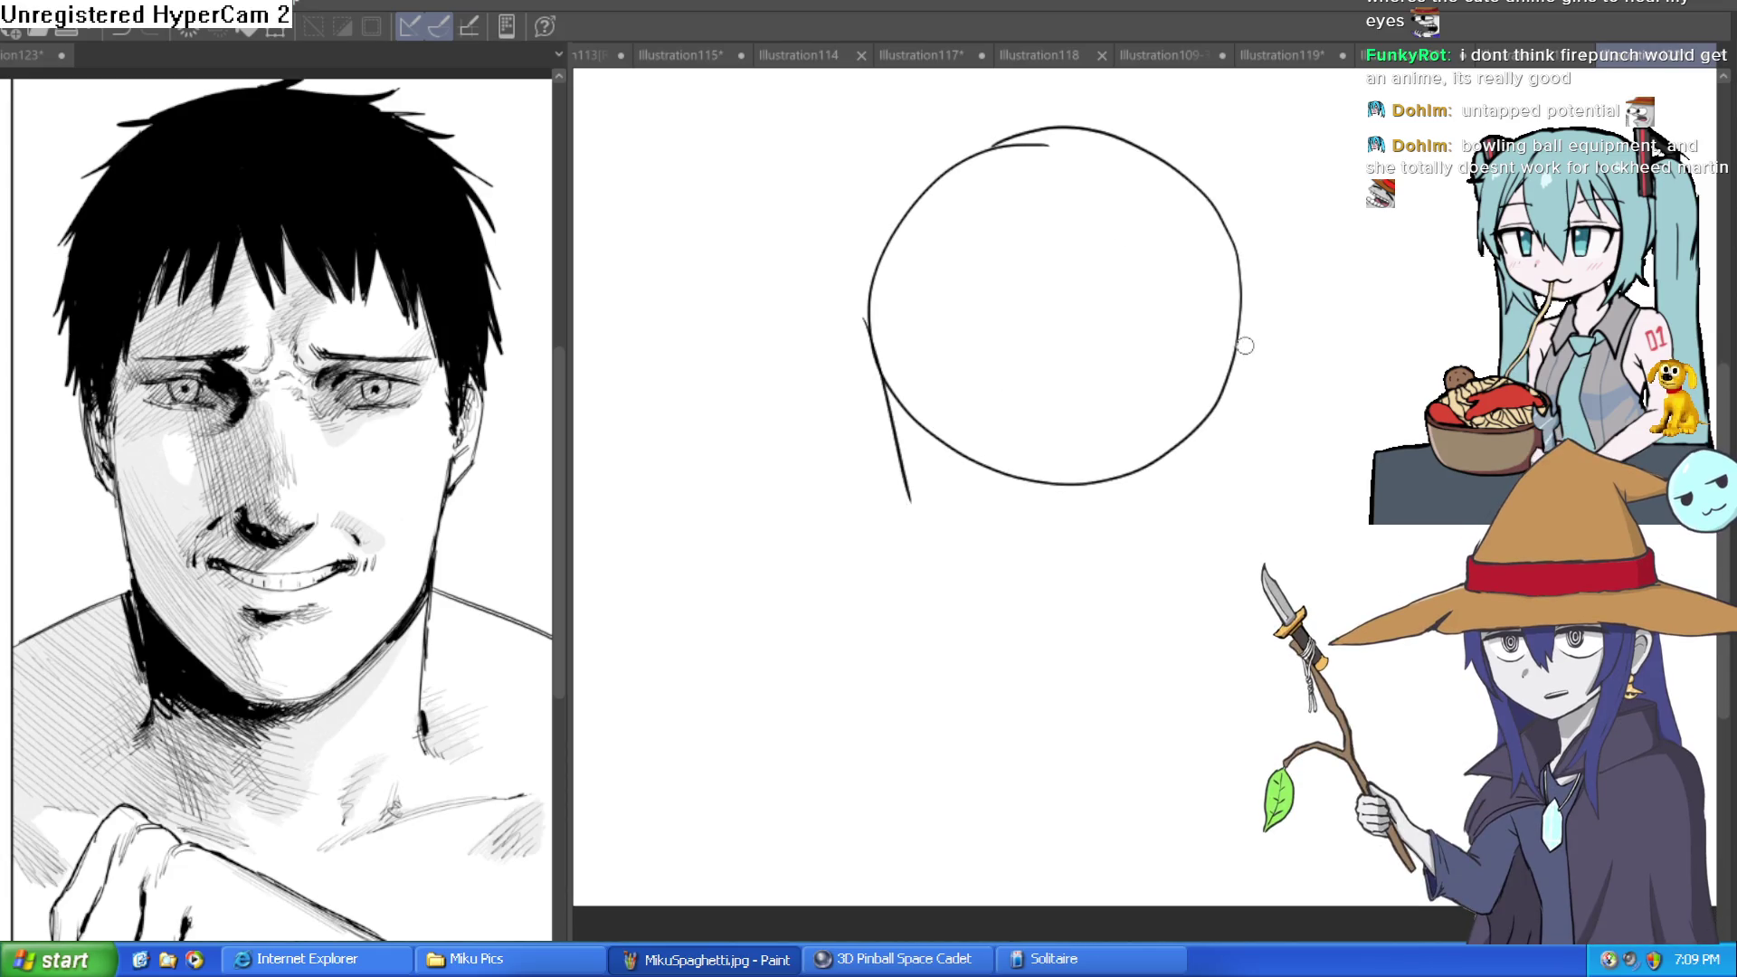
pyautogui.hotkey('ctrl', 'z')
pyautogui.hotkey('ctrl', 'z')
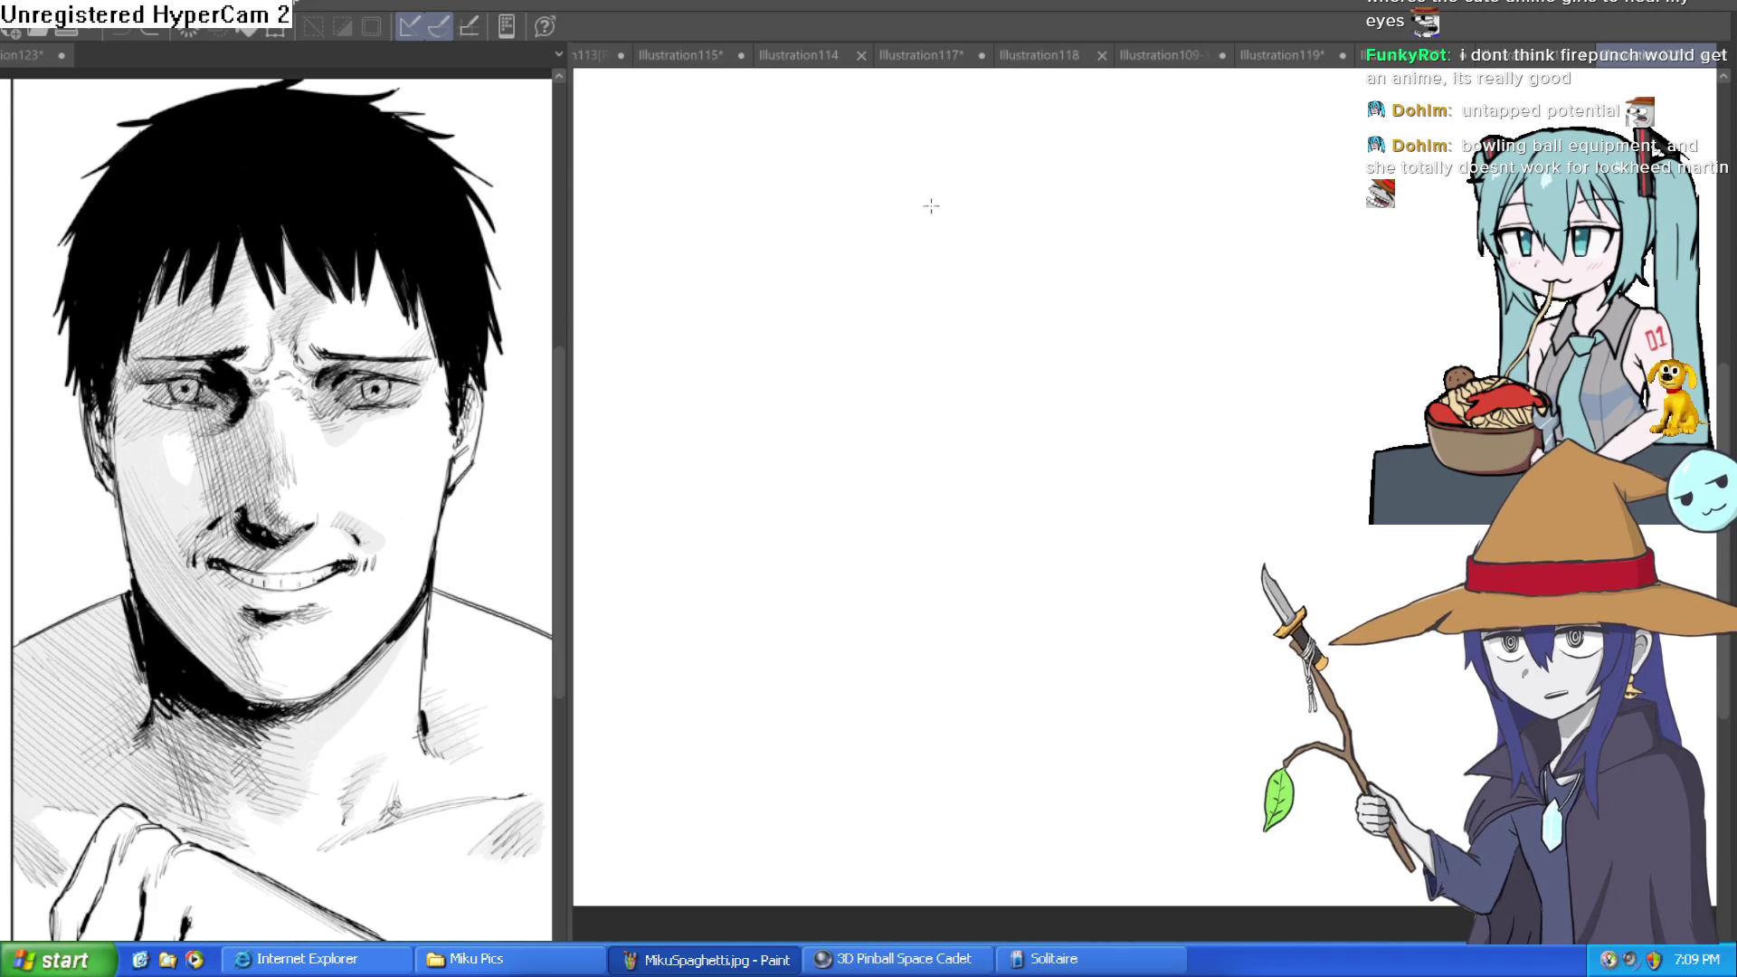
# Set a vertical symmetry ruler and trial mirrored strokes for the head sides.
pyautogui.moveTo(1133, 220); pyautogui.dragTo(1164, 513)
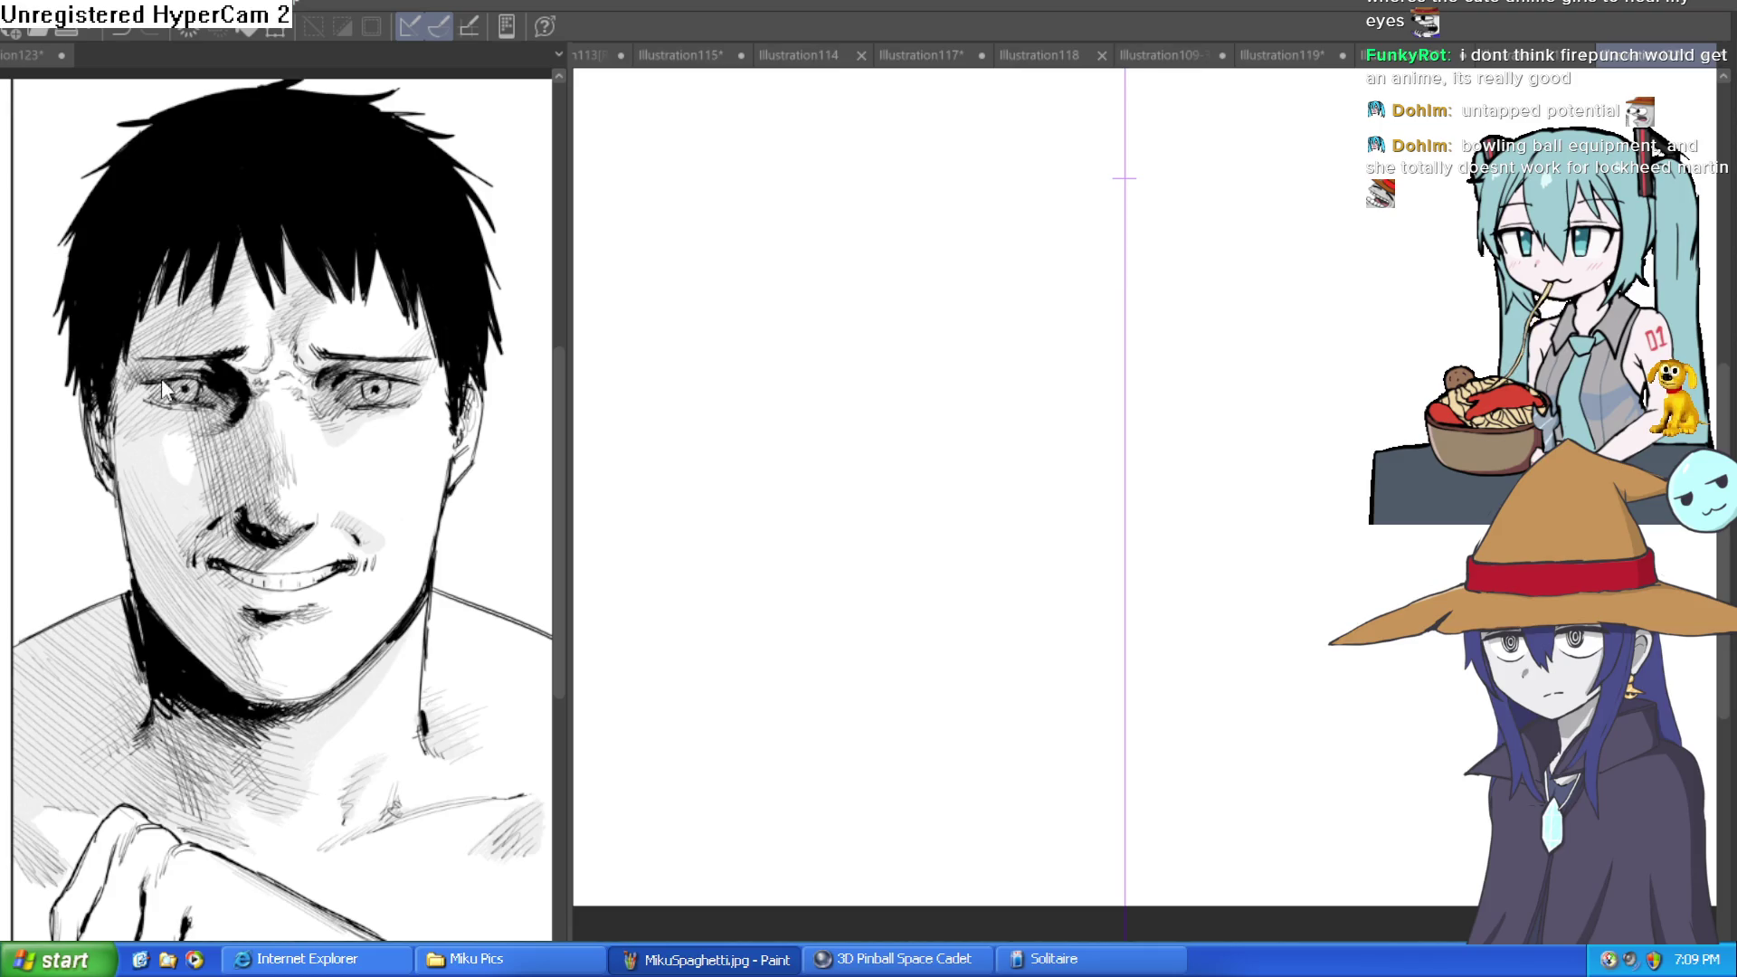
pyautogui.moveTo(1211, 455); pyautogui.dragTo(1102, 493)
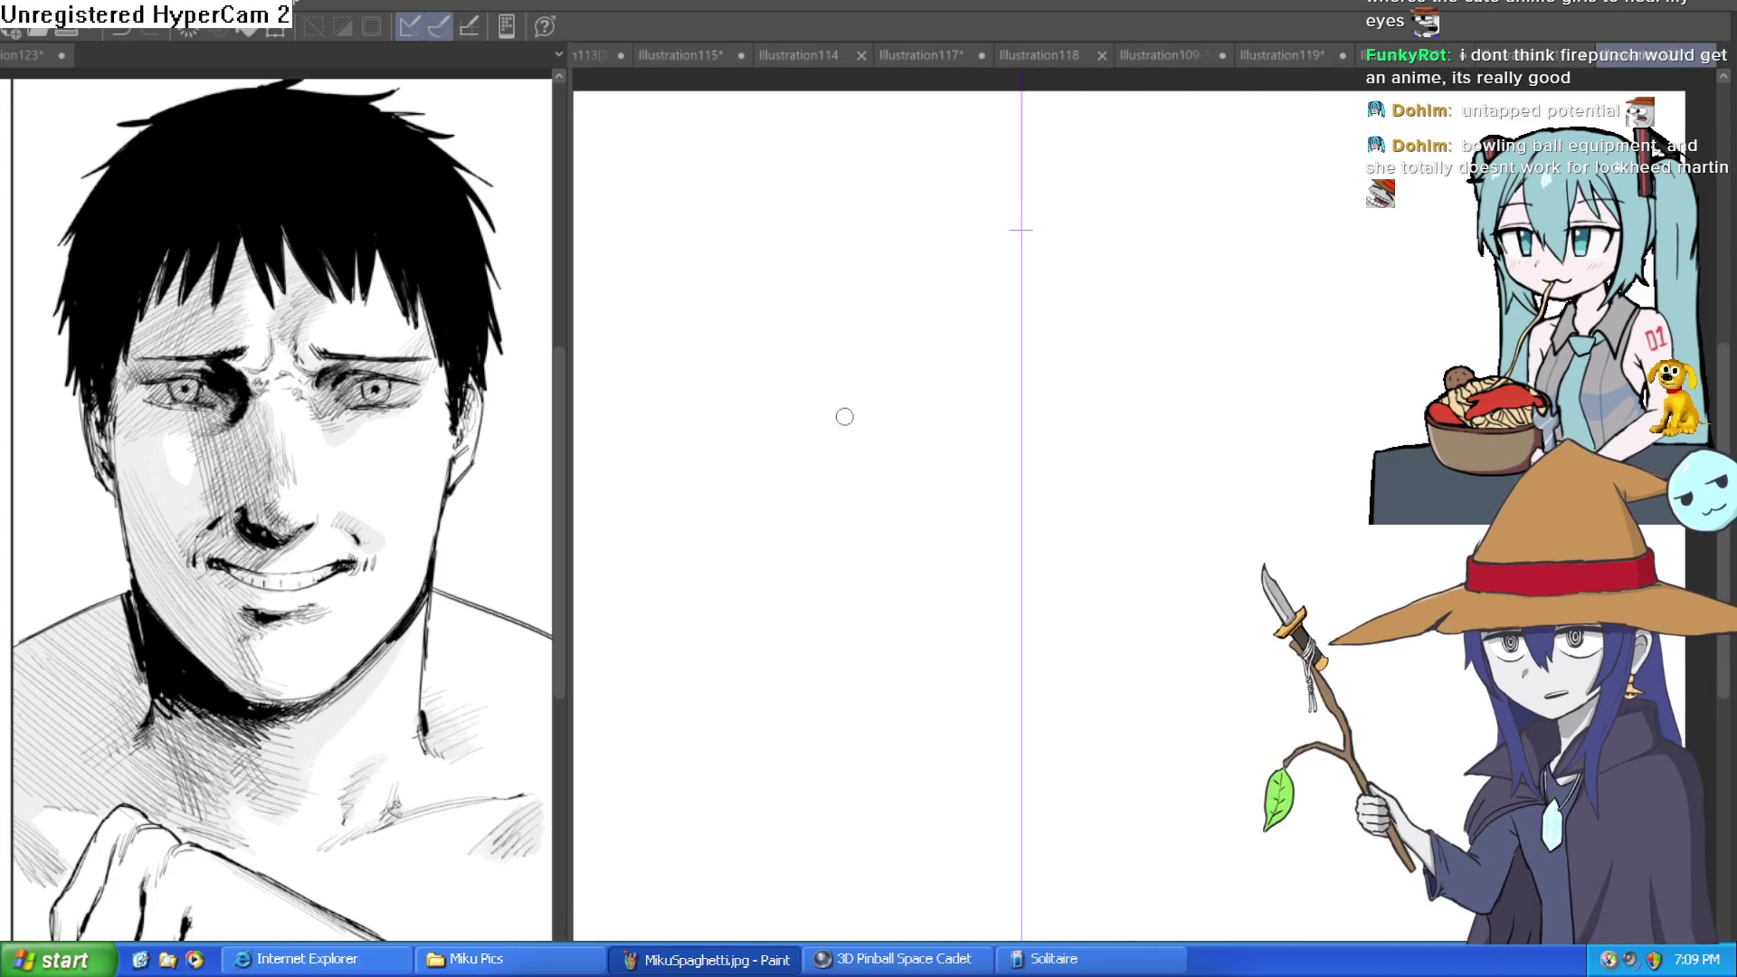
pyautogui.moveTo(811, 308); pyautogui.dragTo(828, 477)
pyautogui.hotkey('ctrl', 'z')
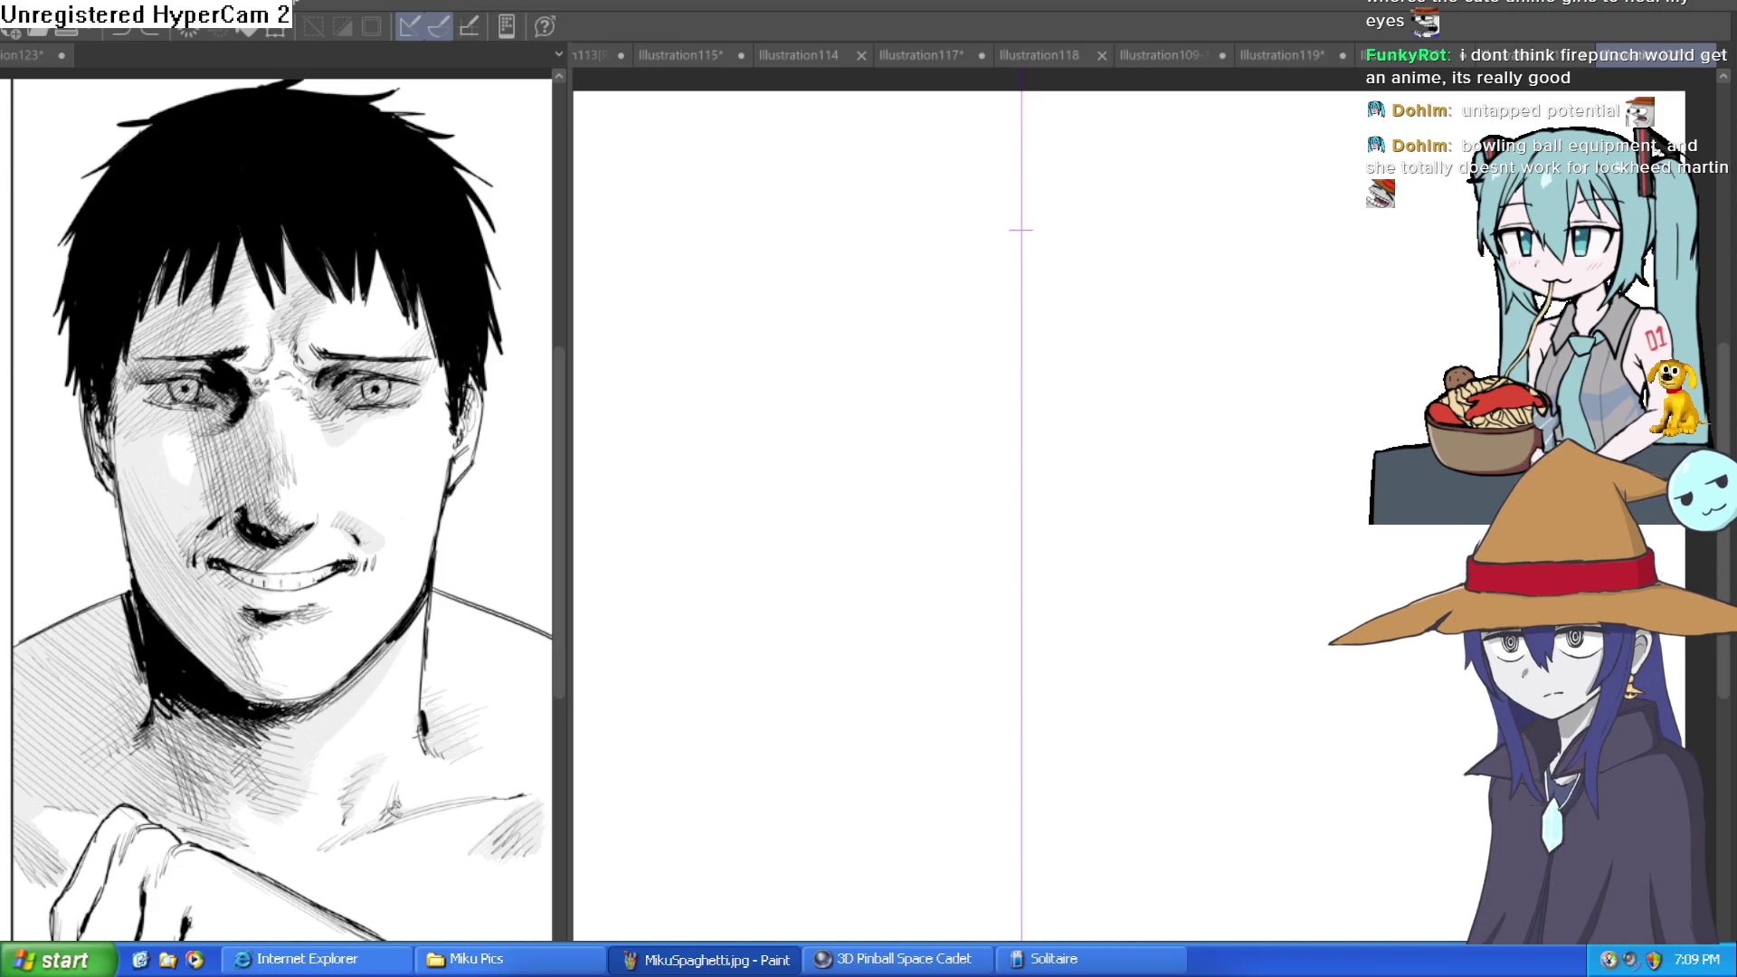
pyautogui.moveTo(818, 308); pyautogui.dragTo(839, 543)
pyautogui.hotkey('ctrl', 'z')
pyautogui.moveTo(815, 326)
pyautogui.mouseDown()
pyautogui.moveTo(850, 594)
pyautogui.moveTo(904, 663)
pyautogui.moveTo(982, 706)
pyautogui.mouseUp()
pyautogui.hotkey('ctrl', 'z')
pyautogui.hotkey('ctrl', 'z')
pyautogui.hotkey('ctrl', 'z')
pyautogui.moveTo(769, 328)
pyautogui.mouseDown()
pyautogui.moveTo(796, 589)
pyautogui.moveTo(969, 675)
pyautogui.mouseUp()
pyautogui.hotkey('ctrl', 'z')
pyautogui.hotkey('ctrl', 'z')
pyautogui.hotkey('ctrl', 'z')
# Draw mirrored jaw lines bending into a pointed chin and reinforce both head sides.
pyautogui.moveTo(800, 331)
pyautogui.mouseDown()
pyautogui.moveTo(806, 574)
pyautogui.moveTo(965, 682)
pyautogui.mouseUp()
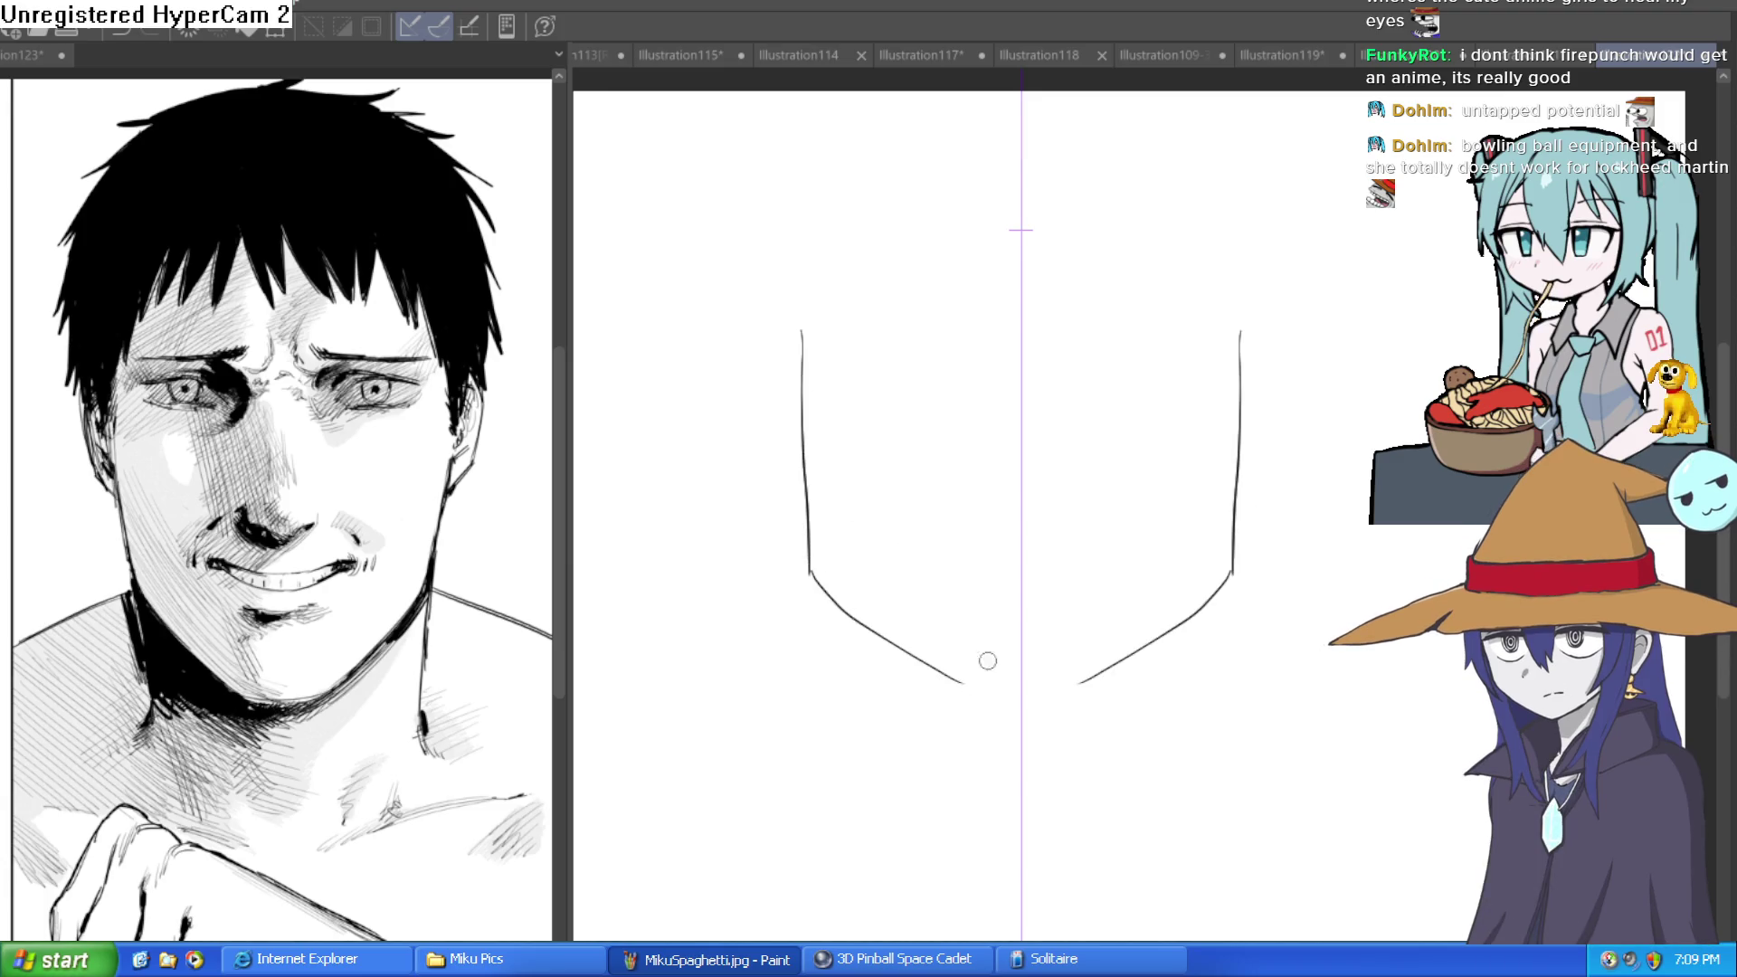
pyautogui.moveTo(784, 335)
pyautogui.mouseDown()
pyautogui.moveTo(805, 561)
pyautogui.moveTo(993, 704)
pyautogui.moveTo(1087, 673)
pyautogui.mouseUp()
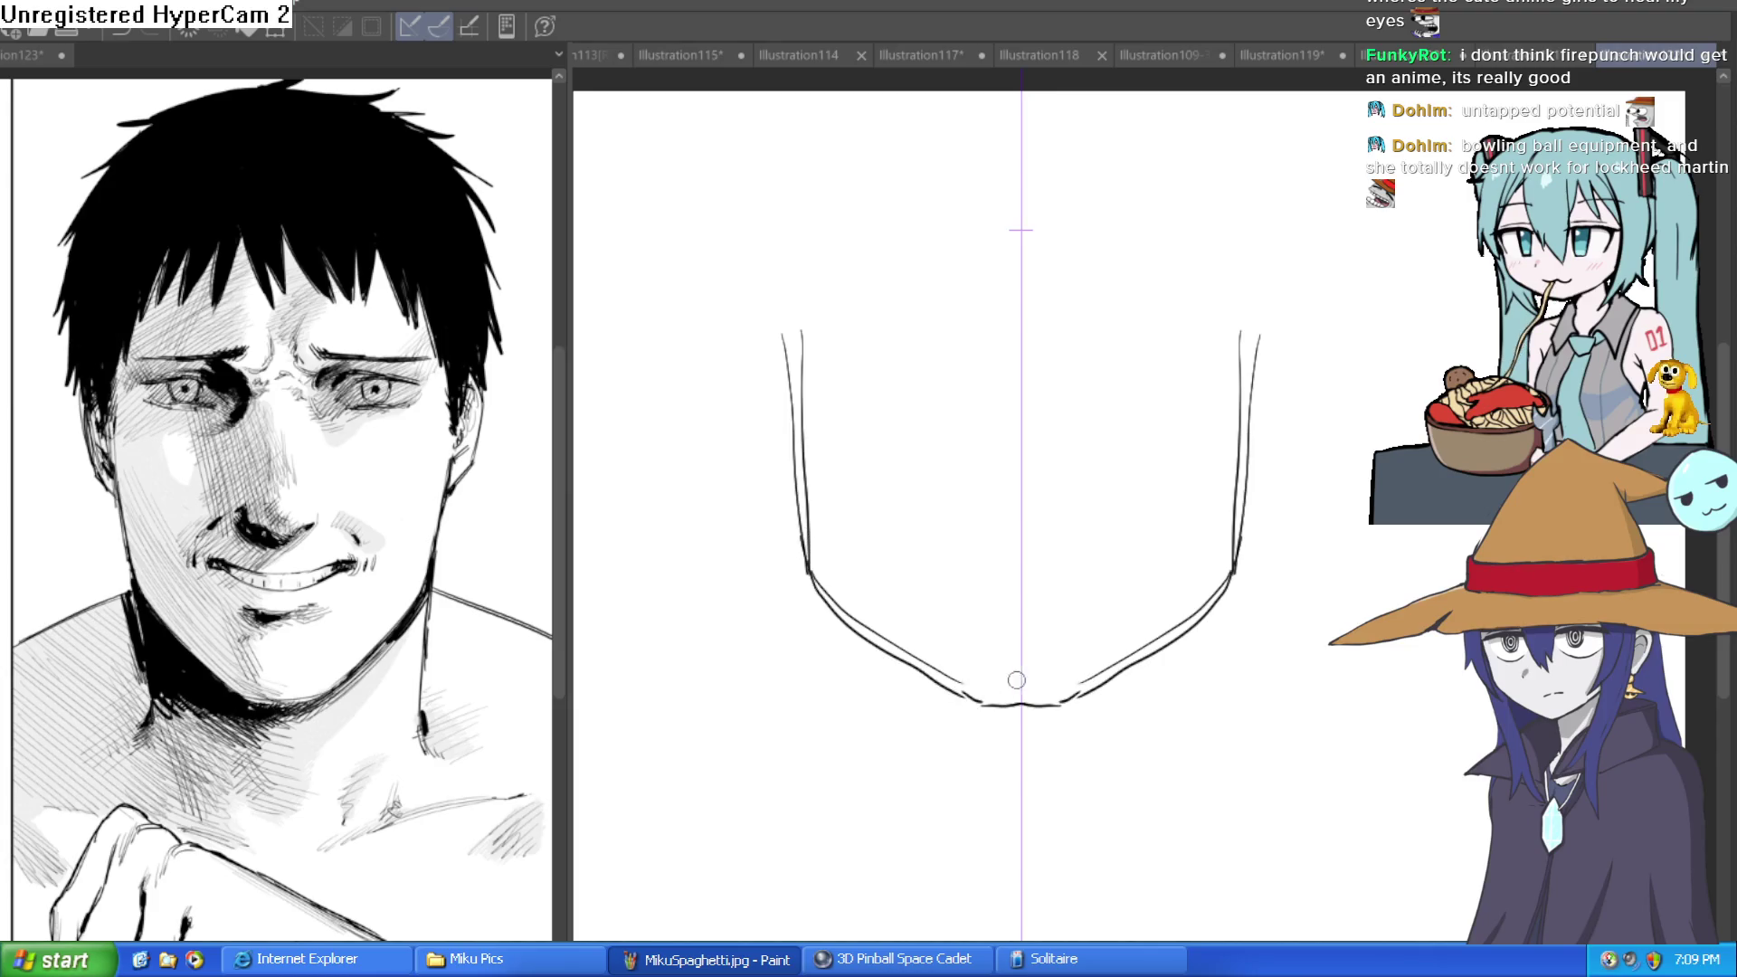
pyautogui.moveTo(940, 674)
pyautogui.mouseDown()
pyautogui.moveTo(991, 708)
pyautogui.moveTo(811, 571)
pyautogui.moveTo(789, 273)
pyautogui.mouseUp()
pyautogui.moveTo(789, 360); pyautogui.dragTo(786, 270)
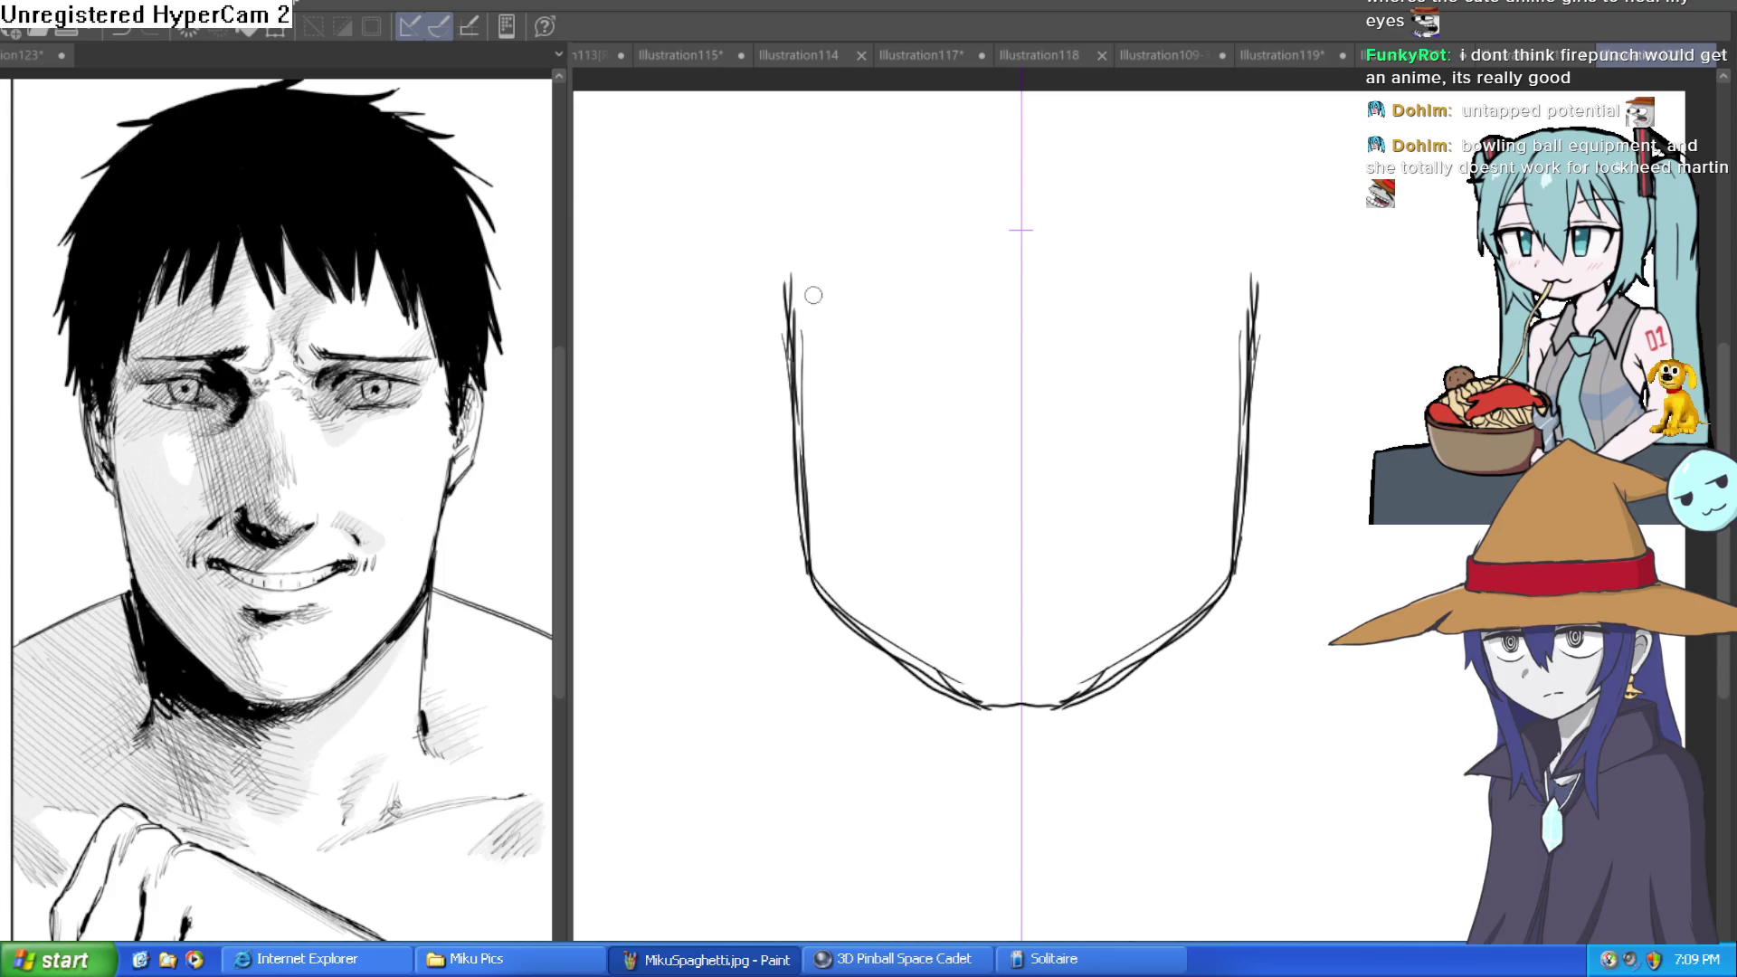
pyautogui.moveTo(780, 288)
pyautogui.mouseDown()
pyautogui.moveTo(810, 580)
pyautogui.moveTo(959, 705)
pyautogui.moveTo(1021, 712)
pyautogui.mouseUp()
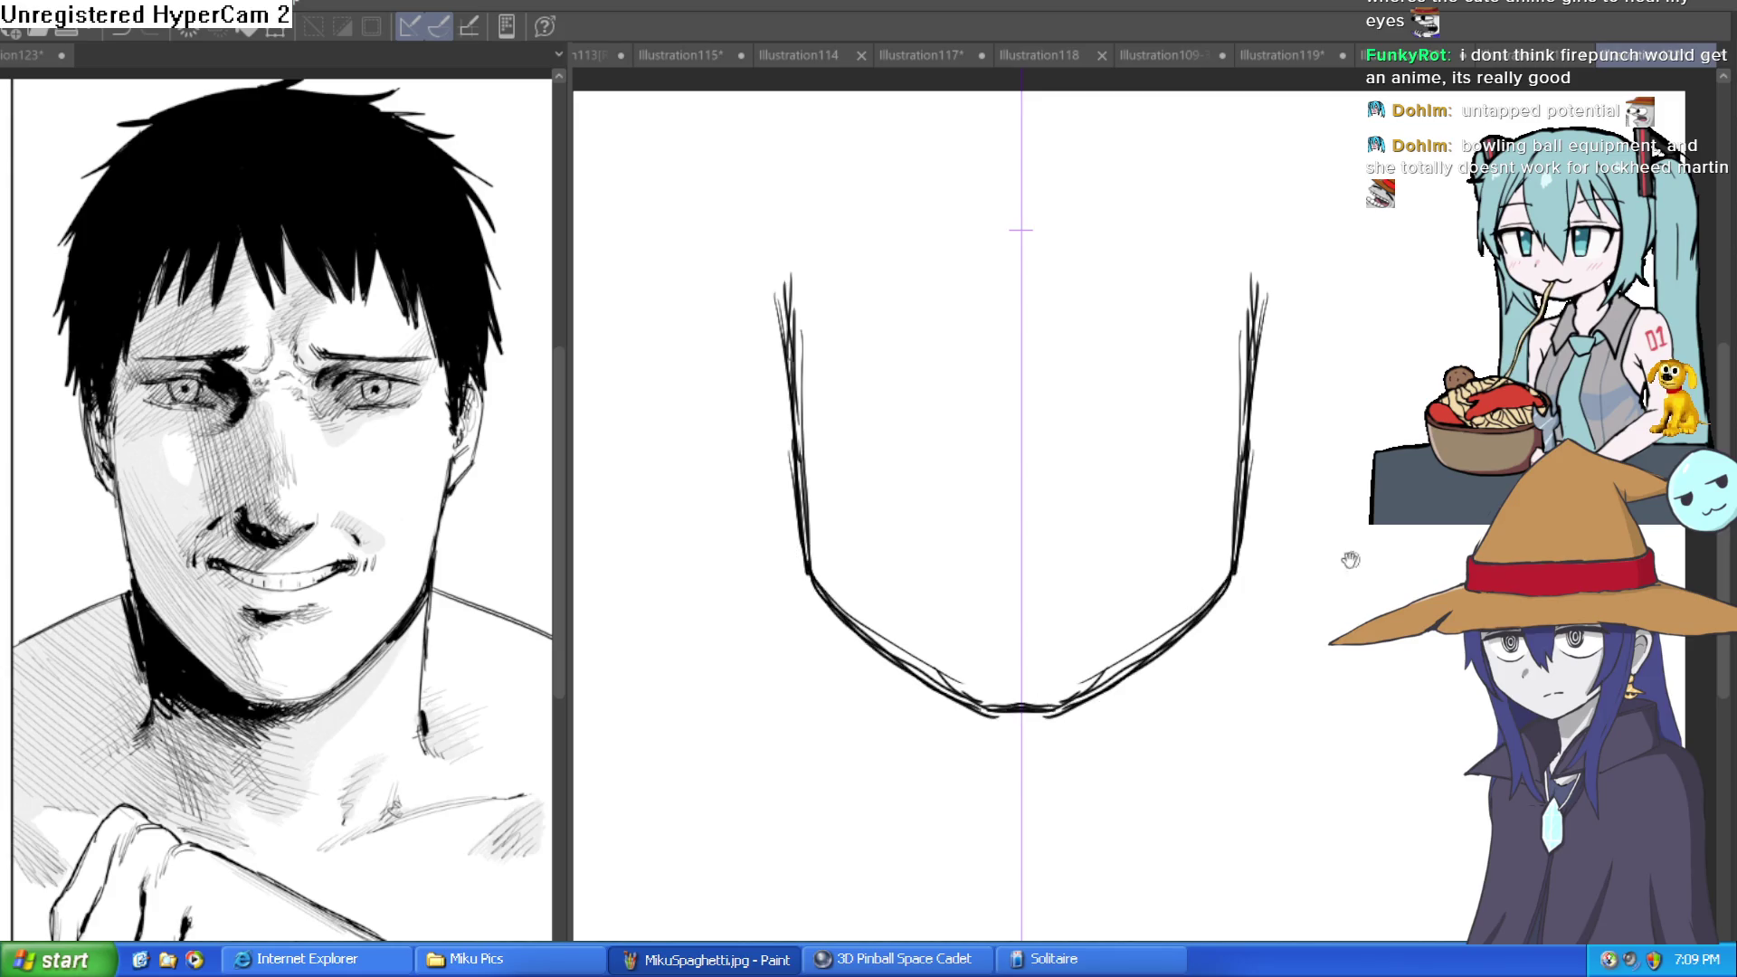
# Sketch mirrored ear outlines with strokes at the tops of both ears.
pyautogui.scroll(3, 1208, 548)
pyautogui.moveTo(811, 380)
pyautogui.mouseDown()
pyautogui.moveTo(780, 398)
pyautogui.moveTo(783, 475)
pyautogui.moveTo(822, 520)
pyautogui.mouseUp()
pyautogui.moveTo(825, 412)
pyautogui.mouseDown()
pyautogui.moveTo(805, 371)
pyautogui.moveTo(776, 430)
pyautogui.moveTo(828, 521)
pyautogui.mouseUp()
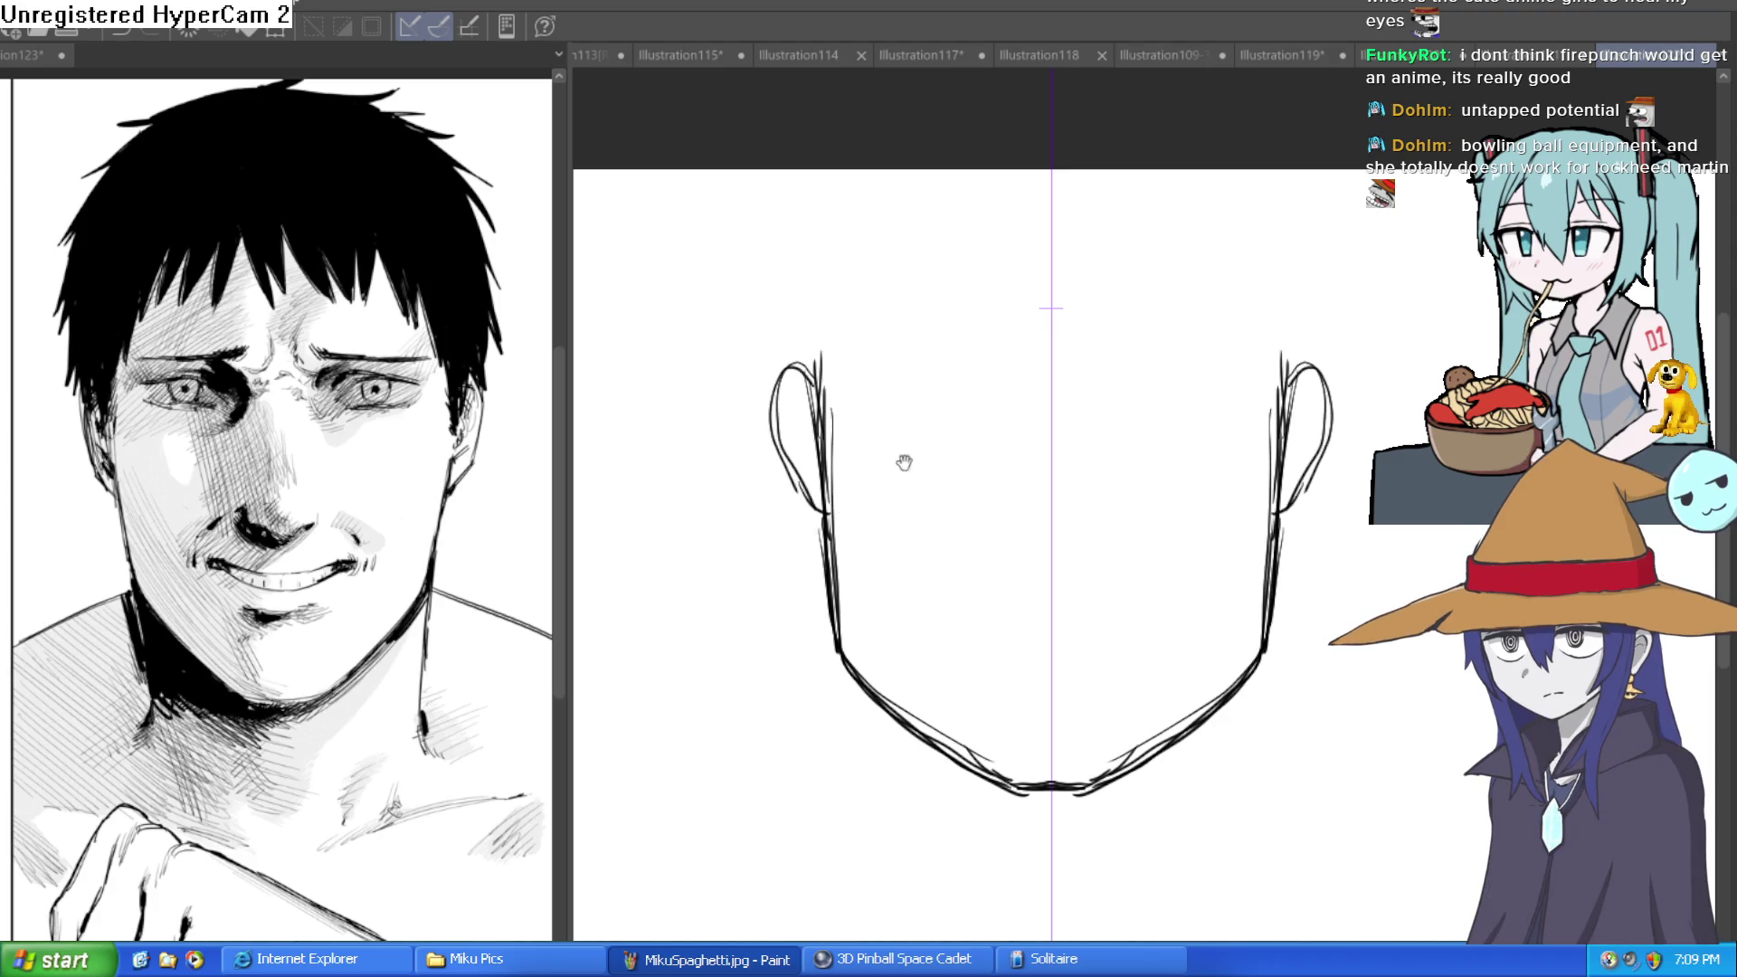
pyautogui.moveTo(905, 462); pyautogui.dragTo(854, 481)
pyautogui.moveTo(1253, 339)
pyautogui.mouseDown()
pyautogui.moveTo(1240, 398)
pyautogui.moveTo(1208, 242)
pyautogui.mouseUp()
pyautogui.moveTo(1284, 388); pyautogui.dragTo(1252, 322)
# Move the face sketch lower on the canvas and extend the left head side upward.
pyautogui.hotkey('ctrl', 't')
pyautogui.moveTo(1179, 667)
pyautogui.mouseDown()
pyautogui.moveTo(1128, 709)
pyautogui.moveTo(1120, 899)
pyautogui.mouseUp()
pyautogui.press('Return')
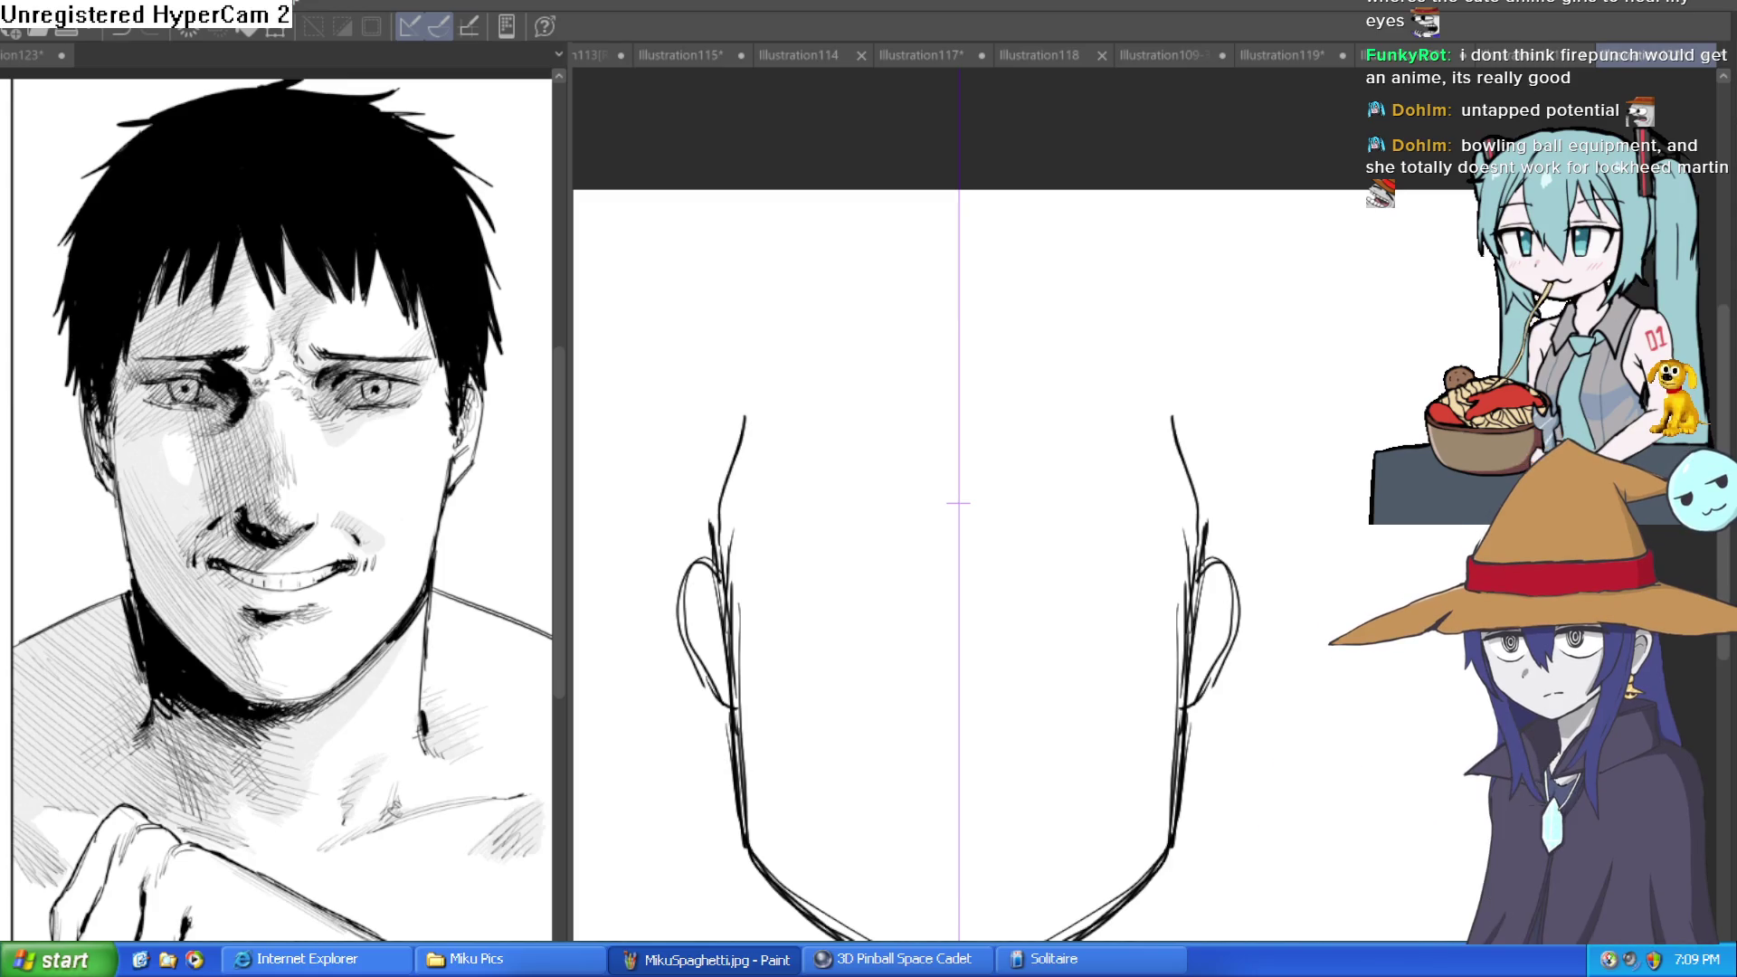
pyautogui.scroll(-3, 996, 372)
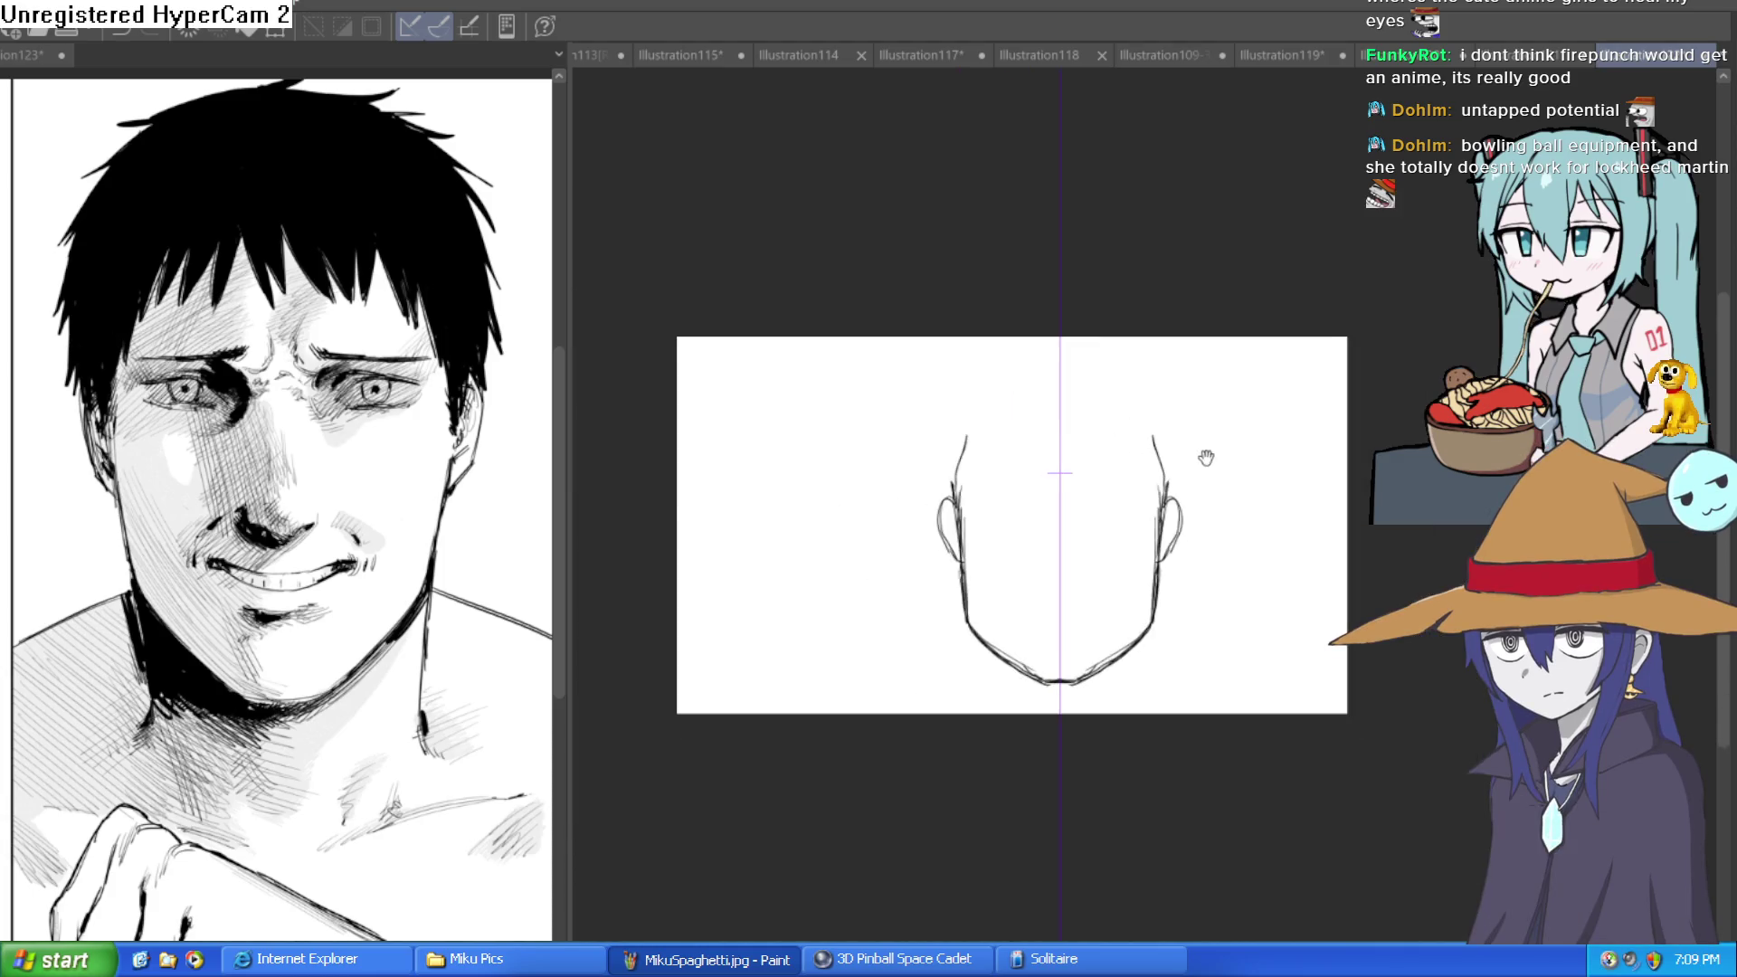
pyautogui.scroll(5, 1206, 457)
pyautogui.moveTo(871, 548); pyautogui.dragTo(910, 360)
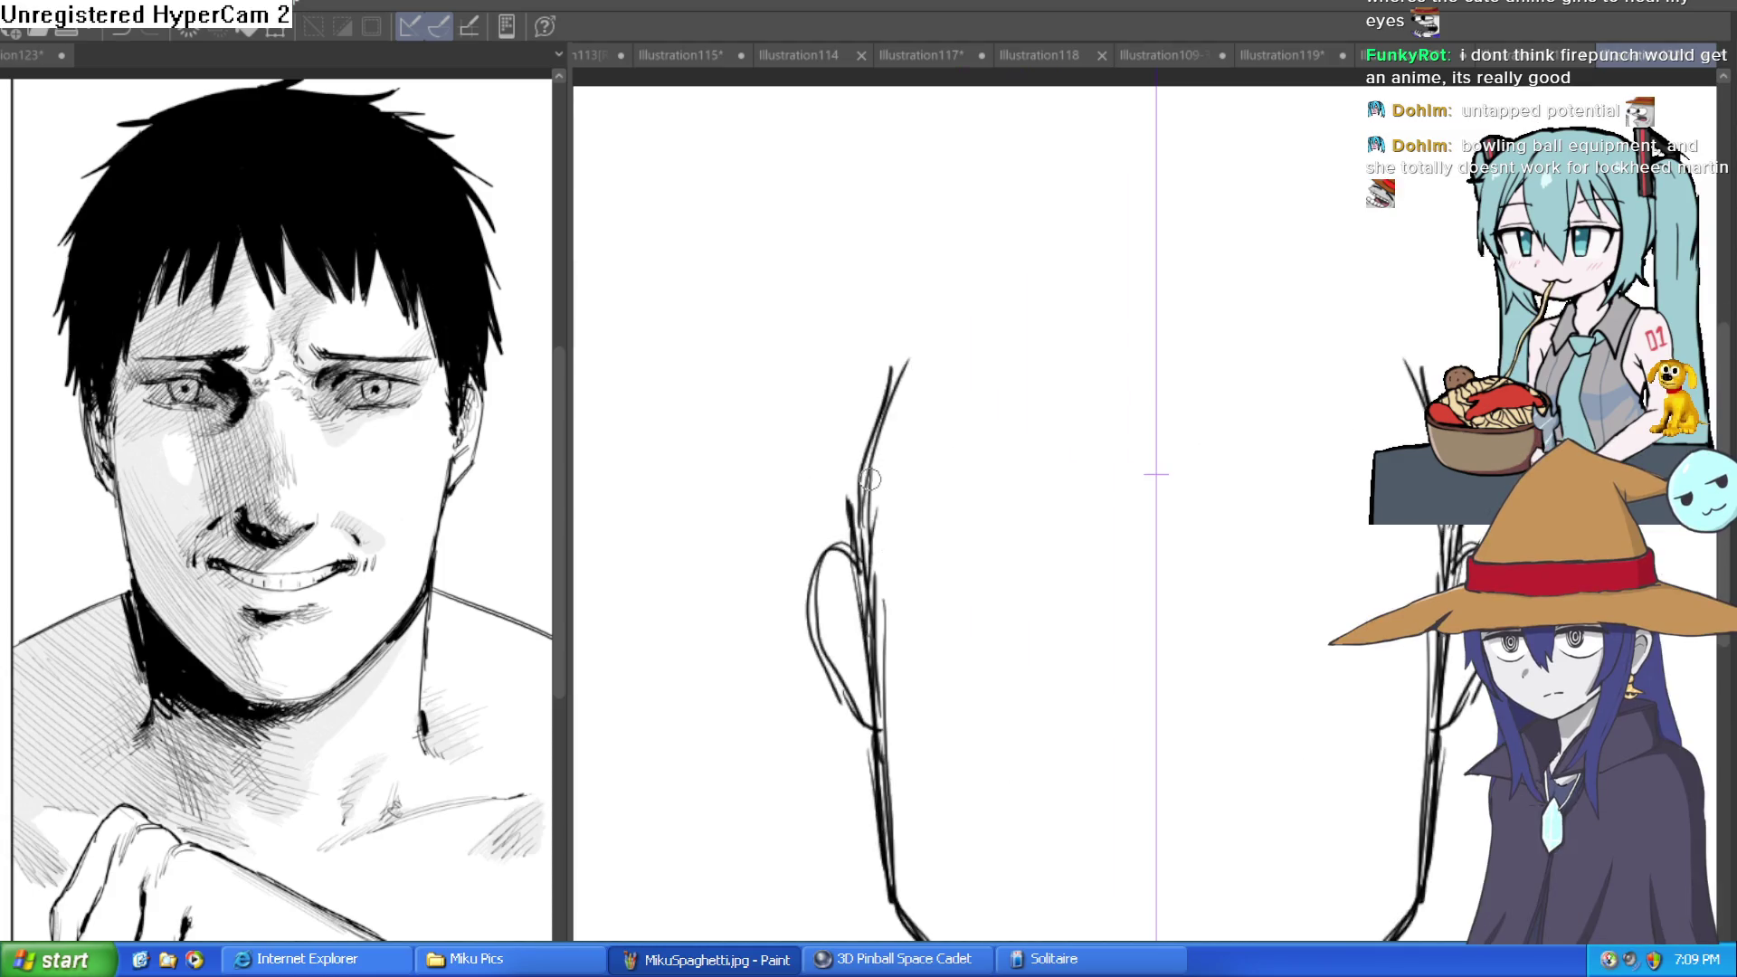
# Draw a curved stroke around the left ear.
pyautogui.moveTo(1319, 485); pyautogui.dragTo(1227, 350)
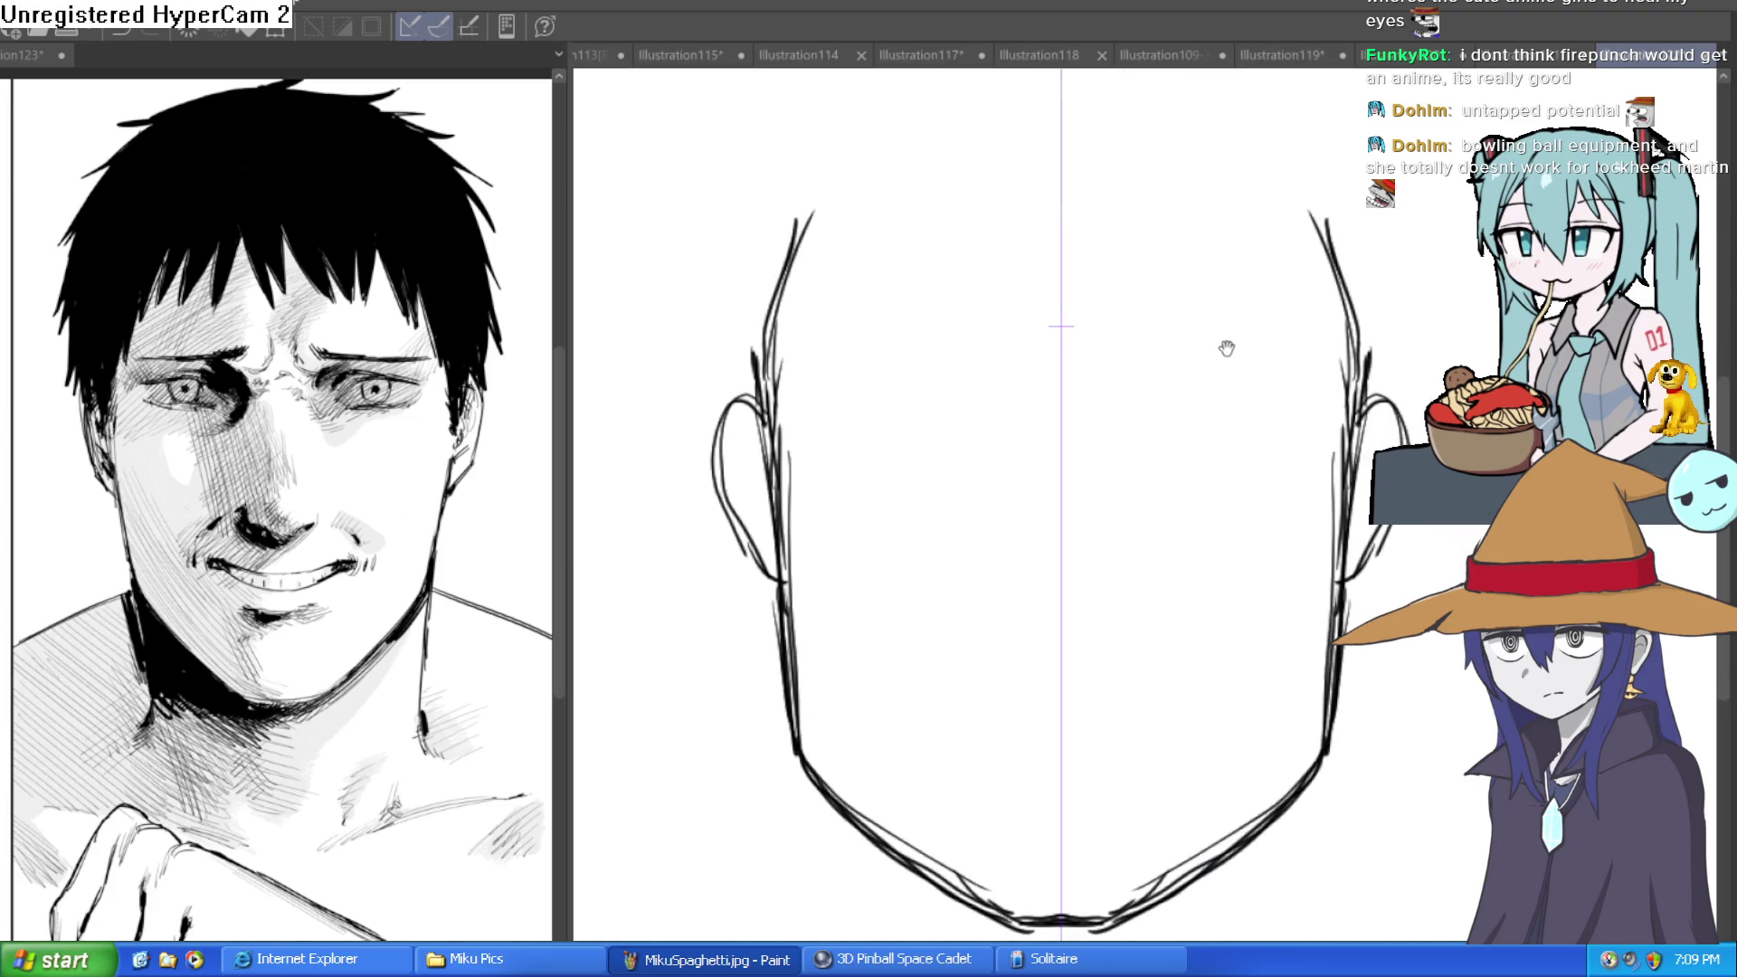
pyautogui.moveTo(1258, 449); pyautogui.dragTo(1215, 386)
pyautogui.moveTo(811, 463); pyautogui.dragTo(822, 463)
pyautogui.scroll(1, 738, 362)
pyautogui.moveTo(765, 337)
pyautogui.mouseDown()
pyautogui.moveTo(710, 488)
pyautogui.moveTo(751, 539)
pyautogui.mouseUp()
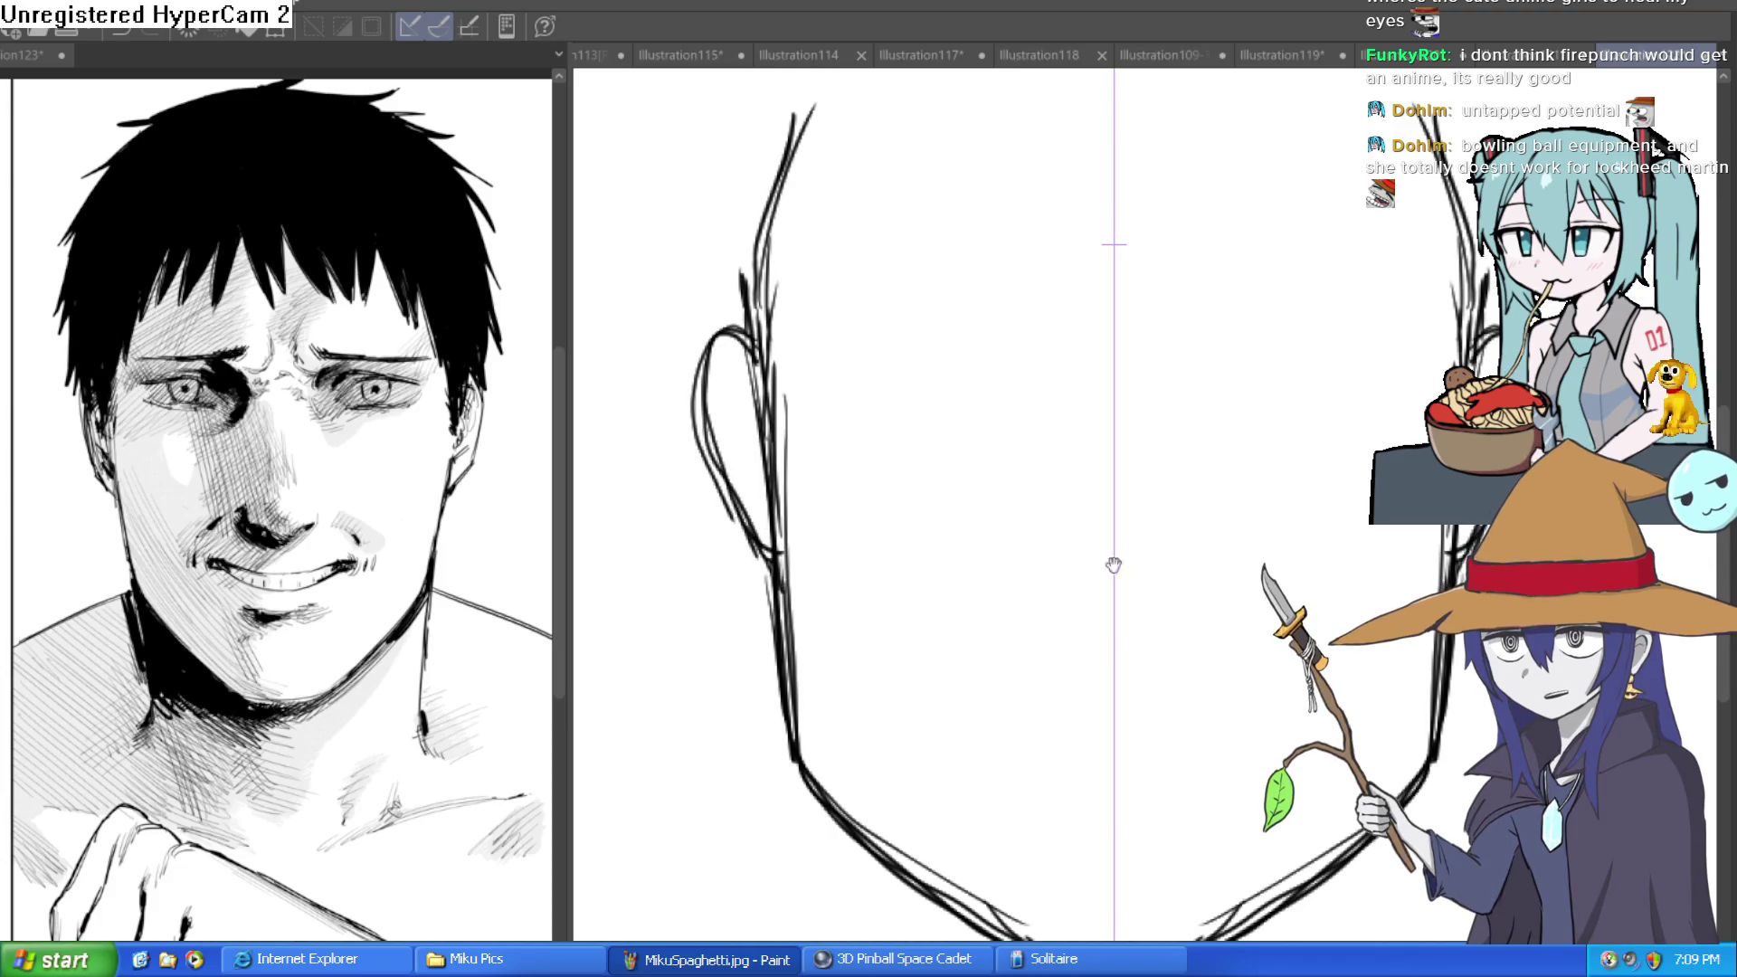
# Draw horizontal eye-level guidelines across the face at ear height.
pyautogui.scroll(-3, 1114, 566)
pyautogui.moveTo(864, 519); pyautogui.dragTo(1304, 518)
pyautogui.moveTo(916, 523); pyautogui.dragTo(1264, 528)
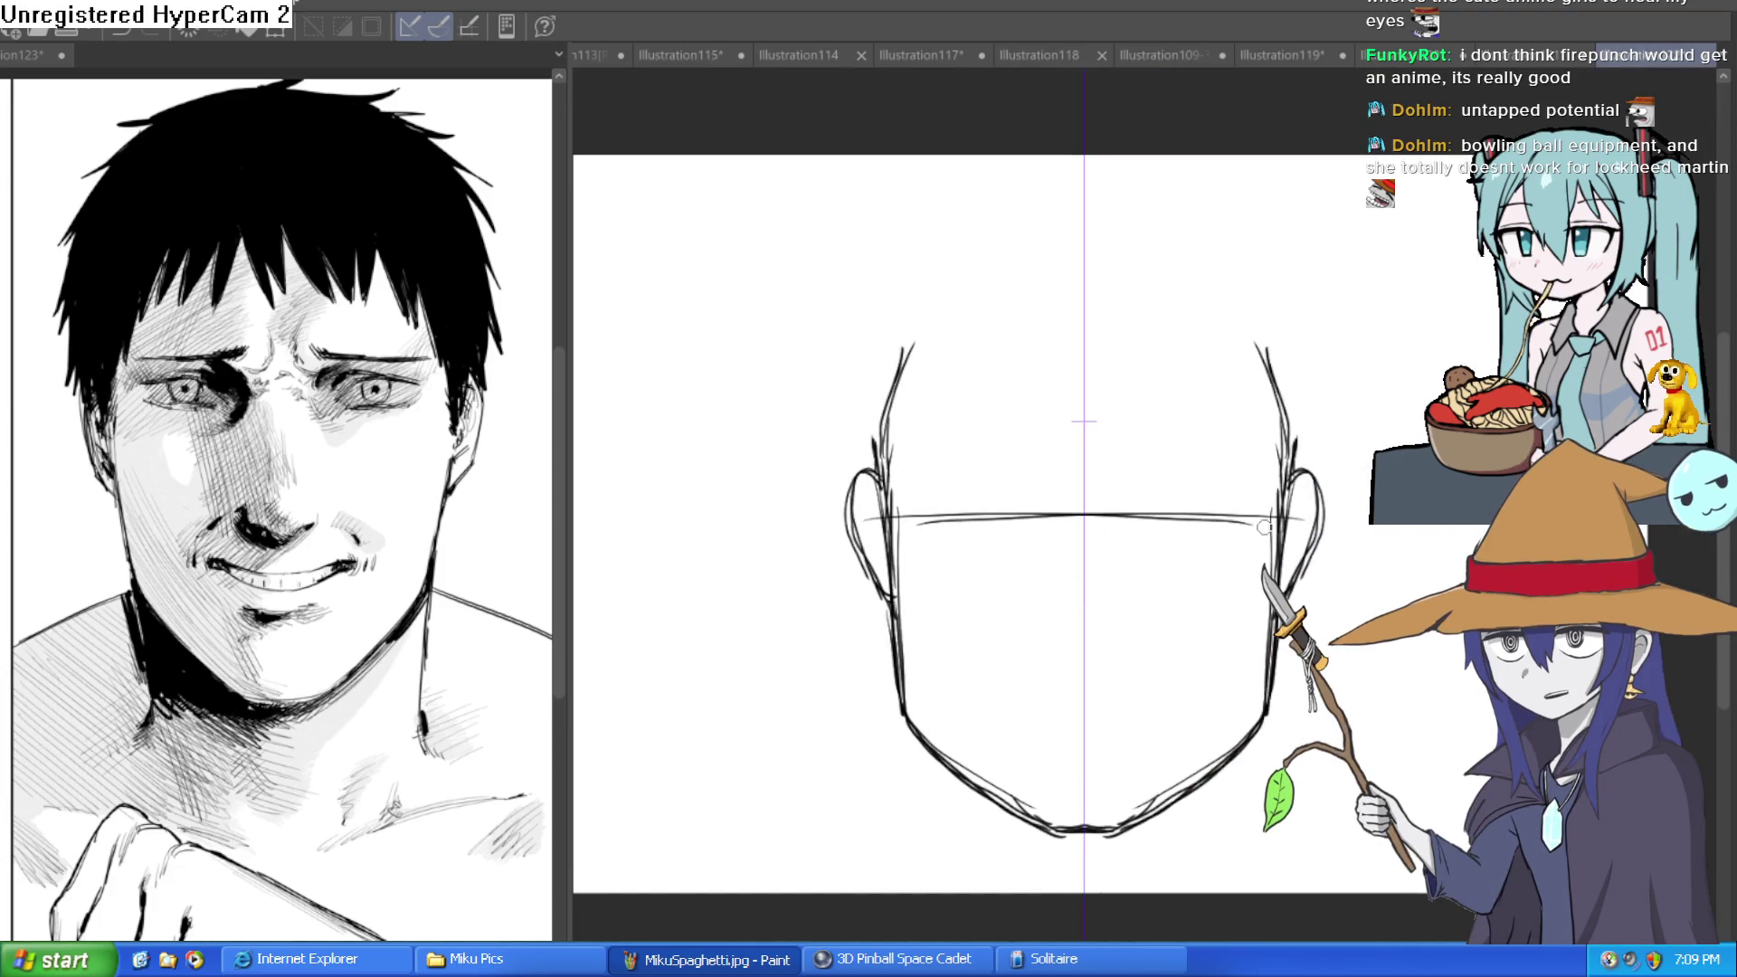
pyautogui.moveTo(896, 523); pyautogui.dragTo(1238, 527)
pyautogui.moveTo(937, 538); pyautogui.dragTo(1248, 539)
pyautogui.moveTo(937, 523); pyautogui.dragTo(1232, 521)
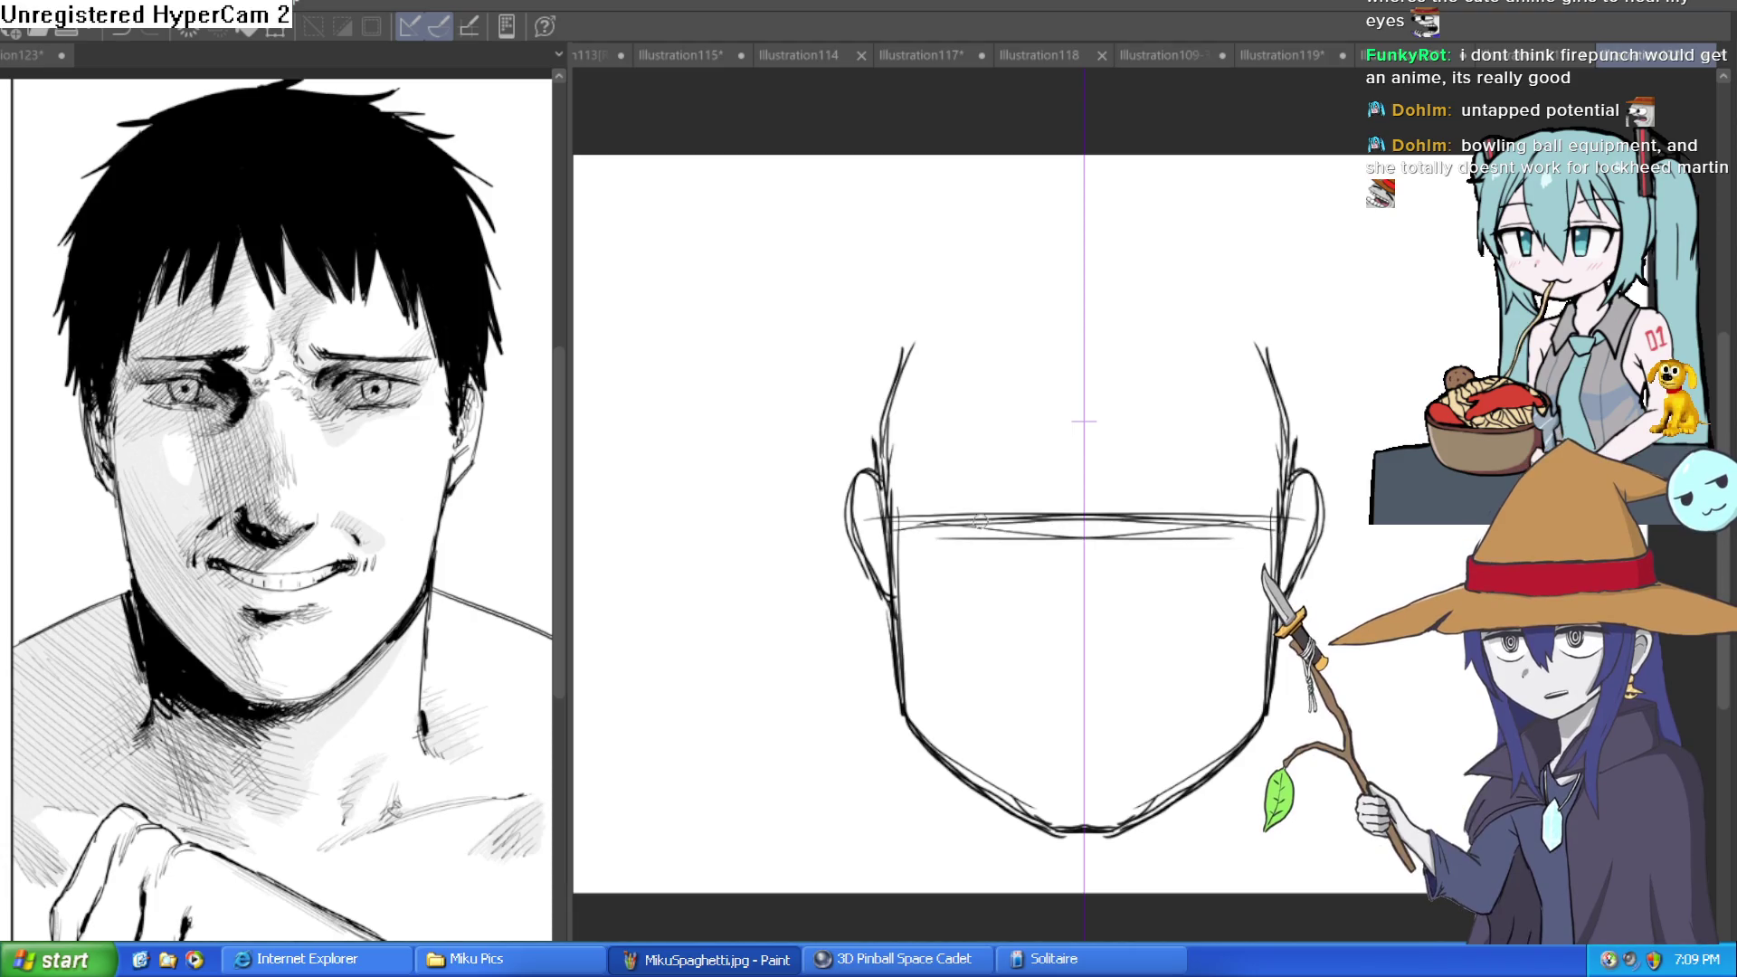
pyautogui.moveTo(1233, 436); pyautogui.dragTo(1225, 376)
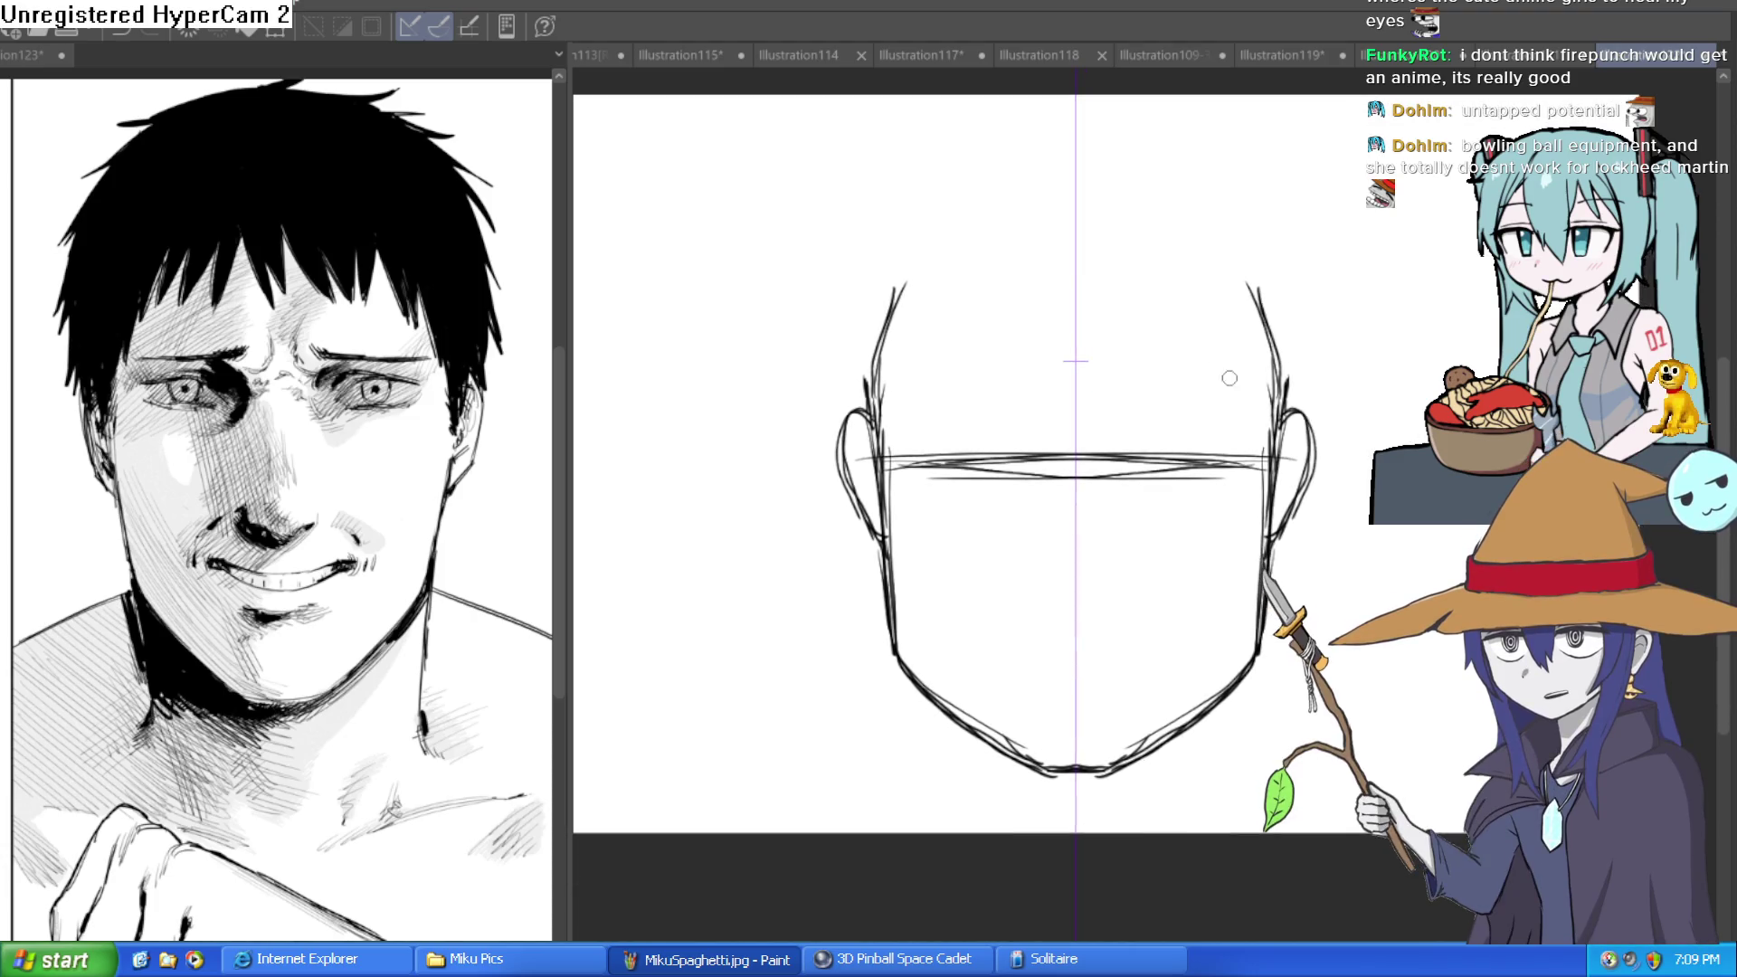
# Draw a vertical centre line down the face and add more eye-line strokes.
pyautogui.moveTo(1077, 245); pyautogui.dragTo(1077, 704)
pyautogui.moveTo(1075, 584); pyautogui.dragTo(1077, 778)
pyautogui.moveTo(1200, 619)
pyautogui.mouseDown()
pyautogui.moveTo(1175, 639)
pyautogui.moveTo(1178, 582)
pyautogui.mouseUp()
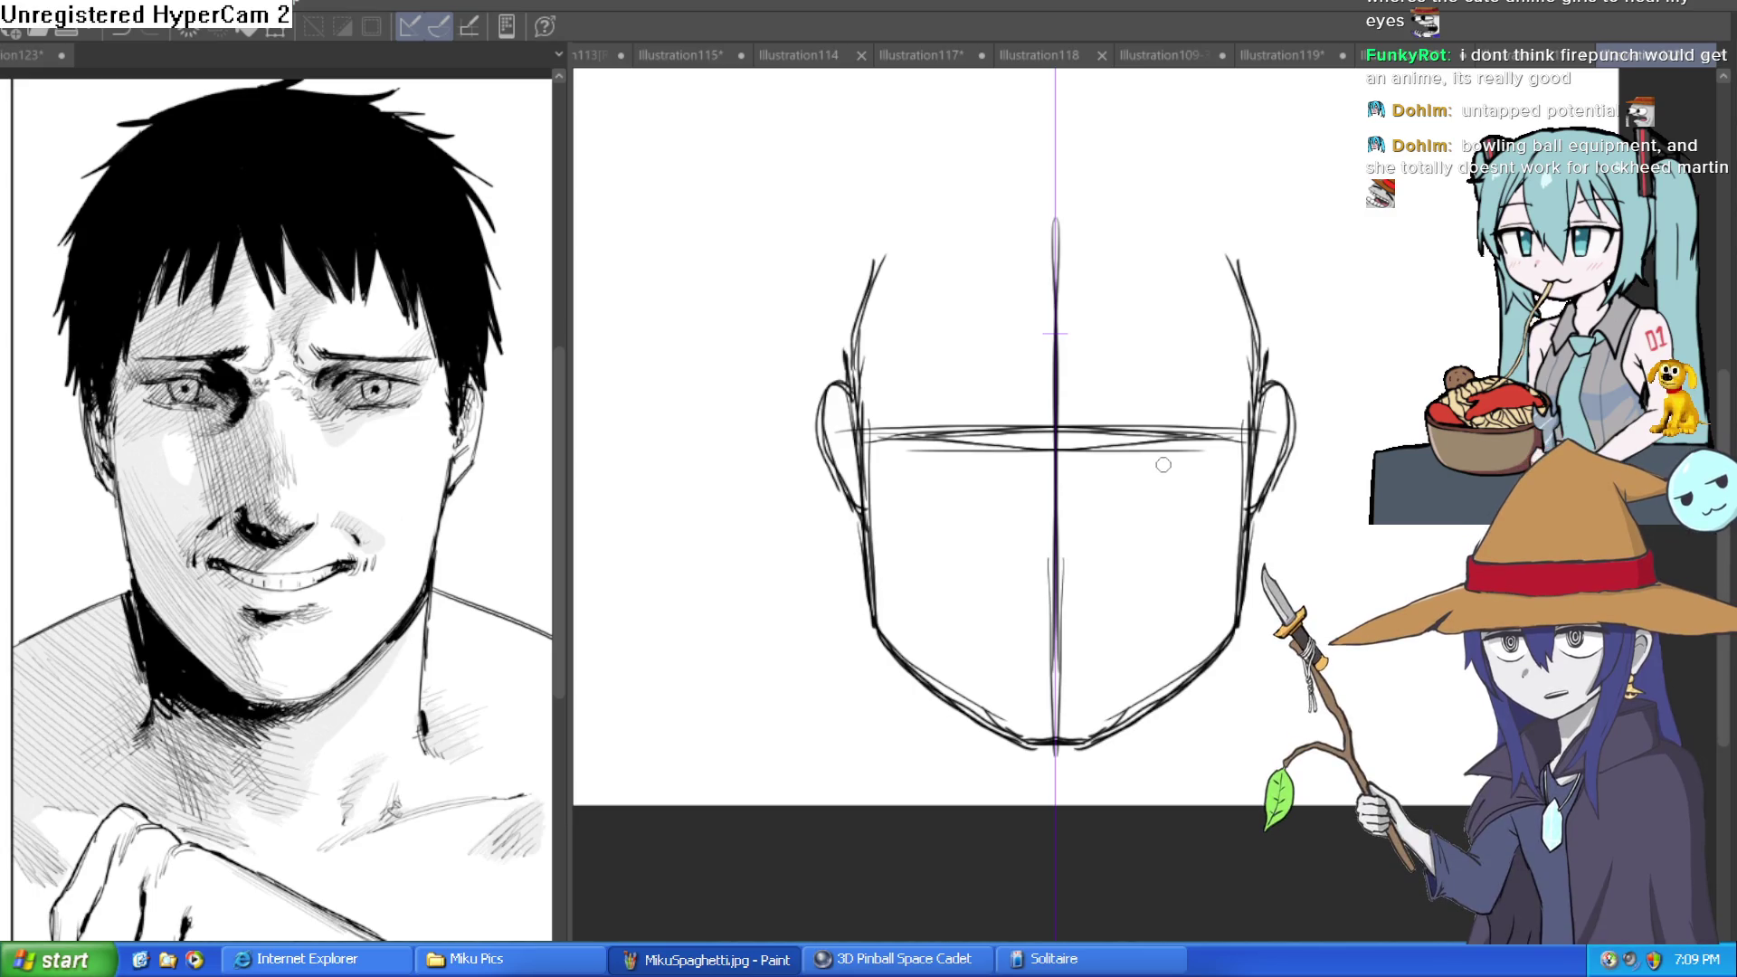
pyautogui.scroll(-1, 1165, 457)
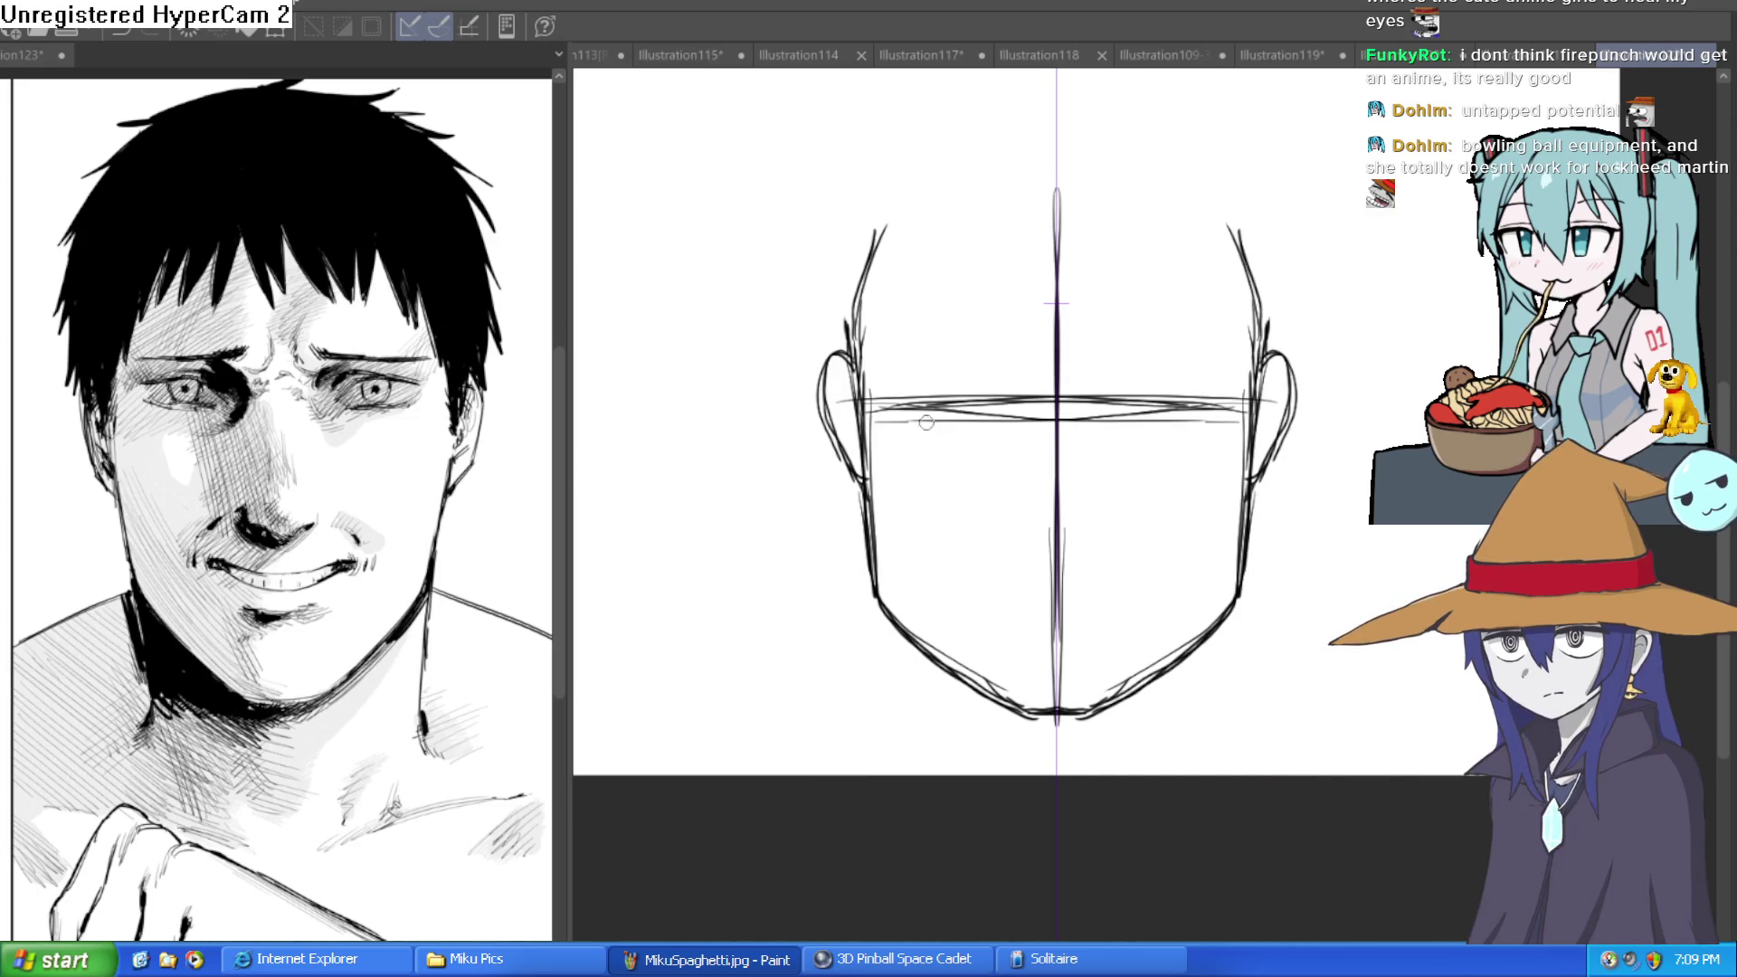
pyautogui.moveTo(941, 421)
pyautogui.mouseDown()
pyautogui.moveTo(1149, 419)
pyautogui.moveTo(986, 405)
pyautogui.mouseUp()
pyautogui.moveTo(1128, 440)
pyautogui.mouseDown()
pyautogui.moveTo(1094, 504)
pyautogui.moveTo(1106, 453)
pyautogui.mouseUp()
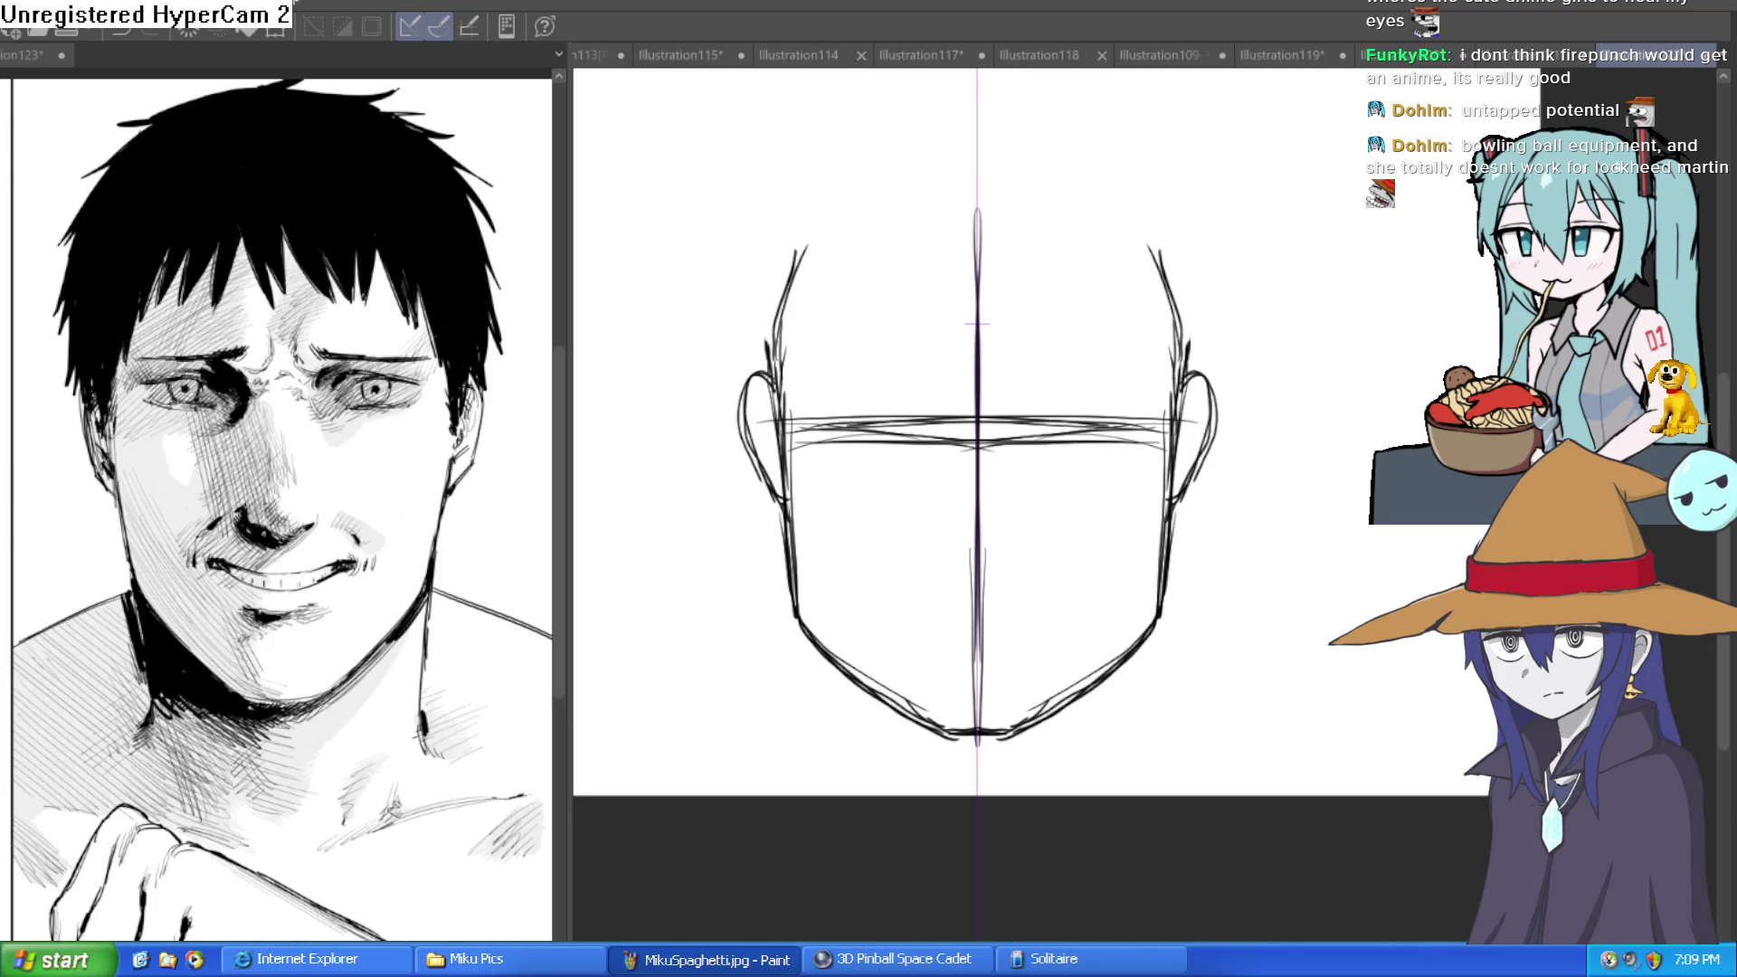
# Draw short neck lines below the jaw, discarding the longer attempts.
pyautogui.moveTo(1136, 664); pyautogui.dragTo(1098, 745)
pyautogui.hotkey('ctrl', 'z')
pyautogui.moveTo(1153, 633); pyautogui.dragTo(1118, 750)
pyautogui.hotkey('ctrl', 'z')
pyautogui.moveTo(1158, 620)
pyautogui.mouseDown()
pyautogui.moveTo(1138, 699)
pyautogui.moveTo(1159, 613)
pyautogui.moveTo(1362, 685)
pyautogui.moveTo(1486, 756)
pyautogui.mouseUp()
# Add a mirrored shoulder line and try, then cancel, a transform.
pyautogui.scroll(-3, 1436, 755)
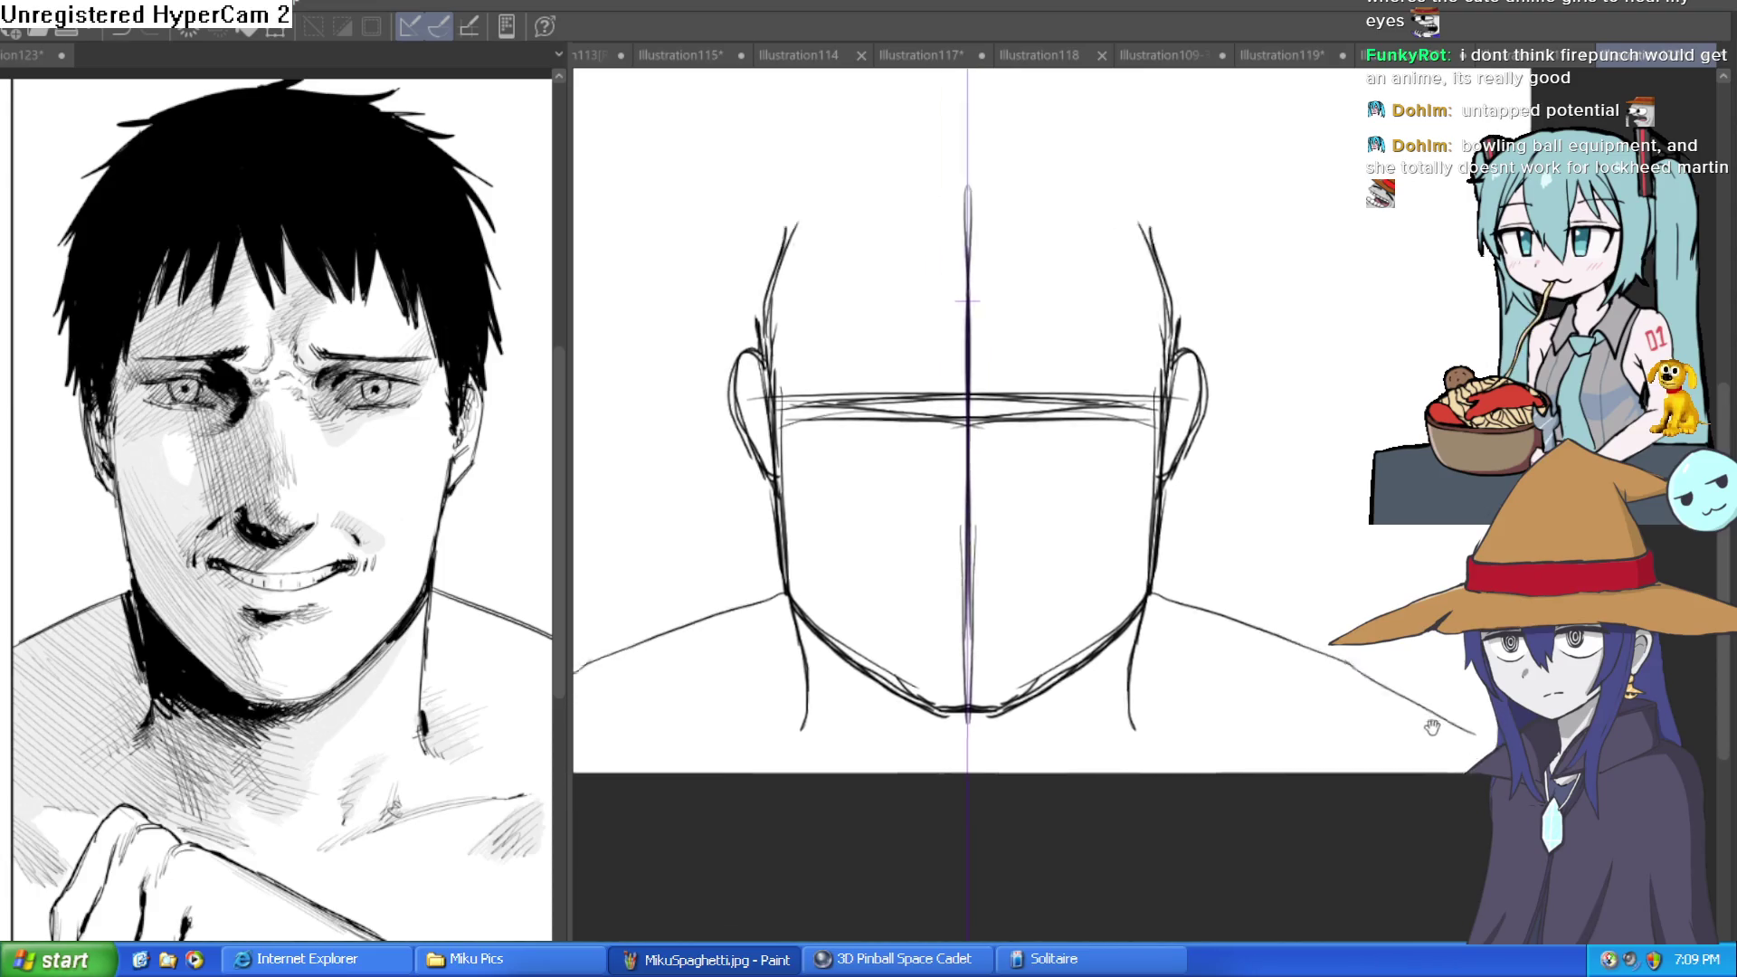
pyautogui.moveTo(1361, 605); pyautogui.dragTo(1497, 665)
pyautogui.moveTo(1534, 625); pyautogui.dragTo(1406, 756)
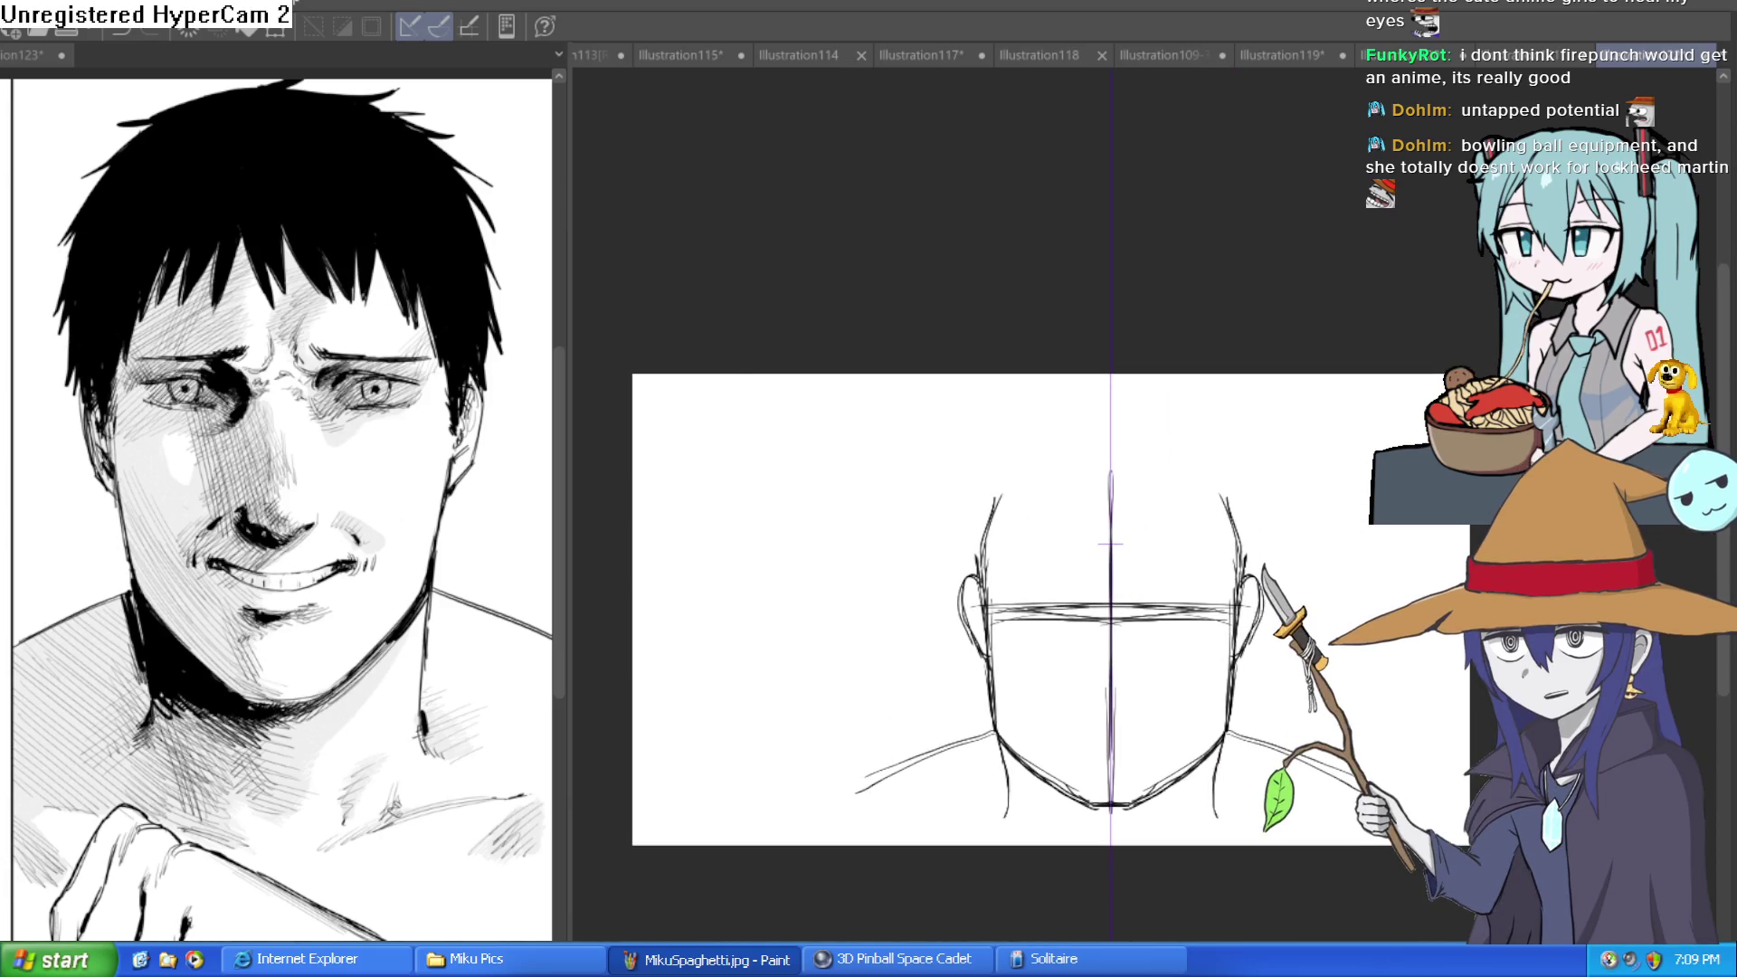
pyautogui.hotkey('ctrl', 't')
pyautogui.moveTo(632, 609); pyautogui.dragTo(894, 609)
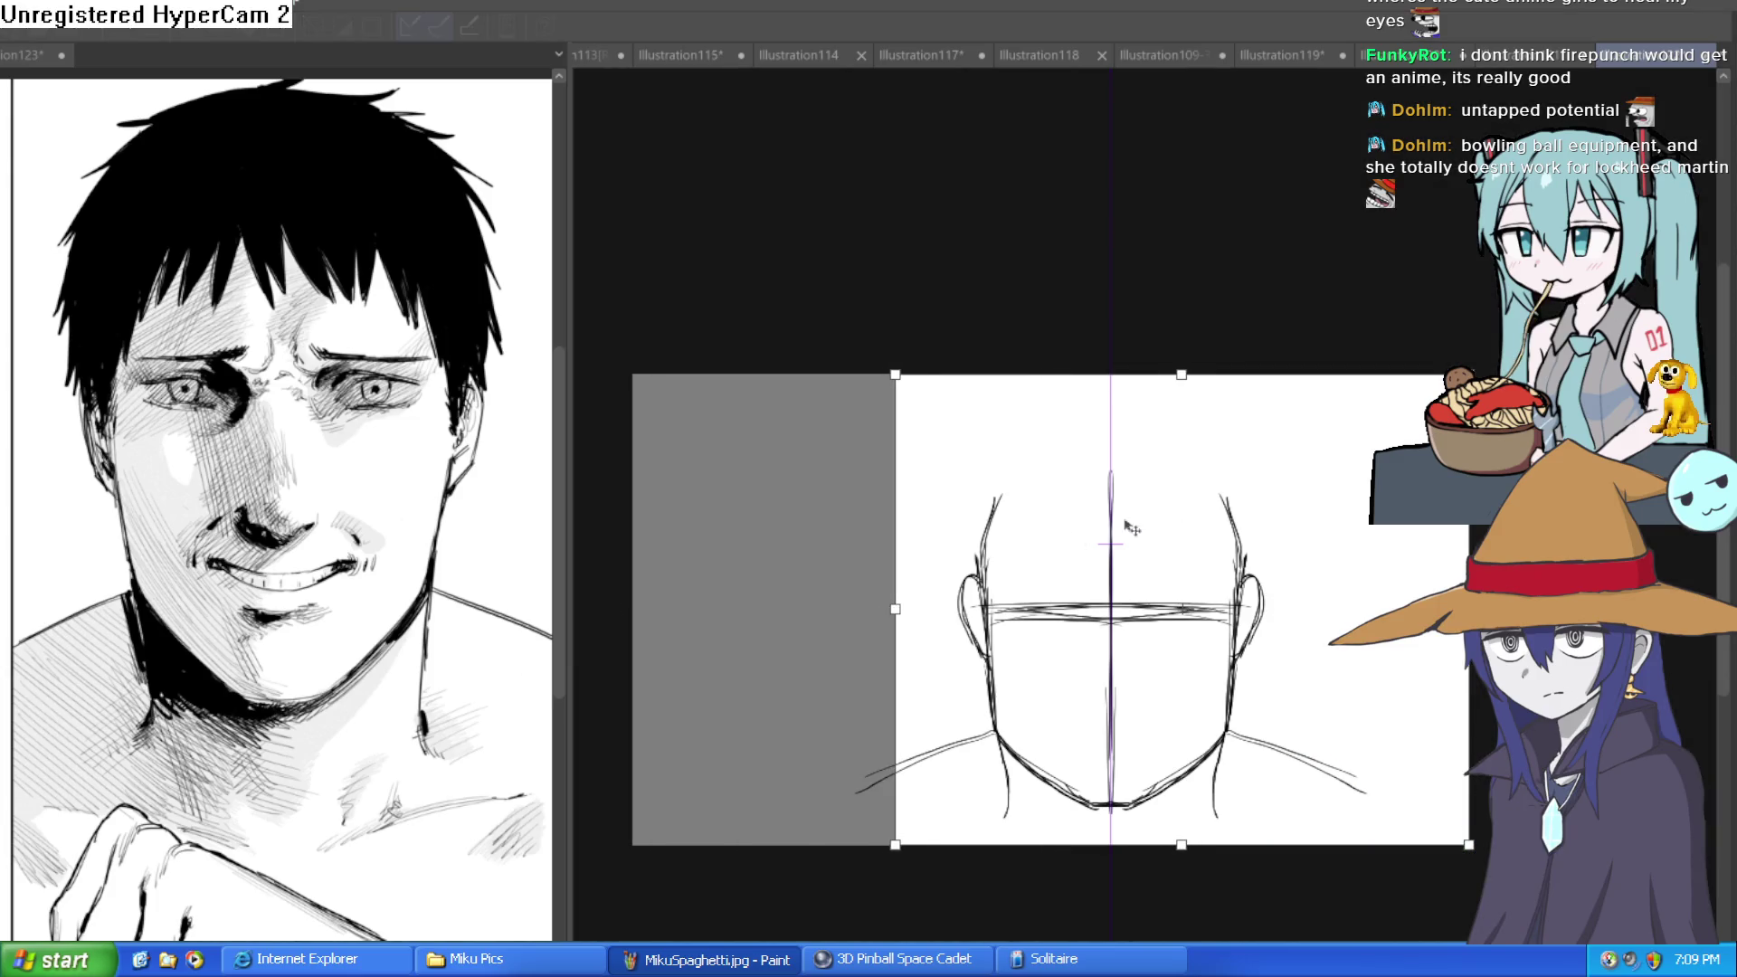
pyautogui.moveTo(1469, 609); pyautogui.dragTo(1355, 609)
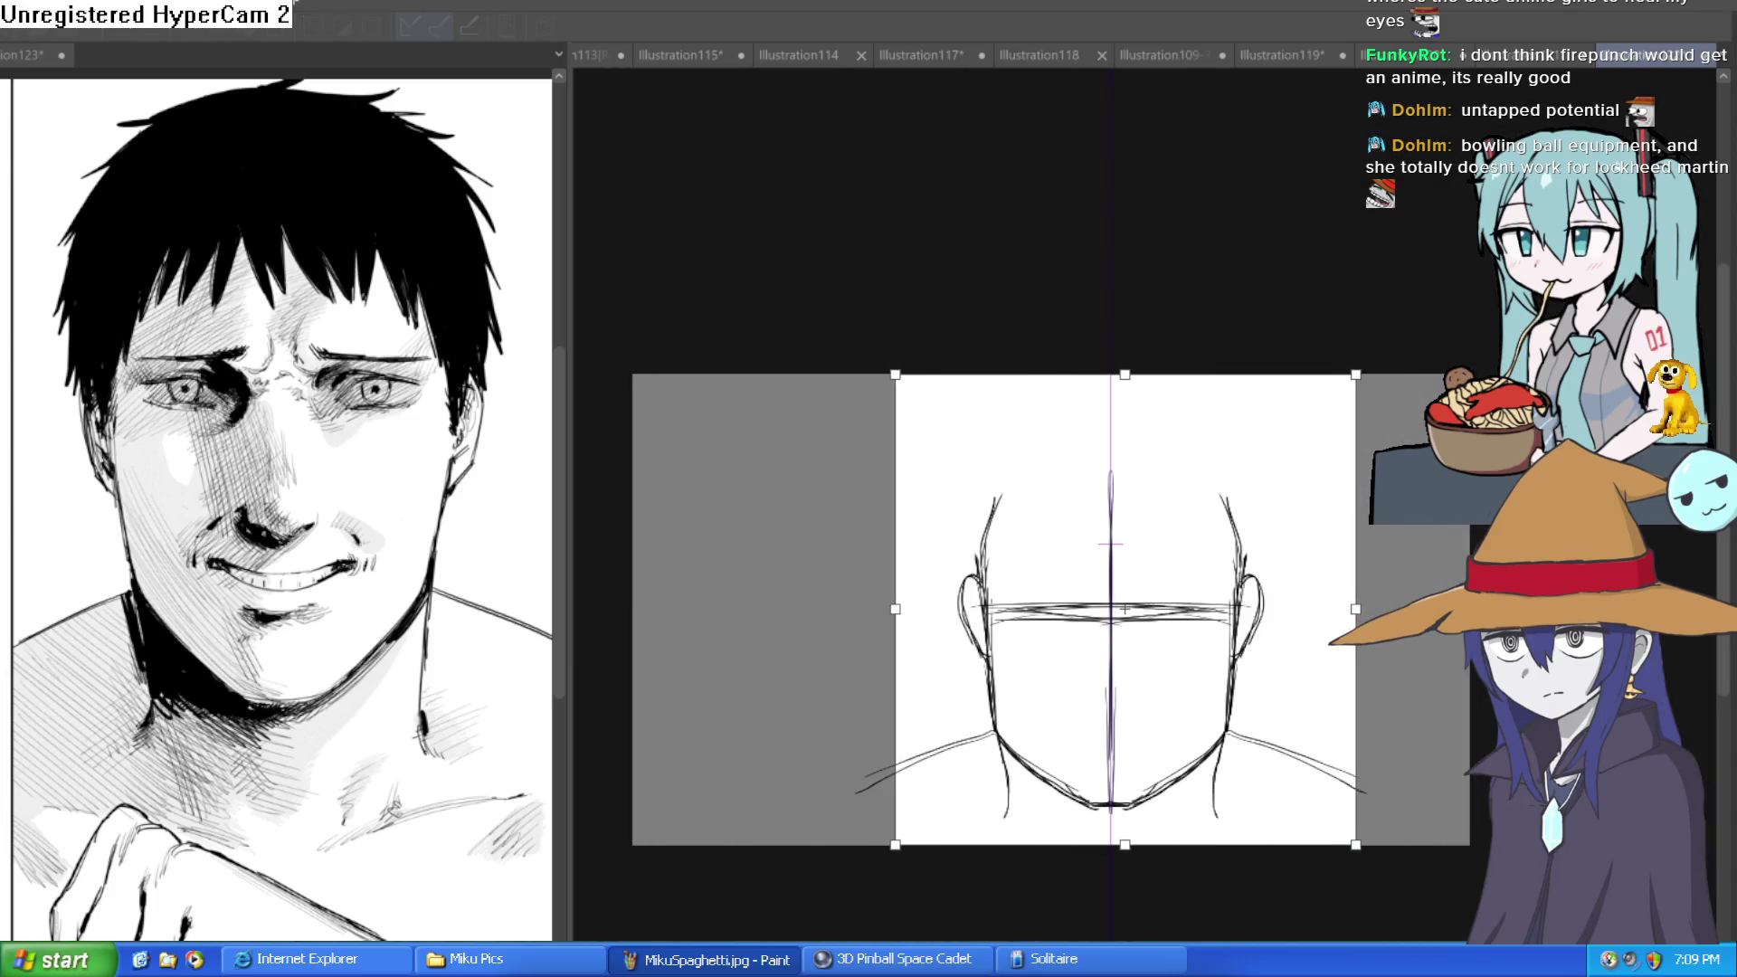
pyautogui.press('Escape')
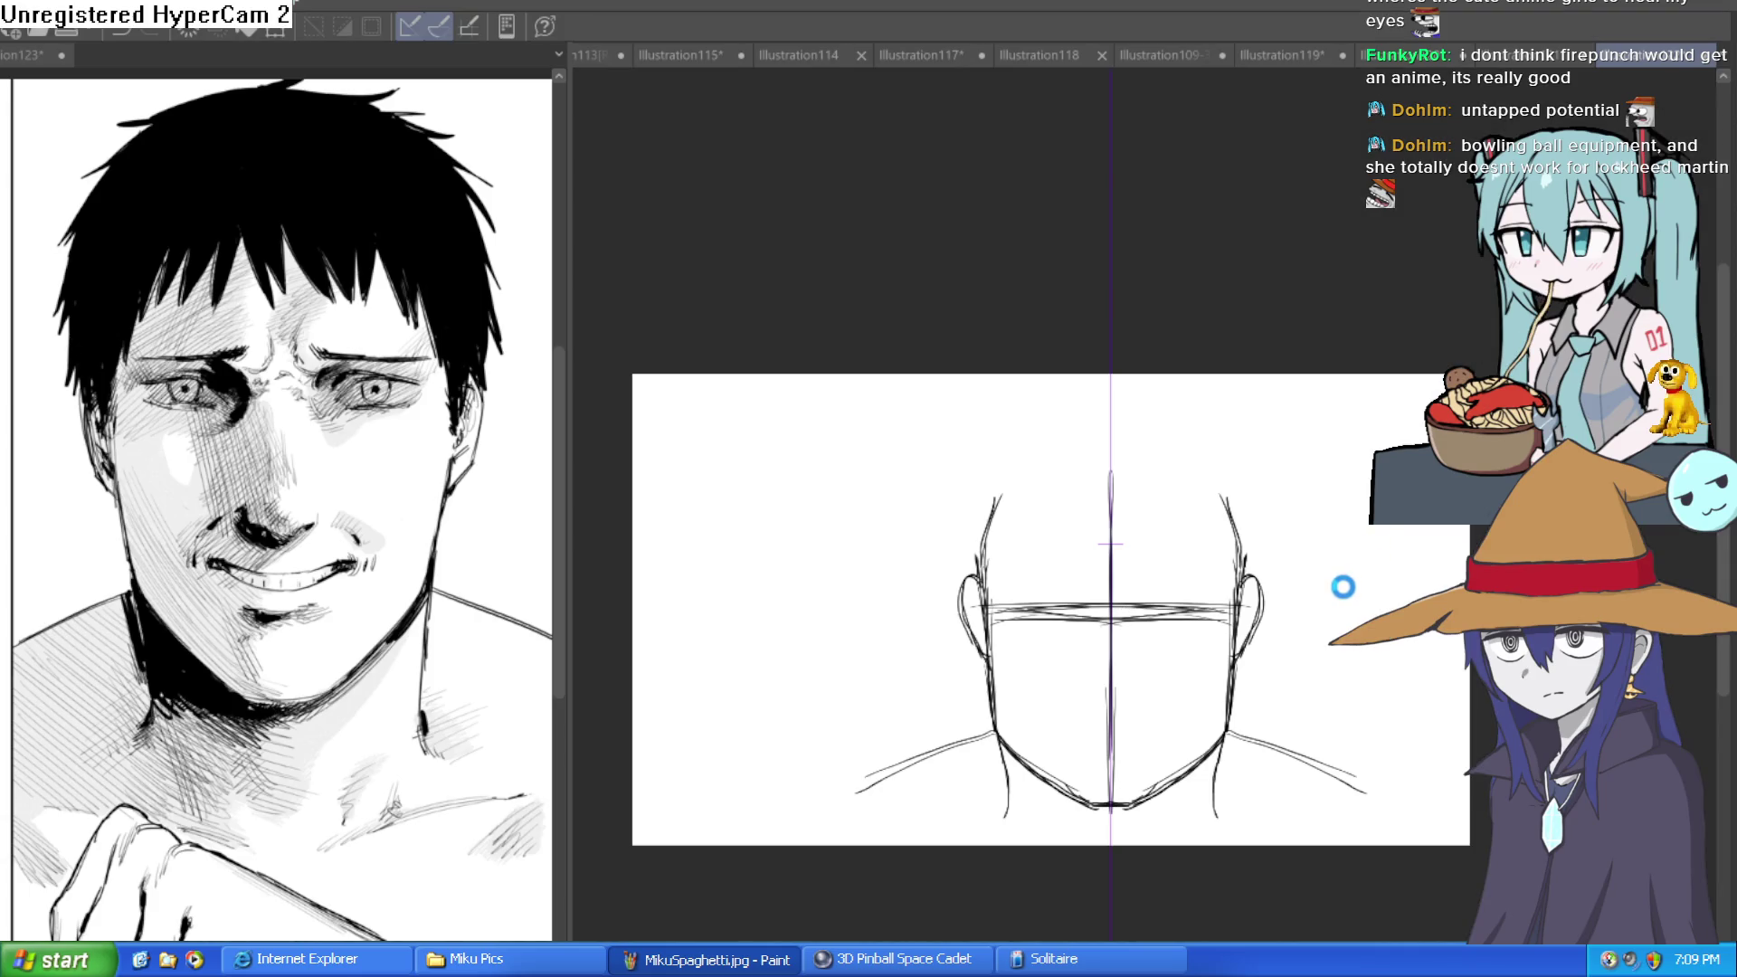
# Lengthen both neck lines down toward the bottom of the page.
pyautogui.scroll(4, 1340, 590)
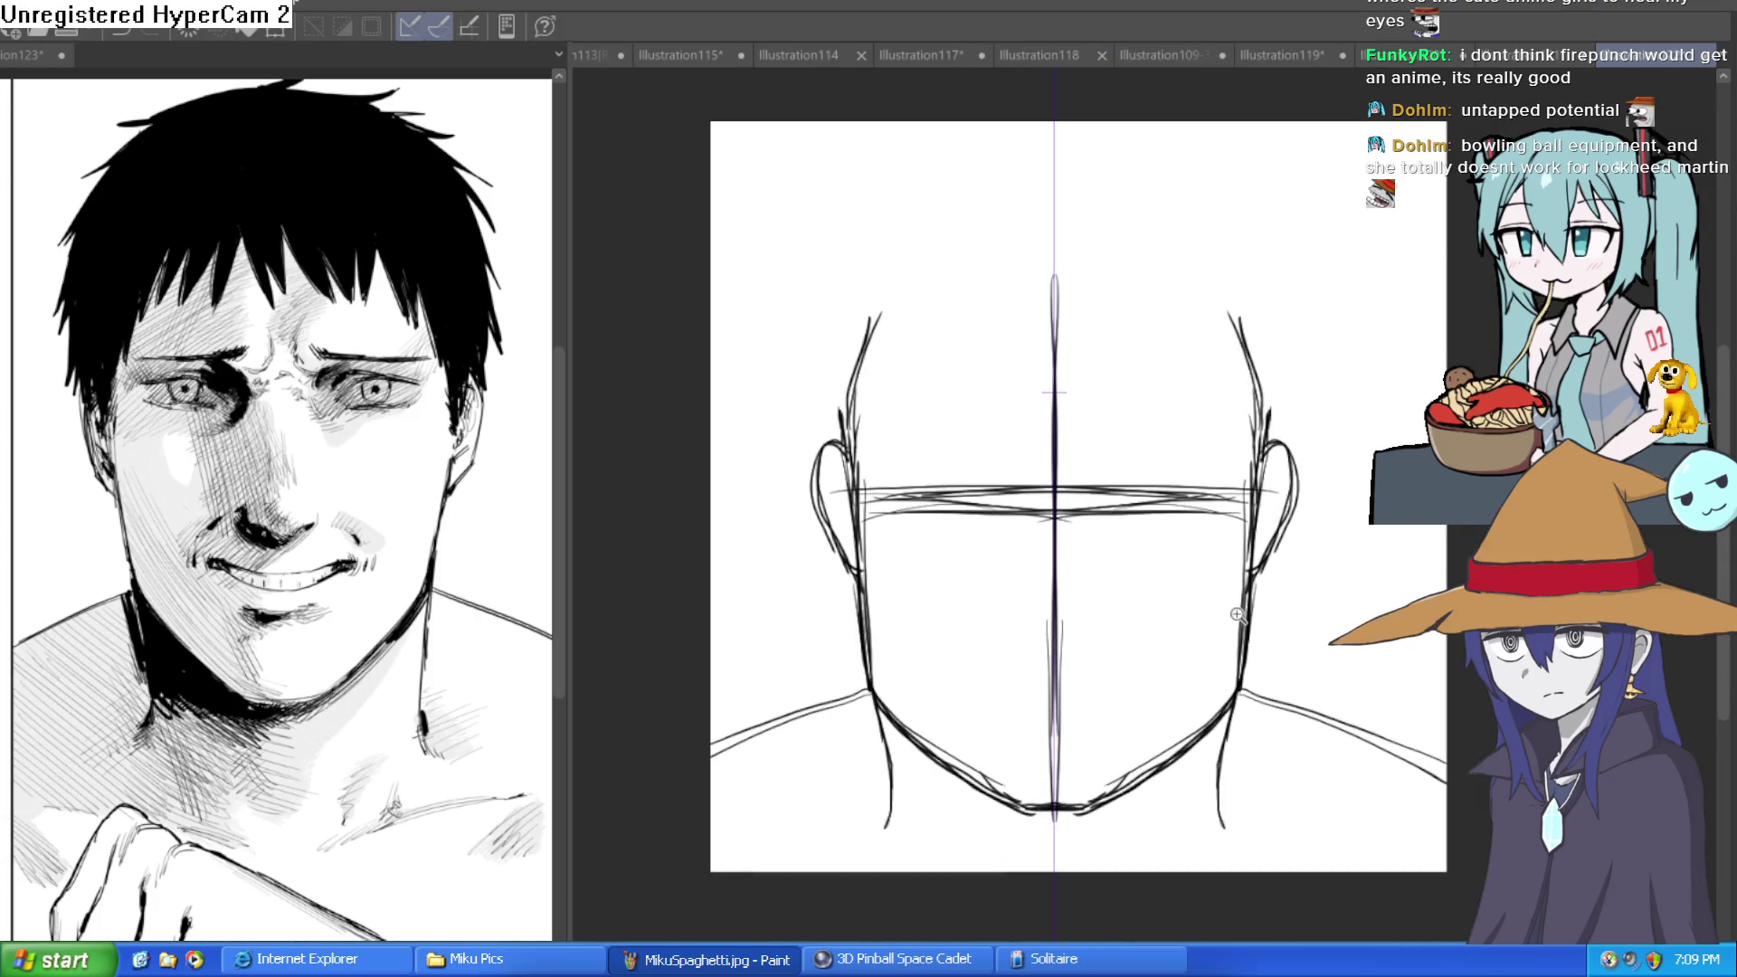
pyautogui.scroll(-2, 1146, 597)
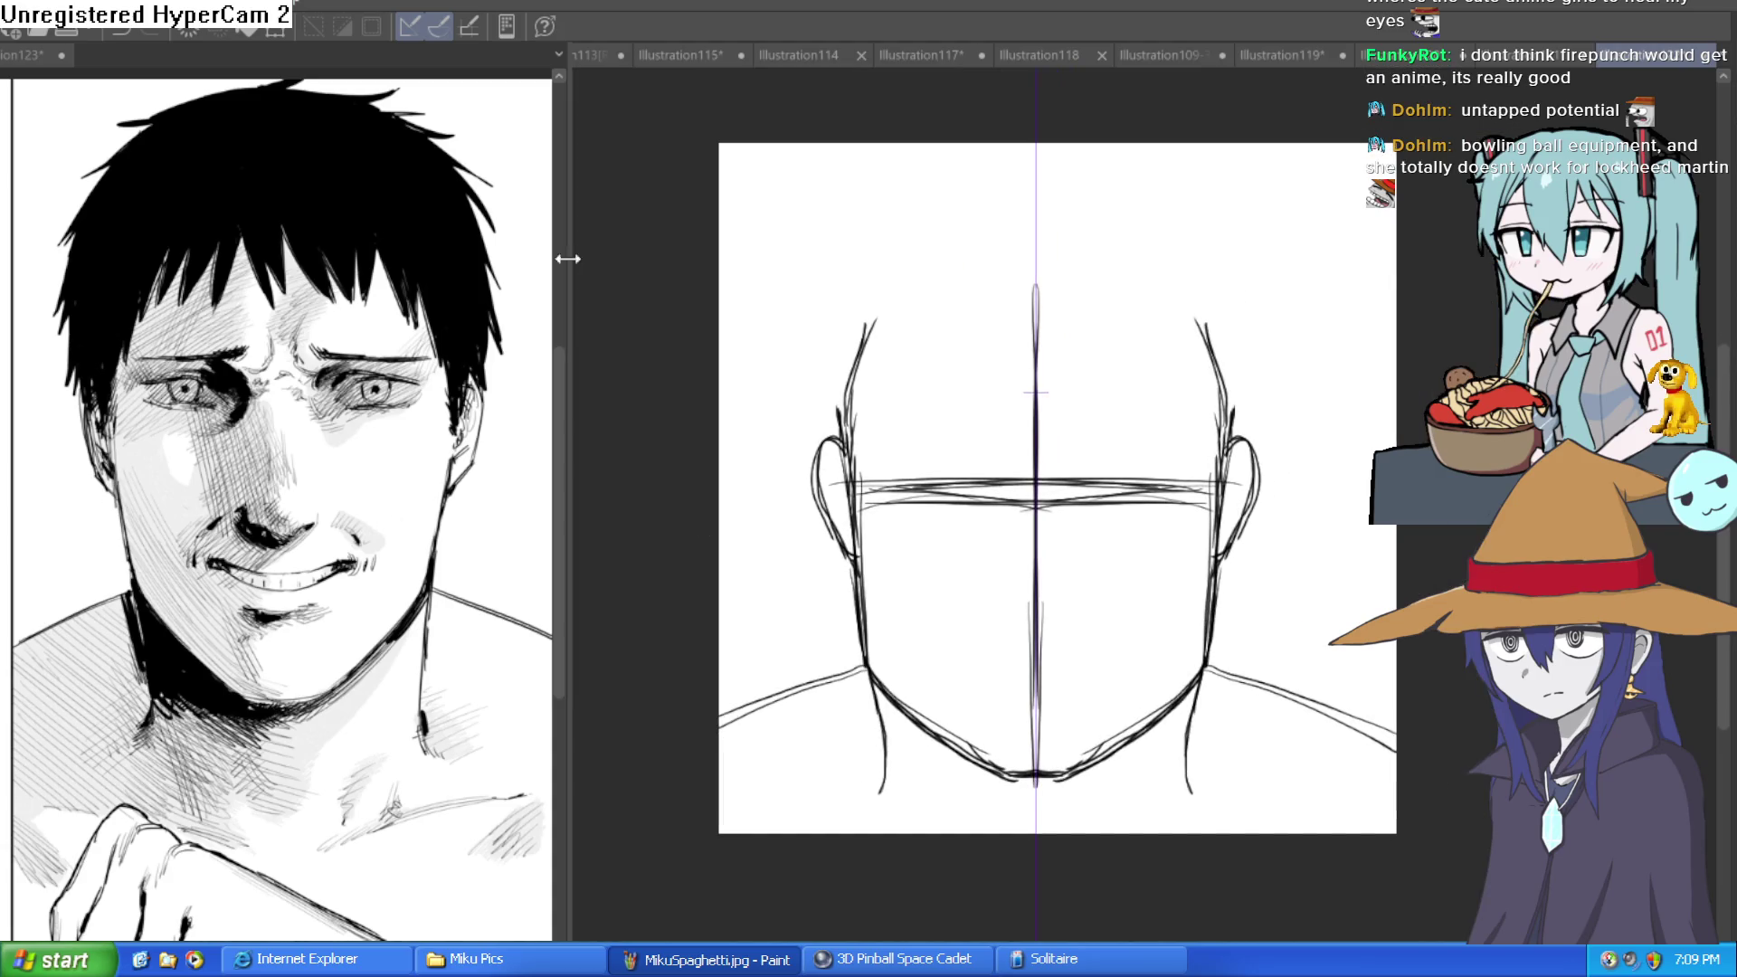
pyautogui.scroll(2, 873, 677)
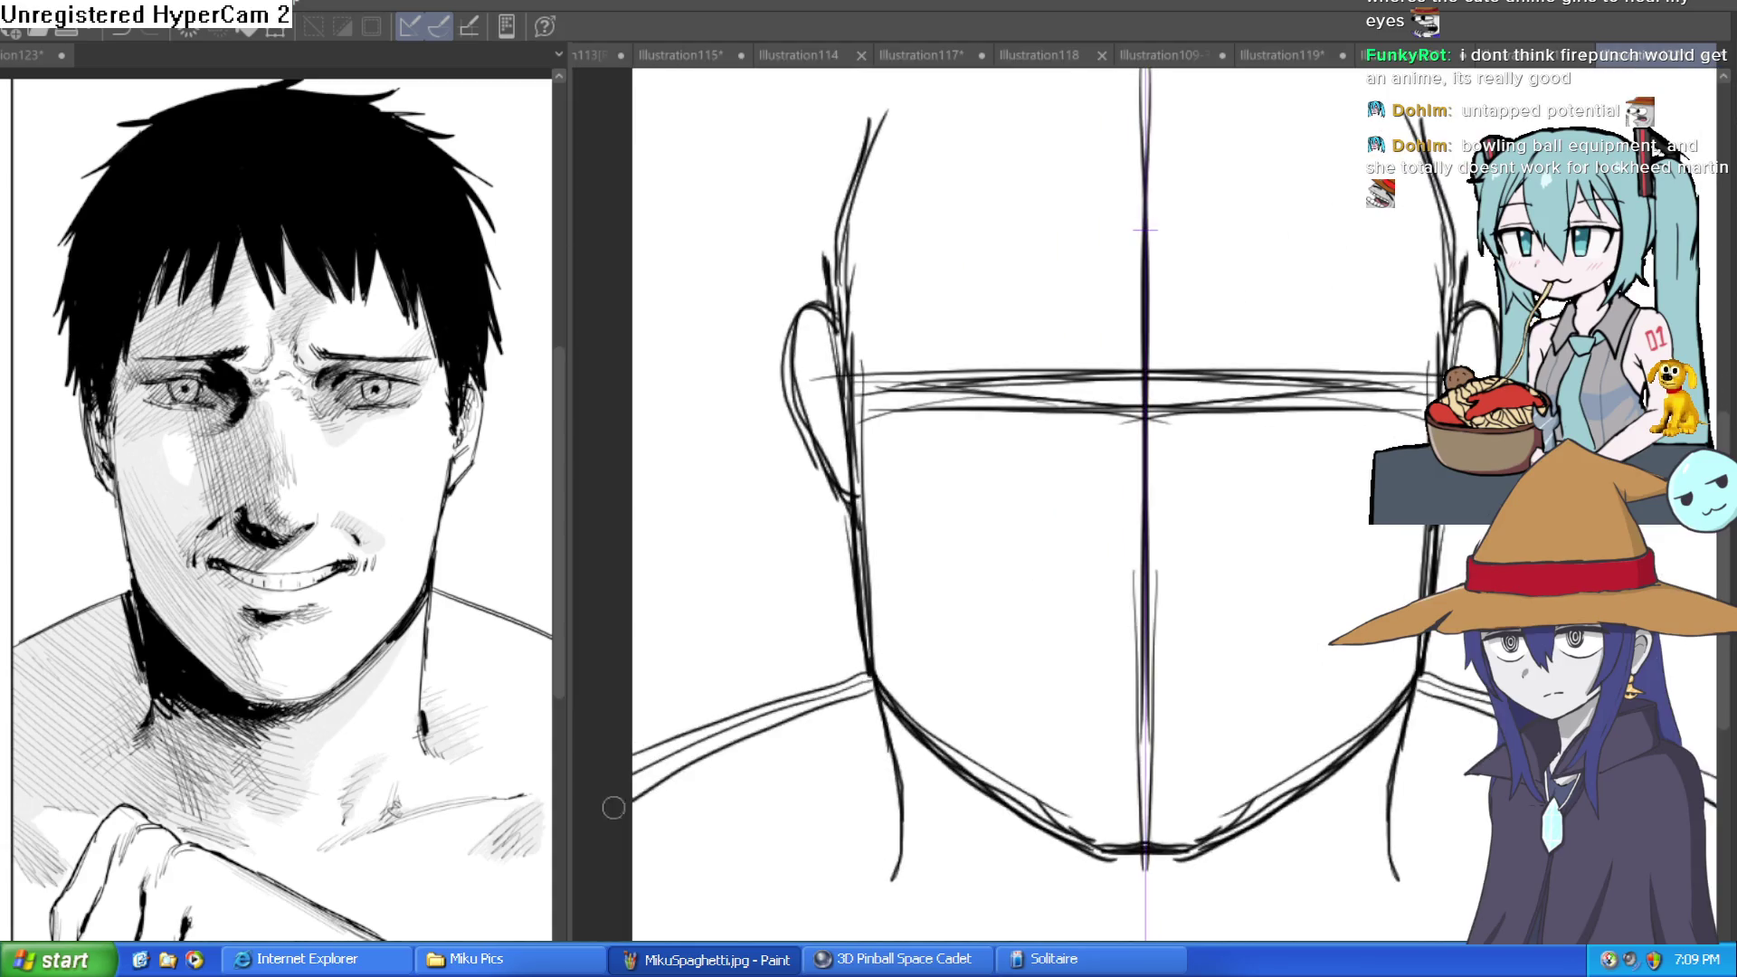
pyautogui.moveTo(989, 667); pyautogui.dragTo(942, 602)
pyautogui.moveTo(747, 669); pyautogui.dragTo(750, 837)
pyautogui.scroll(-2, 1007, 783)
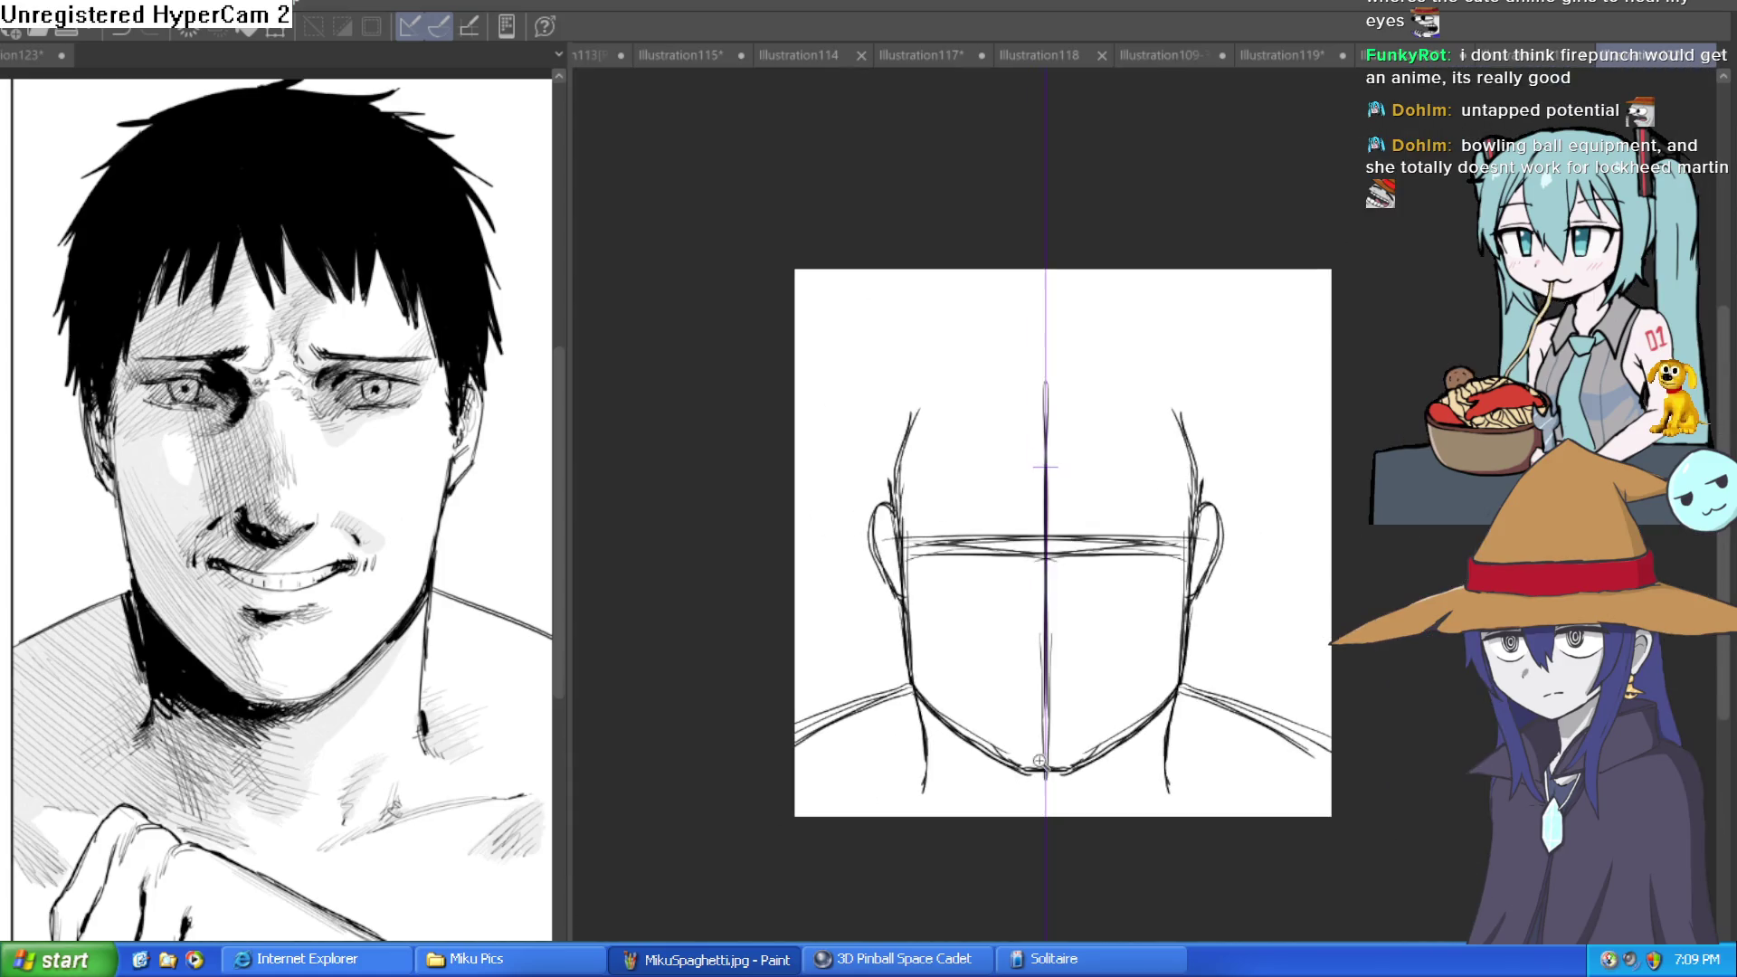
pyautogui.hotkey('ctrl', 't')
# Shift the head sketch up on the page and confirm the transform.
pyautogui.moveTo(1151, 686); pyautogui.dragTo(1154, 636)
pyautogui.click(991, 782)
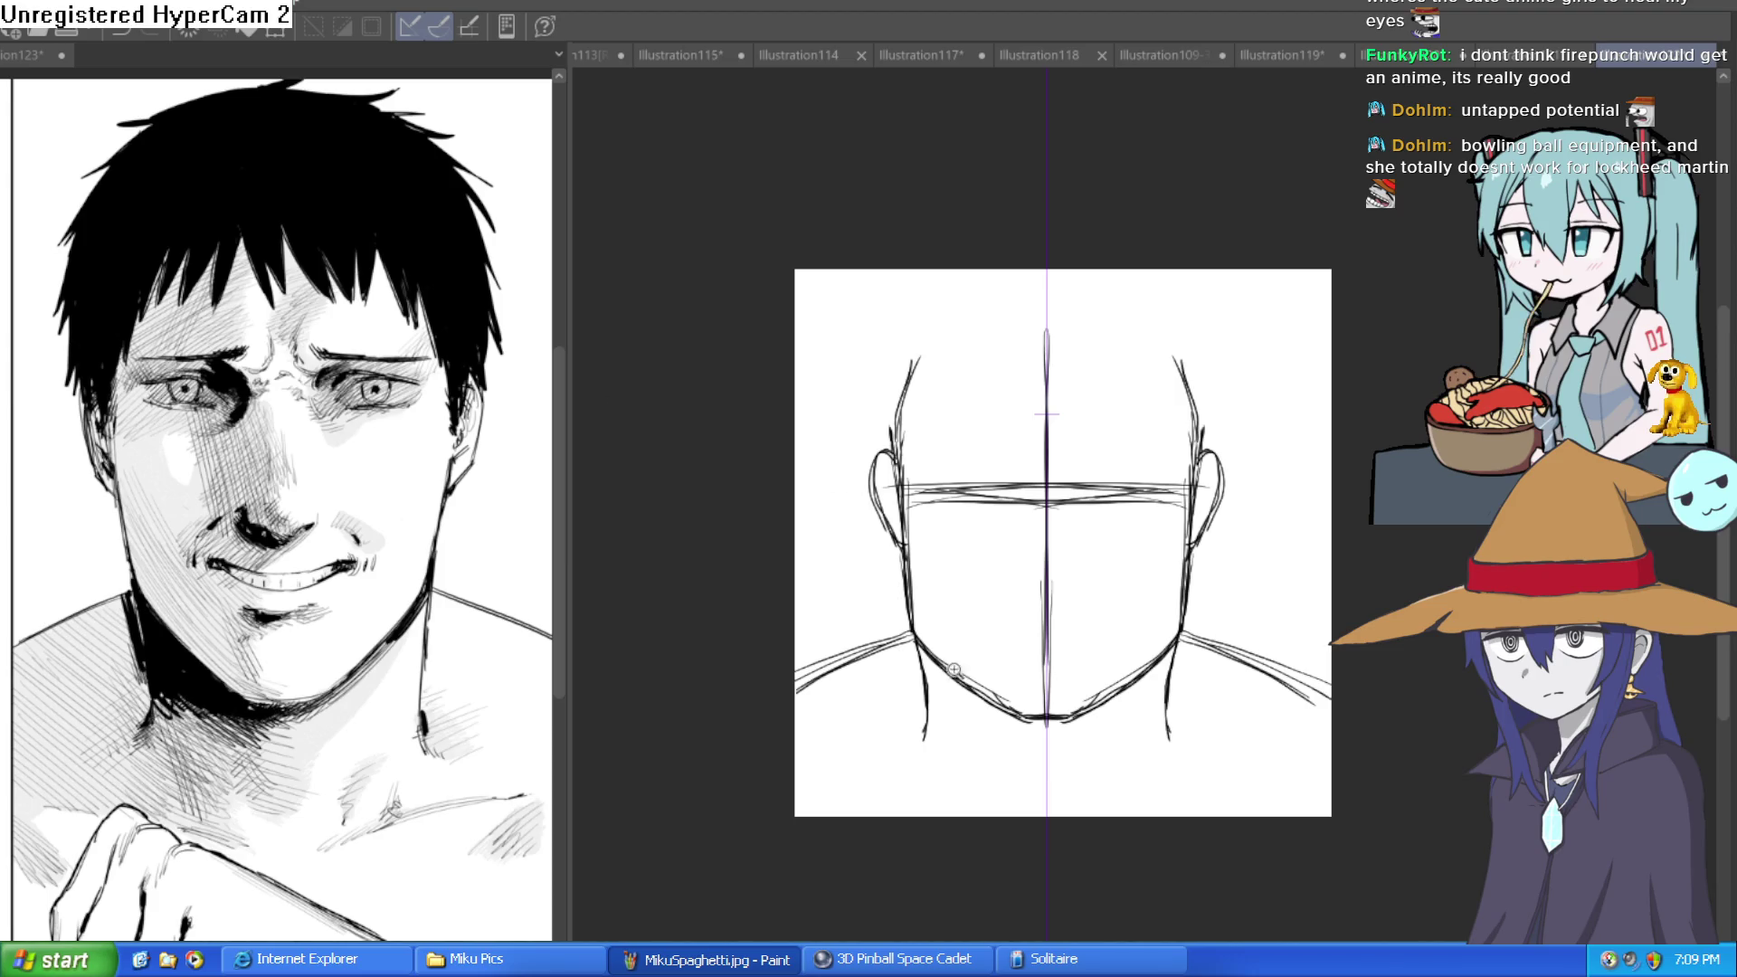
pyautogui.scroll(5, 954, 669)
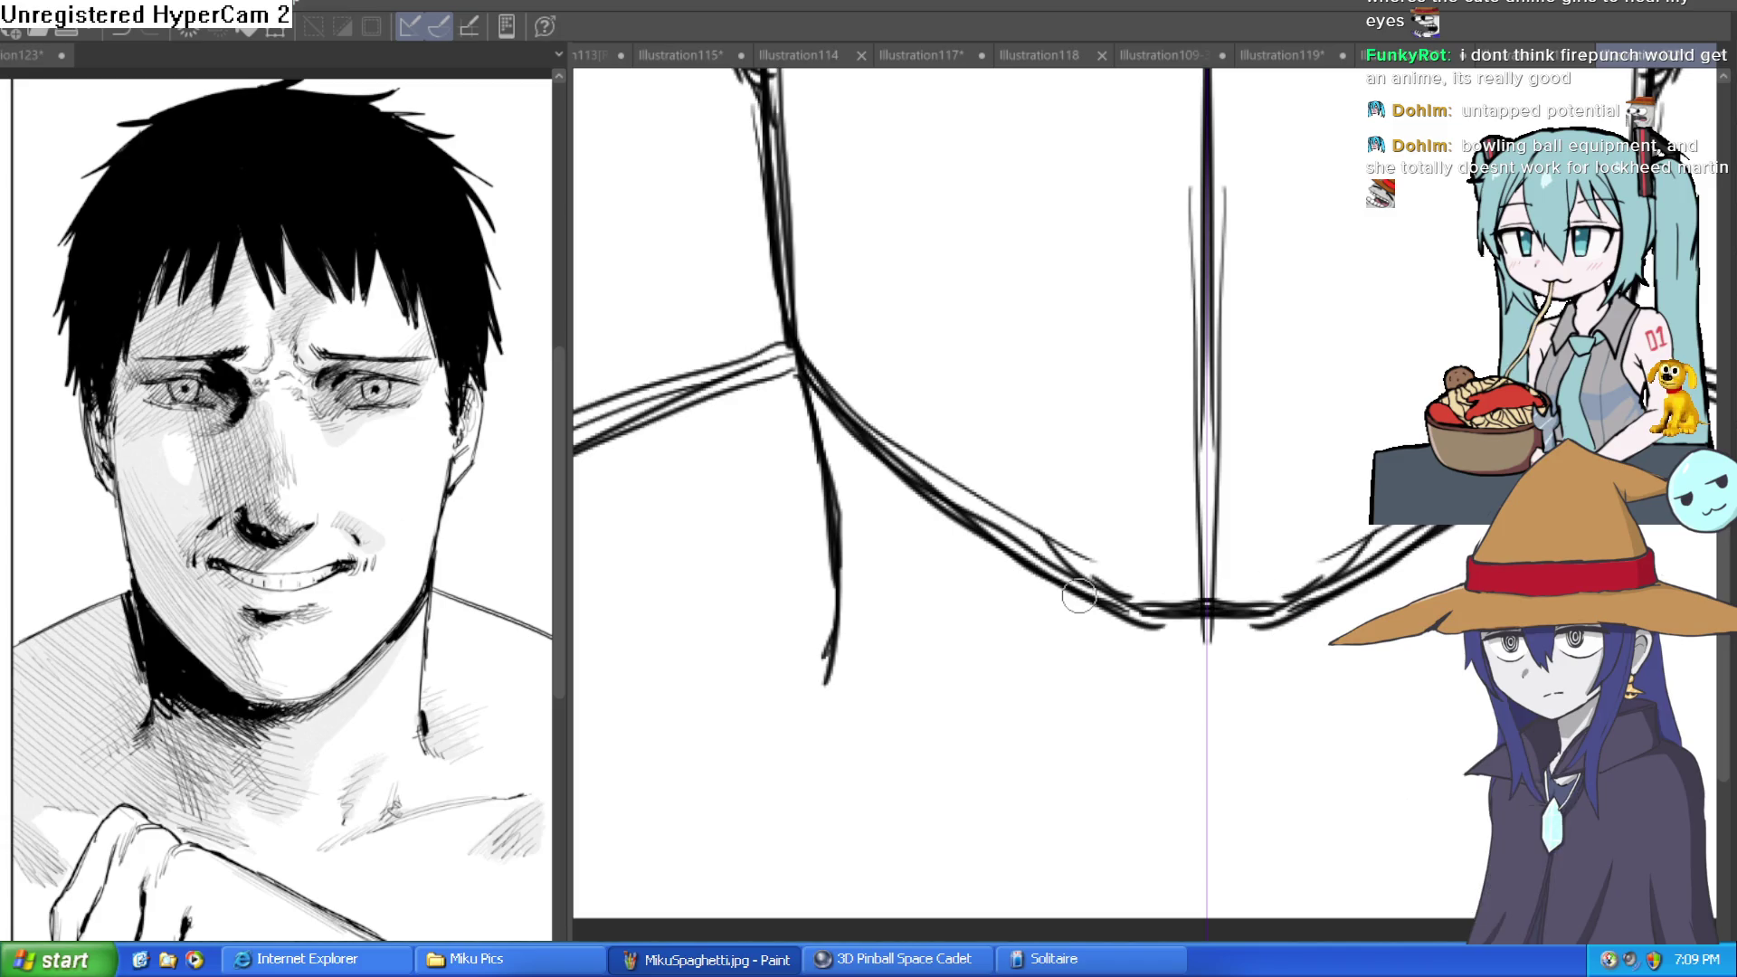
# Strengthen the jawline toward the chin and draw a horizontal guide across the upper head.
pyautogui.moveTo(1179, 631)
pyautogui.mouseDown()
pyautogui.moveTo(896, 589)
pyautogui.moveTo(1029, 589)
pyautogui.moveTo(869, 593)
pyautogui.moveTo(905, 616)
pyautogui.moveTo(1290, 644)
pyautogui.mouseUp()
pyautogui.scroll(-4, 1041, 670)
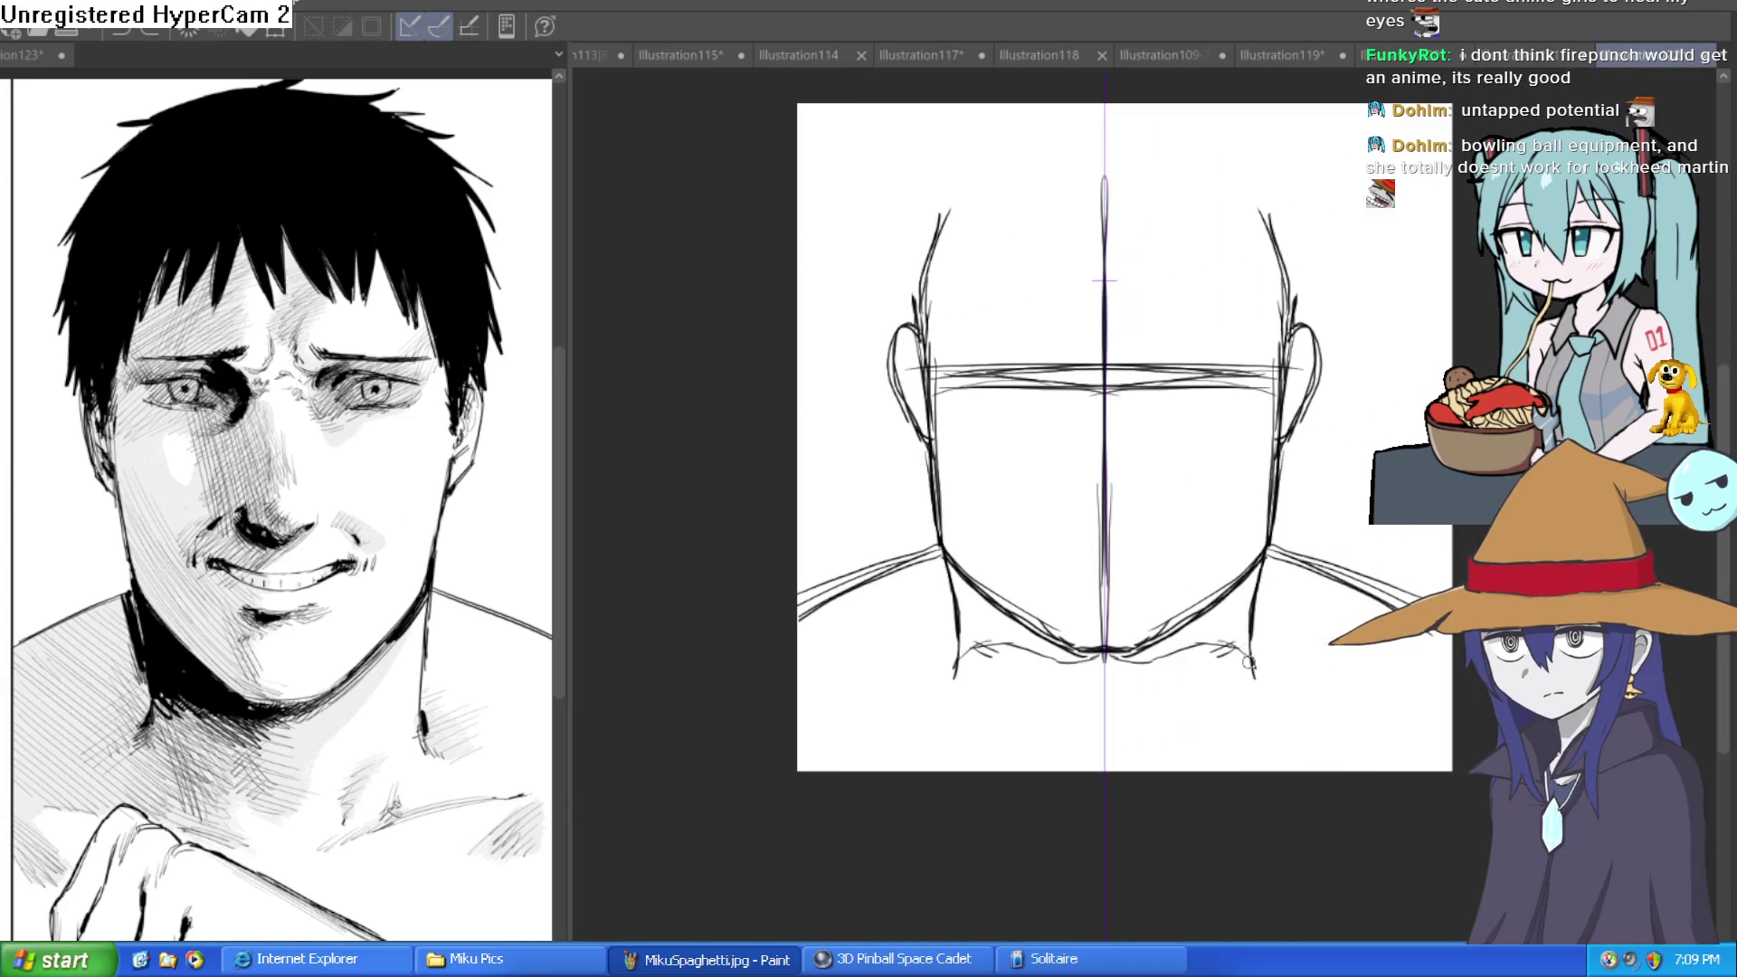
pyautogui.hotkey('ctrl', 'z')
pyautogui.scroll(5, 1237, 640)
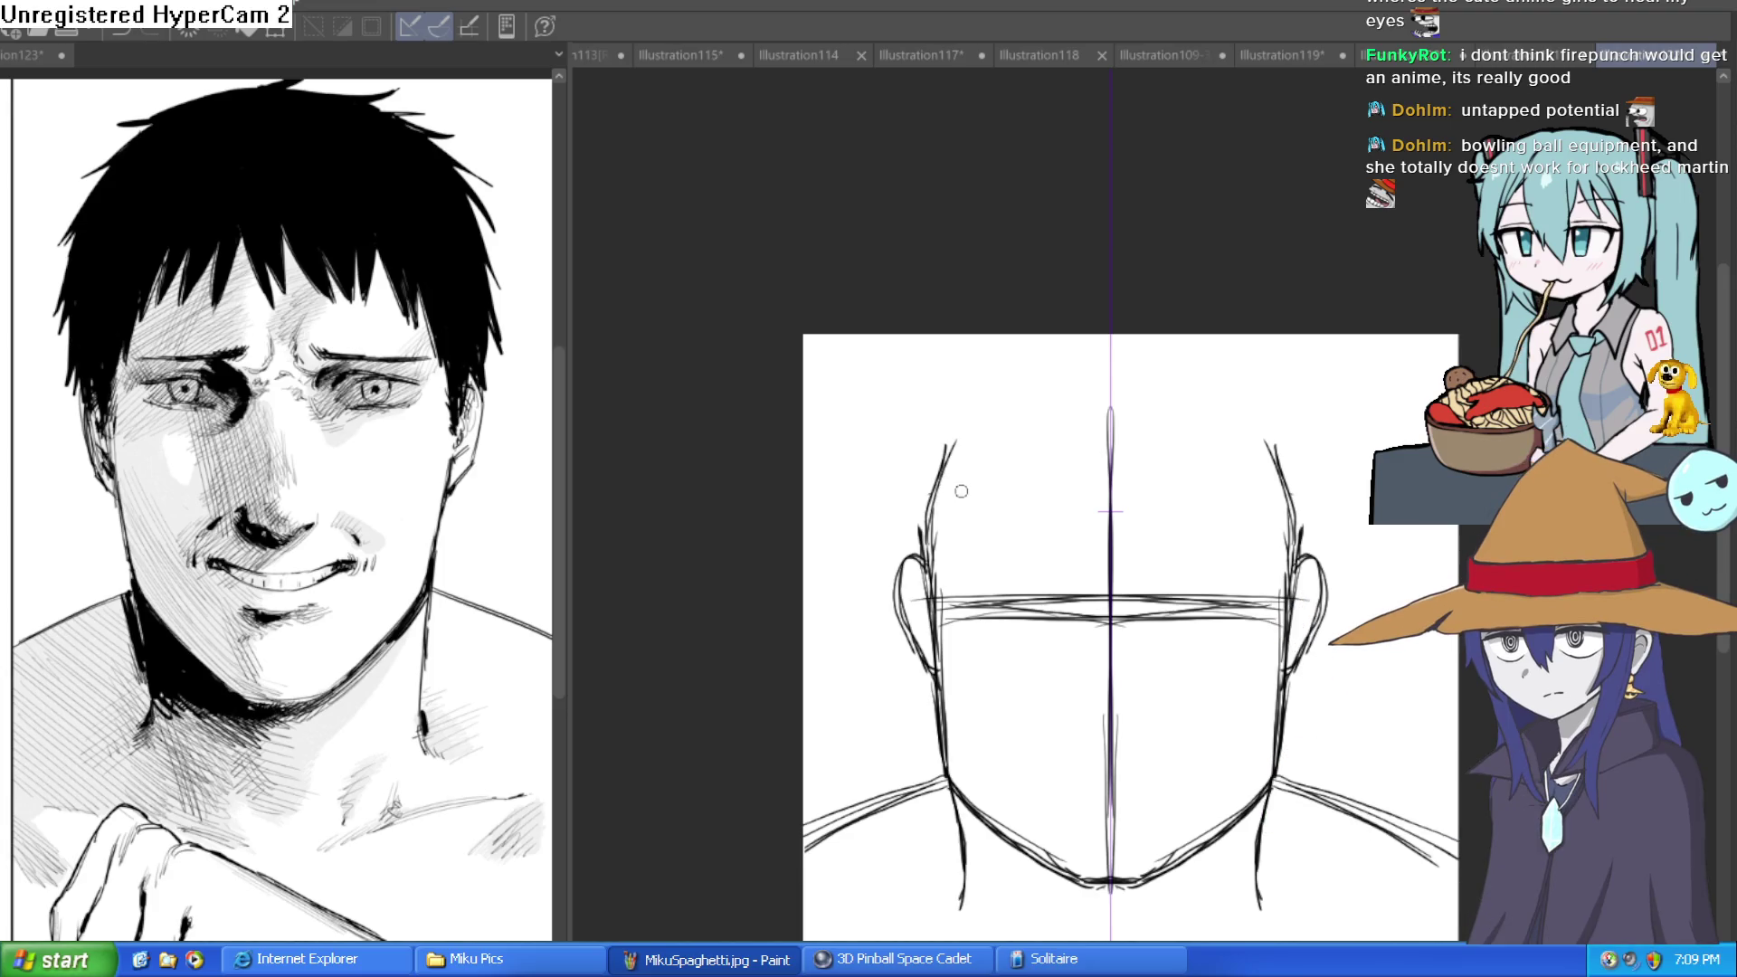
pyautogui.moveTo(925, 497); pyautogui.dragTo(1303, 492)
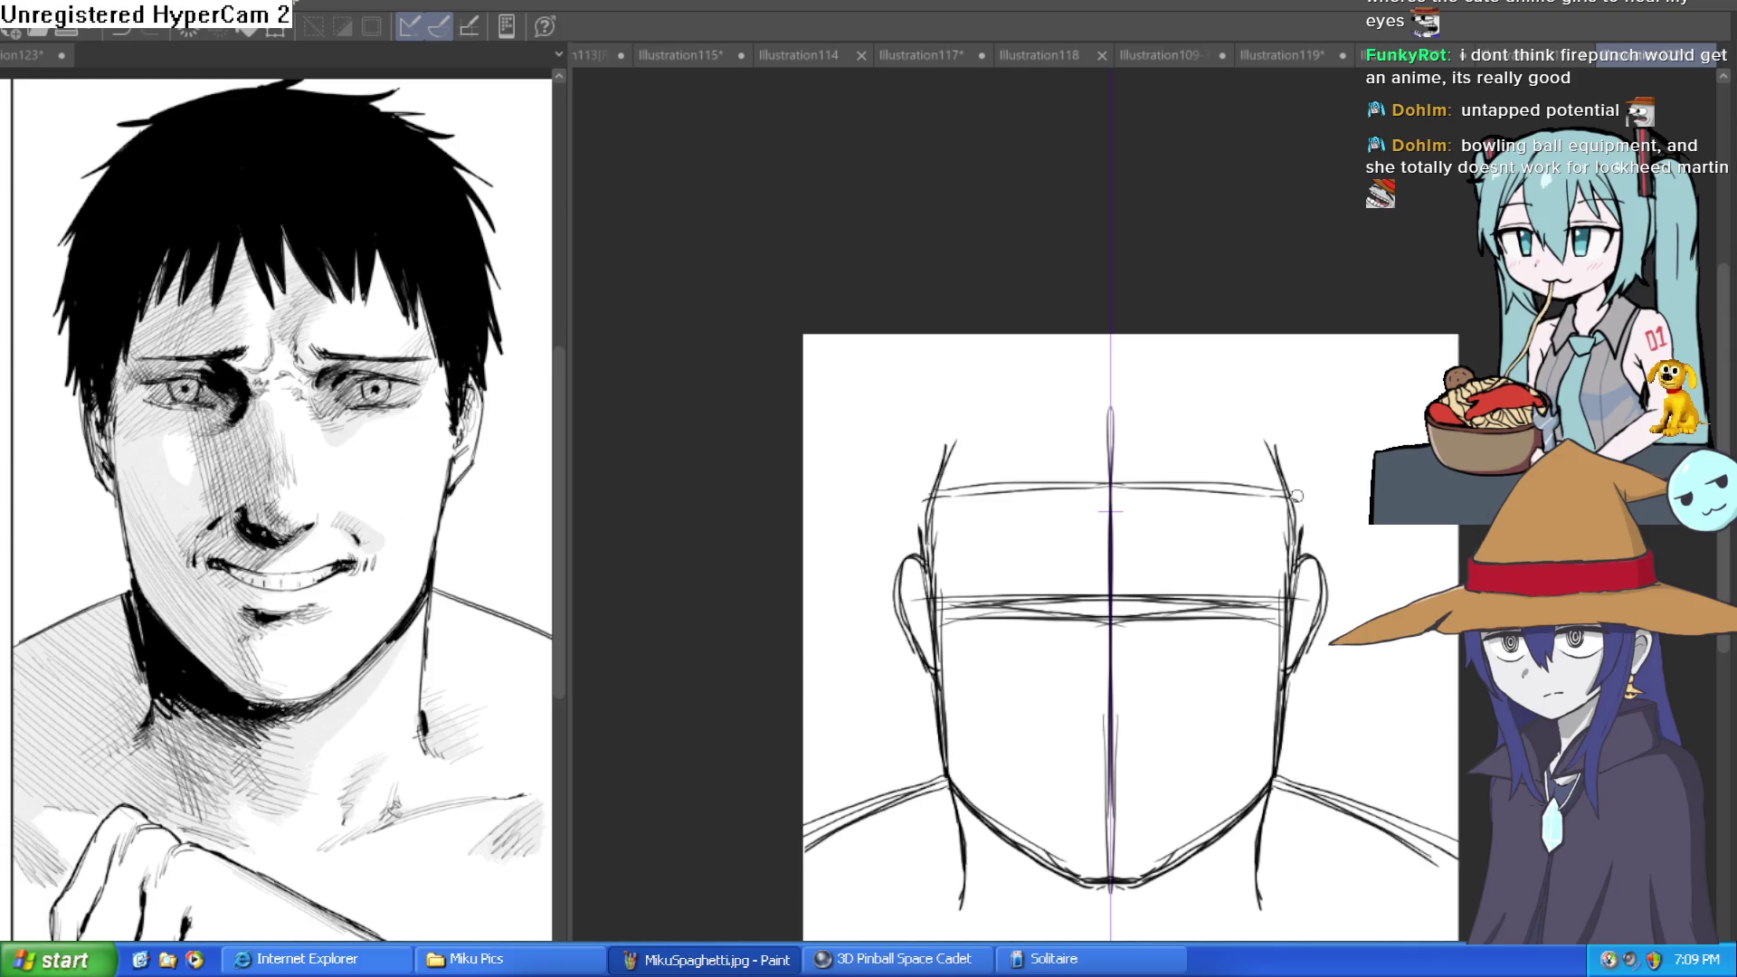
# Draw a horizontal eye line across the face and both sides of the nose.
pyautogui.moveTo(1285, 594)
pyautogui.mouseDown()
pyautogui.moveTo(941, 593)
pyautogui.moveTo(1208, 577)
pyautogui.mouseUp()
pyautogui.scroll(3, 1168, 588)
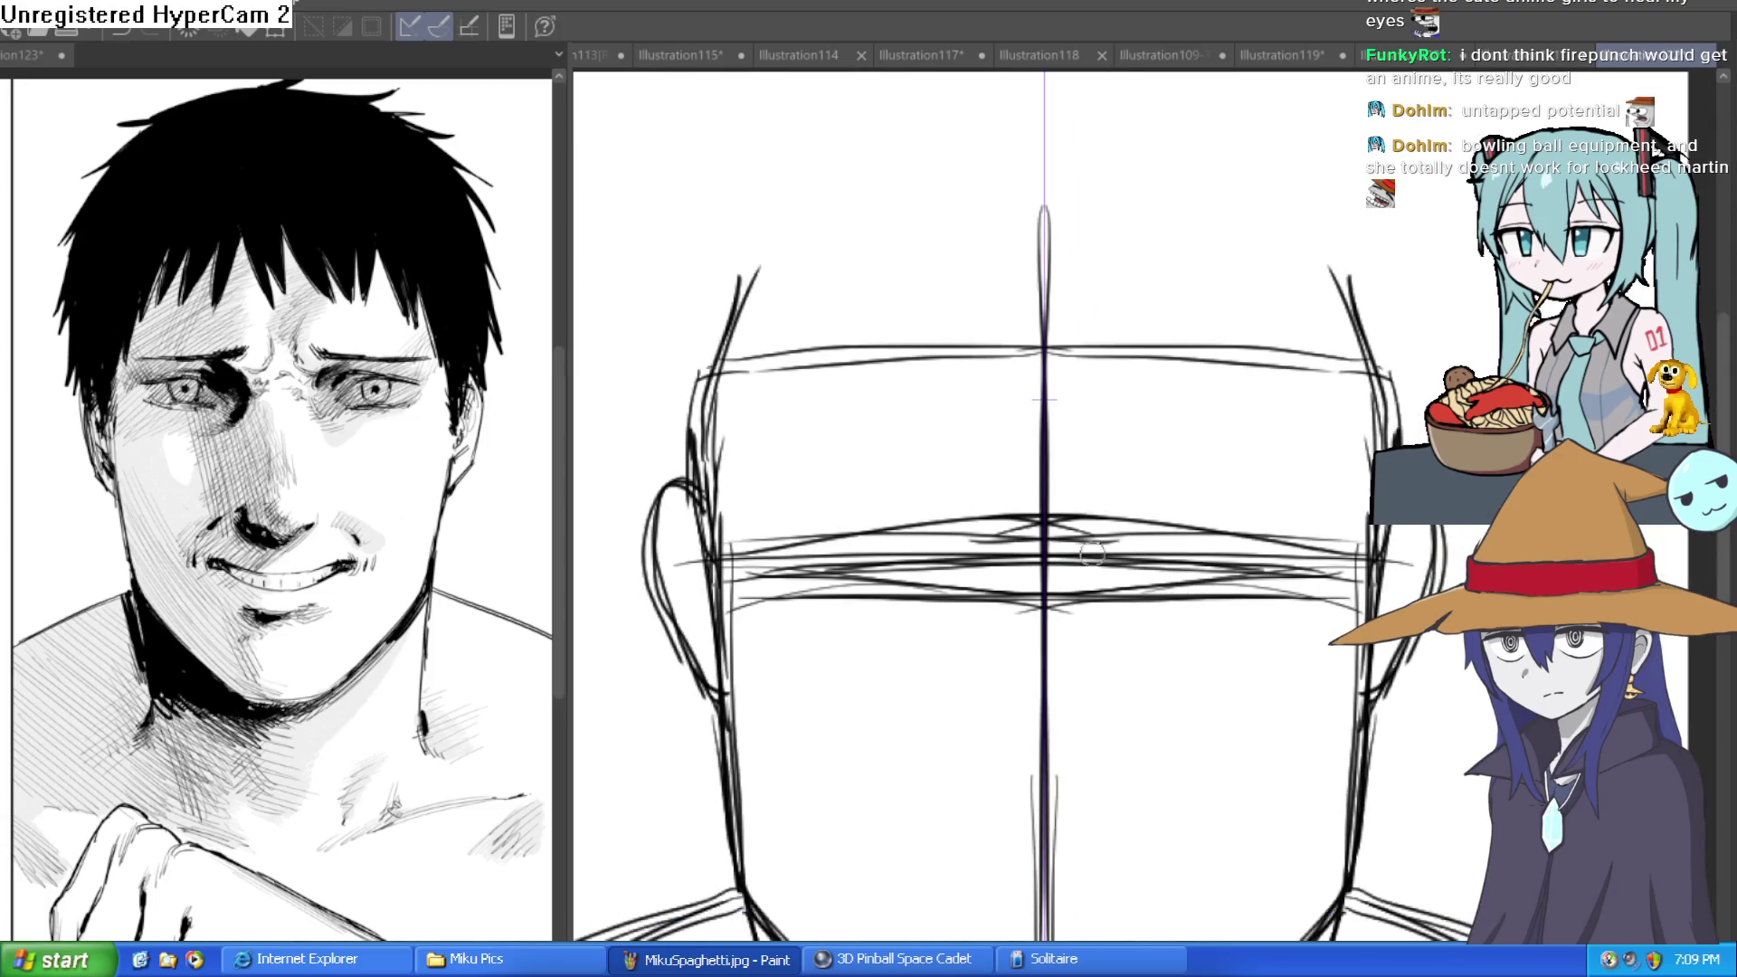
pyautogui.moveTo(1066, 525); pyautogui.dragTo(1090, 670)
pyautogui.moveTo(1026, 525); pyautogui.dragTo(1000, 670)
pyautogui.moveTo(1070, 616); pyautogui.dragTo(1095, 693)
pyautogui.scroll(-3, 1083, 540)
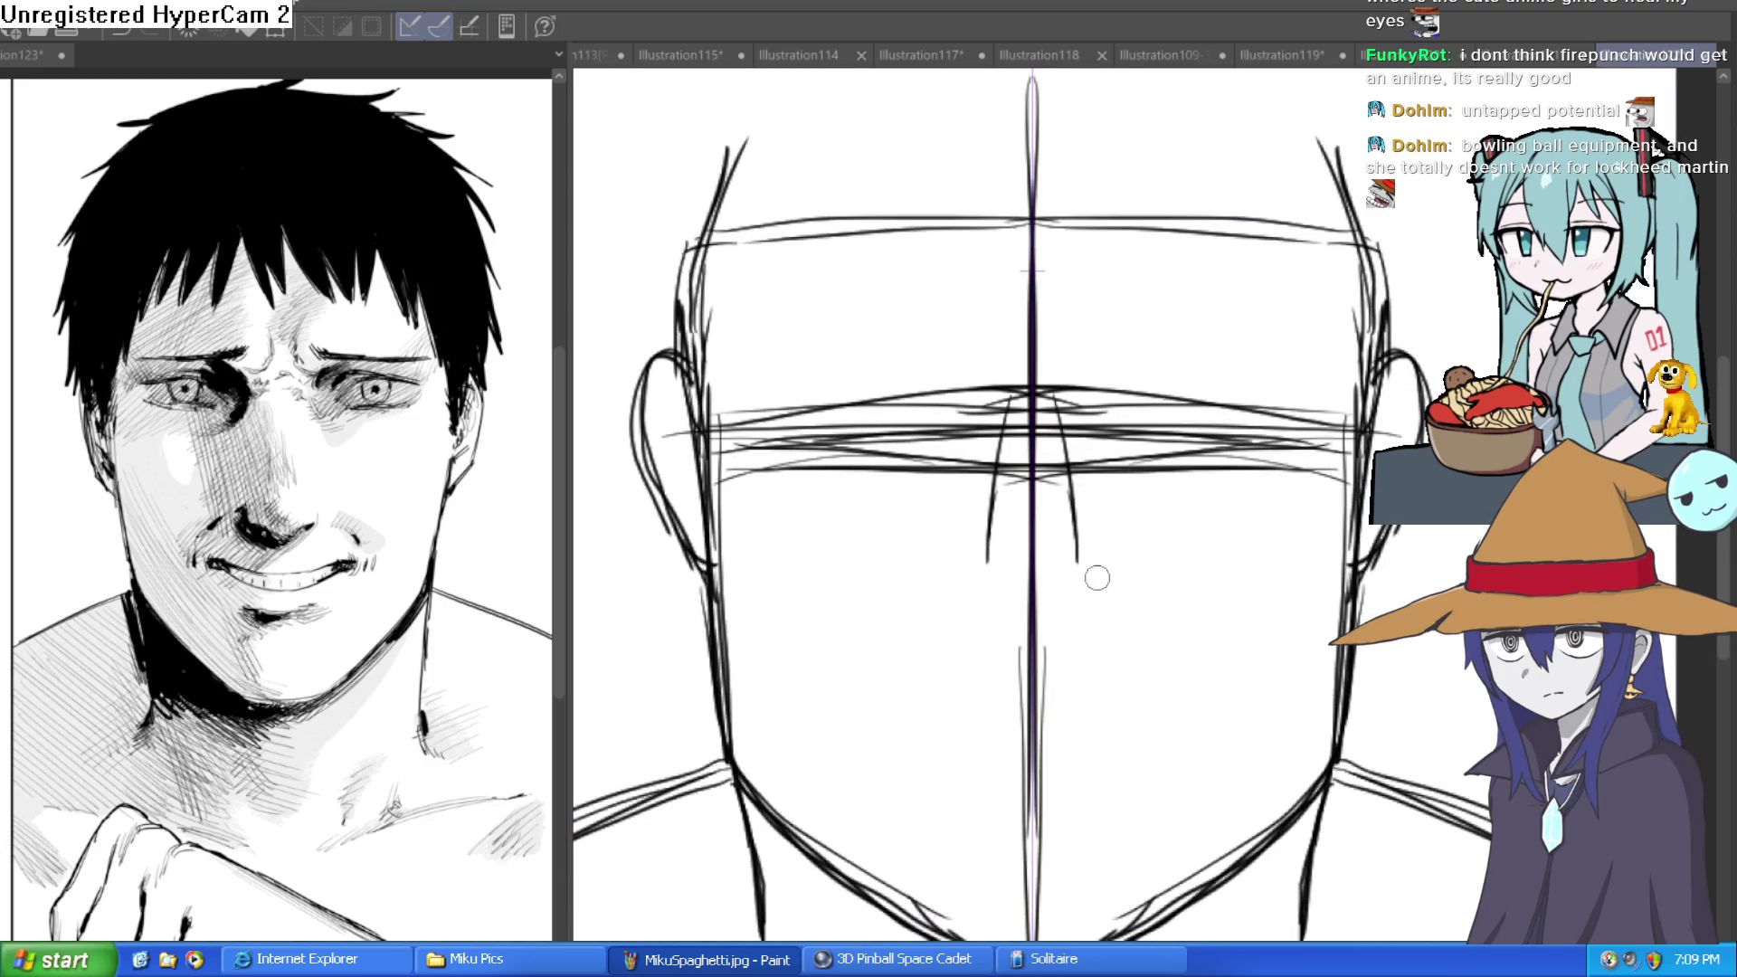
# Redo the nose base as curved nostrils with mirrored short strokes at the nose wings.
pyautogui.moveTo(1004, 595)
pyautogui.mouseDown()
pyautogui.moveTo(1071, 620)
pyautogui.moveTo(1102, 548)
pyautogui.mouseUp()
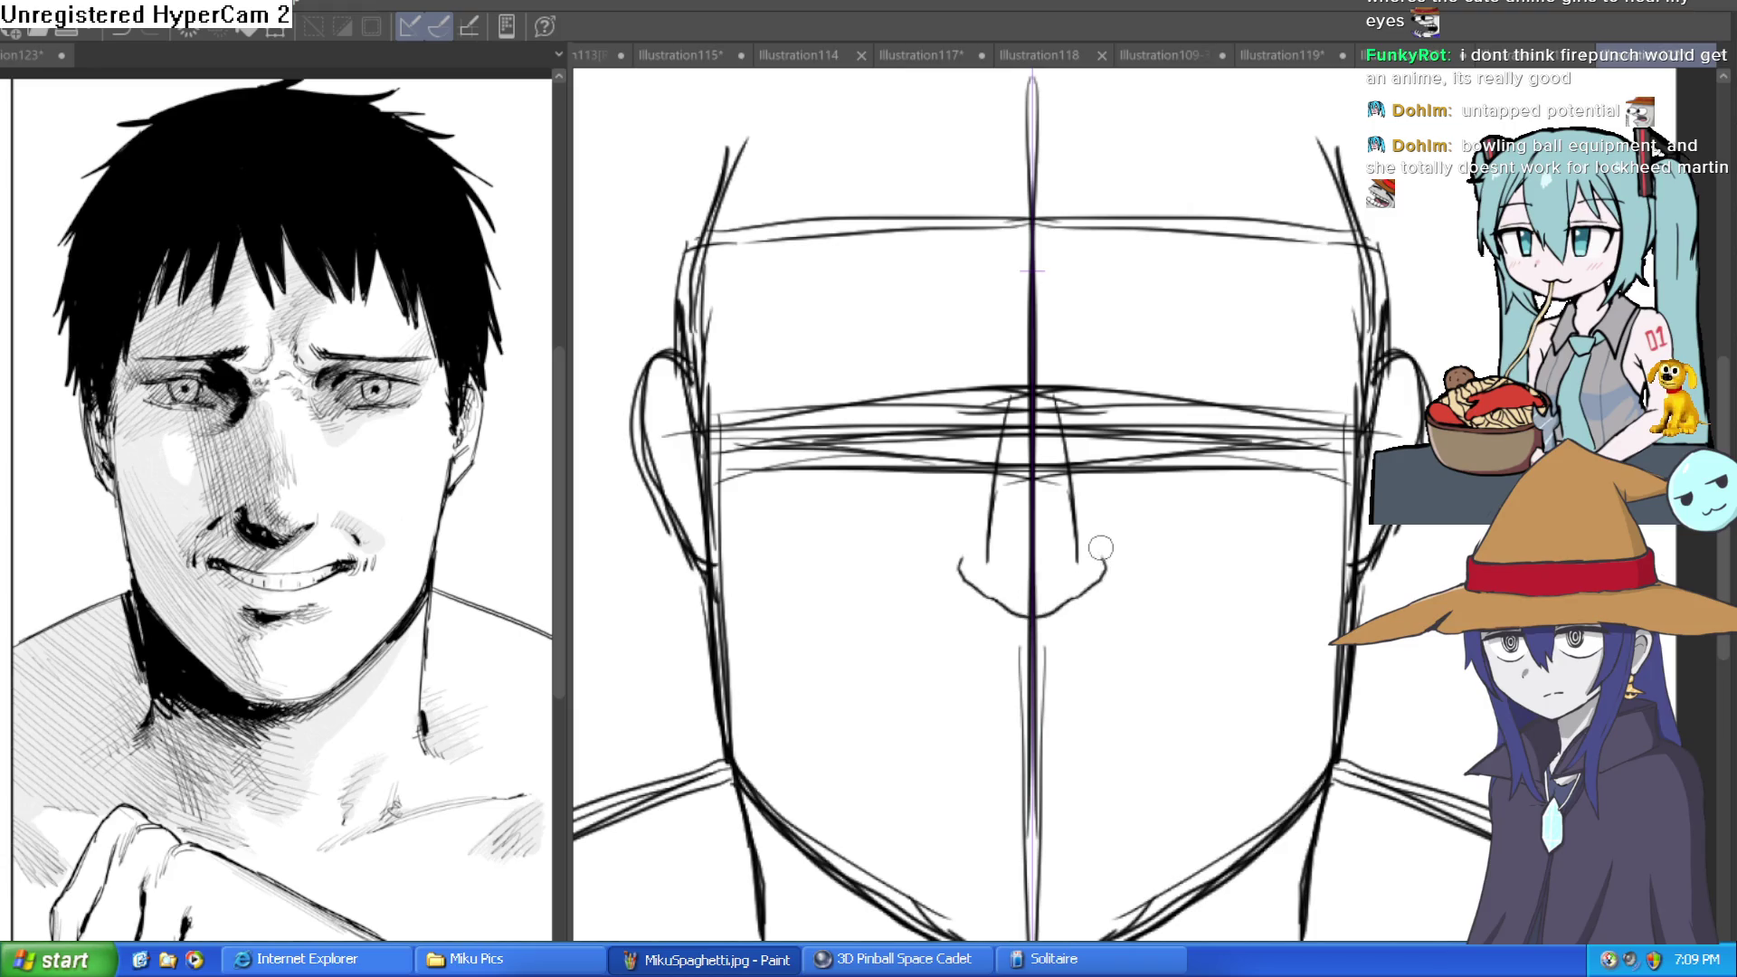
pyautogui.scroll(-3, 1162, 555)
pyautogui.hotkey('ctrl', 'z')
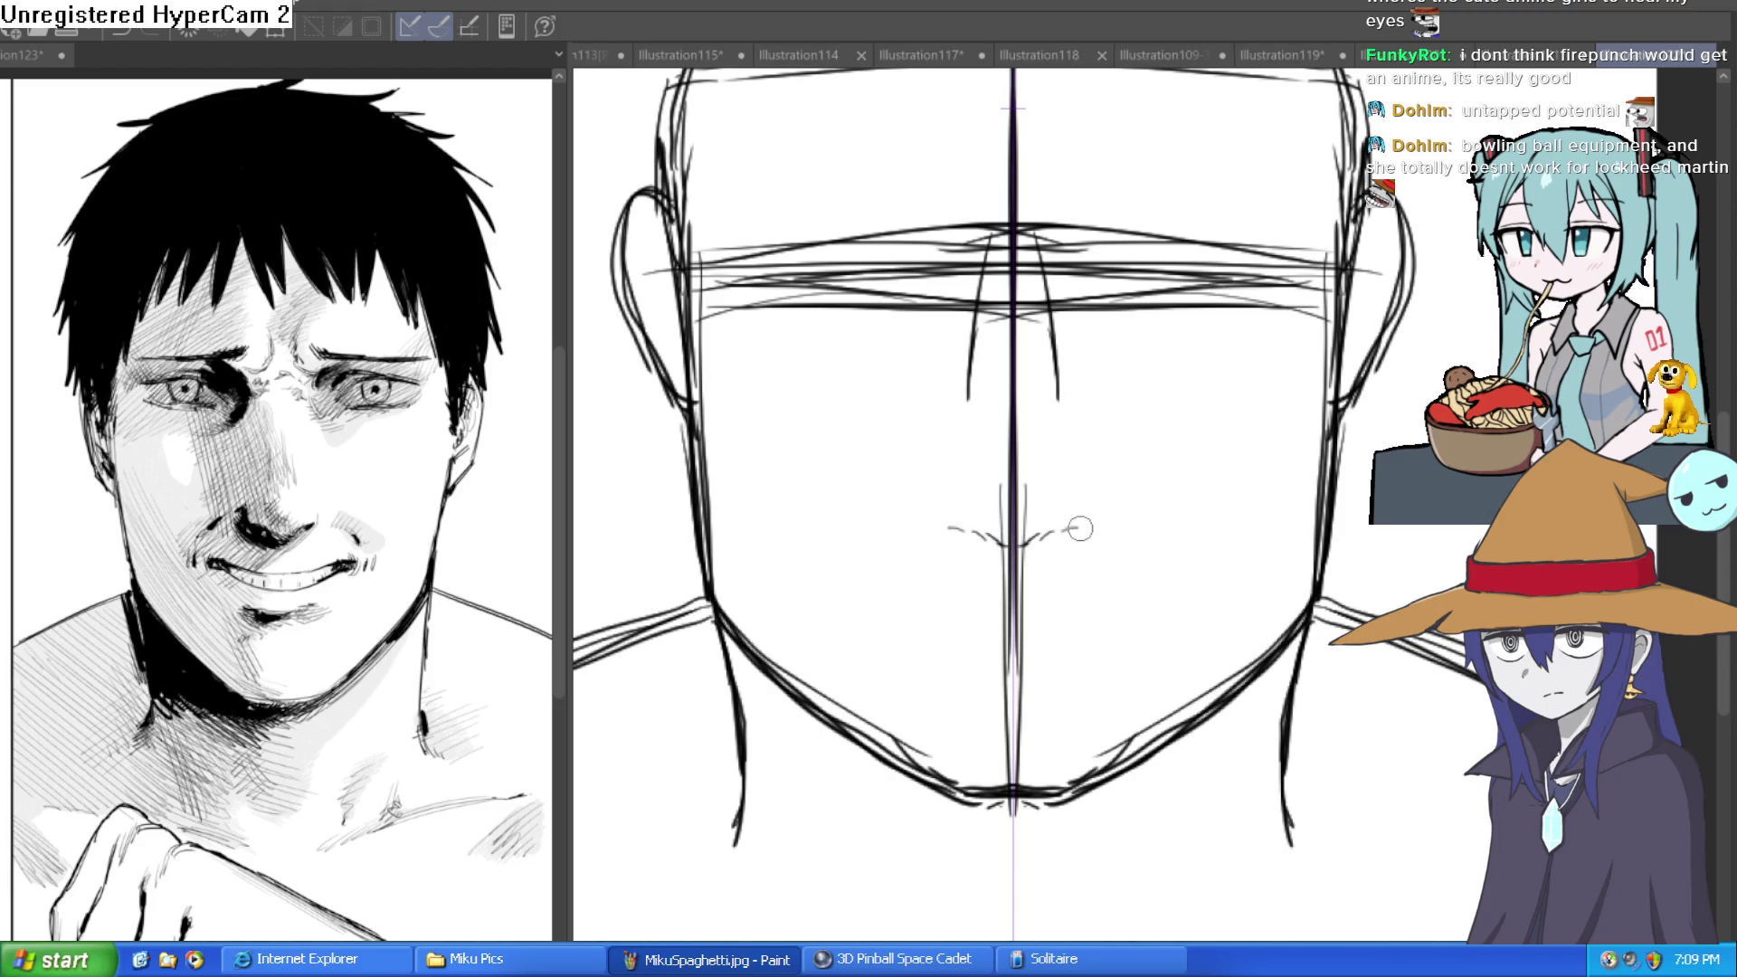
pyautogui.hotkey('ctrl', 'z')
pyautogui.moveTo(967, 523); pyautogui.dragTo(1065, 525)
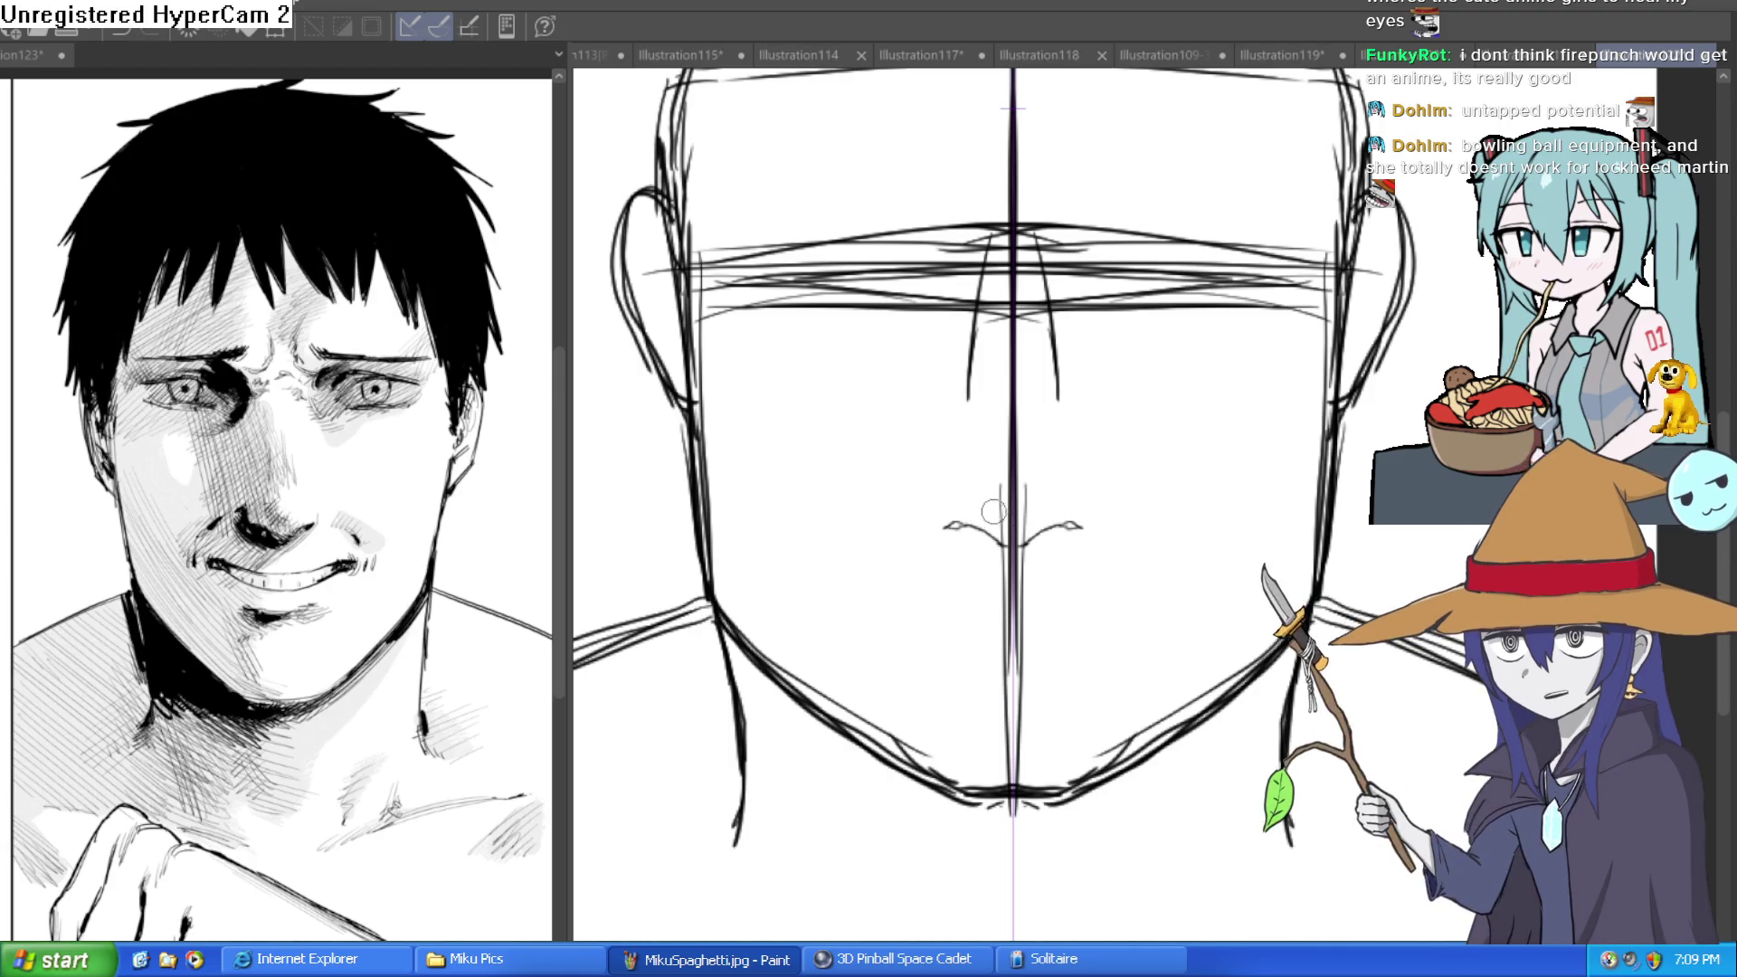
pyautogui.moveTo(925, 536); pyautogui.dragTo(934, 518)
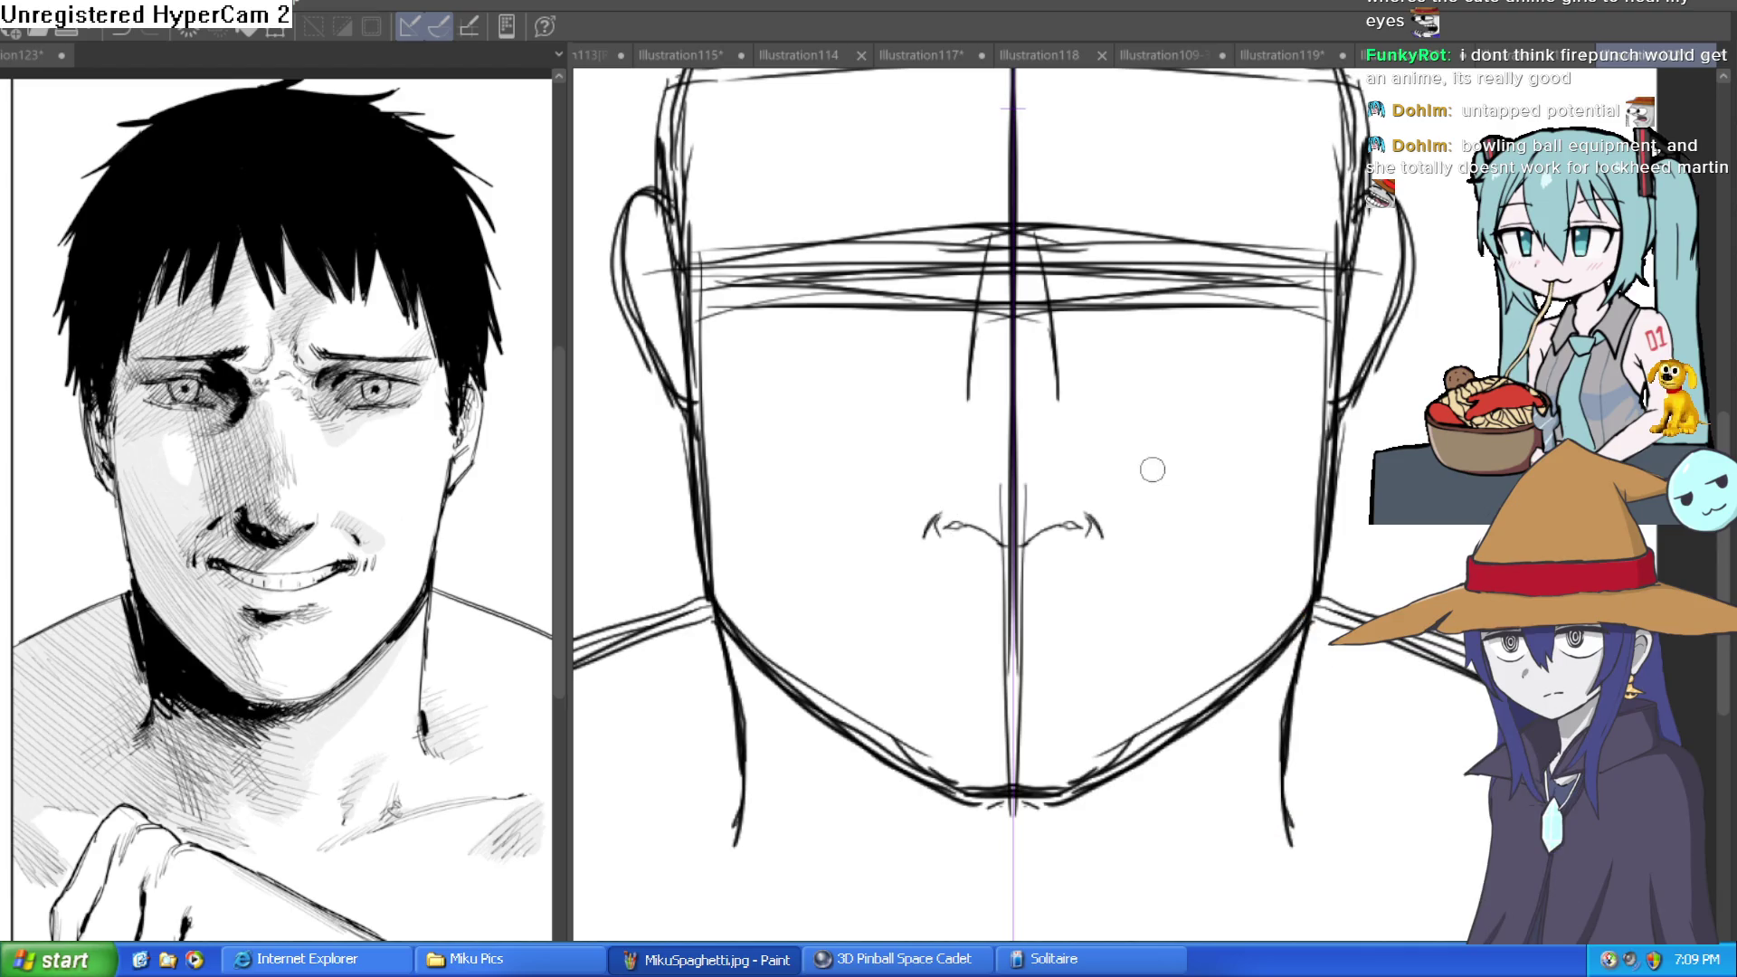
# Draw the mirrored mouth line and the lower lip curve beneath it.
pyautogui.scroll(-2, 1084, 555)
pyautogui.moveTo(982, 555); pyautogui.dragTo(886, 541)
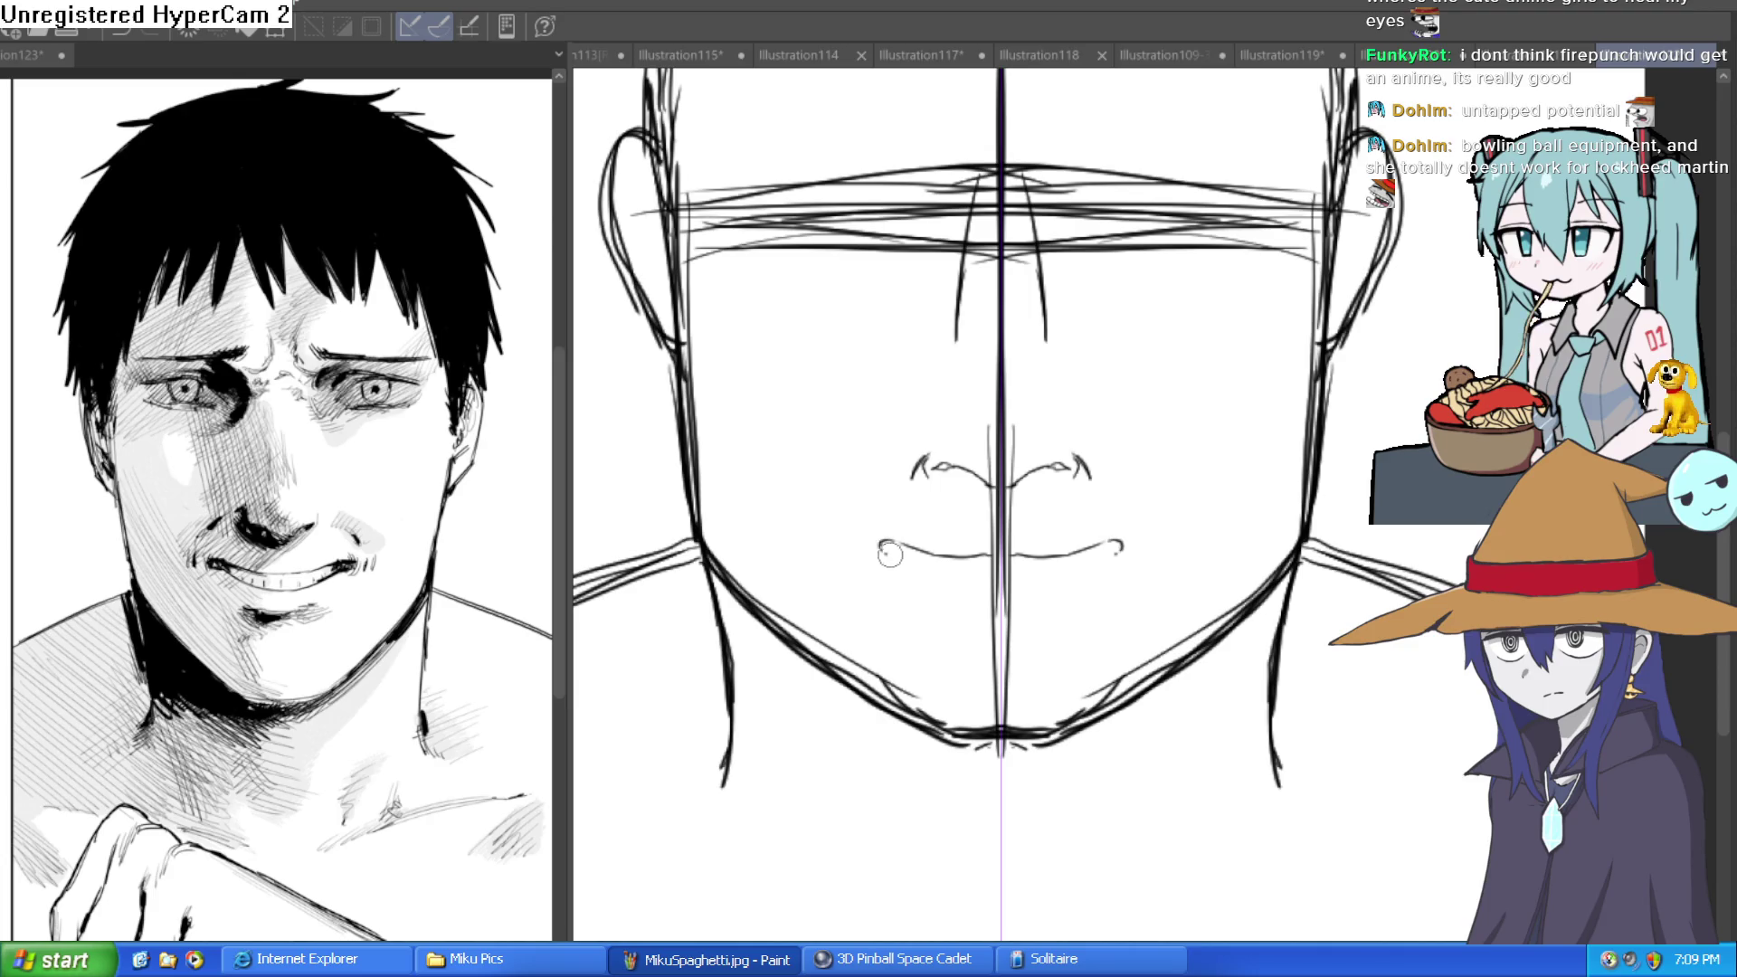
pyautogui.moveTo(891, 563)
pyautogui.mouseDown()
pyautogui.moveTo(975, 598)
pyautogui.moveTo(1083, 587)
pyautogui.mouseUp()
pyautogui.click(1083, 588)
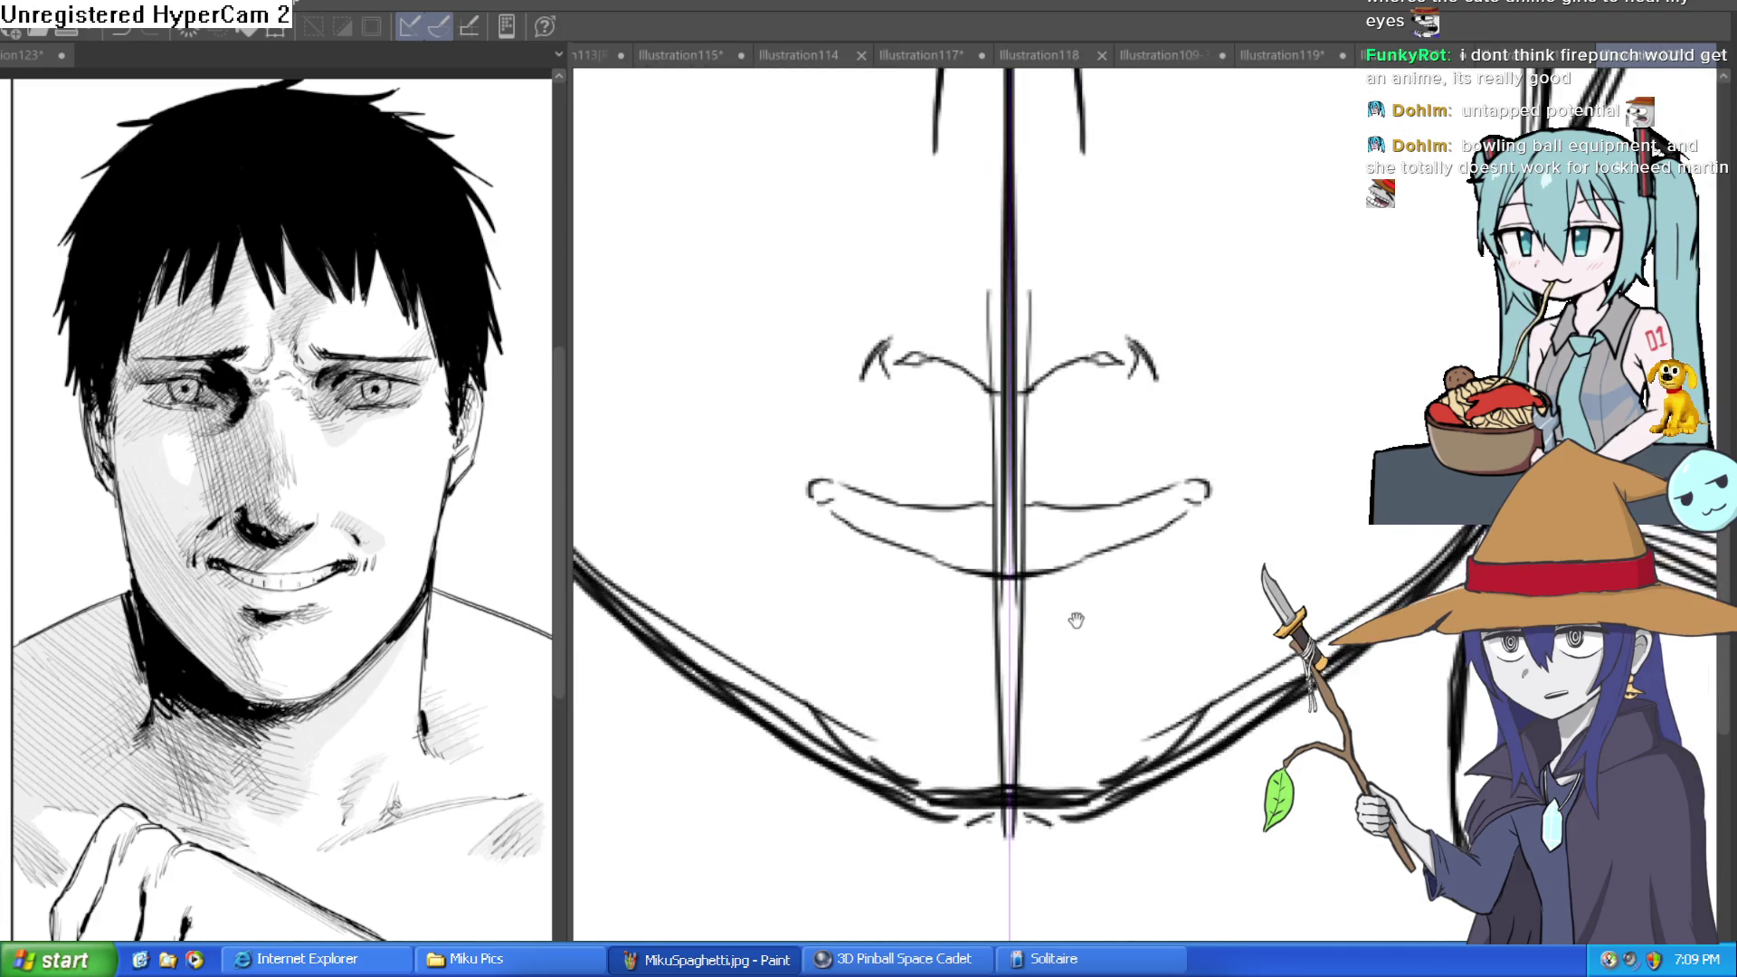
pyautogui.click(1074, 609)
pyautogui.scroll(-3, 933, 513)
# Refine the lips with upper-lip corner strokes and darker, re-stroked edges.
pyautogui.moveTo(932, 513)
pyautogui.mouseDown()
pyautogui.moveTo(1194, 451)
pyautogui.moveTo(1199, 488)
pyautogui.moveTo(1227, 457)
pyautogui.mouseUp()
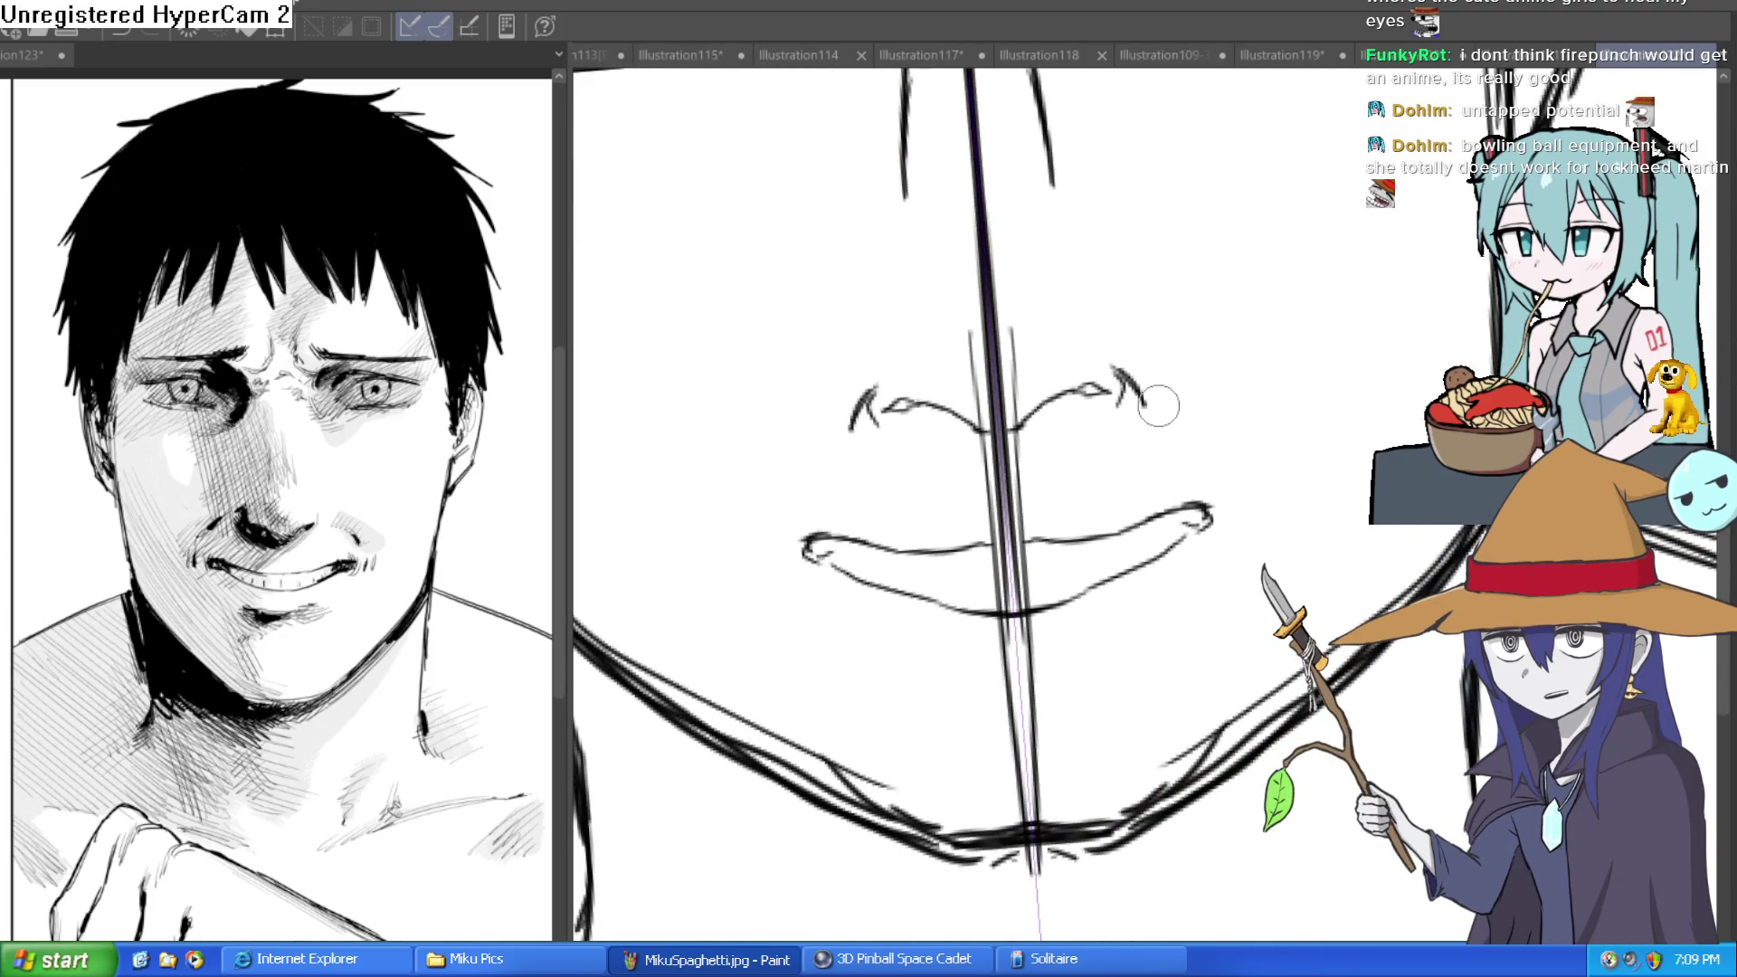
pyautogui.moveTo(1161, 409); pyautogui.dragTo(1195, 444)
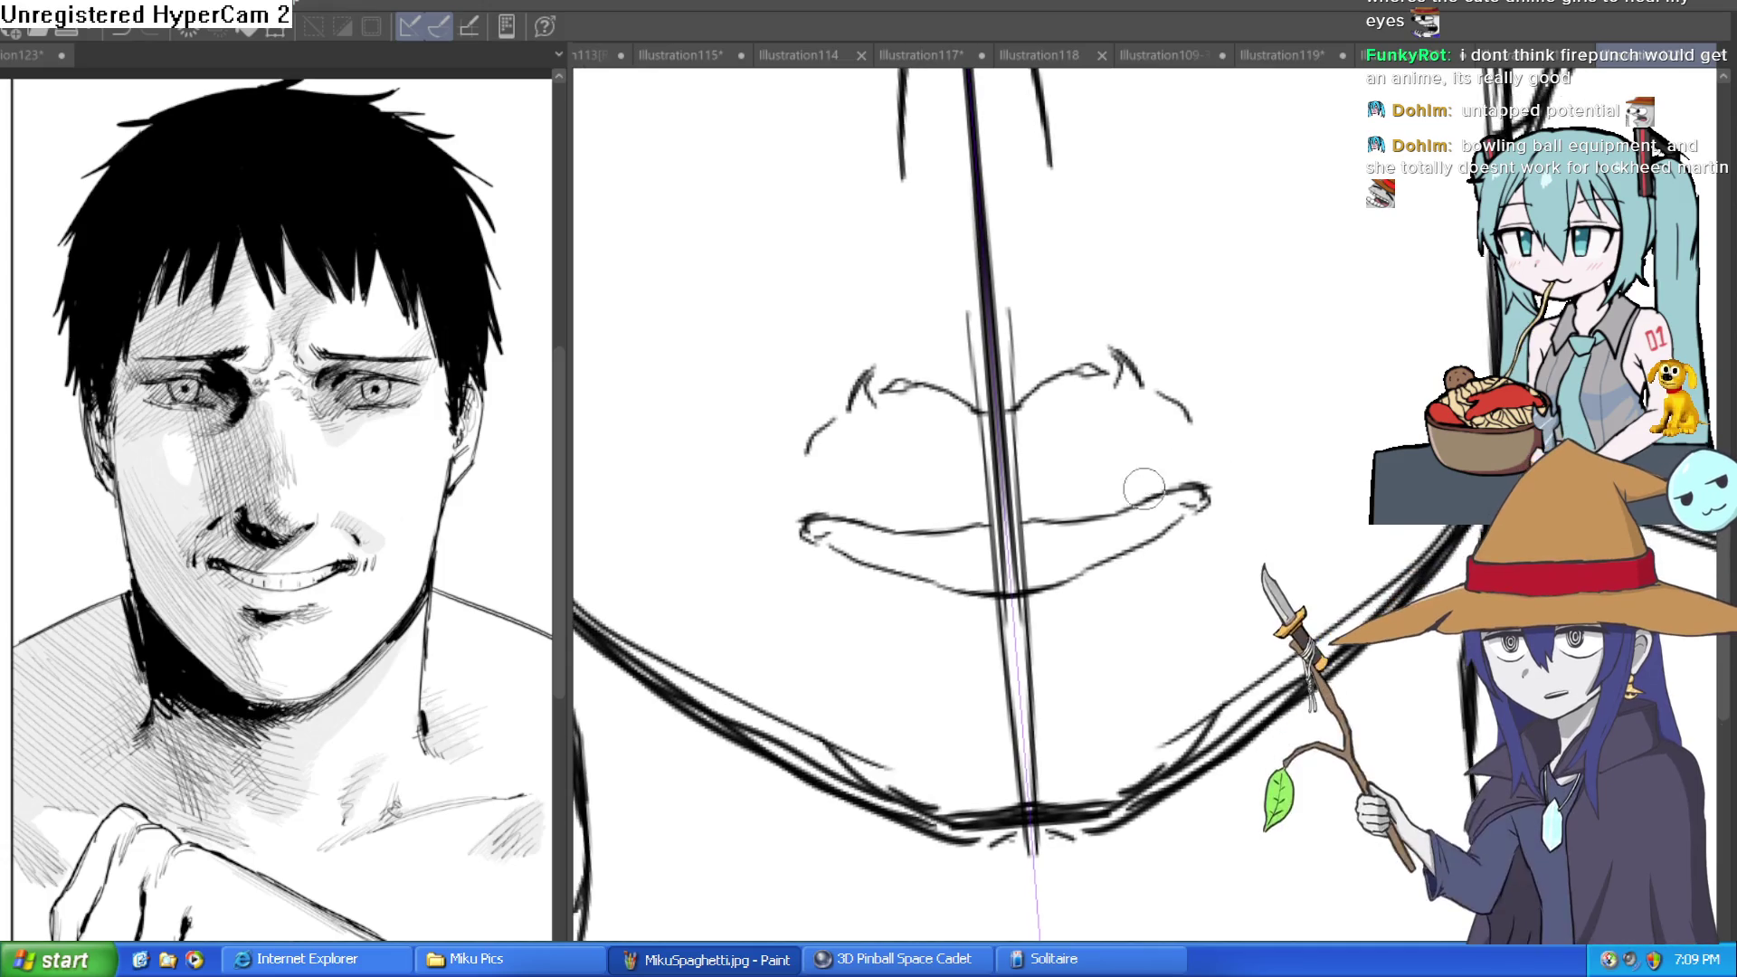
pyautogui.moveTo(1013, 582); pyautogui.dragTo(1068, 688)
pyautogui.moveTo(1160, 479); pyautogui.dragTo(1142, 687)
pyautogui.moveTo(1131, 470); pyautogui.dragTo(995, 796)
pyautogui.moveTo(1126, 525); pyautogui.dragTo(1050, 724)
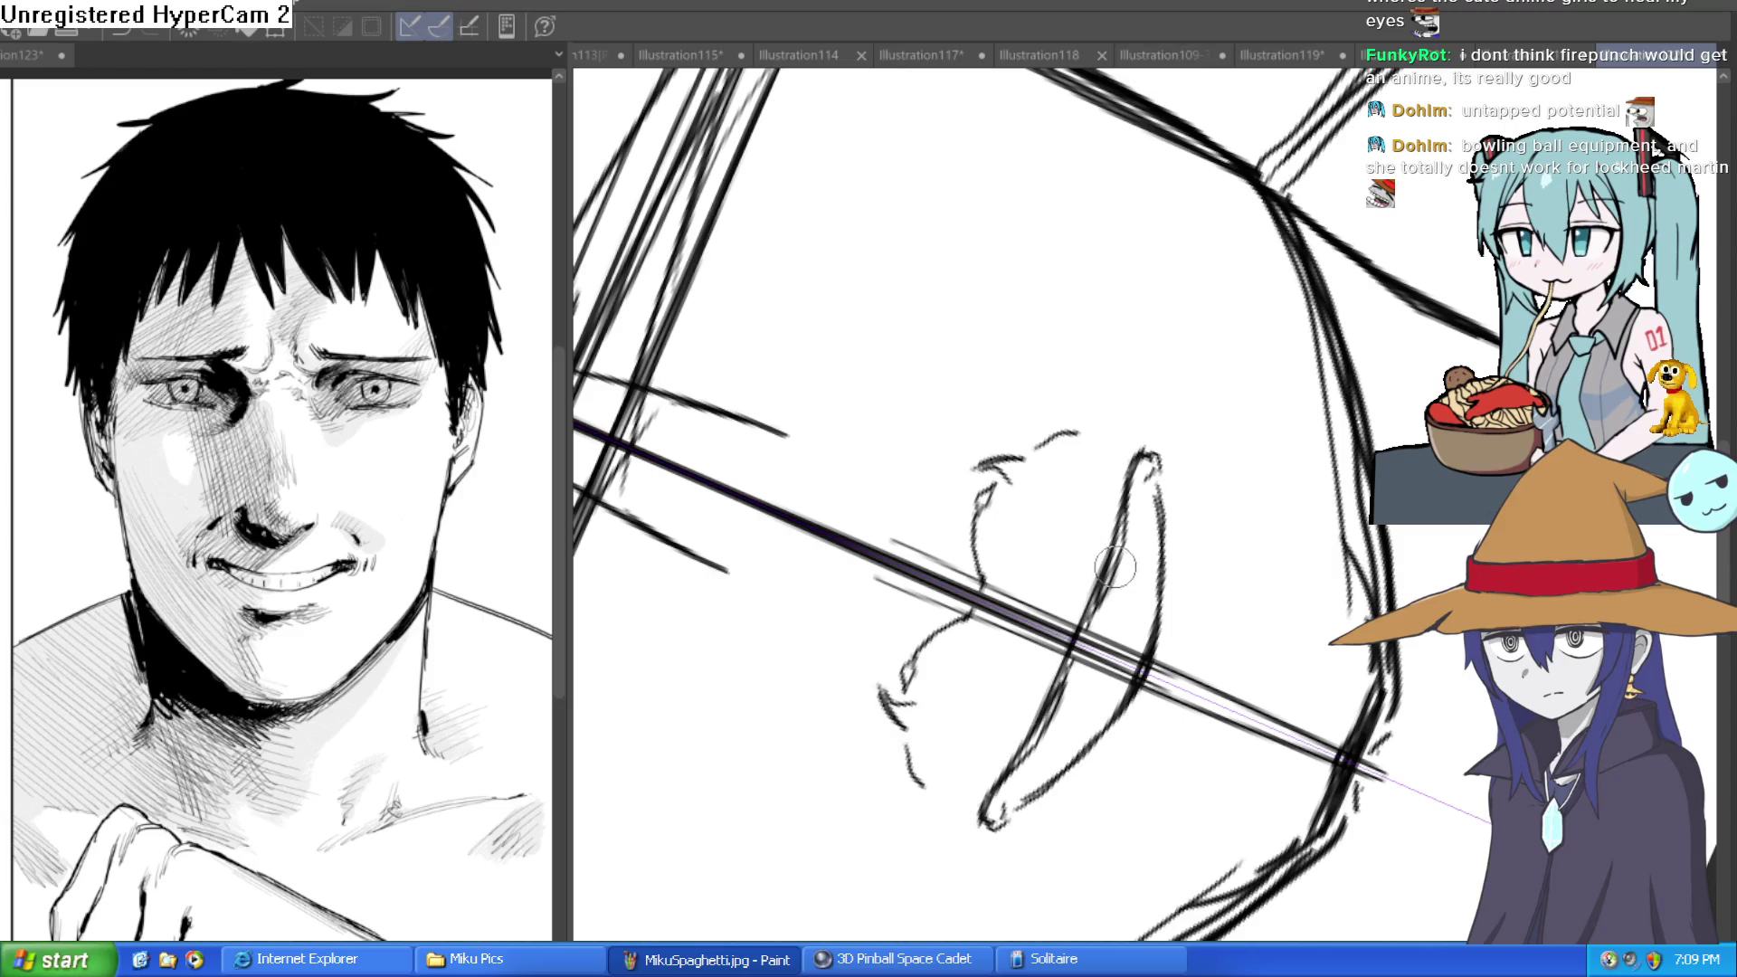
pyautogui.moveTo(1128, 529); pyautogui.dragTo(1013, 779)
# Erase the doubled lip line and sketch short strokes around the lips.
pyautogui.moveTo(1118, 638)
pyautogui.mouseDown()
pyautogui.moveTo(1018, 774)
pyautogui.moveTo(1086, 701)
pyautogui.mouseUp()
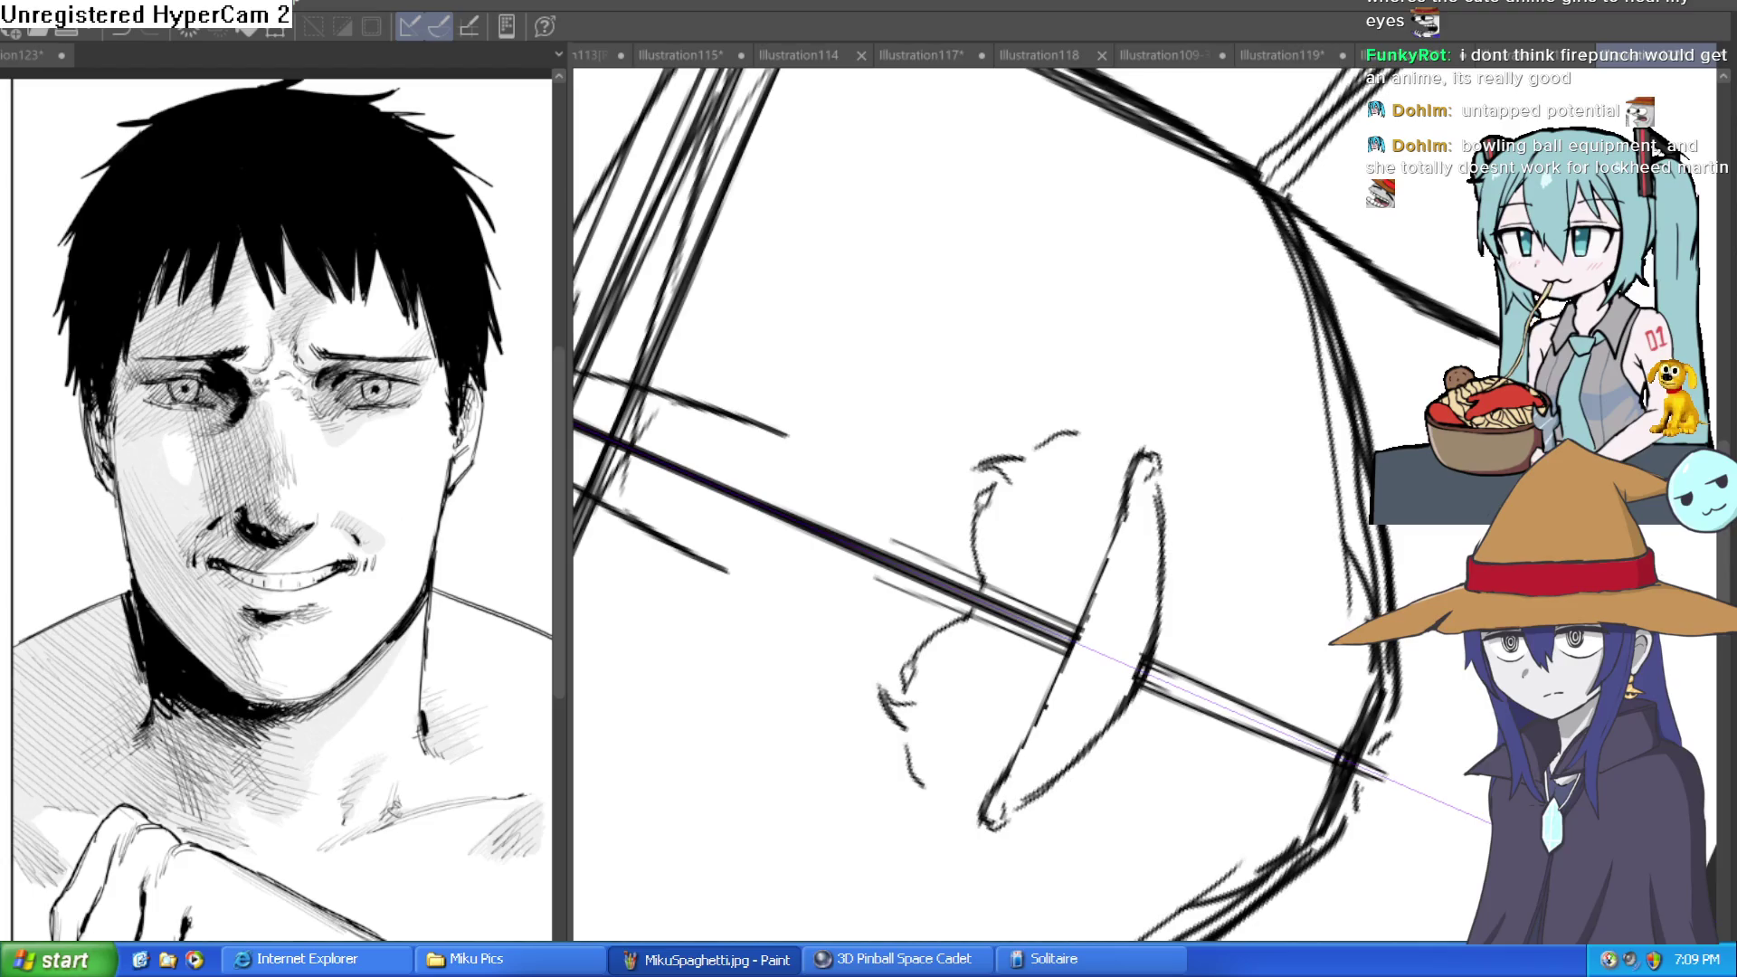
pyautogui.hotkey('ctrl', '@')
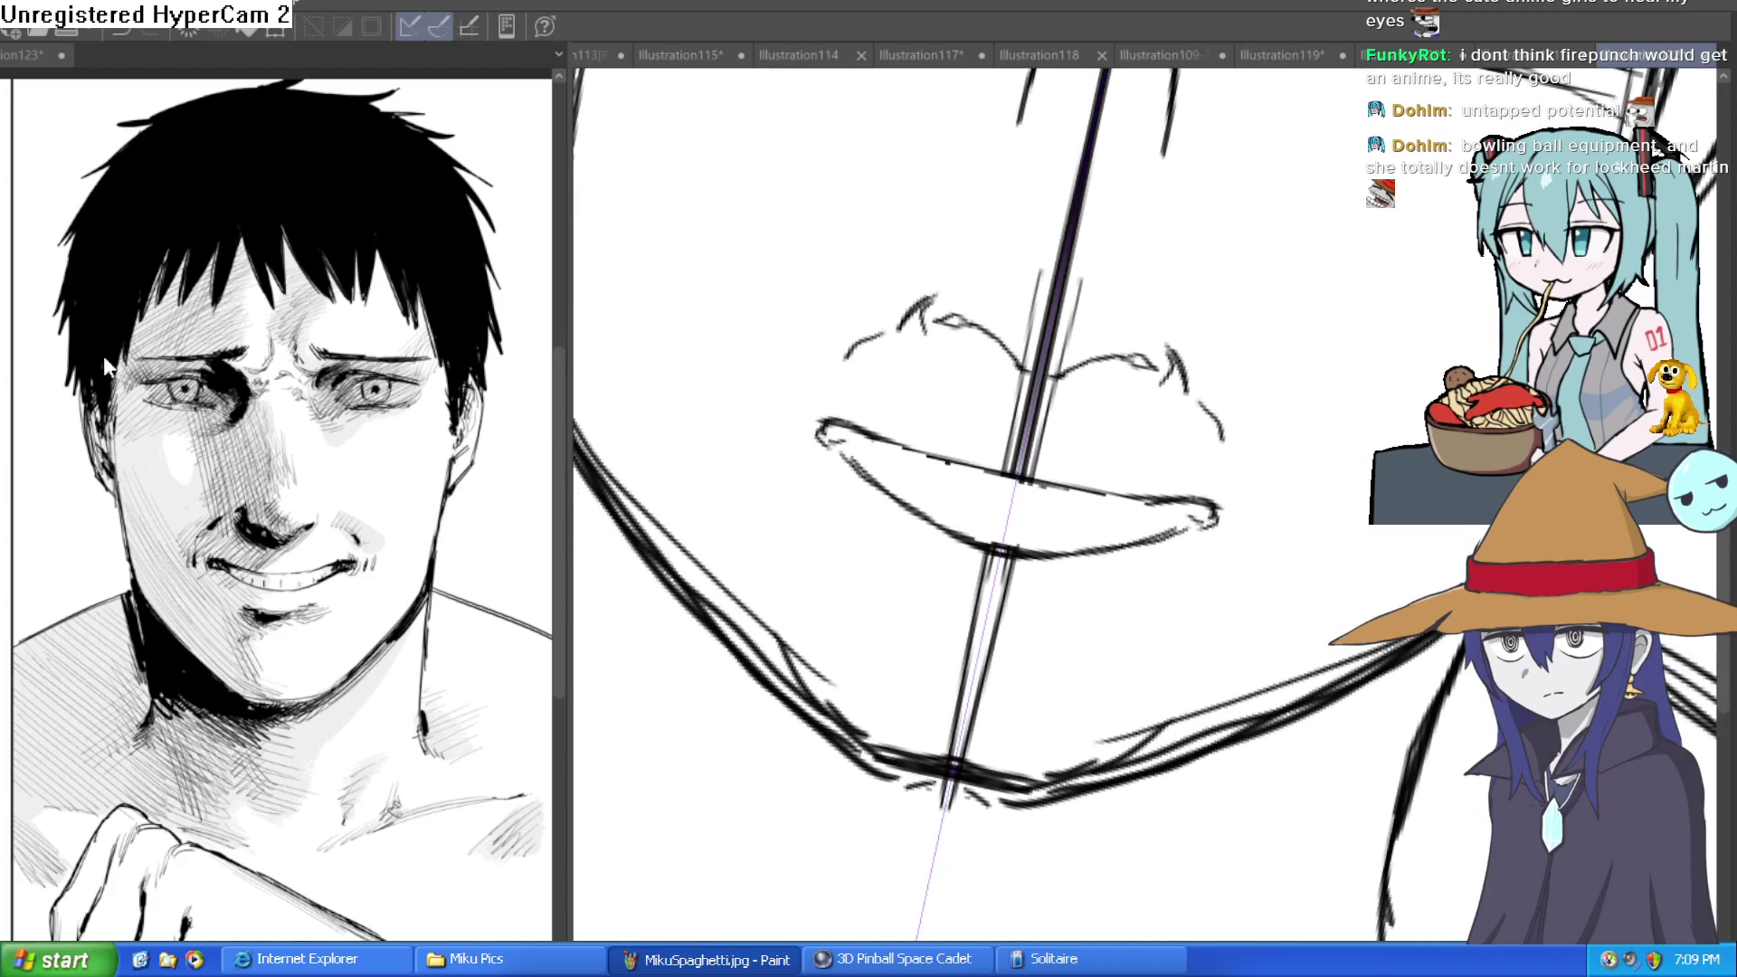
pyautogui.press('-')
pyautogui.press('-')
pyautogui.press('-')
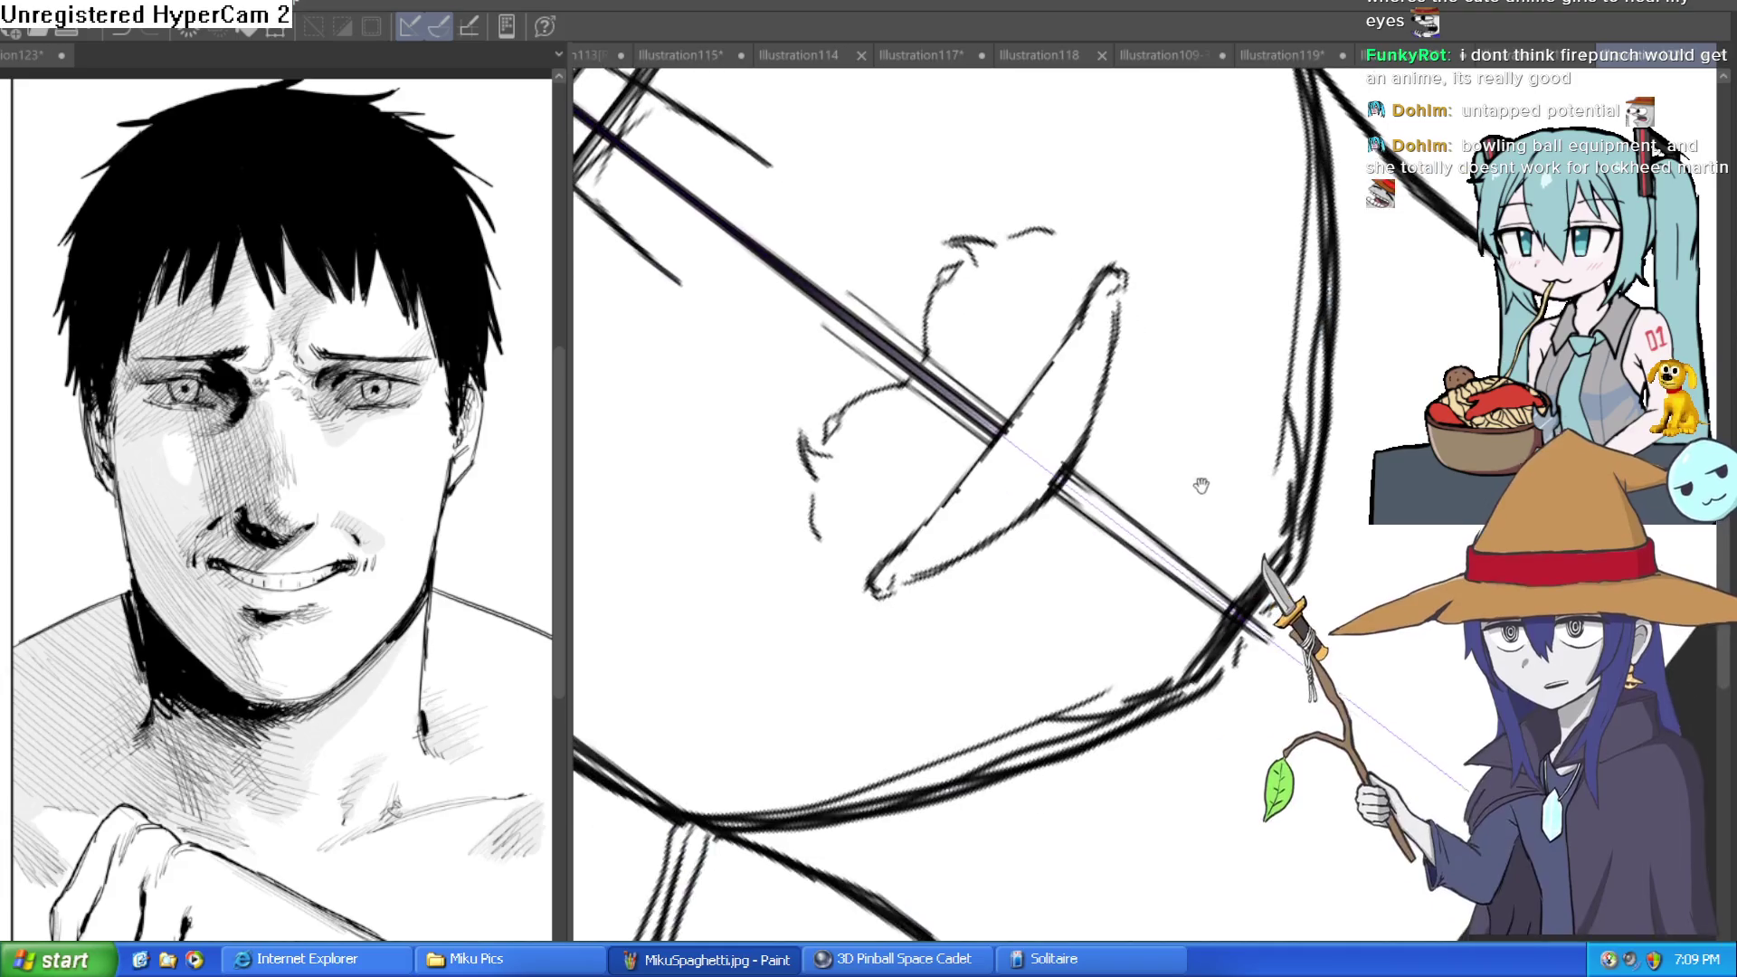
pyautogui.moveTo(1091, 450); pyautogui.dragTo(1054, 561)
pyautogui.moveTo(1122, 479); pyautogui.dragTo(1058, 547)
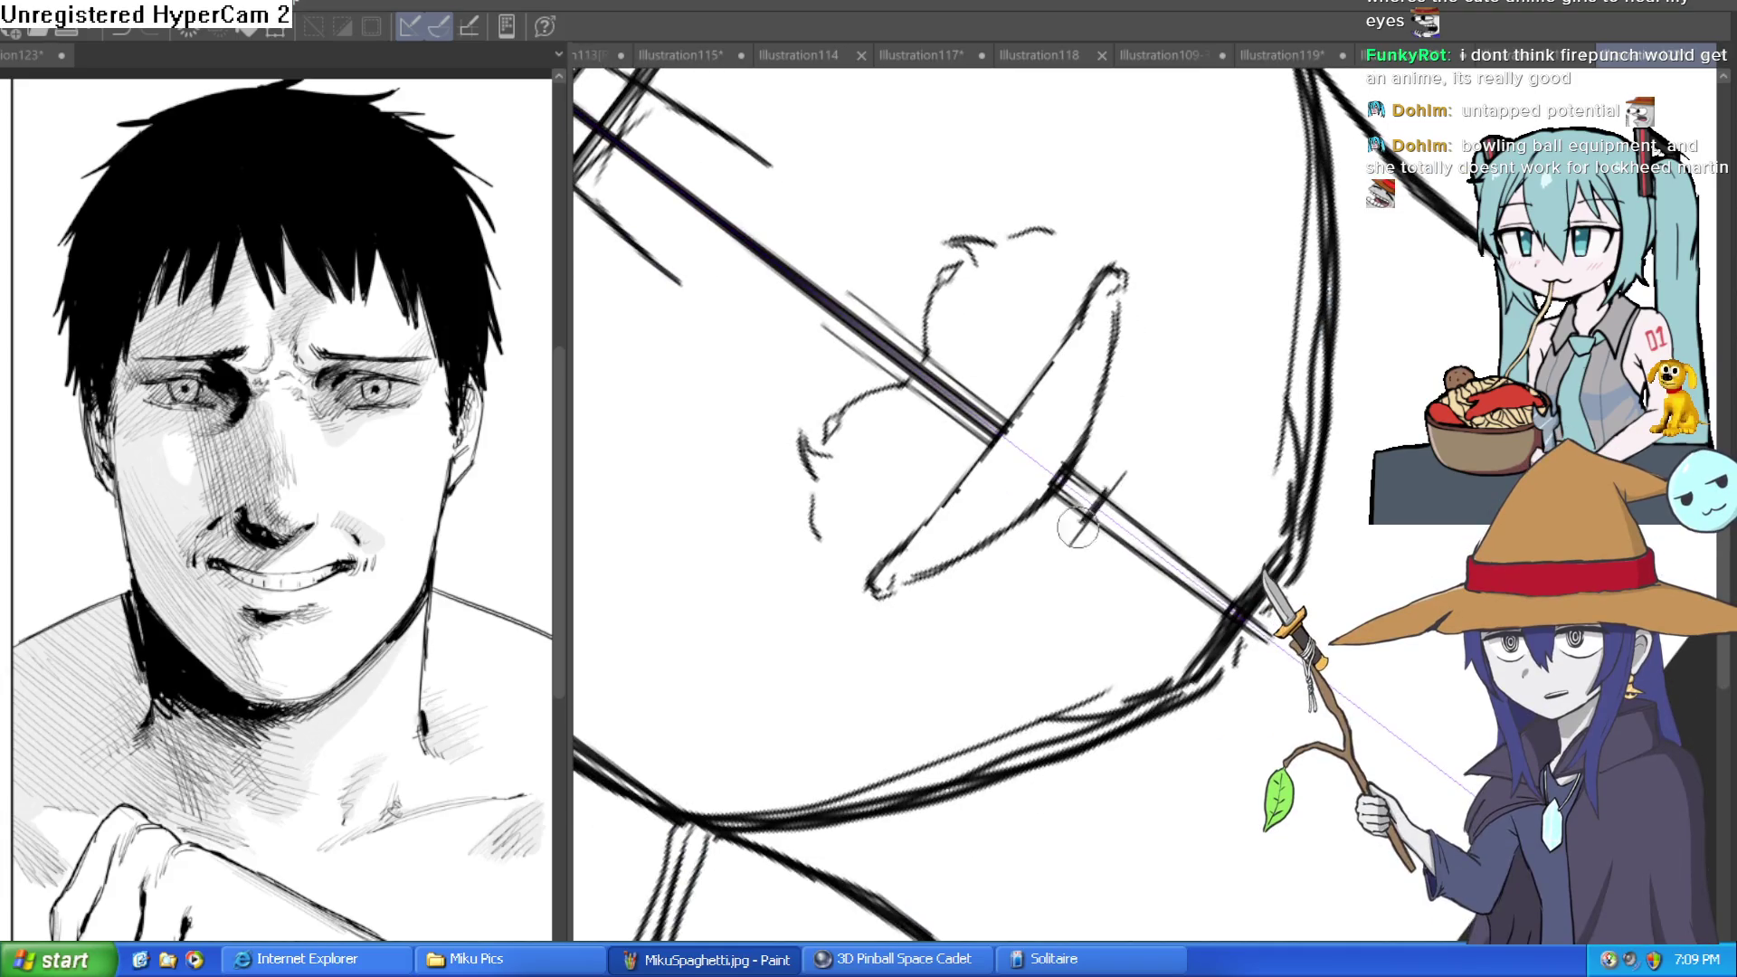
pyautogui.moveTo(1129, 447); pyautogui.dragTo(1083, 536)
# Erase excess parallel lines along the brow guide and add a short stroke at the brow centre.
pyautogui.hotkey('ctrl', '@')
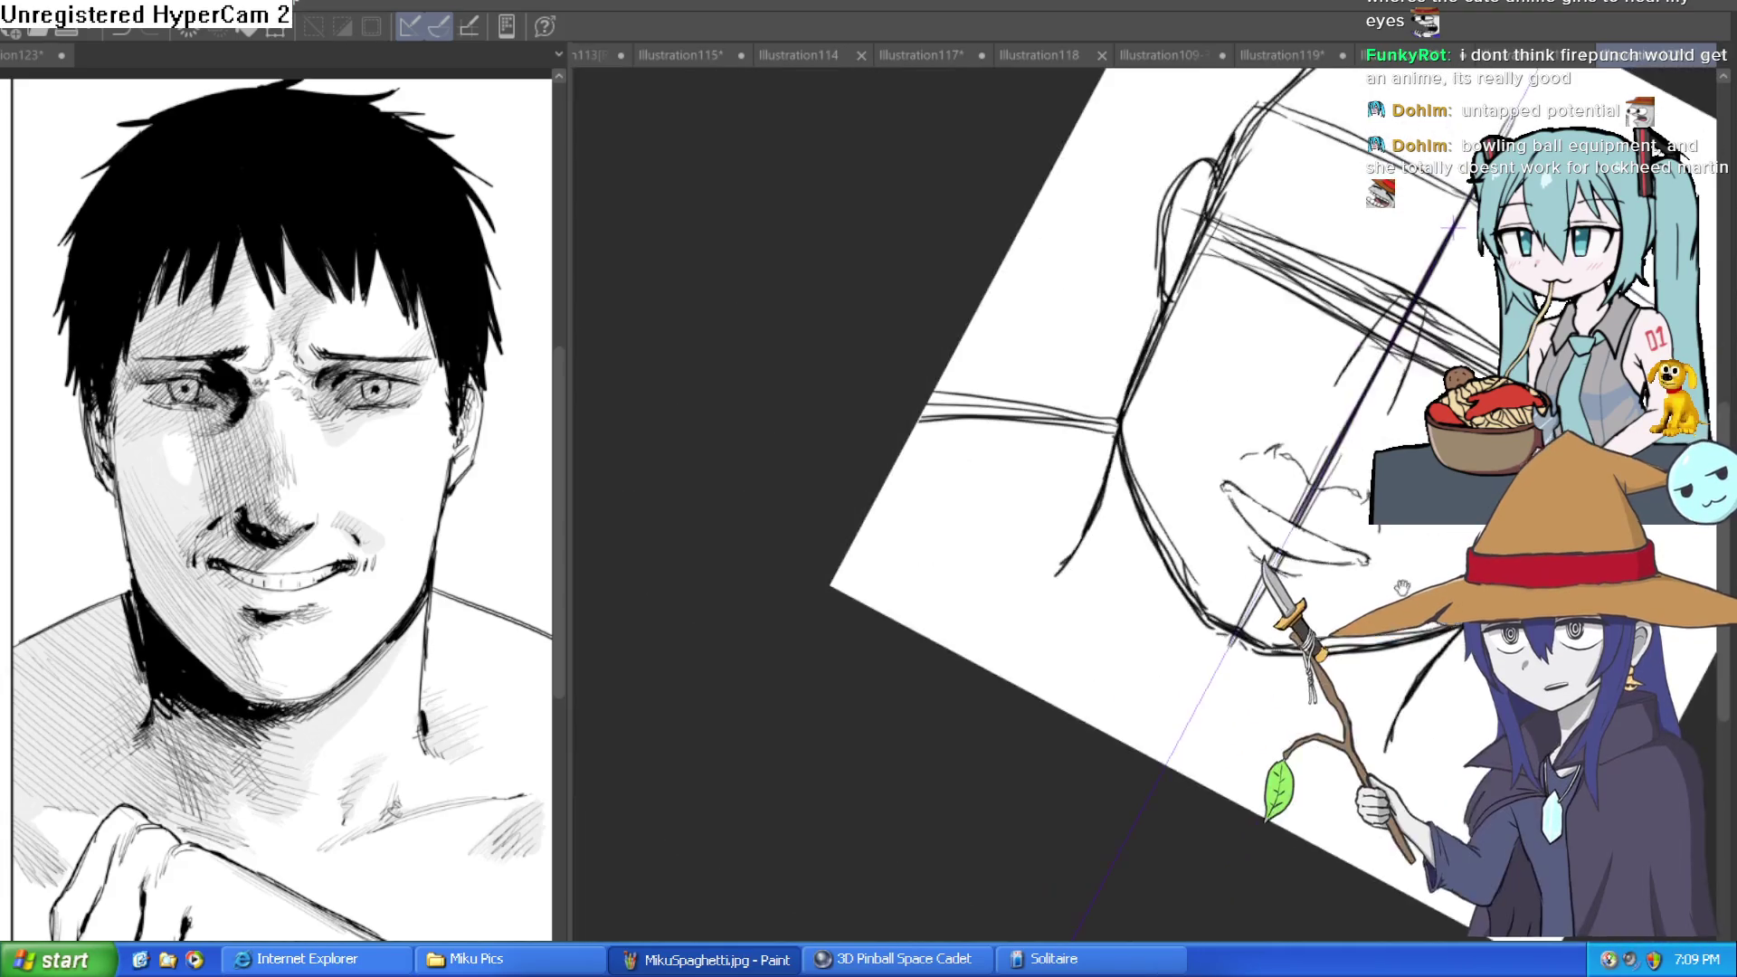
pyautogui.press('-')
pyautogui.press('-')
pyautogui.press('-')
pyautogui.press('-')
pyautogui.scroll(2, 1057, 472)
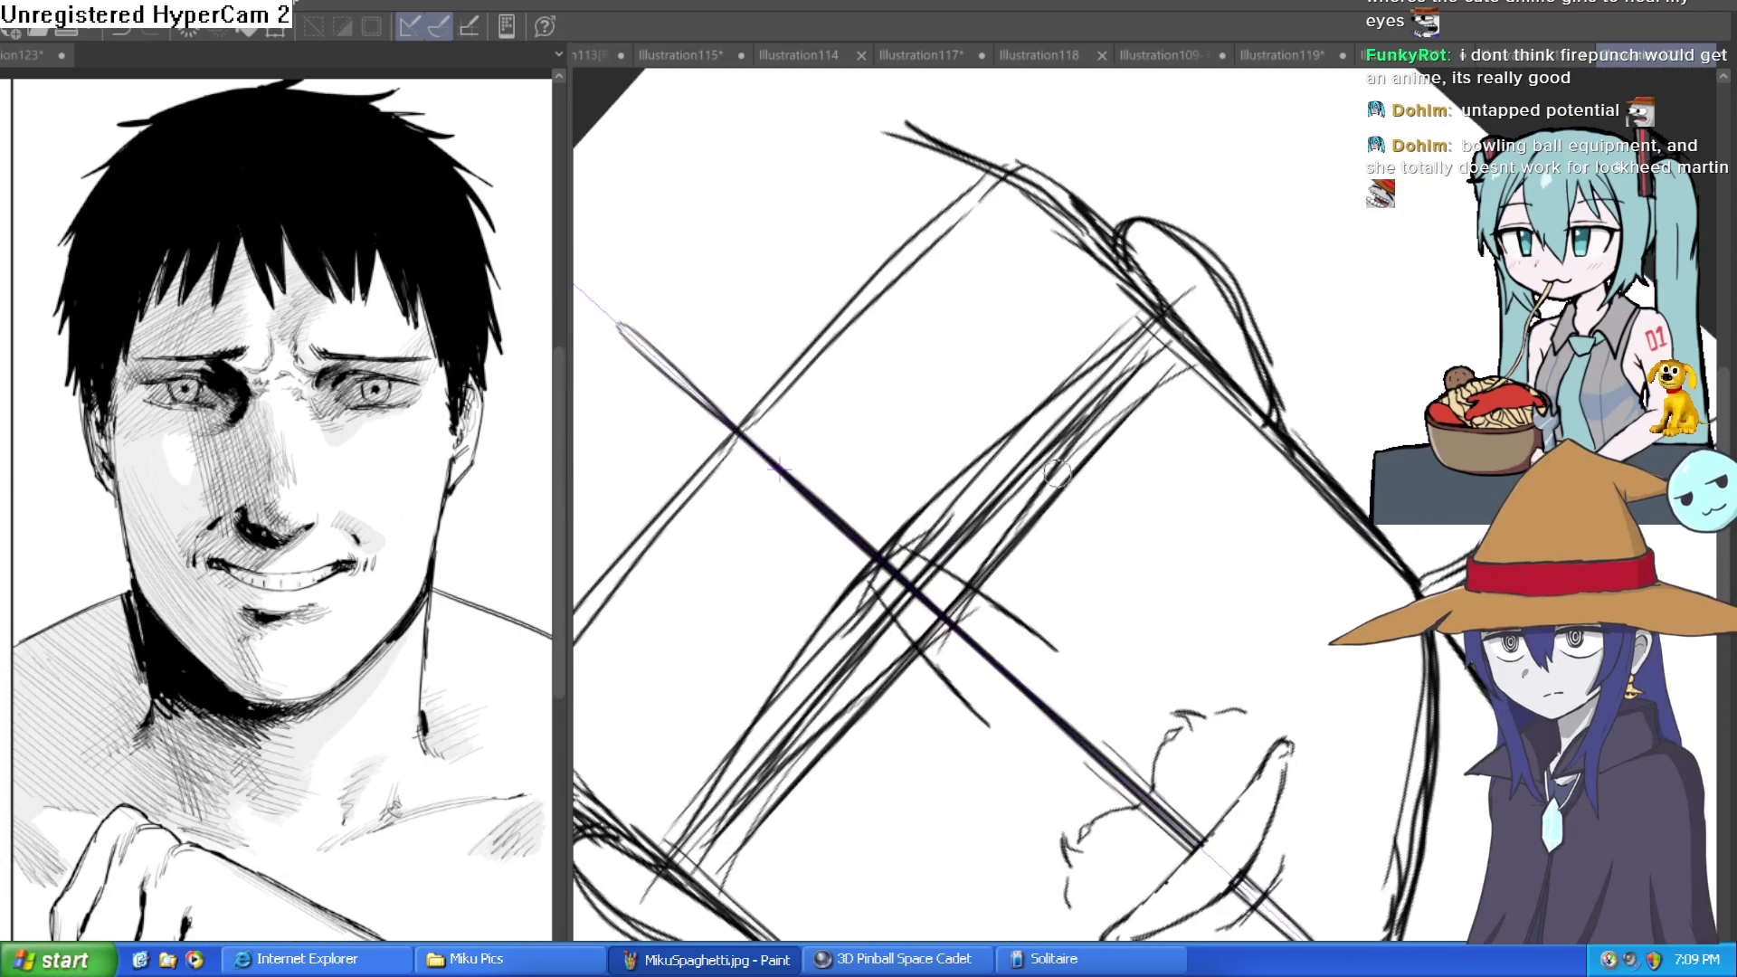
pyautogui.moveTo(1048, 494)
pyautogui.mouseDown()
pyautogui.moveTo(995, 524)
pyautogui.moveTo(1068, 425)
pyautogui.moveTo(1098, 453)
pyautogui.moveTo(885, 621)
pyautogui.moveTo(779, 797)
pyautogui.moveTo(942, 625)
pyautogui.mouseUp()
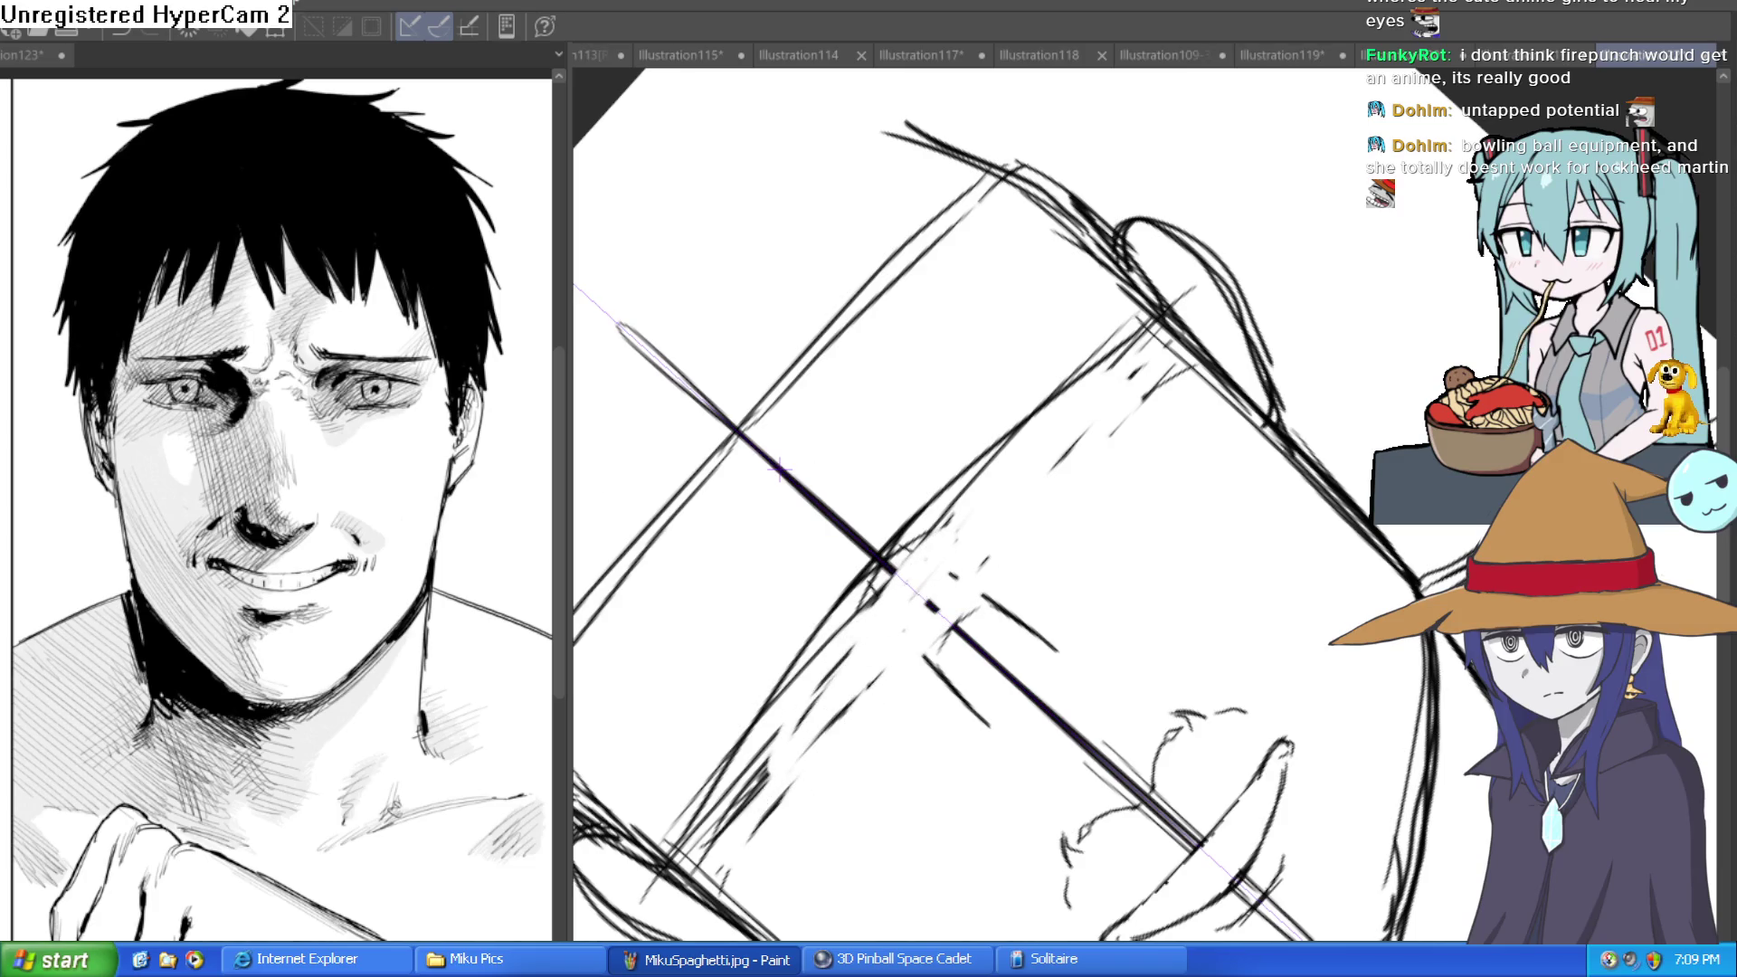
pyautogui.moveTo(1182, 364); pyautogui.dragTo(1198, 418)
pyautogui.click(1060, 475)
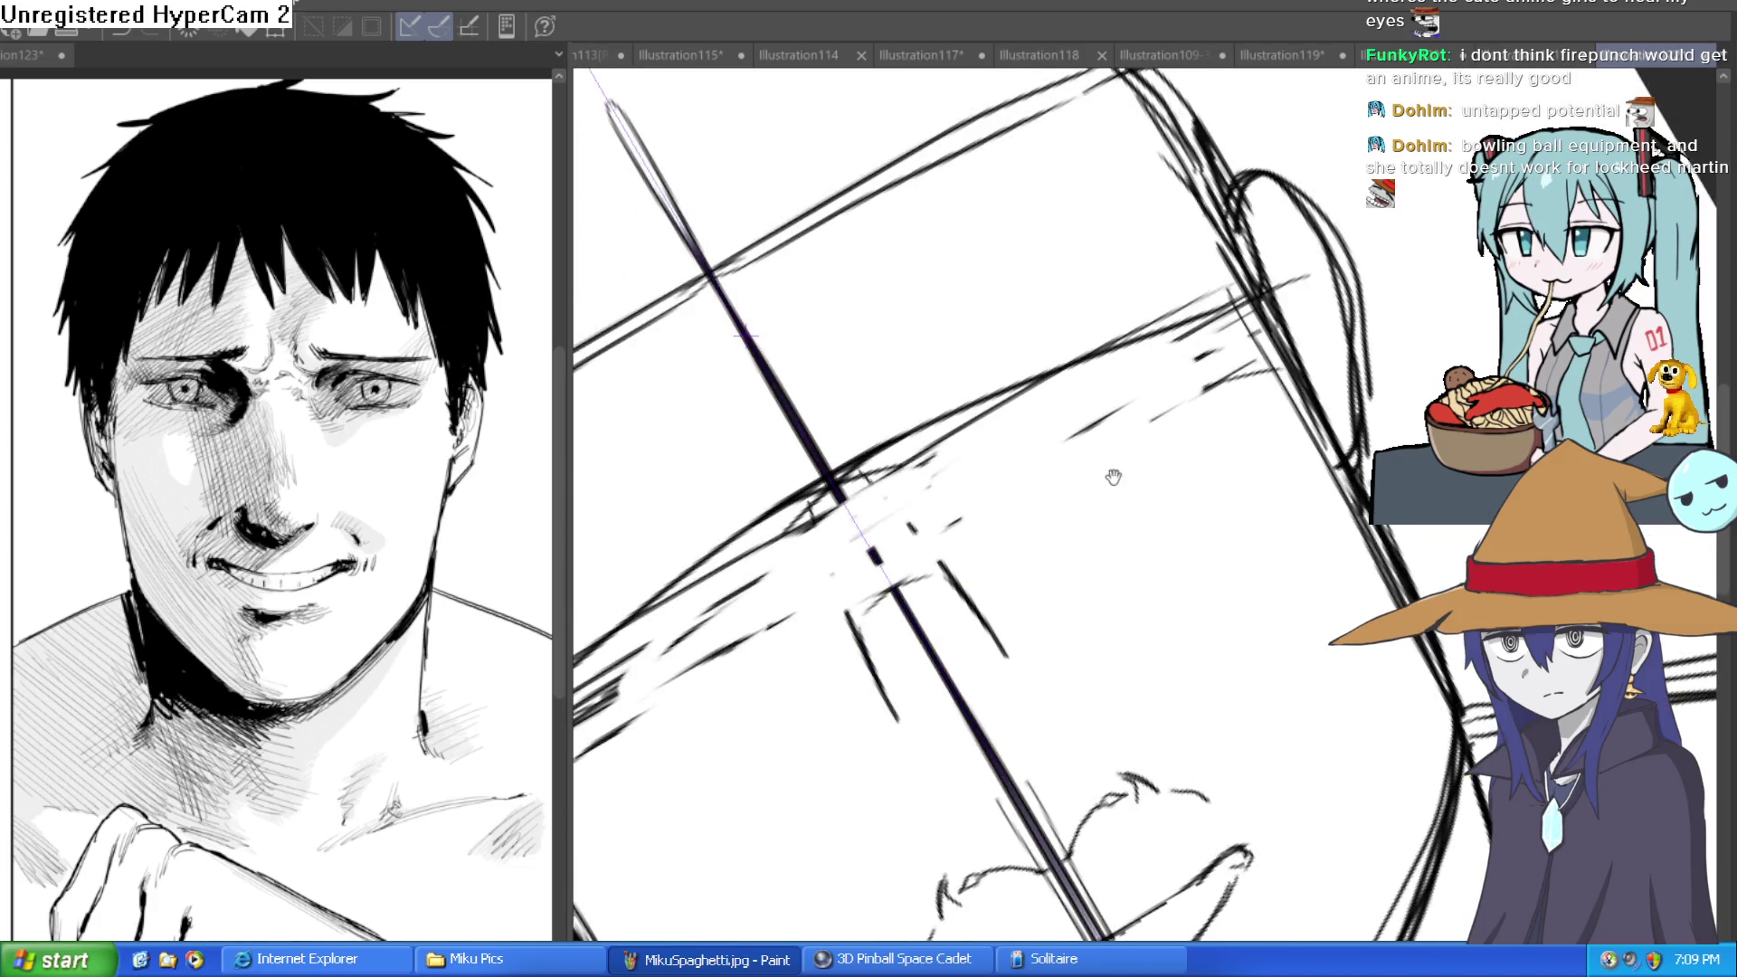
pyautogui.moveTo(972, 463)
pyautogui.mouseDown()
pyautogui.moveTo(986, 432)
pyautogui.moveTo(1208, 344)
pyautogui.moveTo(1115, 370)
pyautogui.moveTo(977, 453)
pyautogui.moveTo(1014, 408)
pyautogui.moveTo(1054, 399)
pyautogui.mouseUp()
# Draw mirrored round eyes with pupils, then return the view upright and zoomed out.
pyautogui.hotkey('shift', 'space')
pyautogui.moveTo(1142, 351)
pyautogui.mouseDown()
pyautogui.moveTo(1112, 406)
pyautogui.moveTo(1187, 402)
pyautogui.moveTo(1148, 391)
pyautogui.moveTo(1171, 457)
pyautogui.moveTo(1312, 489)
pyautogui.mouseUp()
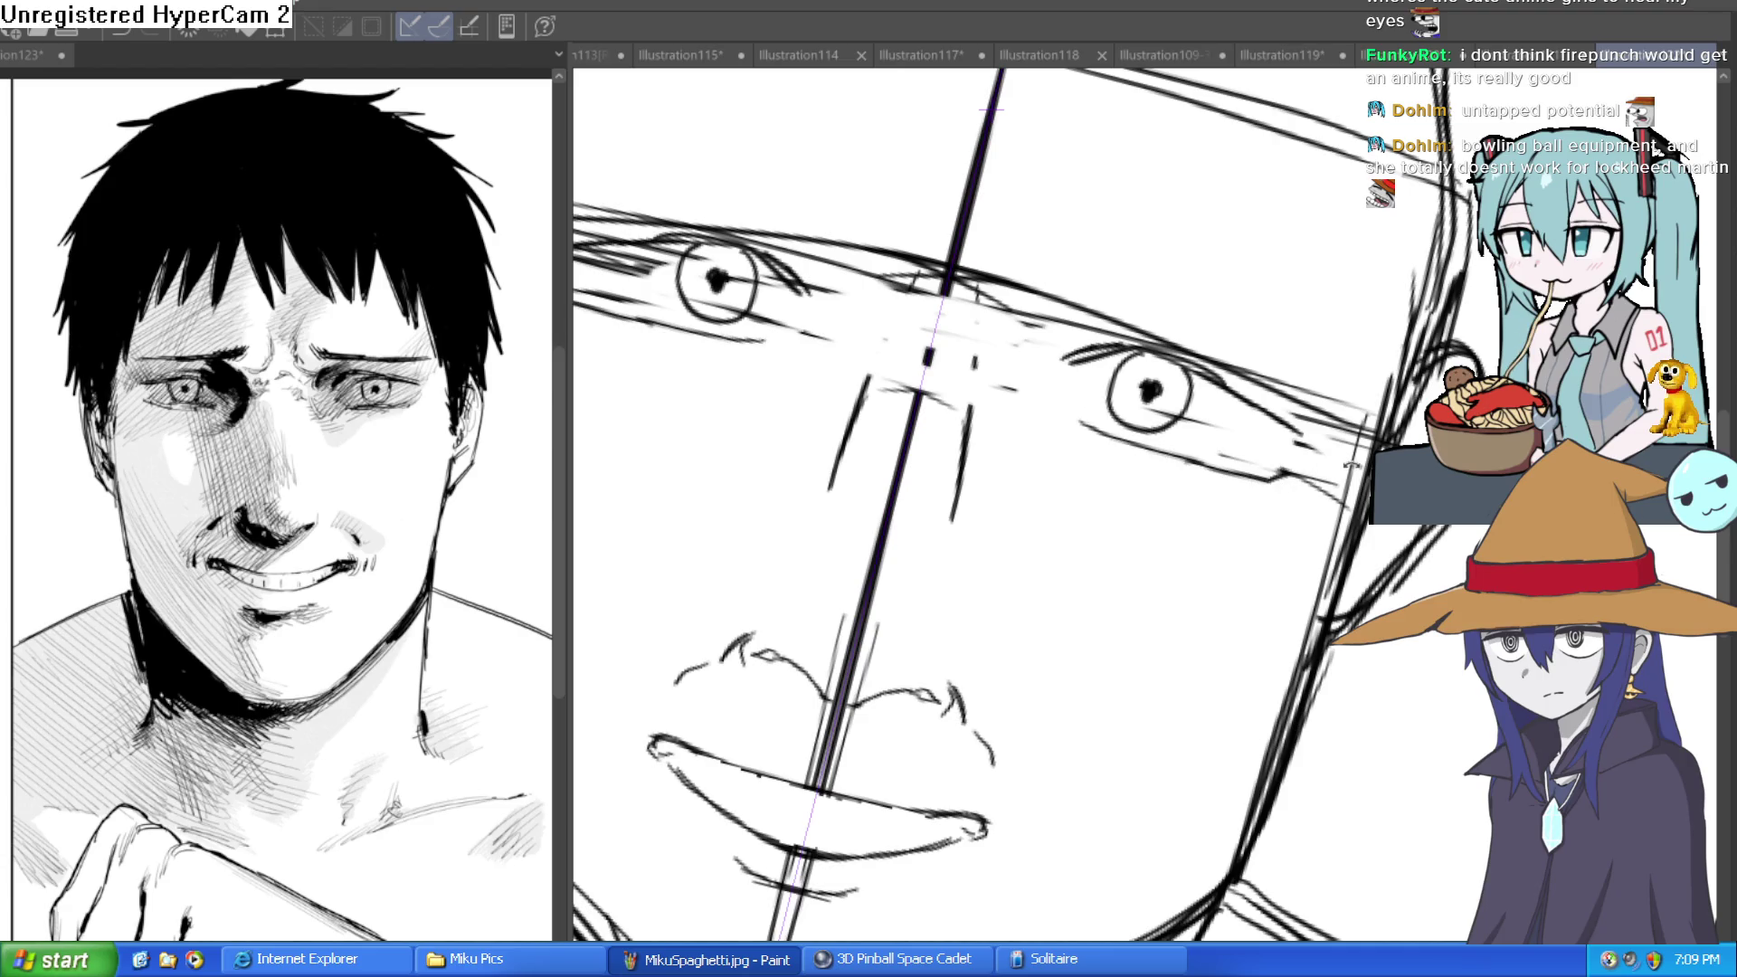
pyautogui.hotkey('shift', 'space')
pyautogui.hotkey('ctrl', '-')
pyautogui.hotkey('ctrl', '-')
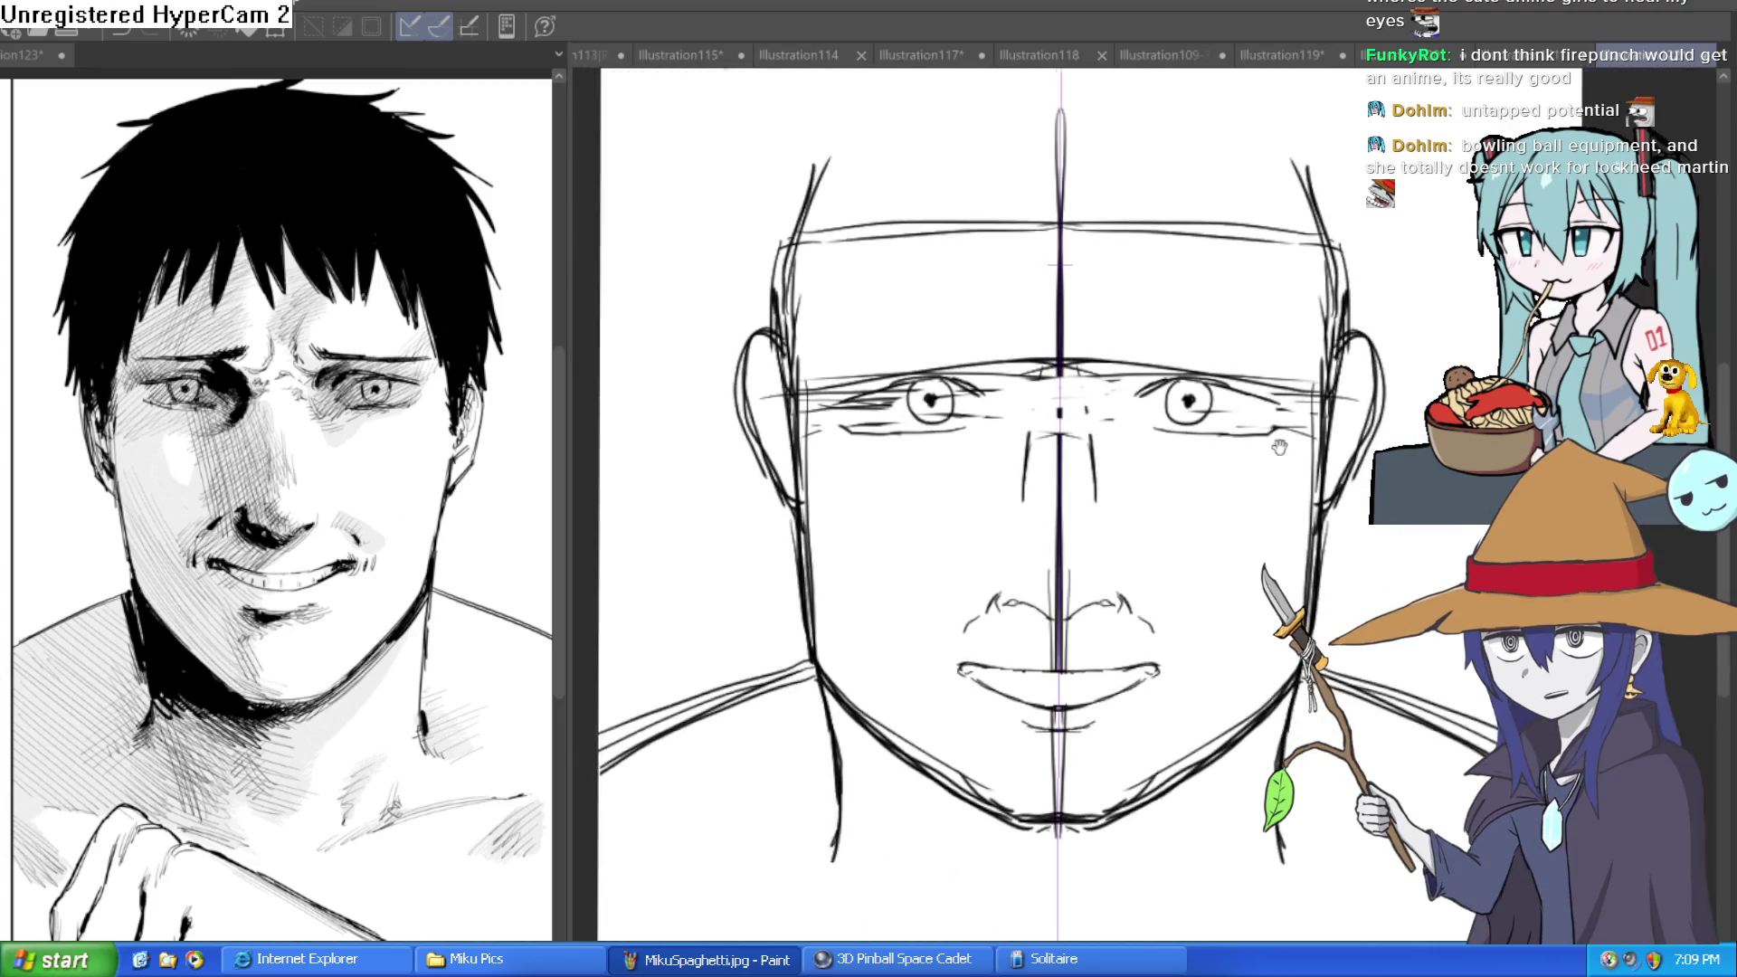
# Draw a stroke down the face's centre line.
pyautogui.moveTo(1309, 449)
pyautogui.mouseDown()
pyautogui.moveTo(1301, 429)
pyautogui.moveTo(1346, 510)
pyautogui.mouseUp()
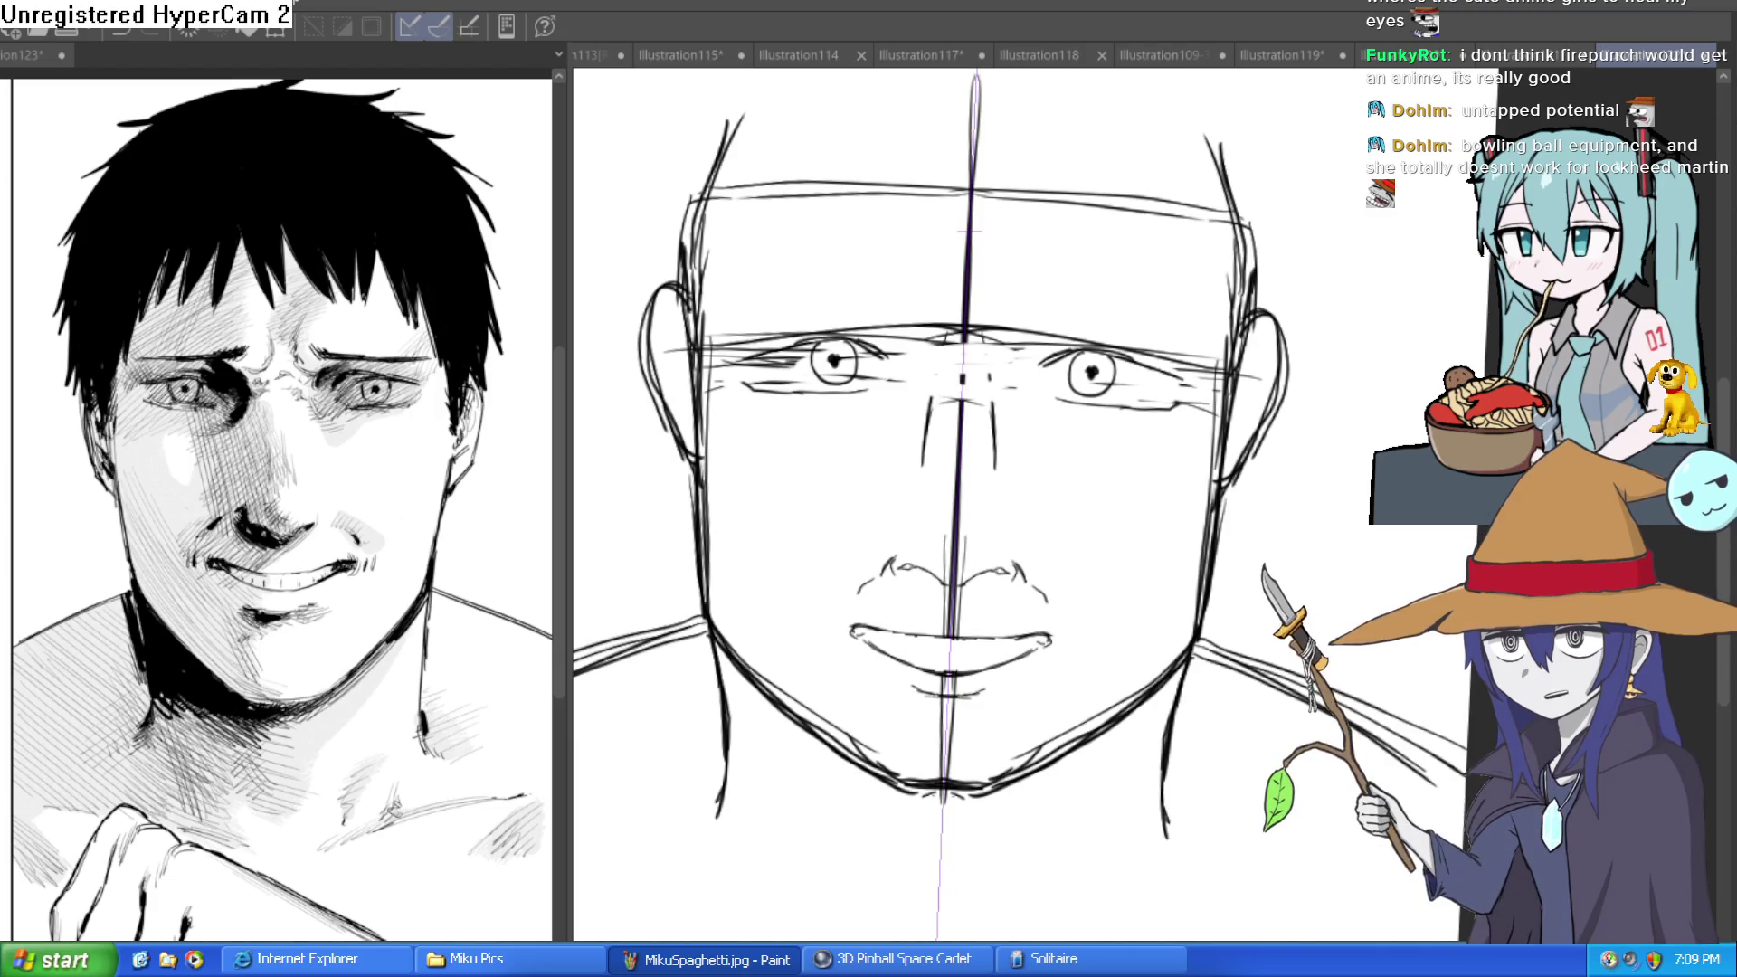
pyautogui.scroll(-2, 1339, 489)
pyautogui.moveTo(932, 126); pyautogui.dragTo(916, 665)
# Lasso the face sketch, adjust its width with free transform, and tint the lines light blue.
pyautogui.press('m')
pyautogui.moveTo(964, 724)
pyautogui.mouseDown()
pyautogui.moveTo(1284, 651)
pyautogui.moveTo(1152, 148)
pyautogui.mouseUp()
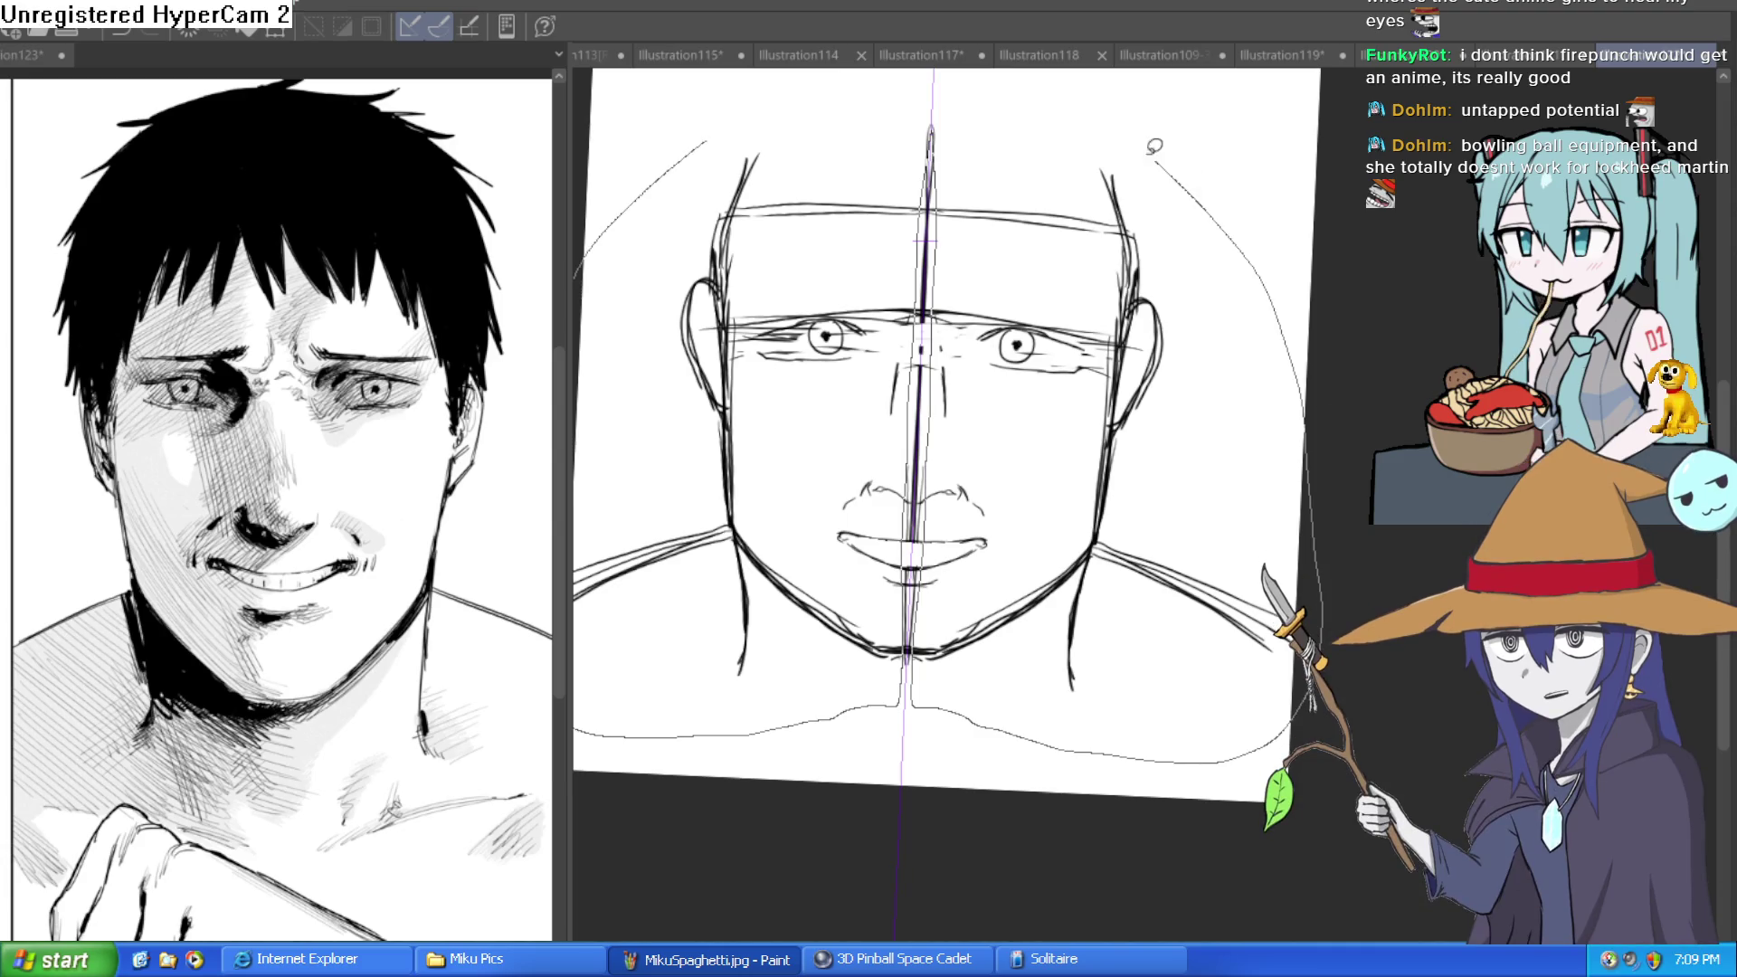
pyautogui.hotkey('ctrl', 't')
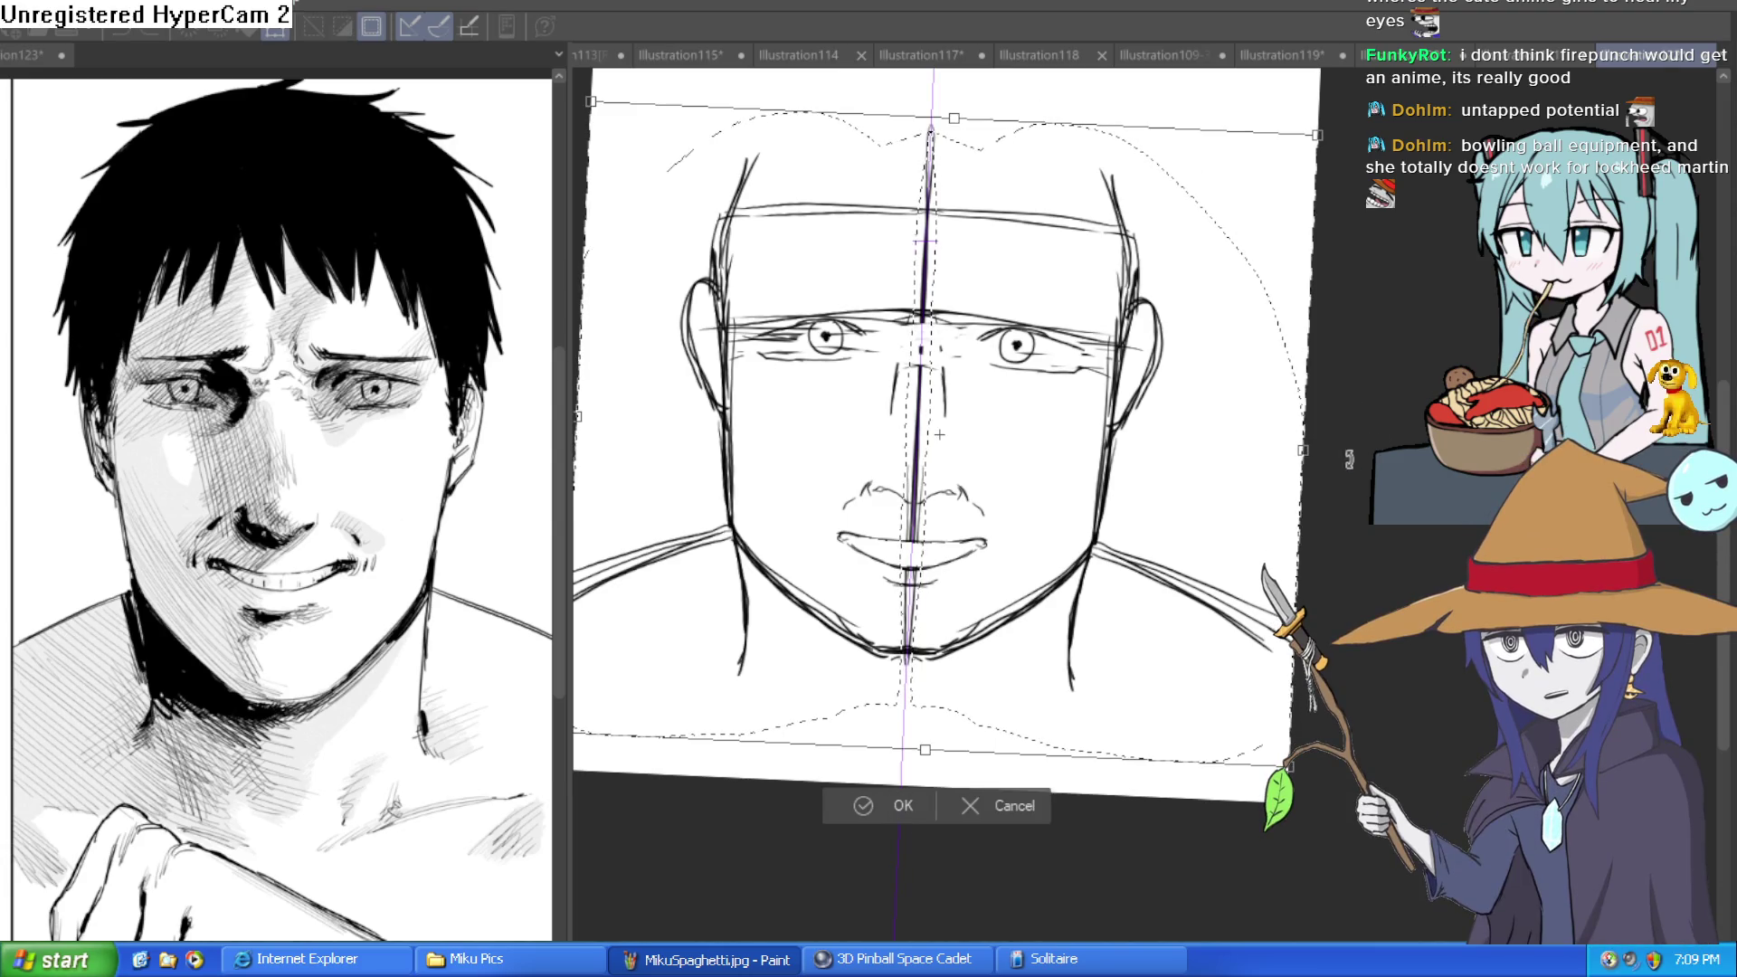
pyautogui.moveTo(1303, 450)
pyautogui.mouseDown()
pyautogui.moveTo(1326, 452)
pyautogui.moveTo(1303, 458)
pyautogui.mouseUp()
pyautogui.click(891, 805)
pyautogui.click(732, 802)
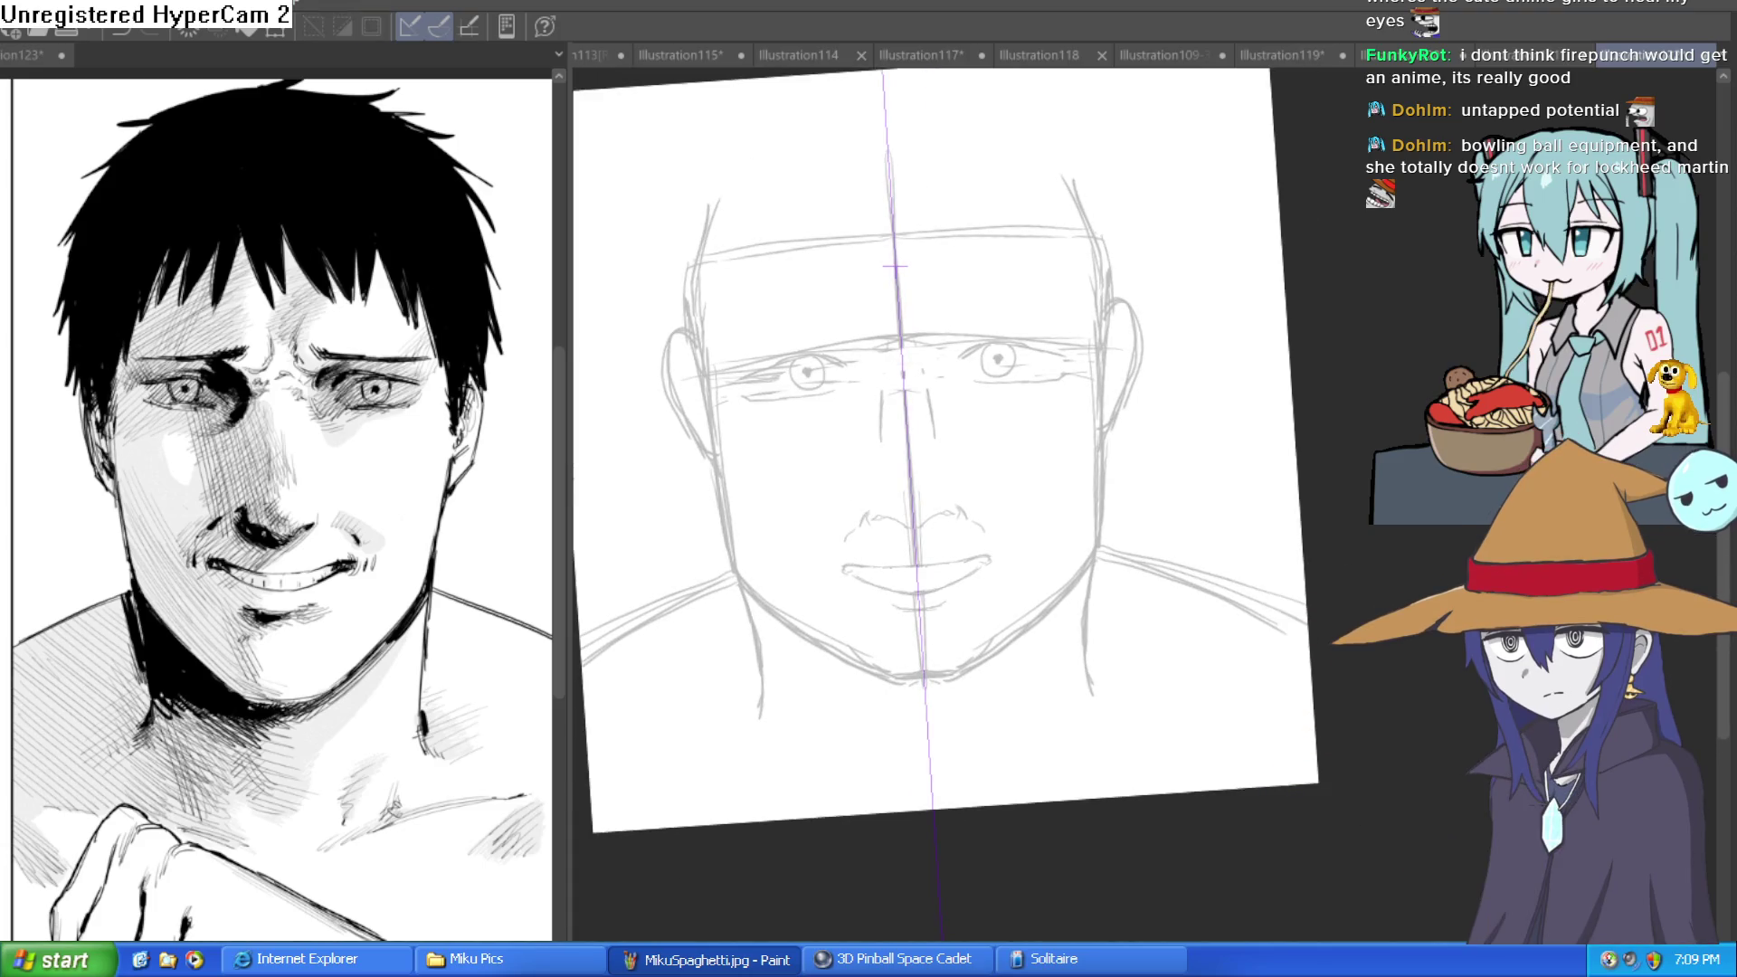
pyautogui.hotkey('ctrl', 'shift', 'c')
# Ink the left and right jawlines down to a joined chin in solid black.
pyautogui.moveTo(896, 267)
pyautogui.mouseDown()
pyautogui.moveTo(1167, 411)
pyautogui.moveTo(1123, 348)
pyautogui.mouseUp()
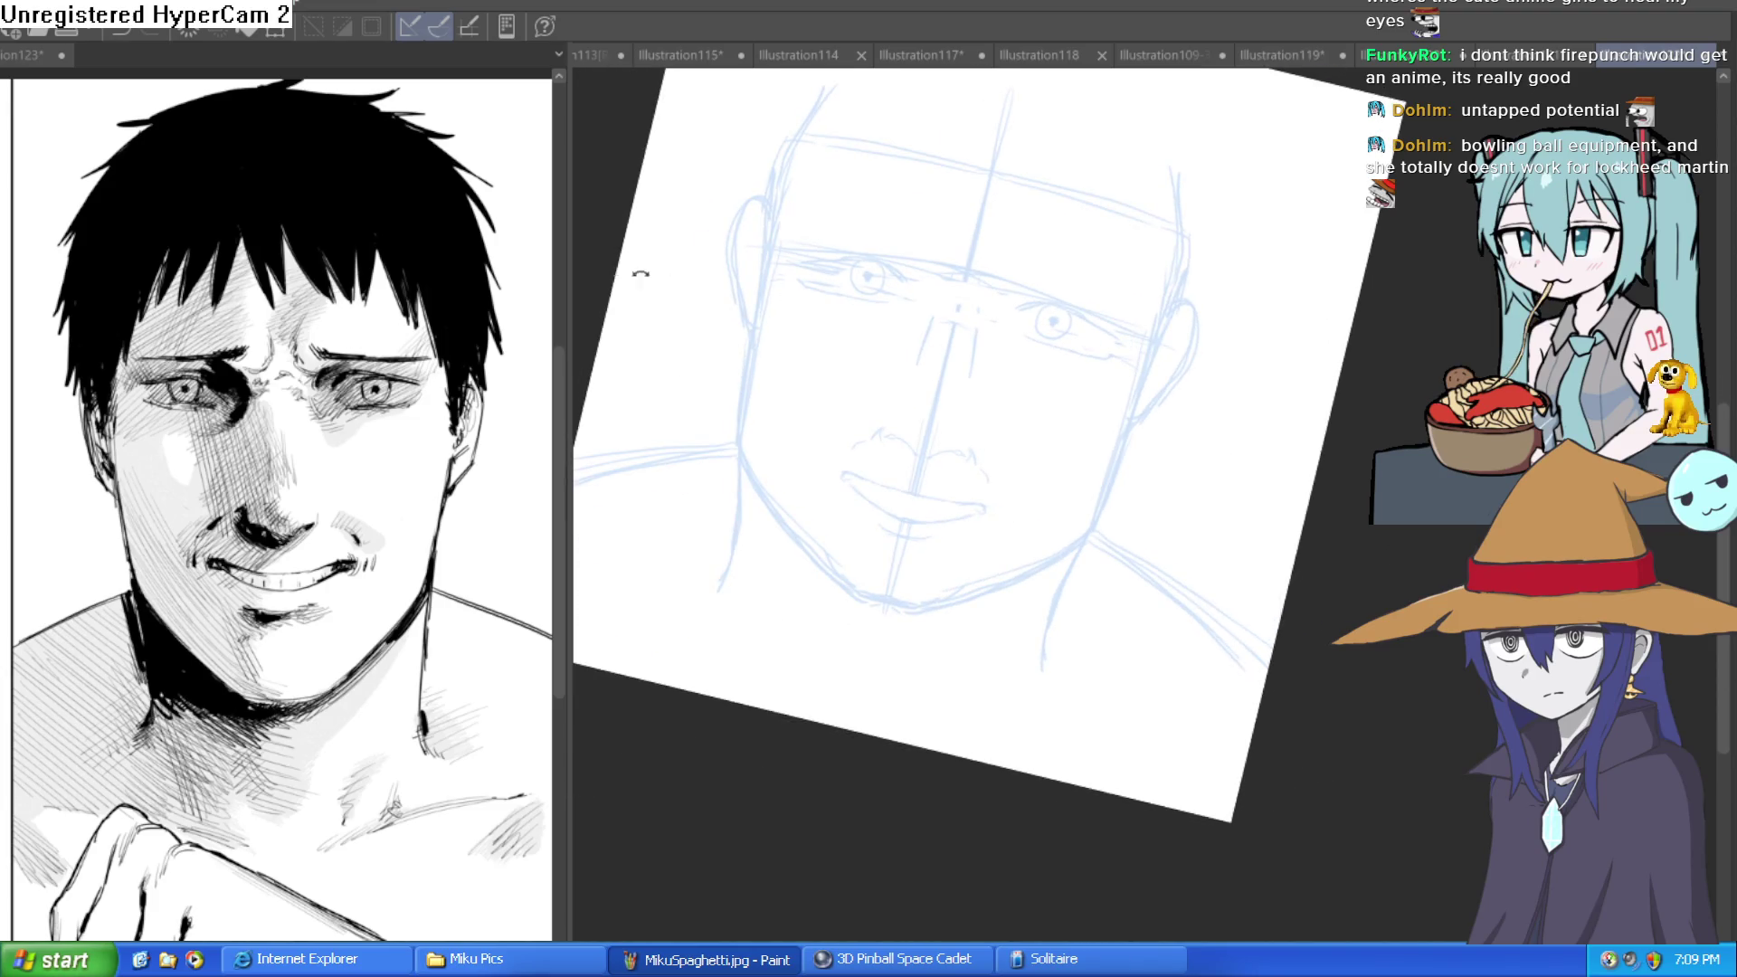
pyautogui.moveTo(640, 276); pyautogui.dragTo(1082, 341)
pyautogui.moveTo(860, 348)
pyautogui.mouseDown()
pyautogui.moveTo(1122, 414)
pyautogui.moveTo(1065, 590)
pyautogui.moveTo(858, 729)
pyautogui.mouseUp()
pyautogui.click(1081, 445)
pyautogui.moveTo(1002, 674); pyautogui.dragTo(1086, 722)
pyautogui.moveTo(658, 391)
pyautogui.mouseDown()
pyautogui.moveTo(677, 615)
pyautogui.moveTo(812, 739)
pyautogui.moveTo(869, 768)
pyautogui.moveTo(946, 771)
pyautogui.mouseUp()
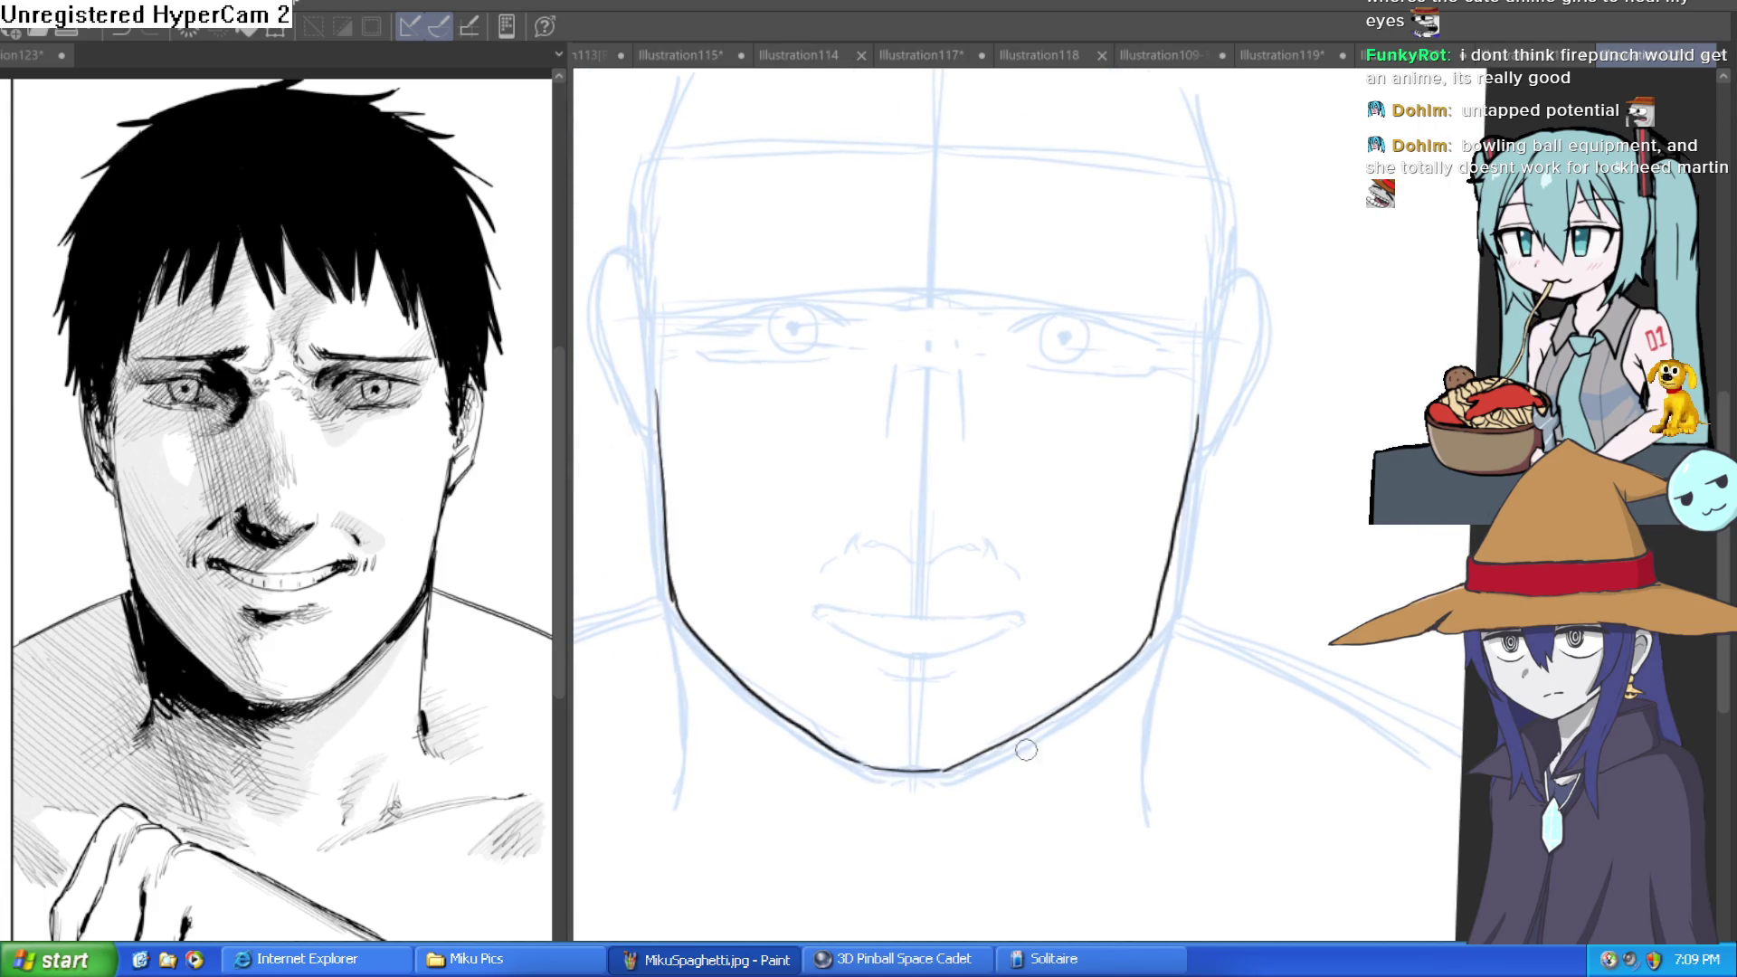
pyautogui.moveTo(1099, 720); pyautogui.dragTo(1215, 461)
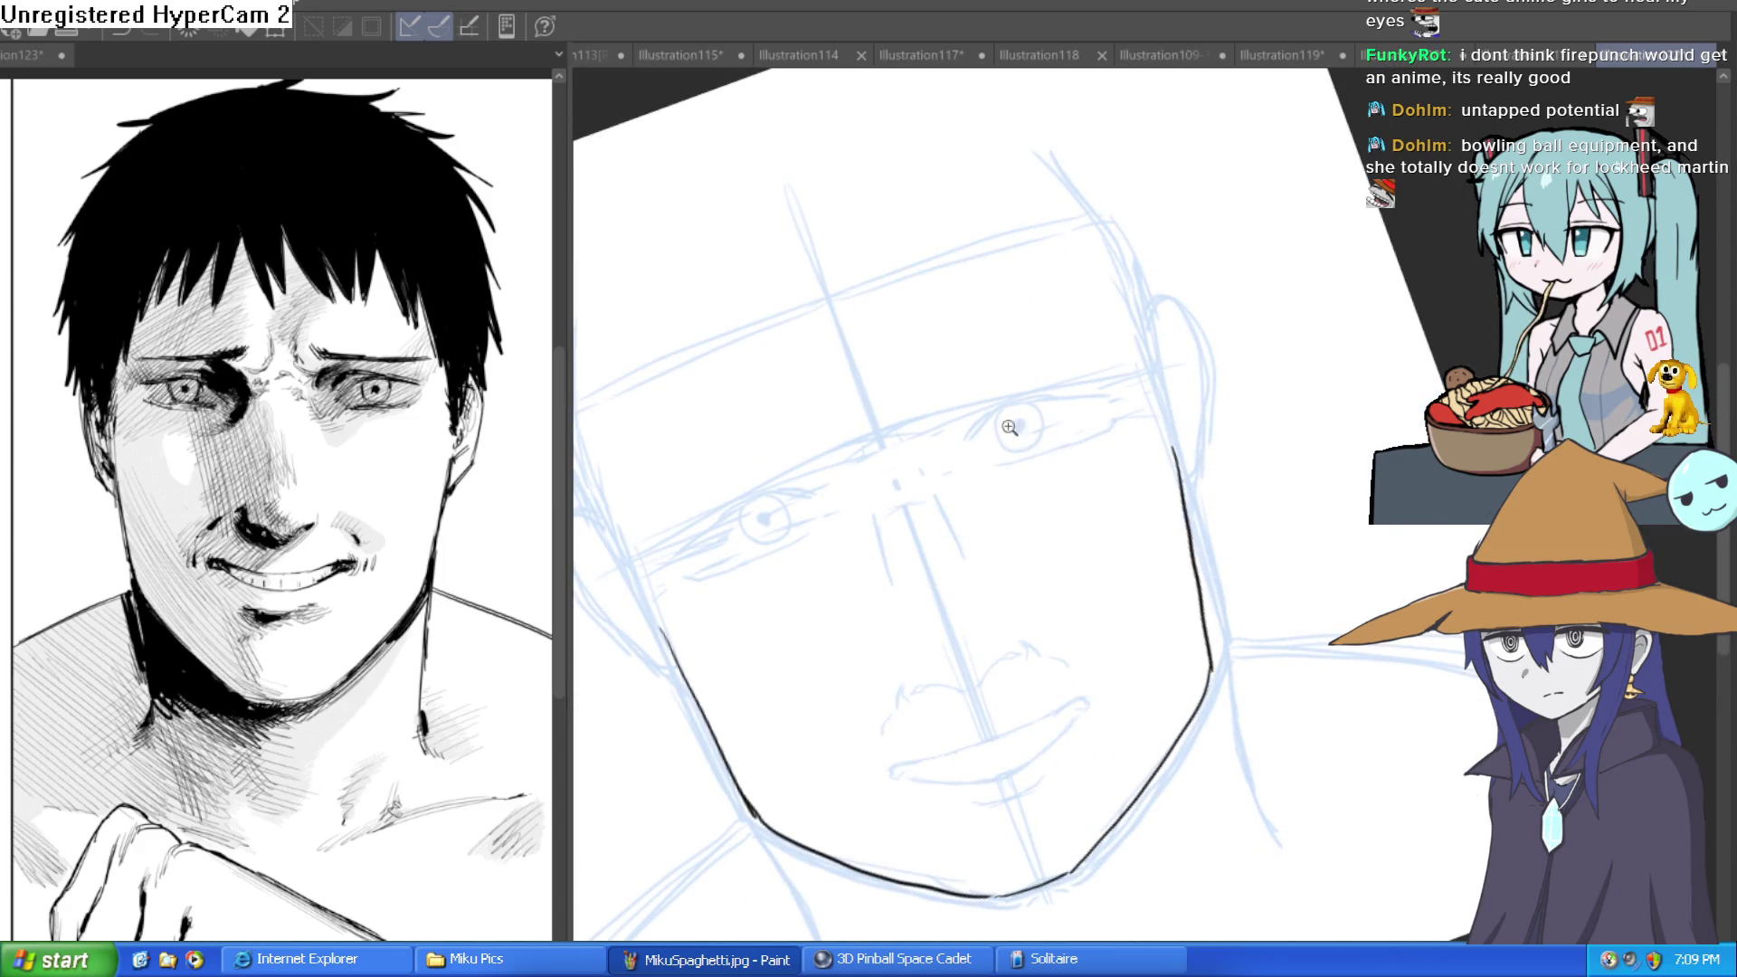
# Try inking the eye corner, then undo those eyelid strokes and level the view.
pyautogui.click(1010, 427)
pyautogui.moveTo(939, 444)
pyautogui.mouseDown()
pyautogui.moveTo(1017, 377)
pyautogui.moveTo(1152, 364)
pyautogui.mouseUp()
pyautogui.hotkey('ctrl', 'z')
pyautogui.moveTo(984, 404)
pyautogui.mouseDown()
pyautogui.moveTo(1007, 381)
pyautogui.moveTo(1242, 362)
pyautogui.moveTo(972, 409)
pyautogui.moveTo(939, 448)
pyautogui.moveTo(1186, 453)
pyautogui.moveTo(1319, 419)
pyautogui.mouseUp()
pyautogui.press('@')
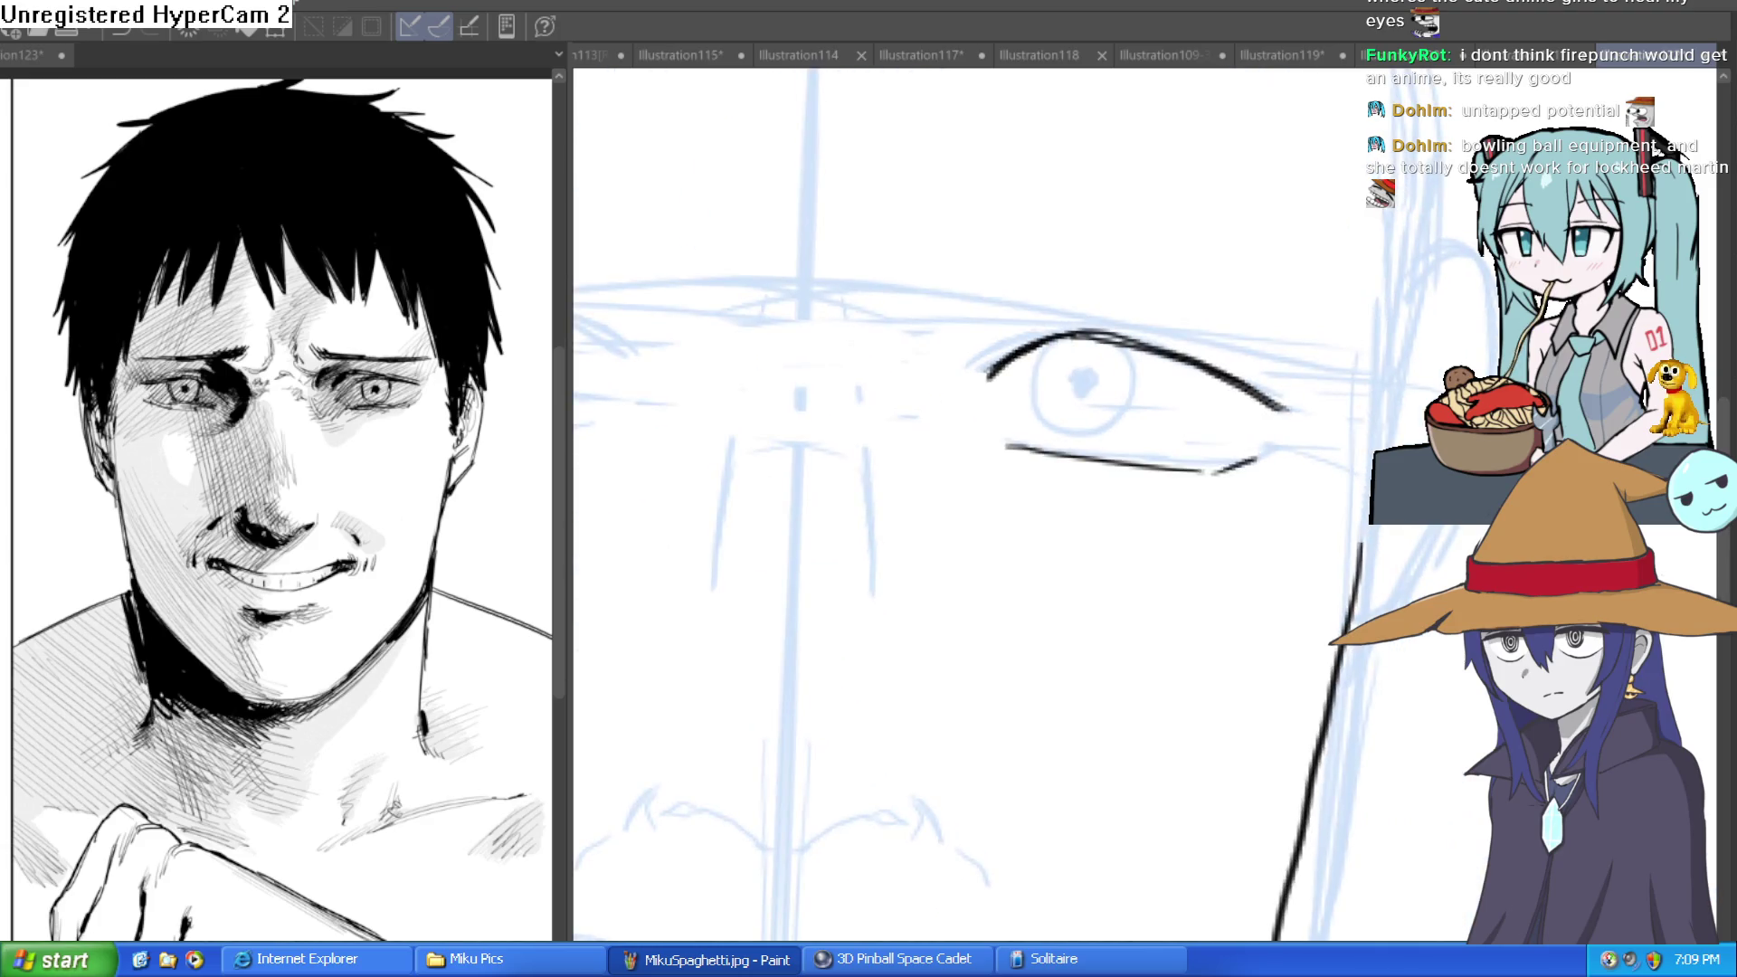
pyautogui.hotkey('ctrl', 'z')
pyautogui.hotkey('ctrl', 'z')
pyautogui.hotkey('ctrl', 'z')
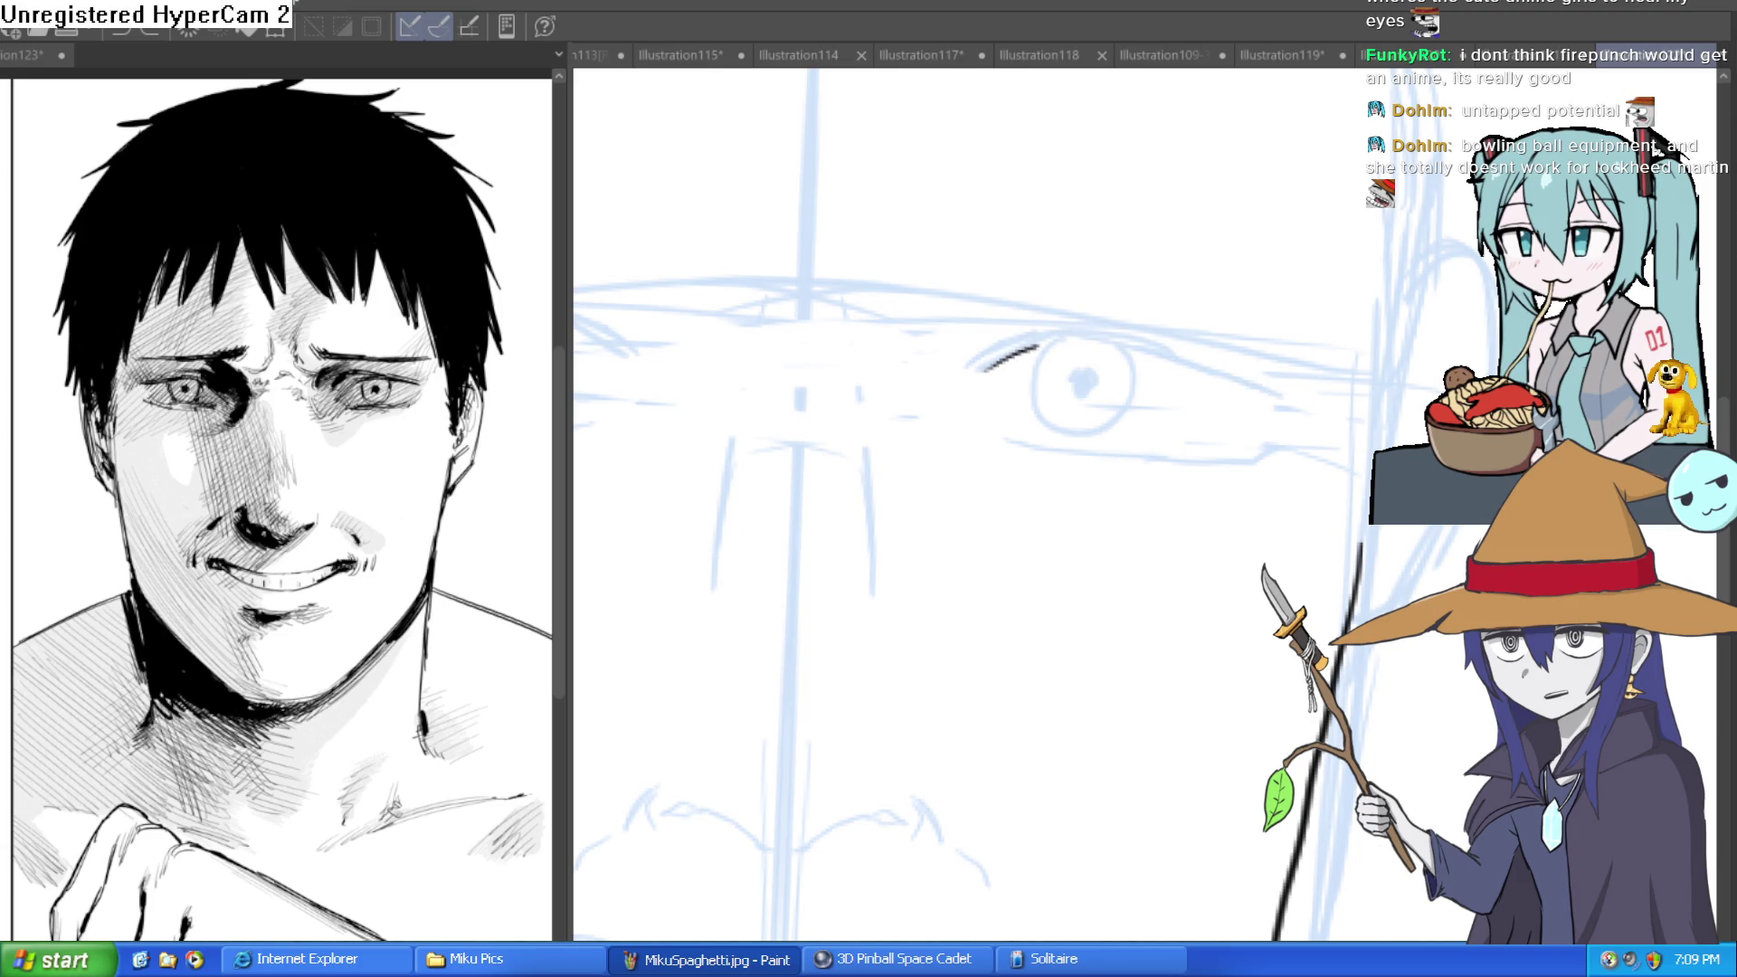
pyautogui.scroll(-5, 1367, 500)
pyautogui.hotkey('ctrl', '@')
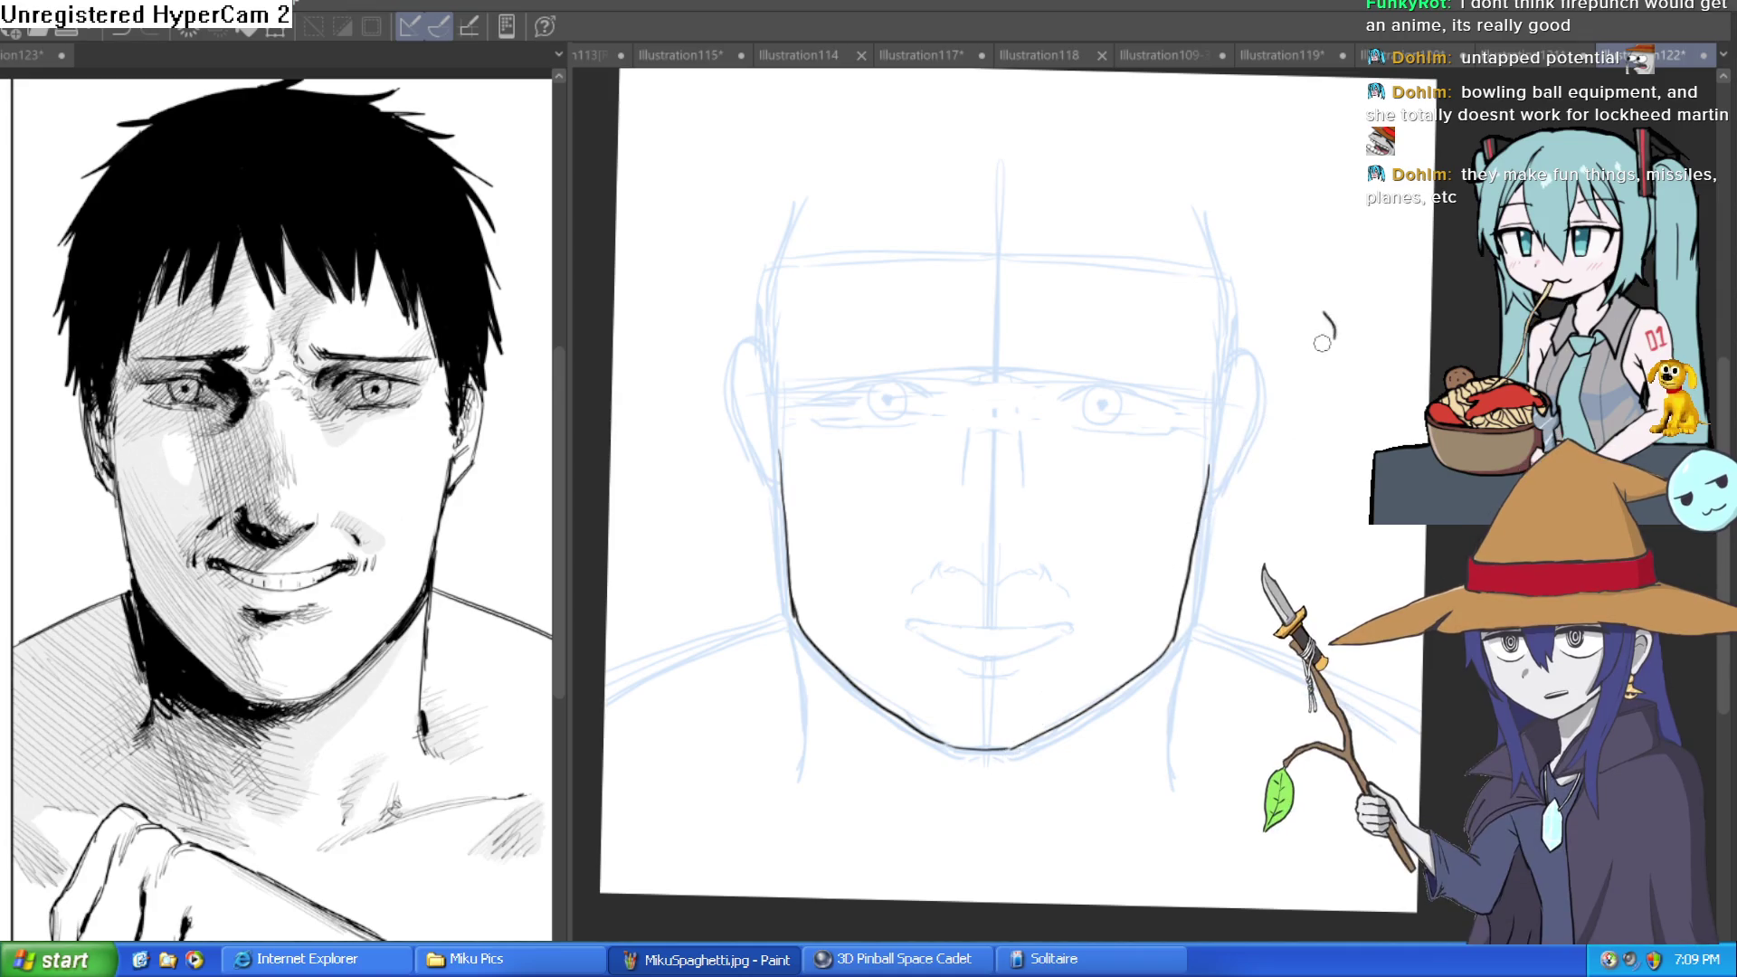
pyautogui.moveTo(1307, 372); pyautogui.dragTo(1276, 267)
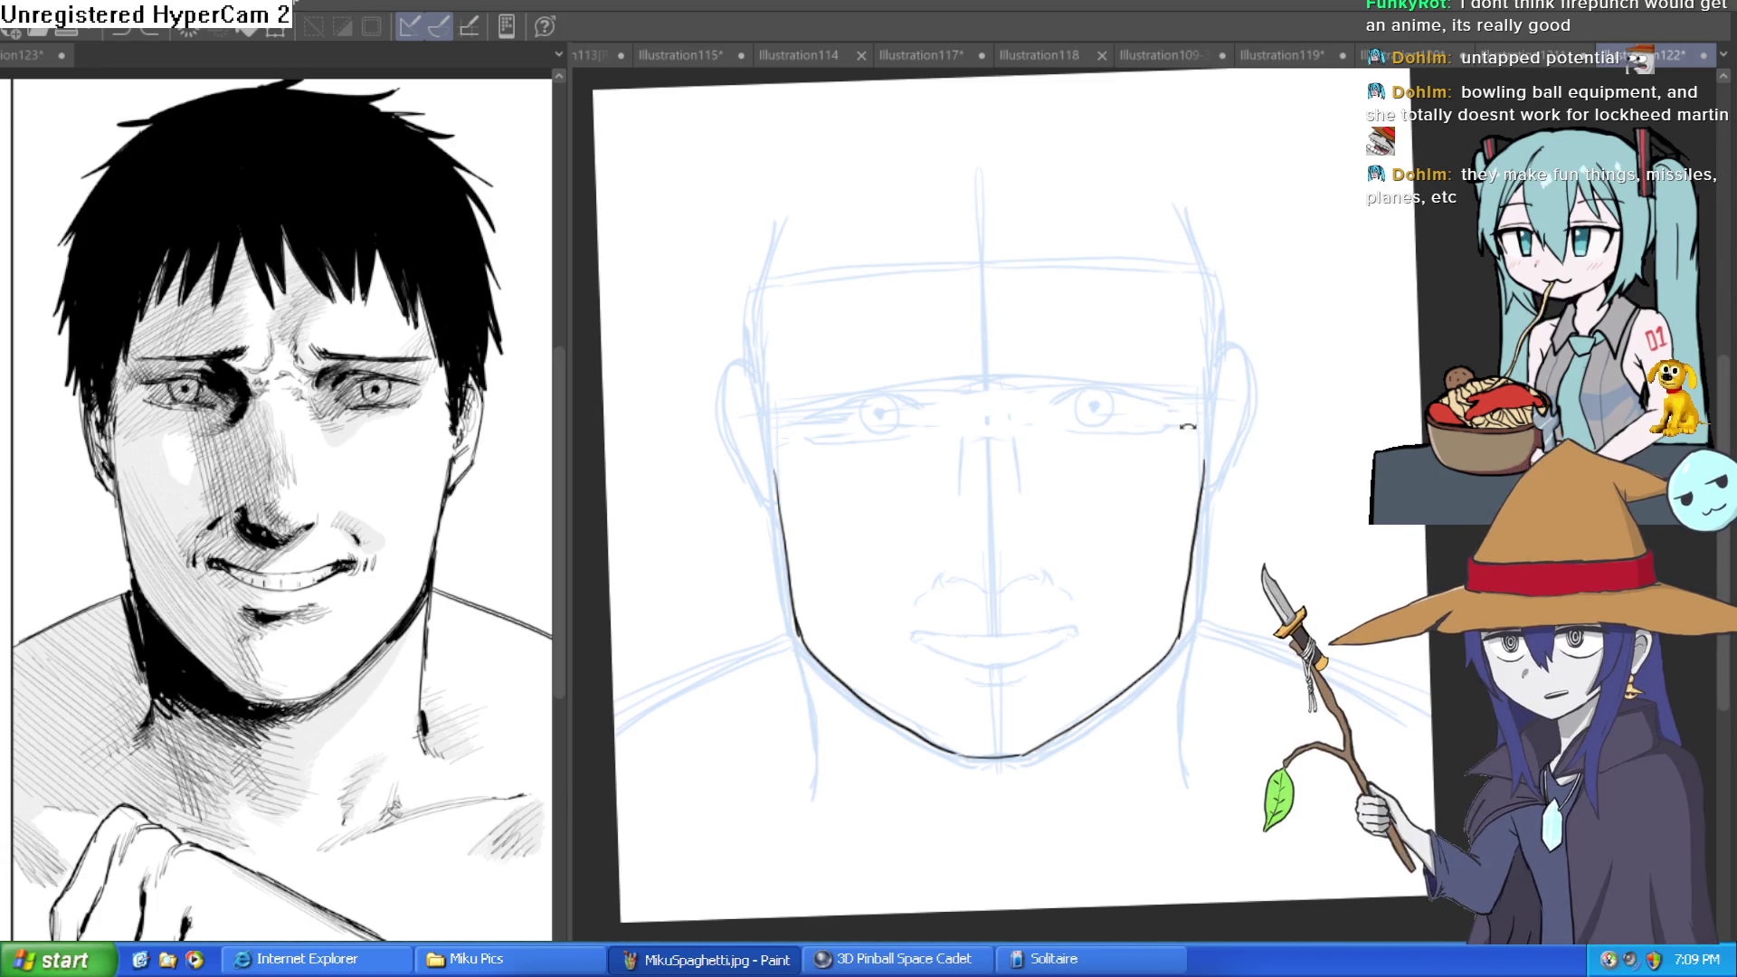
# Reset the view upright around the eyes; a trial mirrored stroke above them is undone.
pyautogui.moveTo(1186, 417); pyautogui.dragTo(1225, 388)
pyautogui.hotkey('ctrl', '0')
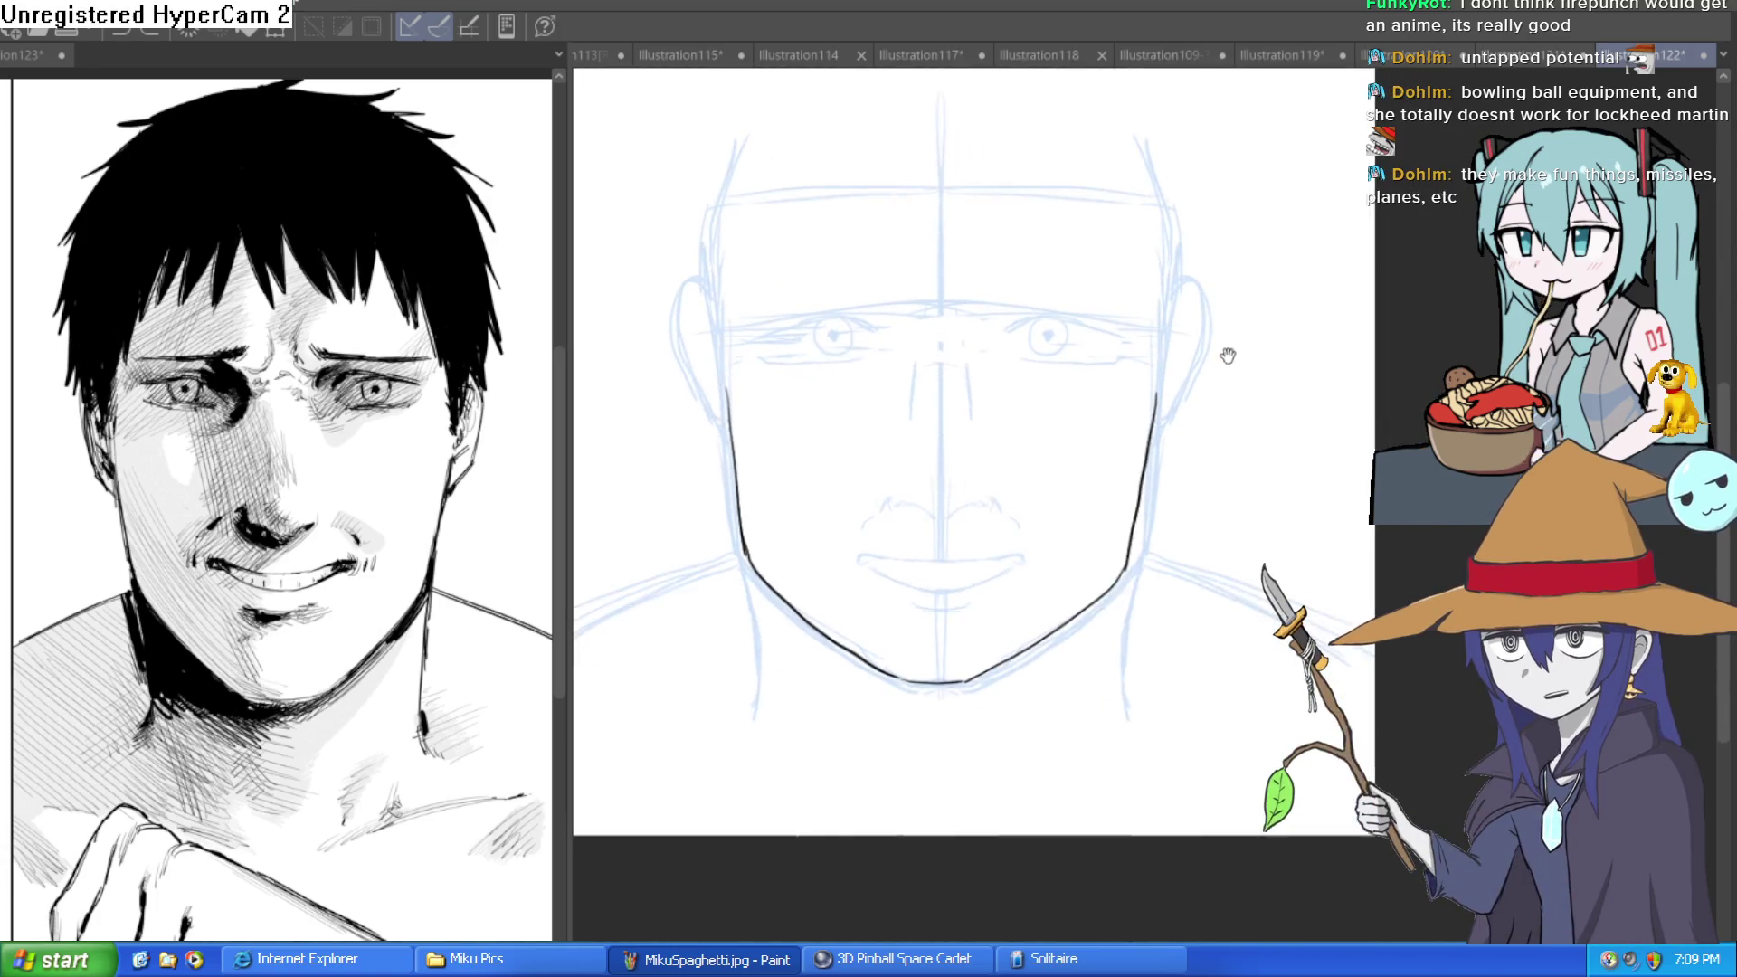
pyautogui.moveTo(916, 247); pyautogui.dragTo(916, 506)
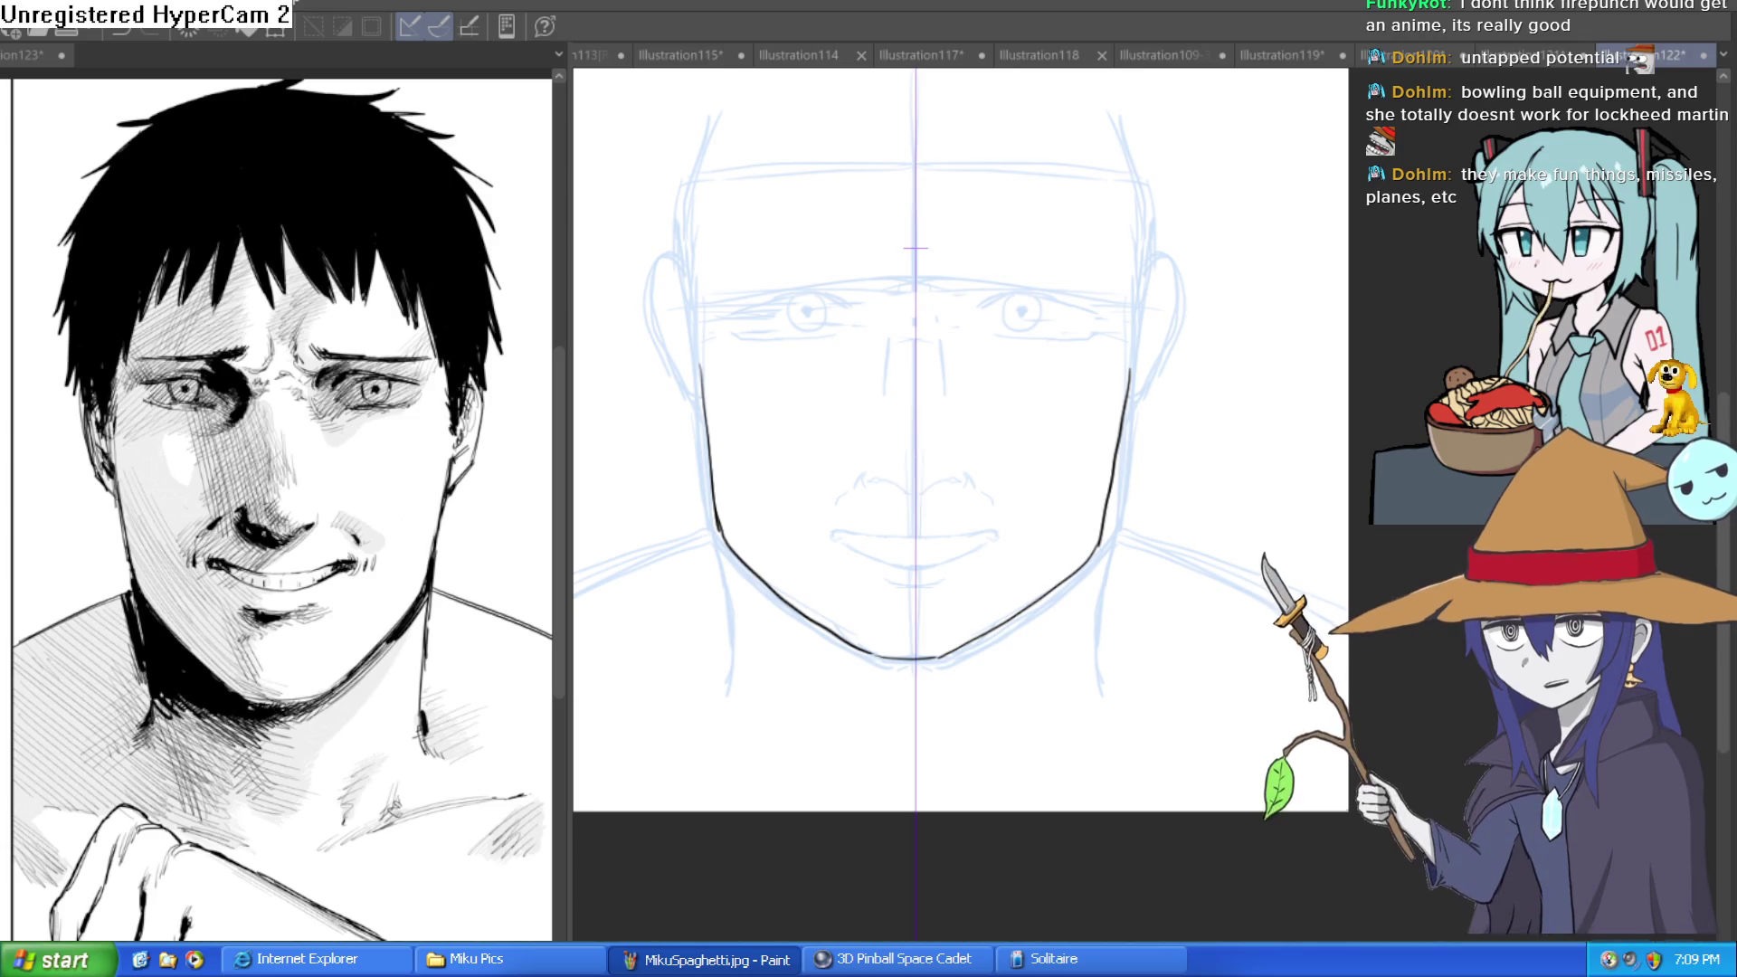
pyautogui.click(1013, 319)
pyautogui.moveTo(1121, 361)
pyautogui.mouseDown()
pyautogui.moveTo(1091, 400)
pyautogui.moveTo(1121, 373)
pyautogui.mouseUp()
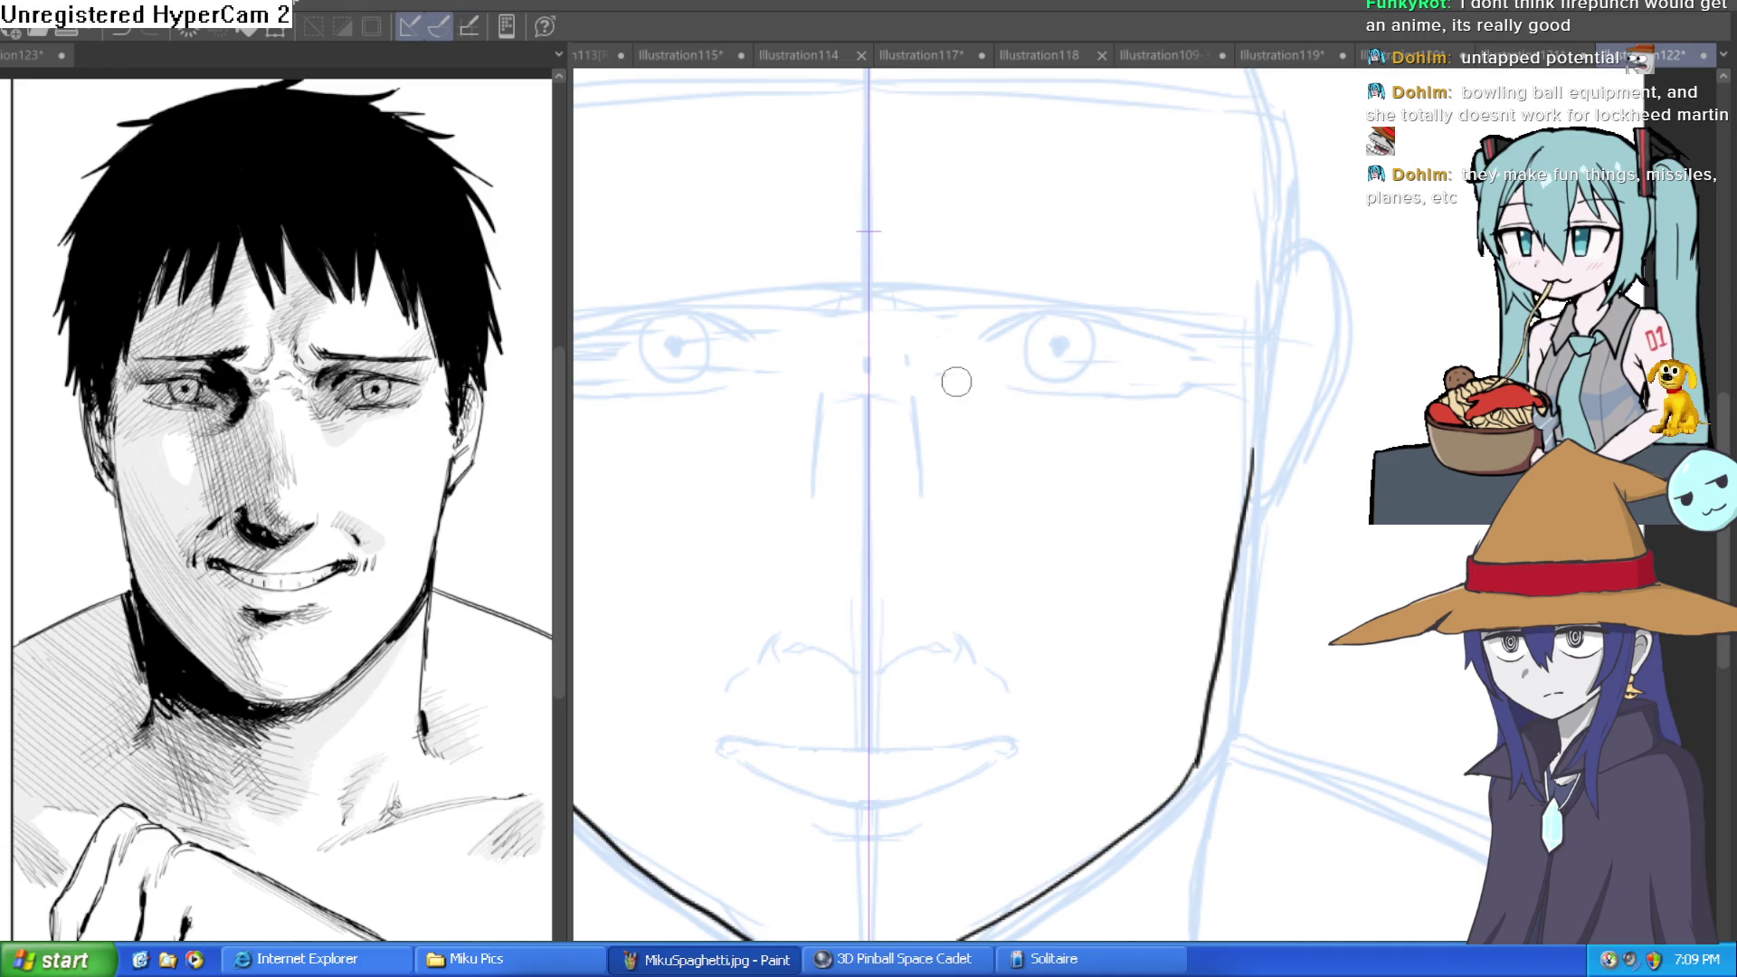
pyautogui.moveTo(1084, 462)
pyautogui.mouseDown()
pyautogui.moveTo(1125, 430)
pyautogui.moveTo(1126, 454)
pyautogui.mouseUp()
pyautogui.moveTo(1012, 351)
pyautogui.mouseDown()
pyautogui.moveTo(1045, 332)
pyautogui.moveTo(1031, 317)
pyautogui.mouseUp()
pyautogui.hotkey('ctrl', 'z')
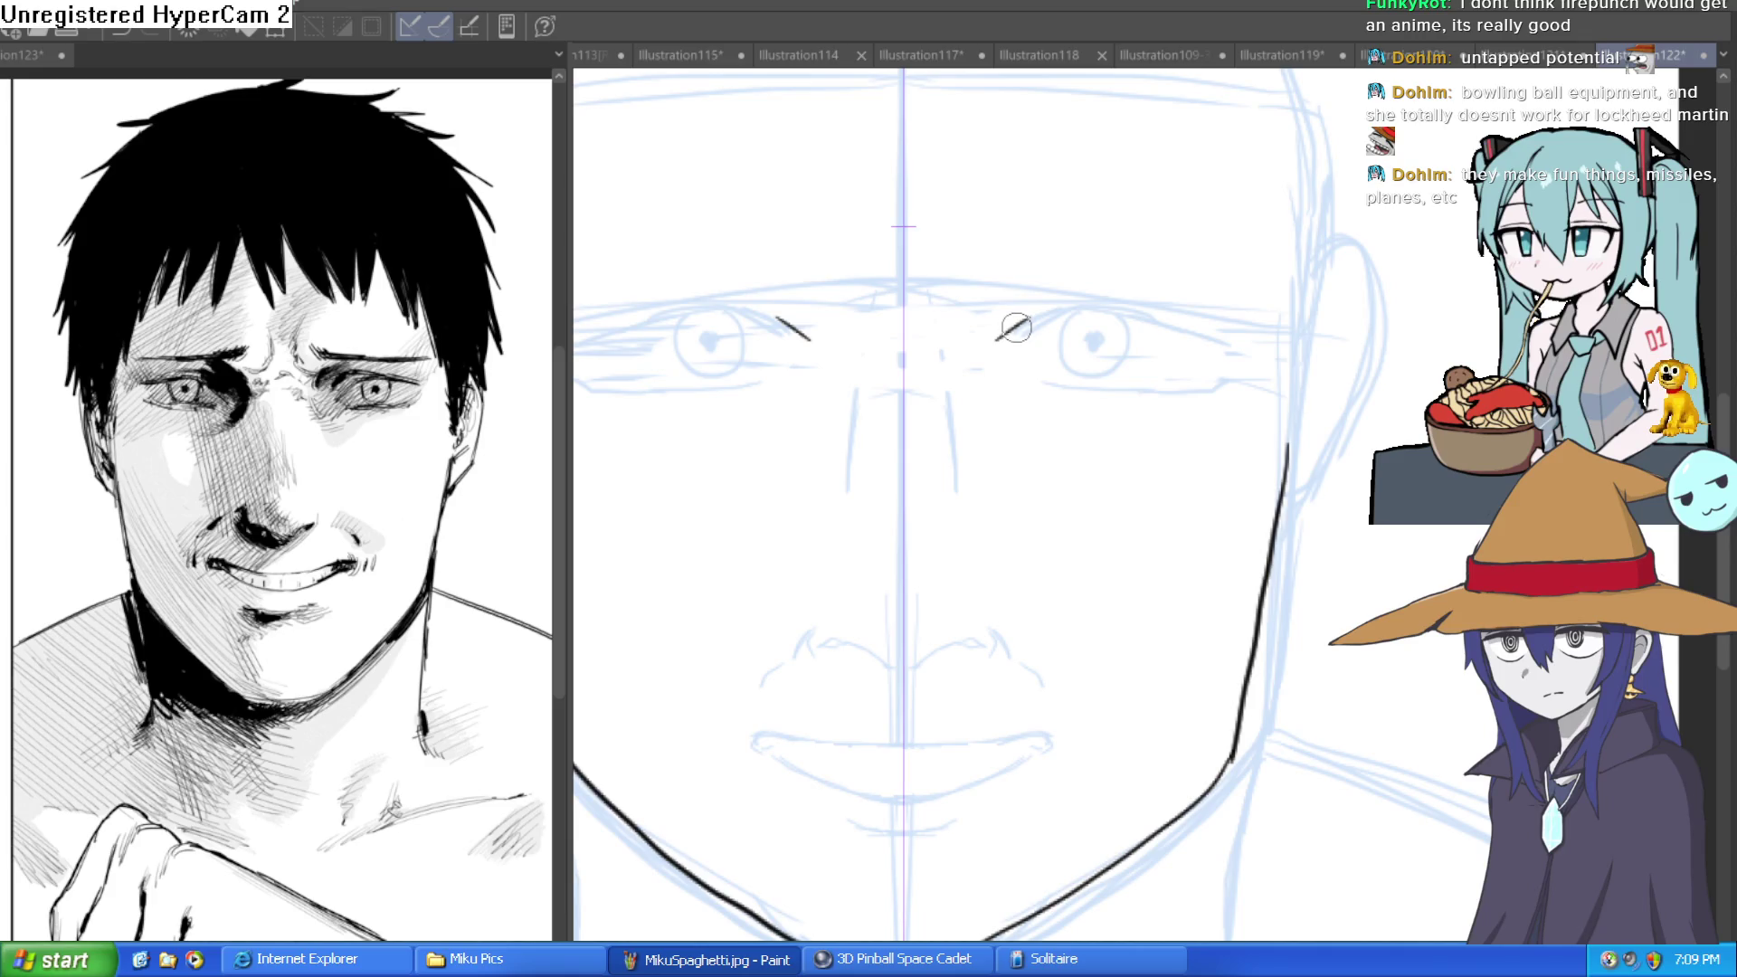
# Ink a thick, extended upper eyelid line and a lower eyelid beneath each eye.
pyautogui.scroll(5, 1005, 333)
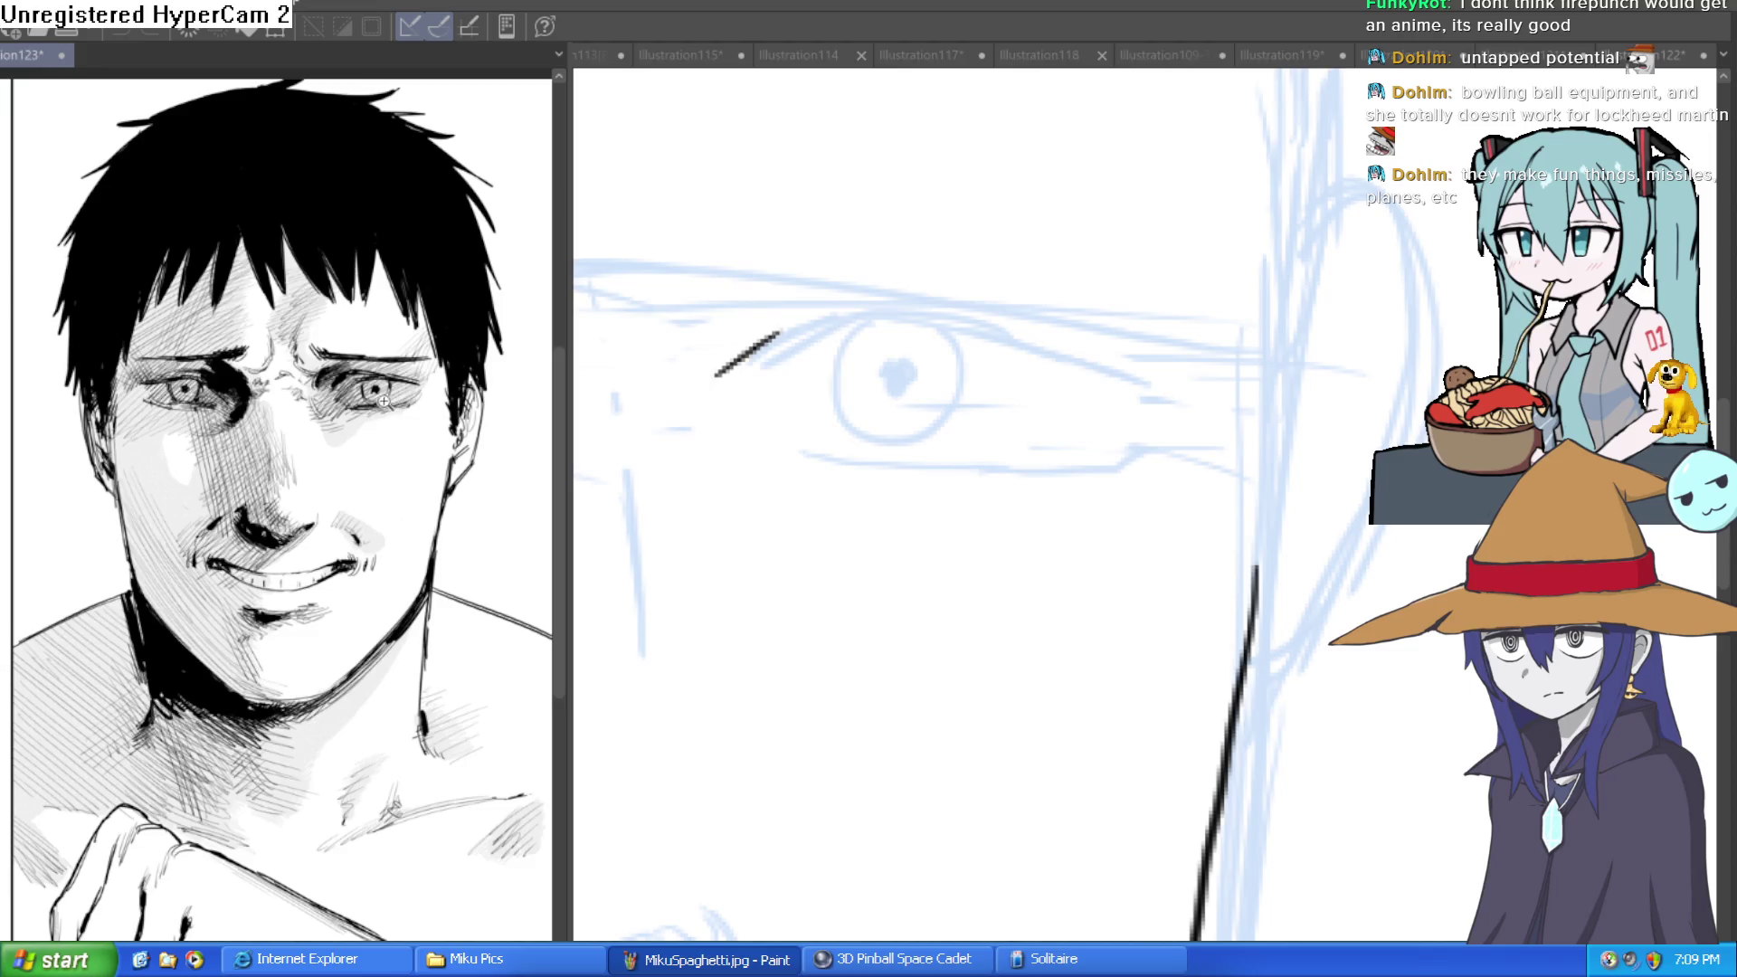
pyautogui.scroll(3, 505, 452)
pyautogui.moveTo(724, 371)
pyautogui.mouseDown()
pyautogui.moveTo(827, 326)
pyautogui.moveTo(1023, 360)
pyautogui.mouseUp()
pyautogui.moveTo(891, 337)
pyautogui.mouseDown()
pyautogui.moveTo(1098, 376)
pyautogui.moveTo(829, 321)
pyautogui.mouseUp()
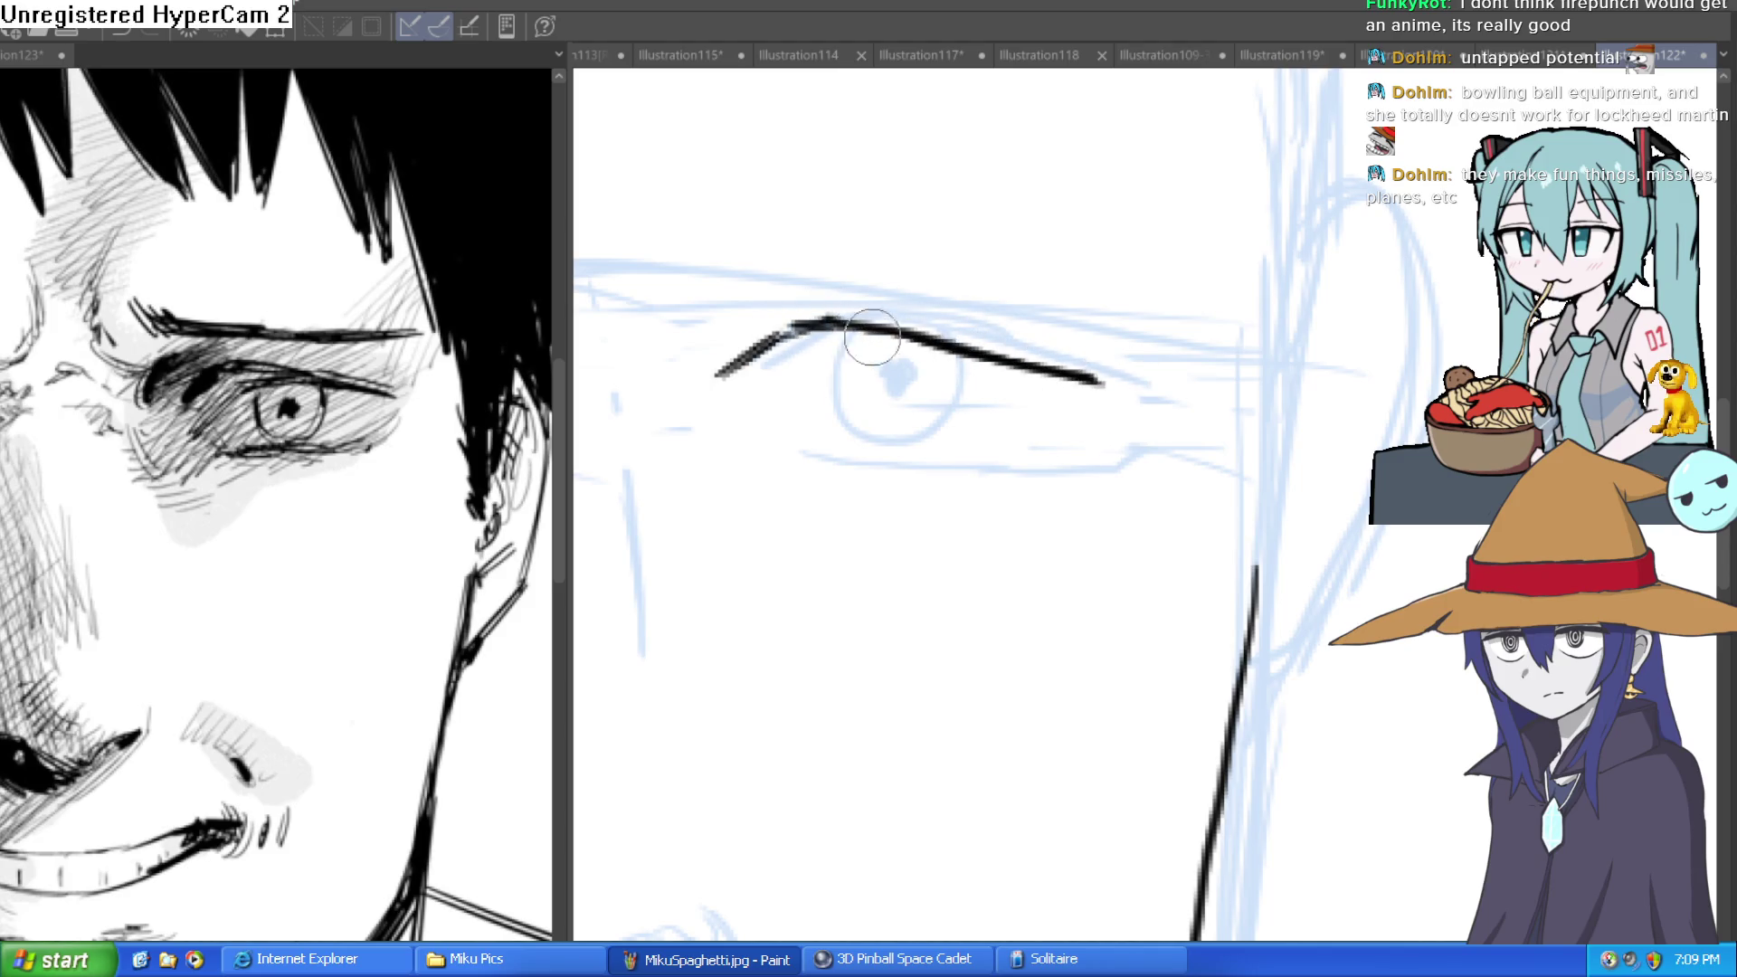
pyautogui.moveTo(767, 469)
pyautogui.mouseDown()
pyautogui.moveTo(1057, 447)
pyautogui.moveTo(797, 464)
pyautogui.mouseUp()
pyautogui.scroll(-5, 995, 498)
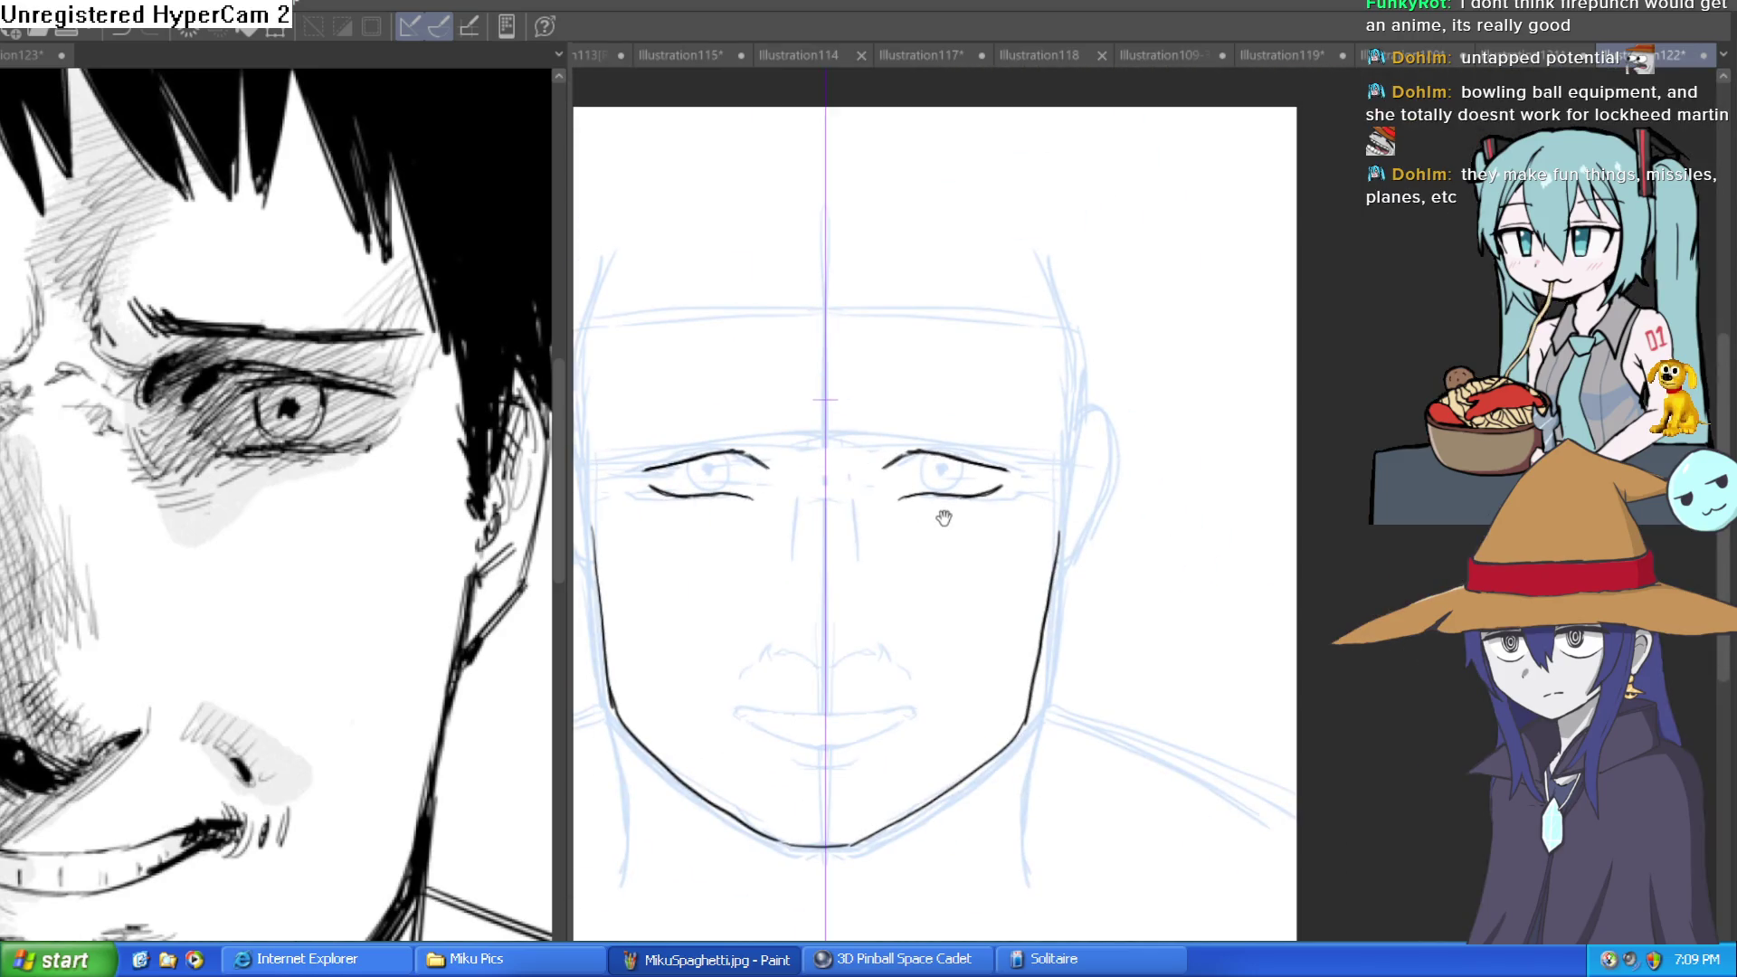
# Ink extra weight at the inner end of the right eye's lower eyelid.
pyautogui.moveTo(909, 510); pyautogui.dragTo(905, 615)
pyautogui.scroll(5, 802, 550)
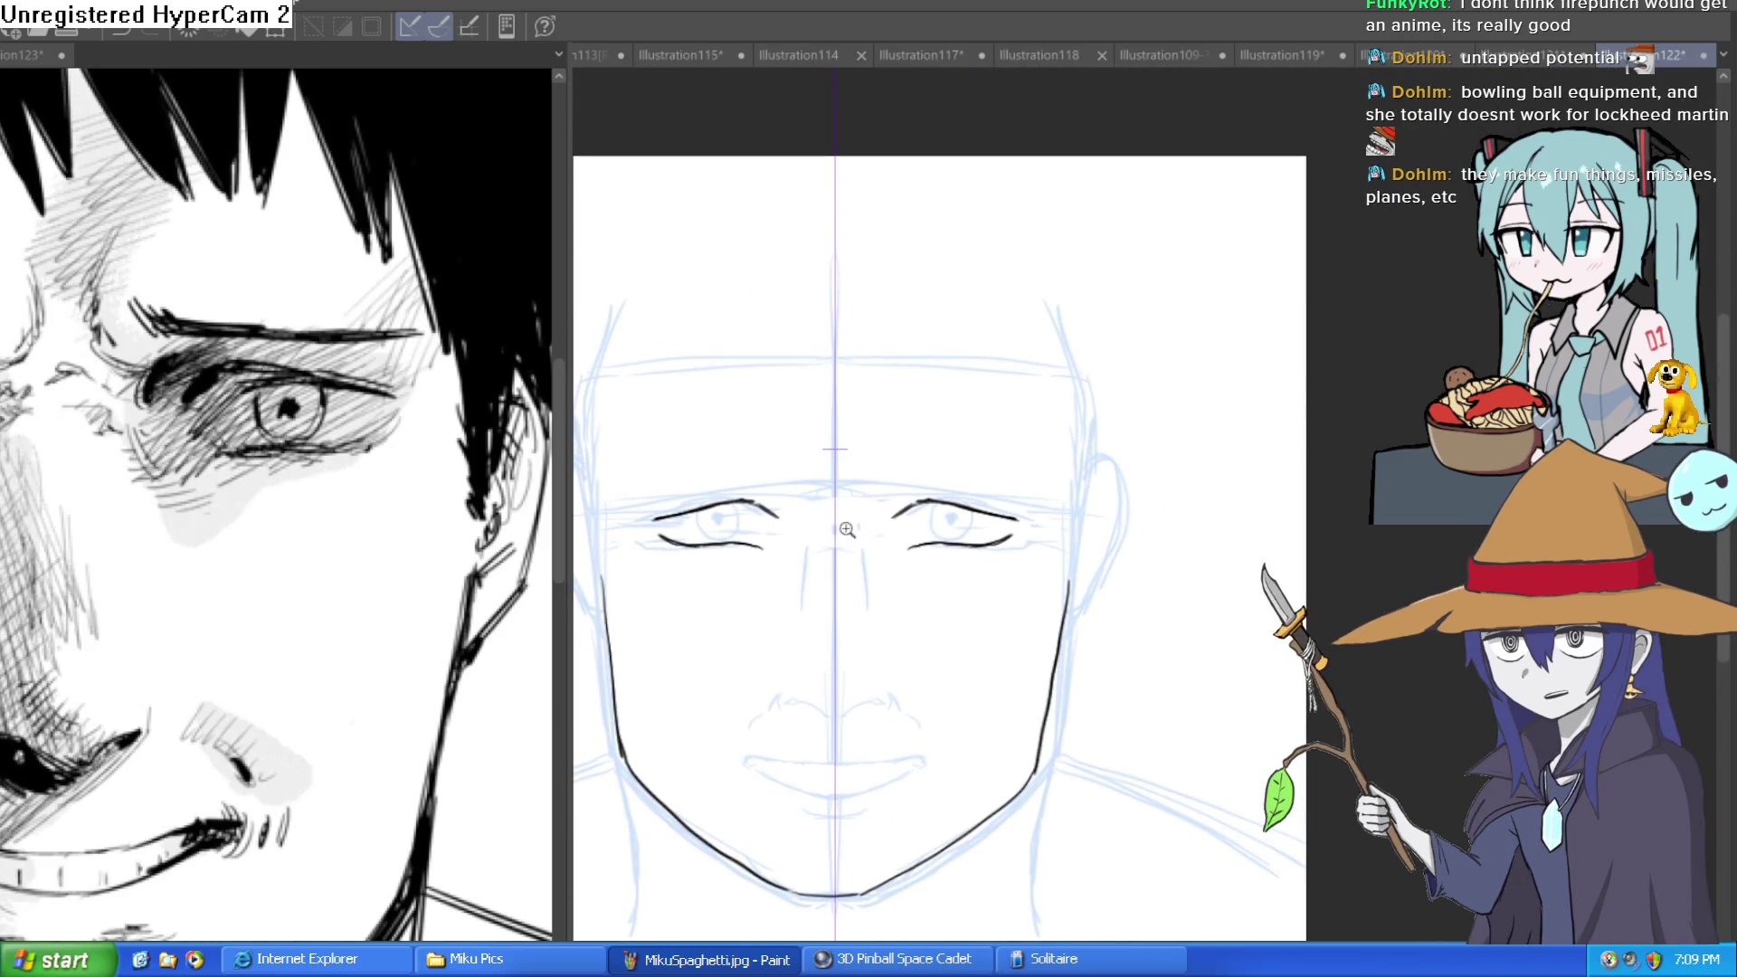
pyautogui.moveTo(802, 550); pyautogui.dragTo(892, 552)
pyautogui.scroll(4, 1148, 543)
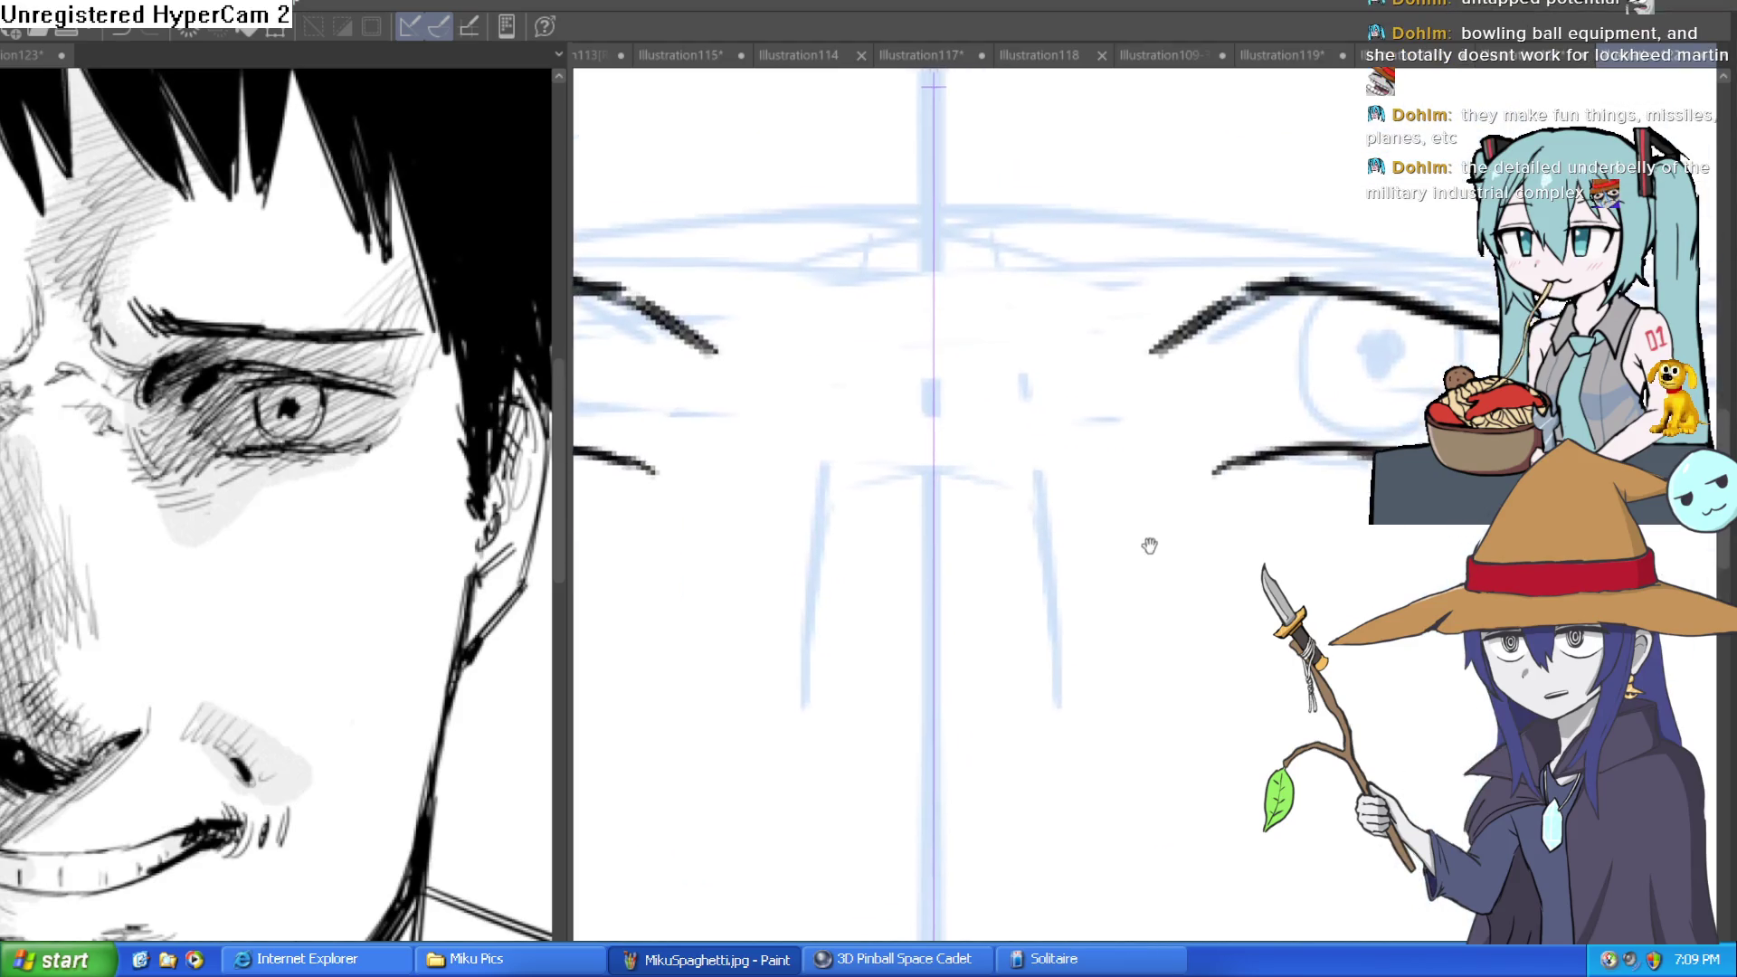
pyautogui.moveTo(1037, 465); pyautogui.dragTo(990, 529)
pyautogui.moveTo(995, 450); pyautogui.dragTo(908, 431)
pyautogui.moveTo(934, 476); pyautogui.dragTo(995, 452)
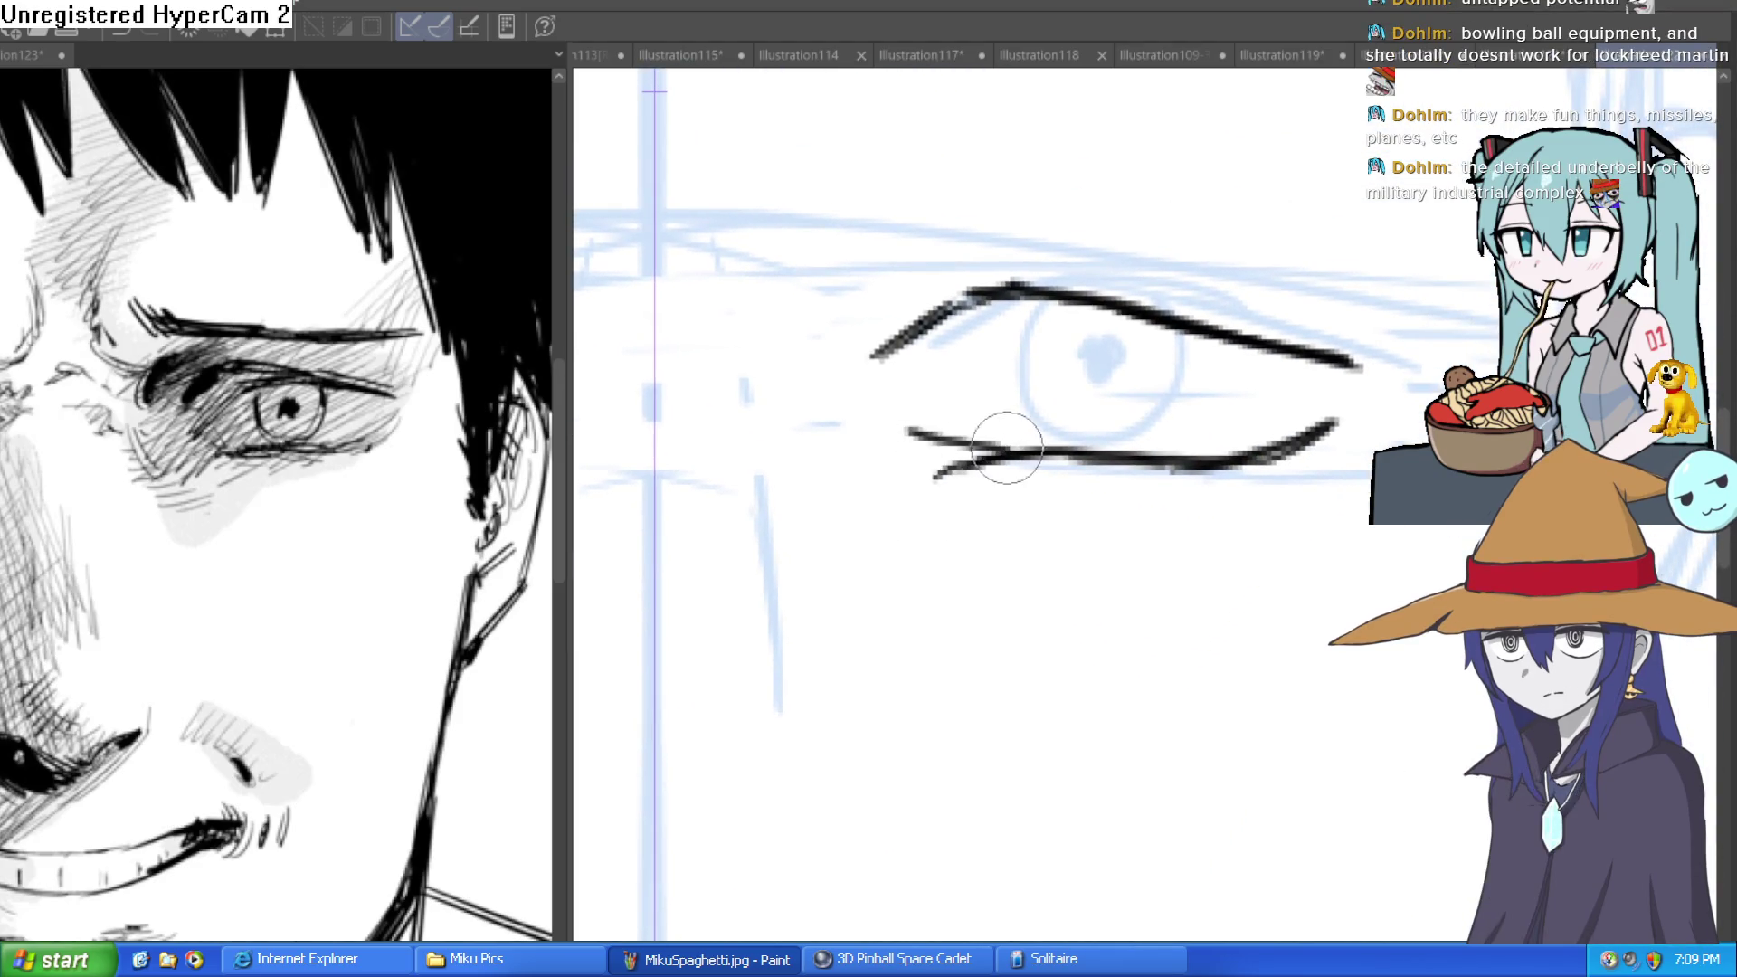
pyautogui.scroll(-3, 986, 452)
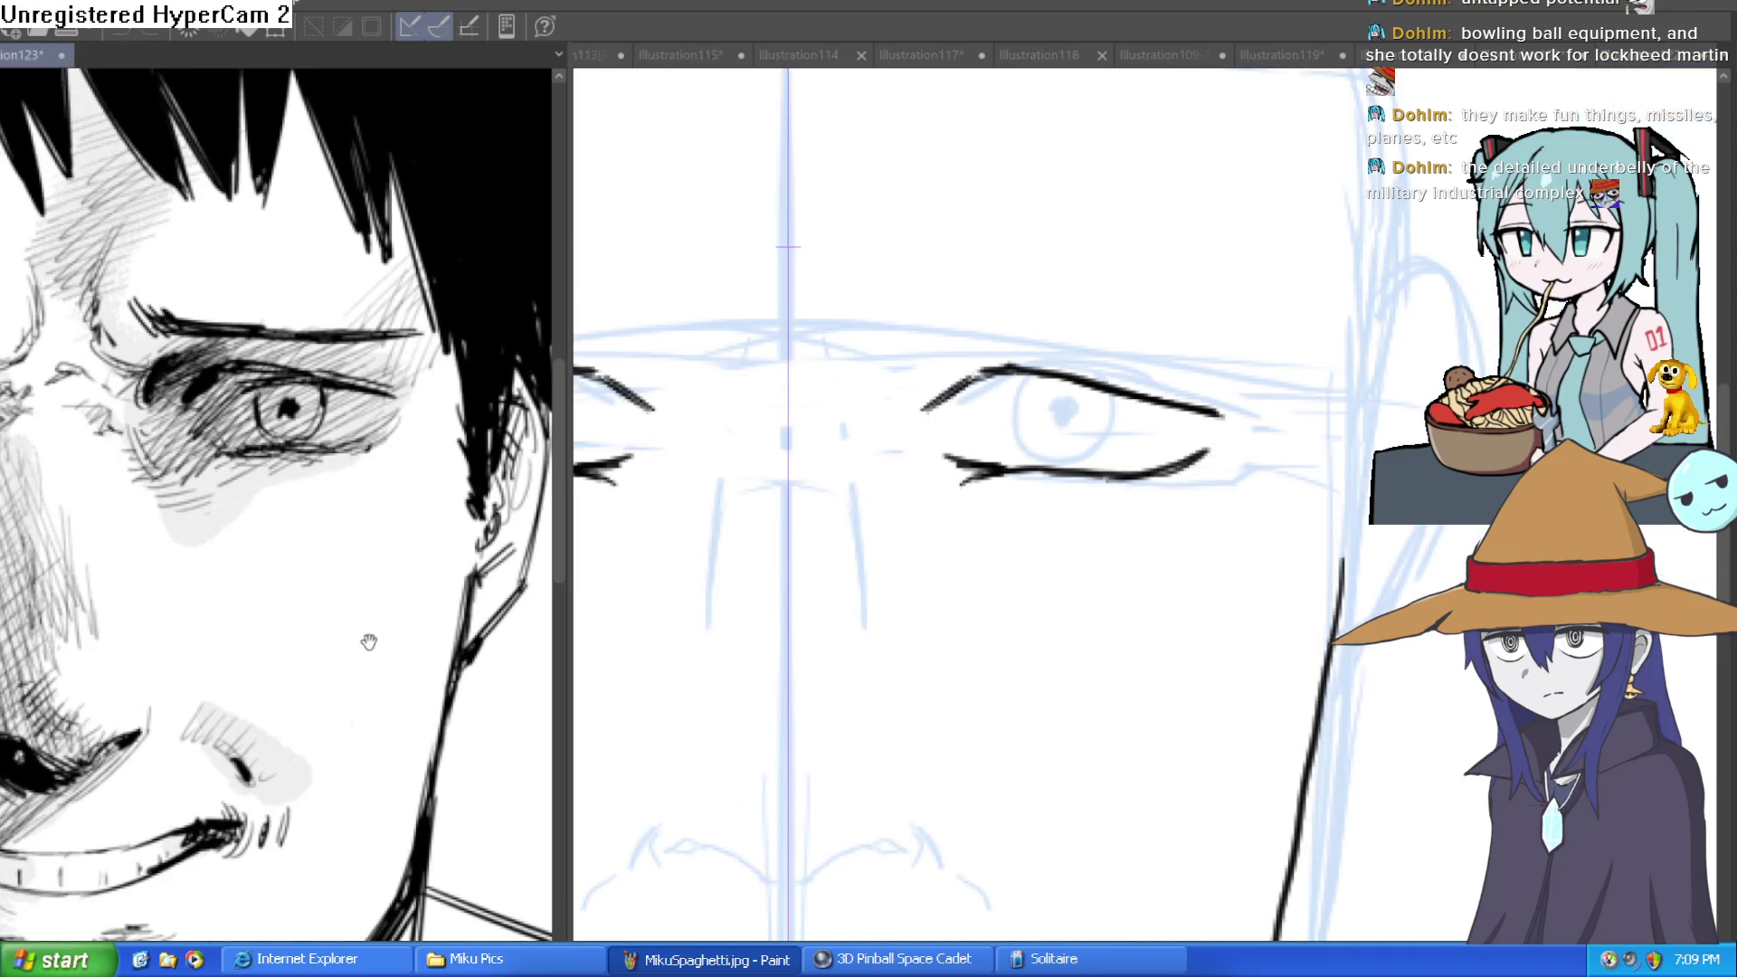
# Move the reference image beside the face, ink the iris outline and fill the pupil black.
pyautogui.moveTo(362, 642); pyautogui.dragTo(488, 611)
pyautogui.scroll(-2, 488, 611)
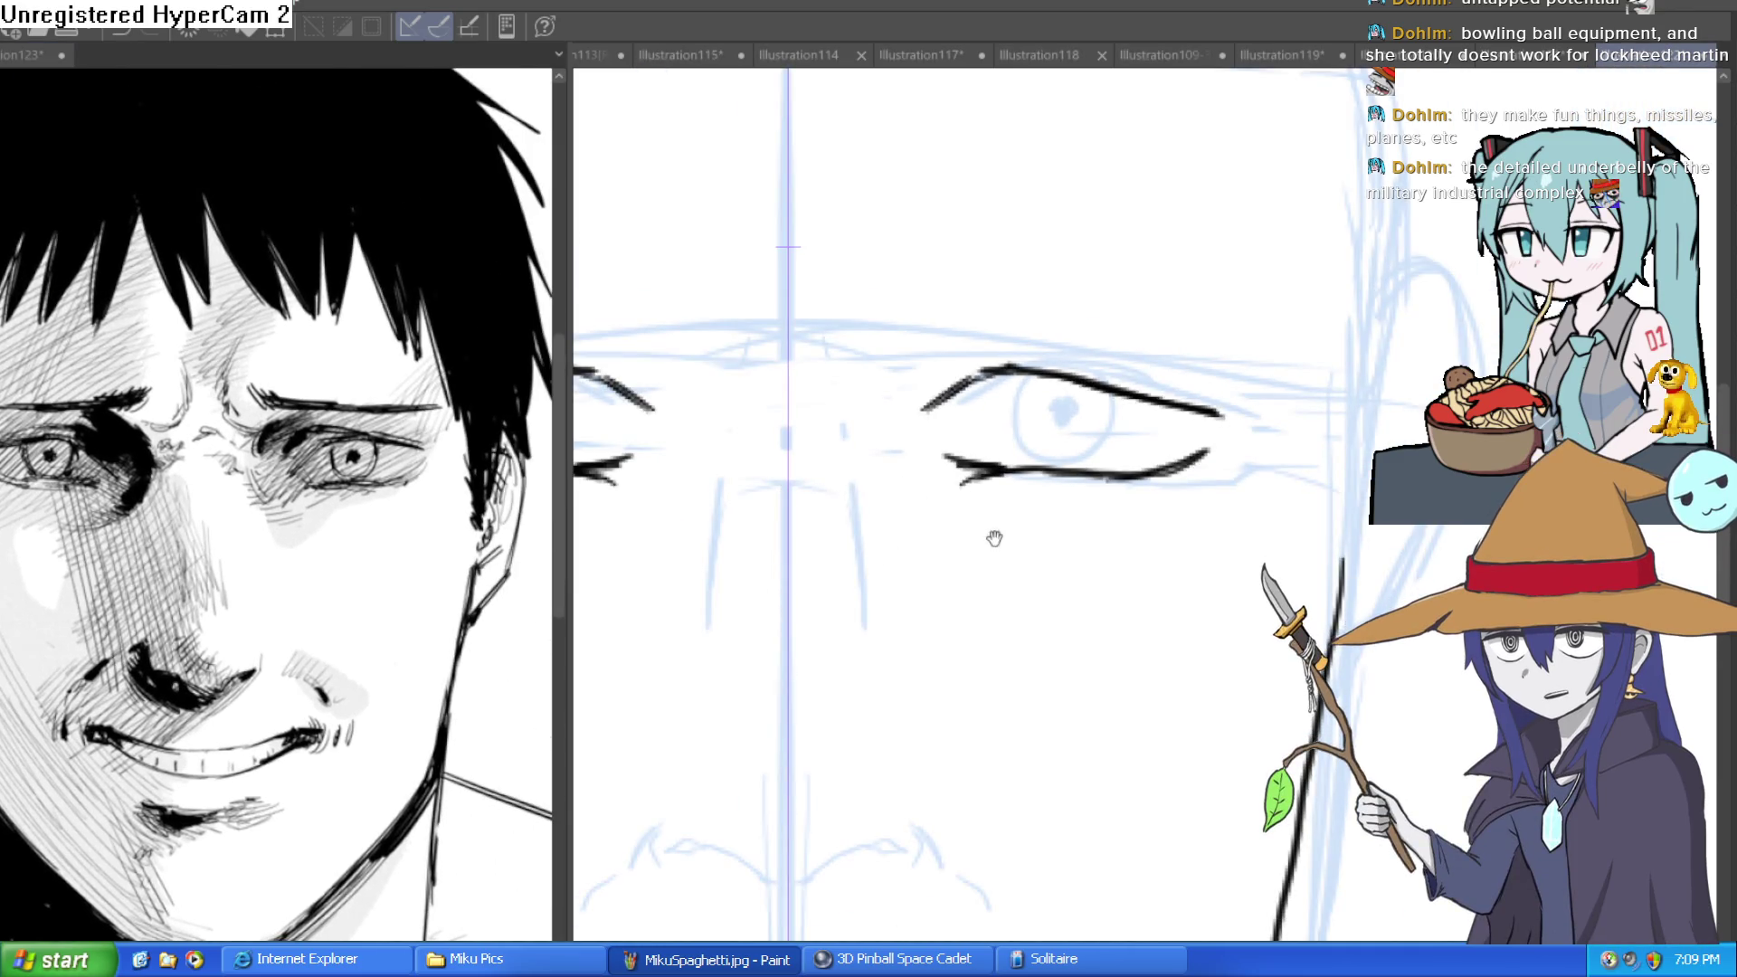
pyautogui.scroll(5, 987, 538)
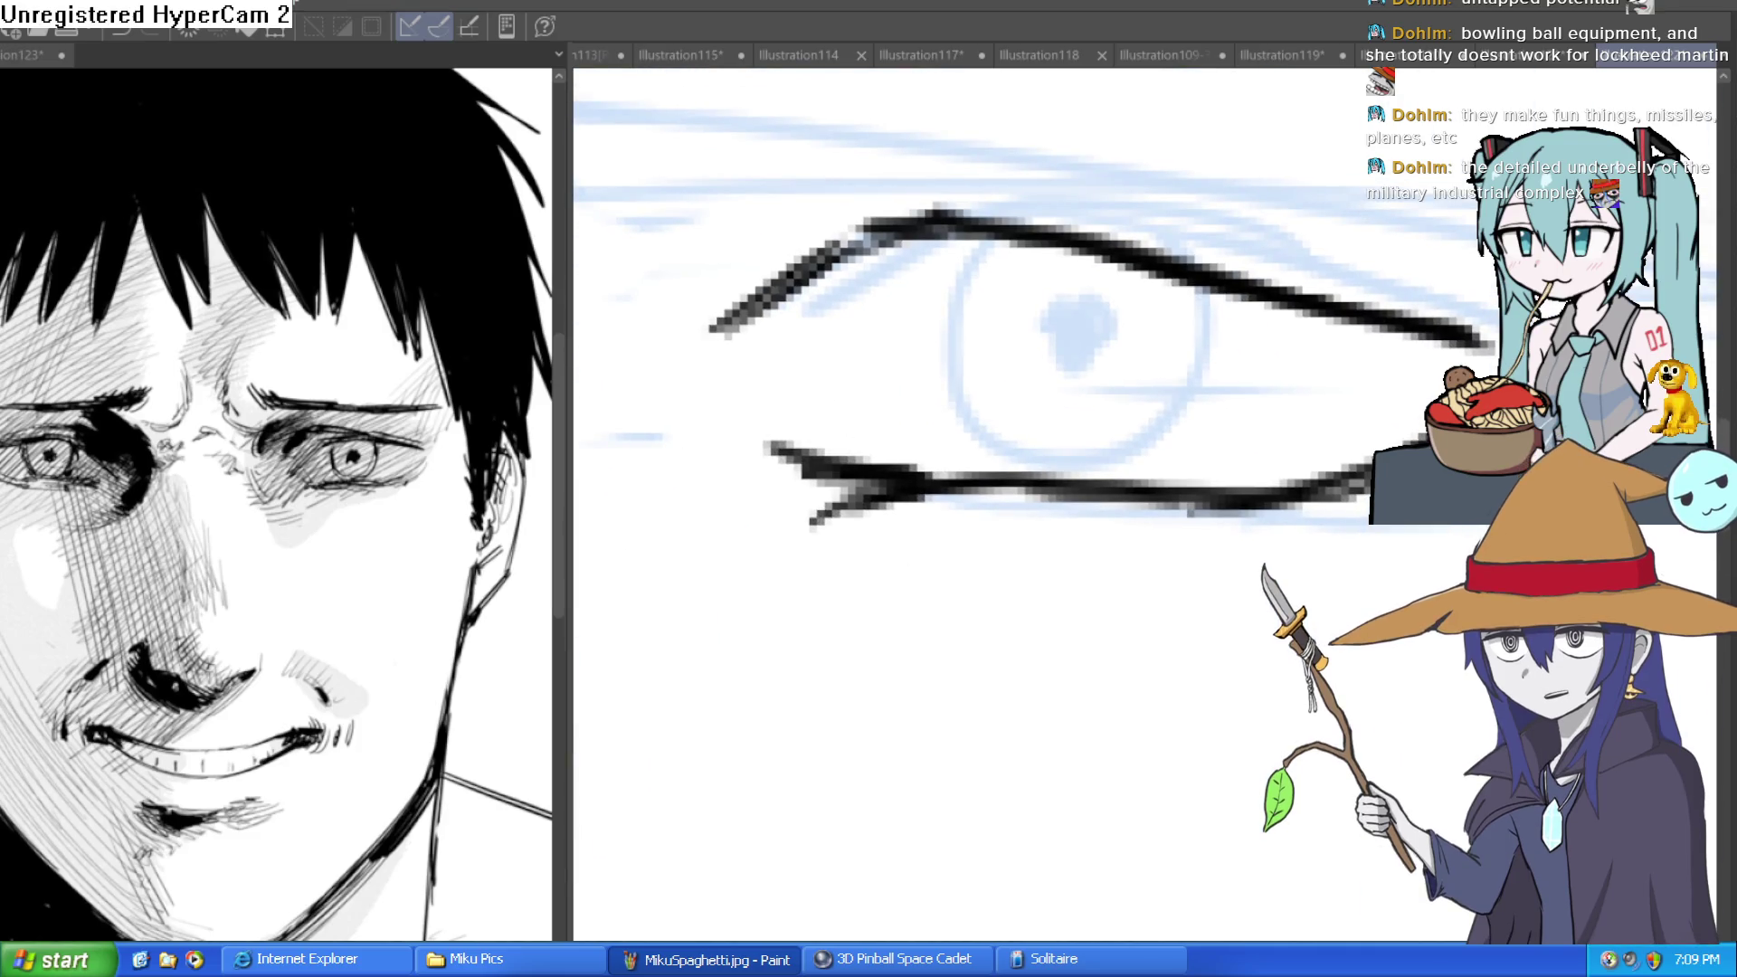
pyautogui.moveTo(1002, 248)
pyautogui.mouseDown()
pyautogui.moveTo(966, 341)
pyautogui.moveTo(1167, 399)
pyautogui.moveTo(1204, 276)
pyautogui.mouseUp()
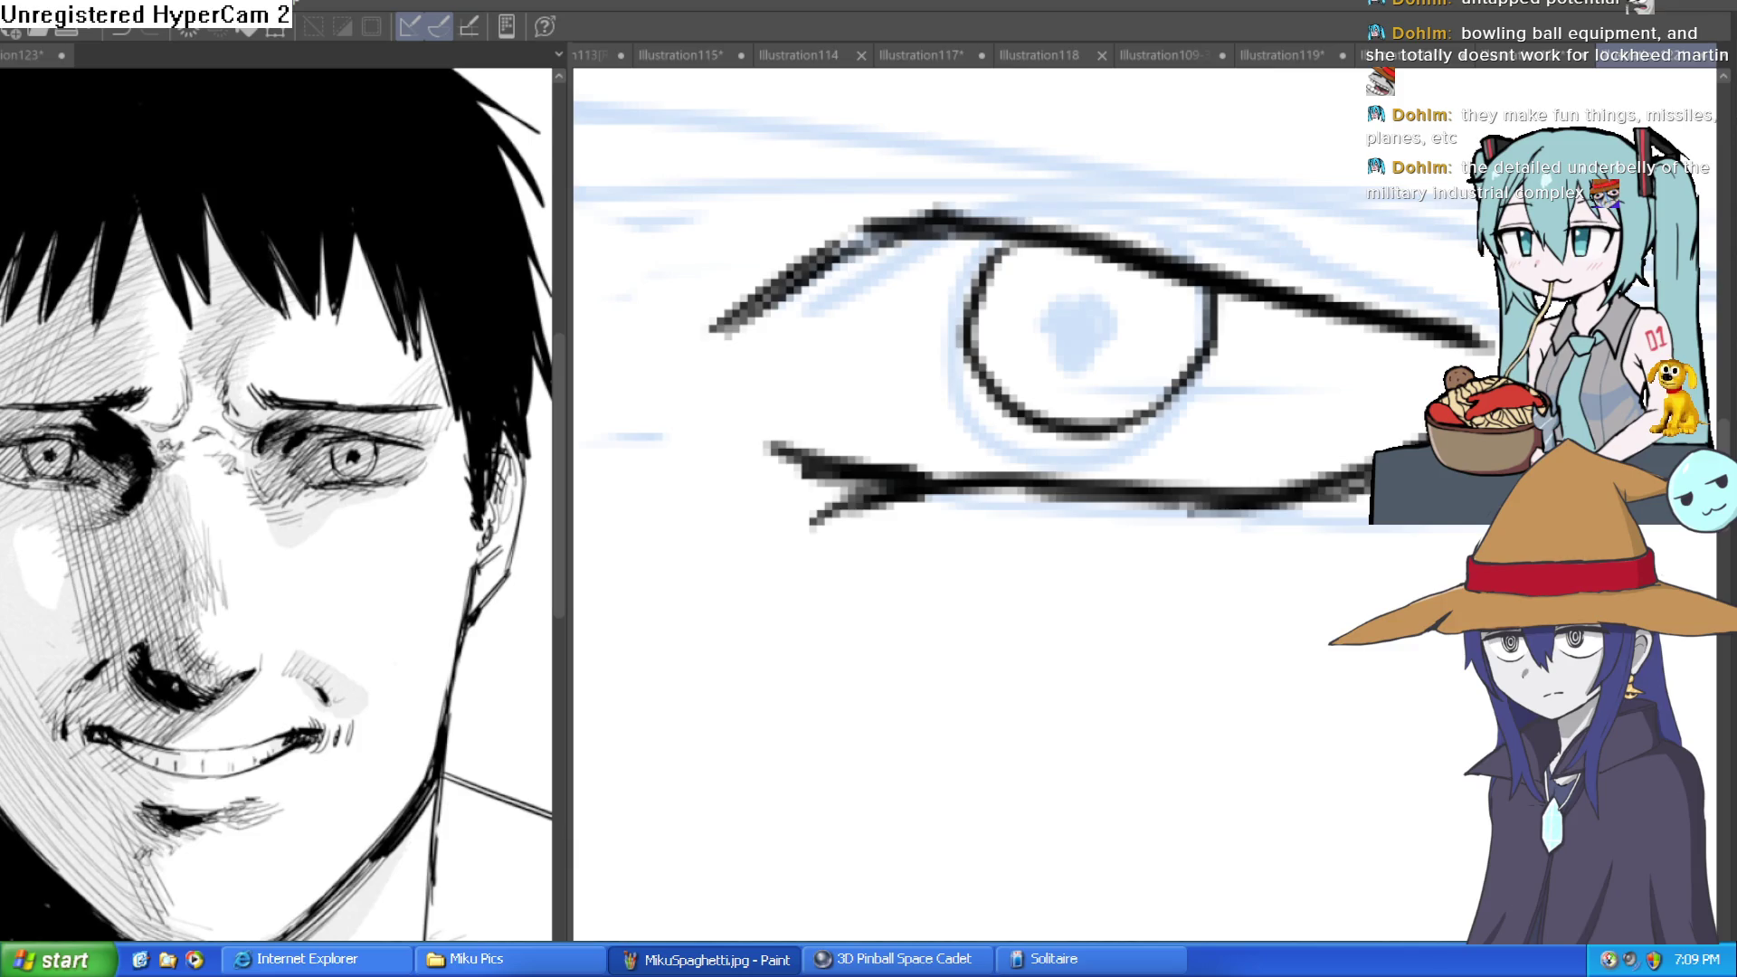
pyautogui.moveTo(1075, 327)
pyautogui.mouseDown()
pyautogui.moveTo(1129, 416)
pyautogui.moveTo(1144, 241)
pyautogui.moveTo(1409, 314)
pyautogui.mouseUp()
pyautogui.scroll(-5, 1220, 412)
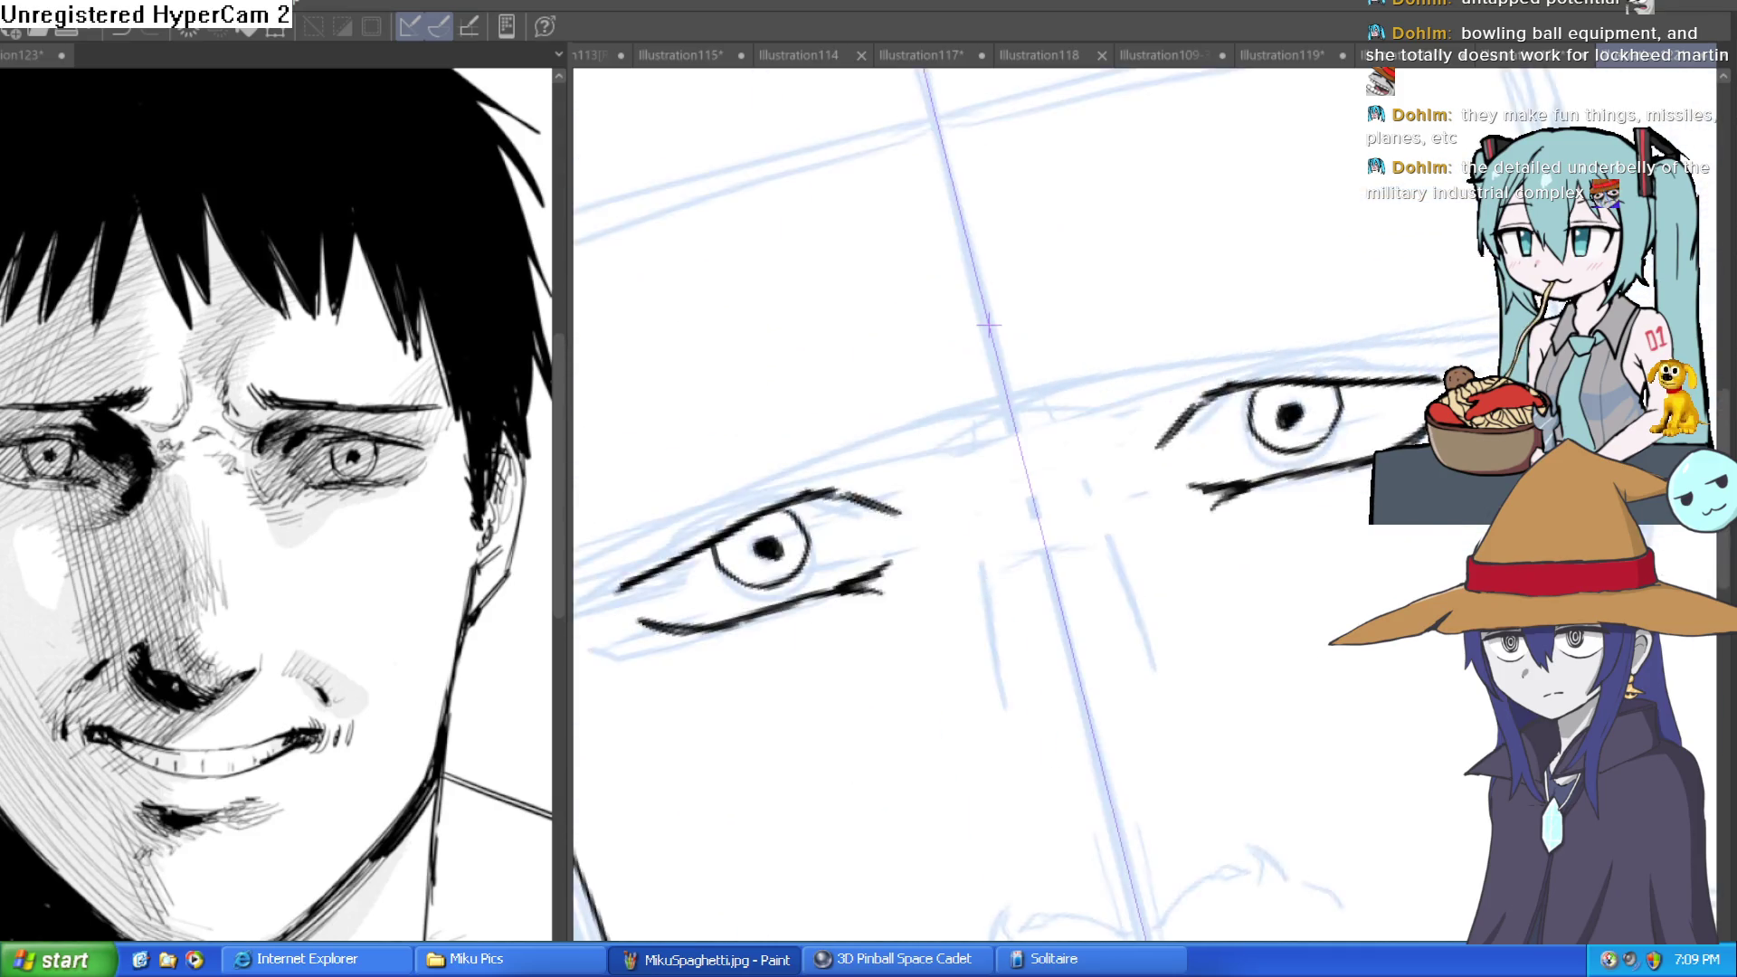
pyautogui.scroll(1, 1220, 413)
pyautogui.scroll(3, 1219, 412)
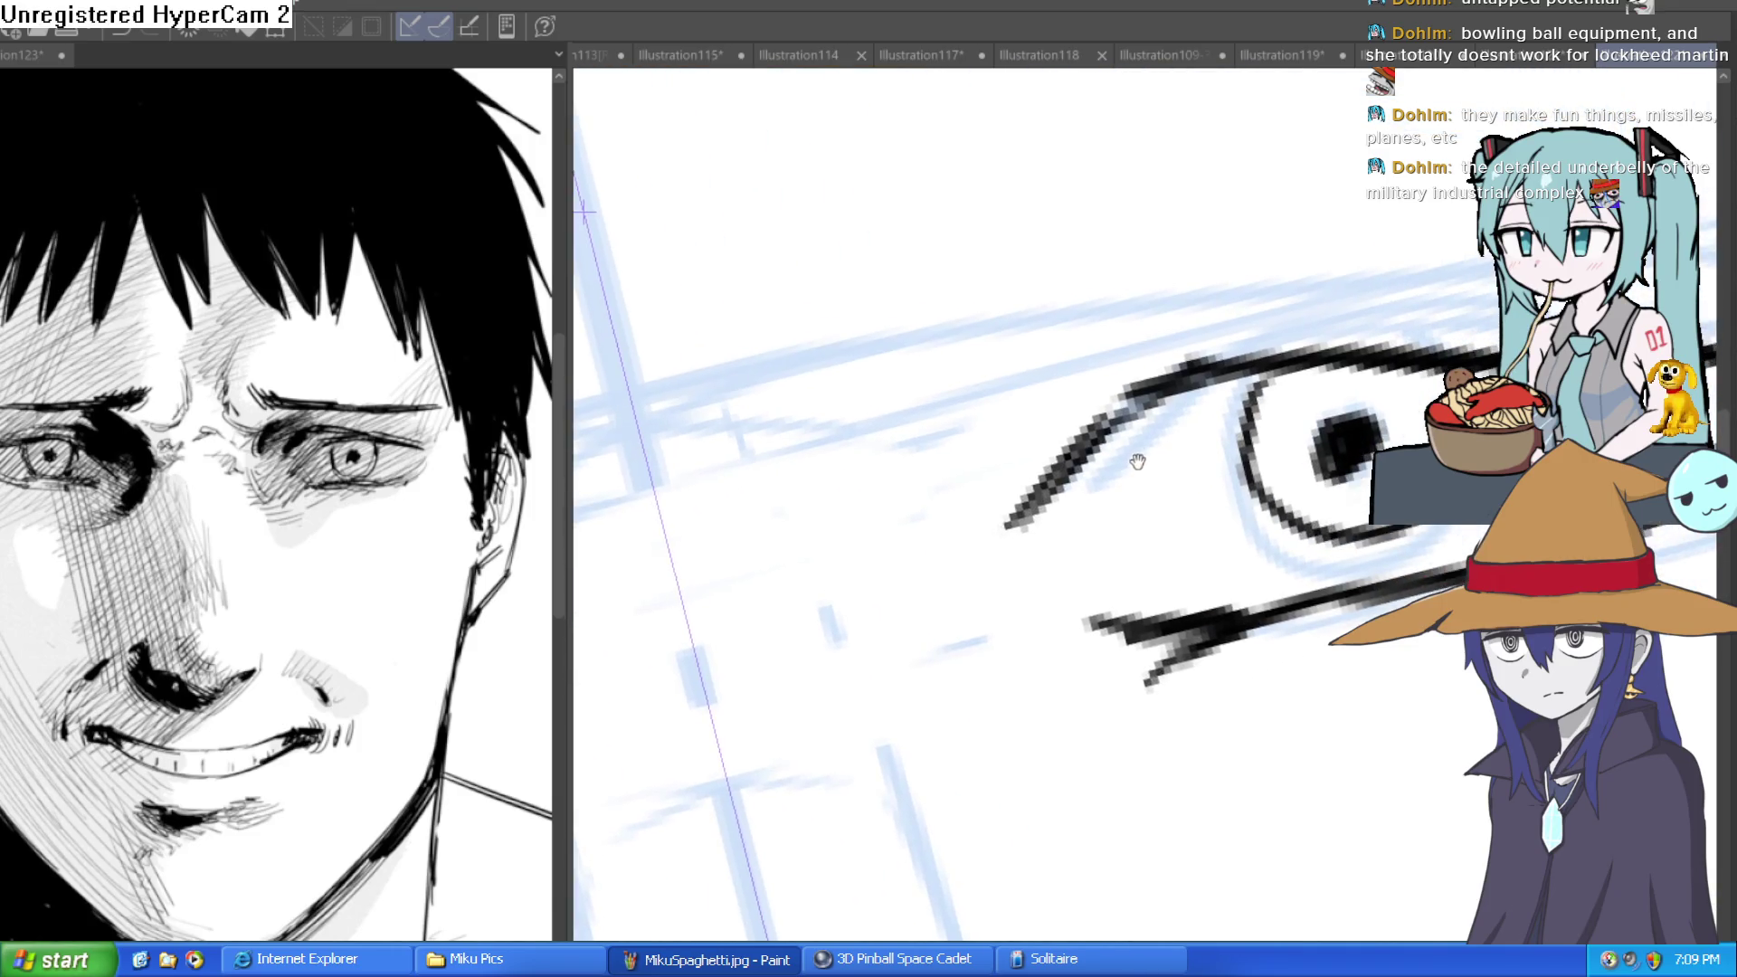
# Ink a long, thick curved upper eyelid and lower eyelid line, erasing the overlong part.
pyautogui.moveTo(837, 536); pyautogui.dragTo(894, 447)
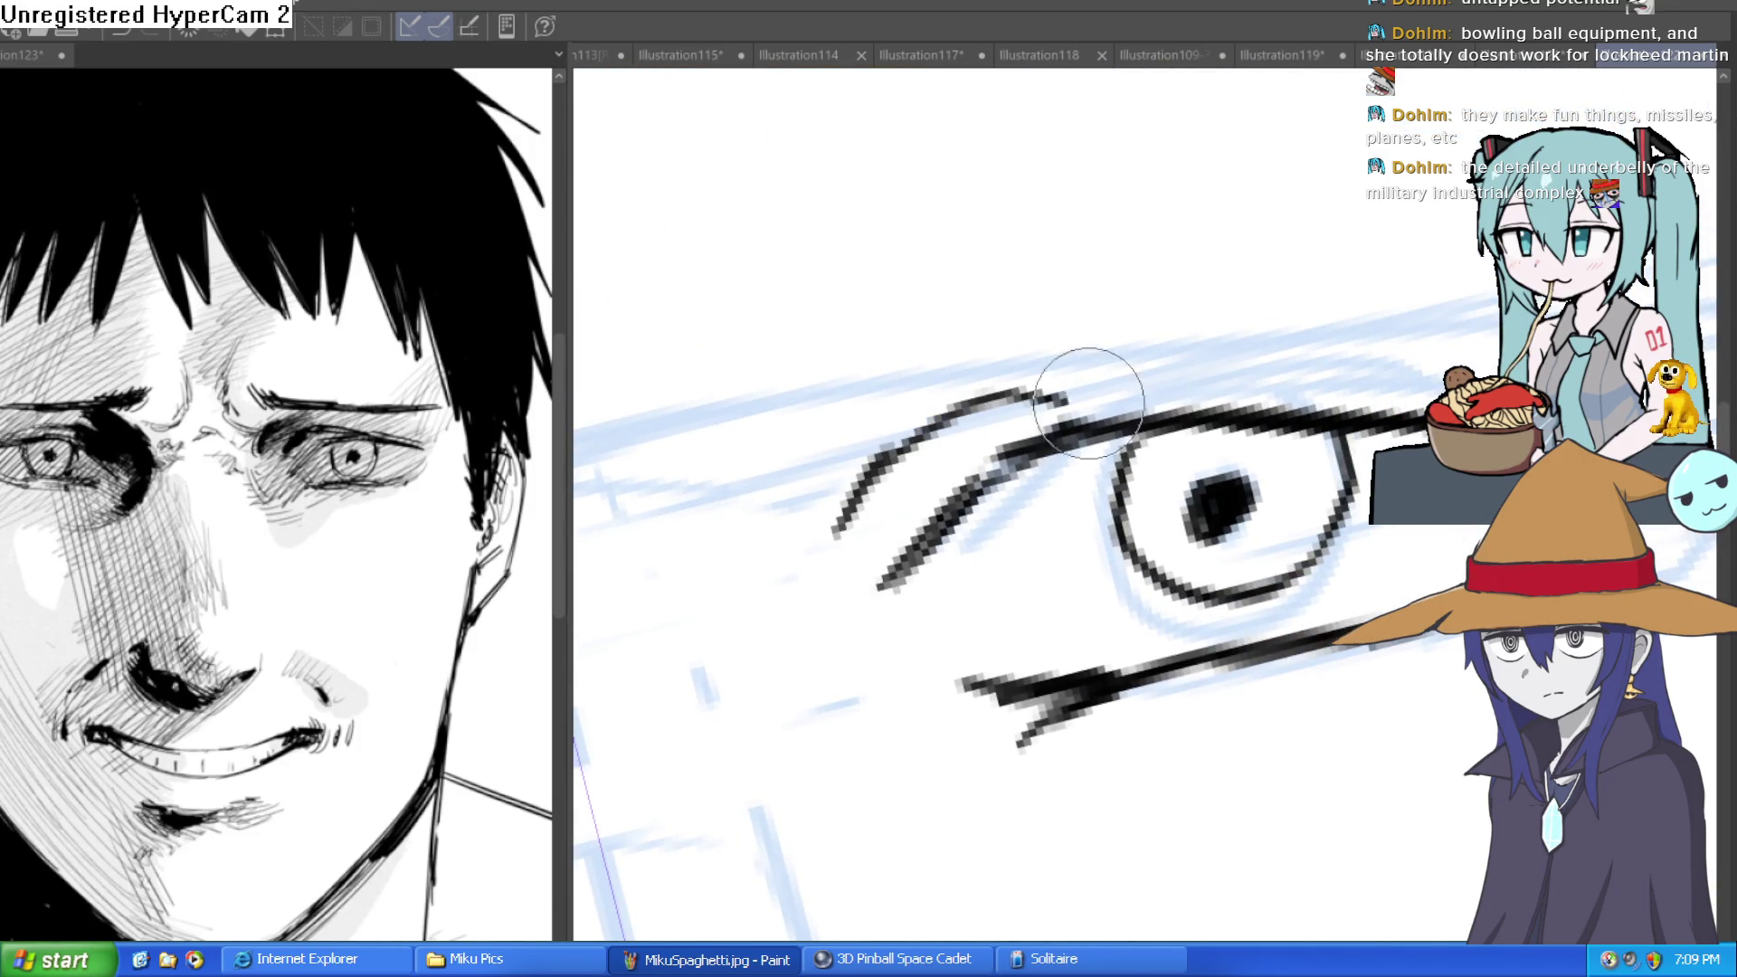
pyautogui.hotkey('ctrl', 'z')
pyautogui.moveTo(826, 496)
pyautogui.mouseDown()
pyautogui.moveTo(1001, 356)
pyautogui.moveTo(1425, 412)
pyautogui.mouseUp()
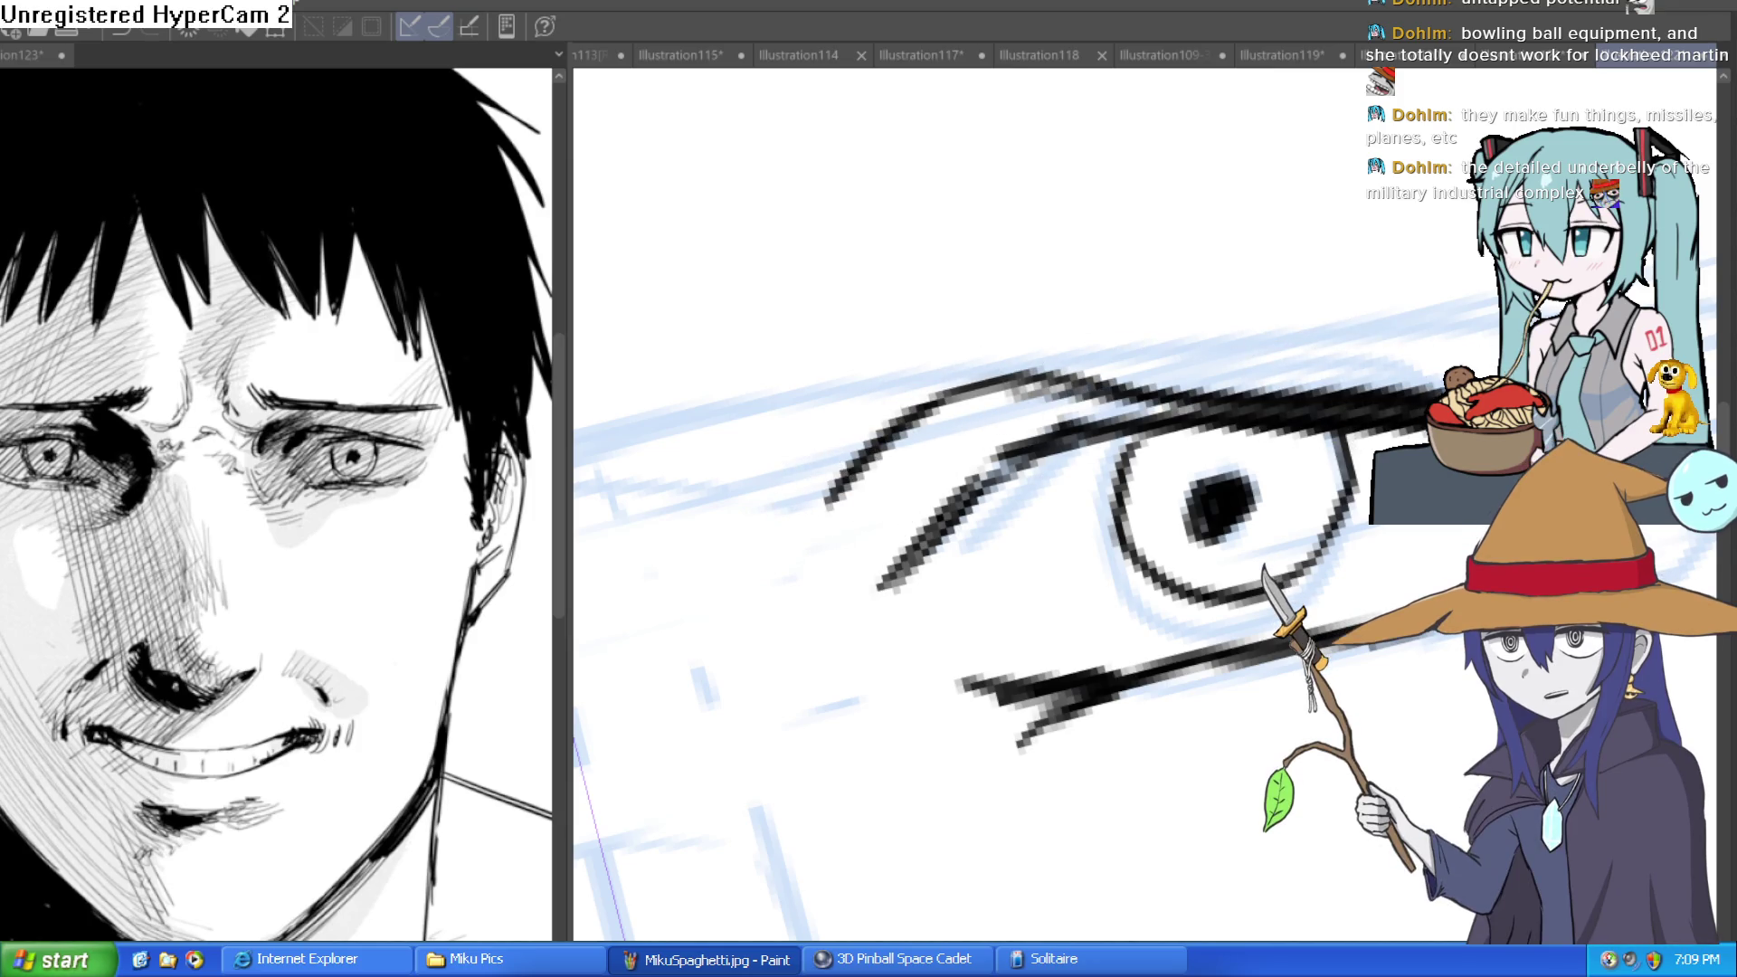
pyautogui.moveTo(1552, 408); pyautogui.dragTo(1299, 380)
pyautogui.moveTo(920, 329); pyautogui.dragTo(1319, 399)
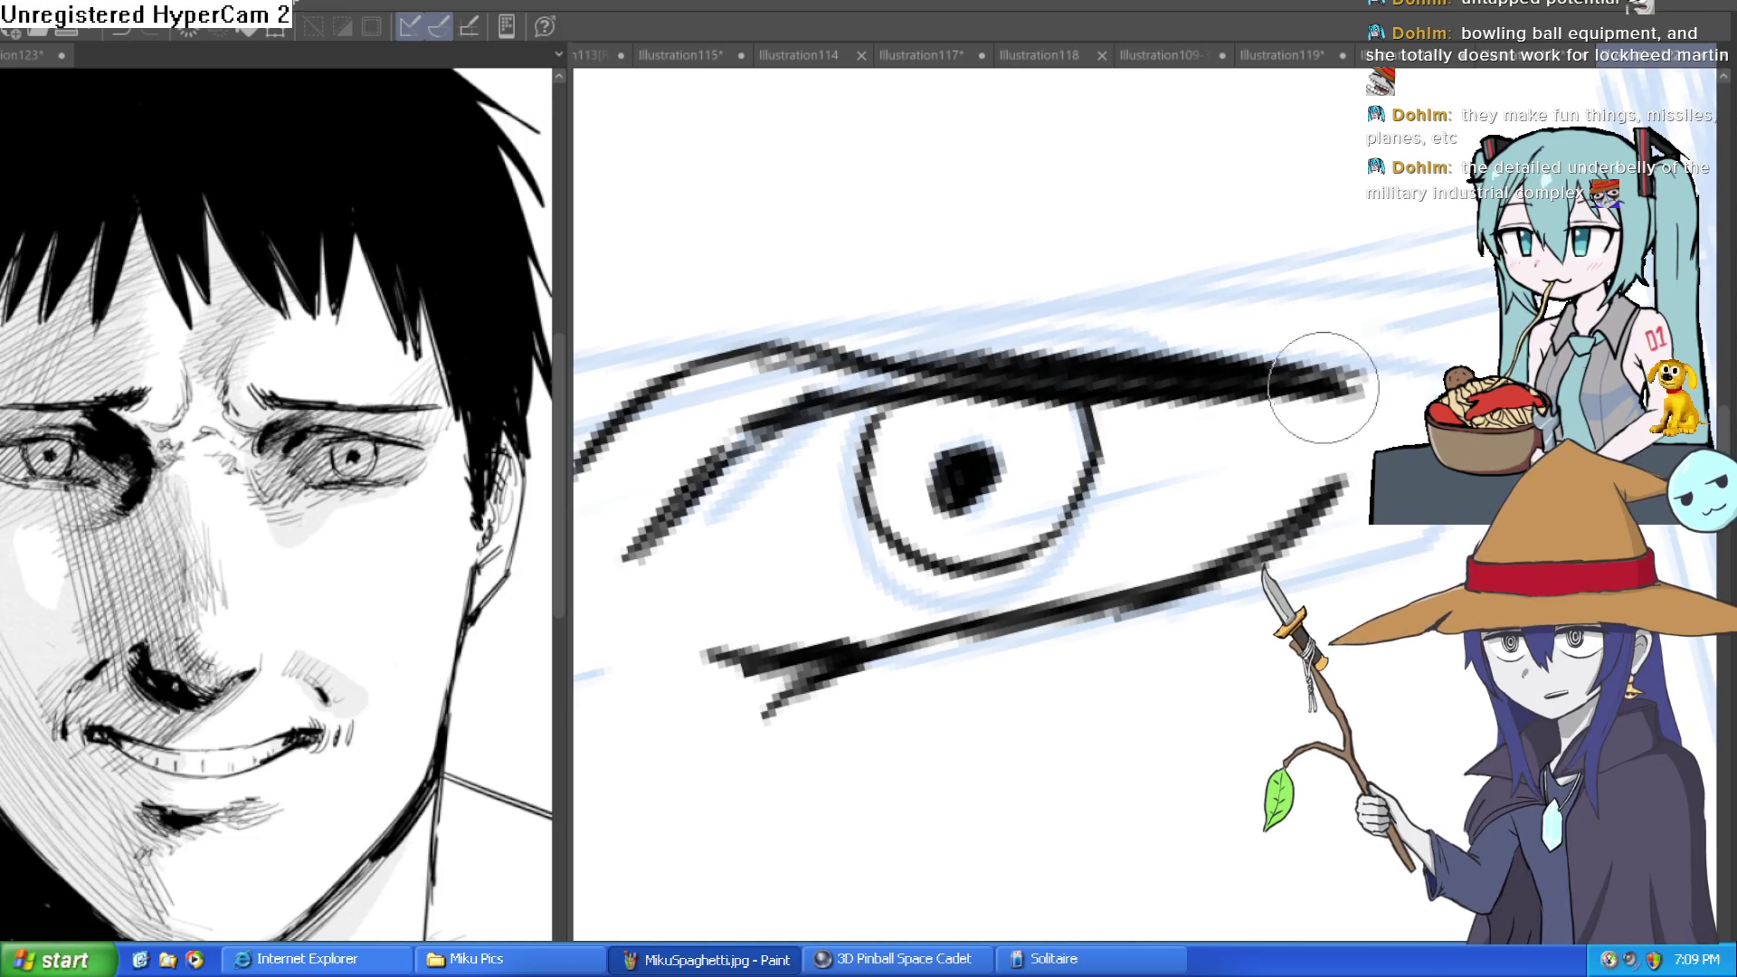
pyautogui.moveTo(1239, 493); pyautogui.dragTo(1311, 434)
pyautogui.moveTo(783, 593)
pyautogui.mouseDown()
pyautogui.moveTo(974, 604)
pyautogui.moveTo(1202, 531)
pyautogui.moveTo(1403, 425)
pyautogui.mouseUp()
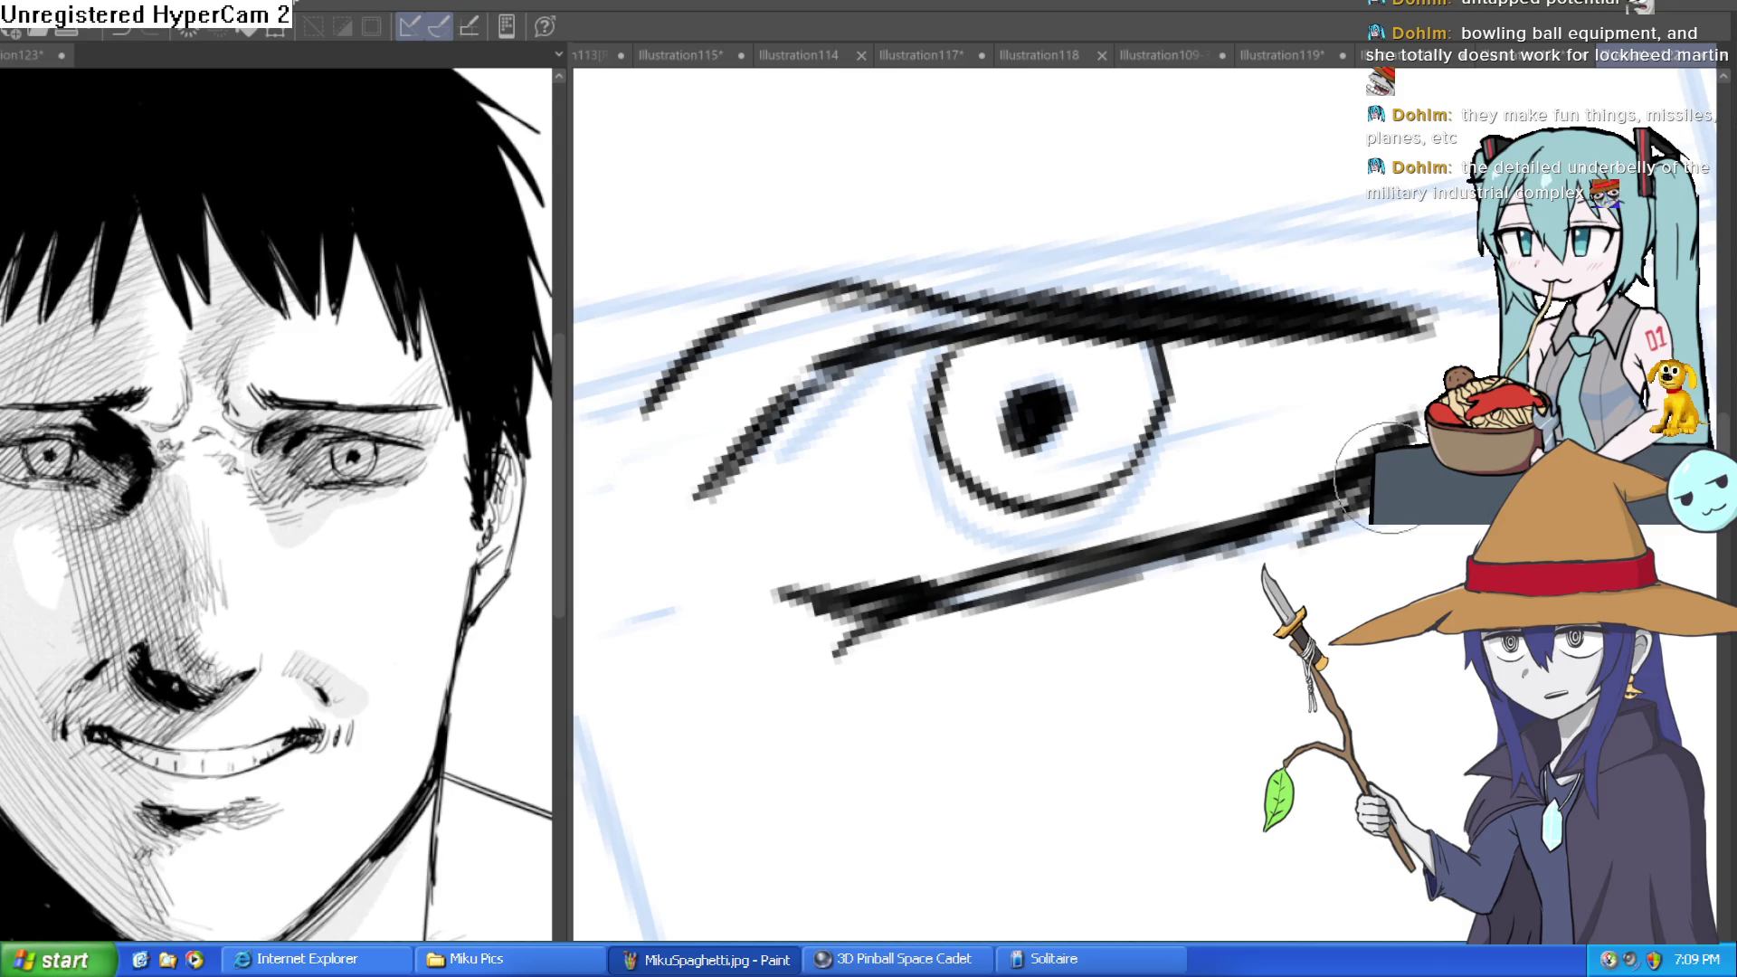
pyautogui.moveTo(1070, 617)
pyautogui.mouseDown()
pyautogui.moveTo(1082, 540)
pyautogui.moveTo(962, 562)
pyautogui.moveTo(795, 551)
pyautogui.mouseUp()
pyautogui.scroll(2, 1012, 609)
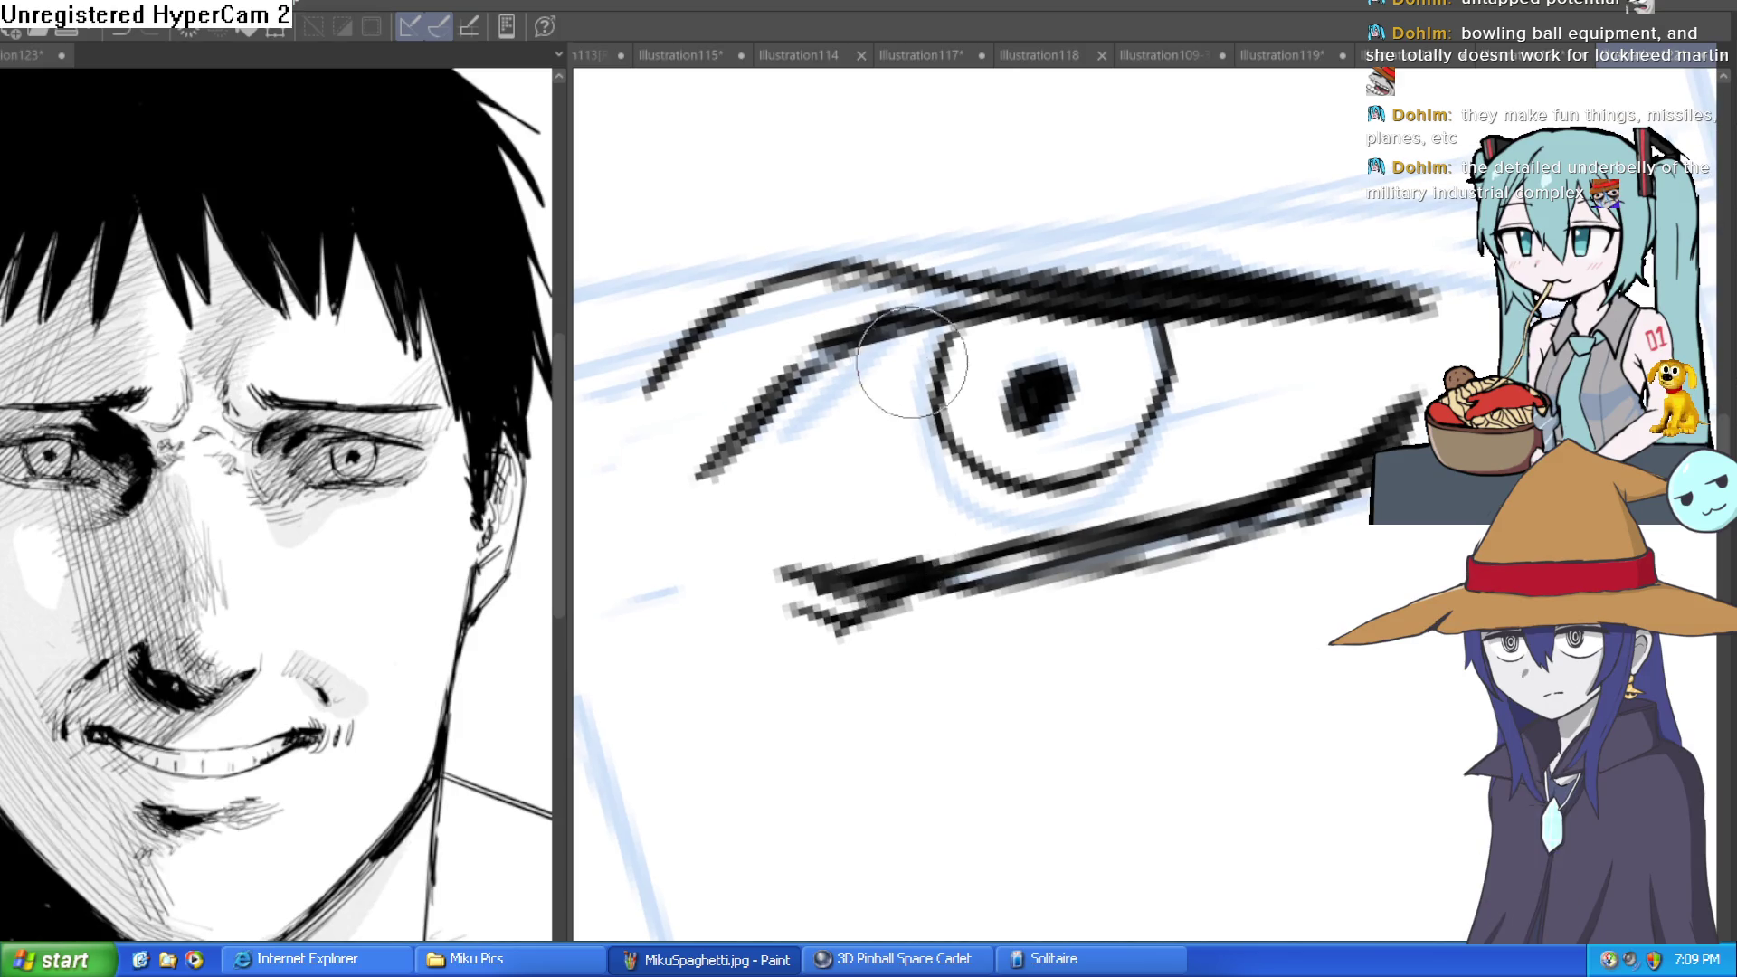
pyautogui.moveTo(786, 365)
pyautogui.mouseDown()
pyautogui.moveTo(834, 329)
pyautogui.moveTo(757, 465)
pyautogui.moveTo(830, 457)
pyautogui.mouseUp()
pyautogui.scroll(-5, 831, 457)
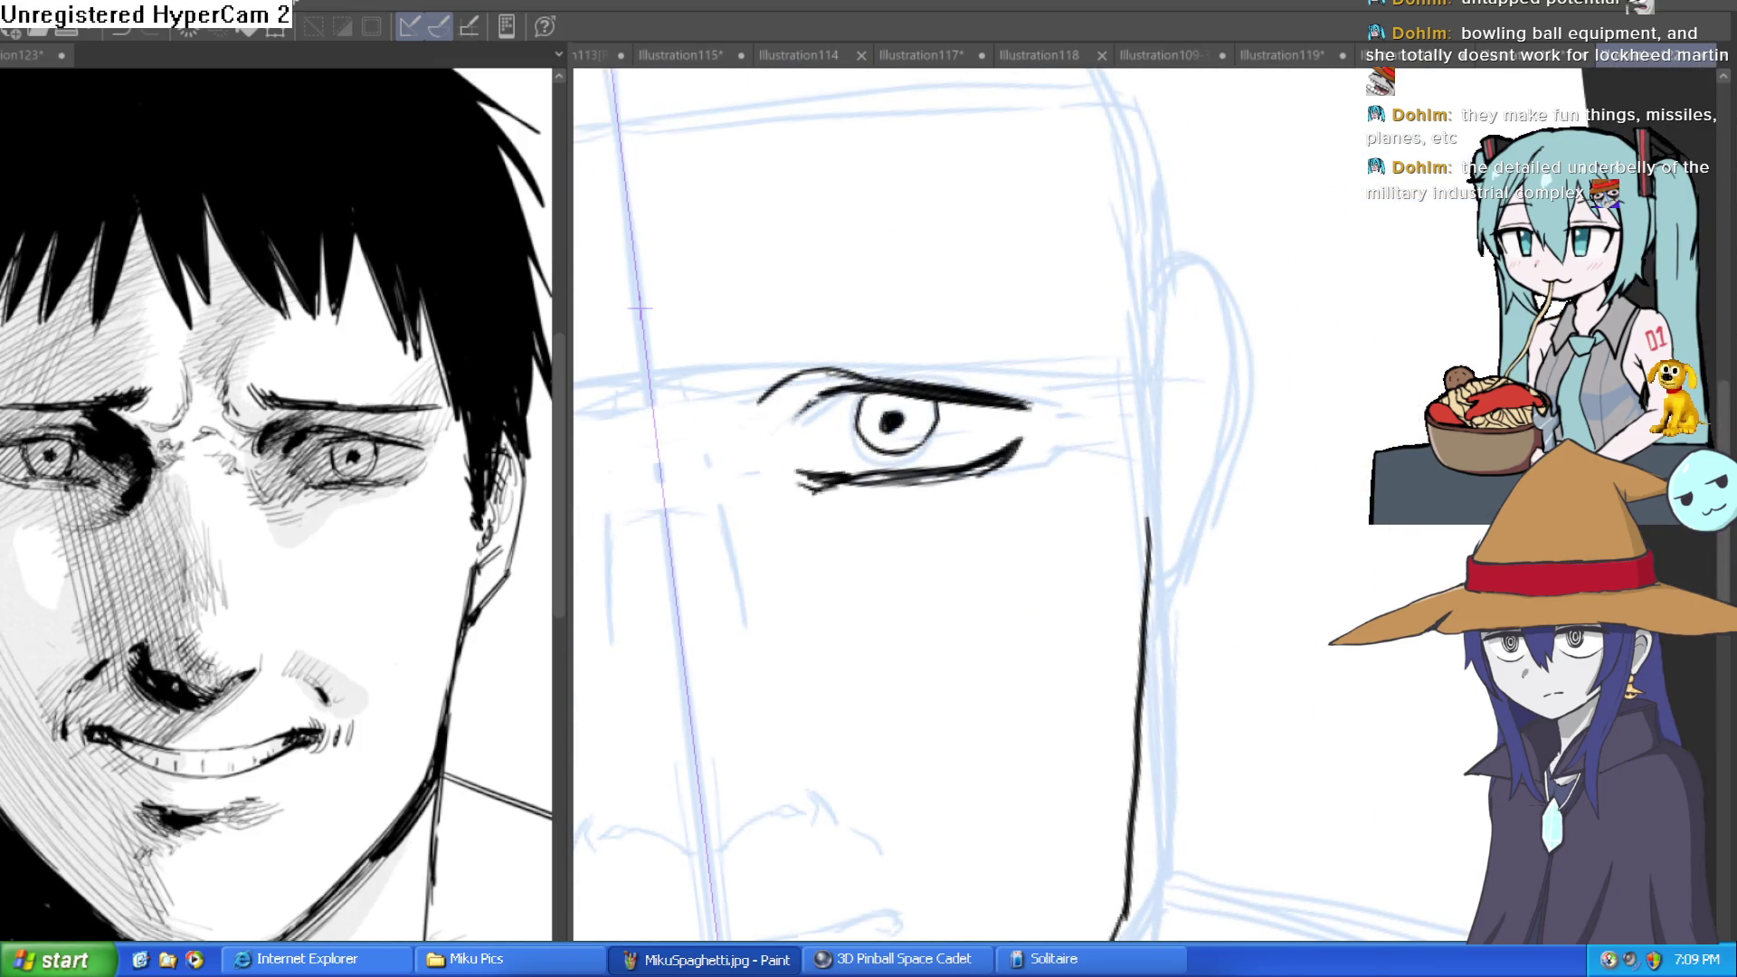
# Extend the upper eyelid to its outer tip, darken the lower lid, and thicken the iris outline.
pyautogui.moveTo(1147, 358); pyautogui.dragTo(1103, 313)
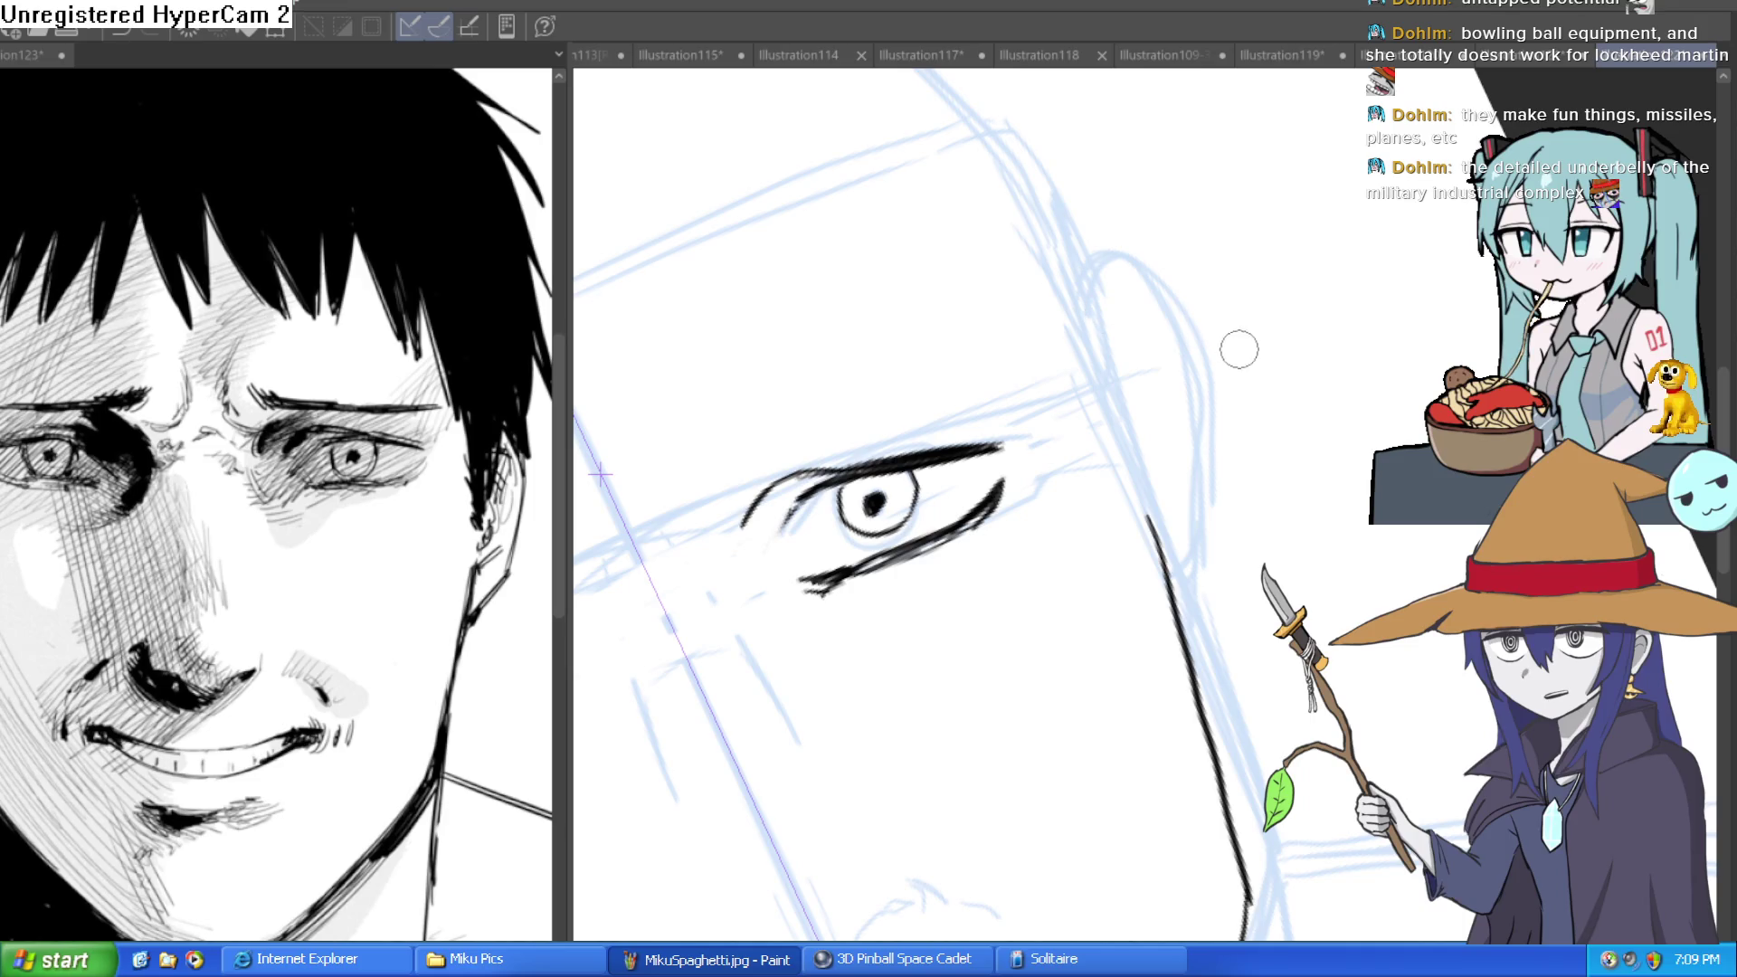
pyautogui.press('^')
pyautogui.press('^')
pyautogui.moveTo(1332, 403)
pyautogui.mouseDown()
pyautogui.moveTo(1376, 375)
pyautogui.moveTo(1180, 361)
pyautogui.moveTo(1176, 298)
pyautogui.moveTo(1053, 322)
pyautogui.moveTo(814, 446)
pyautogui.mouseUp()
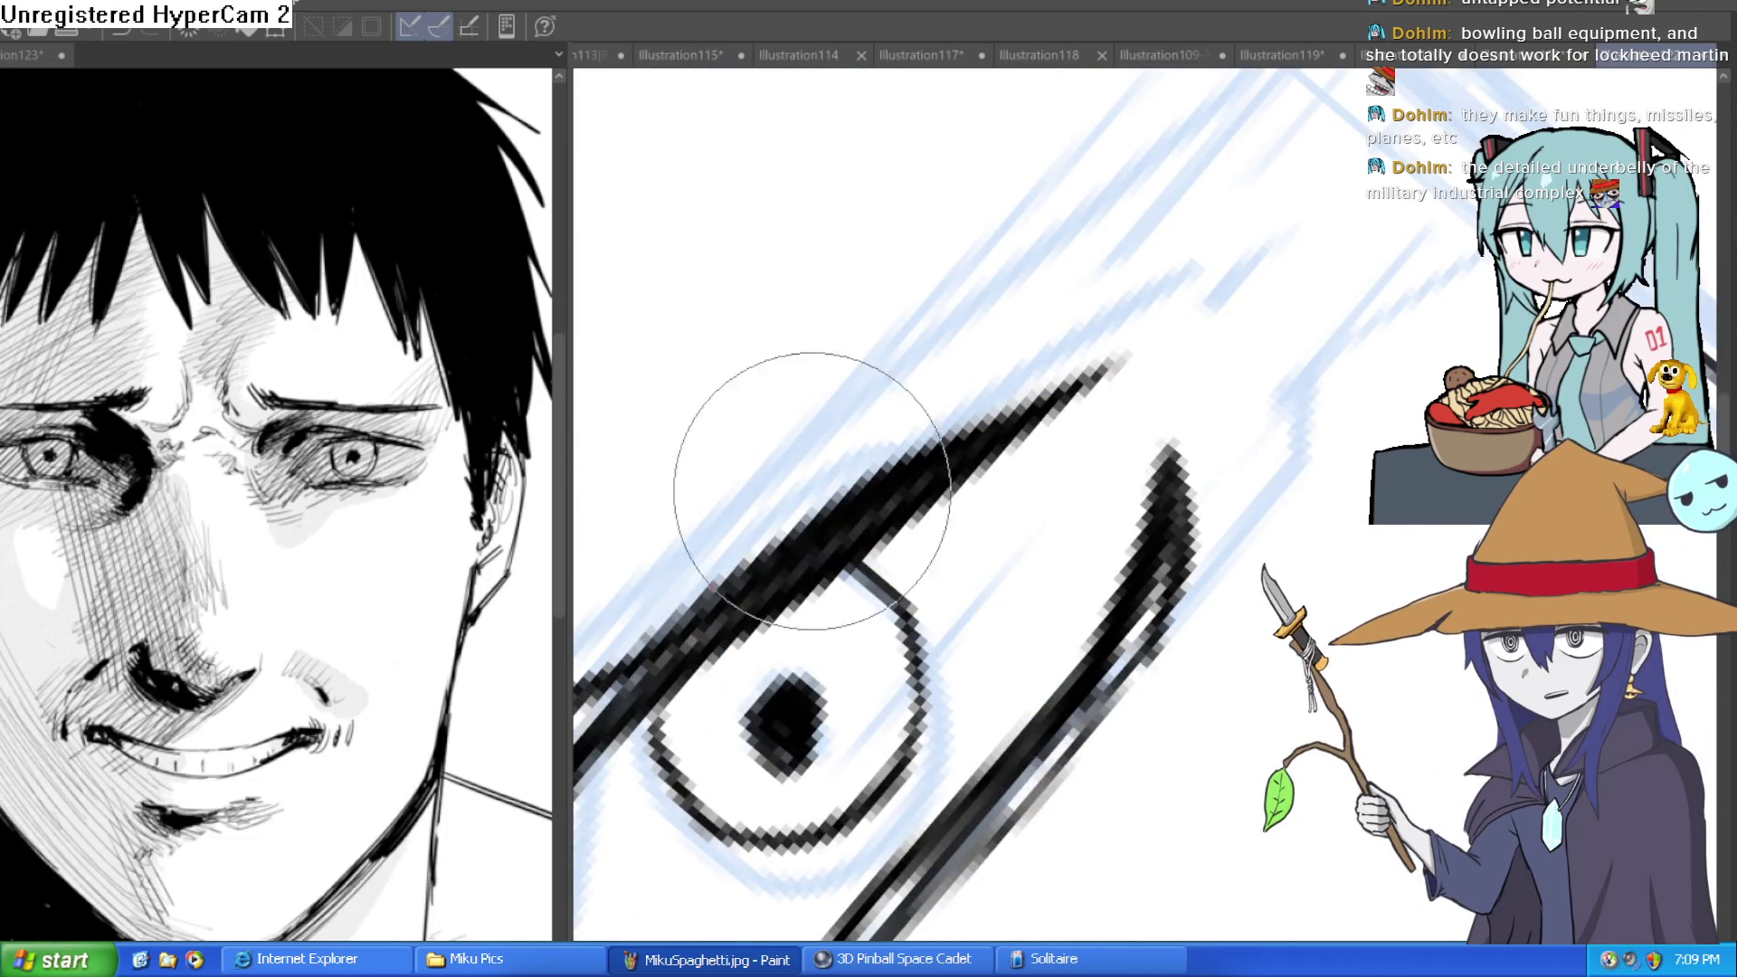
pyautogui.moveTo(1111, 355)
pyautogui.mouseDown()
pyautogui.moveTo(1039, 232)
pyautogui.moveTo(1125, 221)
pyautogui.mouseUp()
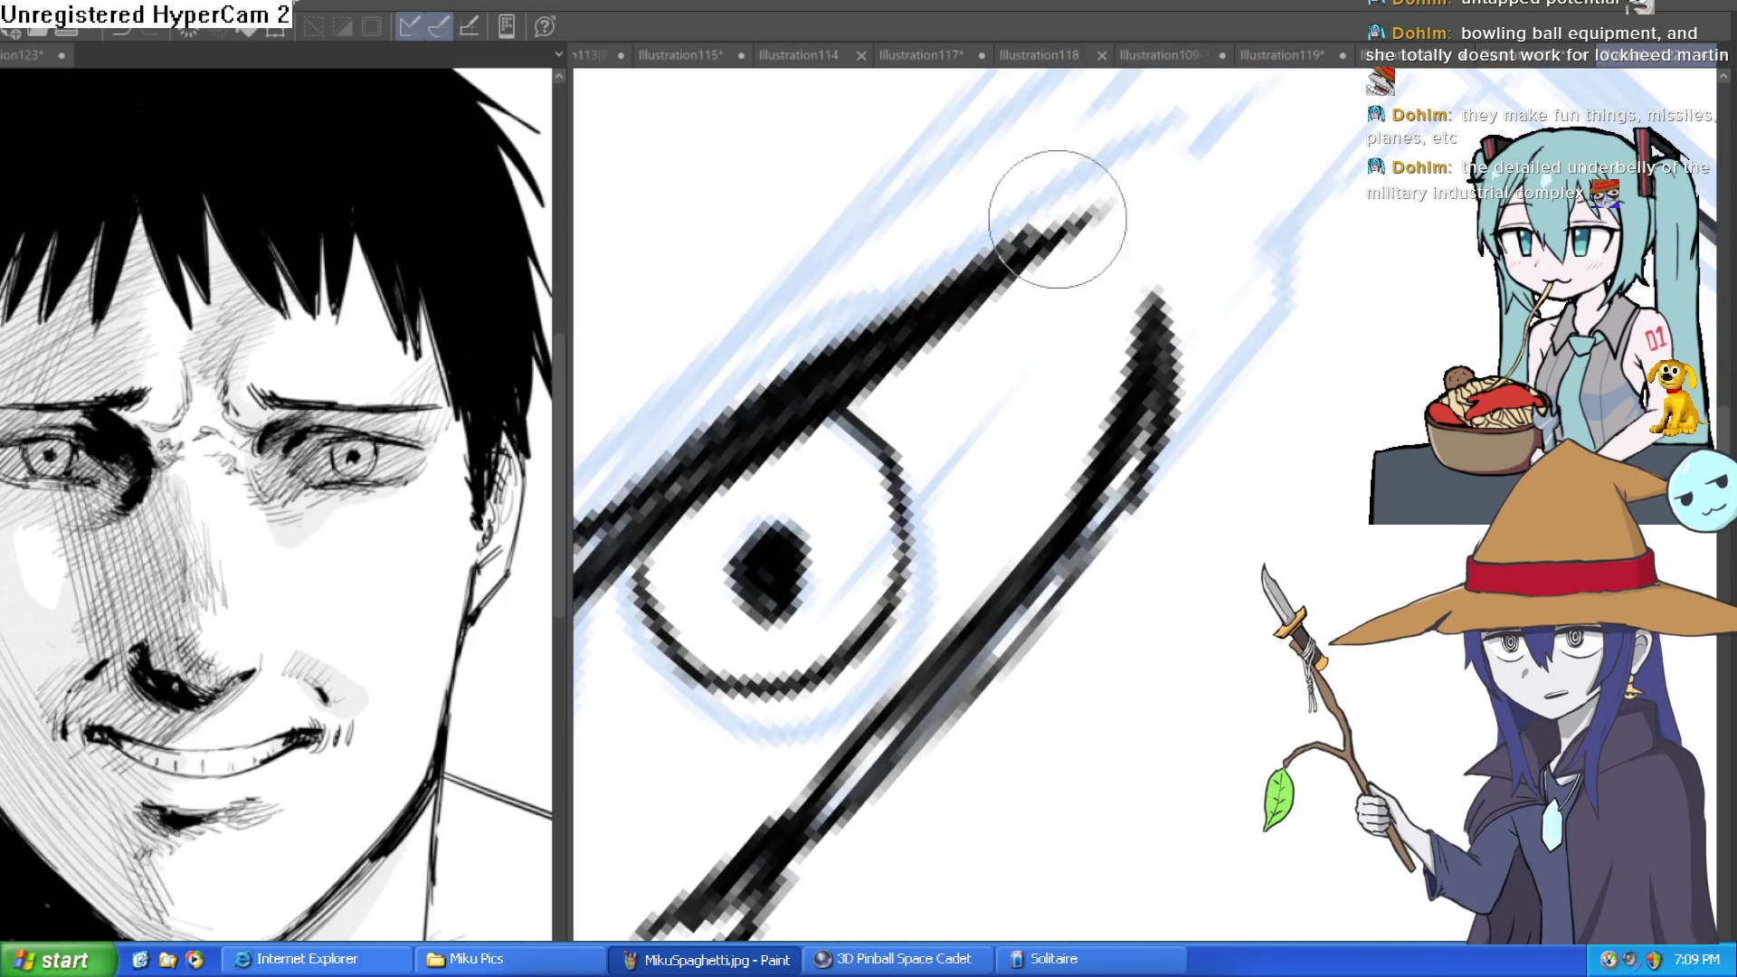
pyautogui.moveTo(995, 240); pyautogui.dragTo(1131, 189)
pyautogui.moveTo(1177, 289)
pyautogui.mouseDown()
pyautogui.moveTo(1171, 471)
pyautogui.moveTo(1097, 582)
pyautogui.moveTo(1194, 325)
pyautogui.mouseUp()
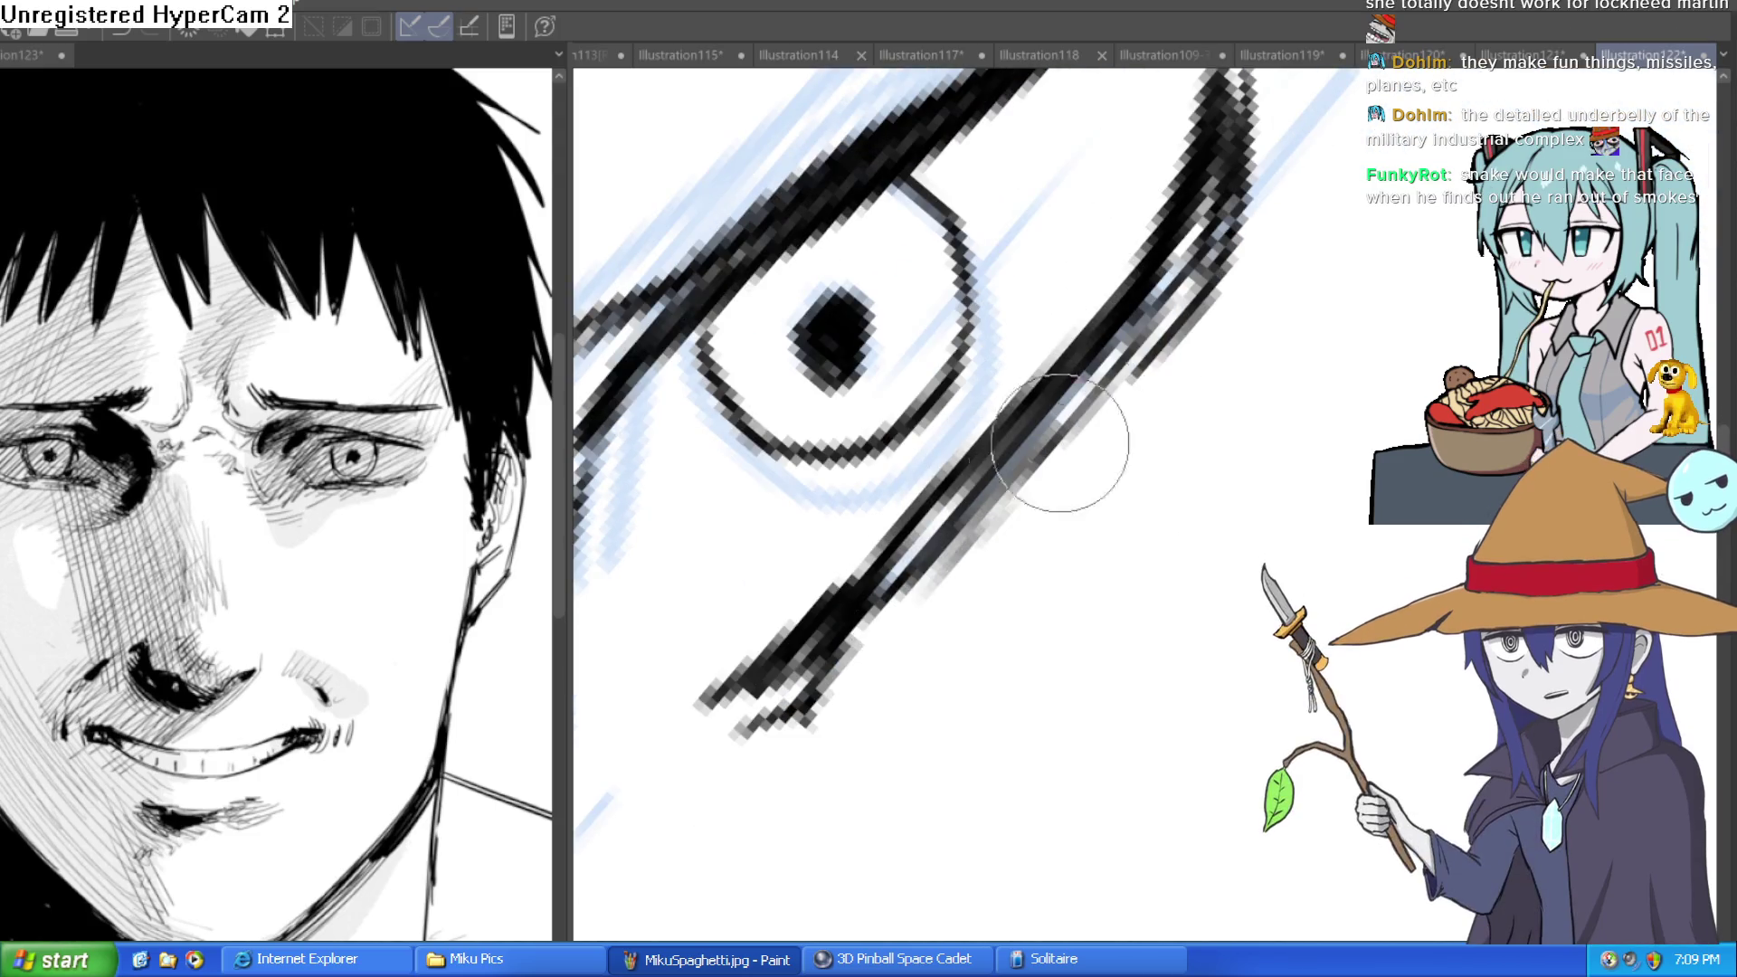
pyautogui.scroll(-5, 1172, 385)
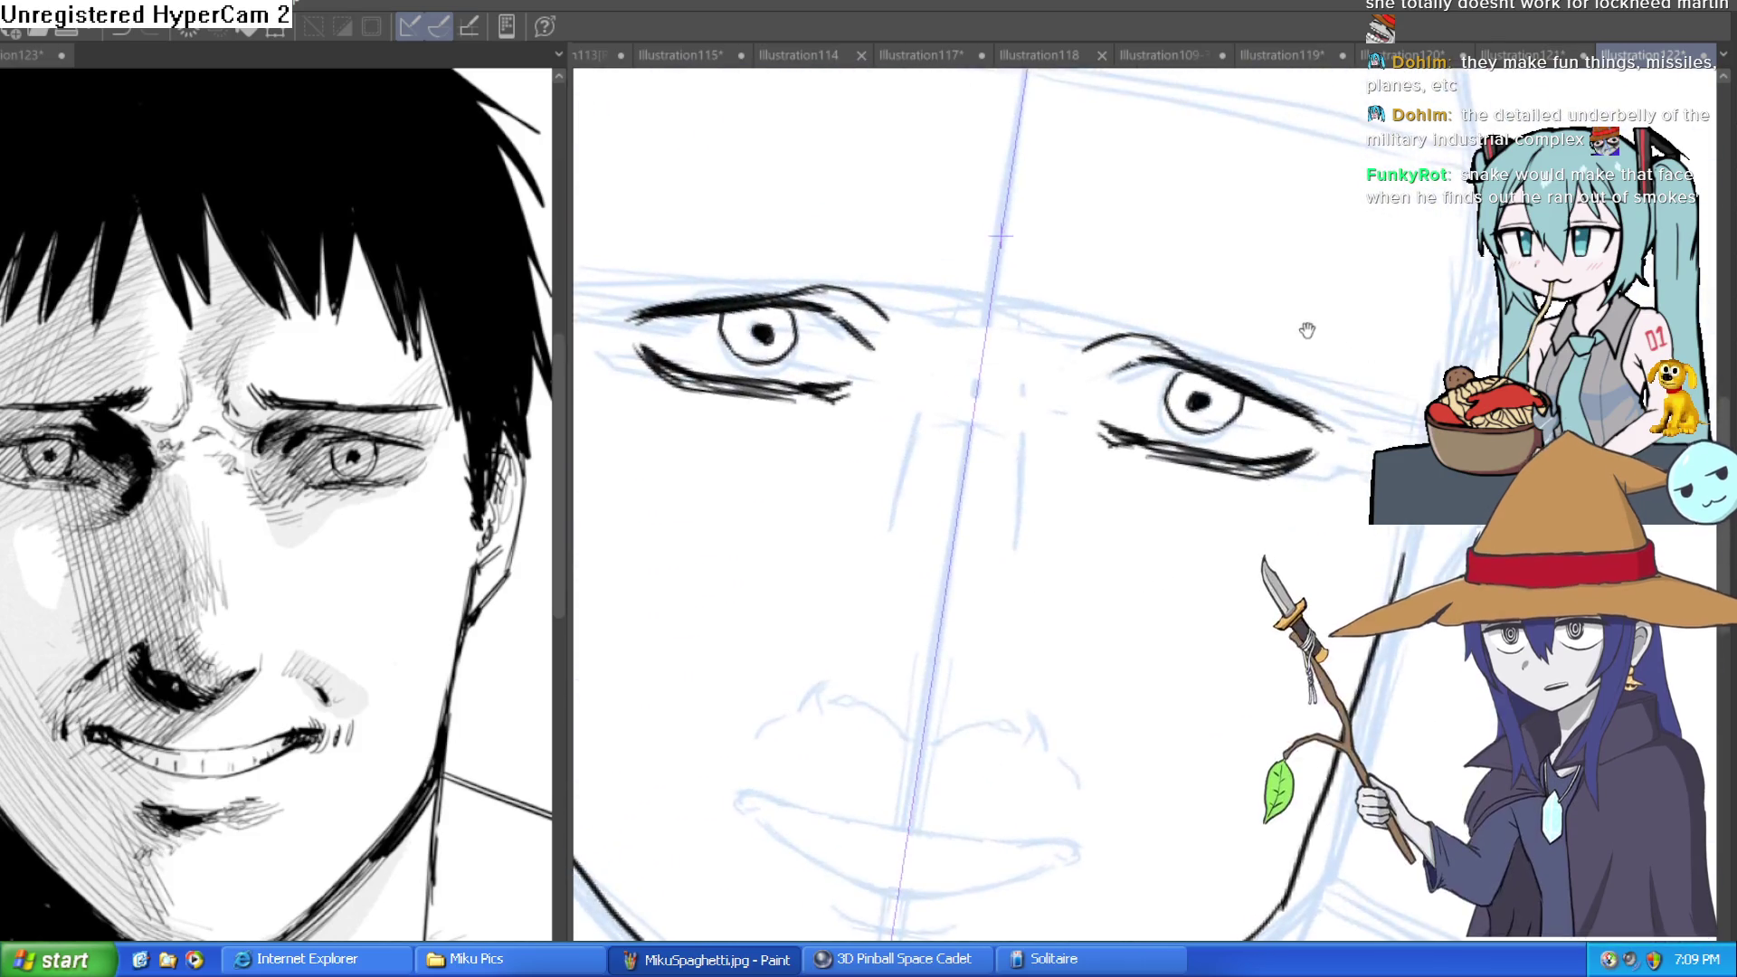
pyautogui.scroll(5, 1134, 355)
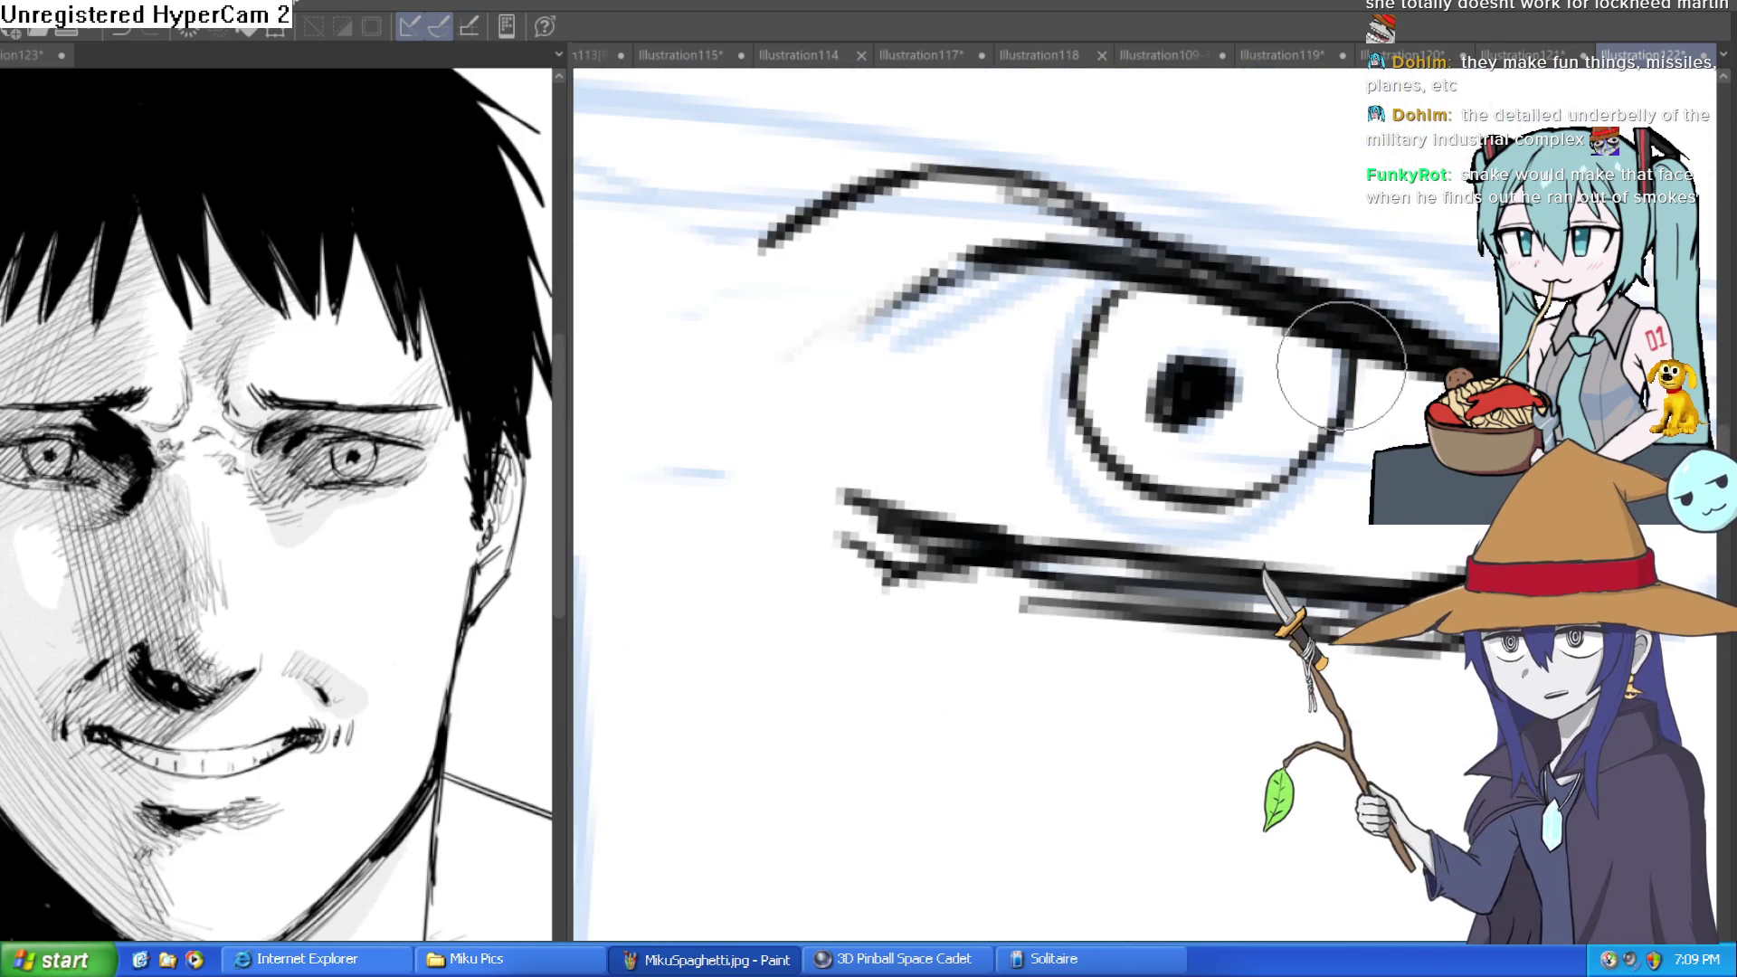
pyautogui.moveTo(1114, 487); pyautogui.dragTo(1123, 299)
pyautogui.moveTo(1073, 398)
pyautogui.mouseDown()
pyautogui.moveTo(1125, 466)
pyautogui.moveTo(1268, 497)
pyautogui.mouseUp()
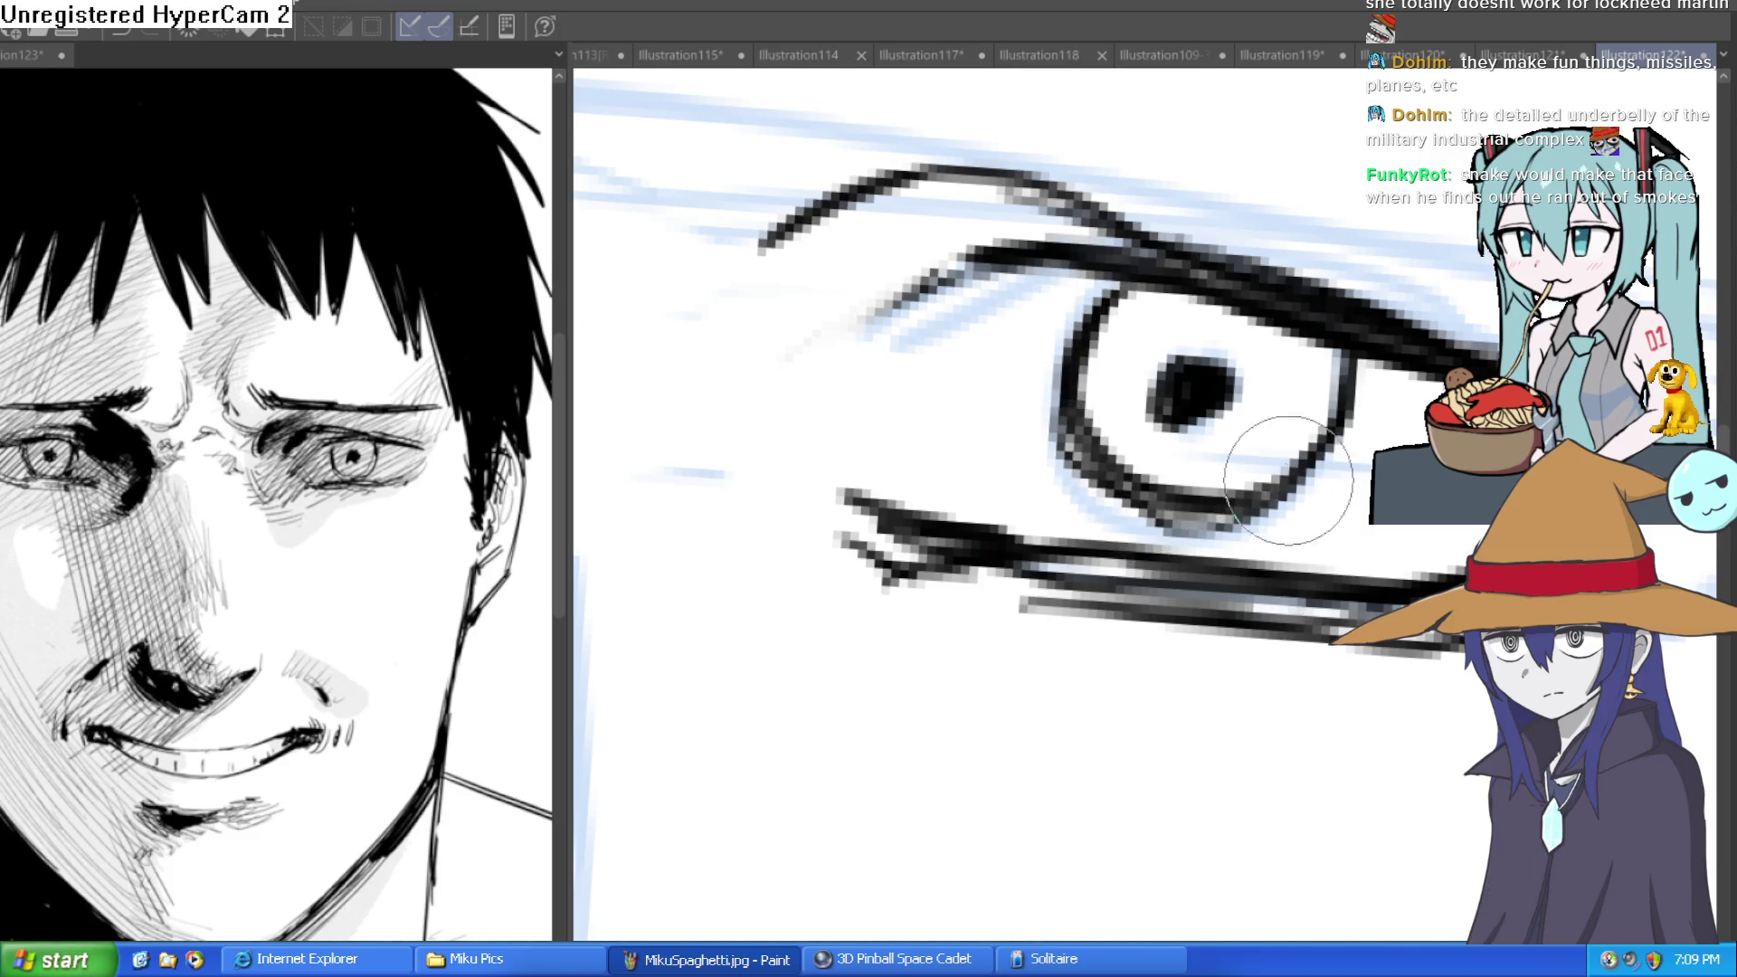
pyautogui.scroll(-5, 1385, 408)
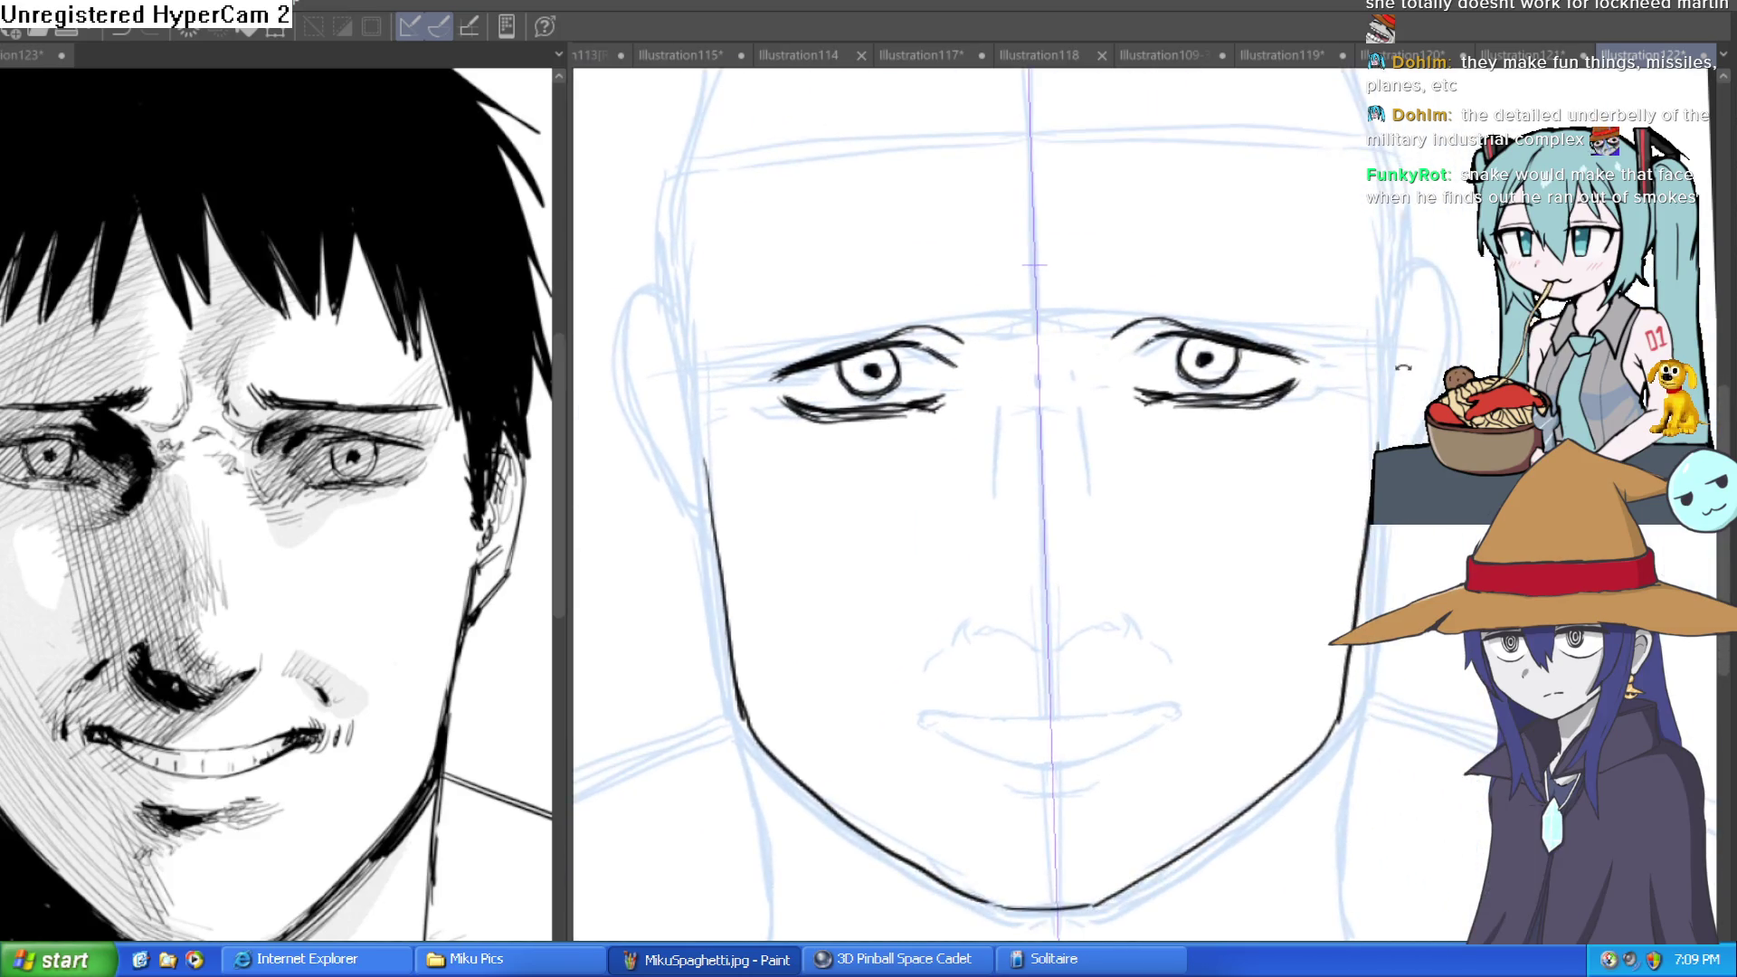
pyautogui.moveTo(1392, 417)
pyautogui.mouseDown()
pyautogui.moveTo(1357, 435)
pyautogui.moveTo(1148, 434)
pyautogui.mouseUp()
# Ink brow curves beside the nose bridge and short furrow ticks between the eyes.
pyautogui.click(909, 438)
pyautogui.moveTo(908, 438)
pyautogui.mouseDown()
pyautogui.moveTo(1074, 350)
pyautogui.moveTo(981, 474)
pyautogui.moveTo(1215, 456)
pyautogui.moveTo(1247, 407)
pyautogui.moveTo(1234, 381)
pyautogui.moveTo(1079, 450)
pyautogui.mouseUp()
pyautogui.moveTo(849, 408); pyautogui.dragTo(919, 378)
pyautogui.moveTo(1023, 360); pyautogui.dragTo(1021, 384)
pyautogui.moveTo(932, 341); pyautogui.dragTo(925, 373)
pyautogui.moveTo(900, 270); pyautogui.dragTo(917, 304)
pyautogui.moveTo(1048, 338); pyautogui.dragTo(1096, 295)
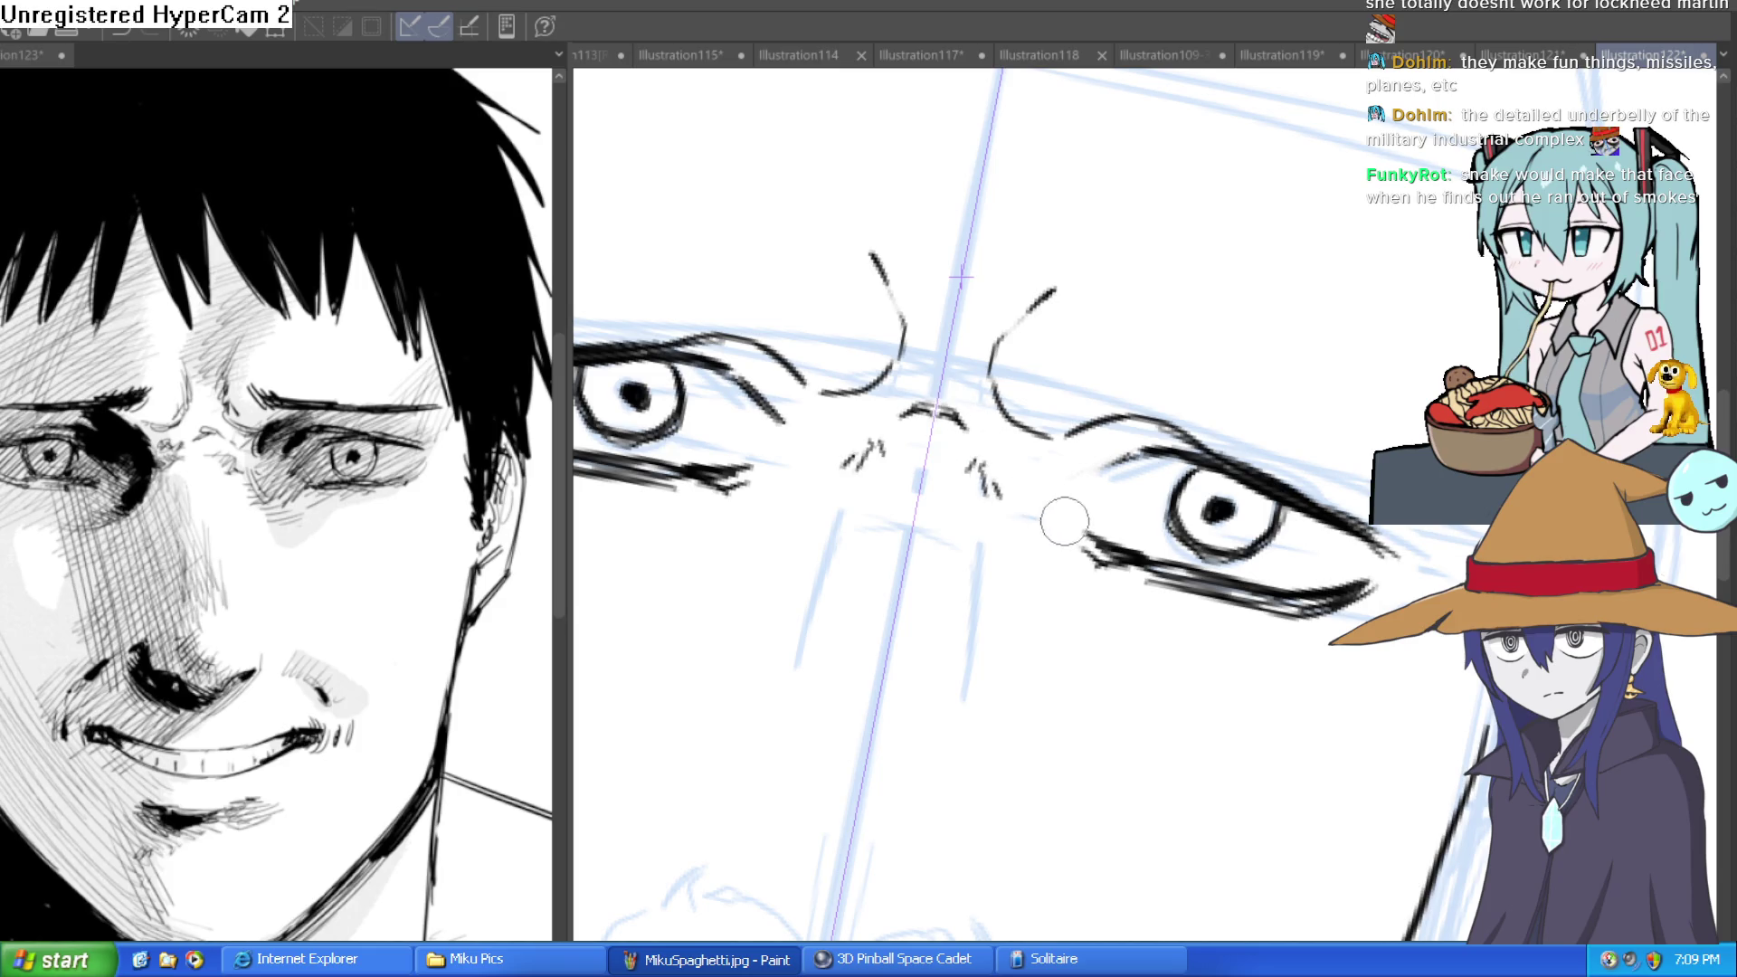
pyautogui.moveTo(1036, 538); pyautogui.dragTo(1054, 577)
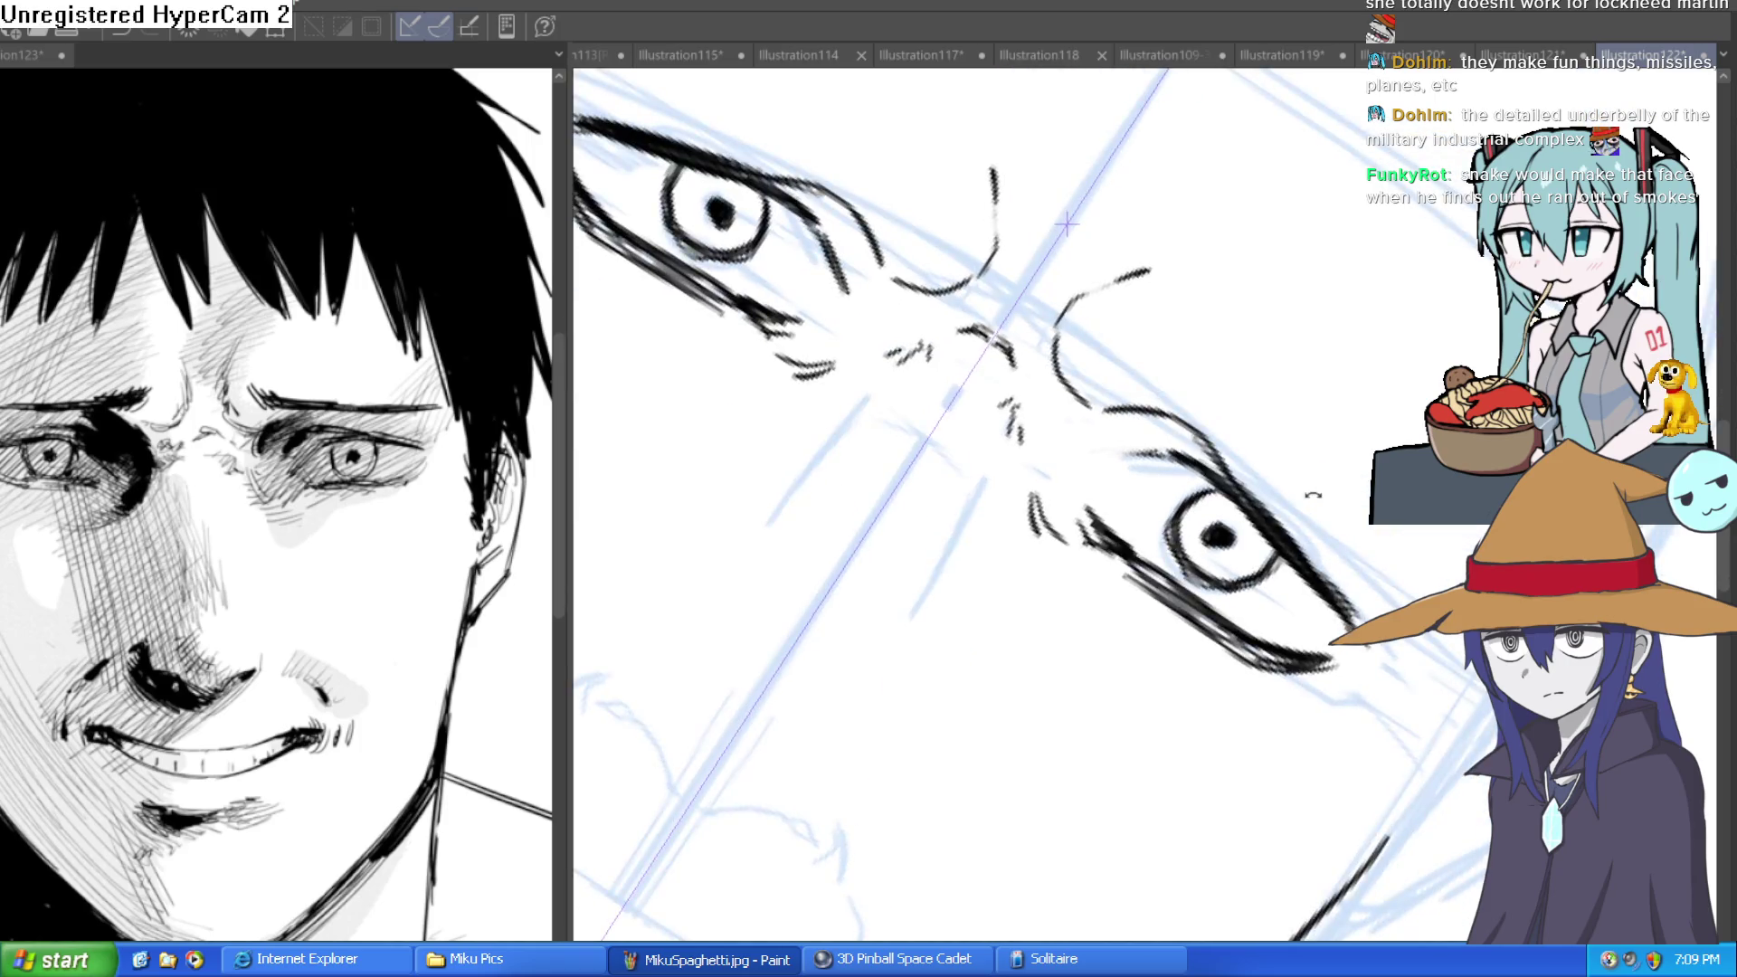
# Darken the left eye's lids, then draw nose creases and the long fold sweeping down past the eye.
pyautogui.moveTo(1368, 682)
pyautogui.mouseDown()
pyautogui.moveTo(1047, 745)
pyautogui.moveTo(1180, 389)
pyautogui.mouseUp()
pyautogui.moveTo(1059, 505); pyautogui.dragTo(859, 696)
pyautogui.moveTo(1059, 502)
pyautogui.mouseDown()
pyautogui.moveTo(864, 695)
pyautogui.moveTo(905, 687)
pyautogui.moveTo(885, 706)
pyautogui.mouseUp()
pyautogui.moveTo(982, 466)
pyautogui.mouseDown()
pyautogui.moveTo(1079, 462)
pyautogui.moveTo(1099, 529)
pyautogui.mouseUp()
pyautogui.moveTo(1100, 435)
pyautogui.mouseDown()
pyautogui.moveTo(1040, 471)
pyautogui.moveTo(1086, 389)
pyautogui.moveTo(1167, 418)
pyautogui.moveTo(1300, 540)
pyautogui.mouseUp()
pyautogui.moveTo(1212, 402); pyautogui.dragTo(1238, 472)
pyautogui.moveTo(1211, 488)
pyautogui.mouseDown()
pyautogui.moveTo(1154, 572)
pyautogui.moveTo(1151, 452)
pyautogui.moveTo(1195, 391)
pyautogui.moveTo(1077, 334)
pyautogui.moveTo(1104, 362)
pyautogui.mouseUp()
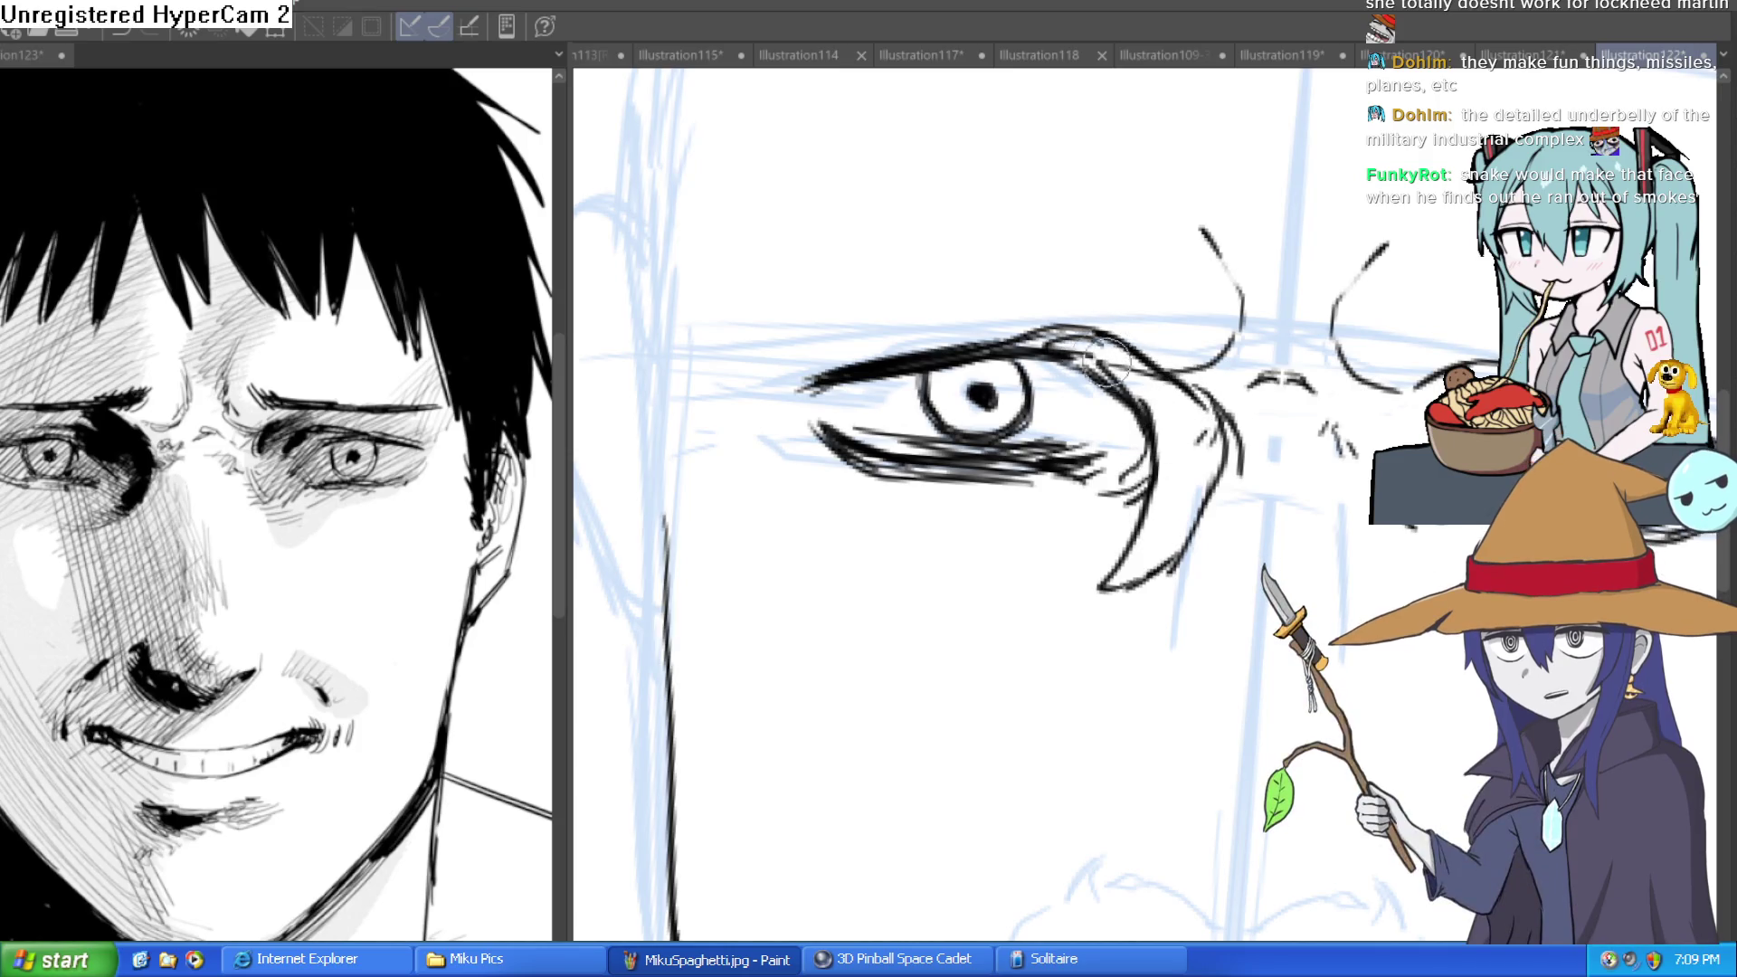
# Hatch the shadow inside the left eyelid fold and thicken the upper eyelid line.
pyautogui.moveTo(1212, 462); pyautogui.dragTo(1199, 443)
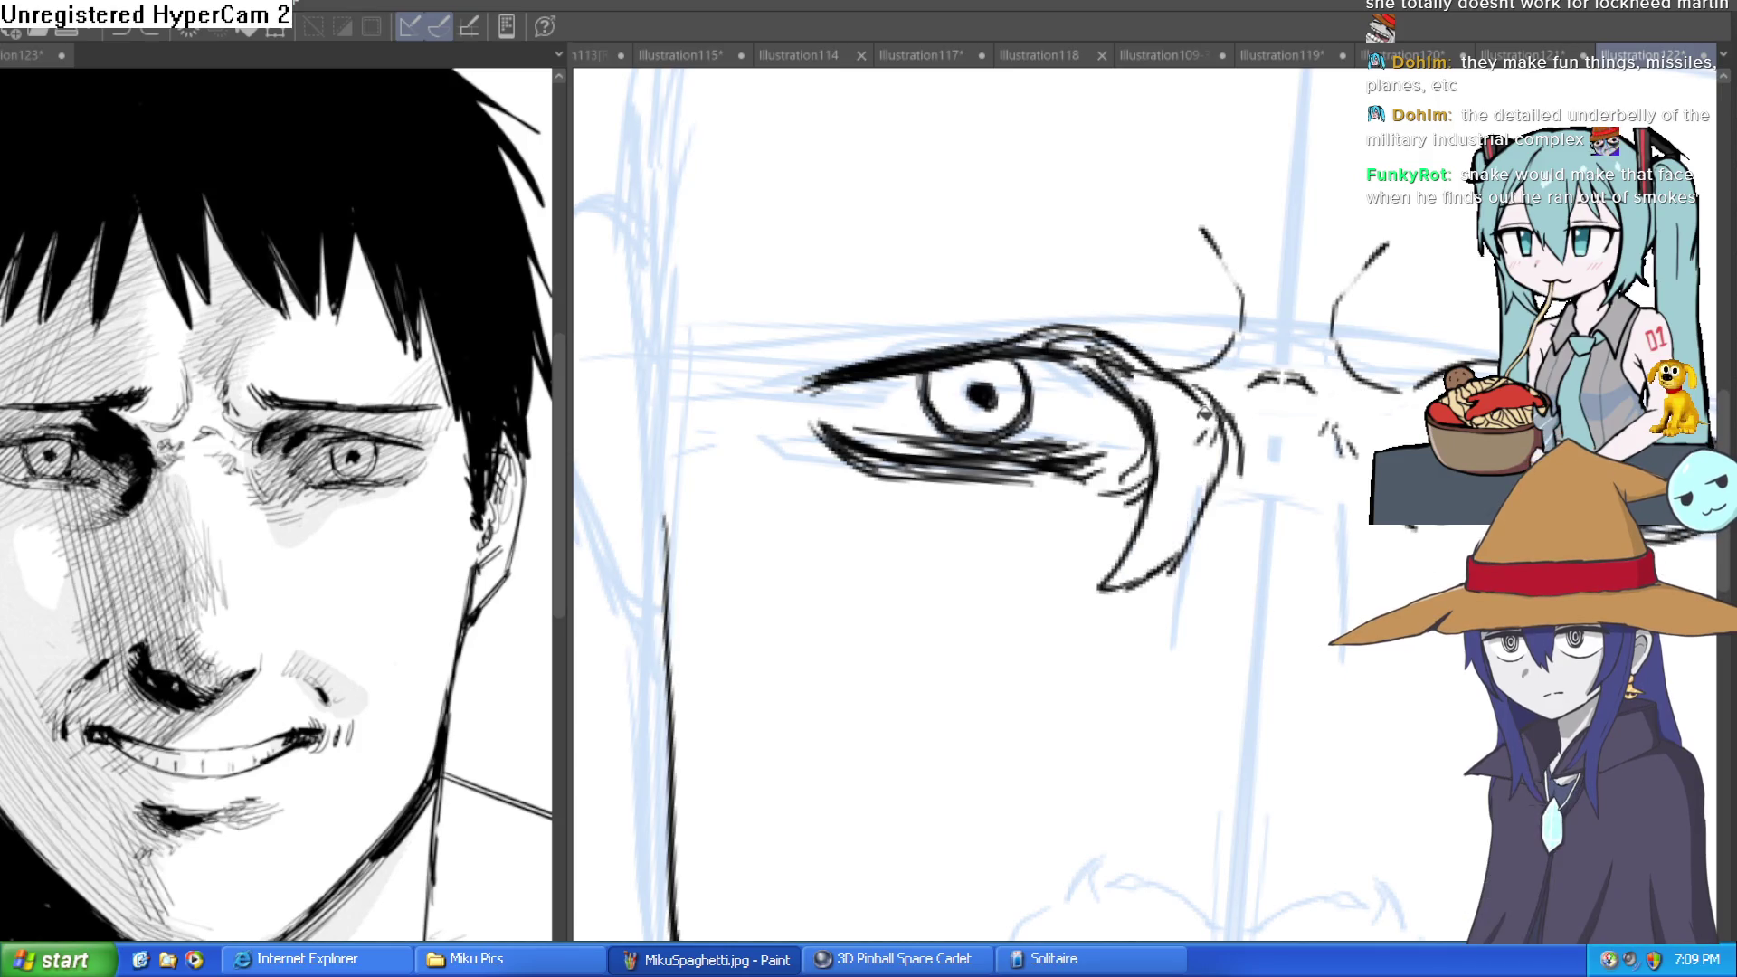
pyautogui.moveTo(1023, 404)
pyautogui.mouseDown()
pyautogui.moveTo(914, 403)
pyautogui.moveTo(1220, 403)
pyautogui.mouseUp()
pyautogui.moveTo(1129, 493)
pyautogui.mouseDown()
pyautogui.moveTo(1142, 405)
pyautogui.moveTo(1117, 326)
pyautogui.moveTo(914, 308)
pyautogui.moveTo(948, 294)
pyautogui.mouseUp()
pyautogui.moveTo(773, 369)
pyautogui.mouseDown()
pyautogui.moveTo(995, 287)
pyautogui.moveTo(1095, 313)
pyautogui.moveTo(1109, 355)
pyautogui.mouseUp()
pyautogui.press('-')
pyautogui.press('-')
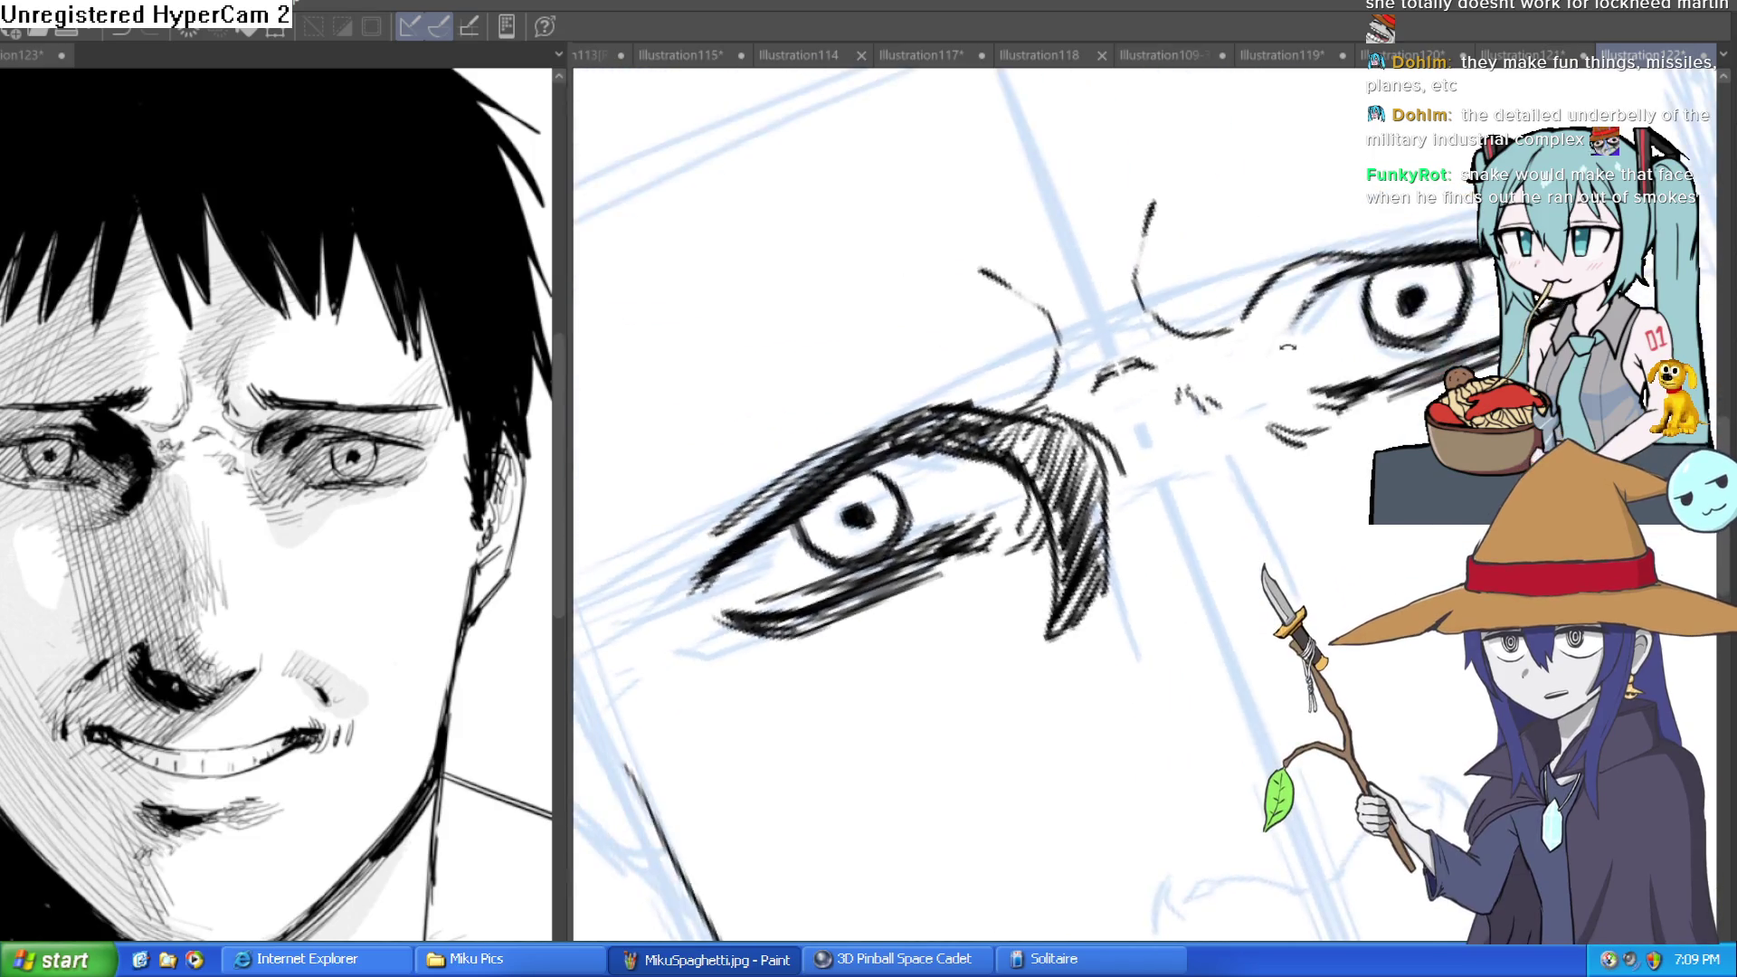
pyautogui.press('-')
pyautogui.press('-')
# Undo the stray tick marks and ink long mirrored eyebrows above both eyes.
pyautogui.moveTo(1457, 470); pyautogui.dragTo(1243, 698)
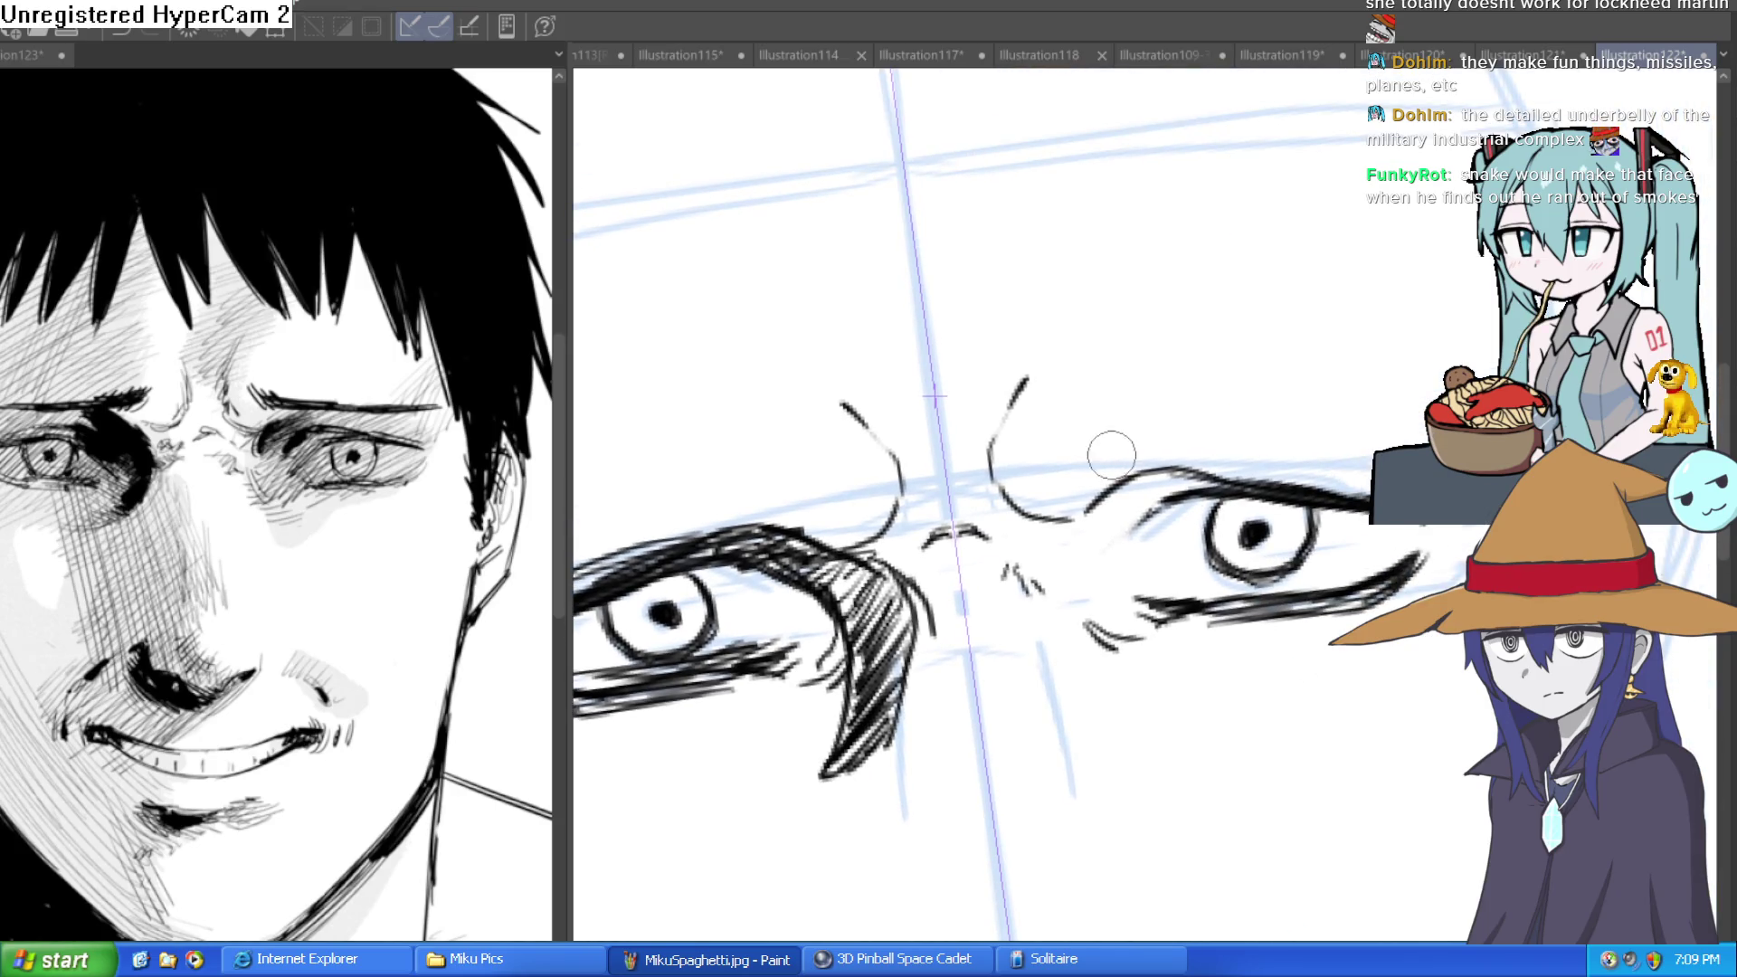
pyautogui.hotkey('ctrl', 'z')
pyautogui.moveTo(1057, 418)
pyautogui.mouseDown()
pyautogui.moveTo(1179, 443)
pyautogui.moveTo(1317, 420)
pyautogui.mouseUp()
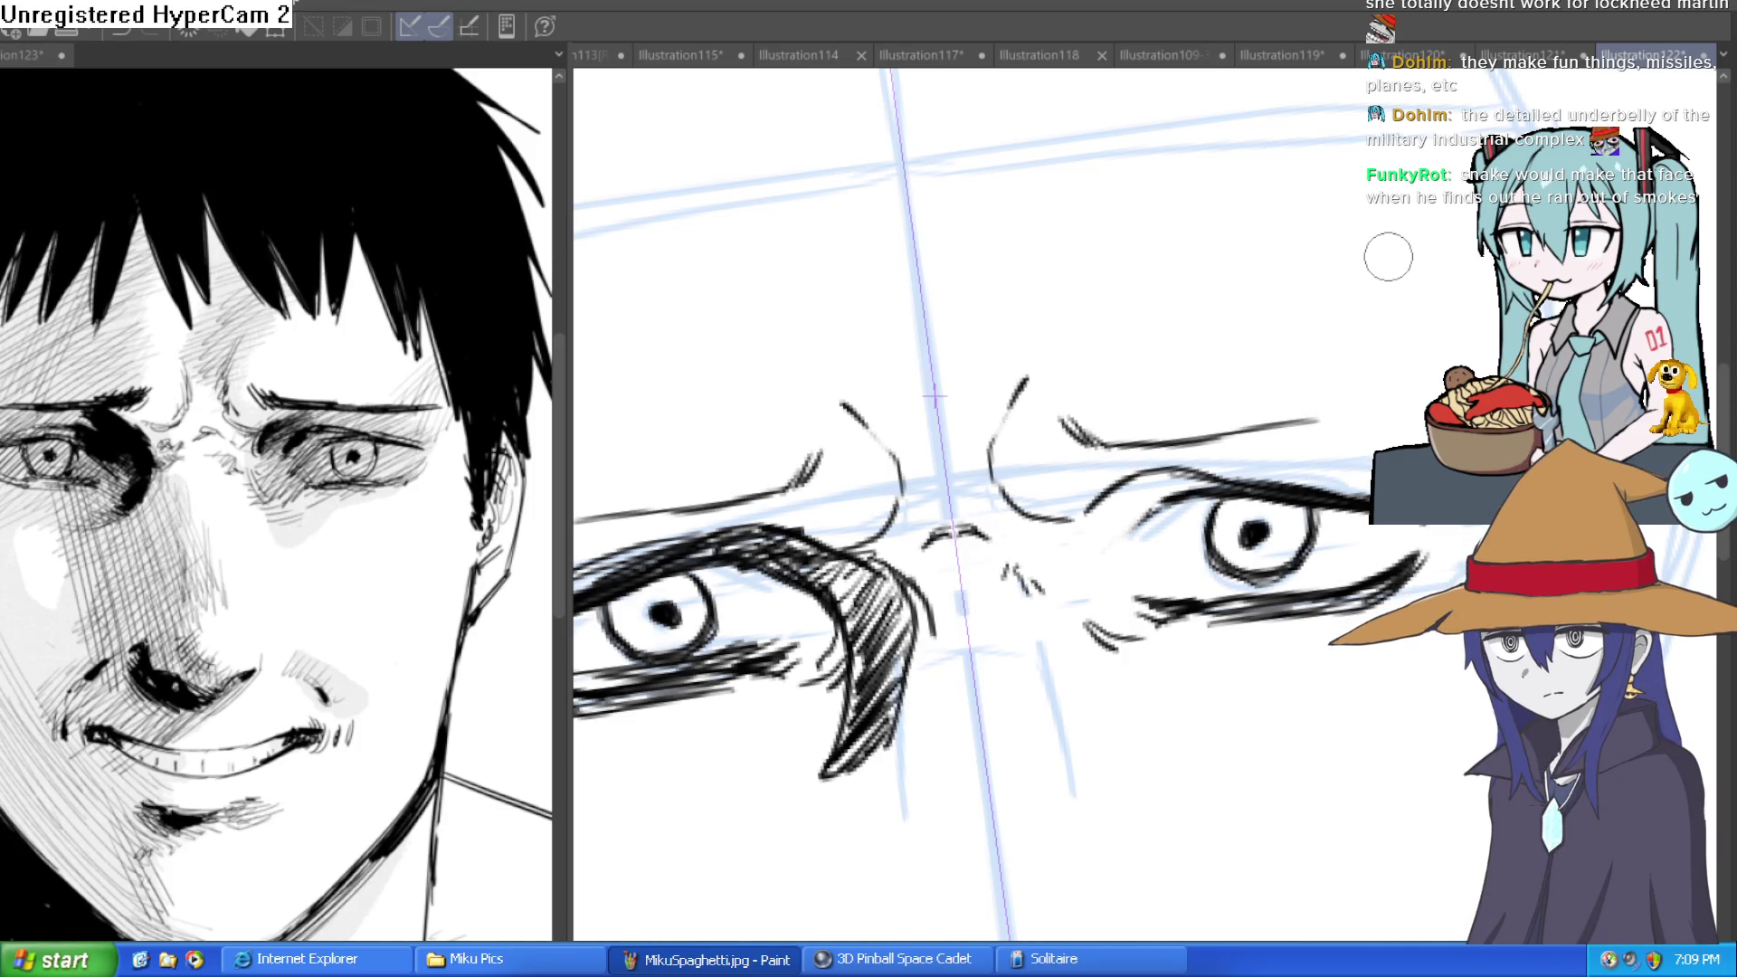
pyautogui.moveTo(1324, 401)
pyautogui.mouseDown()
pyautogui.moveTo(1383, 414)
pyautogui.moveTo(1112, 434)
pyautogui.moveTo(1058, 419)
pyautogui.mouseUp()
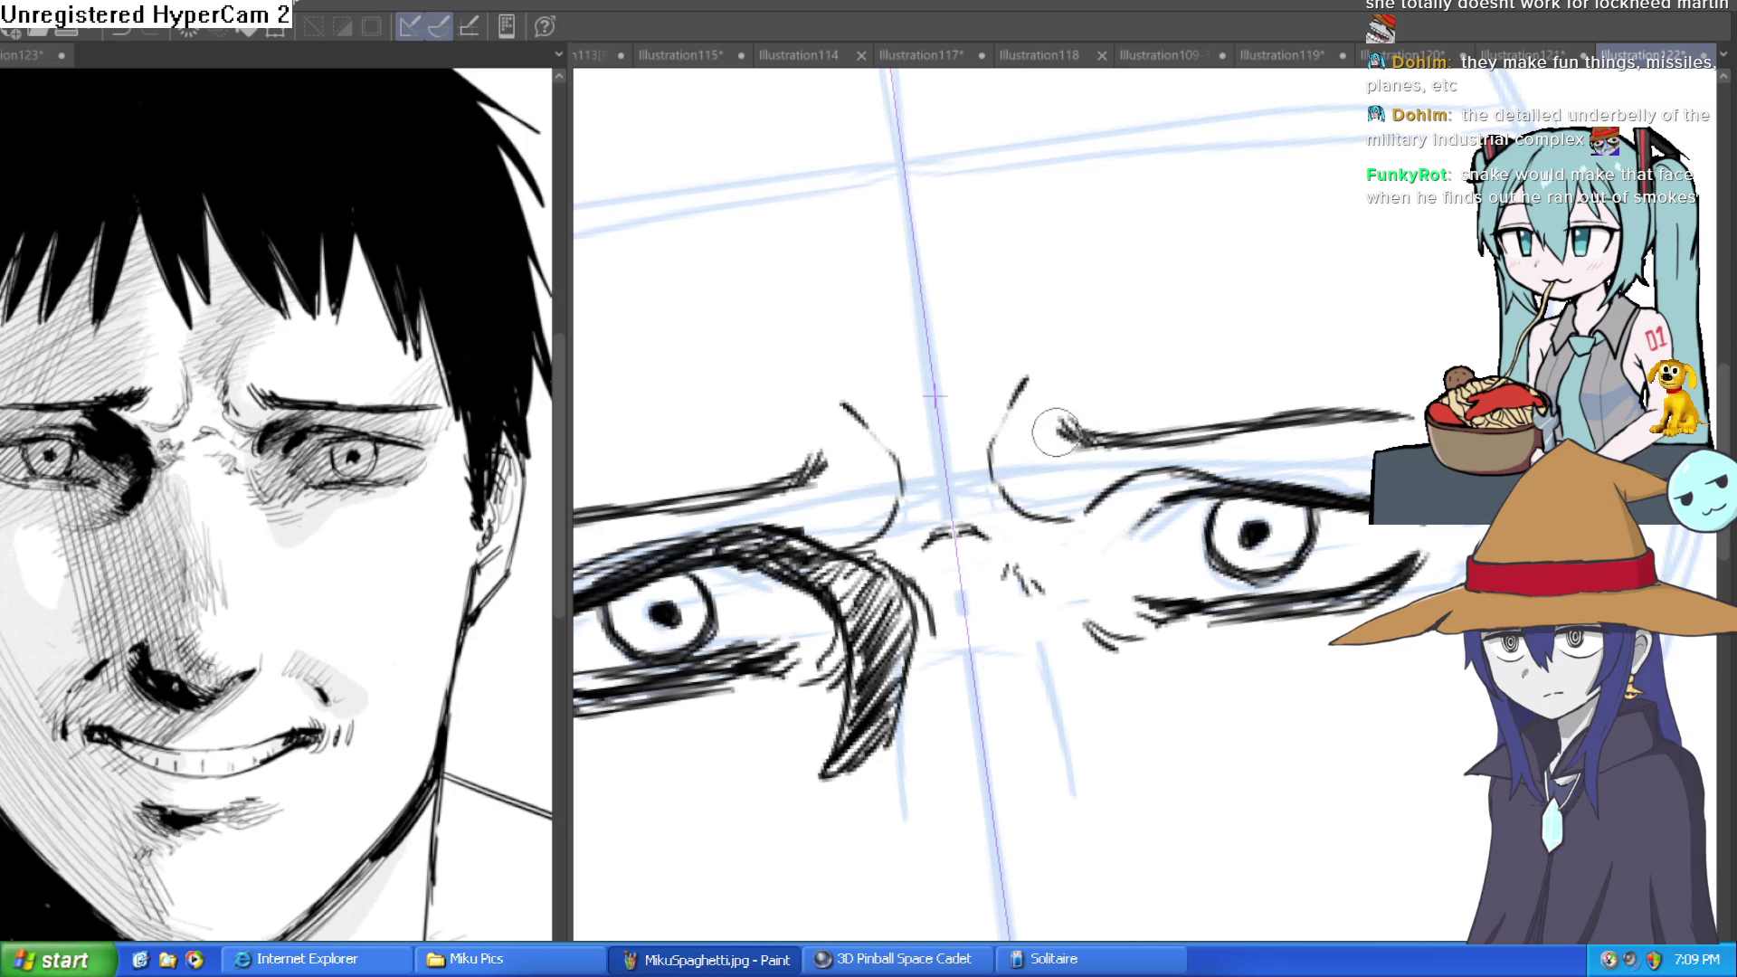
pyautogui.hotkey('ctrl', '0')
pyautogui.hotkey('ctrl', '@')
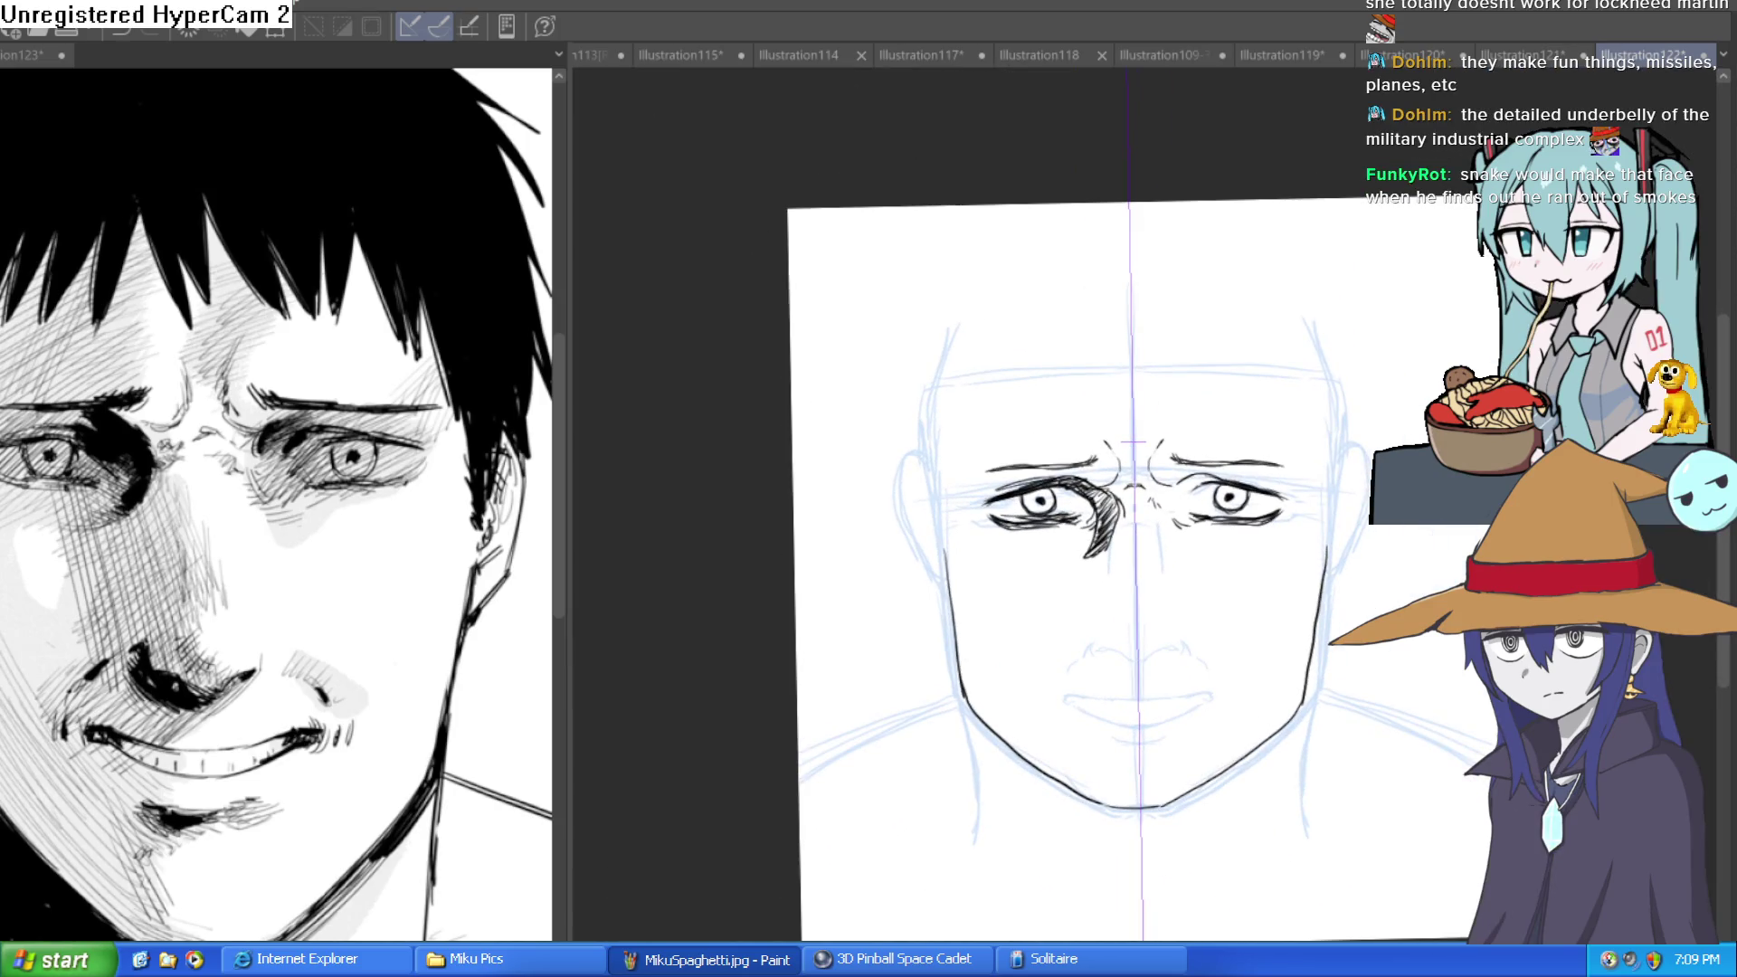
# Zoom in on the eyes and furrowed brow, pan and tilt the canvas, then level it.
pyautogui.scroll(5, 1167, 624)
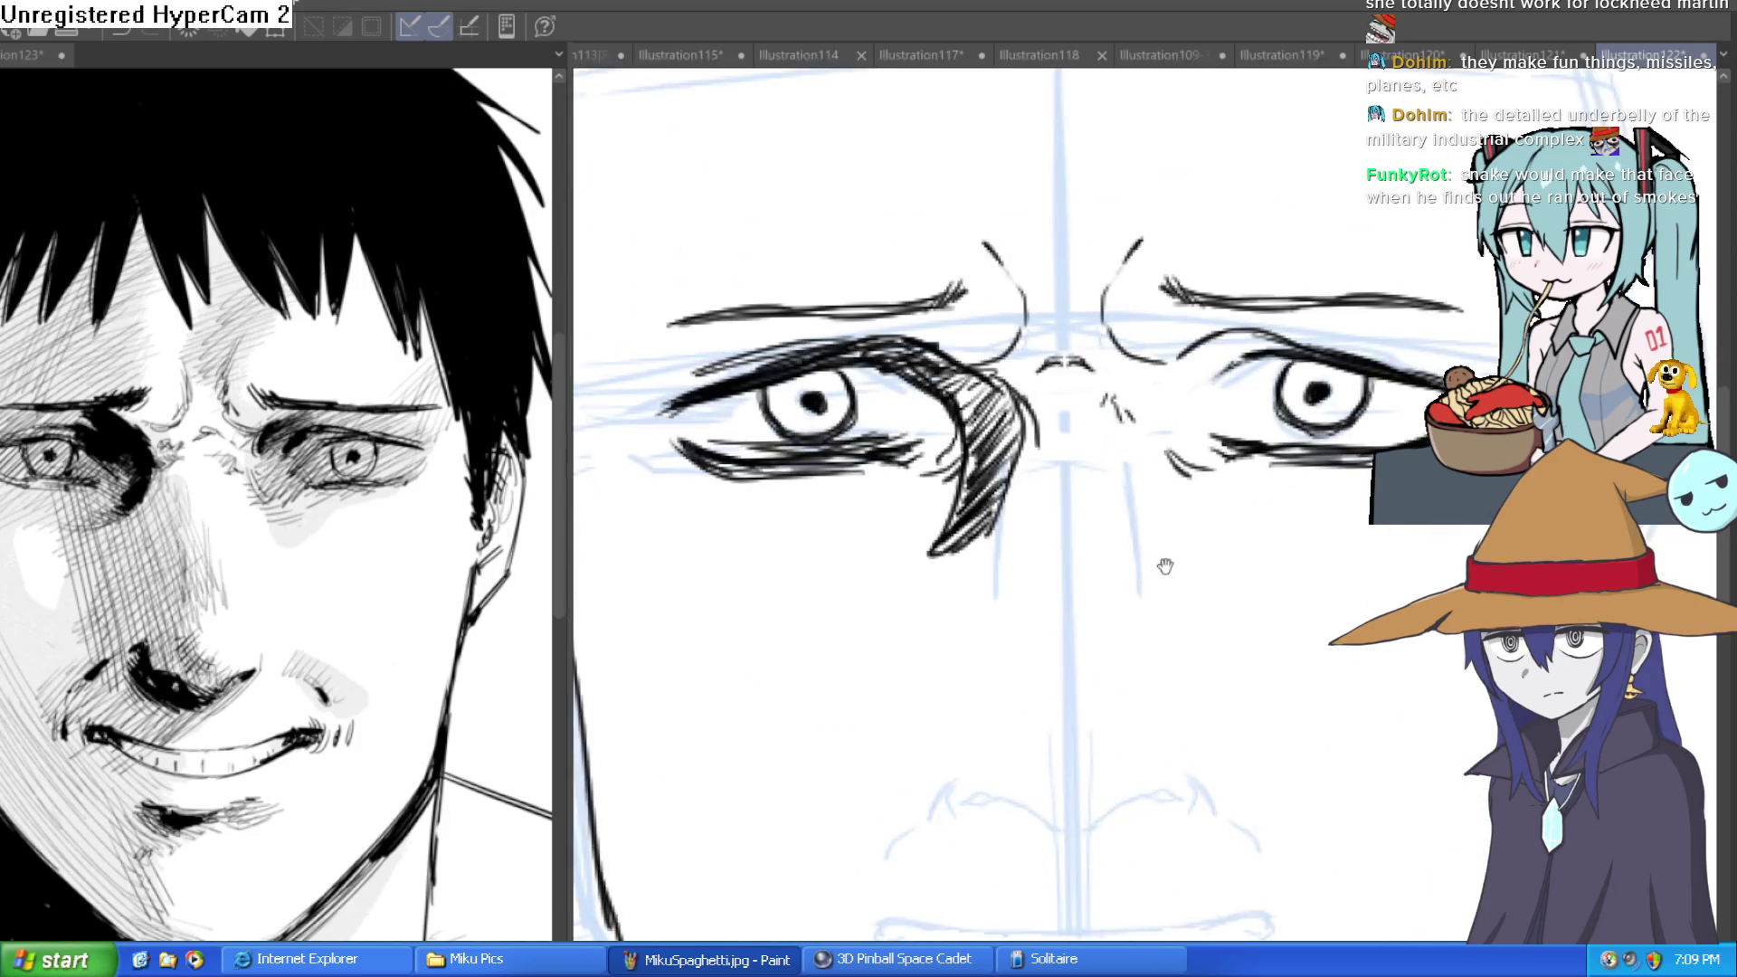
pyautogui.moveTo(1236, 534); pyautogui.dragTo(1276, 526)
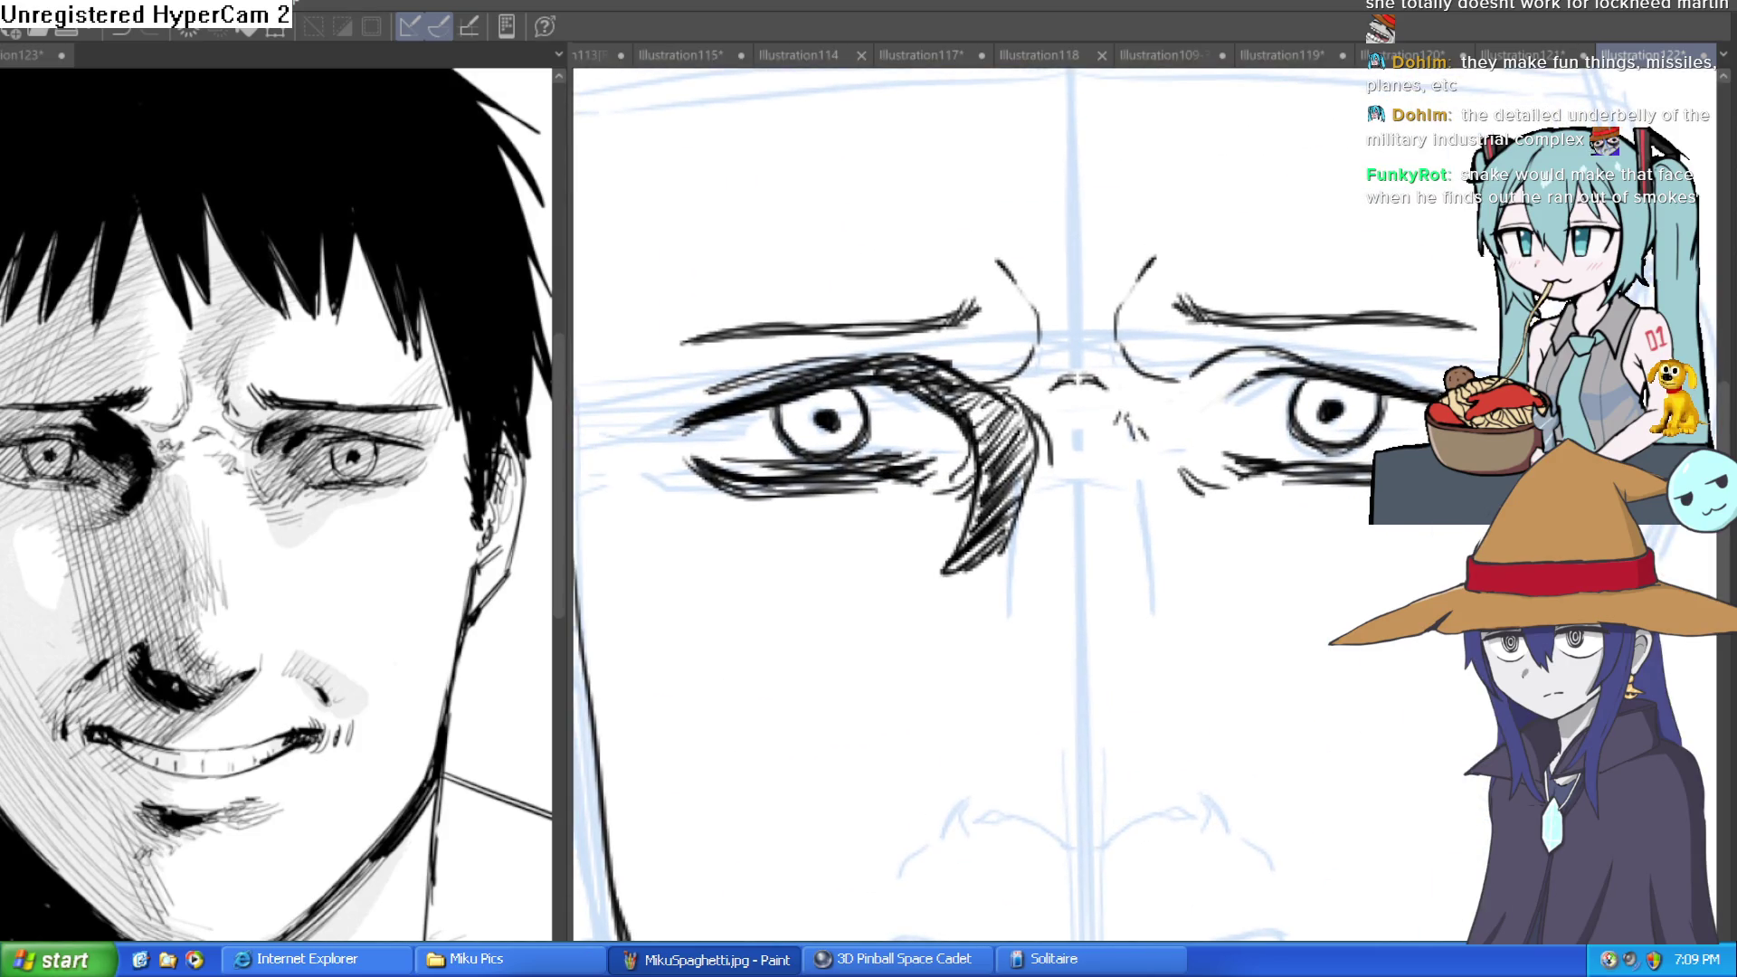
pyautogui.moveTo(1374, 704); pyautogui.dragTo(1409, 677)
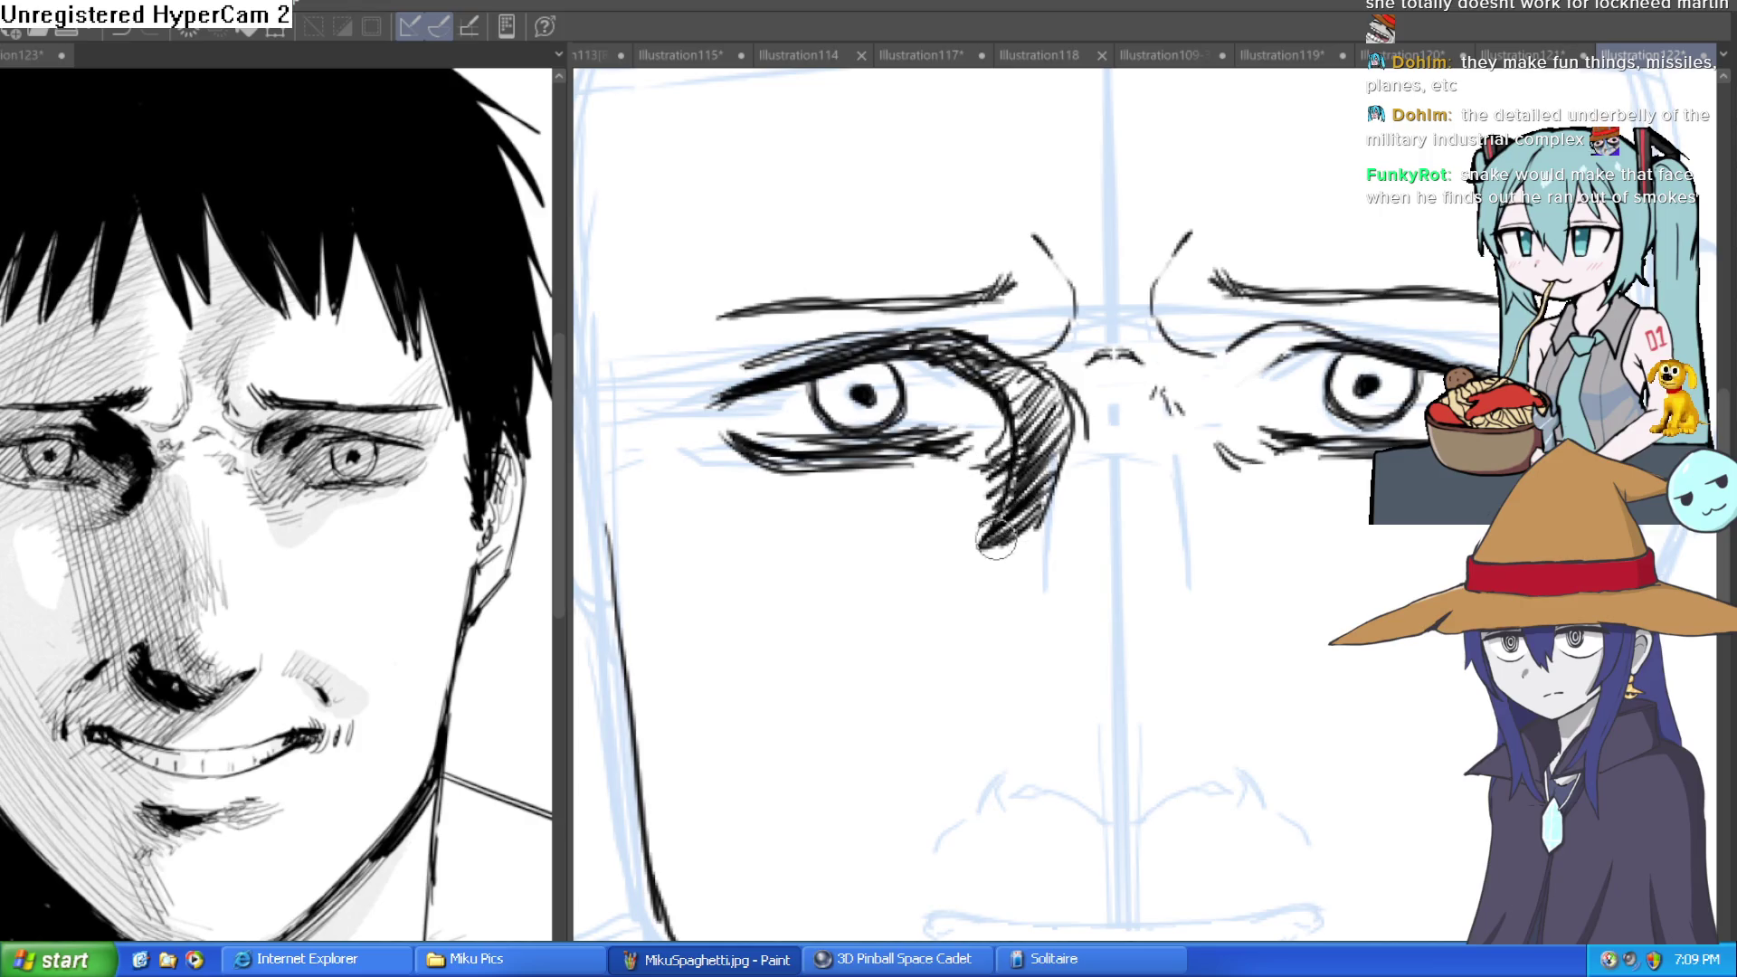
pyautogui.press('-')
pyautogui.moveTo(1063, 367); pyautogui.dragTo(1120, 394)
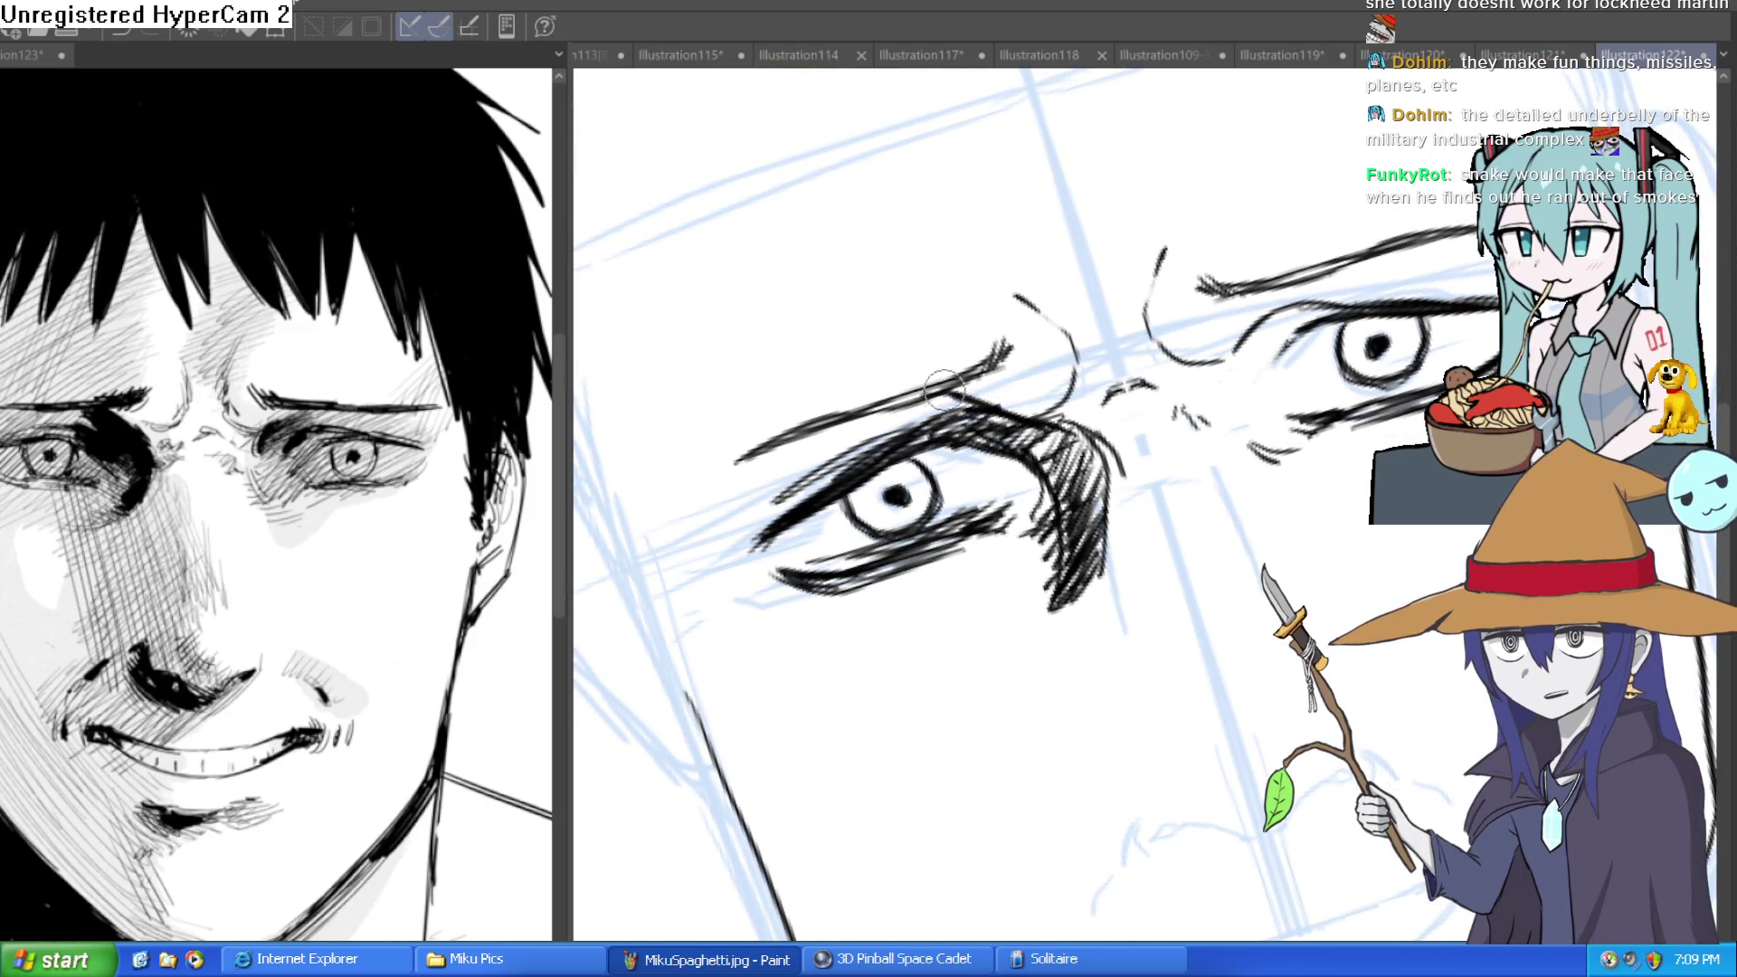
pyautogui.moveTo(959, 409); pyautogui.dragTo(880, 470)
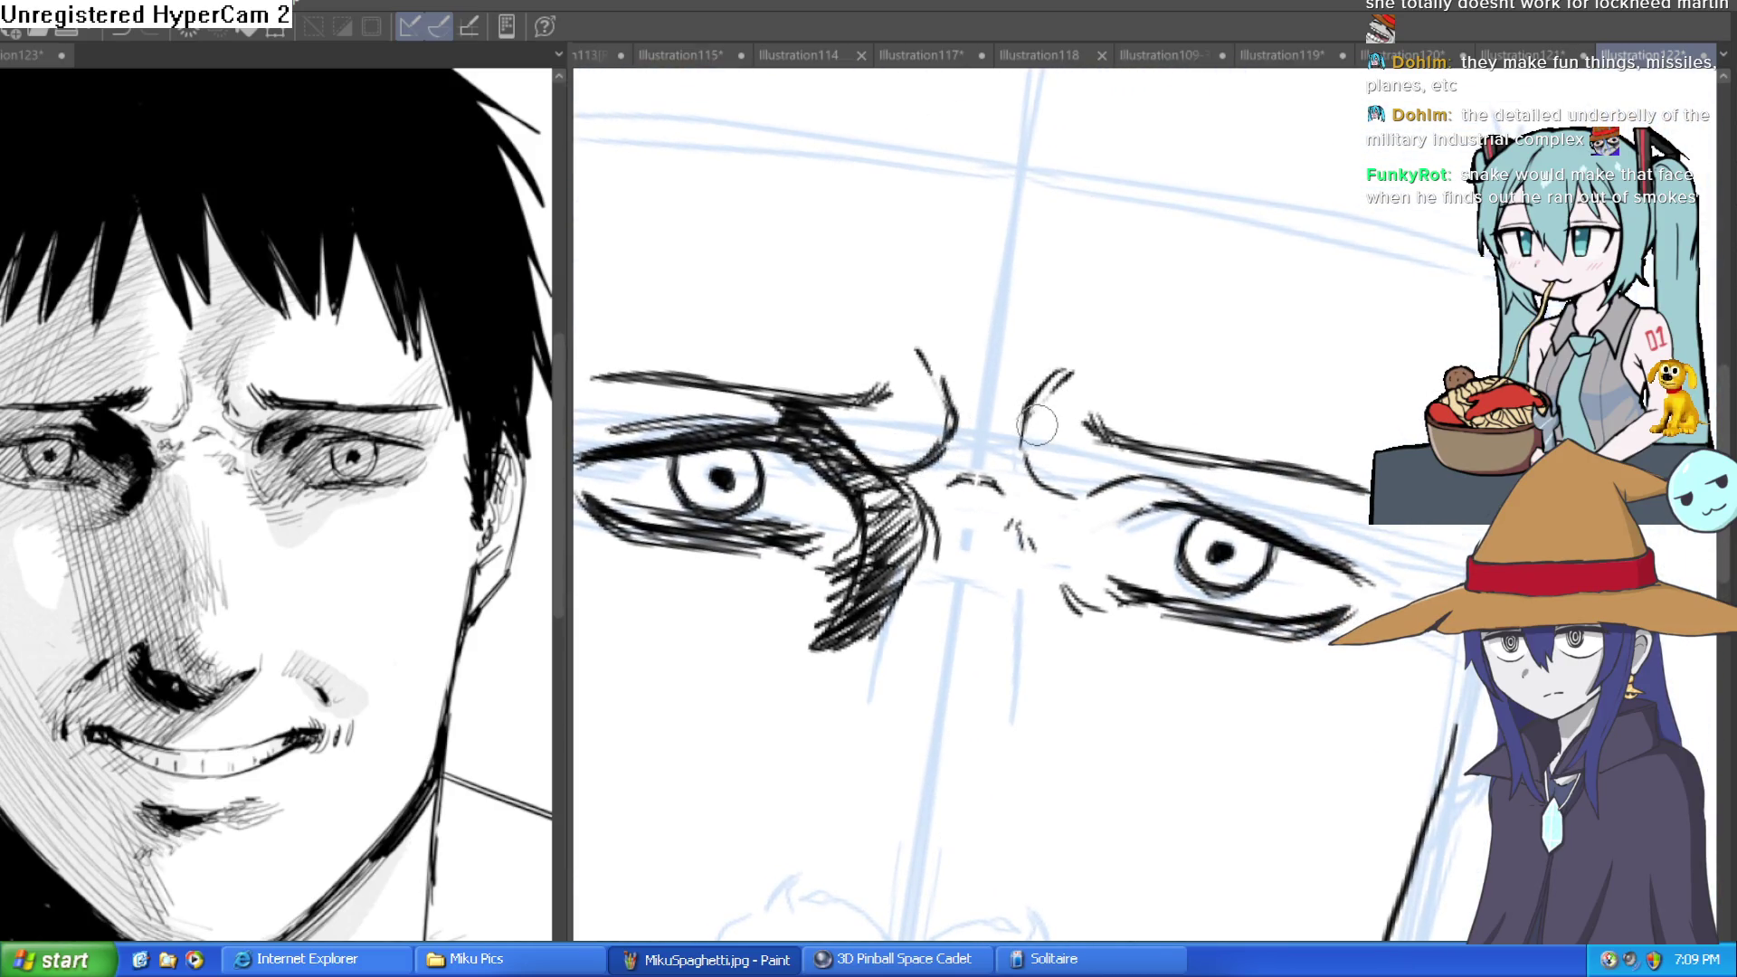
pyautogui.moveTo(1038, 478)
pyautogui.mouseDown()
pyautogui.moveTo(1254, 462)
pyautogui.moveTo(1168, 331)
pyautogui.moveTo(1240, 543)
pyautogui.moveTo(1348, 448)
pyautogui.mouseUp()
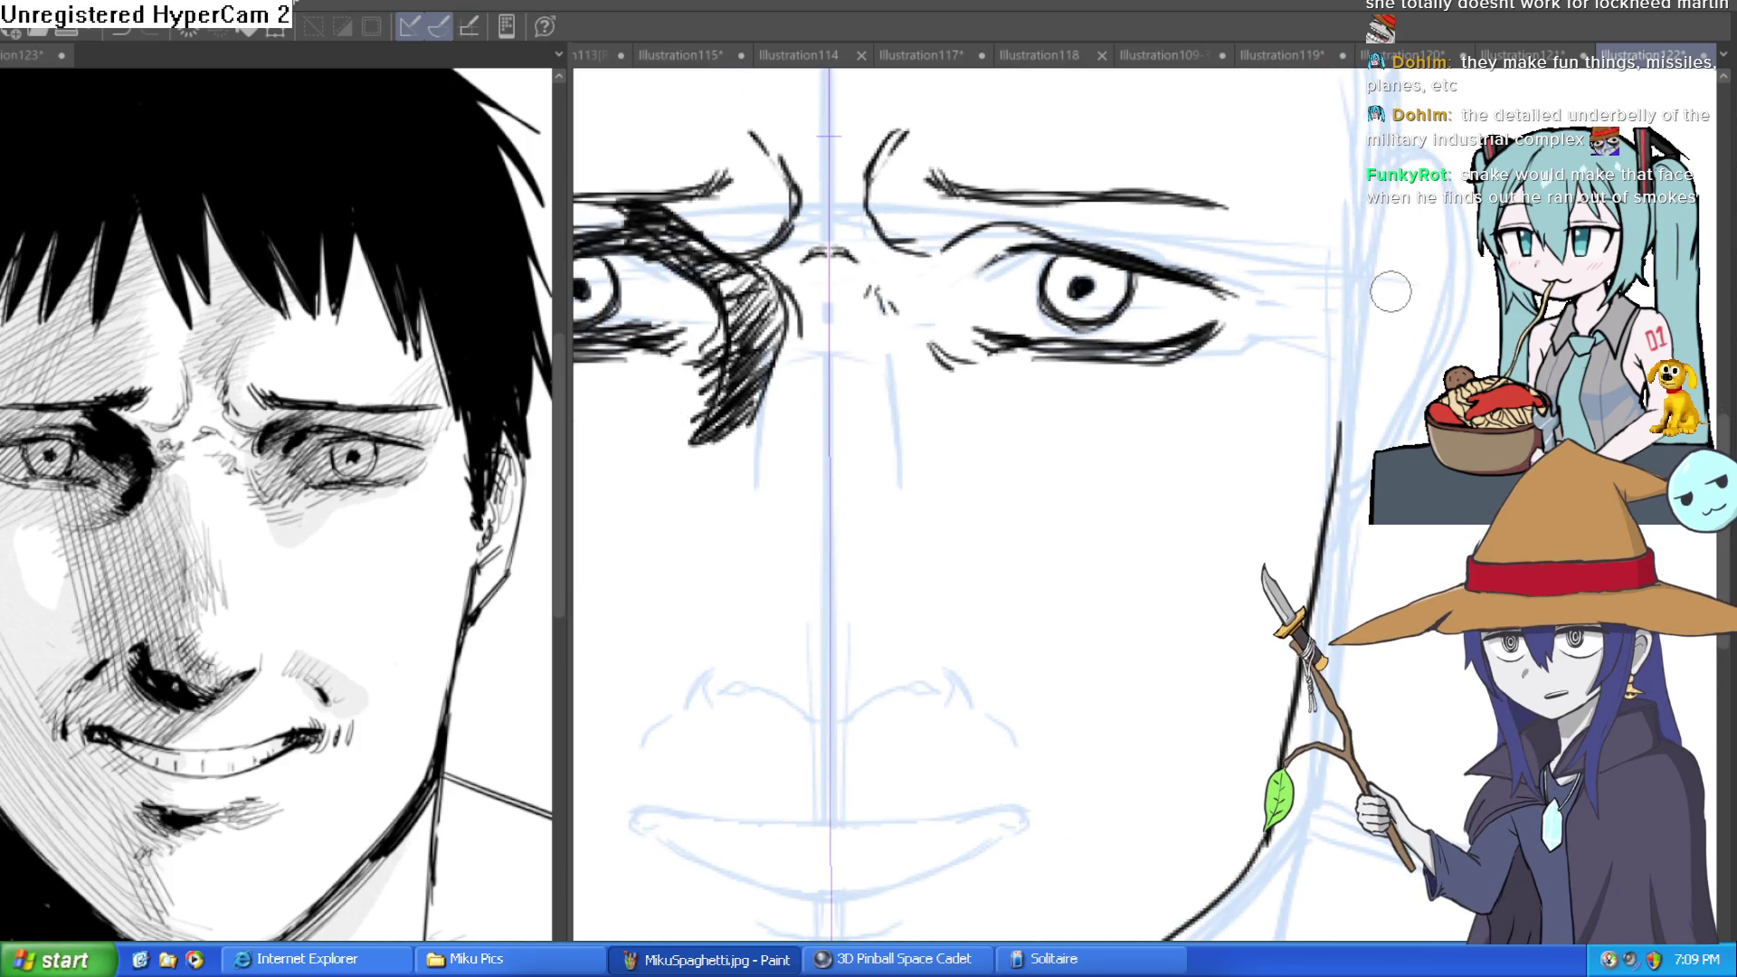
pyautogui.moveTo(1316, 369)
pyautogui.mouseDown()
pyautogui.moveTo(1190, 443)
pyautogui.moveTo(1221, 376)
pyautogui.moveTo(1253, 419)
pyautogui.moveTo(1235, 446)
pyautogui.moveTo(1245, 426)
pyautogui.mouseUp()
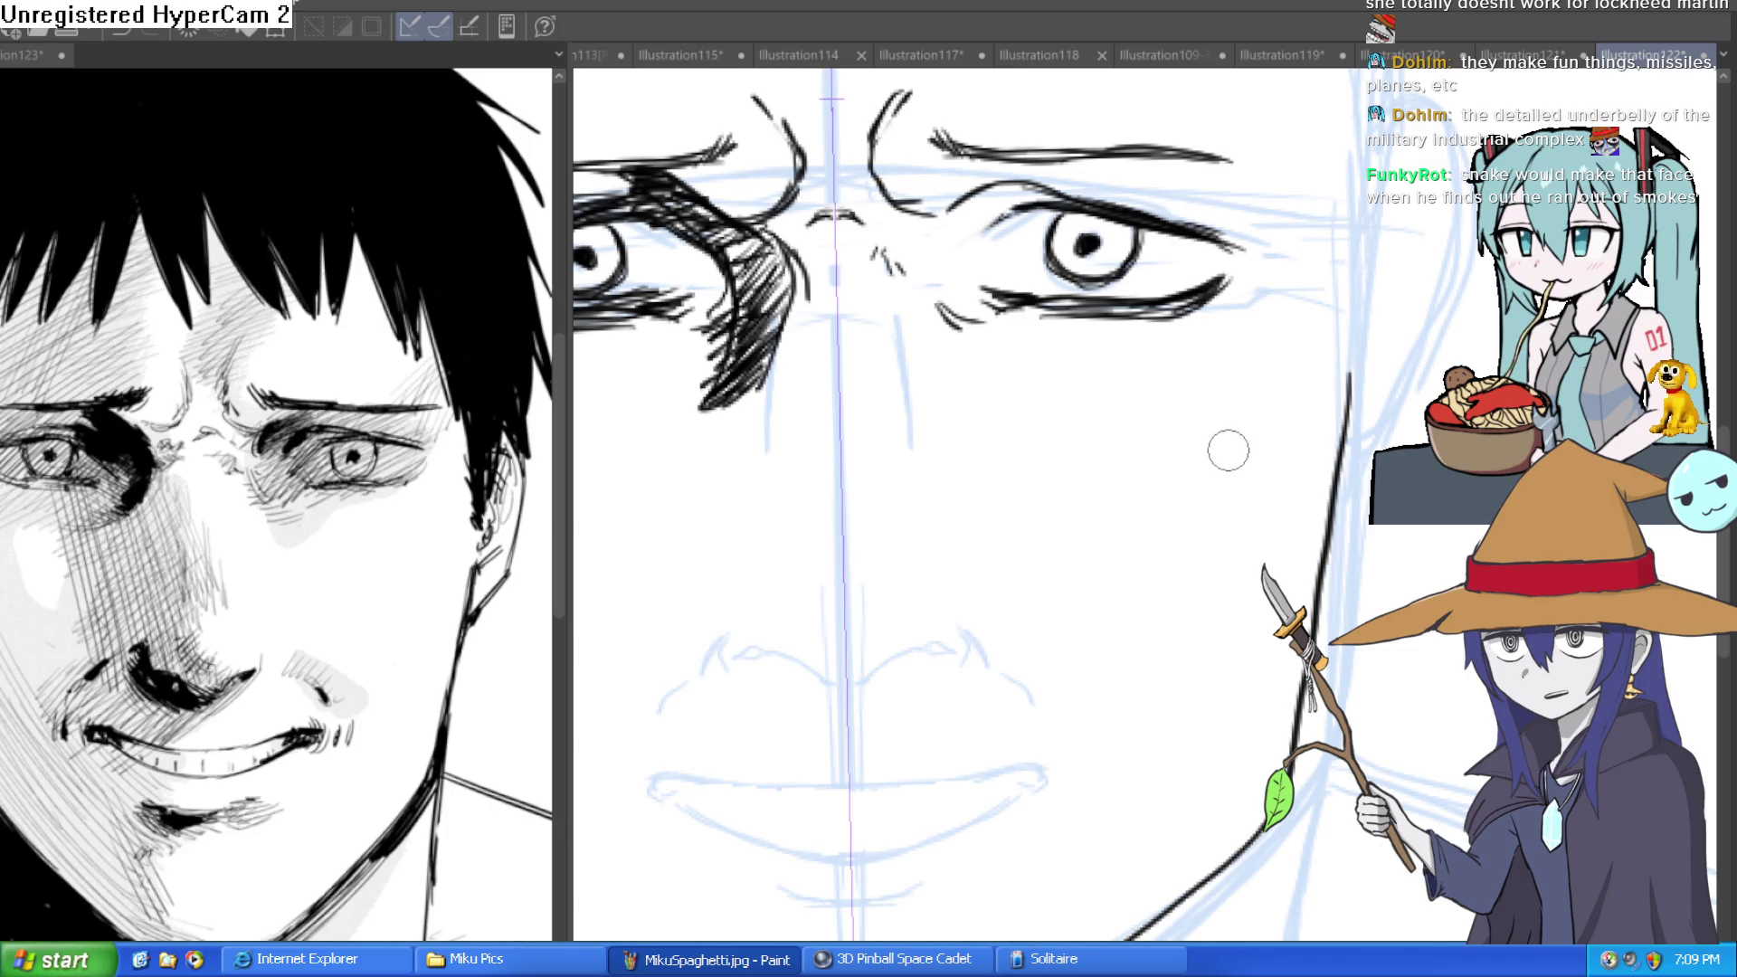
# Ink a mirrored chin line, undoing stray jaw strokes and erasing the doubled overlap.
pyautogui.scroll(-3, 1228, 451)
pyautogui.moveTo(1207, 573)
pyautogui.mouseDown()
pyautogui.moveTo(1202, 616)
pyautogui.moveTo(1205, 589)
pyautogui.mouseUp()
pyautogui.moveTo(1363, 605); pyautogui.dragTo(1294, 598)
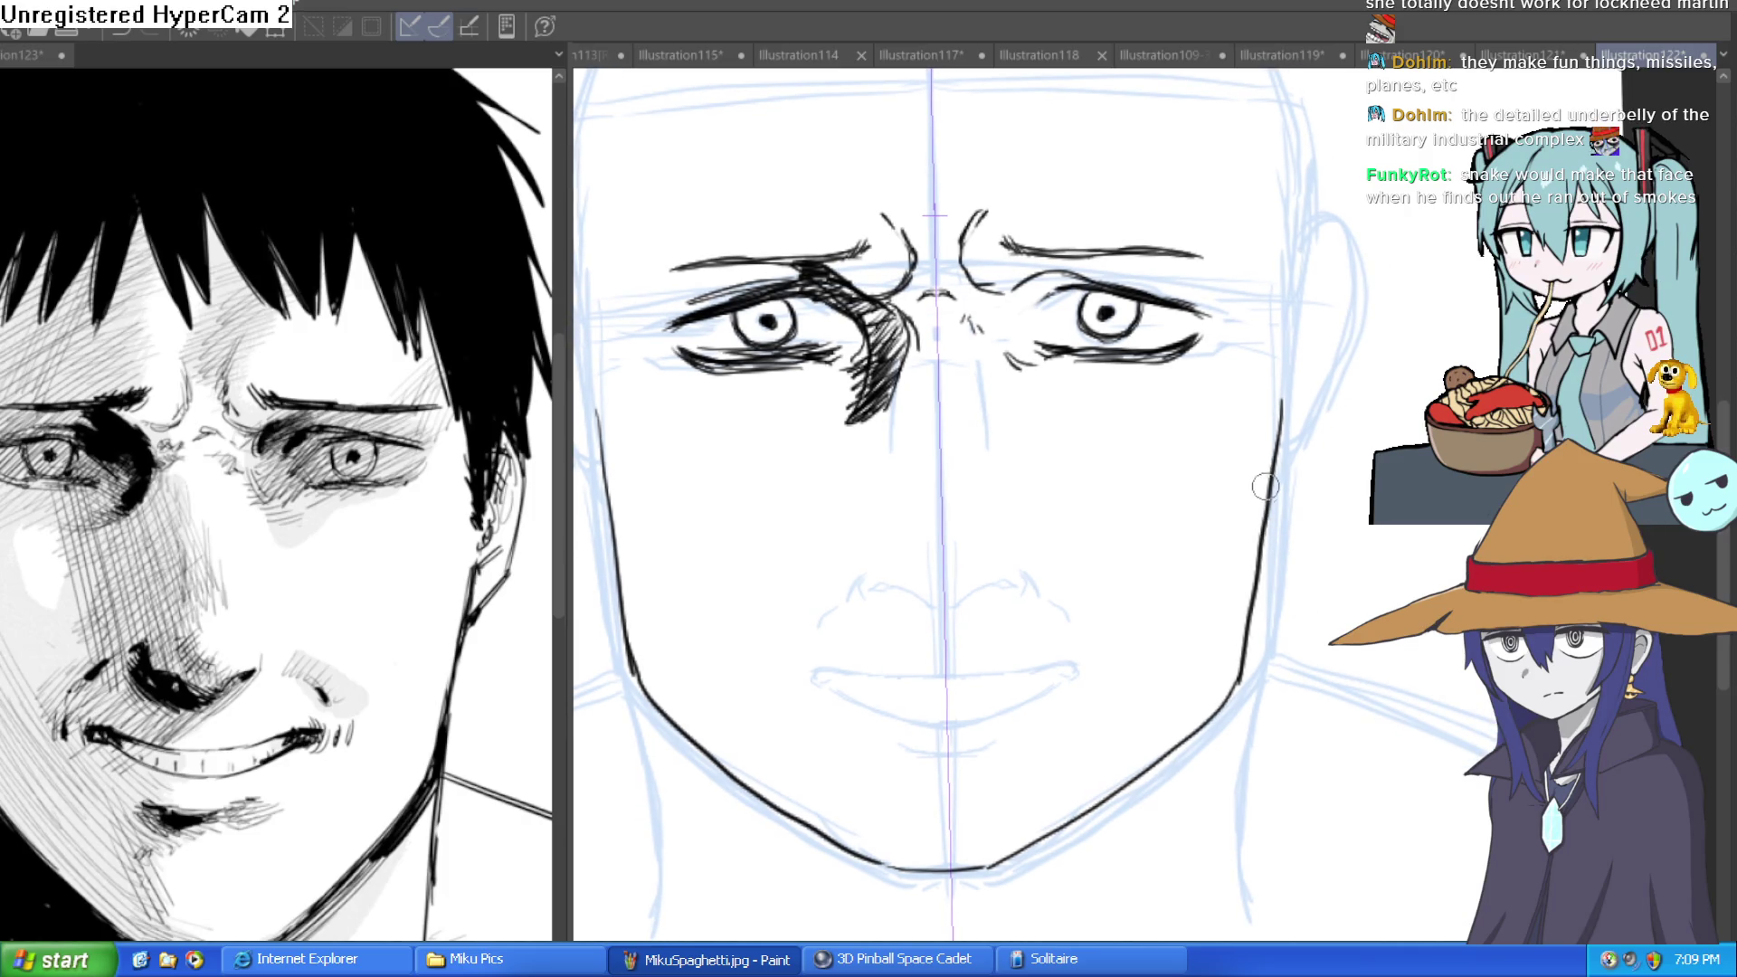
pyautogui.moveTo(1281, 398); pyautogui.dragTo(1234, 622)
pyautogui.moveTo(1267, 467); pyautogui.dragTo(1222, 689)
pyautogui.moveTo(1239, 615)
pyautogui.mouseDown()
pyautogui.moveTo(1213, 699)
pyautogui.moveTo(1004, 846)
pyautogui.mouseUp()
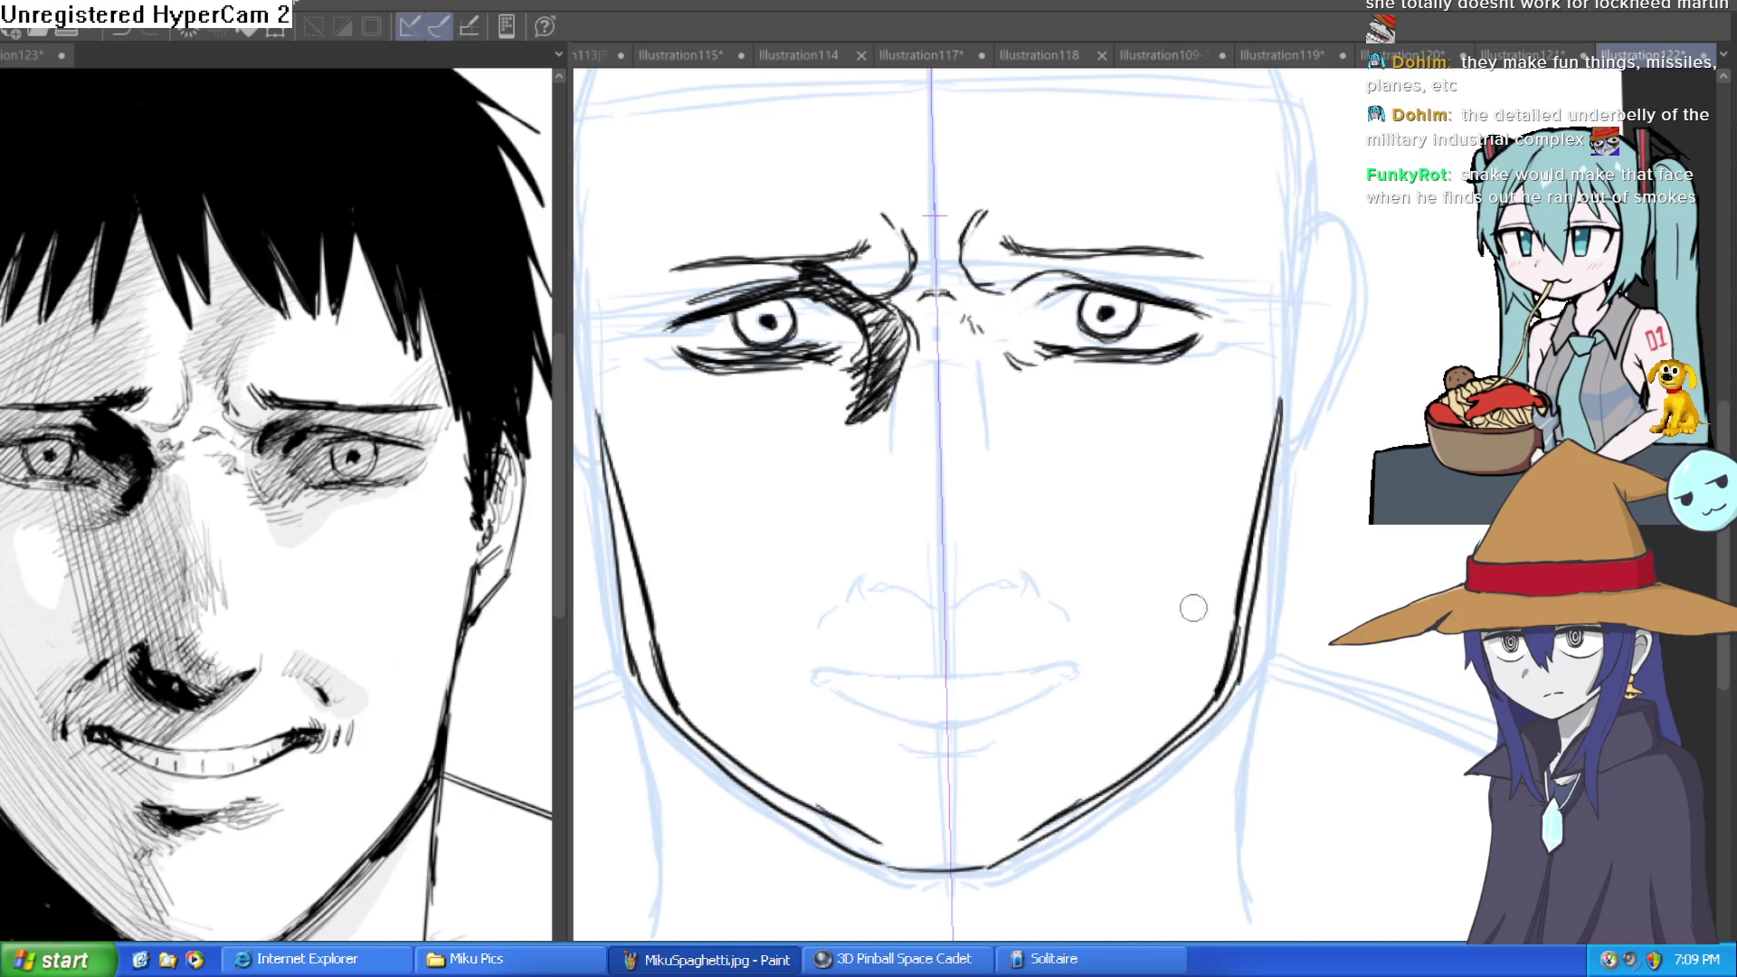
pyautogui.hotkey('ctrl', 'z')
pyautogui.hotkey('ctrl', 'z')
pyautogui.moveTo(1208, 711); pyautogui.dragTo(1022, 840)
pyautogui.hotkey('ctrl', 'z')
pyautogui.hotkey('ctrl', 'z')
pyautogui.moveTo(1102, 788)
pyautogui.mouseDown()
pyautogui.moveTo(1122, 668)
pyautogui.moveTo(1146, 648)
pyautogui.mouseUp()
pyautogui.hotkey('ctrl', 'z')
pyautogui.moveTo(980, 755)
pyautogui.mouseDown()
pyautogui.moveTo(1071, 741)
pyautogui.moveTo(1135, 676)
pyautogui.moveTo(1234, 570)
pyautogui.moveTo(1267, 453)
pyautogui.moveTo(1255, 536)
pyautogui.mouseUp()
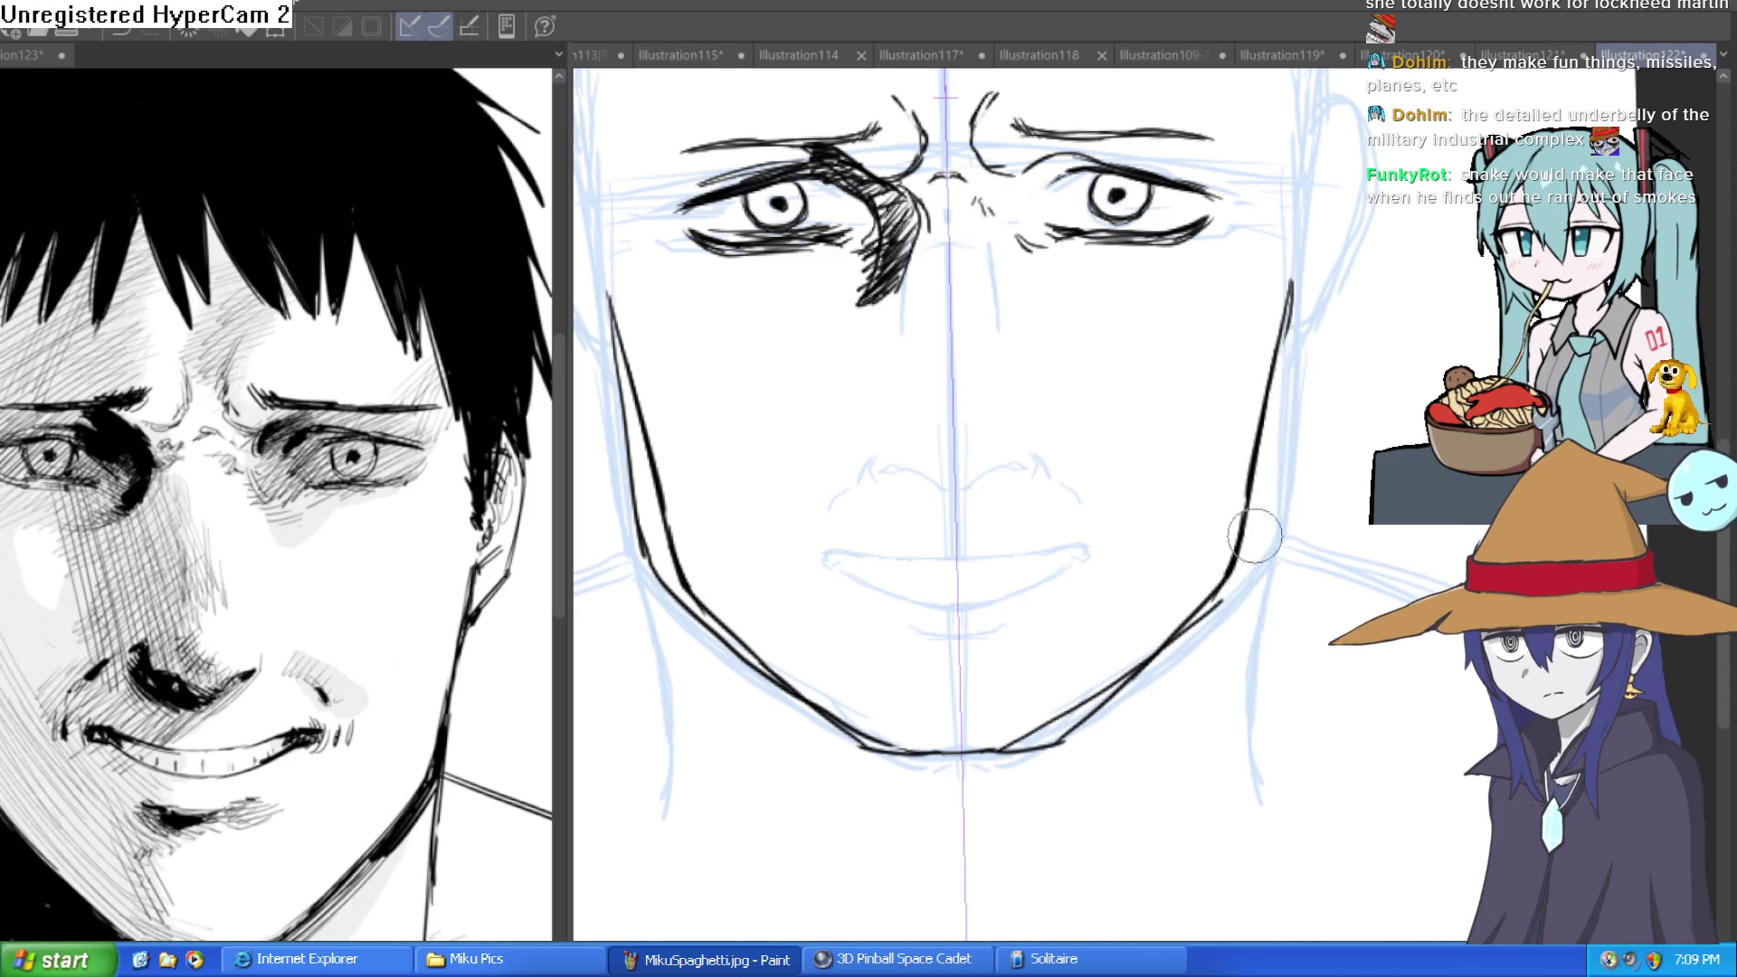
pyautogui.moveTo(1109, 675)
pyautogui.mouseDown()
pyautogui.moveTo(1047, 718)
pyautogui.moveTo(1243, 676)
pyautogui.mouseUp()
# Ink two short vertical lines beside the nose bridge and zoom the reference onto its nose.
pyautogui.moveTo(847, 548); pyautogui.dragTo(861, 683)
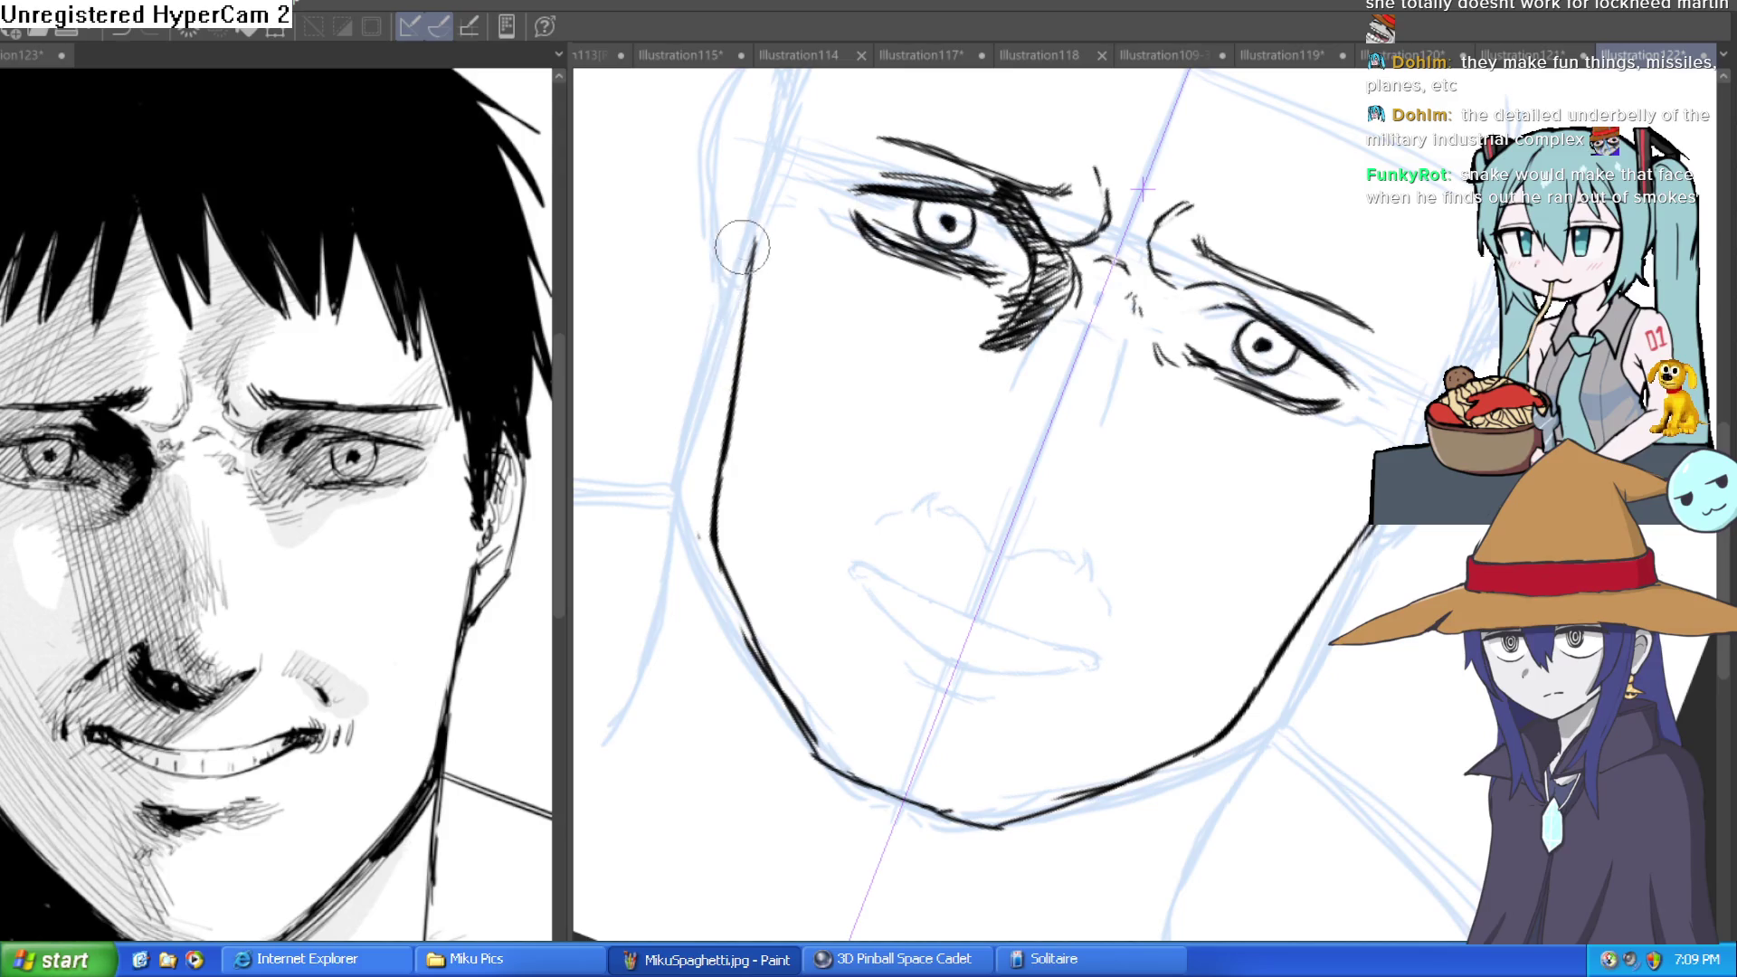
pyautogui.hotkey('ctrl', '0')
pyautogui.moveTo(1197, 289)
pyautogui.mouseDown()
pyautogui.moveTo(1190, 399)
pyautogui.moveTo(1174, 392)
pyautogui.moveTo(1140, 443)
pyautogui.moveTo(1137, 504)
pyautogui.moveTo(1113, 469)
pyautogui.moveTo(992, 471)
pyautogui.mouseUp()
pyautogui.scroll(3, 1070, 496)
pyautogui.scroll(2, 905, 489)
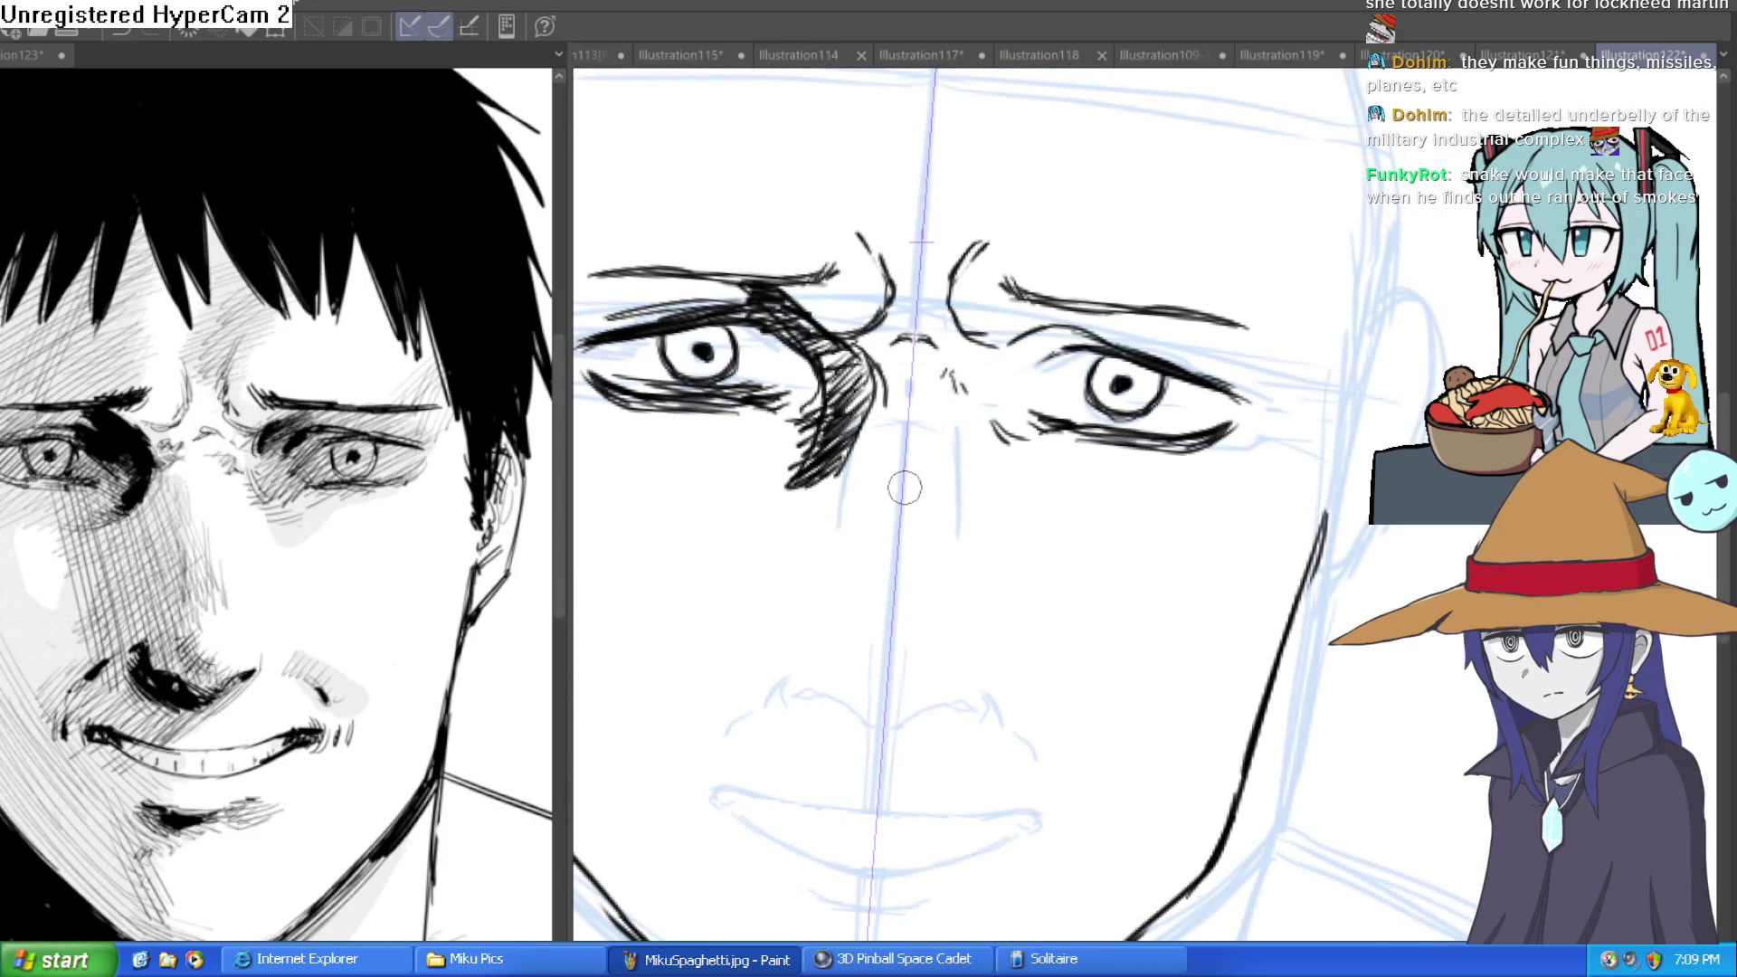
pyautogui.moveTo(936, 493)
pyautogui.mouseDown()
pyautogui.moveTo(1000, 408)
pyautogui.moveTo(991, 389)
pyautogui.moveTo(930, 473)
pyautogui.mouseUp()
pyautogui.moveTo(889, 390); pyautogui.dragTo(883, 455)
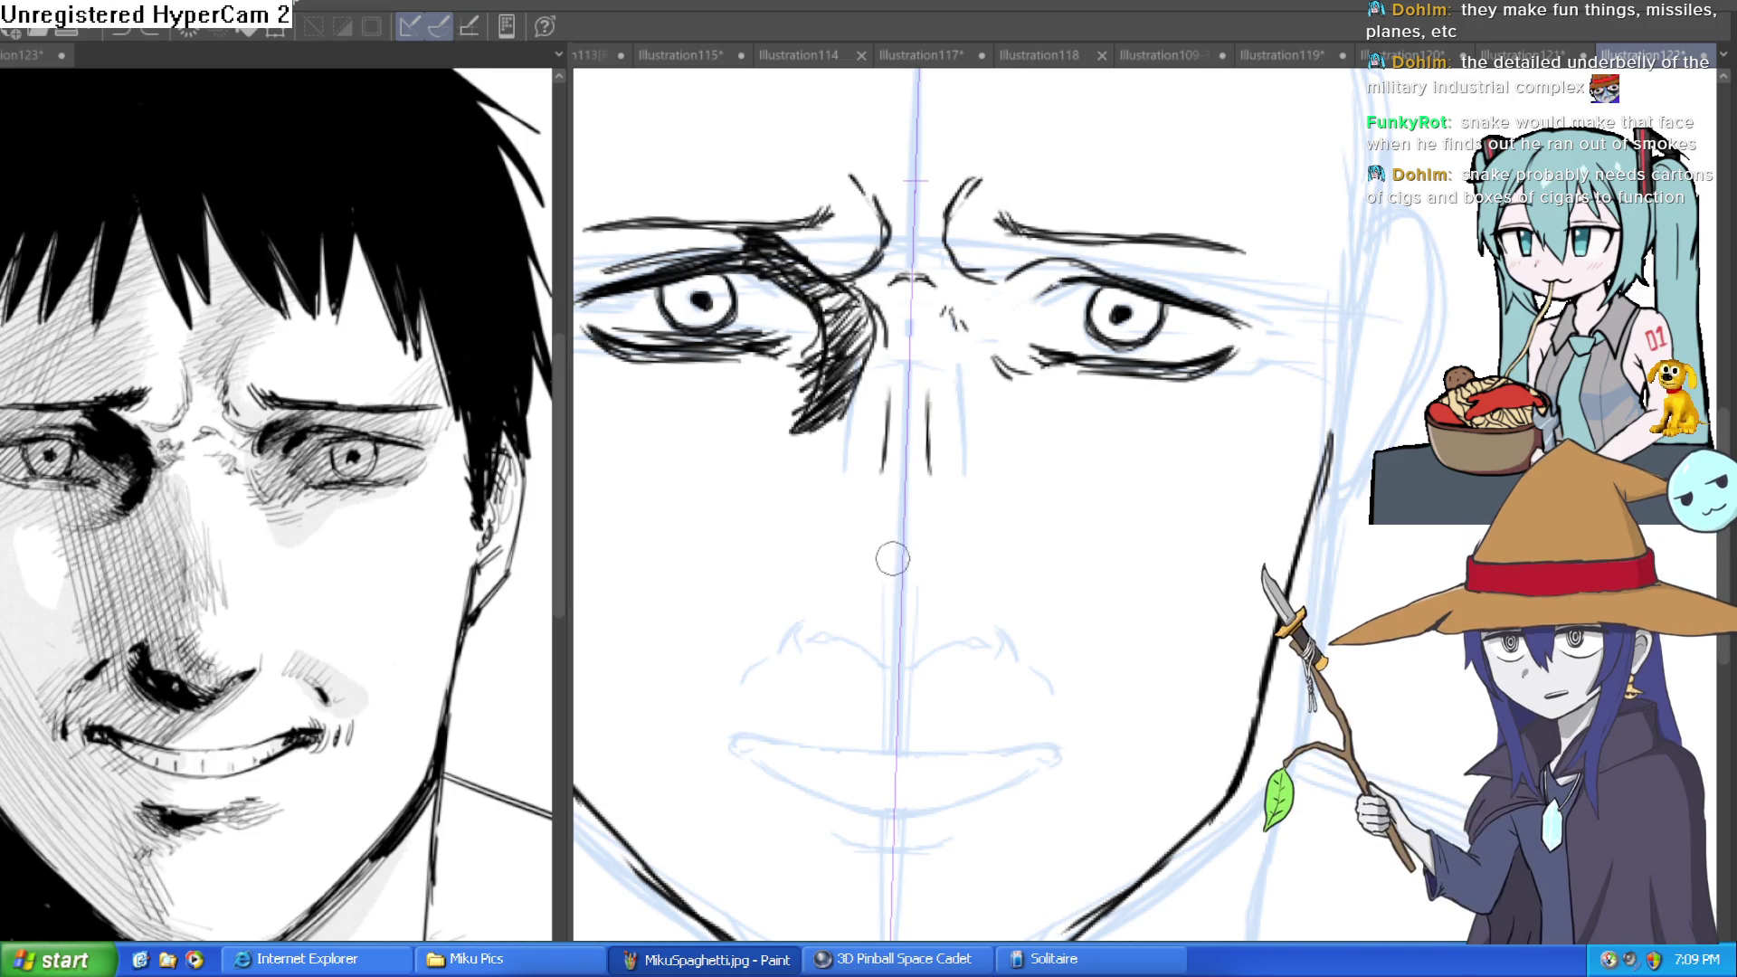
pyautogui.click(238, 685)
# Ink a mirrored V-shaped line under the nose with short strokes at both ends.
pyautogui.moveTo(850, 557); pyautogui.dragTo(914, 601)
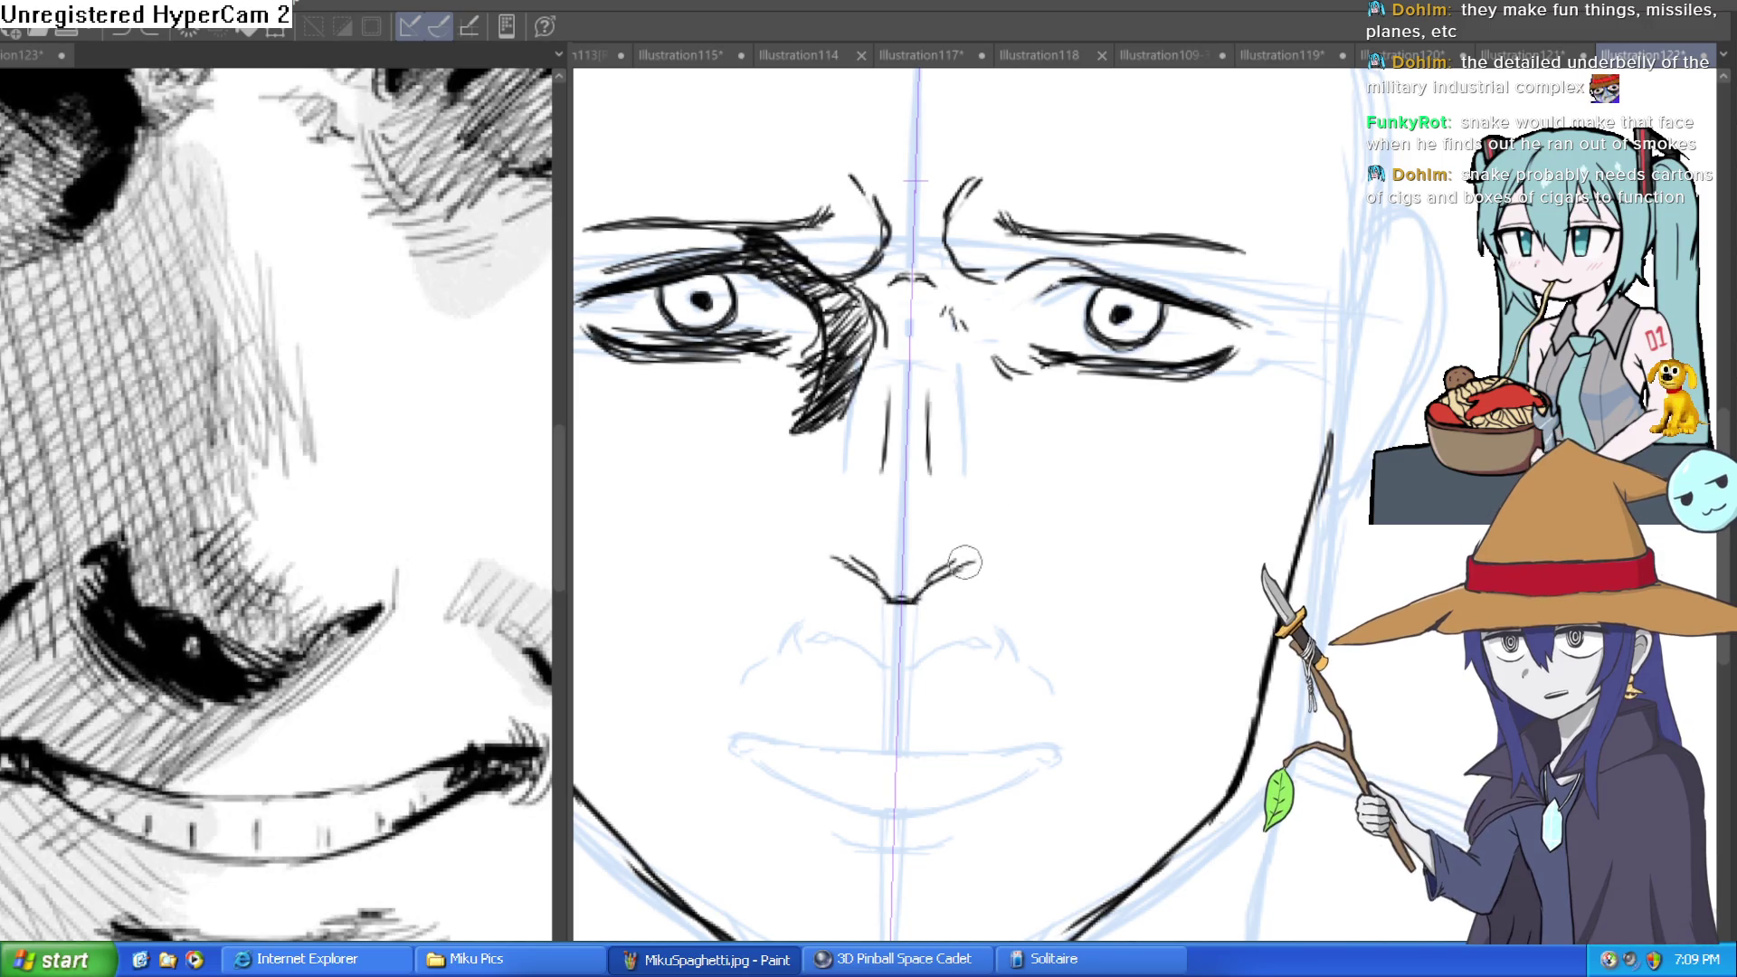
pyautogui.scroll(2, 1017, 571)
pyautogui.press('-')
pyautogui.moveTo(885, 574)
pyautogui.mouseDown()
pyautogui.moveTo(914, 554)
pyautogui.moveTo(901, 566)
pyautogui.moveTo(946, 579)
pyautogui.mouseUp()
pyautogui.scroll(-1, 1054, 456)
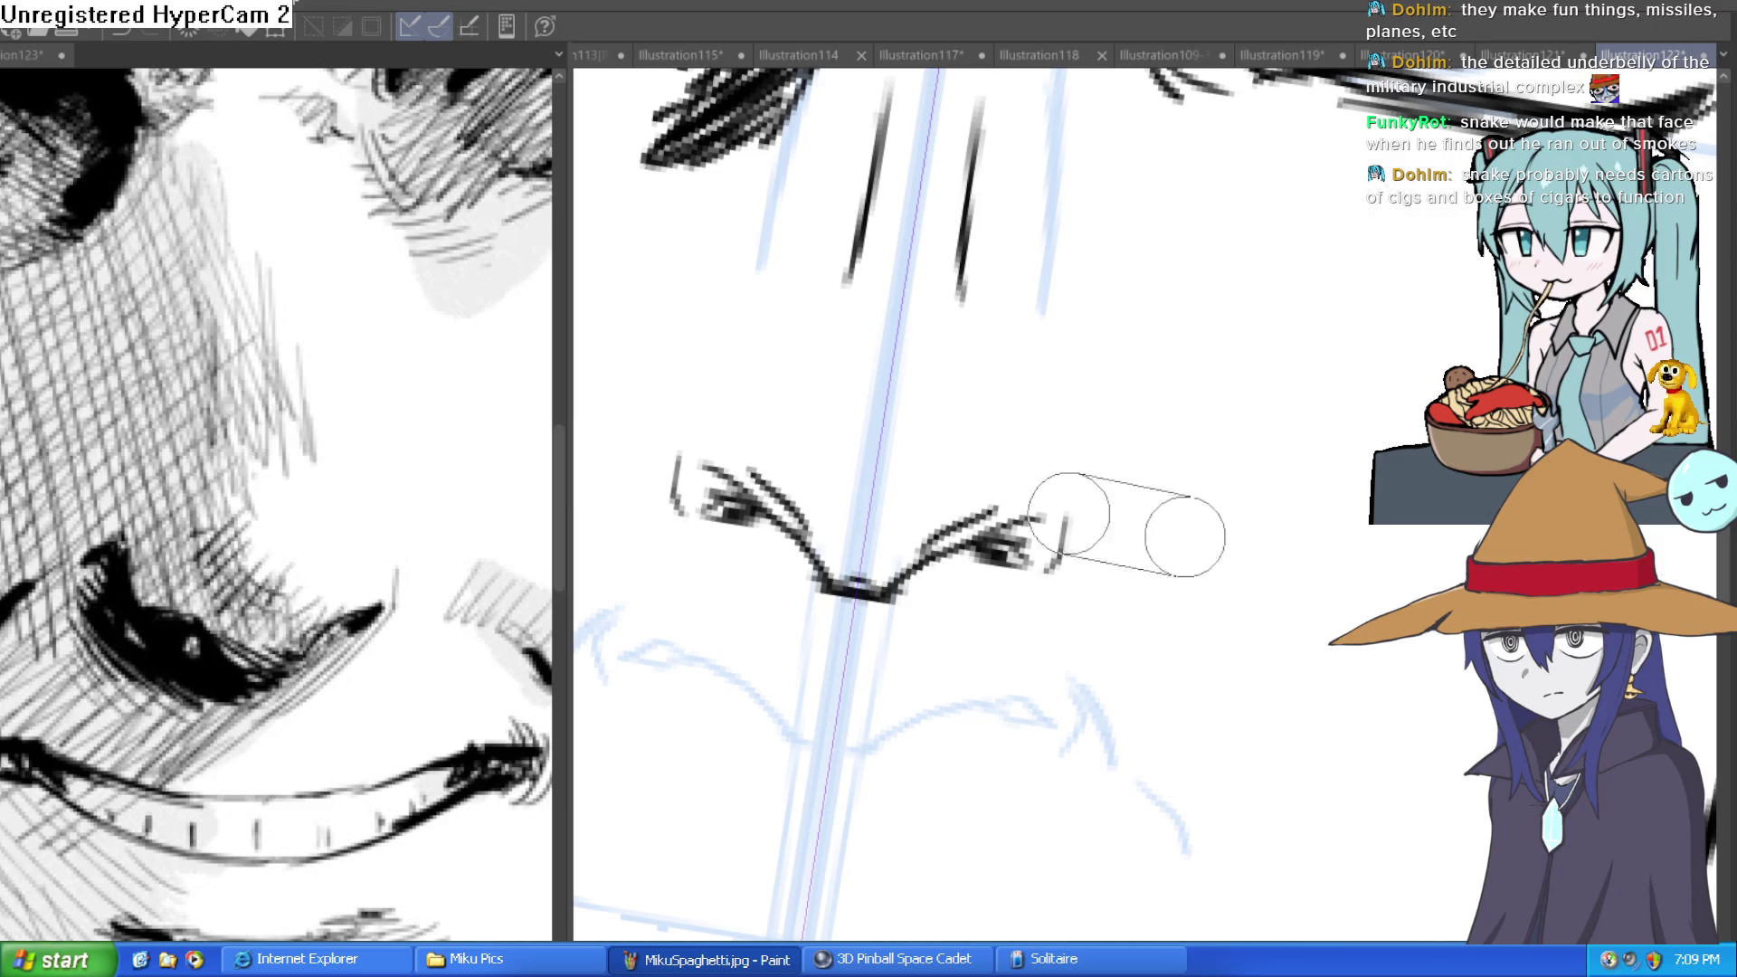
pyautogui.moveTo(1105, 516); pyautogui.dragTo(924, 580)
# Erase excess from the V's arms, then darken and hatch its left end.
pyautogui.press('e')
pyautogui.moveTo(861, 721)
pyautogui.mouseDown()
pyautogui.moveTo(760, 737)
pyautogui.moveTo(789, 725)
pyautogui.mouseUp()
pyautogui.moveTo(981, 592); pyautogui.dragTo(1016, 582)
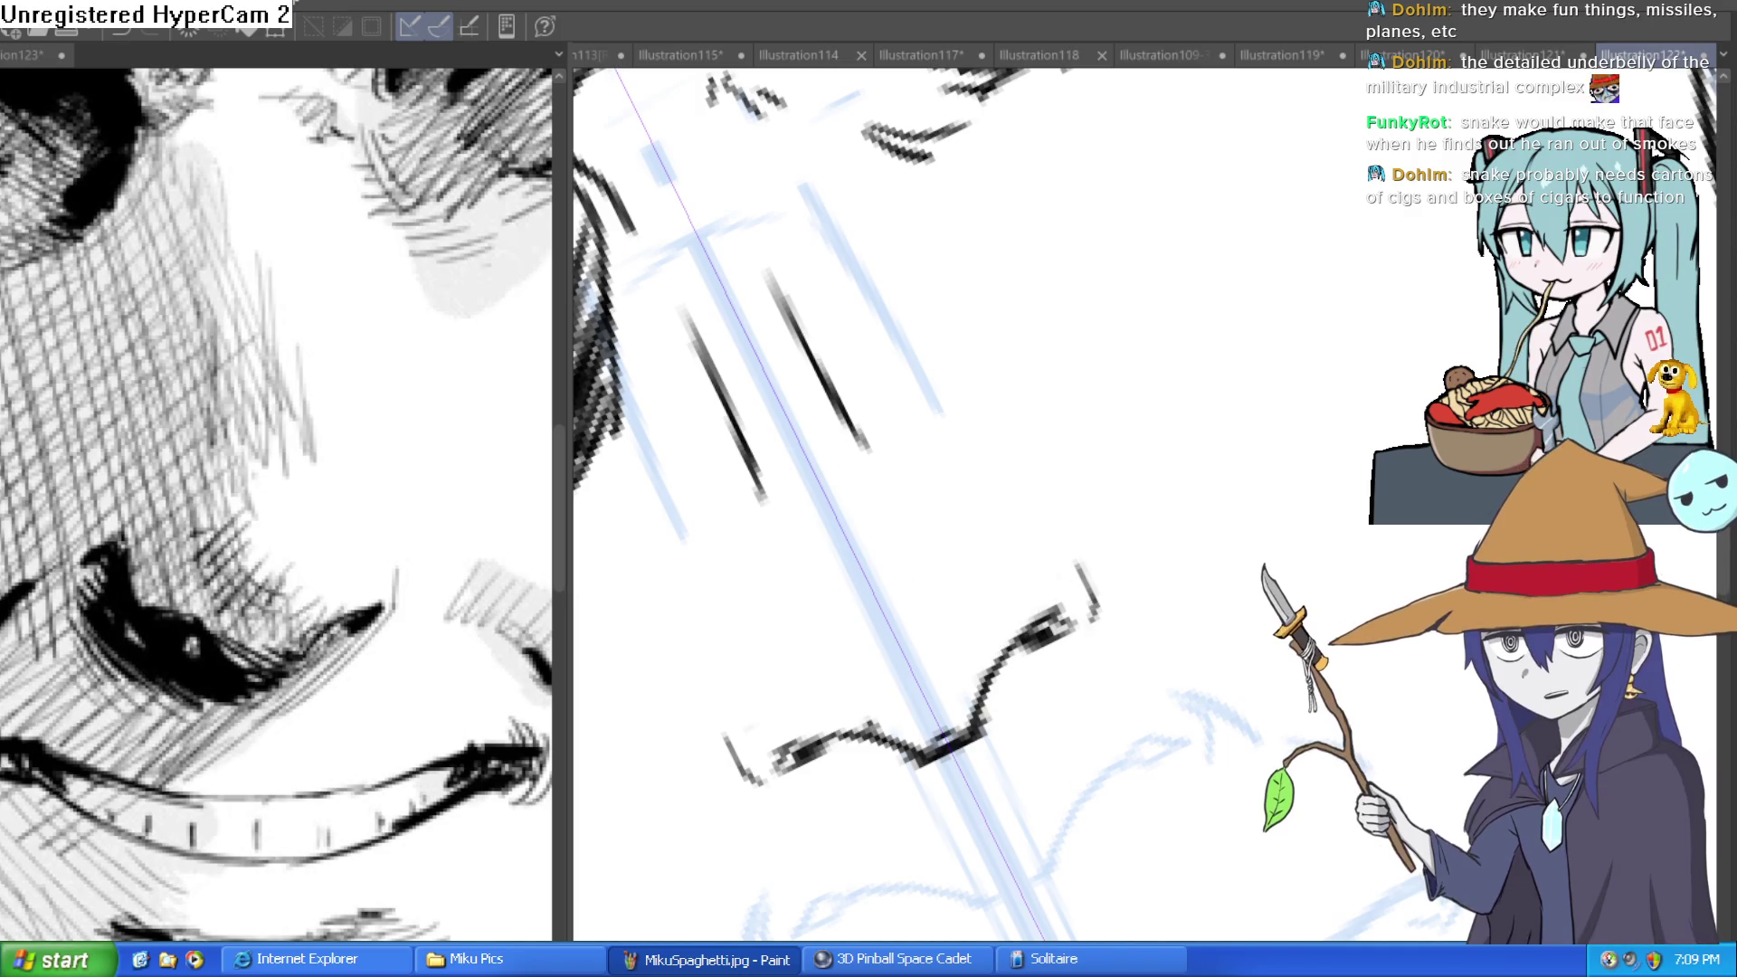
pyautogui.hotkey('ctrl', '@')
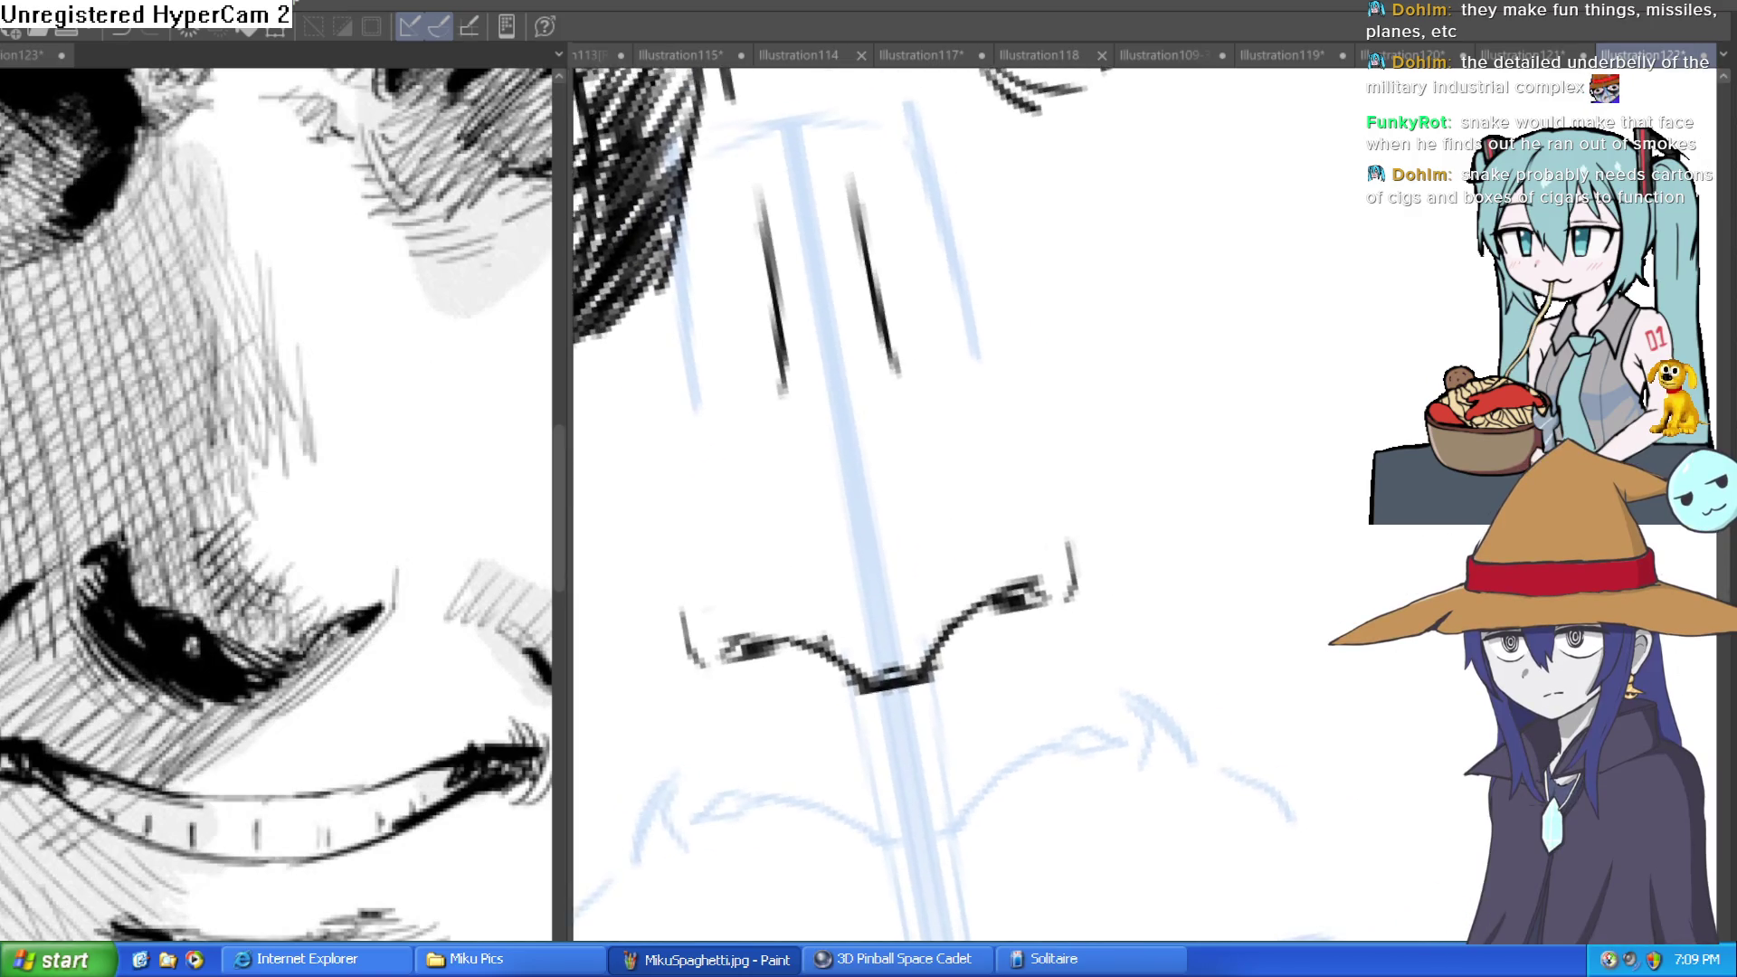
pyautogui.moveTo(896, 678)
pyautogui.mouseDown()
pyautogui.moveTo(745, 679)
pyautogui.moveTo(854, 676)
pyautogui.moveTo(872, 729)
pyautogui.mouseUp()
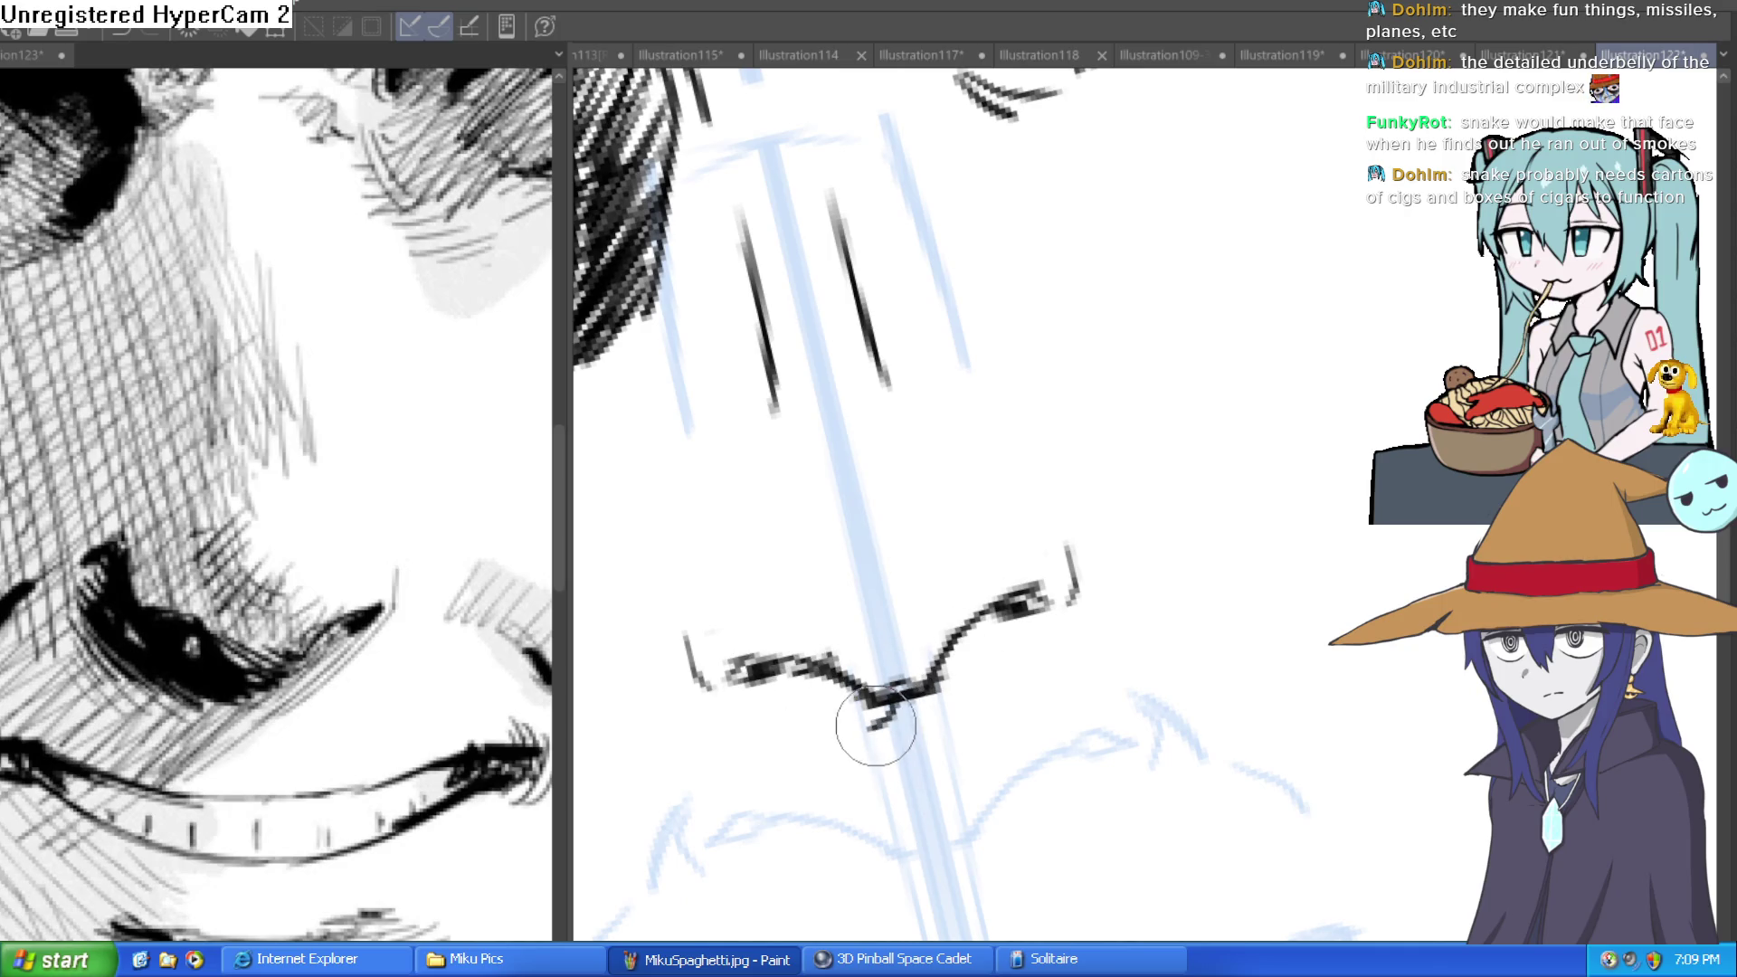
pyautogui.hotkey('ctrl', '@')
pyautogui.moveTo(690, 570)
pyautogui.mouseDown()
pyautogui.moveTo(667, 573)
pyautogui.moveTo(698, 633)
pyautogui.moveTo(838, 691)
pyautogui.moveTo(885, 667)
pyautogui.moveTo(833, 667)
pyautogui.moveTo(697, 584)
pyautogui.moveTo(704, 545)
pyautogui.moveTo(628, 589)
pyautogui.moveTo(768, 492)
pyautogui.moveTo(706, 547)
pyautogui.moveTo(775, 508)
pyautogui.mouseUp()
# Hatch over the right part of the nose and ink a nostril above the mouth.
pyautogui.moveTo(1502, 588)
pyautogui.mouseDown()
pyautogui.moveTo(1288, 594)
pyautogui.moveTo(1196, 531)
pyautogui.moveTo(1291, 497)
pyautogui.moveTo(1271, 523)
pyautogui.mouseUp()
pyautogui.moveTo(783, 615)
pyautogui.mouseDown()
pyautogui.moveTo(869, 533)
pyautogui.moveTo(790, 670)
pyautogui.mouseUp()
pyautogui.moveTo(1101, 497)
pyautogui.mouseDown()
pyautogui.moveTo(1016, 764)
pyautogui.moveTo(792, 520)
pyautogui.mouseUp()
pyautogui.hotkey('ctrl', '0')
pyautogui.scroll(-3, 1237, 609)
pyautogui.moveTo(1280, 573); pyautogui.dragTo(1219, 562)
pyautogui.scroll(4, 1064, 464)
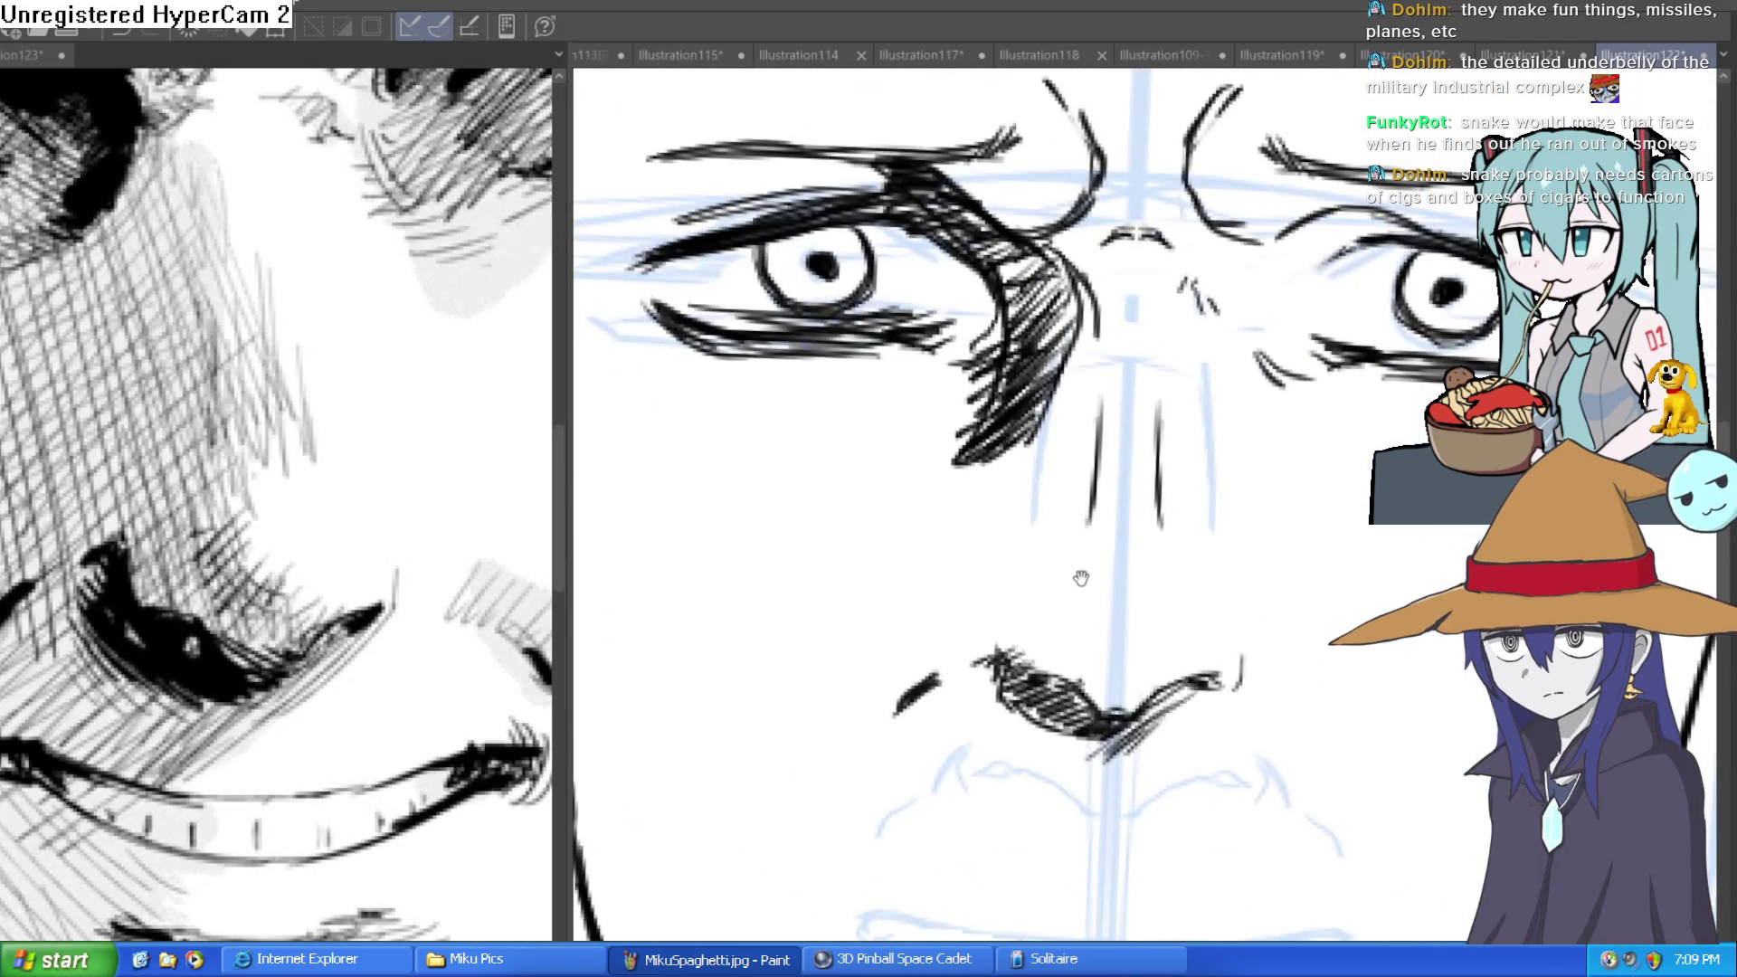
pyautogui.moveTo(972, 584)
pyautogui.mouseDown()
pyautogui.moveTo(954, 609)
pyautogui.moveTo(1000, 605)
pyautogui.moveTo(941, 625)
pyautogui.moveTo(951, 584)
pyautogui.moveTo(949, 622)
pyautogui.moveTo(996, 601)
pyautogui.moveTo(975, 559)
pyautogui.mouseUp()
# Build up layered diagonal hatching down the side of the nose.
pyautogui.moveTo(966, 455)
pyautogui.mouseDown()
pyautogui.moveTo(885, 837)
pyautogui.moveTo(897, 763)
pyautogui.mouseUp()
pyautogui.moveTo(800, 854)
pyautogui.mouseDown()
pyautogui.moveTo(932, 525)
pyautogui.moveTo(903, 446)
pyautogui.moveTo(914, 428)
pyautogui.moveTo(826, 757)
pyautogui.moveTo(860, 561)
pyautogui.mouseUp()
pyautogui.moveTo(905, 493); pyautogui.dragTo(911, 684)
pyautogui.moveTo(914, 543); pyautogui.dragTo(787, 679)
pyautogui.moveTo(860, 597); pyautogui.dragTo(769, 724)
pyautogui.moveTo(855, 634); pyautogui.dragTo(761, 751)
pyautogui.moveTo(937, 502); pyautogui.dragTo(846, 611)
pyautogui.moveTo(951, 544)
pyautogui.mouseDown()
pyautogui.moveTo(925, 548)
pyautogui.moveTo(907, 611)
pyautogui.mouseUp()
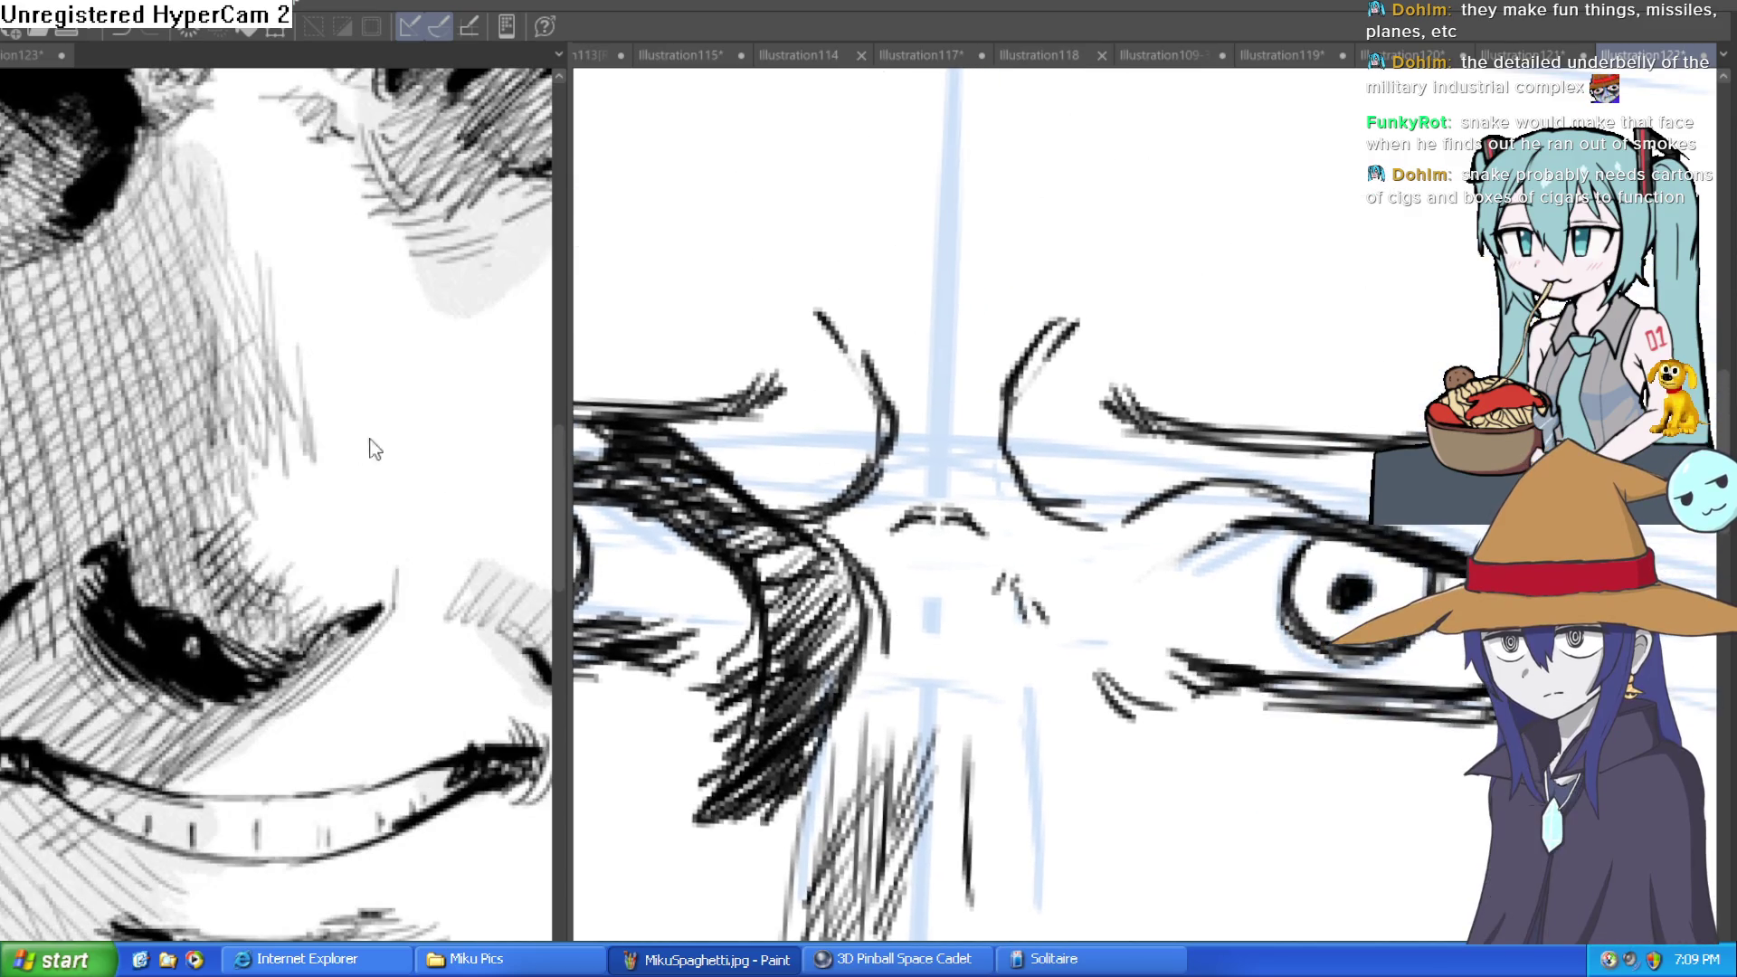
# Hatch short parallel strokes on the forehead above and between the brows.
pyautogui.scroll(-5, 1314, 654)
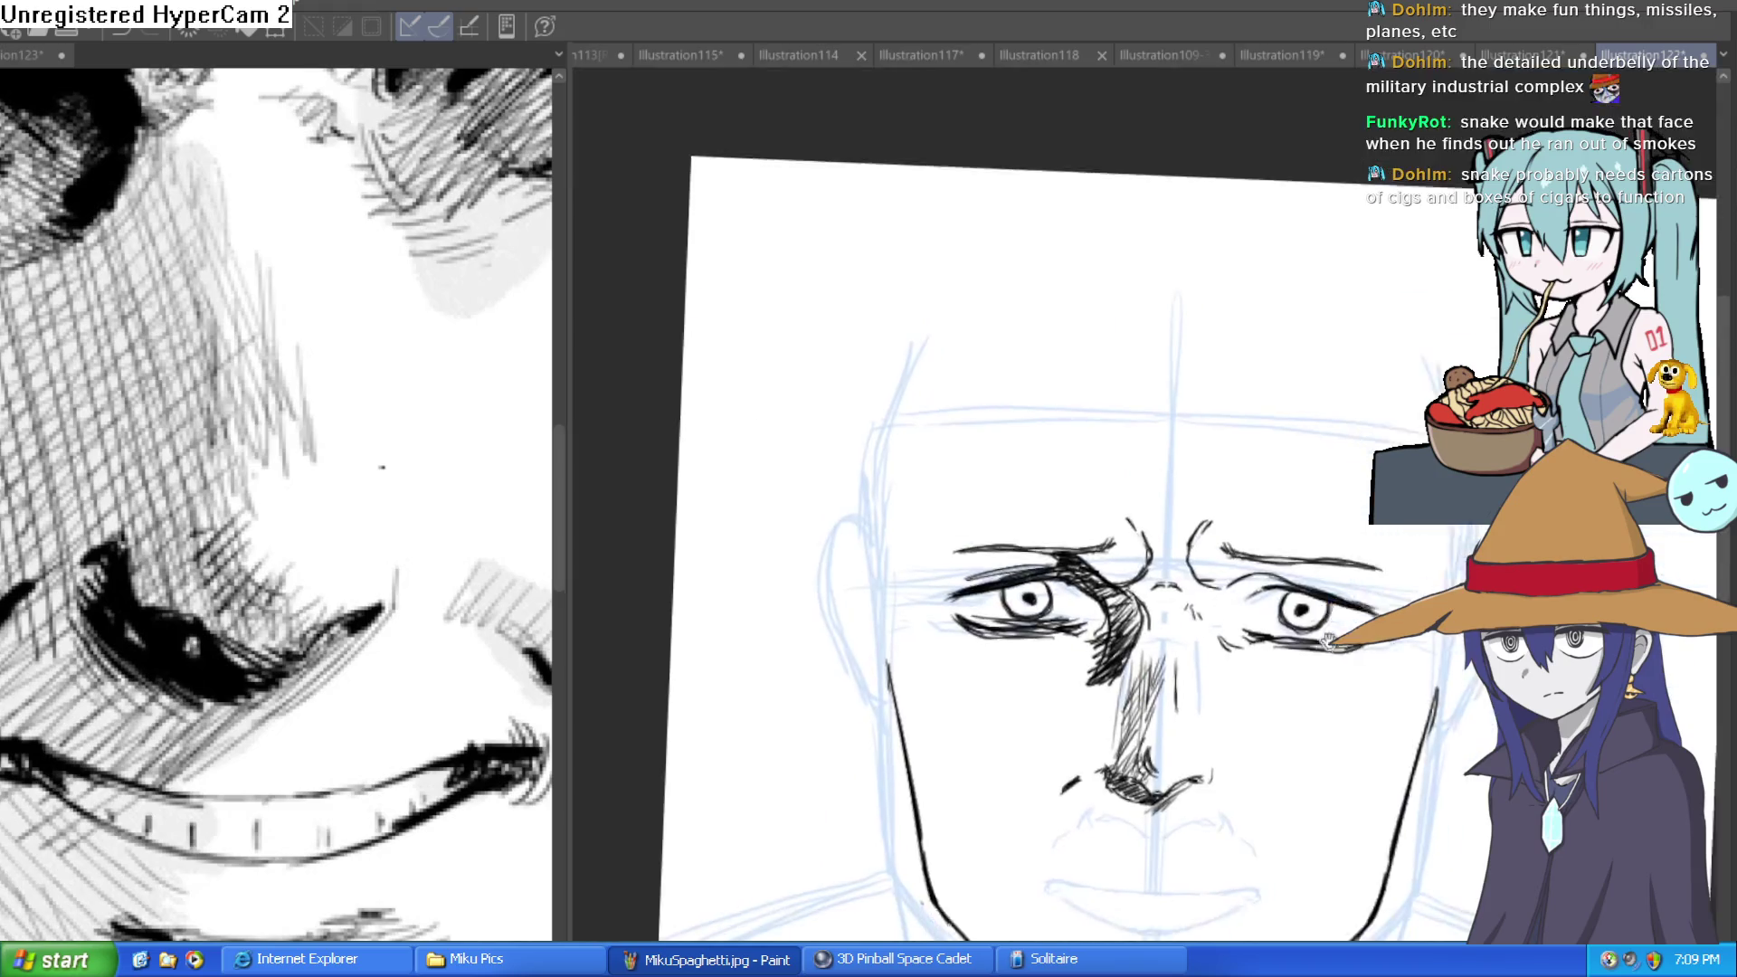
pyautogui.moveTo(1332, 518); pyautogui.dragTo(1299, 485)
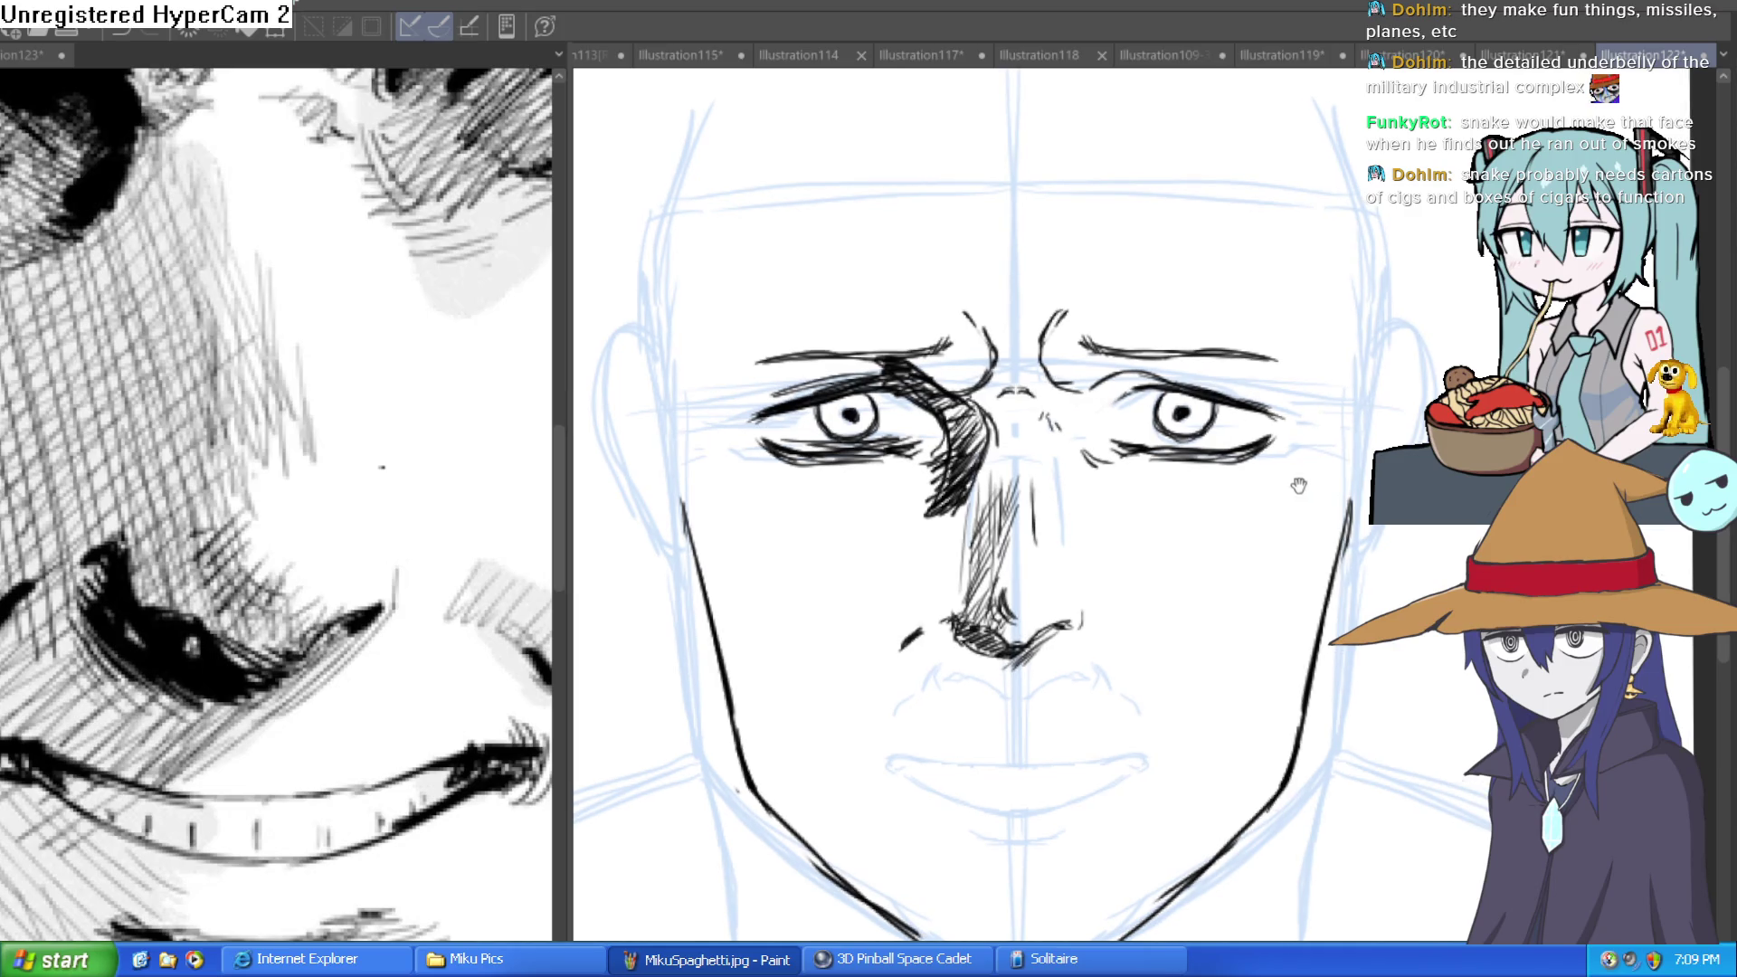
pyautogui.scroll(-3, 283, 437)
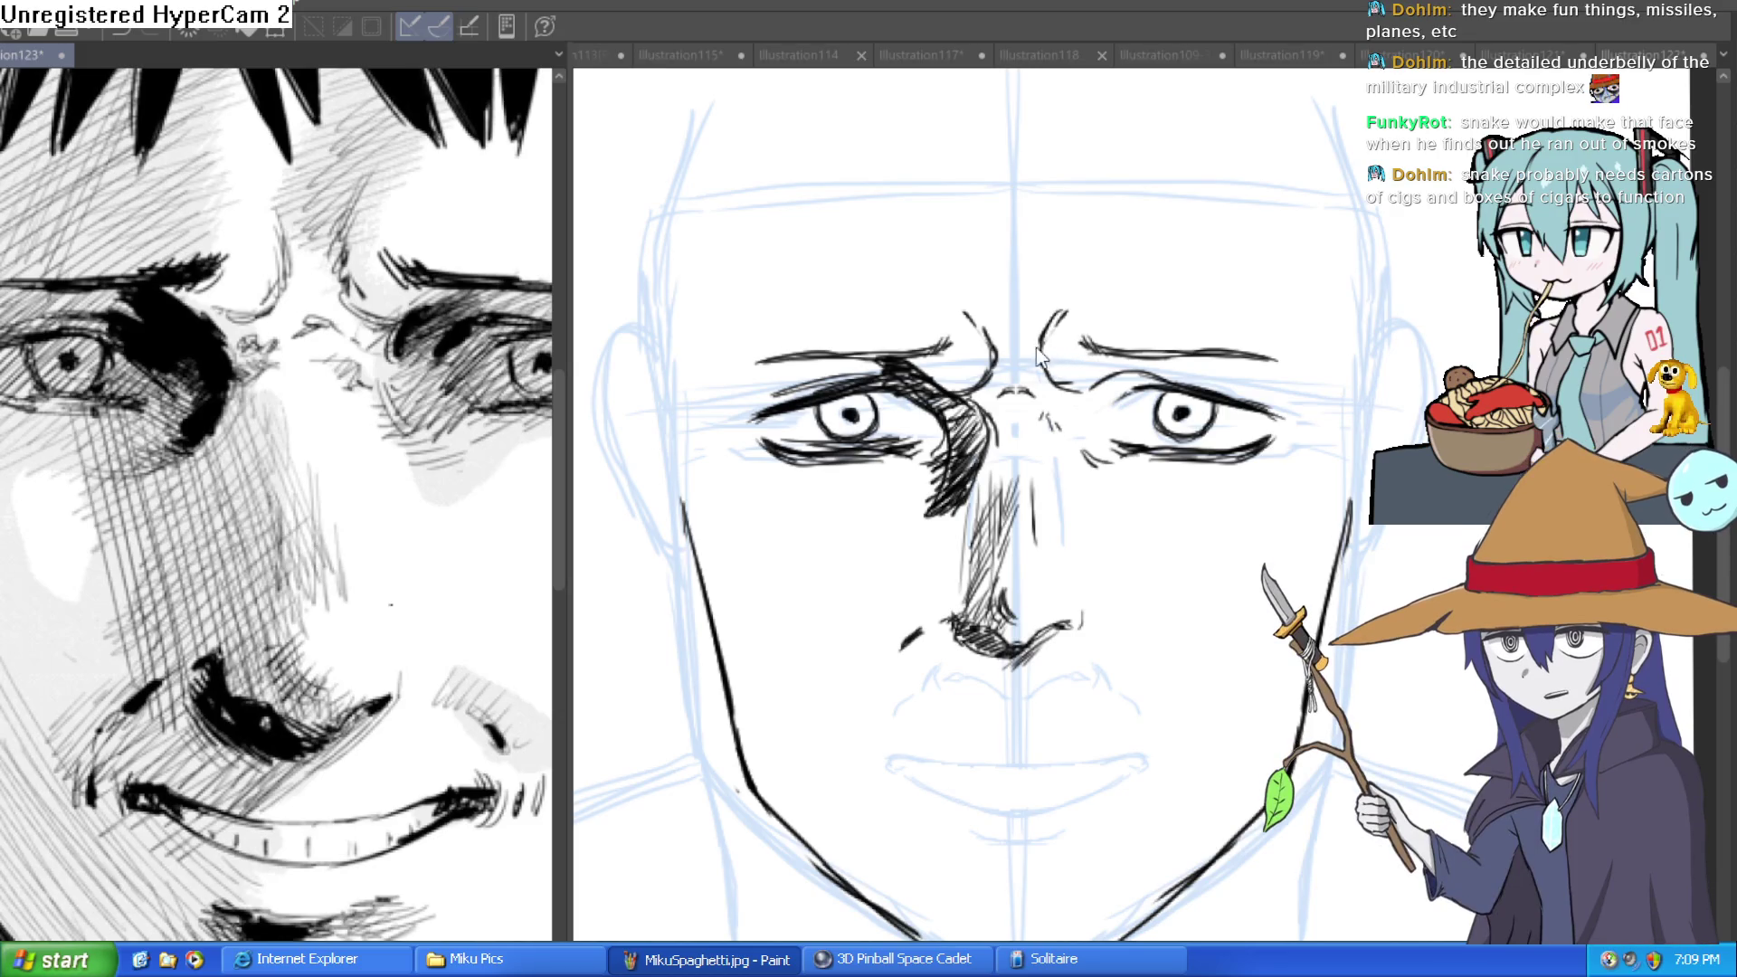
pyautogui.click(980, 426)
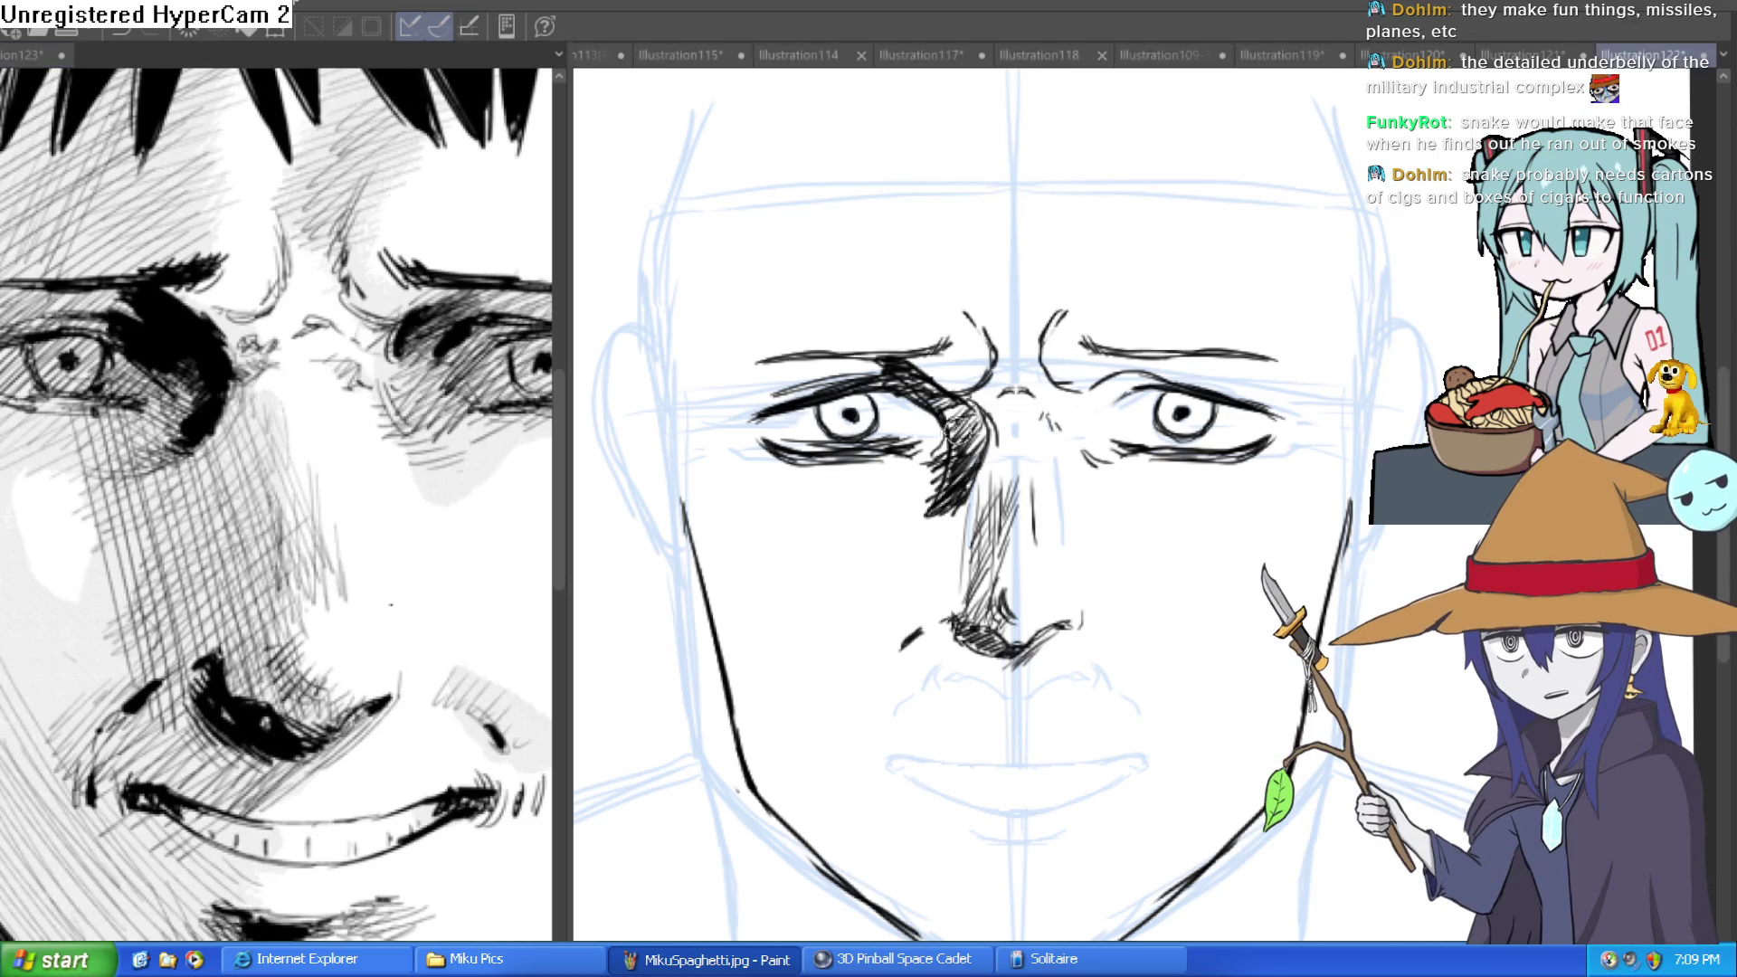
pyautogui.scroll(3, 984, 391)
pyautogui.moveTo(985, 391); pyautogui.dragTo(1160, 497)
pyautogui.moveTo(1218, 338); pyautogui.dragTo(944, 297)
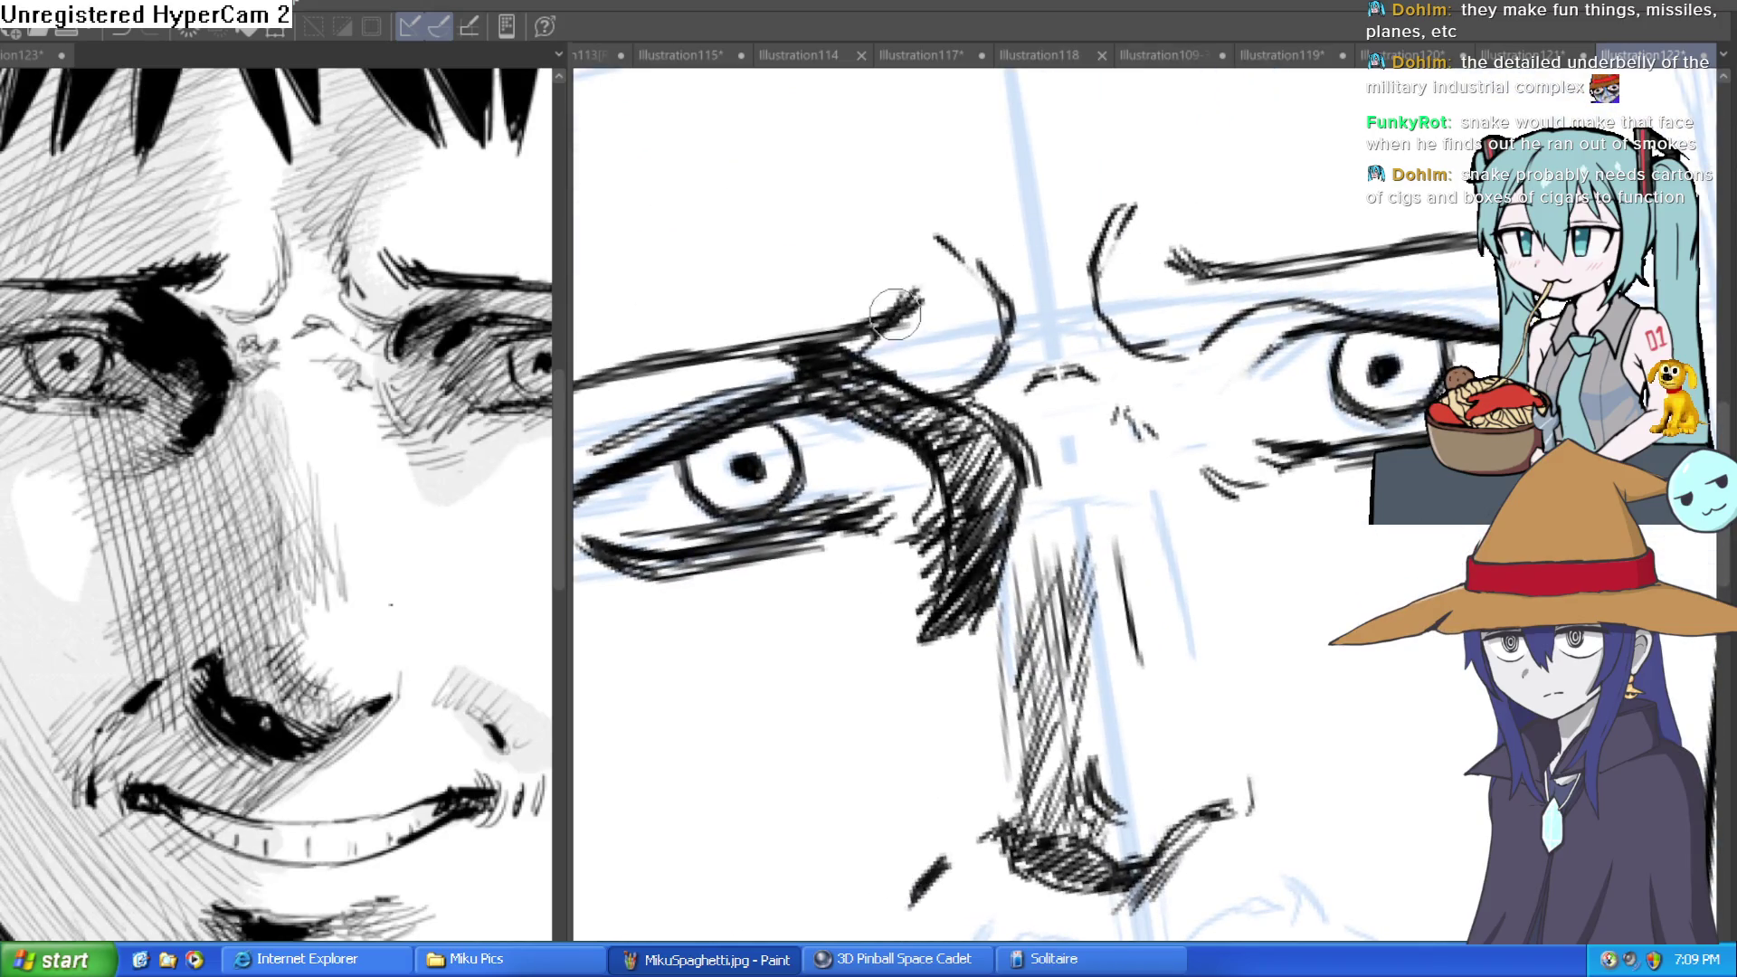
pyautogui.moveTo(850, 348)
pyautogui.mouseDown()
pyautogui.moveTo(961, 331)
pyautogui.moveTo(679, 459)
pyautogui.mouseUp()
pyautogui.moveTo(780, 420); pyautogui.dragTo(1290, 403)
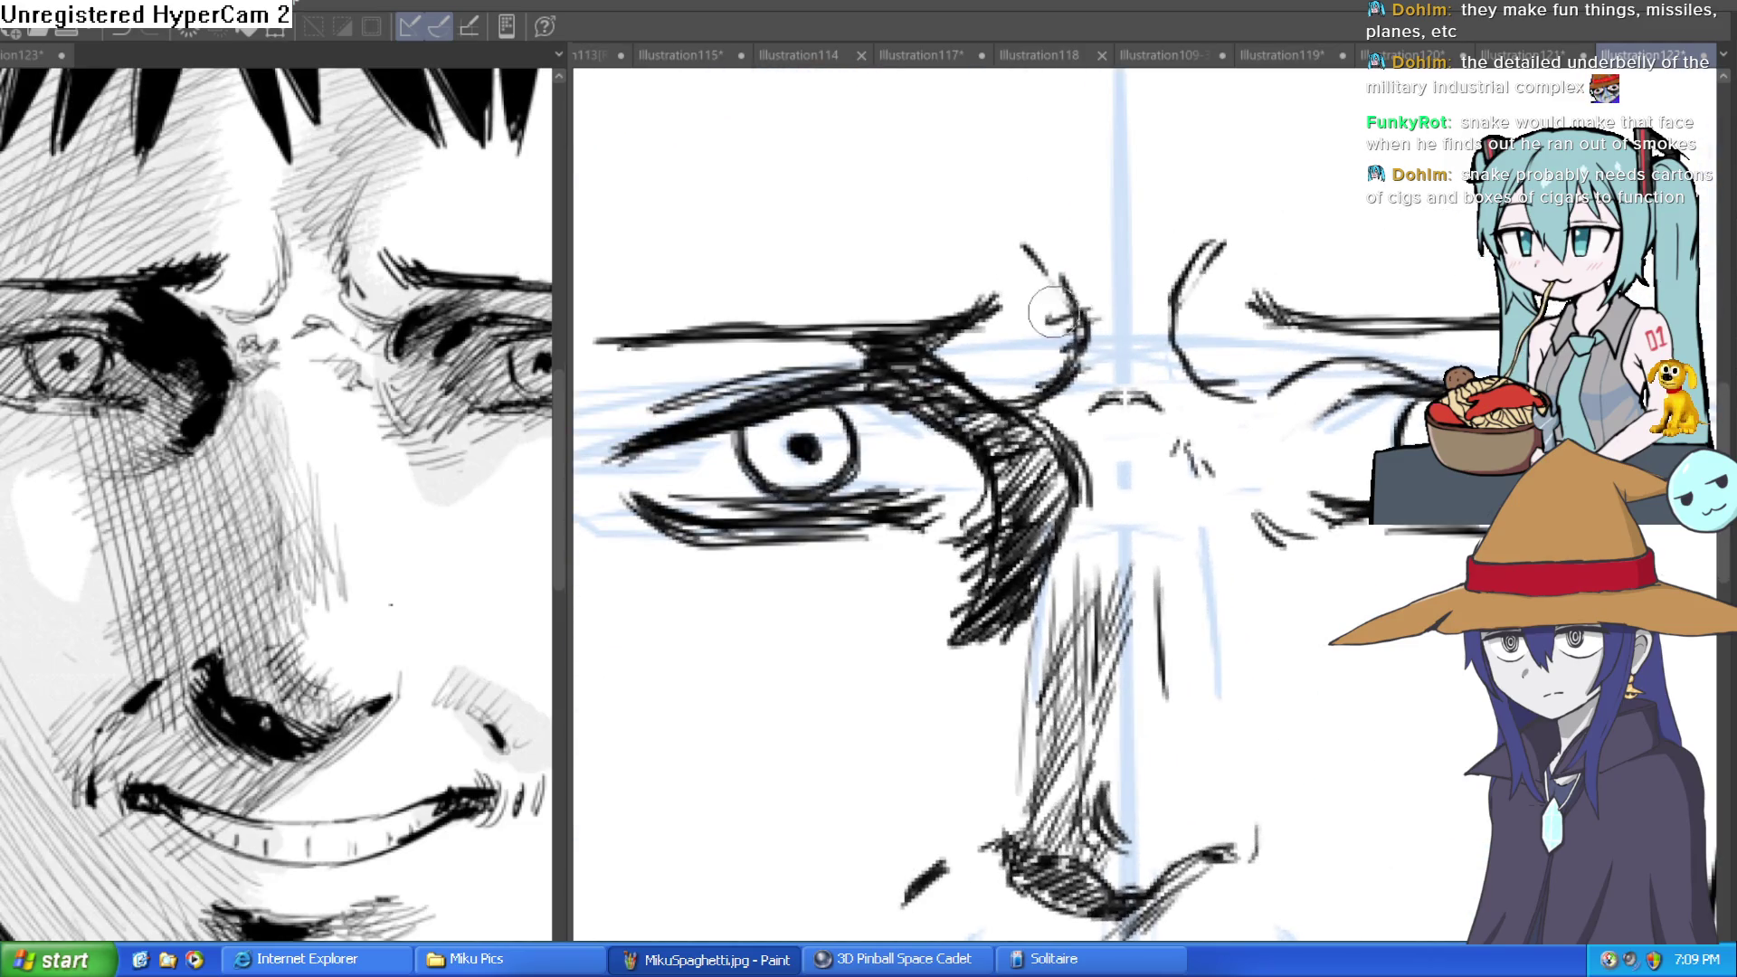
pyautogui.moveTo(1052, 312); pyautogui.dragTo(1126, 371)
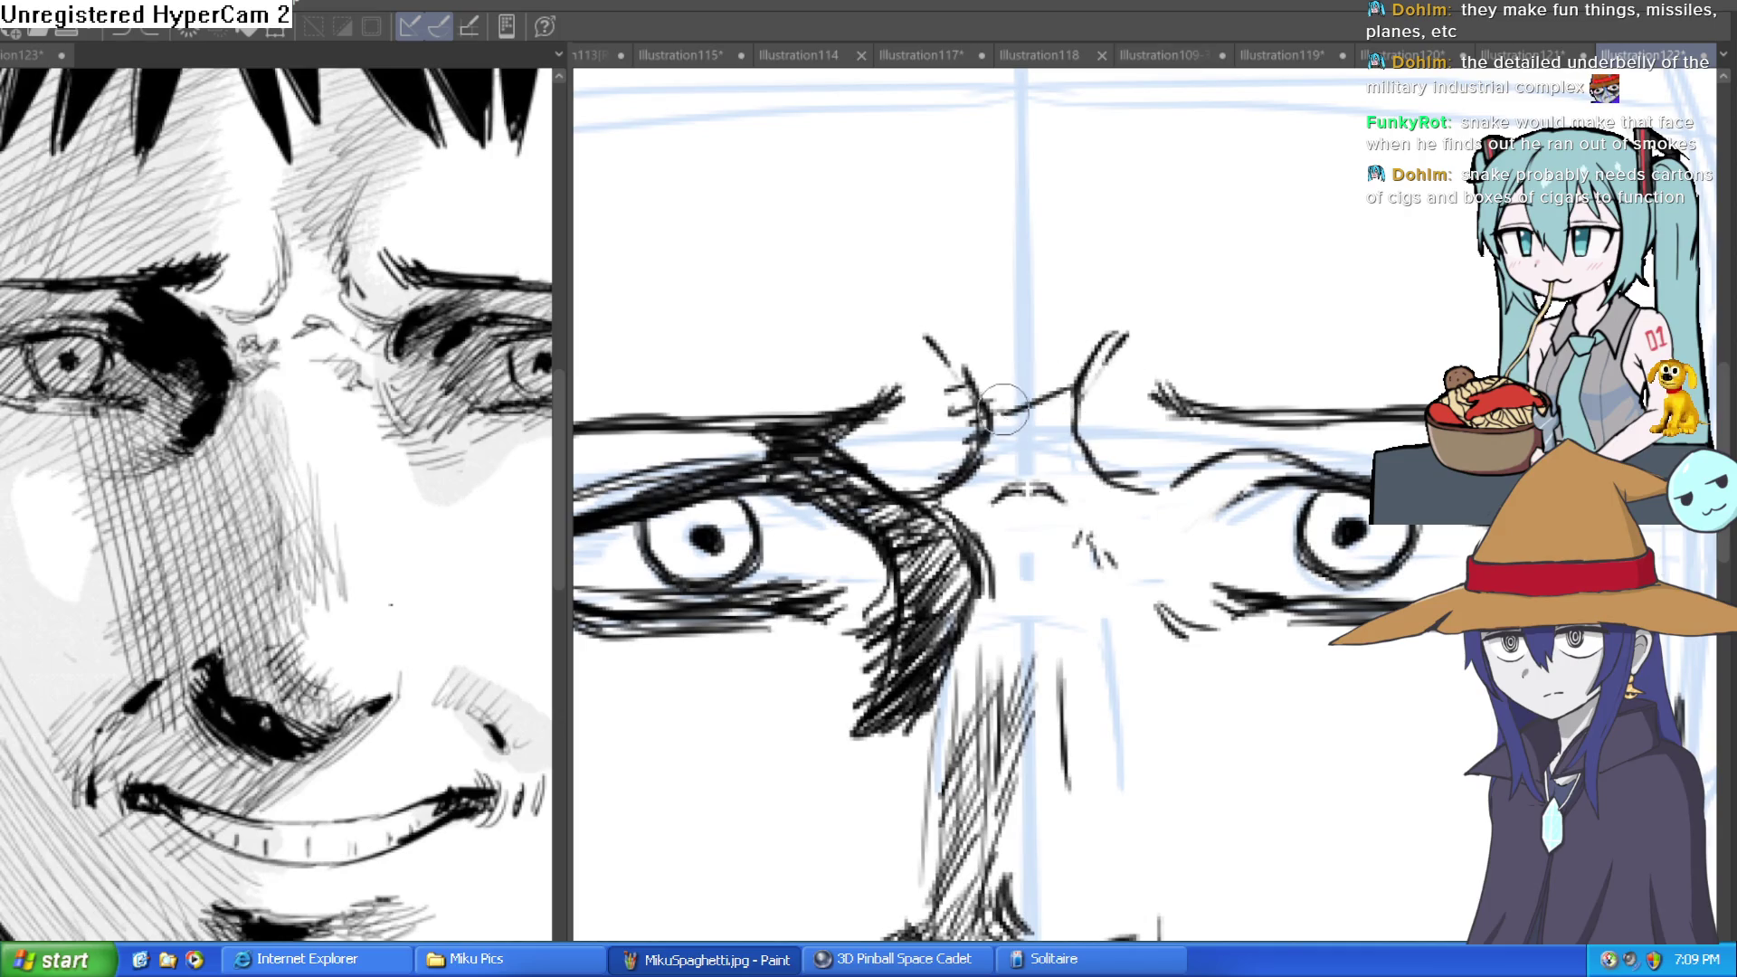
pyautogui.moveTo(1264, 275); pyautogui.dragTo(1013, 426)
pyautogui.moveTo(1023, 362)
pyautogui.mouseDown()
pyautogui.moveTo(959, 452)
pyautogui.moveTo(905, 417)
pyautogui.mouseUp()
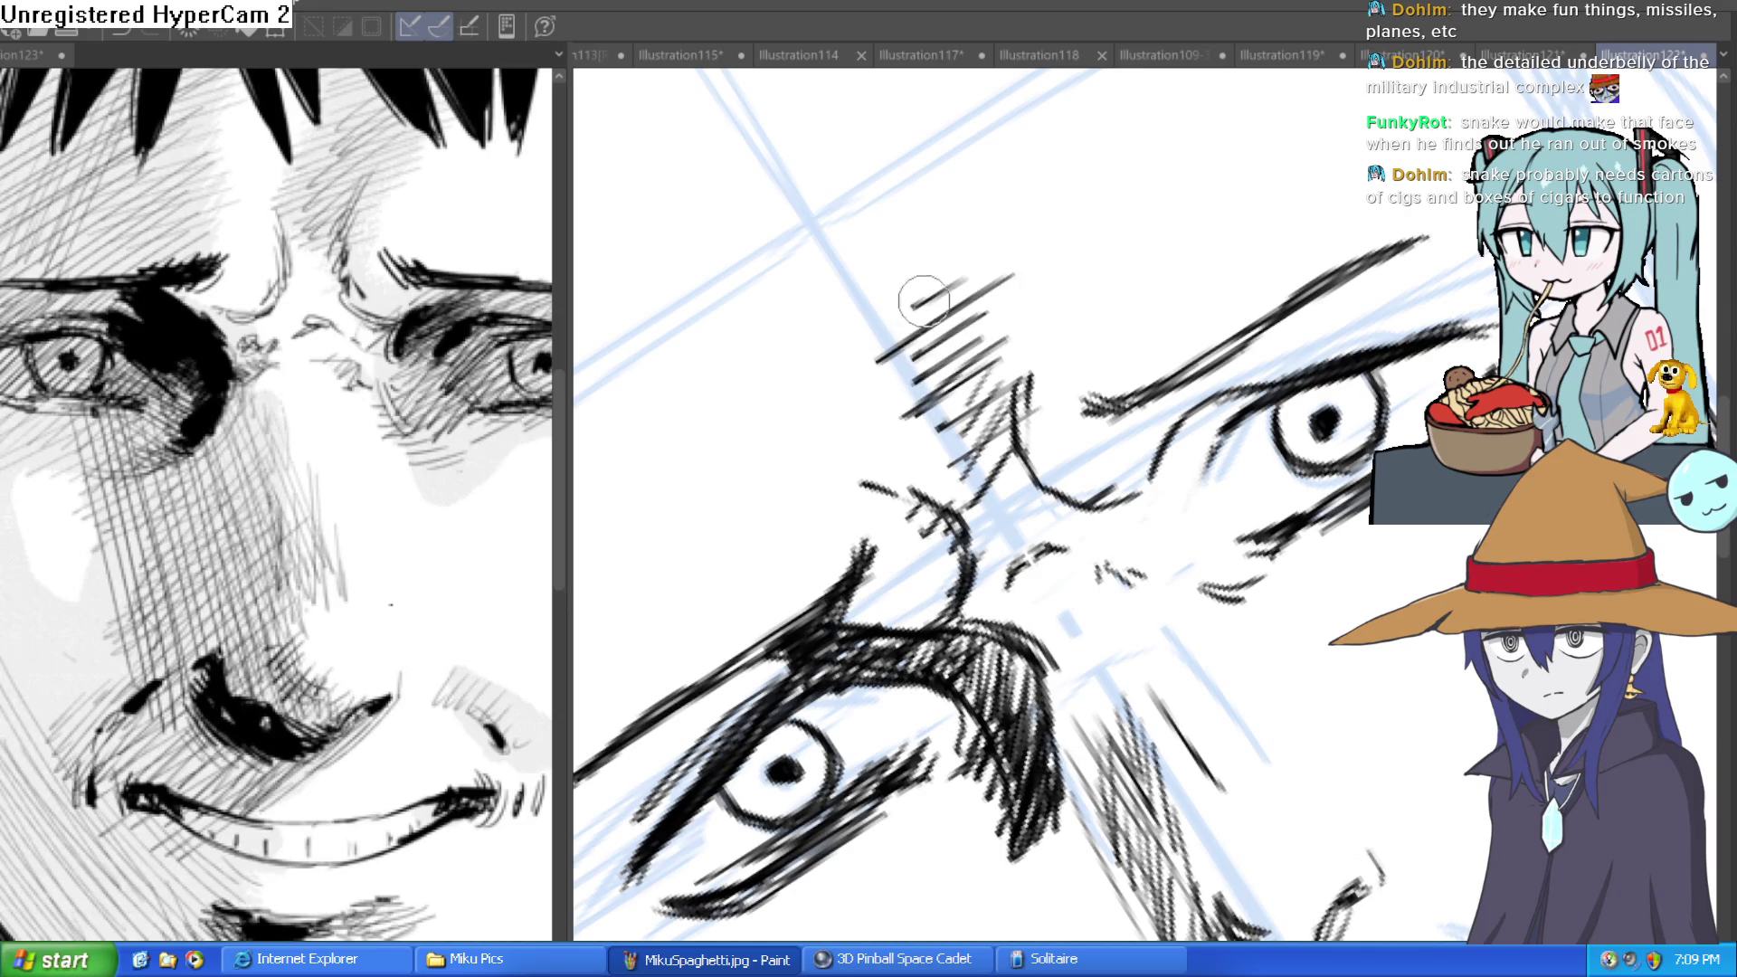
pyautogui.moveTo(956, 321); pyautogui.dragTo(1176, 407)
pyautogui.scroll(-2, 1176, 407)
pyautogui.moveTo(1392, 532)
pyautogui.mouseDown()
pyautogui.moveTo(1278, 349)
pyautogui.moveTo(1287, 395)
pyautogui.mouseUp()
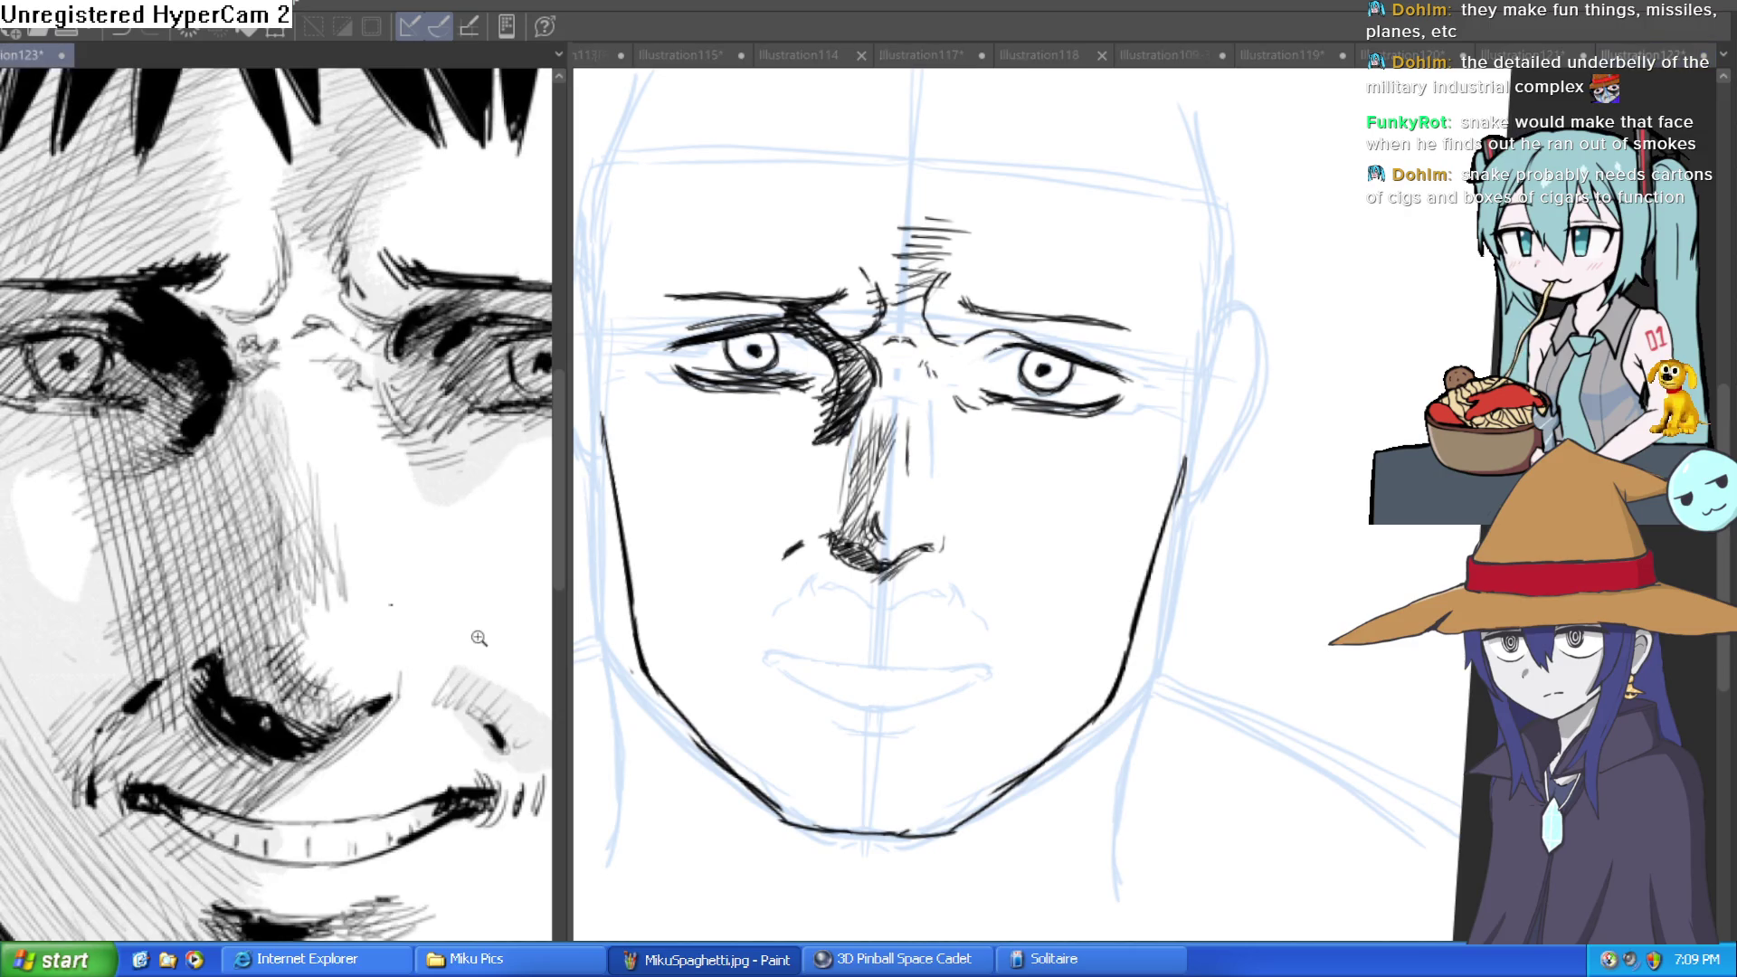
pyautogui.scroll(-5, 470, 638)
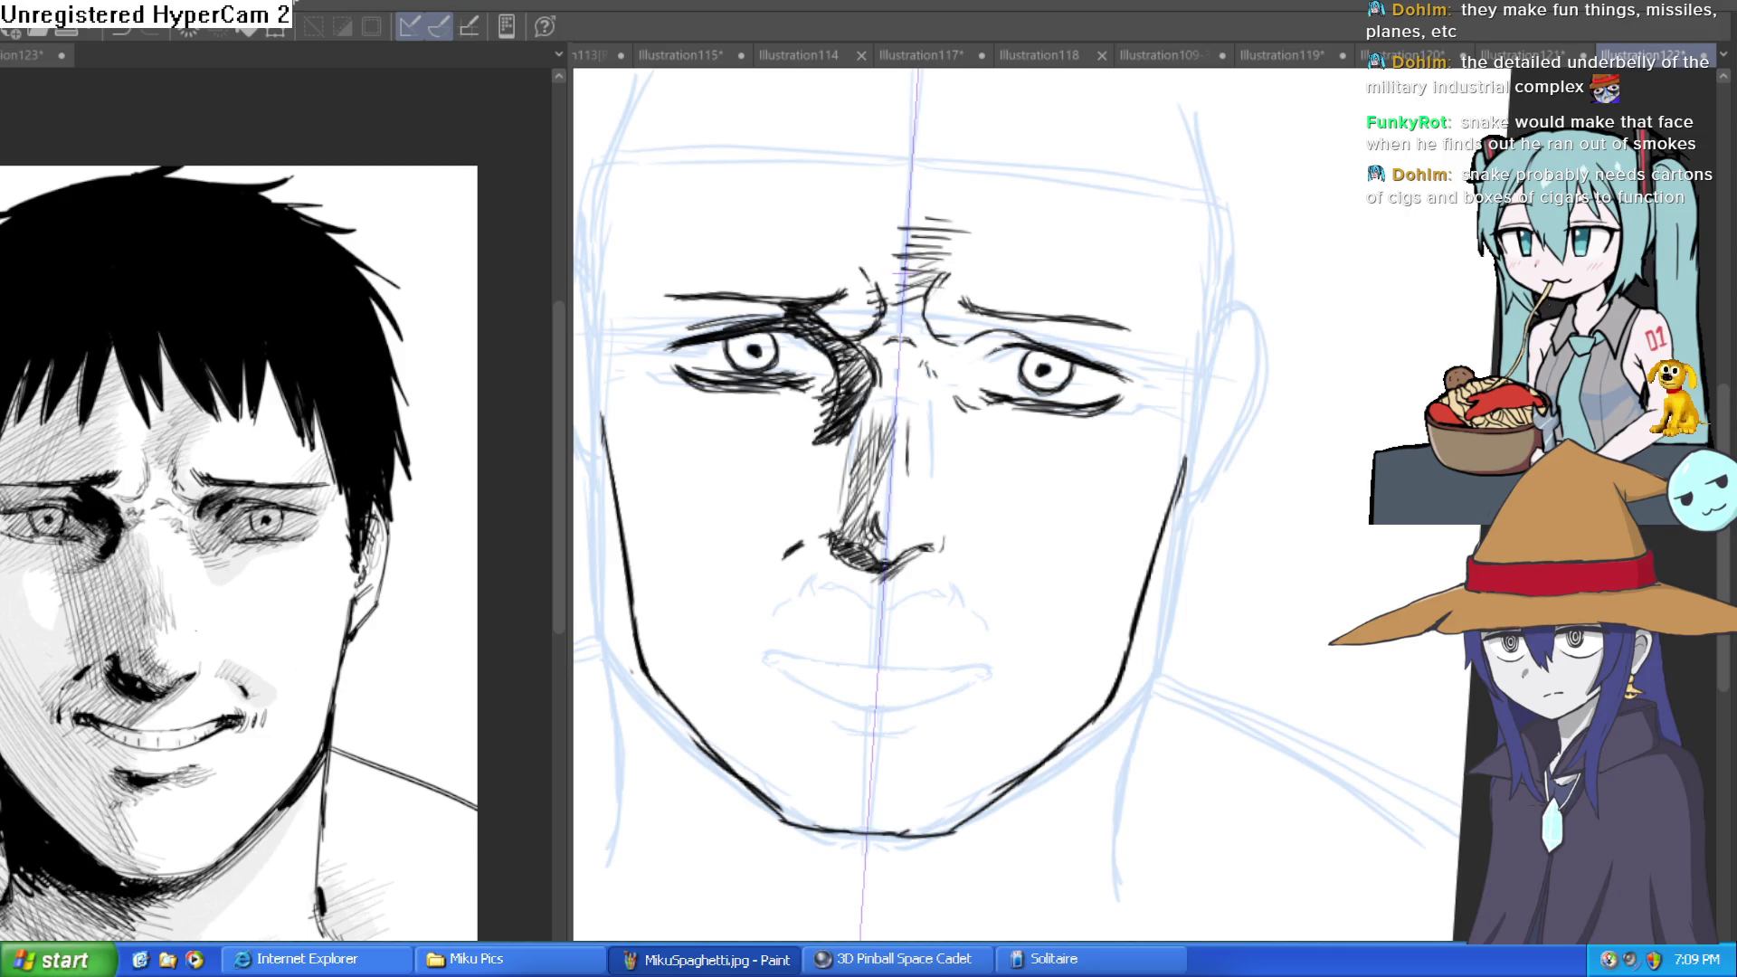
# Extend the ear outline downward and enlarge the brush size.
pyautogui.scroll(3, 1177, 407)
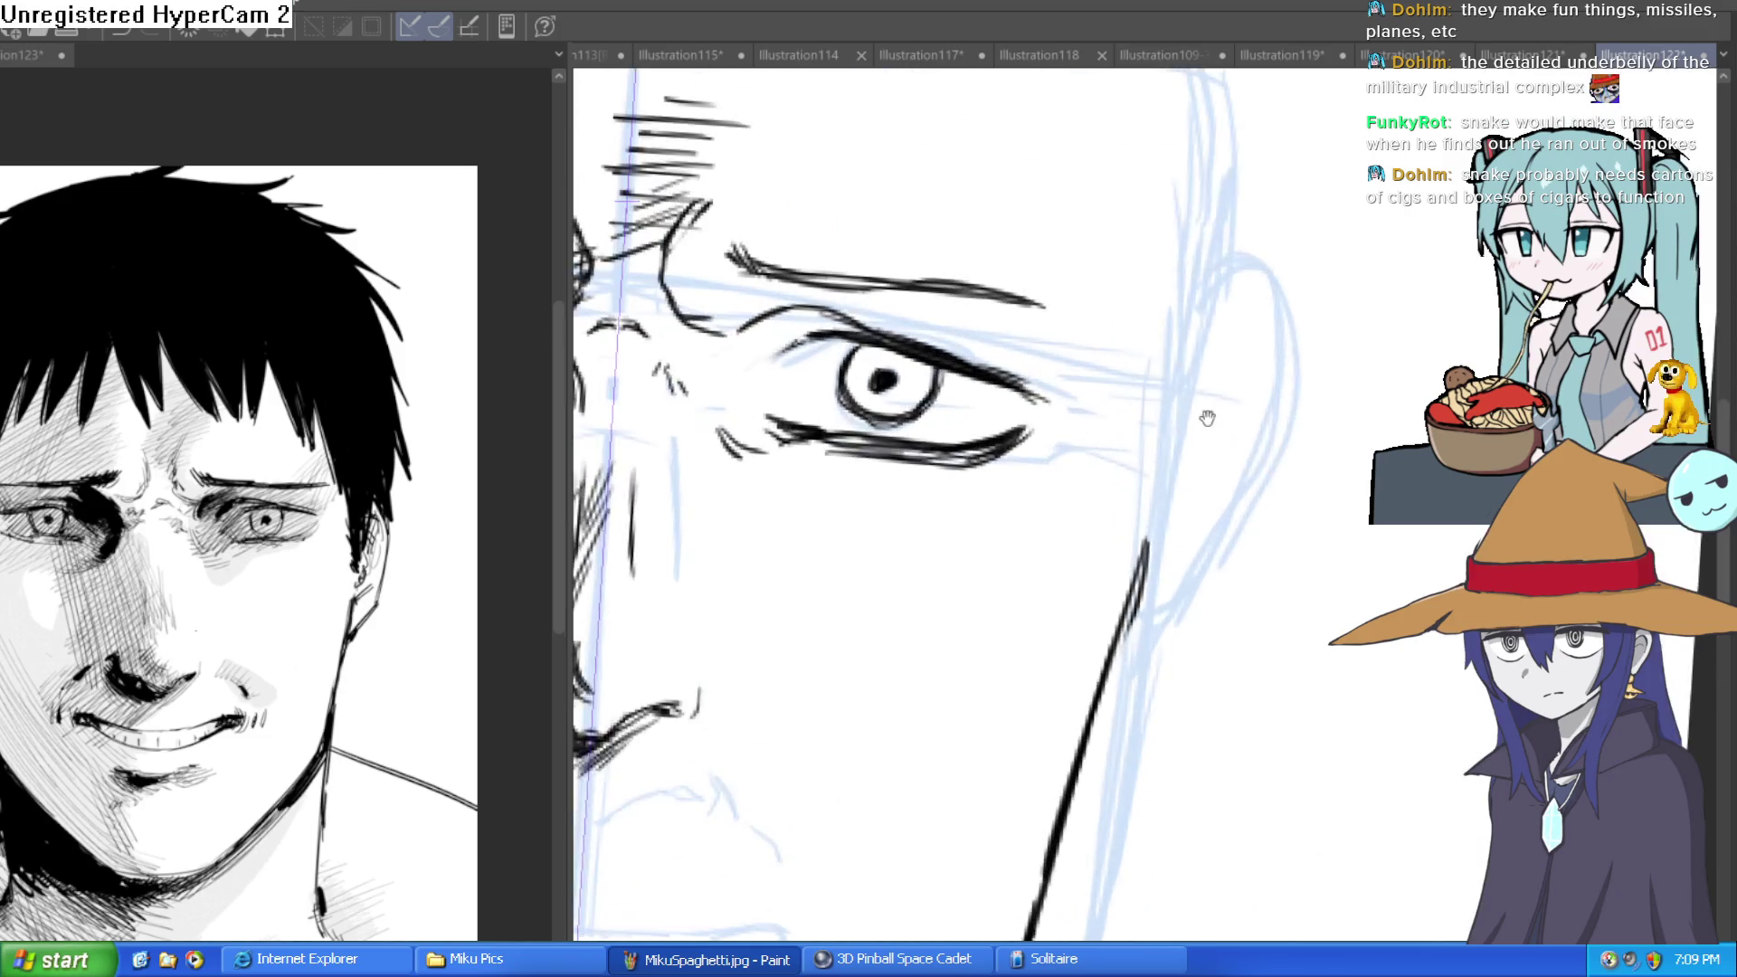
pyautogui.moveTo(1226, 319)
pyautogui.mouseDown()
pyautogui.moveTo(1225, 388)
pyautogui.moveTo(1188, 488)
pyautogui.mouseUp()
pyautogui.press(']')
pyautogui.scroll(-5, 1080, 559)
pyautogui.scroll(2, 1163, 510)
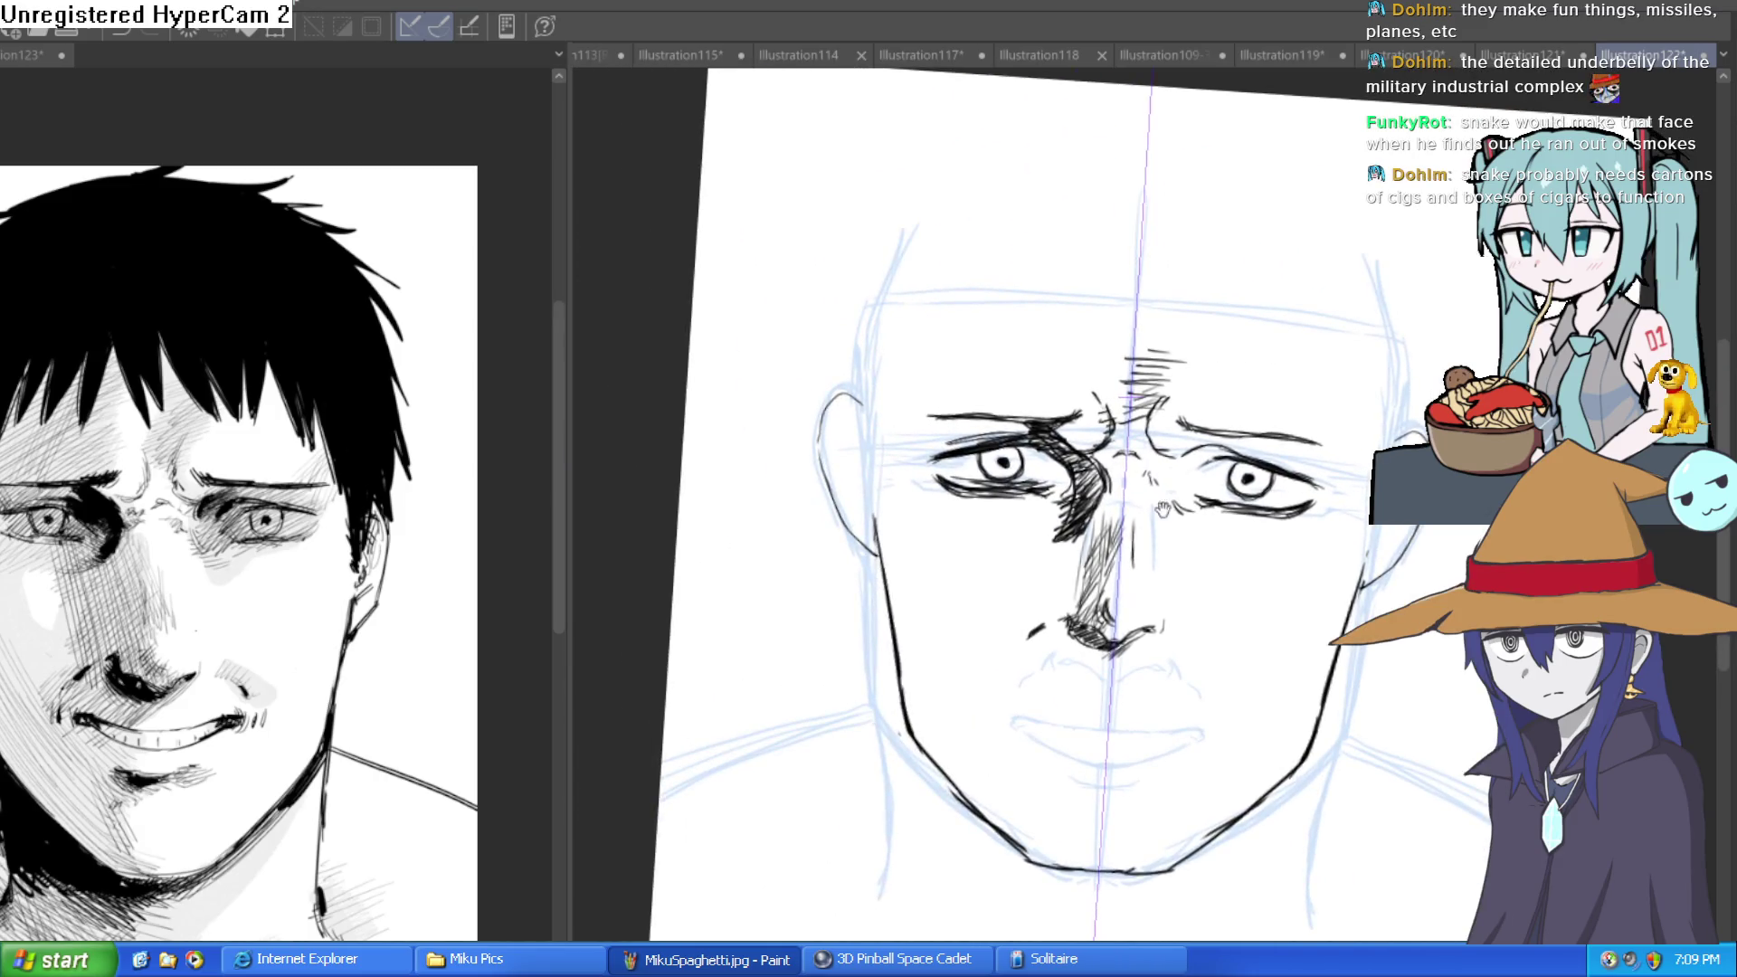
pyautogui.hotkey('ctrl', '@')
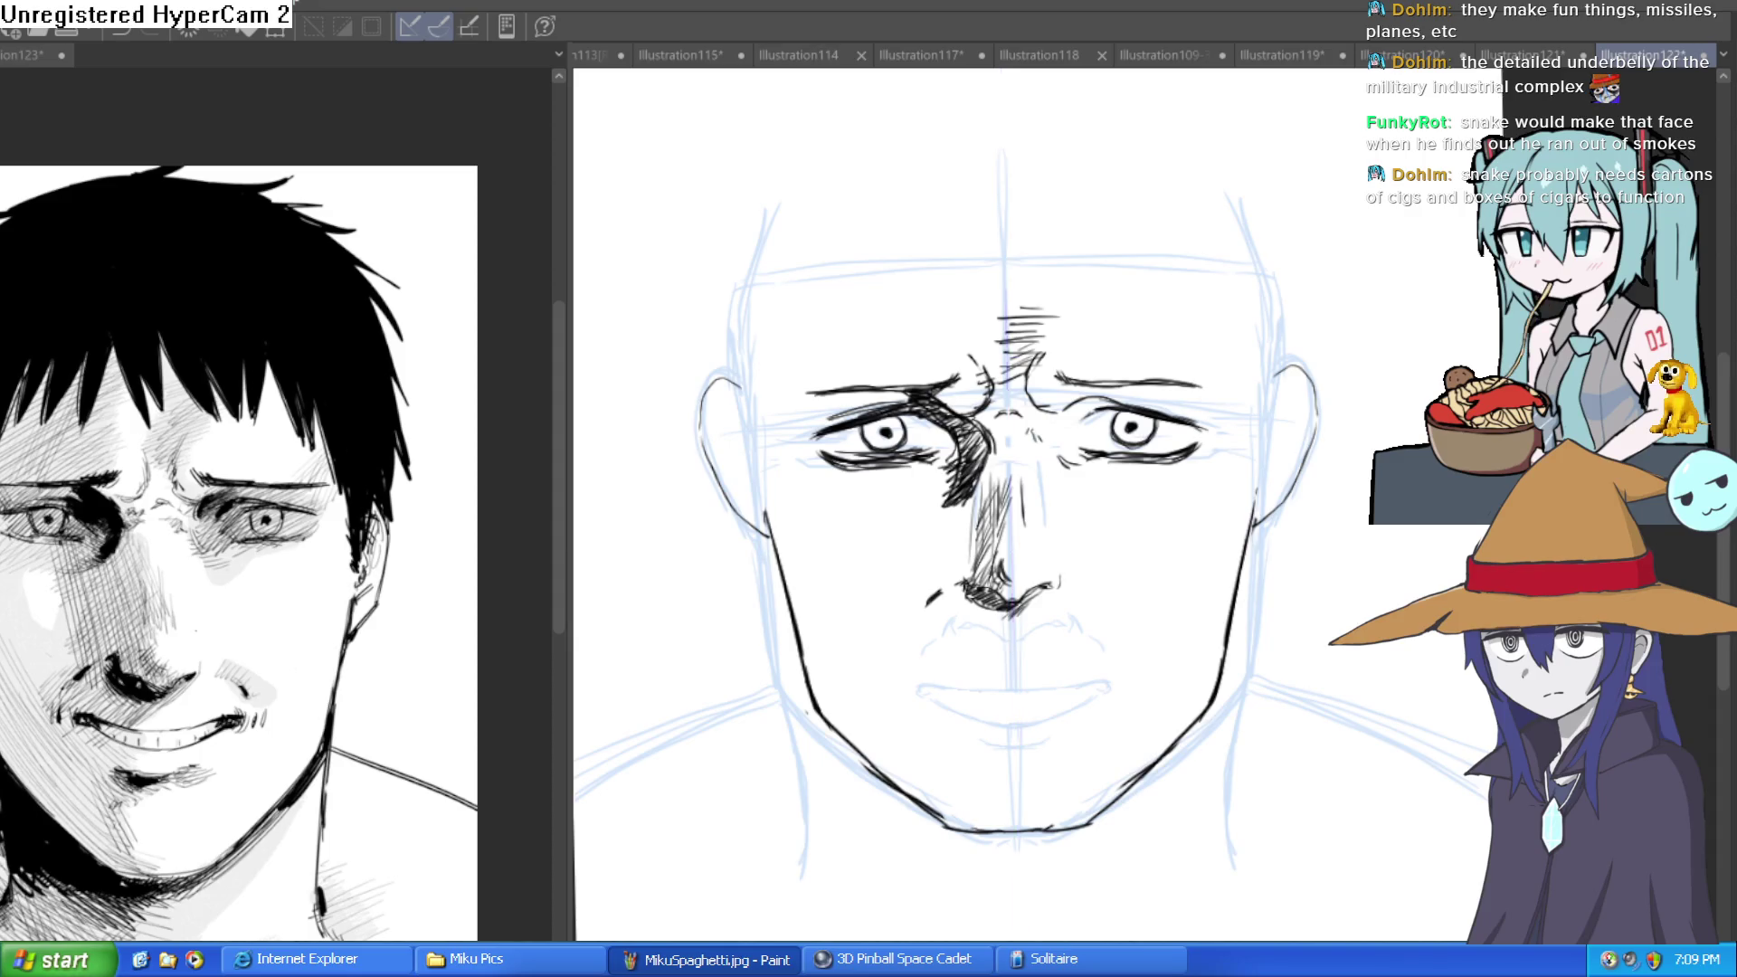
# Lasso the sketched mouth and transform it upward about 50 px.
pyautogui.scroll(3, 1000, 499)
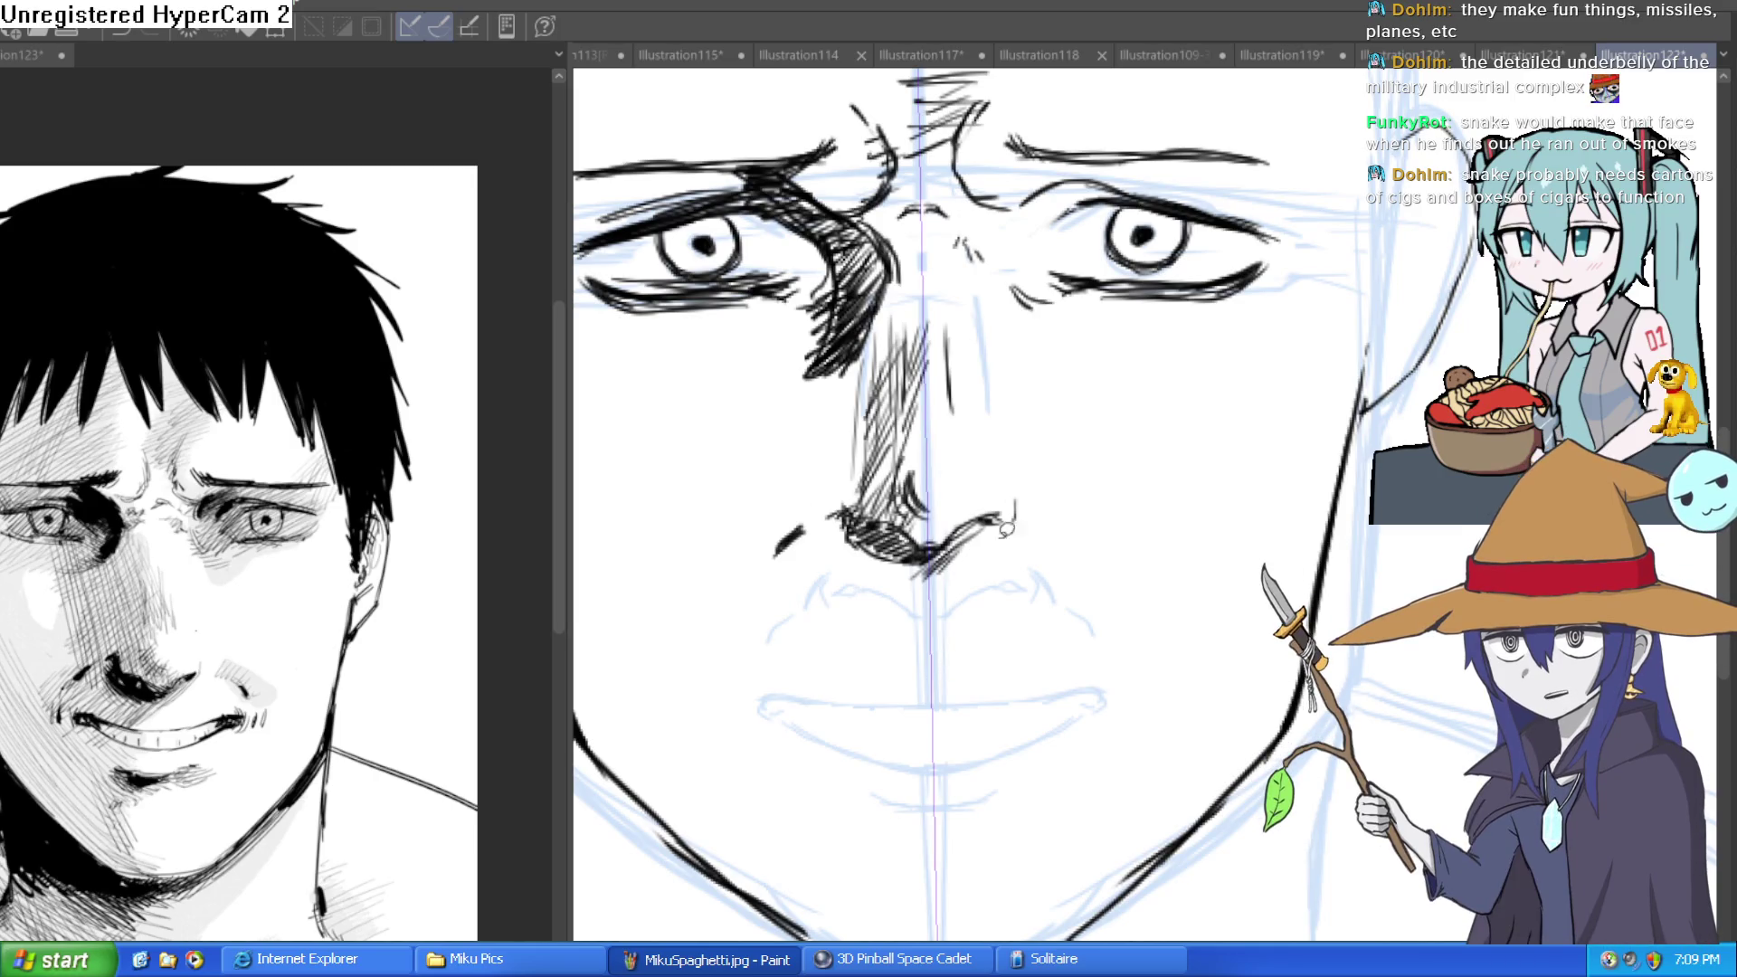
pyautogui.moveTo(1111, 672)
pyautogui.mouseDown()
pyautogui.moveTo(688, 710)
pyautogui.moveTo(1019, 789)
pyautogui.moveTo(1086, 778)
pyautogui.moveTo(1028, 697)
pyautogui.moveTo(1018, 713)
pyautogui.mouseUp()
pyautogui.hotkey('ctrl', 't')
pyautogui.click(888, 800)
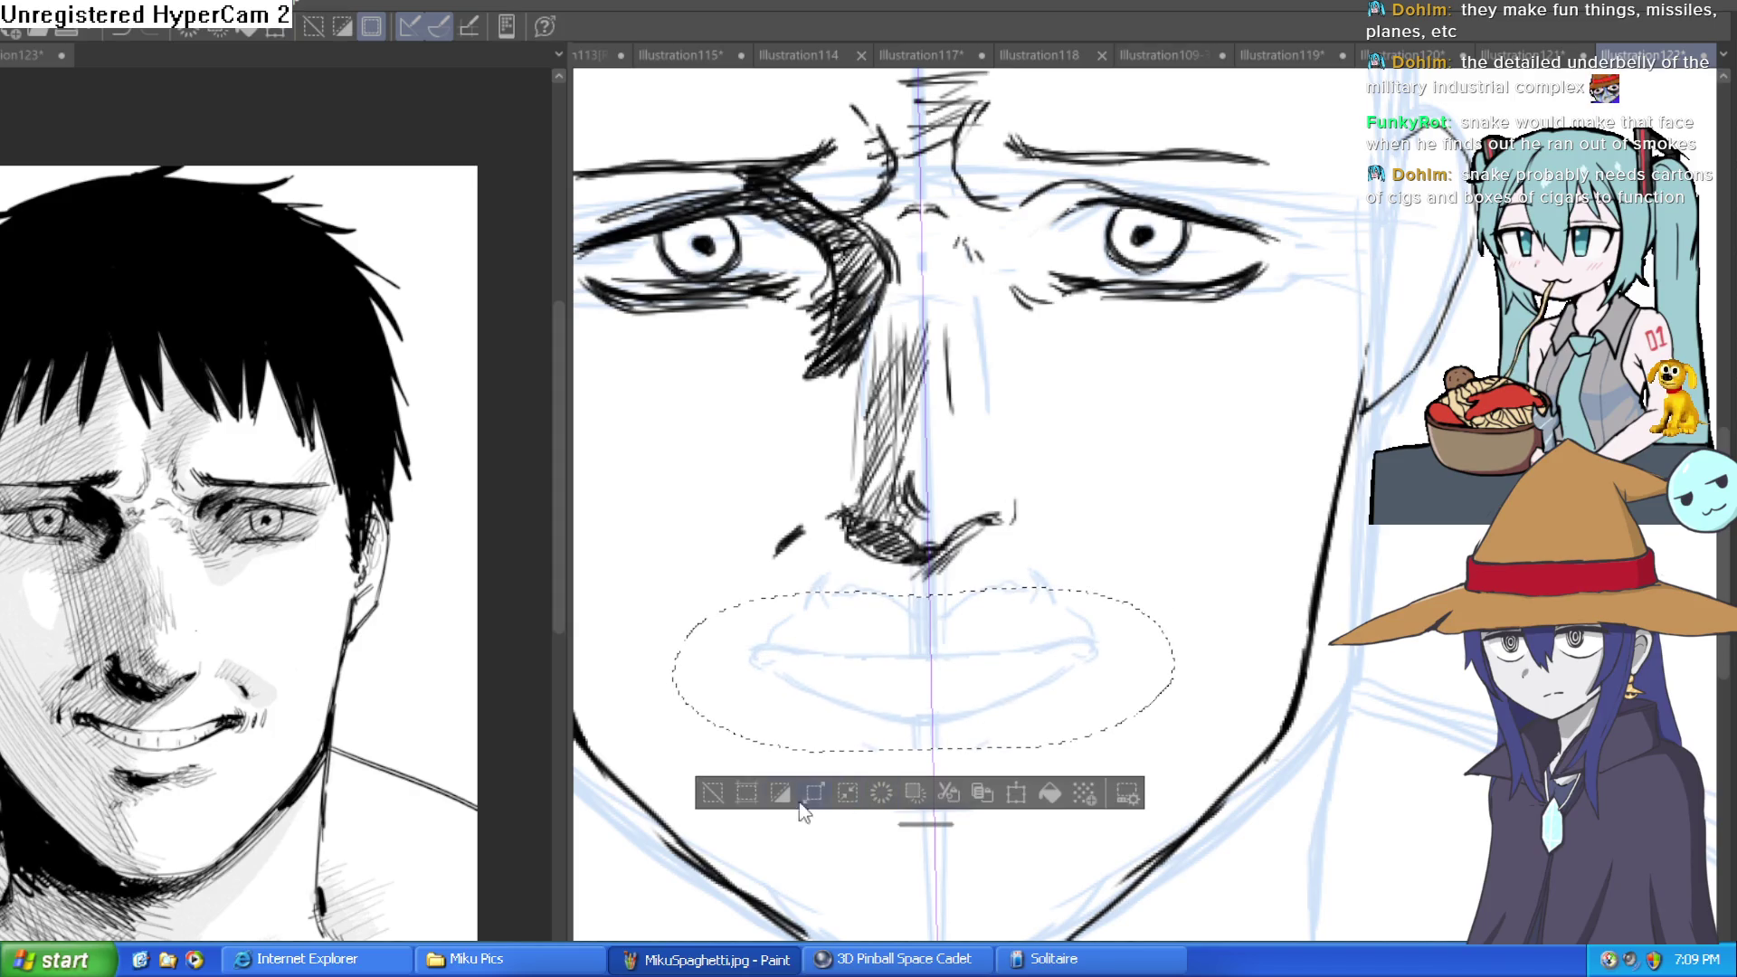
# Ink the lip line across the mouth, rounding its left corner.
pyautogui.hotkey('ctrl', 'd')
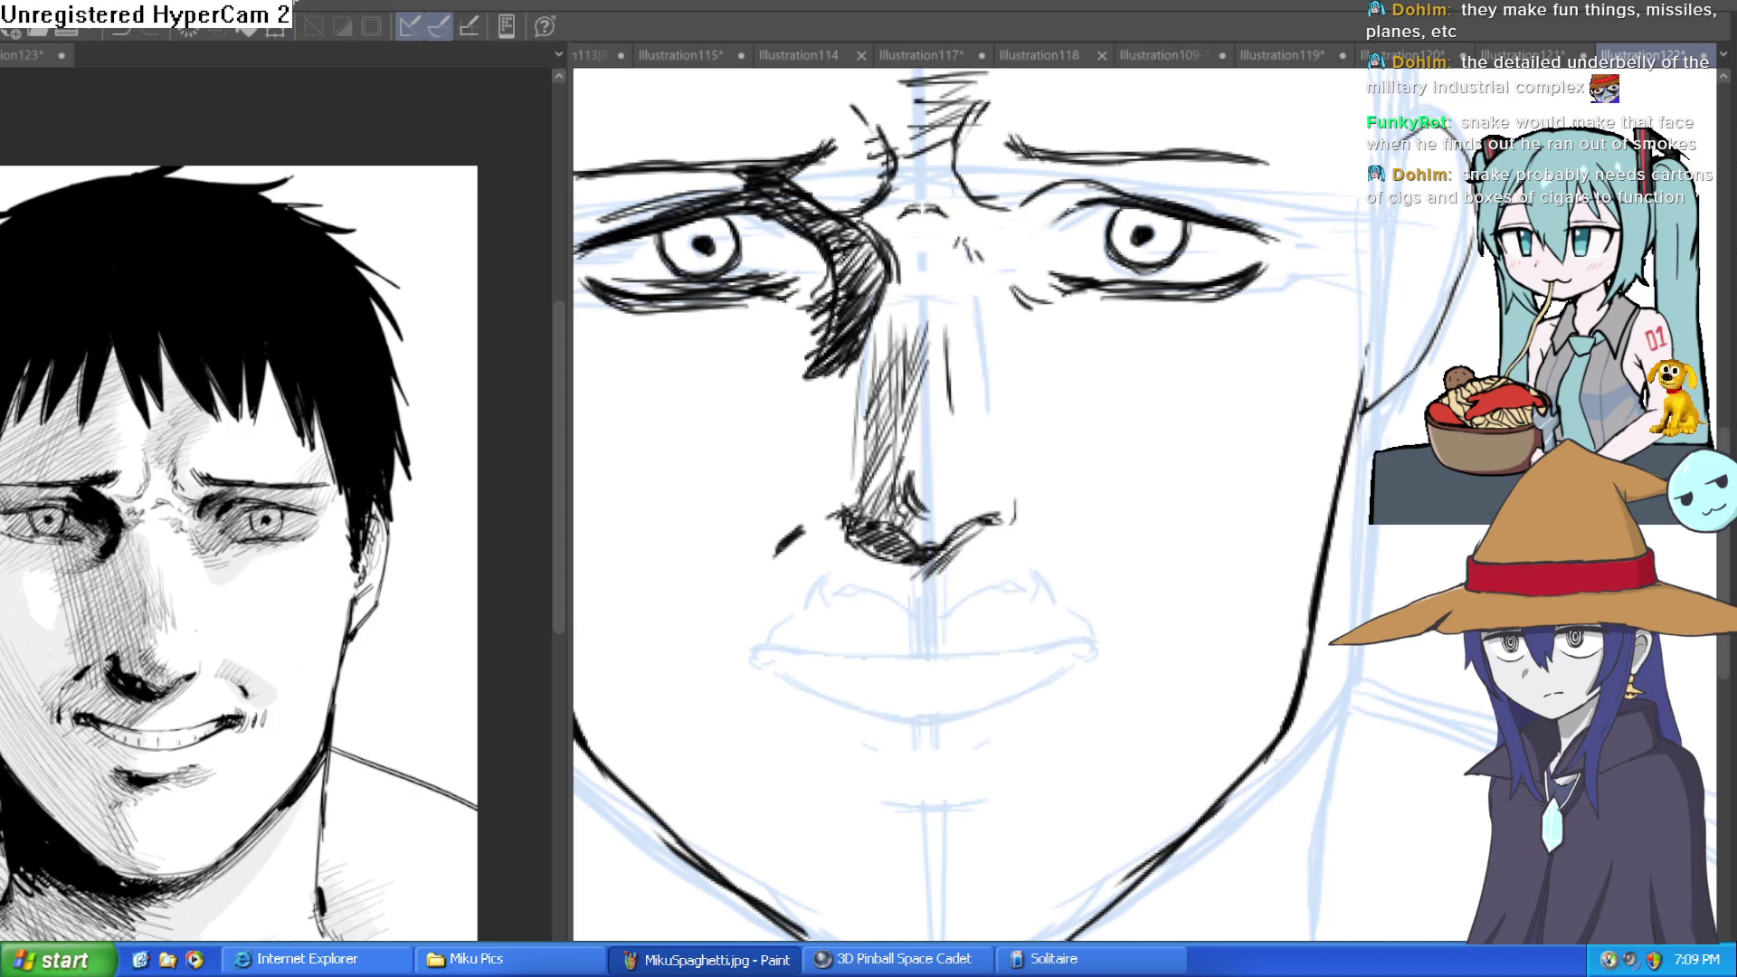
pyautogui.scroll(5, 977, 655)
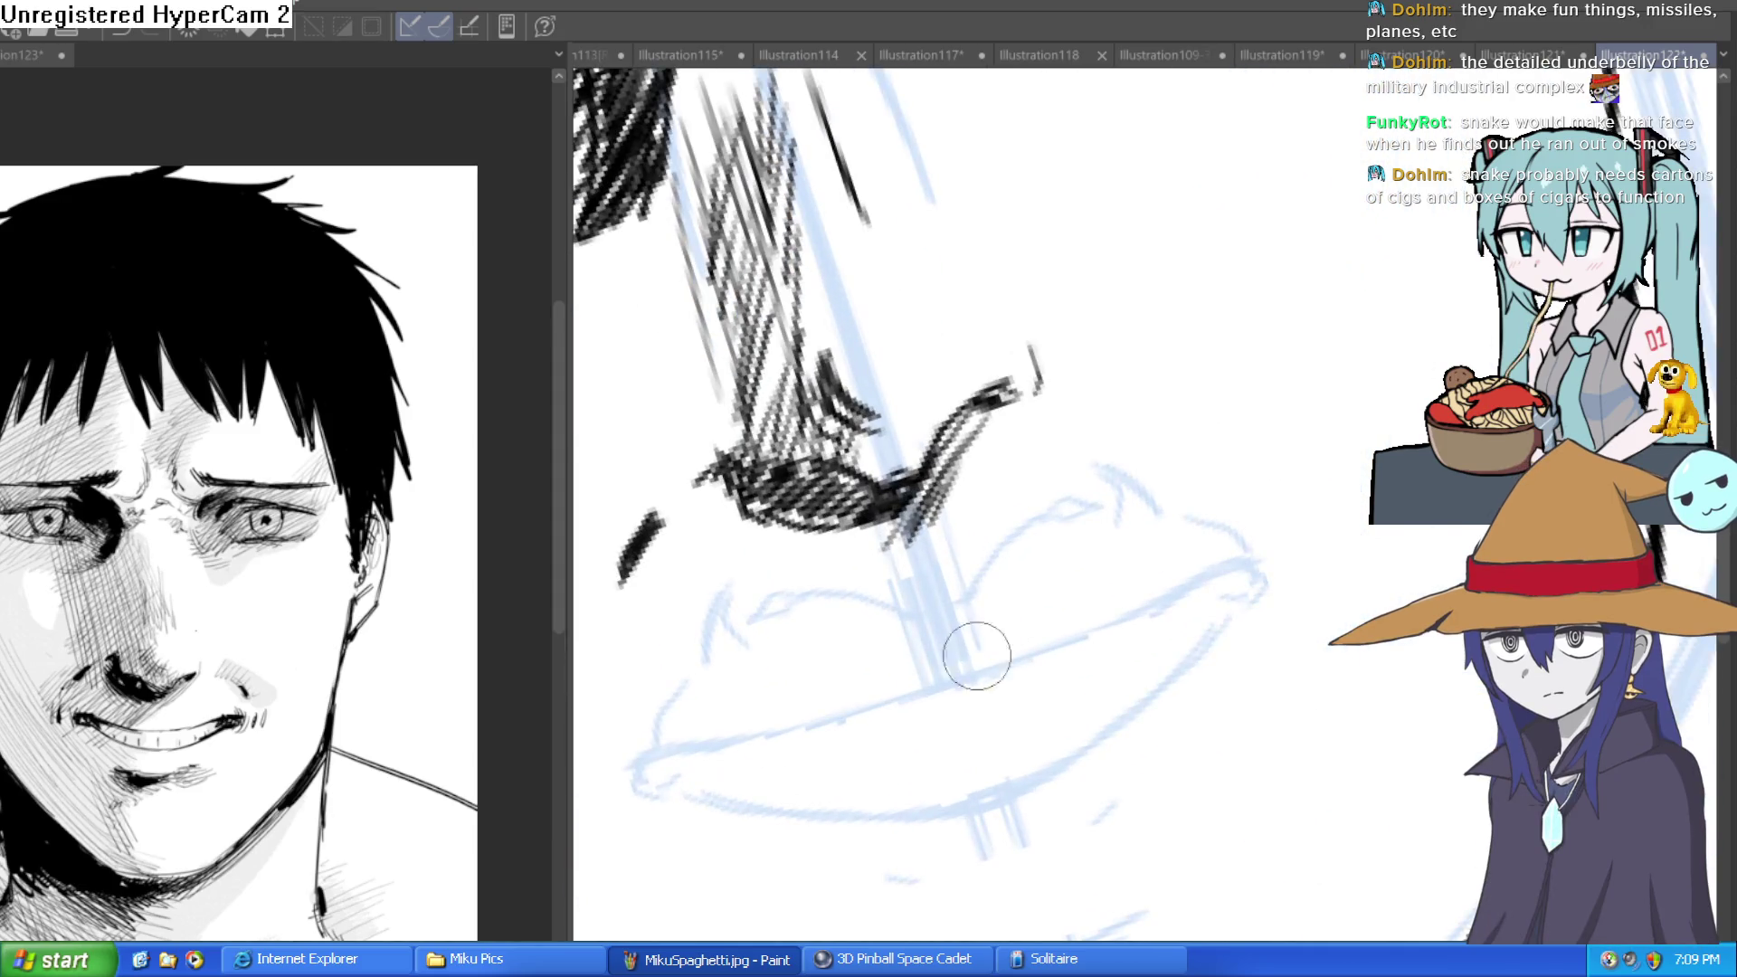
pyautogui.moveTo(674, 750); pyautogui.dragTo(980, 697)
pyautogui.hotkey('ctrl', 'z')
pyautogui.moveTo(1070, 658)
pyautogui.mouseDown()
pyautogui.moveTo(1289, 565)
pyautogui.moveTo(1117, 698)
pyautogui.moveTo(958, 757)
pyautogui.moveTo(886, 752)
pyautogui.moveTo(997, 853)
pyautogui.moveTo(814, 742)
pyautogui.moveTo(769, 543)
pyautogui.moveTo(845, 434)
pyautogui.mouseUp()
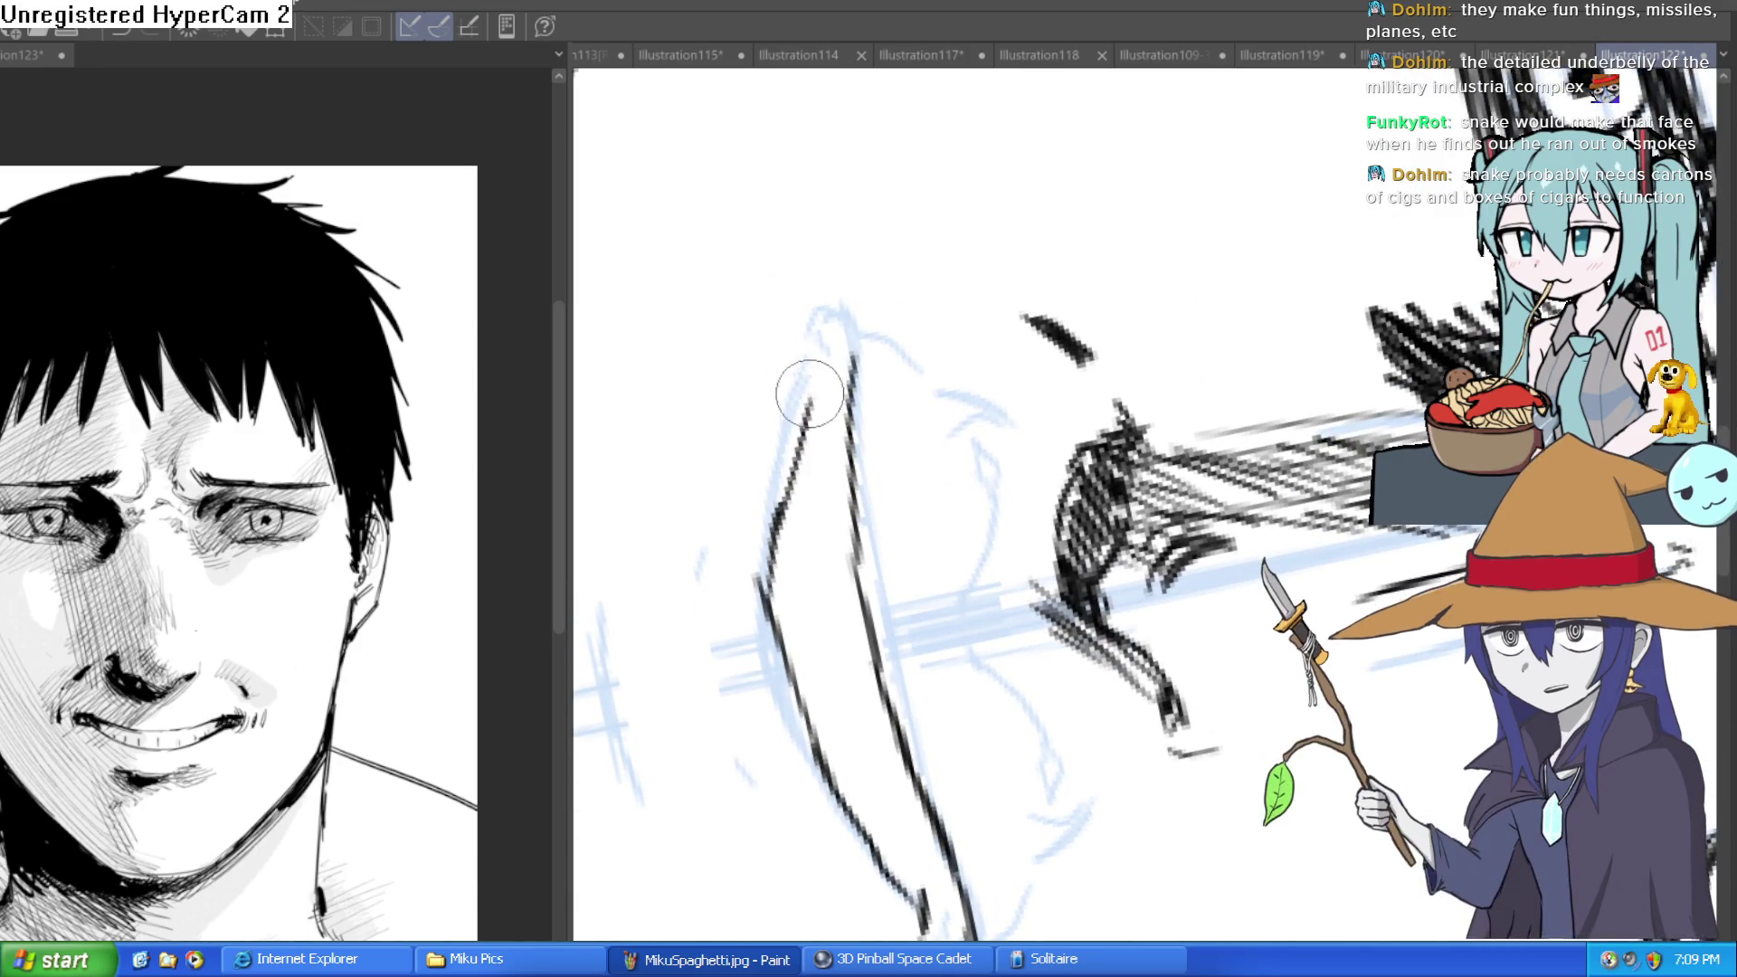
pyautogui.moveTo(815, 307)
pyautogui.mouseDown()
pyautogui.moveTo(861, 351)
pyautogui.moveTo(776, 310)
pyautogui.moveTo(787, 408)
pyautogui.mouseUp()
pyautogui.moveTo(896, 507)
pyautogui.mouseDown()
pyautogui.moveTo(1318, 303)
pyautogui.moveTo(1280, 438)
pyautogui.mouseUp()
# Ink the mouth corner and mark tooth gaps along the grin.
pyautogui.moveTo(1199, 584); pyautogui.dragTo(1217, 617)
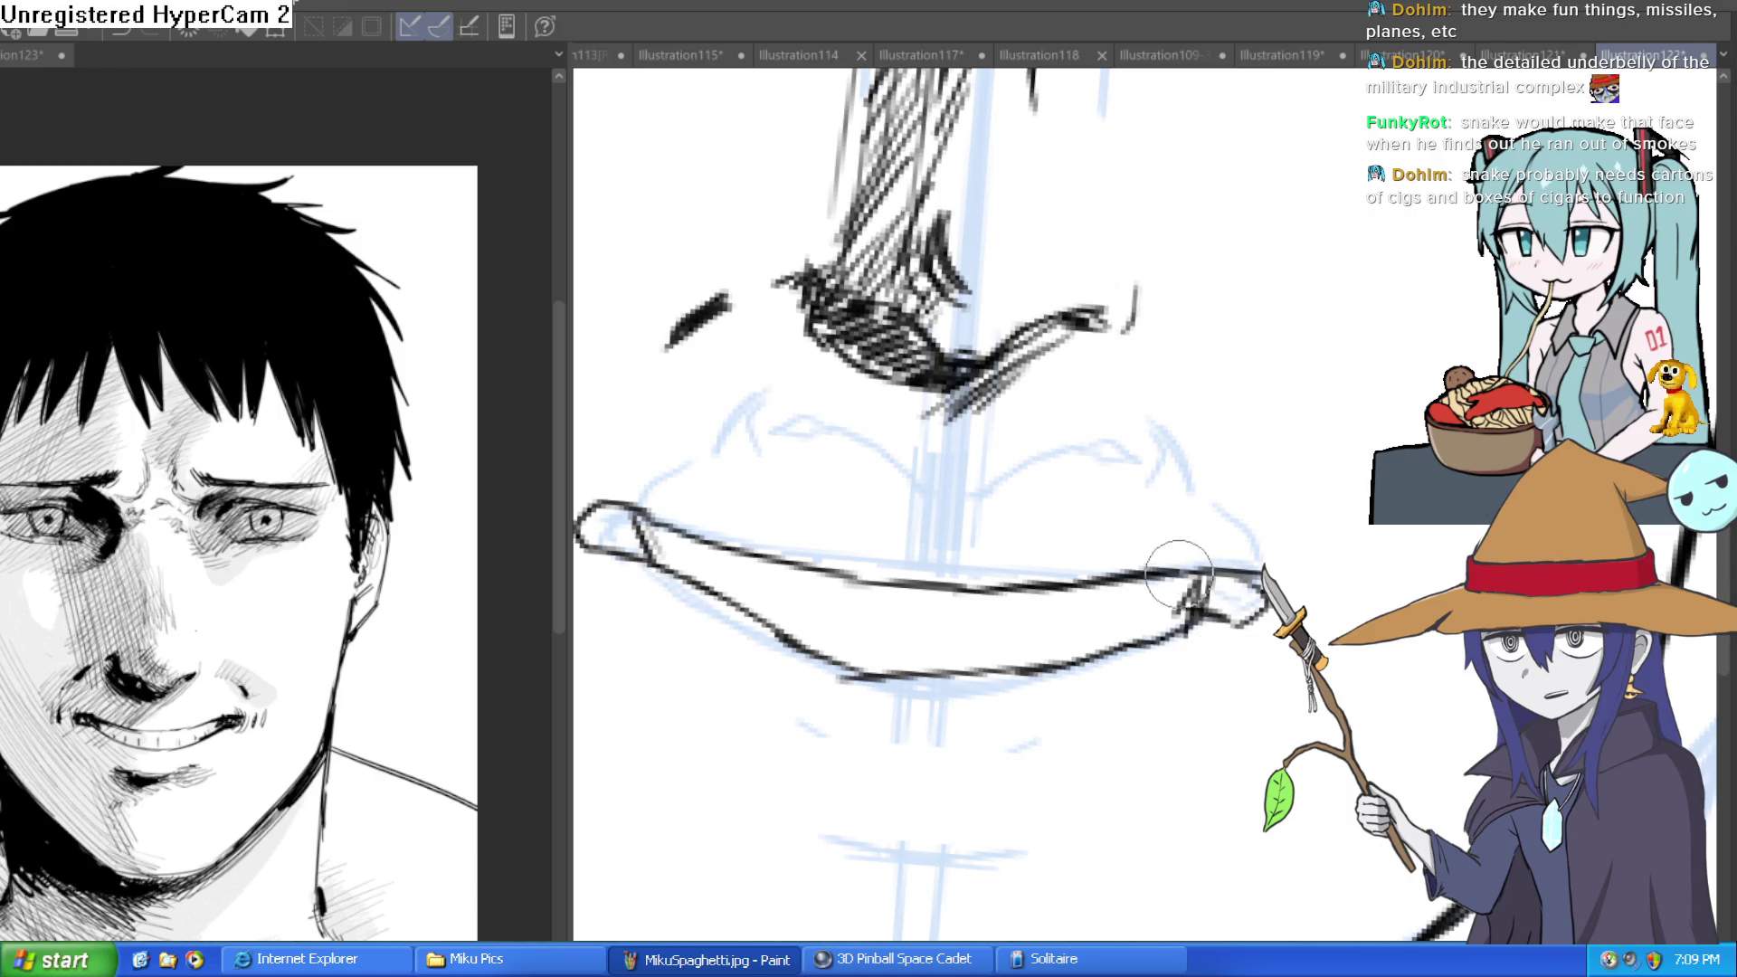
pyautogui.moveTo(1037, 670); pyautogui.dragTo(1037, 620)
pyautogui.moveTo(932, 638); pyautogui.dragTo(931, 665)
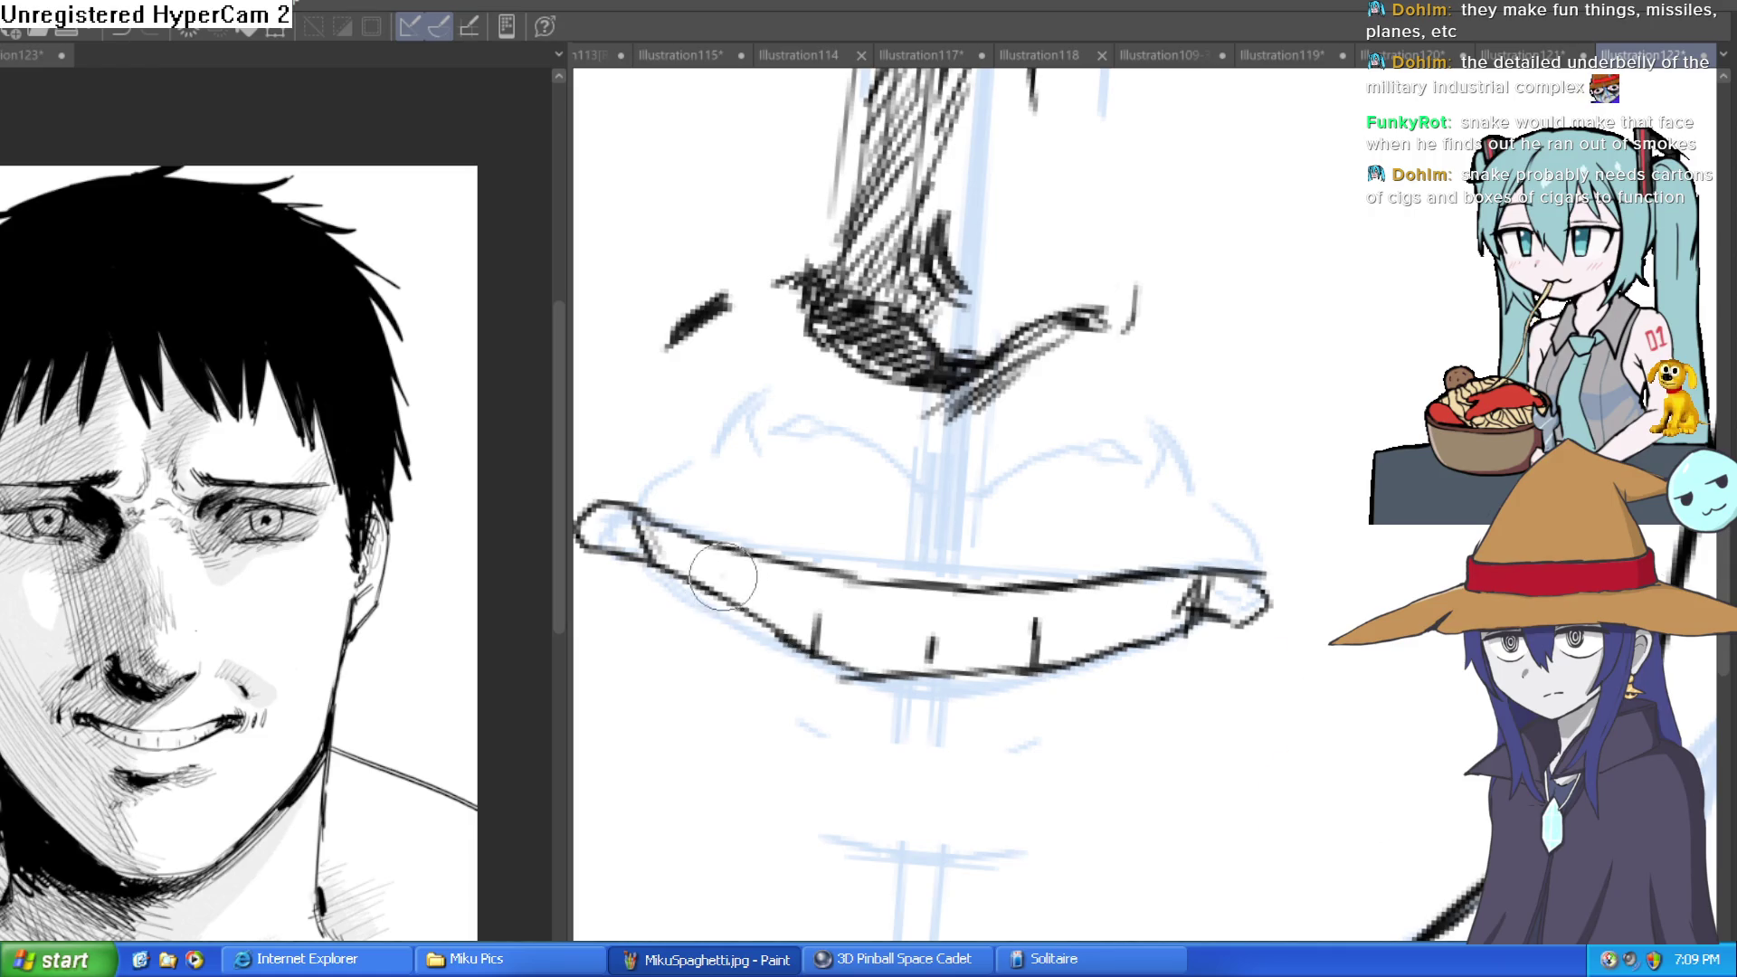
pyautogui.moveTo(724, 572); pyautogui.dragTo(724, 593)
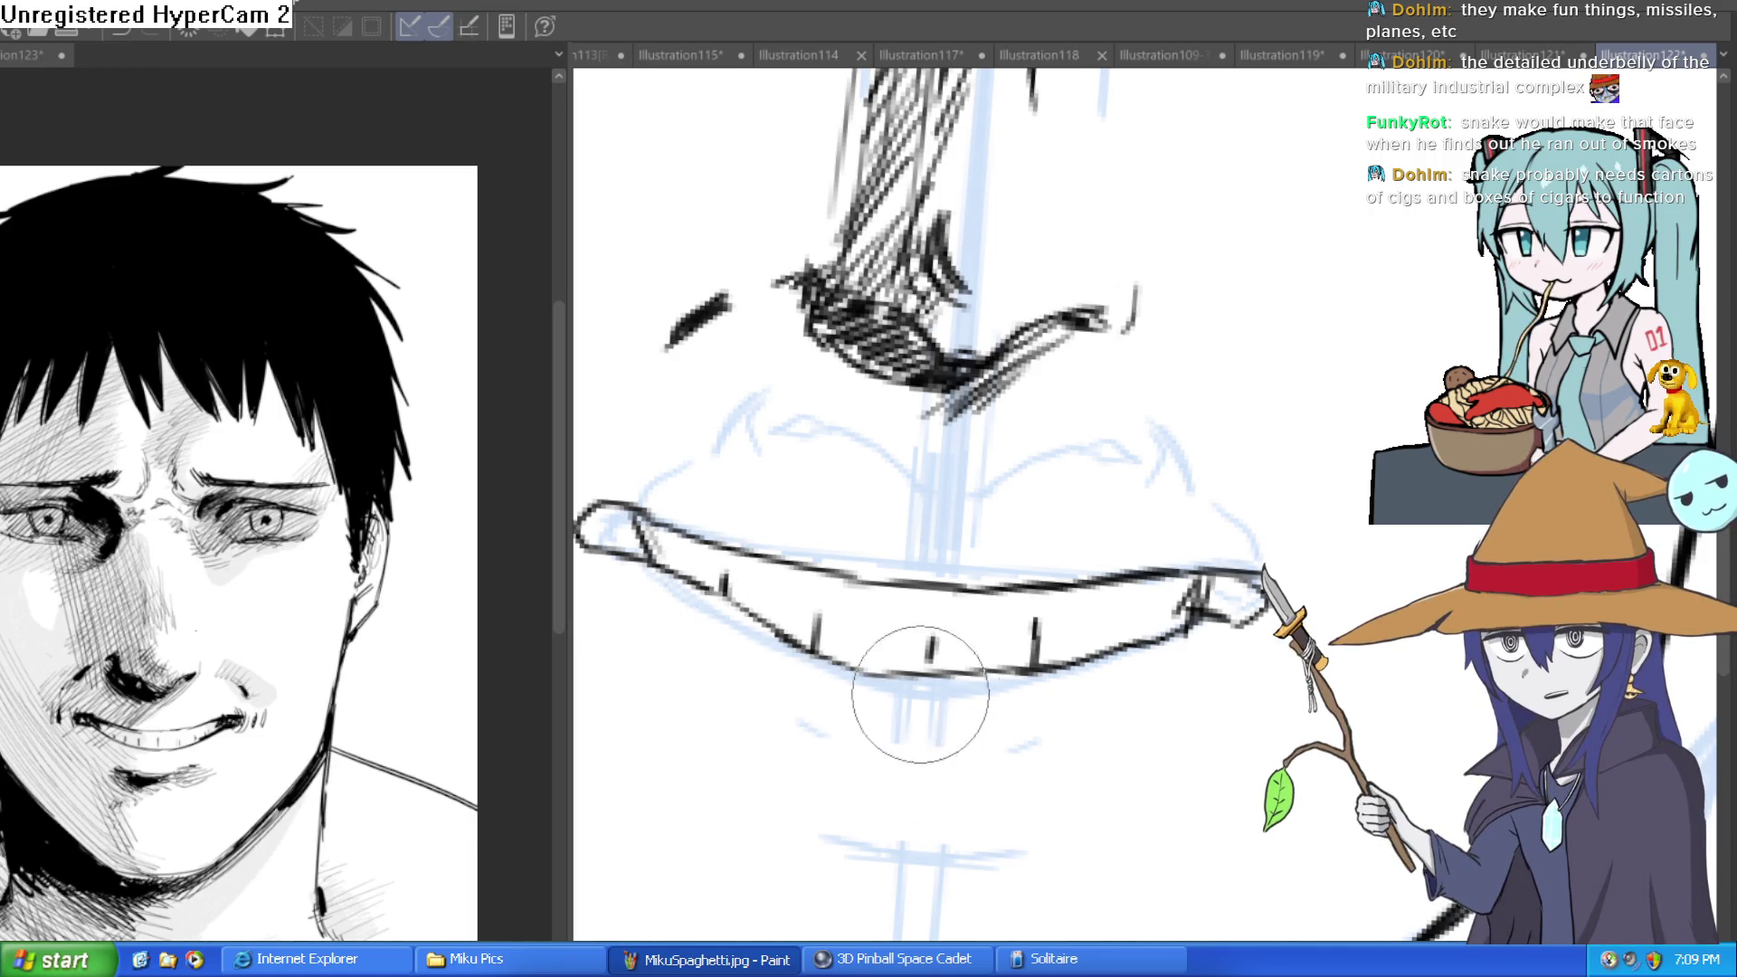
# Darken the upper lip to its tip and fill the corner and lower lip tip solid black.
pyautogui.hotkey('ctrl', '0')
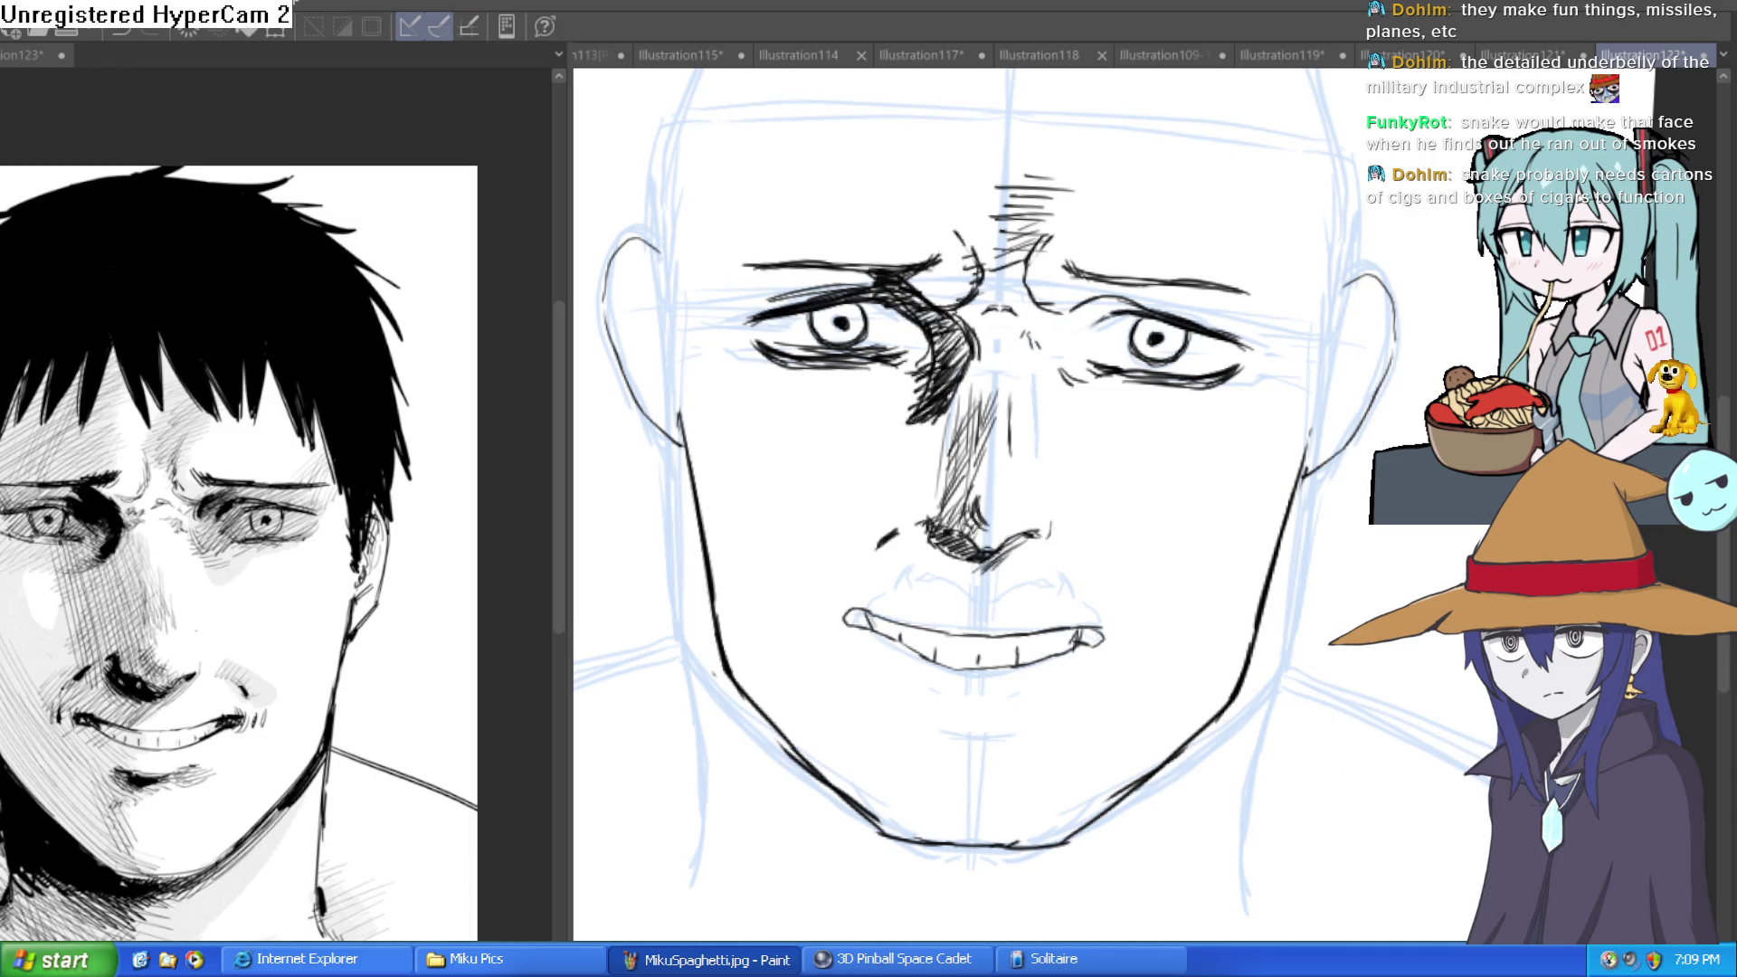
pyautogui.scroll(3, 1176, 643)
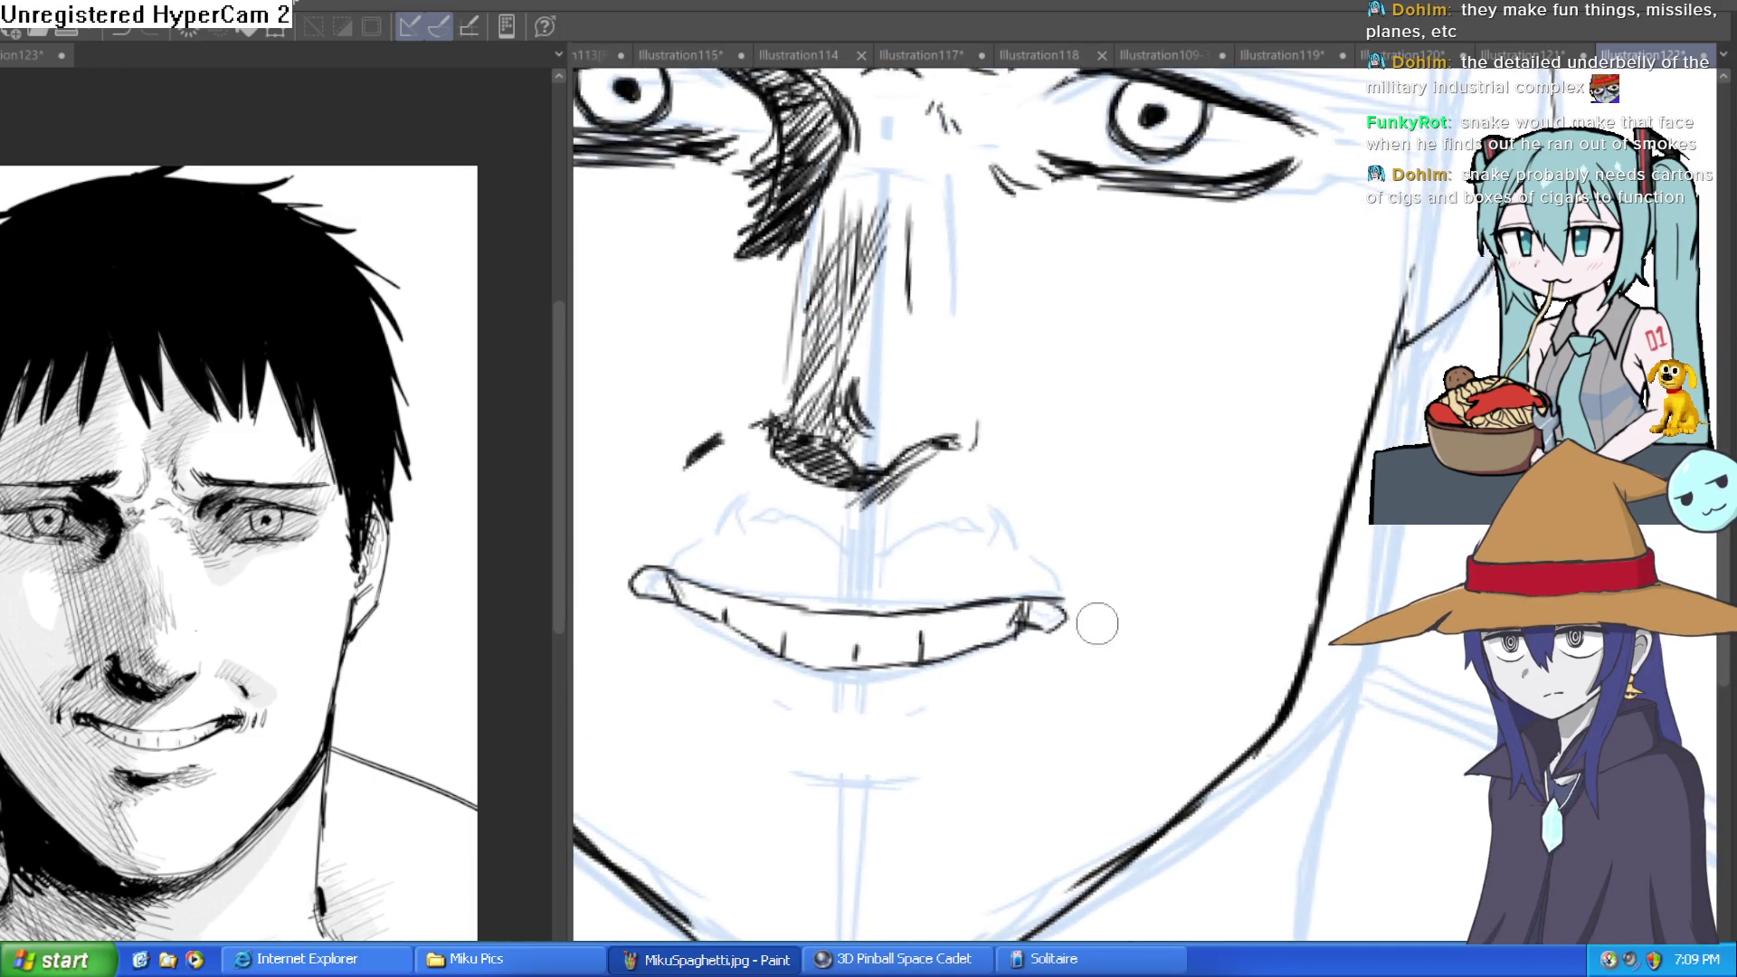
pyautogui.scroll(3, 1098, 624)
pyautogui.scroll(3, 1148, 504)
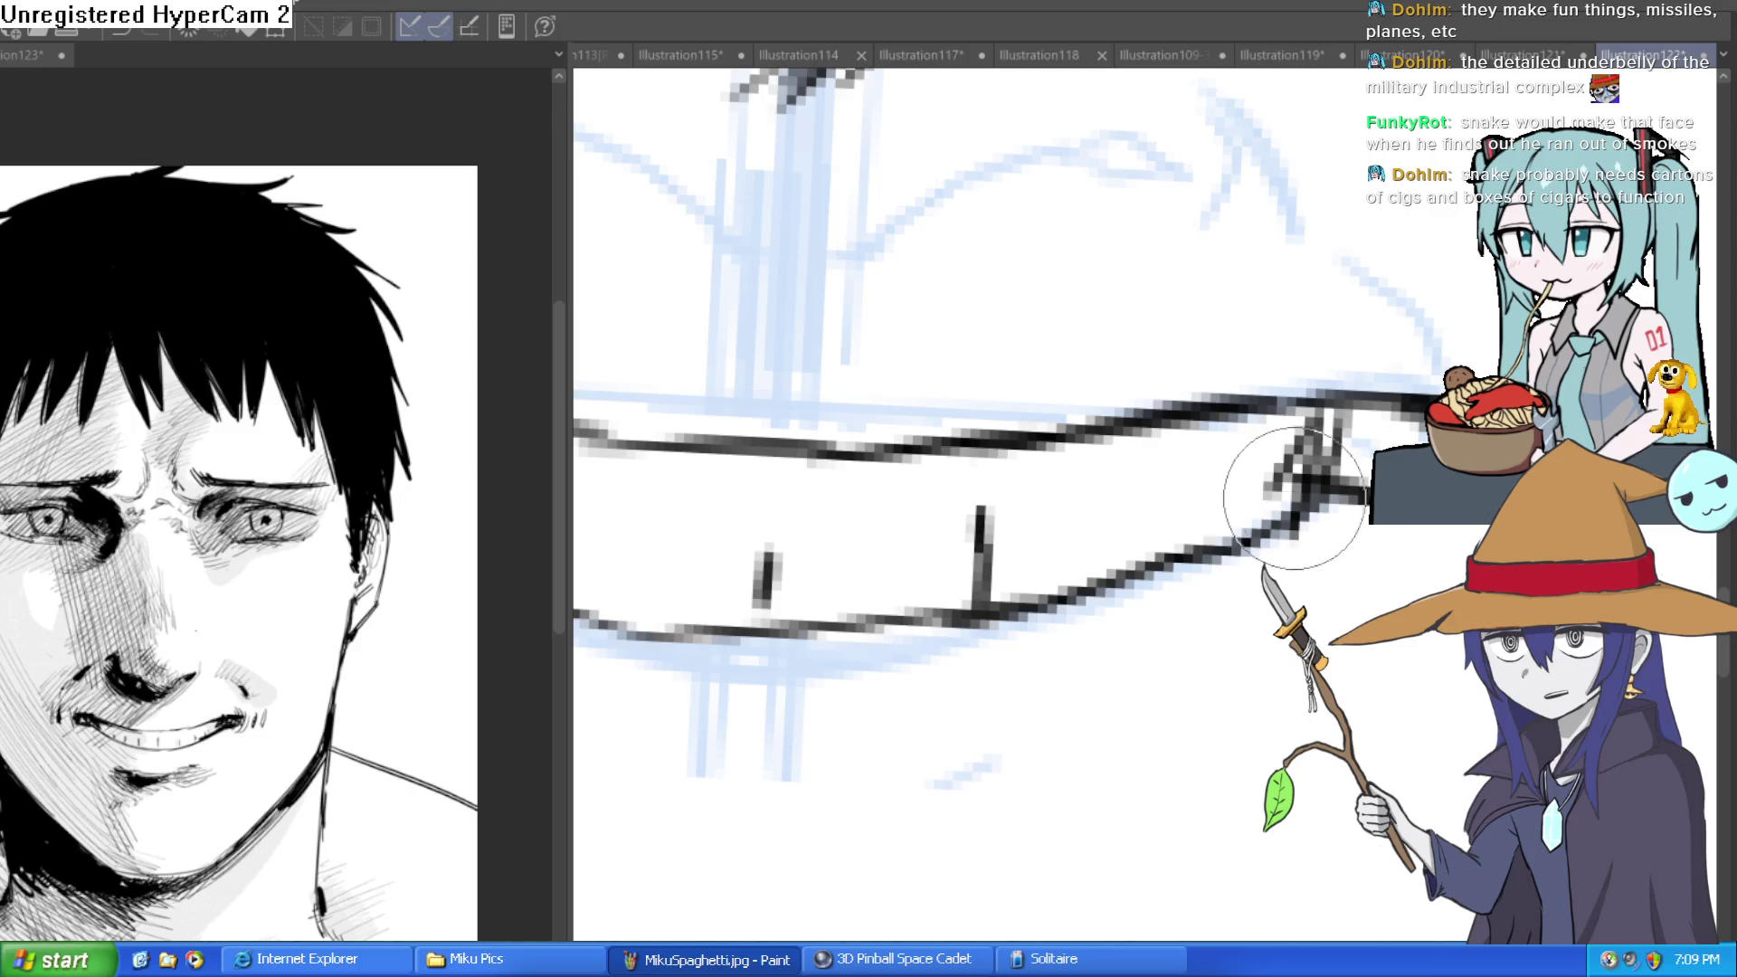
pyautogui.moveTo(872, 600)
pyautogui.mouseDown()
pyautogui.moveTo(872, 652)
pyautogui.moveTo(1268, 507)
pyautogui.moveTo(1148, 609)
pyautogui.moveTo(1088, 588)
pyautogui.mouseUp()
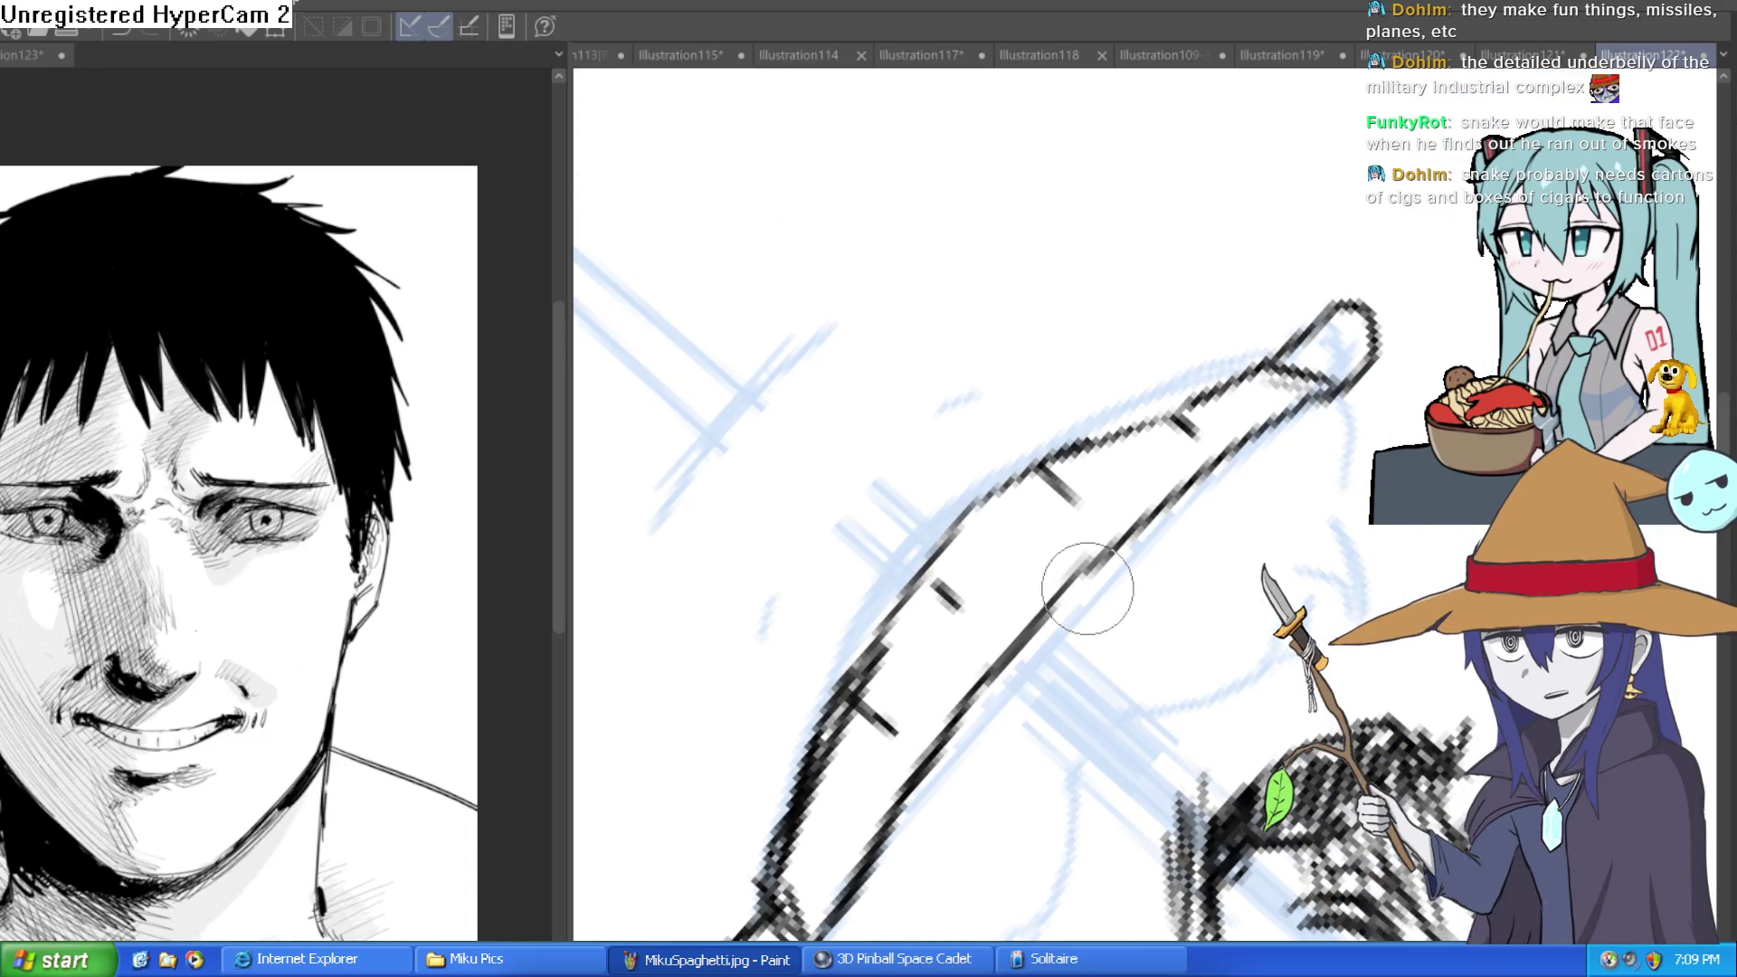
pyautogui.moveTo(826, 638)
pyautogui.mouseDown()
pyautogui.moveTo(1105, 407)
pyautogui.moveTo(1279, 329)
pyautogui.mouseUp()
pyautogui.moveTo(1106, 434)
pyautogui.mouseDown()
pyautogui.moveTo(1214, 368)
pyautogui.moveTo(848, 523)
pyautogui.moveTo(1299, 477)
pyautogui.moveTo(1167, 448)
pyautogui.moveTo(1252, 438)
pyautogui.mouseUp()
pyautogui.moveTo(1318, 380); pyautogui.dragTo(1310, 511)
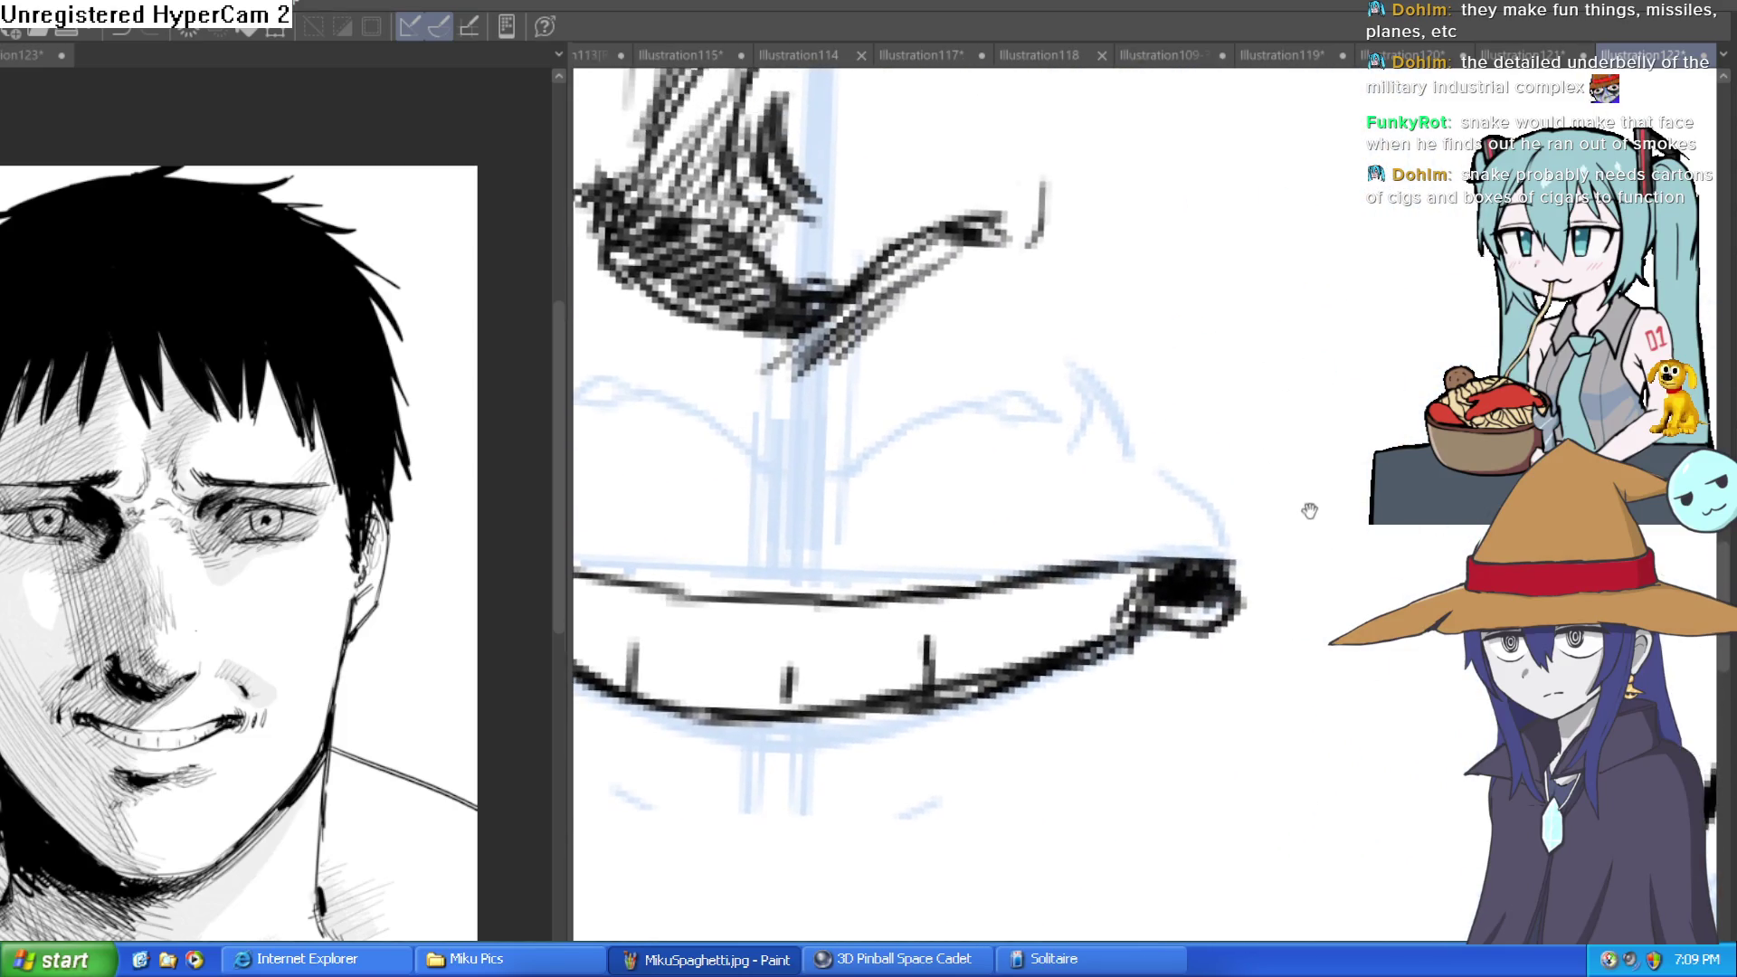
# Flip the view, add a crease by the other corner and hatch strokes under the lower lip.
pyautogui.press('h')
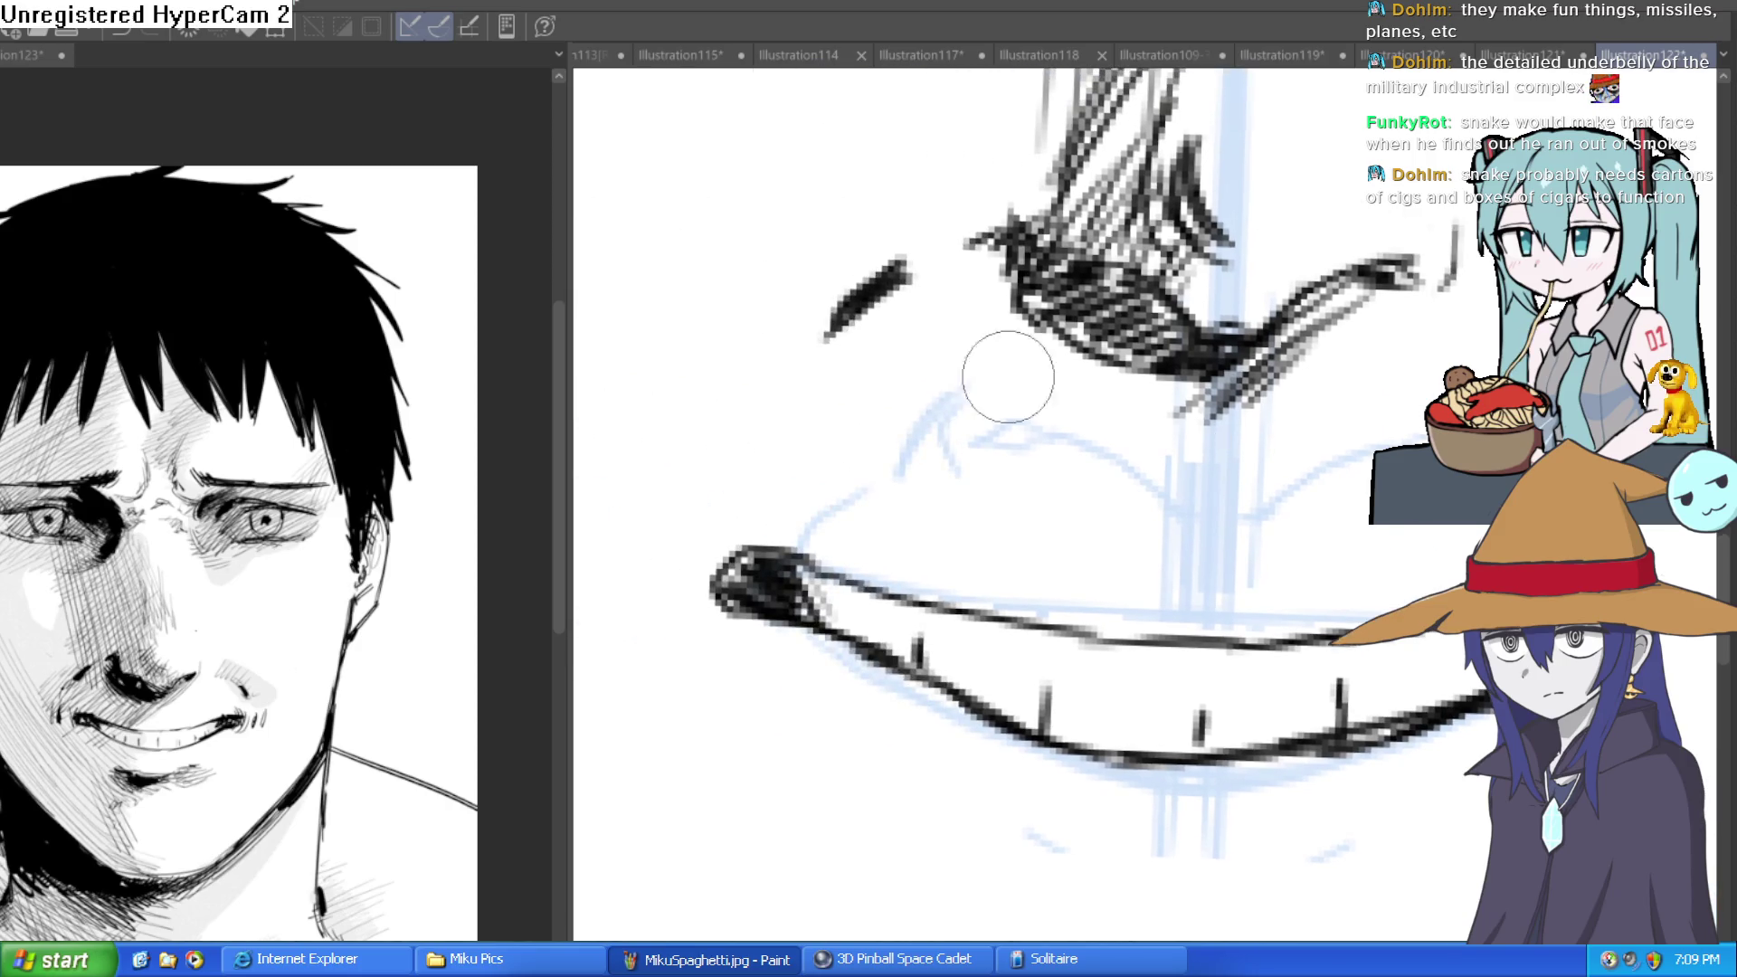
pyautogui.moveTo(674, 582); pyautogui.dragTo(706, 523)
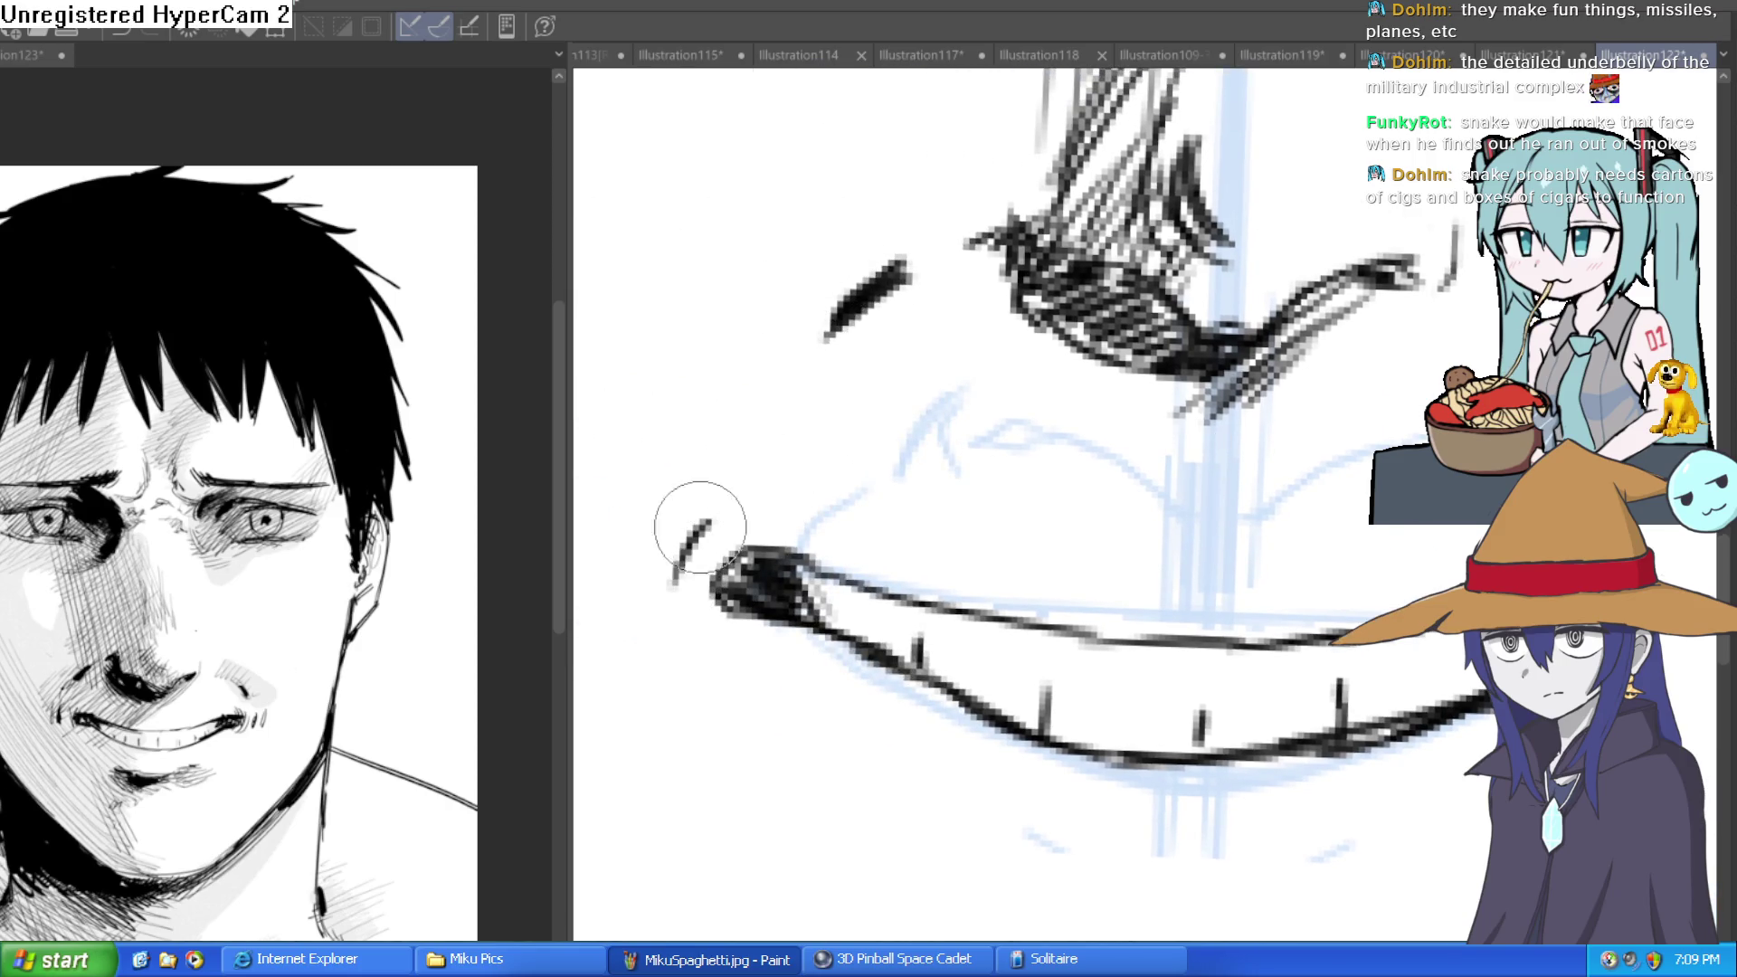
pyautogui.moveTo(1123, 628); pyautogui.dragTo(971, 470)
pyautogui.moveTo(1170, 681)
pyautogui.mouseDown()
pyautogui.moveTo(1137, 508)
pyautogui.moveTo(1132, 589)
pyautogui.mouseUp()
pyautogui.moveTo(1242, 554)
pyautogui.mouseDown()
pyautogui.moveTo(1095, 598)
pyautogui.moveTo(1001, 585)
pyautogui.moveTo(1000, 621)
pyautogui.moveTo(1086, 604)
pyautogui.mouseUp()
pyautogui.moveTo(1206, 581)
pyautogui.mouseDown()
pyautogui.moveTo(1155, 570)
pyautogui.moveTo(1132, 594)
pyautogui.moveTo(1221, 650)
pyautogui.mouseUp()
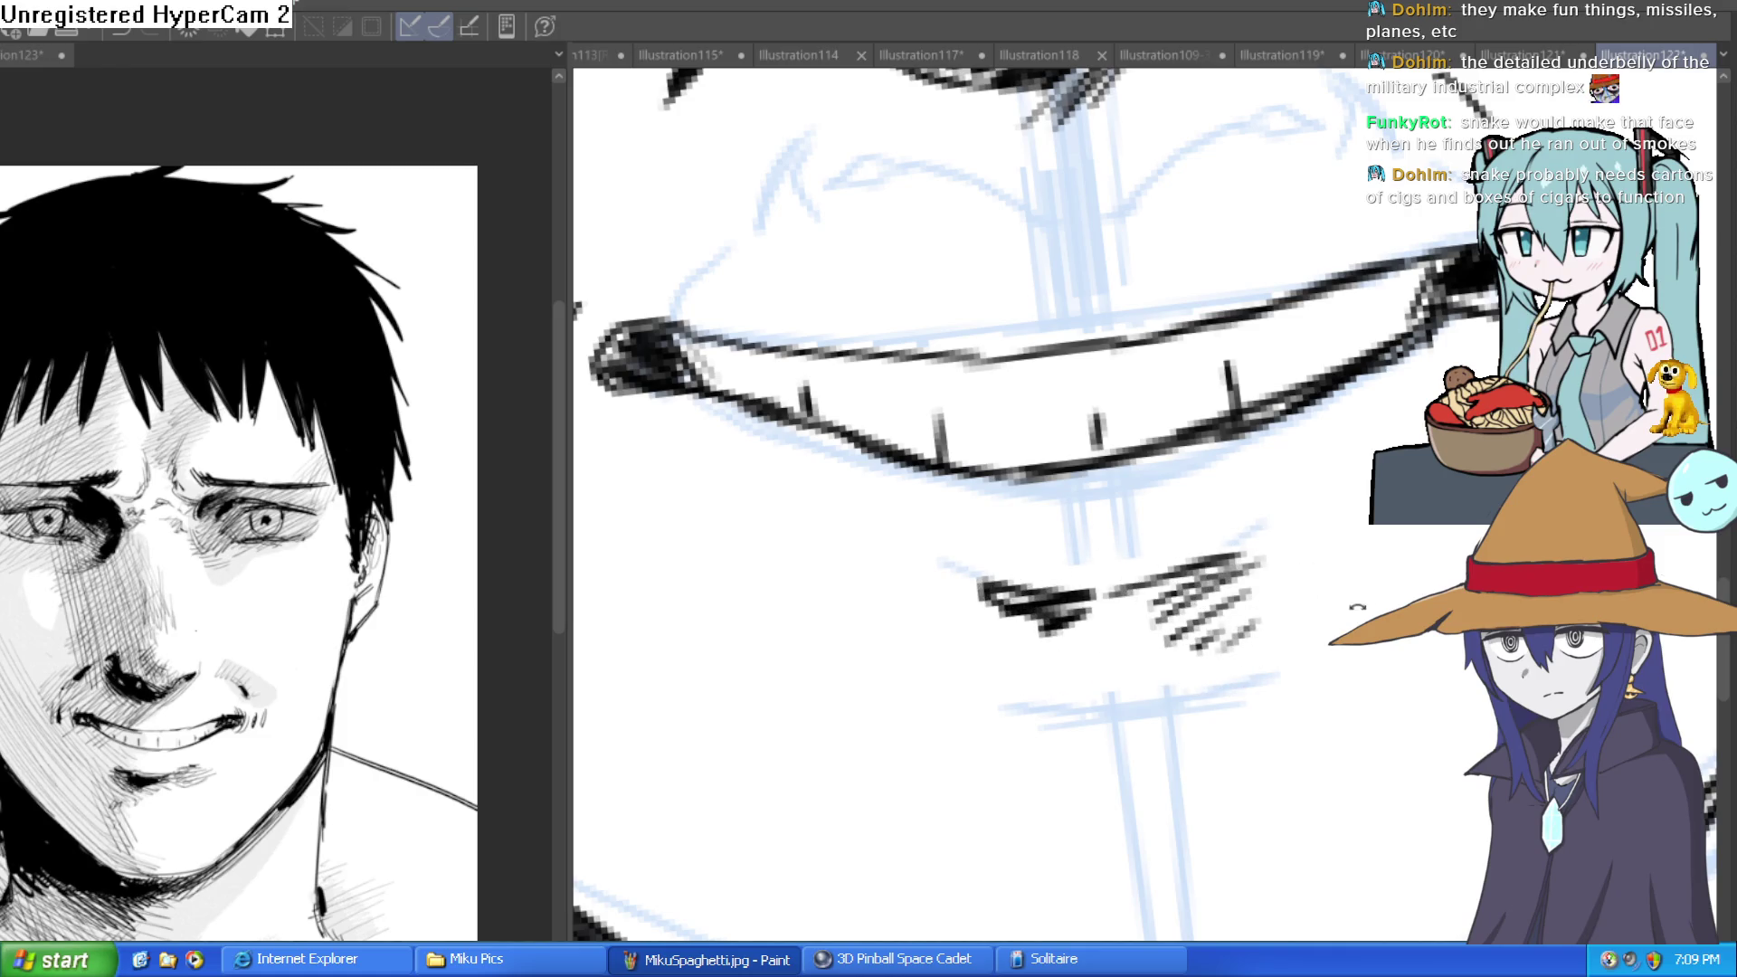
pyautogui.scroll(-5, 1328, 620)
pyautogui.scroll(1, 1329, 620)
pyautogui.scroll(1, 1267, 644)
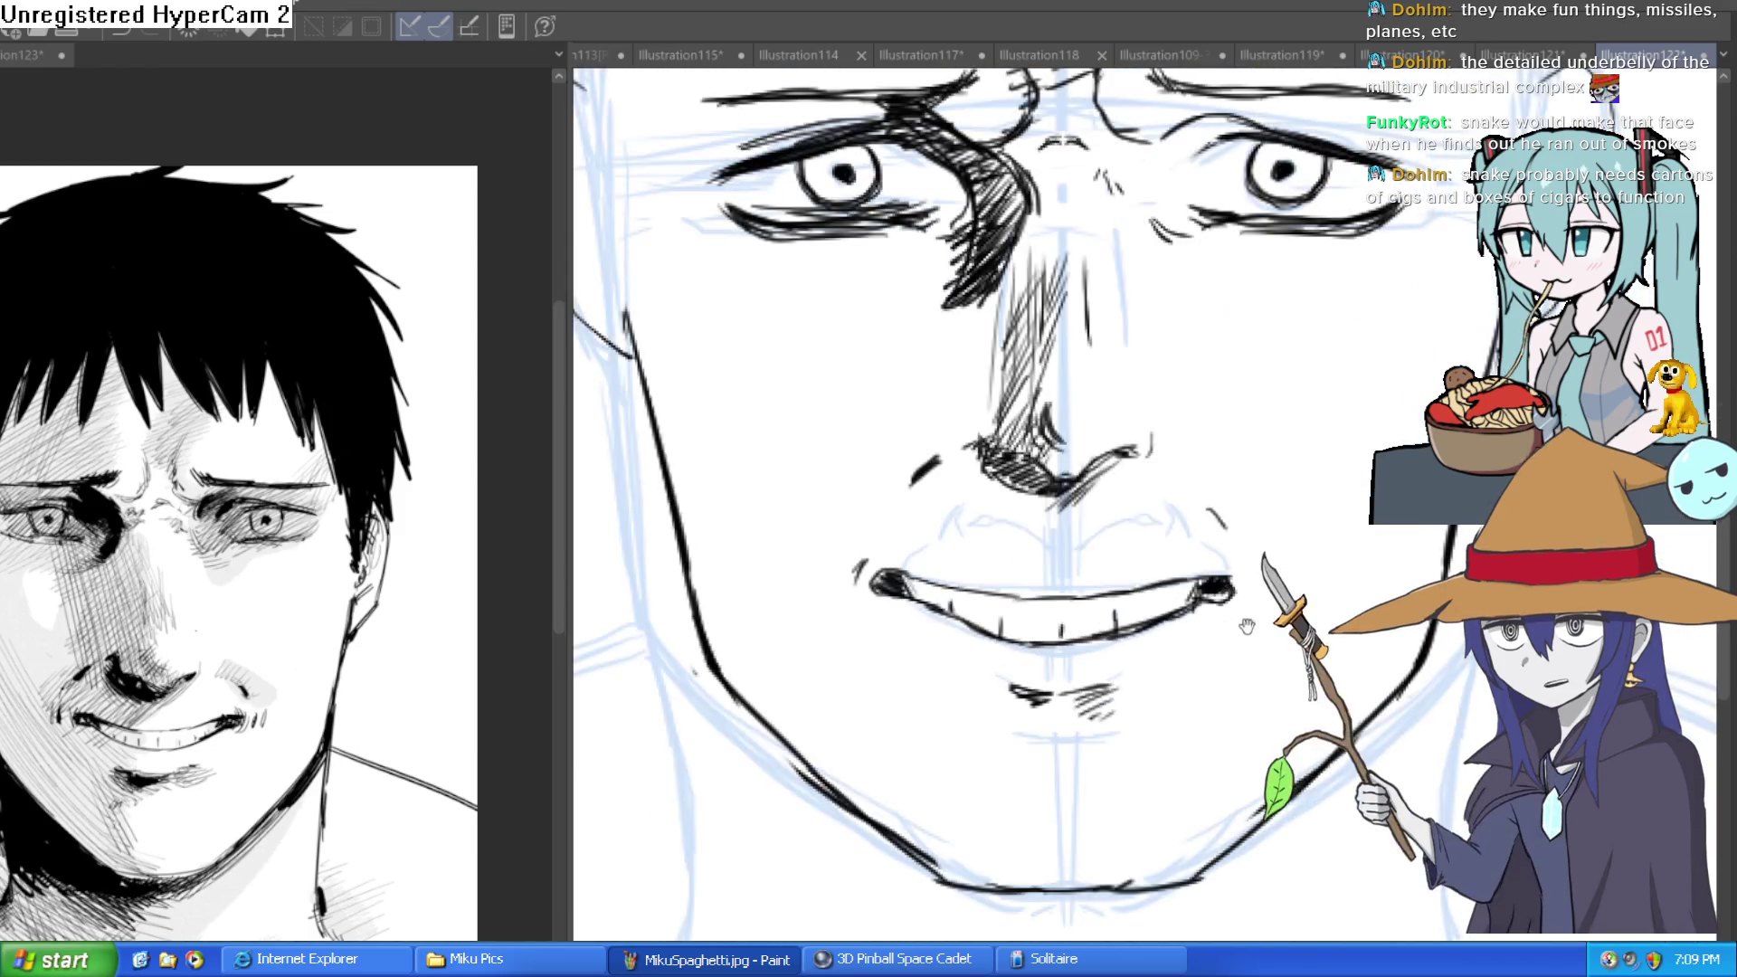
pyautogui.moveTo(1261, 613); pyautogui.dragTo(1270, 570)
pyautogui.scroll(-3, 1270, 552)
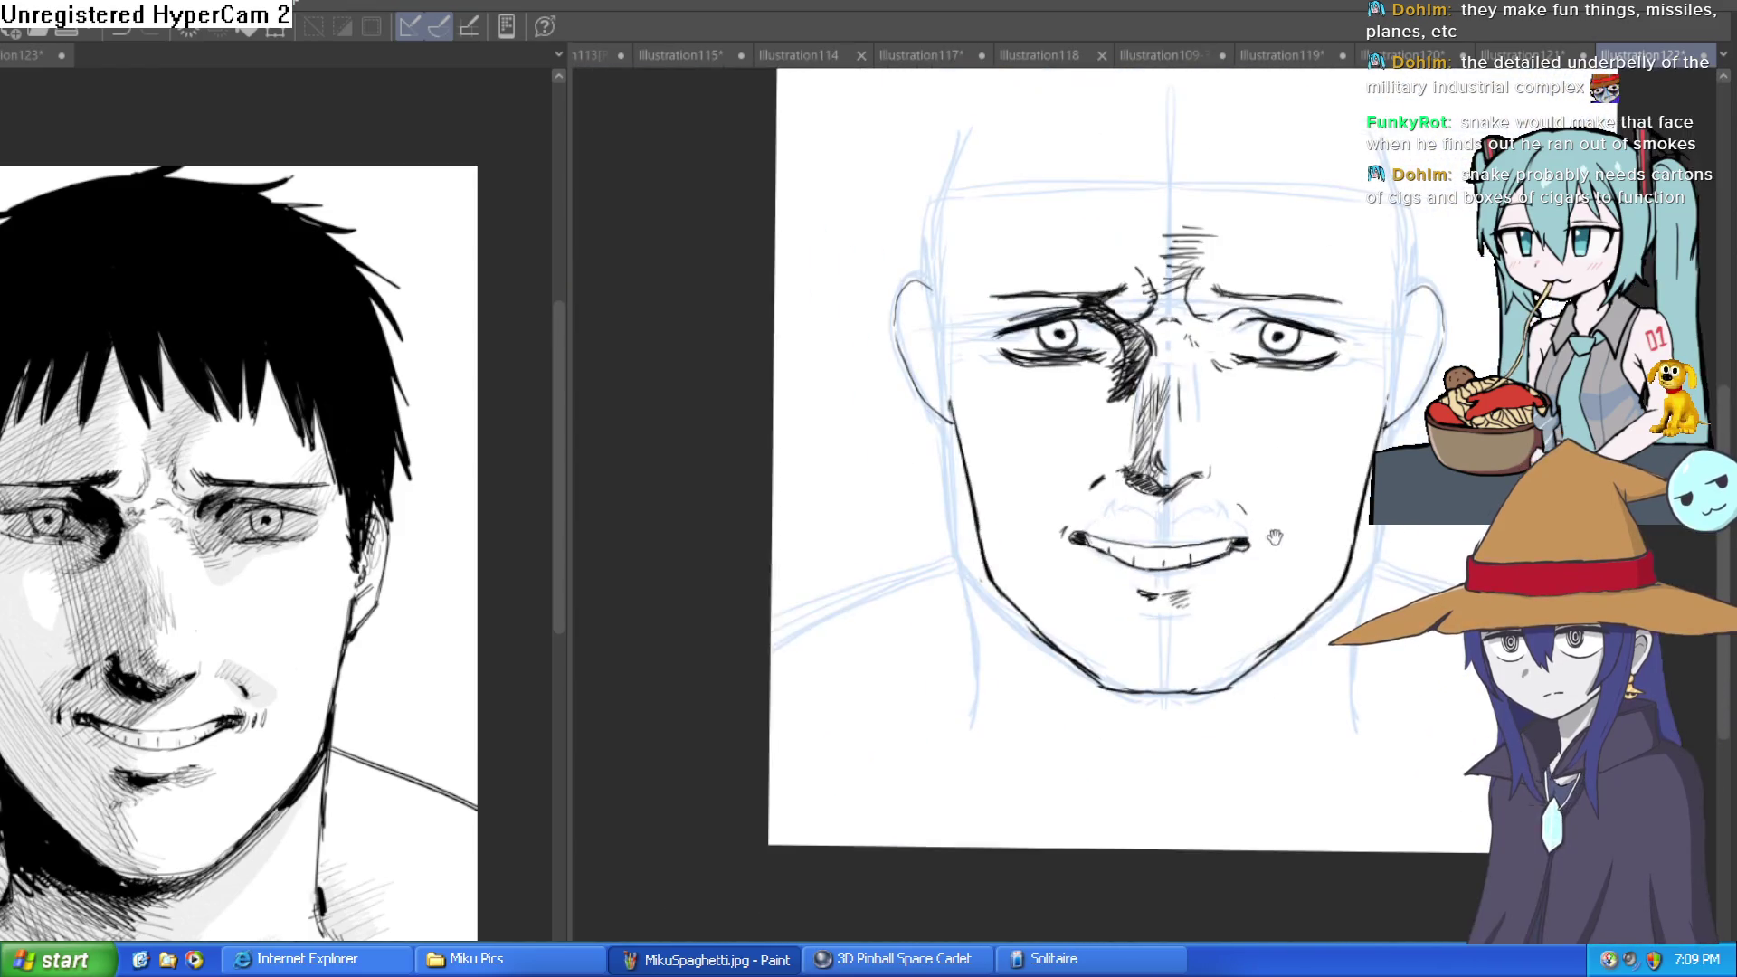
# Draw mirrored neck lines down from the jaw and block in a black shadow beneath the left jaw.
pyautogui.scroll(3, 1287, 645)
pyautogui.moveTo(1286, 645); pyautogui.dragTo(1204, 447)
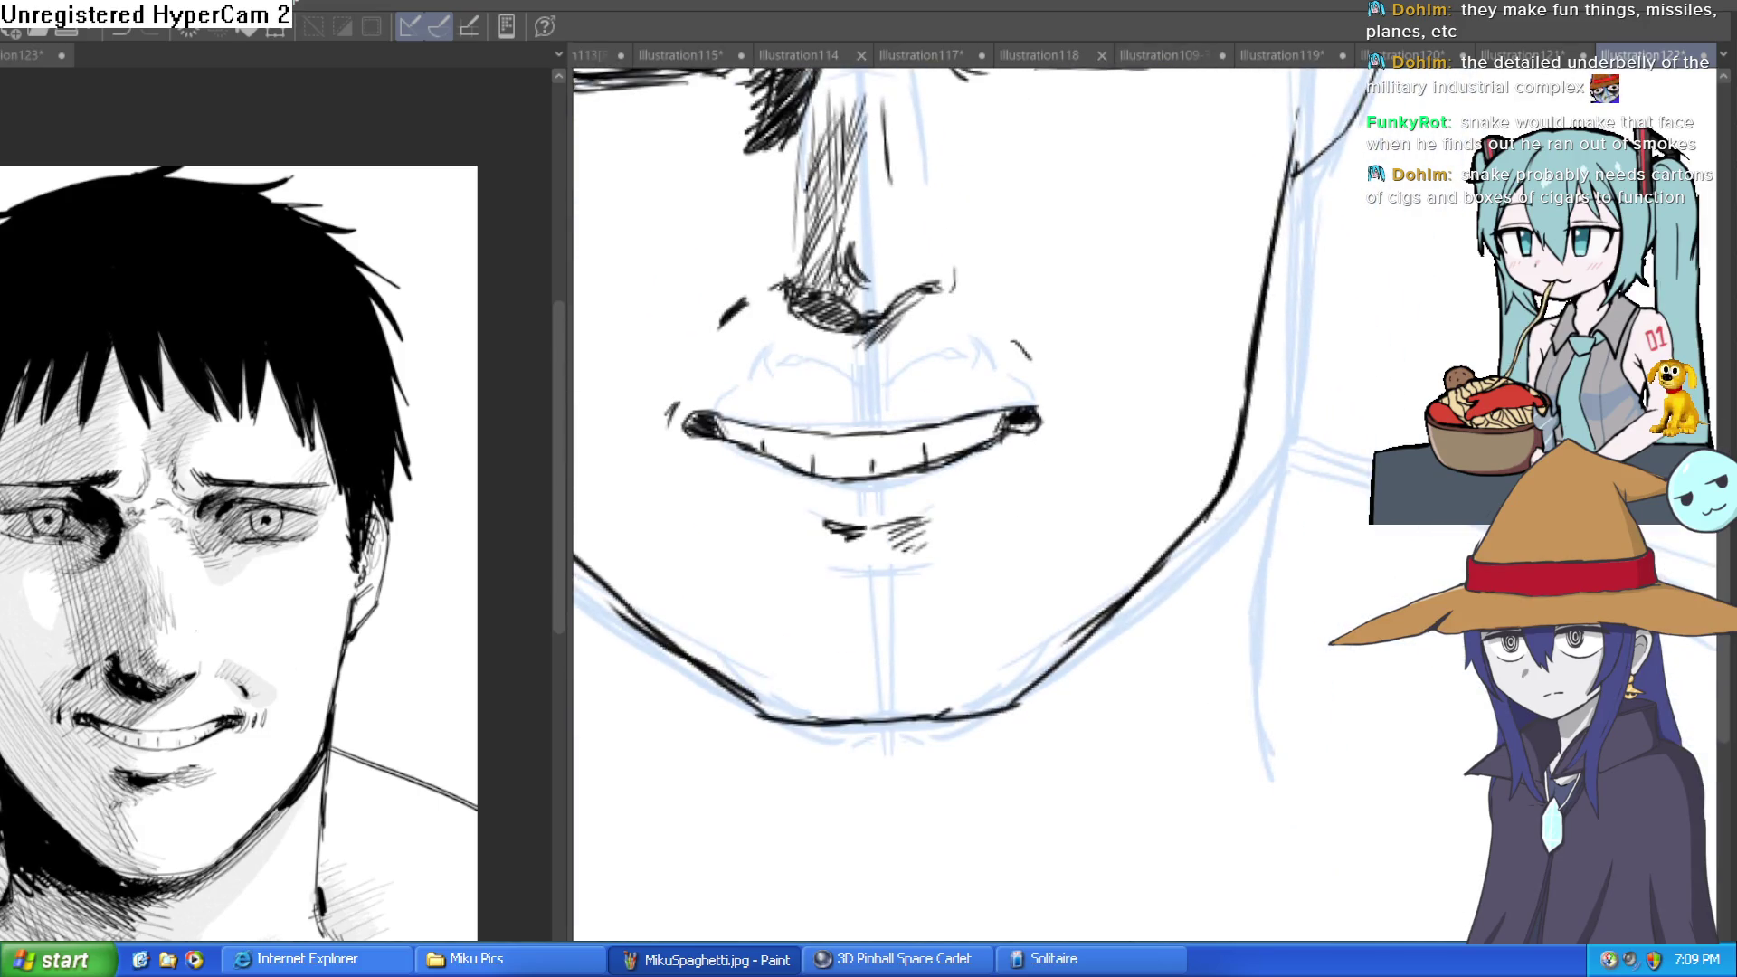
pyautogui.moveTo(1299, 645); pyautogui.dragTo(1299, 574)
pyautogui.scroll(-2, 1363, 655)
pyautogui.moveTo(1363, 656); pyautogui.dragTo(1349, 669)
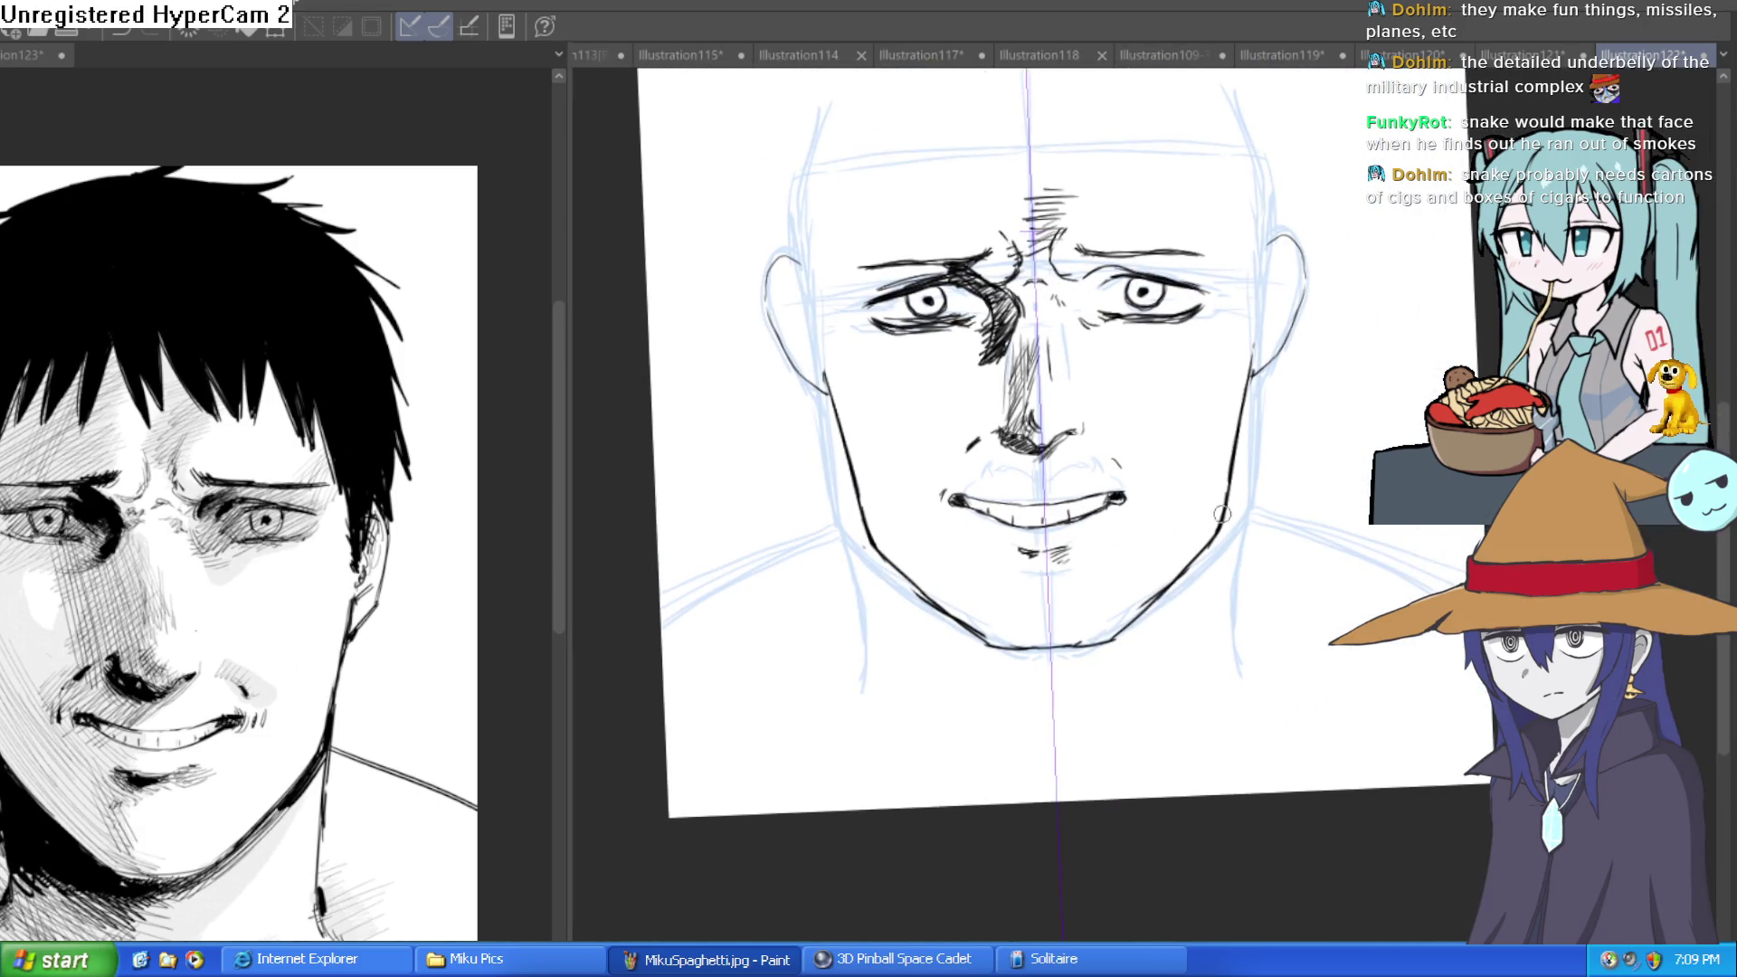
pyautogui.moveTo(1224, 524); pyautogui.dragTo(1203, 683)
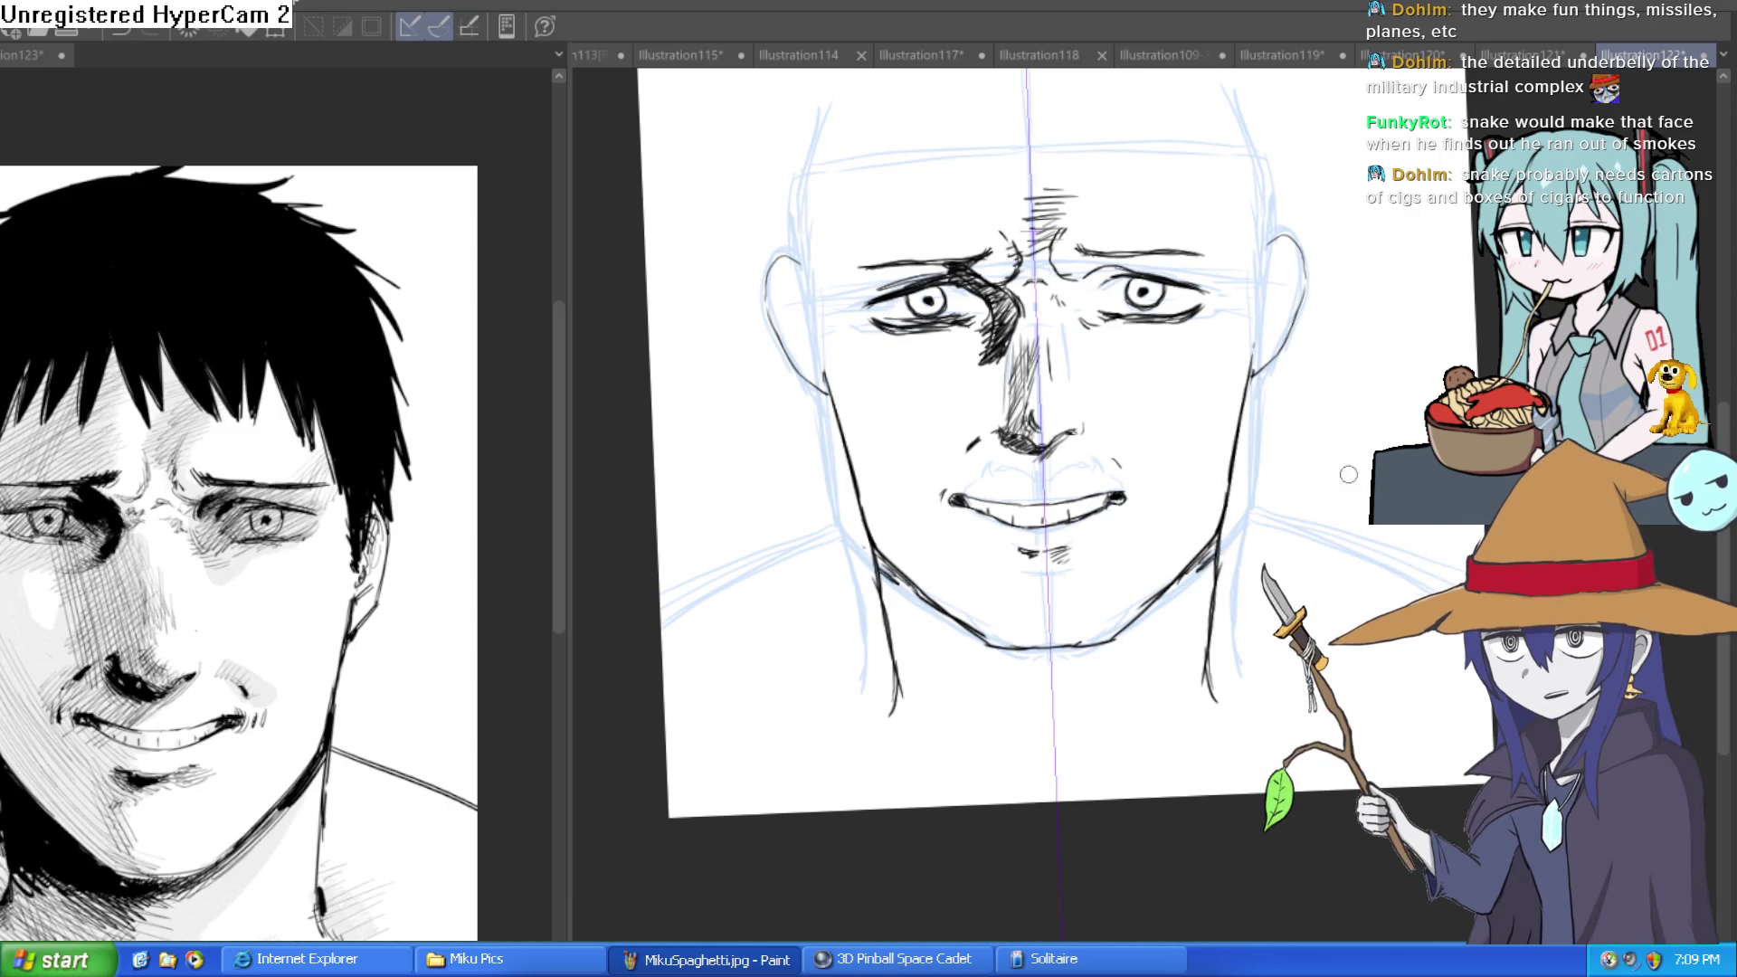
pyautogui.moveTo(1040, 678); pyautogui.dragTo(1008, 627)
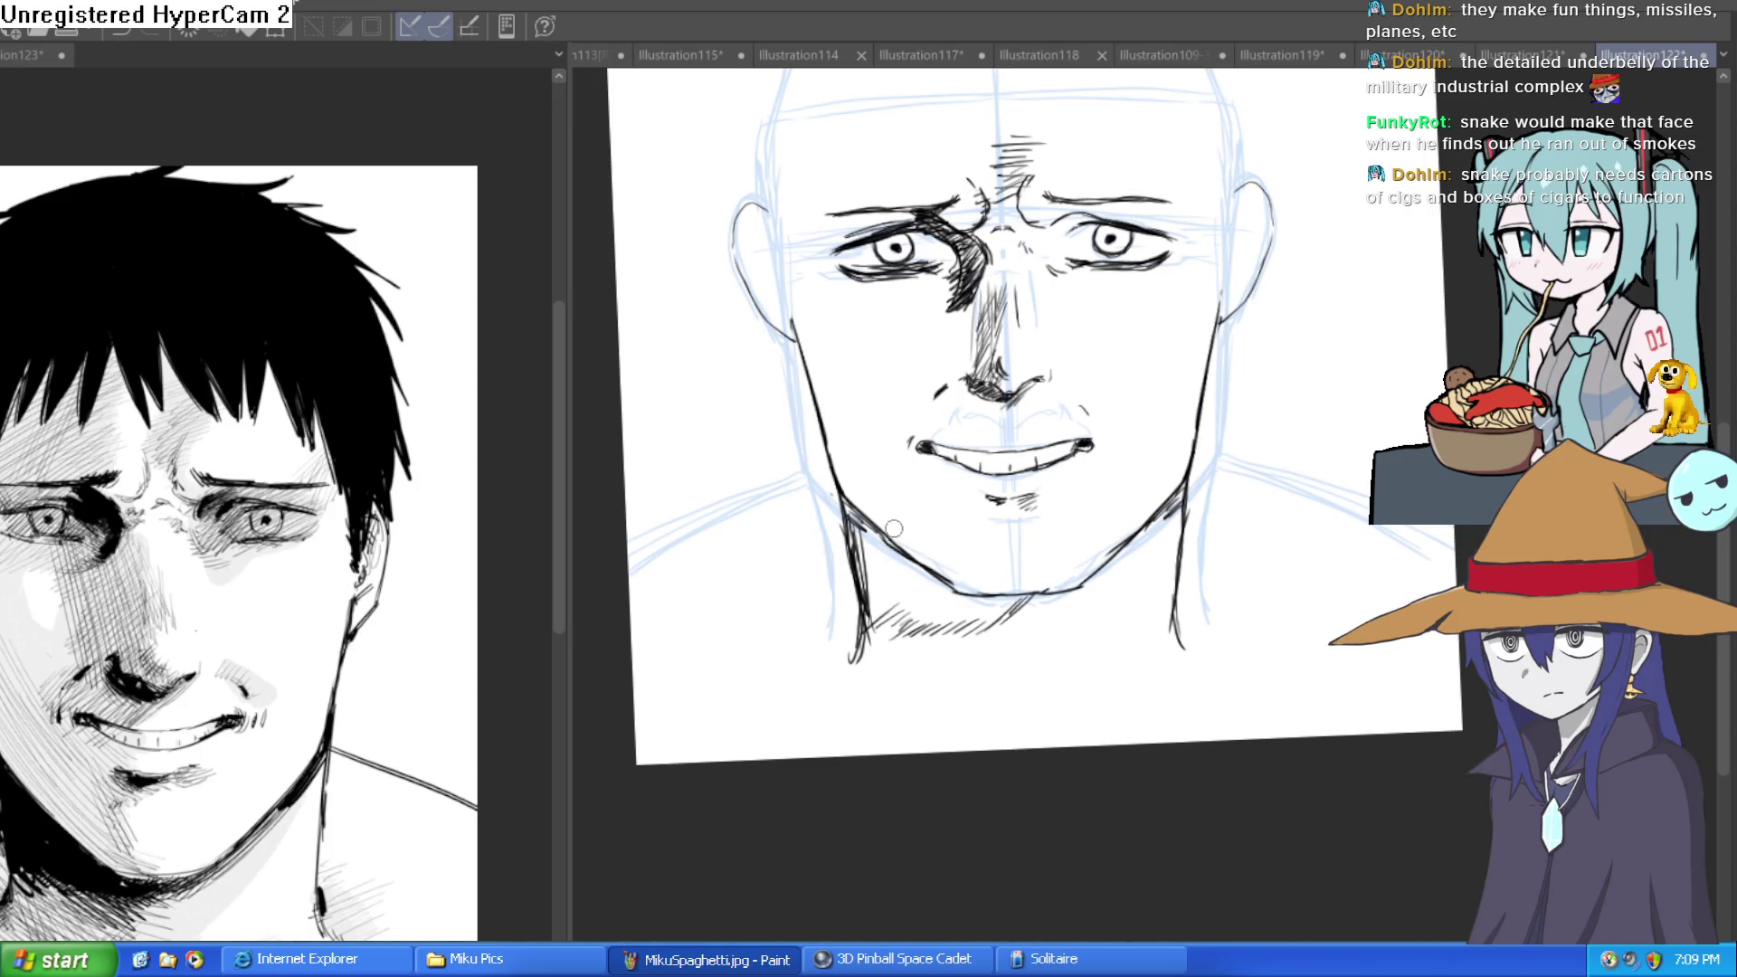
pyautogui.moveTo(902, 590); pyautogui.dragTo(921, 565)
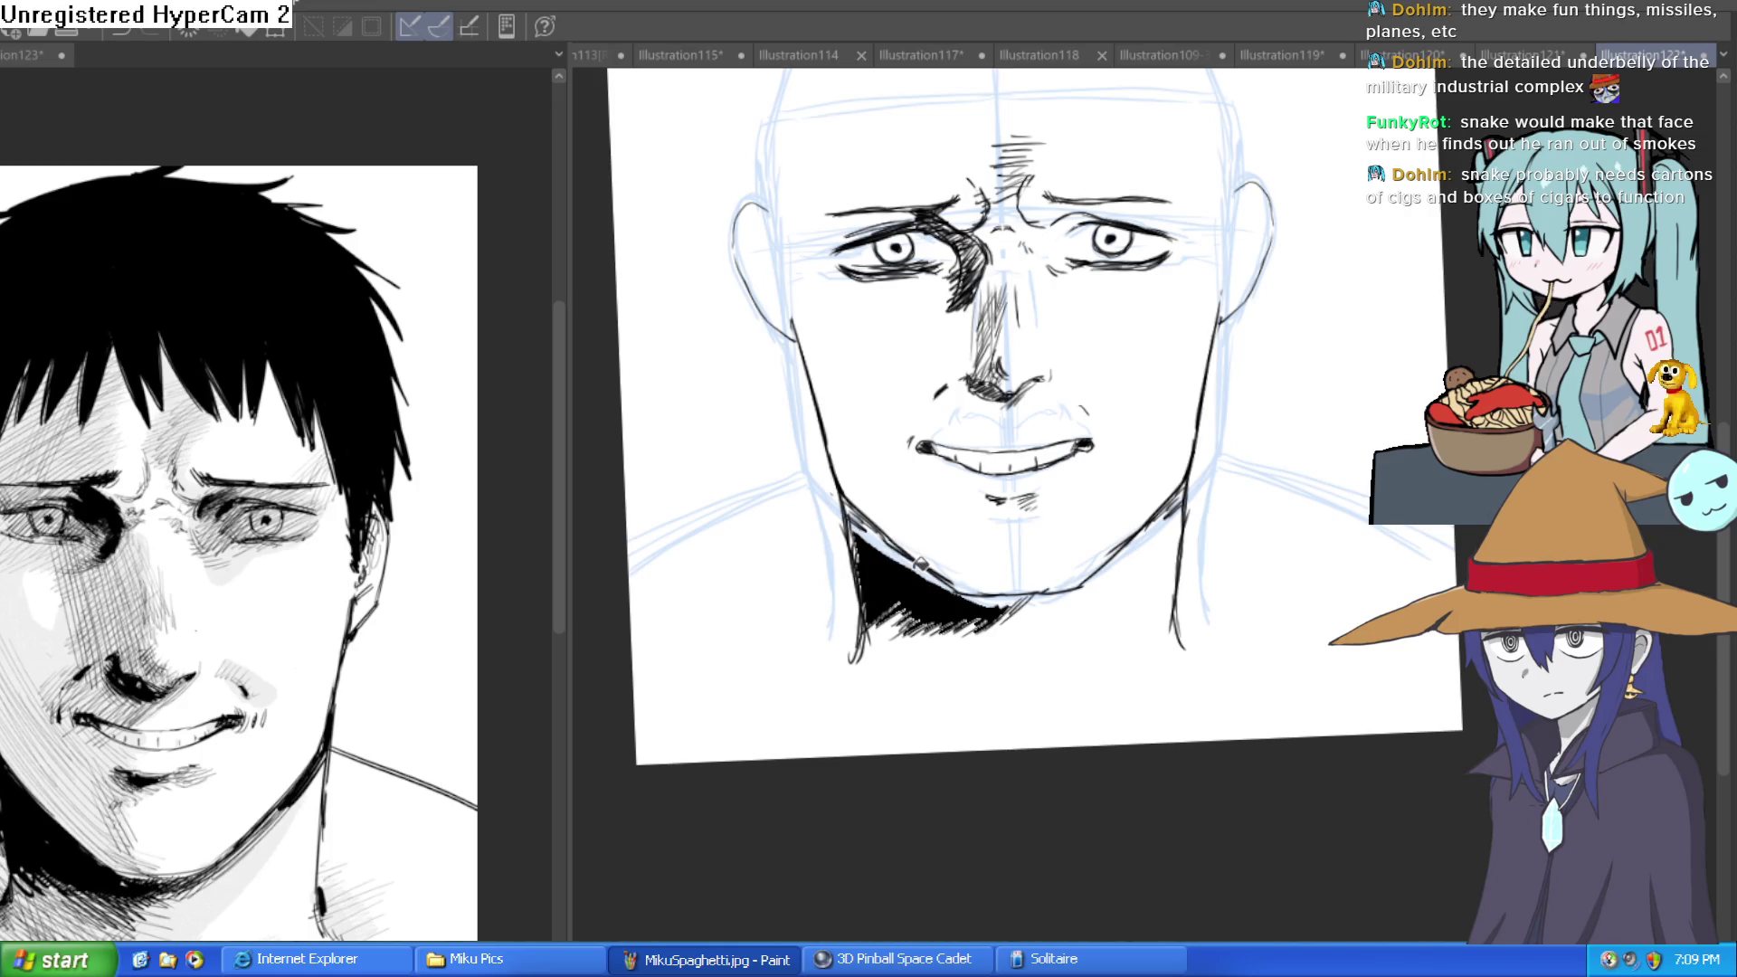
# Hatch the lower edge of the neck shadow, then rotate the canvas around it.
pyautogui.moveTo(801, 425); pyautogui.dragTo(868, 425)
pyautogui.moveTo(1448, 733)
pyautogui.mouseDown()
pyautogui.moveTo(1321, 633)
pyautogui.moveTo(1285, 634)
pyautogui.mouseUp()
pyautogui.moveTo(1339, 705)
pyautogui.mouseDown()
pyautogui.moveTo(1243, 669)
pyautogui.moveTo(1412, 652)
pyautogui.moveTo(1339, 751)
pyautogui.moveTo(1280, 725)
pyautogui.moveTo(1086, 815)
pyautogui.moveTo(1041, 741)
pyautogui.moveTo(1077, 688)
pyautogui.moveTo(973, 425)
pyautogui.moveTo(908, 368)
pyautogui.moveTo(826, 416)
pyautogui.moveTo(957, 208)
pyautogui.moveTo(972, 425)
pyautogui.moveTo(977, 308)
pyautogui.moveTo(1002, 523)
pyautogui.mouseUp()
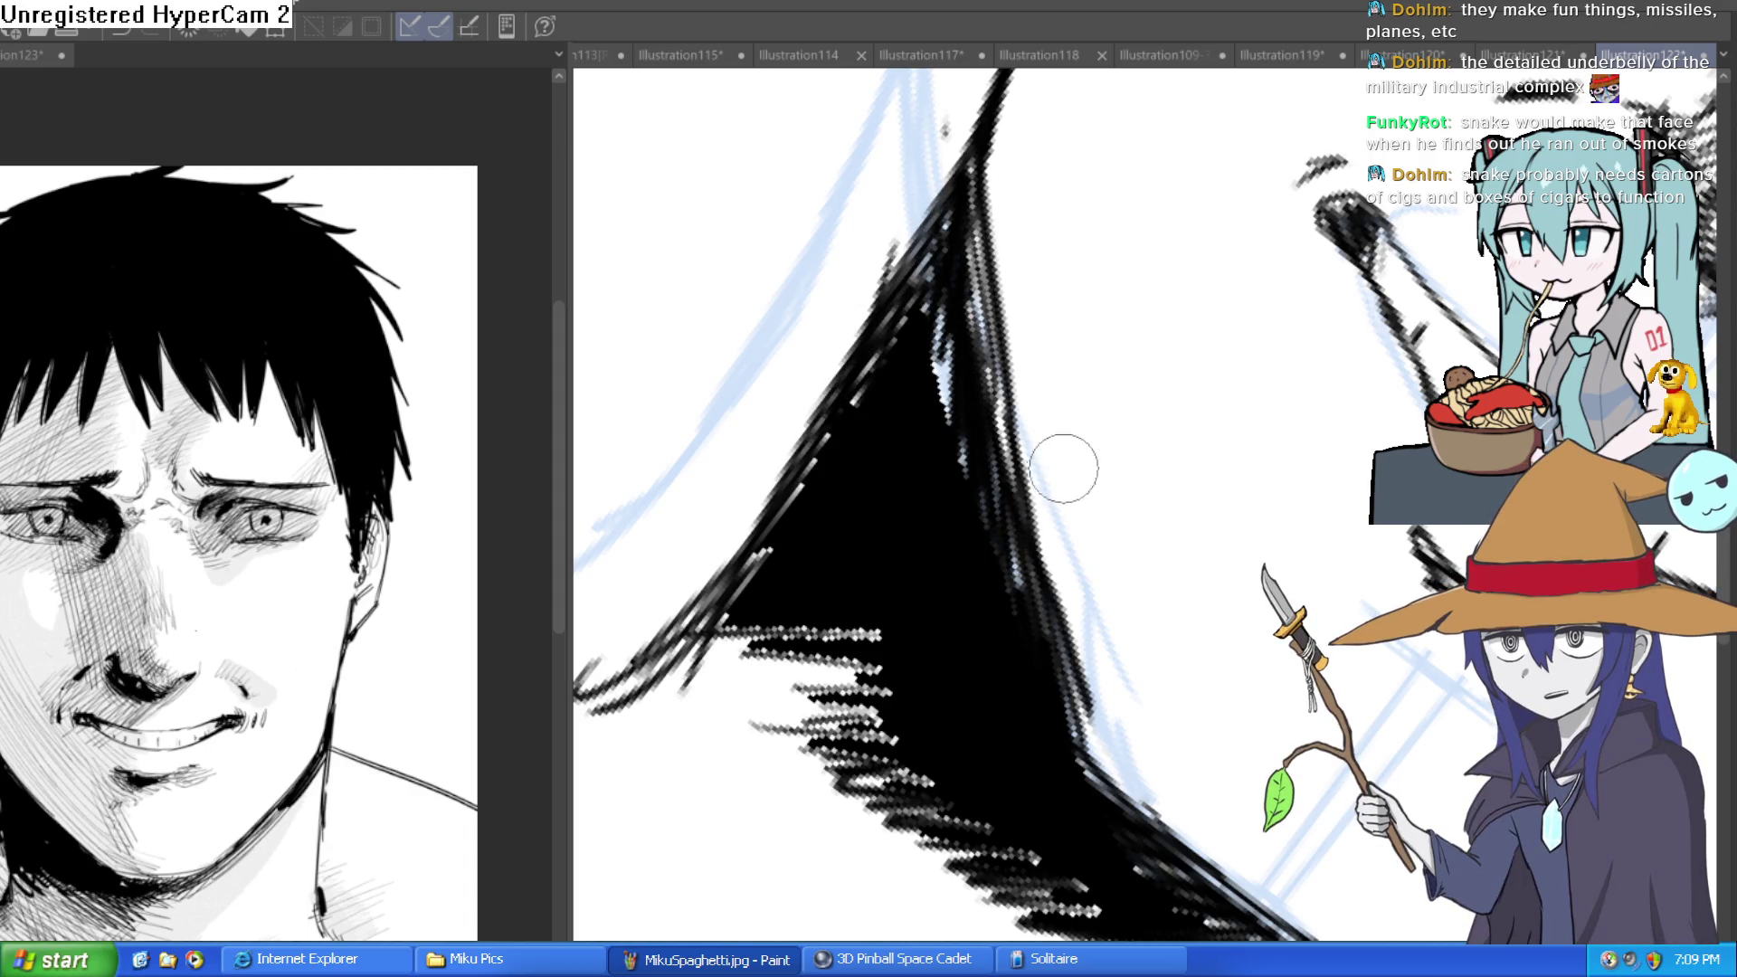
pyautogui.moveTo(1055, 461); pyautogui.dragTo(973, 344)
pyautogui.moveTo(866, 362); pyautogui.dragTo(873, 373)
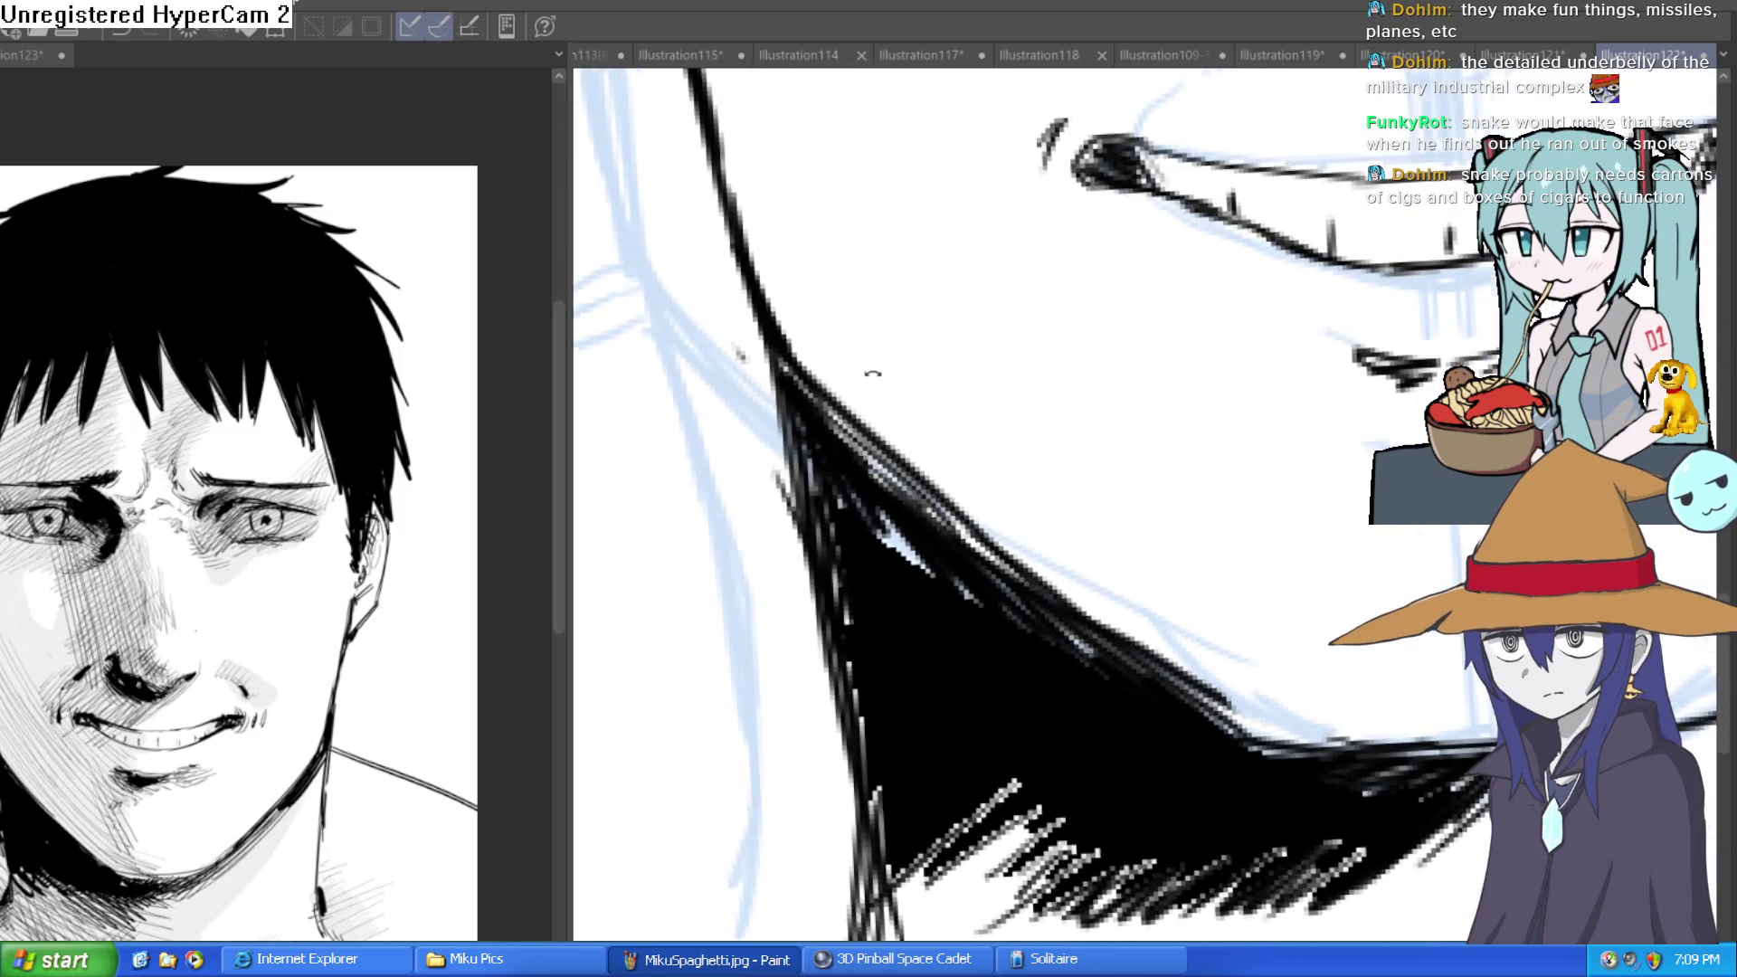
pyautogui.moveTo(930, 584); pyautogui.dragTo(898, 554)
# Darken the neck shadow's lower-left edge with more hatching.
pyautogui.moveTo(886, 561); pyautogui.dragTo(796, 416)
pyautogui.moveTo(973, 561)
pyautogui.mouseDown()
pyautogui.moveTo(860, 425)
pyautogui.moveTo(905, 493)
pyautogui.mouseUp()
pyautogui.moveTo(1050, 543); pyautogui.dragTo(1050, 398)
pyautogui.moveTo(950, 507); pyautogui.dragTo(796, 625)
pyautogui.moveTo(923, 552)
pyautogui.mouseDown()
pyautogui.moveTo(787, 670)
pyautogui.moveTo(1178, 691)
pyautogui.moveTo(1125, 326)
pyautogui.moveTo(1077, 425)
pyautogui.mouseUp()
# Cut white hatch lines into the shadow's upper edge along the jawline.
pyautogui.moveTo(1122, 289)
pyautogui.mouseDown()
pyautogui.moveTo(1068, 371)
pyautogui.moveTo(1076, 348)
pyautogui.moveTo(1008, 376)
pyautogui.moveTo(1016, 263)
pyautogui.moveTo(989, 341)
pyautogui.moveTo(1056, 742)
pyautogui.mouseUp()
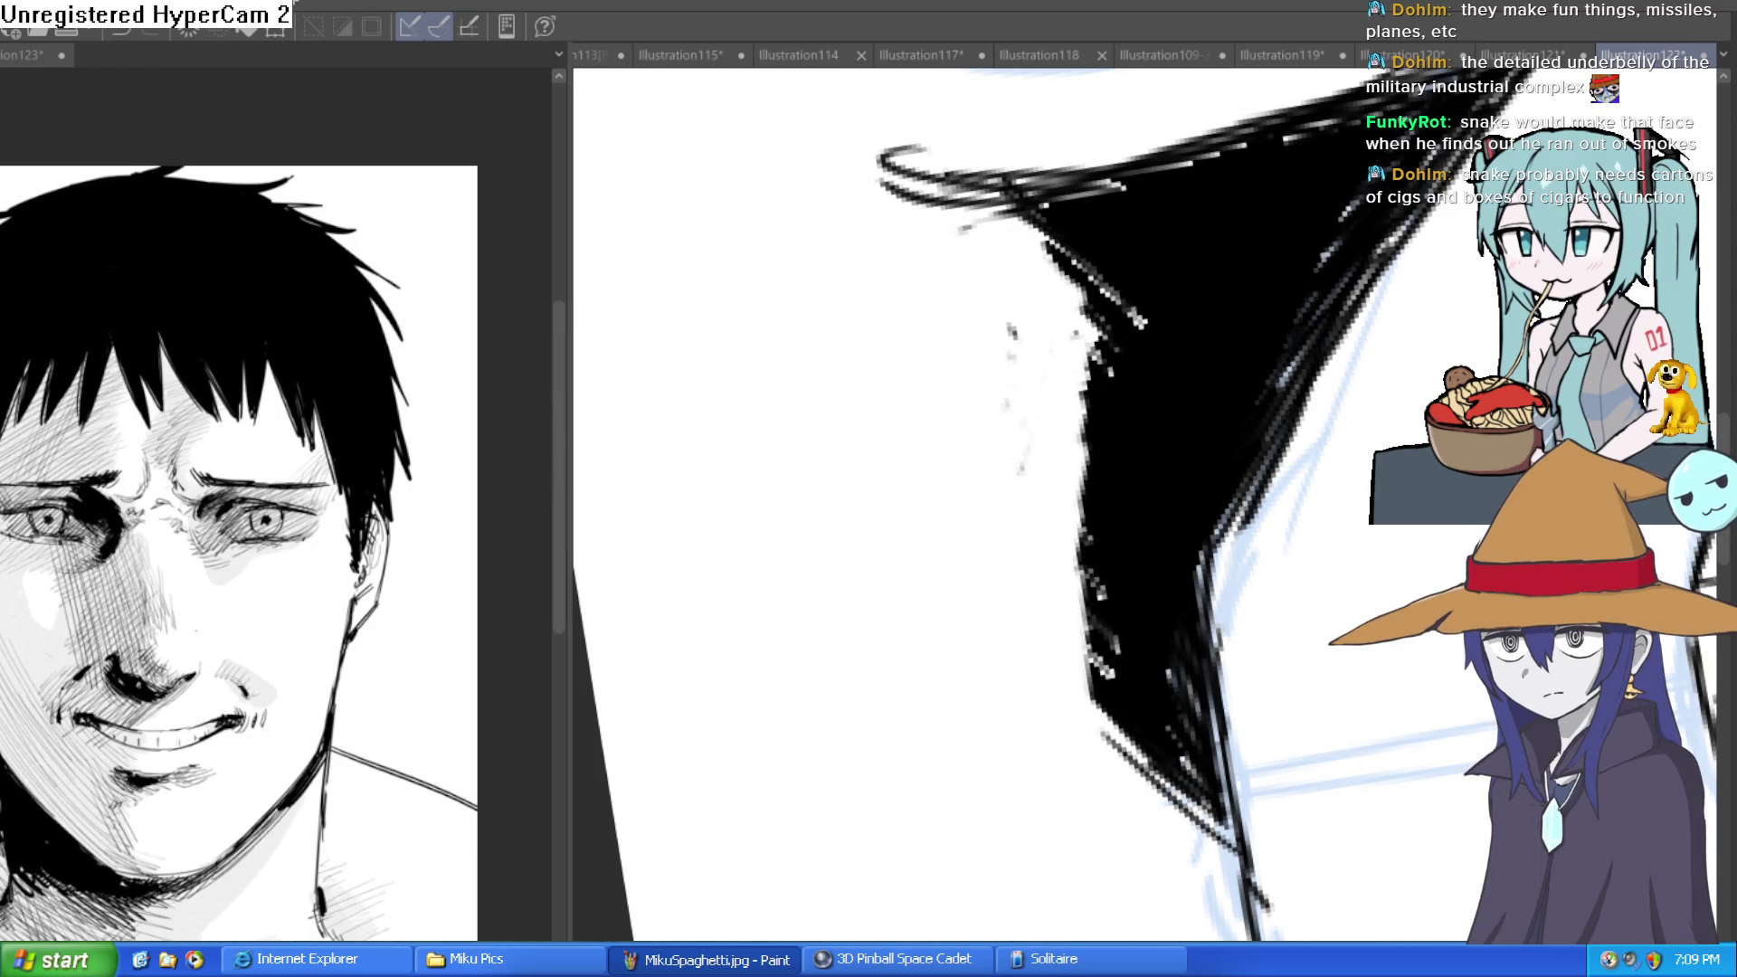
pyautogui.moveTo(1041, 235); pyautogui.dragTo(1094, 287)
pyautogui.moveTo(1005, 186)
pyautogui.mouseDown()
pyautogui.moveTo(1077, 308)
pyautogui.moveTo(1039, 334)
pyautogui.mouseUp()
pyautogui.moveTo(1077, 271)
pyautogui.mouseDown()
pyautogui.moveTo(1056, 360)
pyautogui.moveTo(1068, 466)
pyautogui.moveTo(1098, 426)
pyautogui.moveTo(1079, 529)
pyautogui.moveTo(1122, 778)
pyautogui.mouseUp()
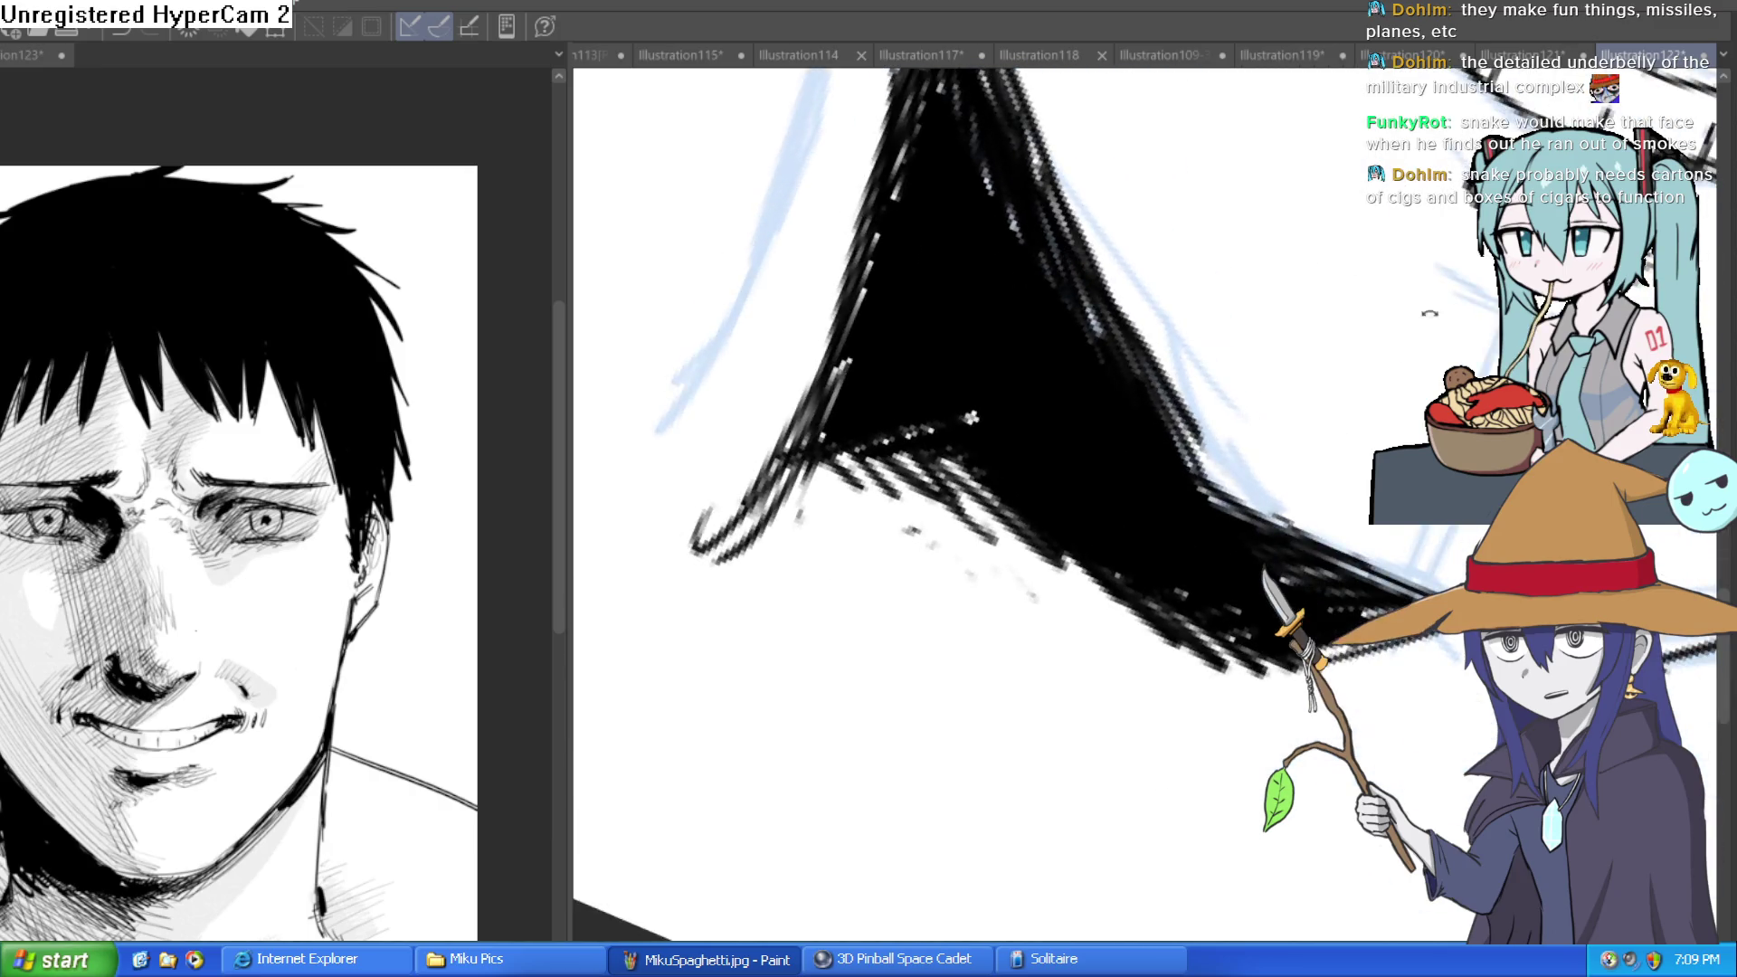
# Extend hatching up the jaw edge, undoing the last unwanted strokes.
pyautogui.moveTo(1149, 466)
pyautogui.mouseDown()
pyautogui.moveTo(1089, 485)
pyautogui.moveTo(1140, 543)
pyautogui.mouseUp()
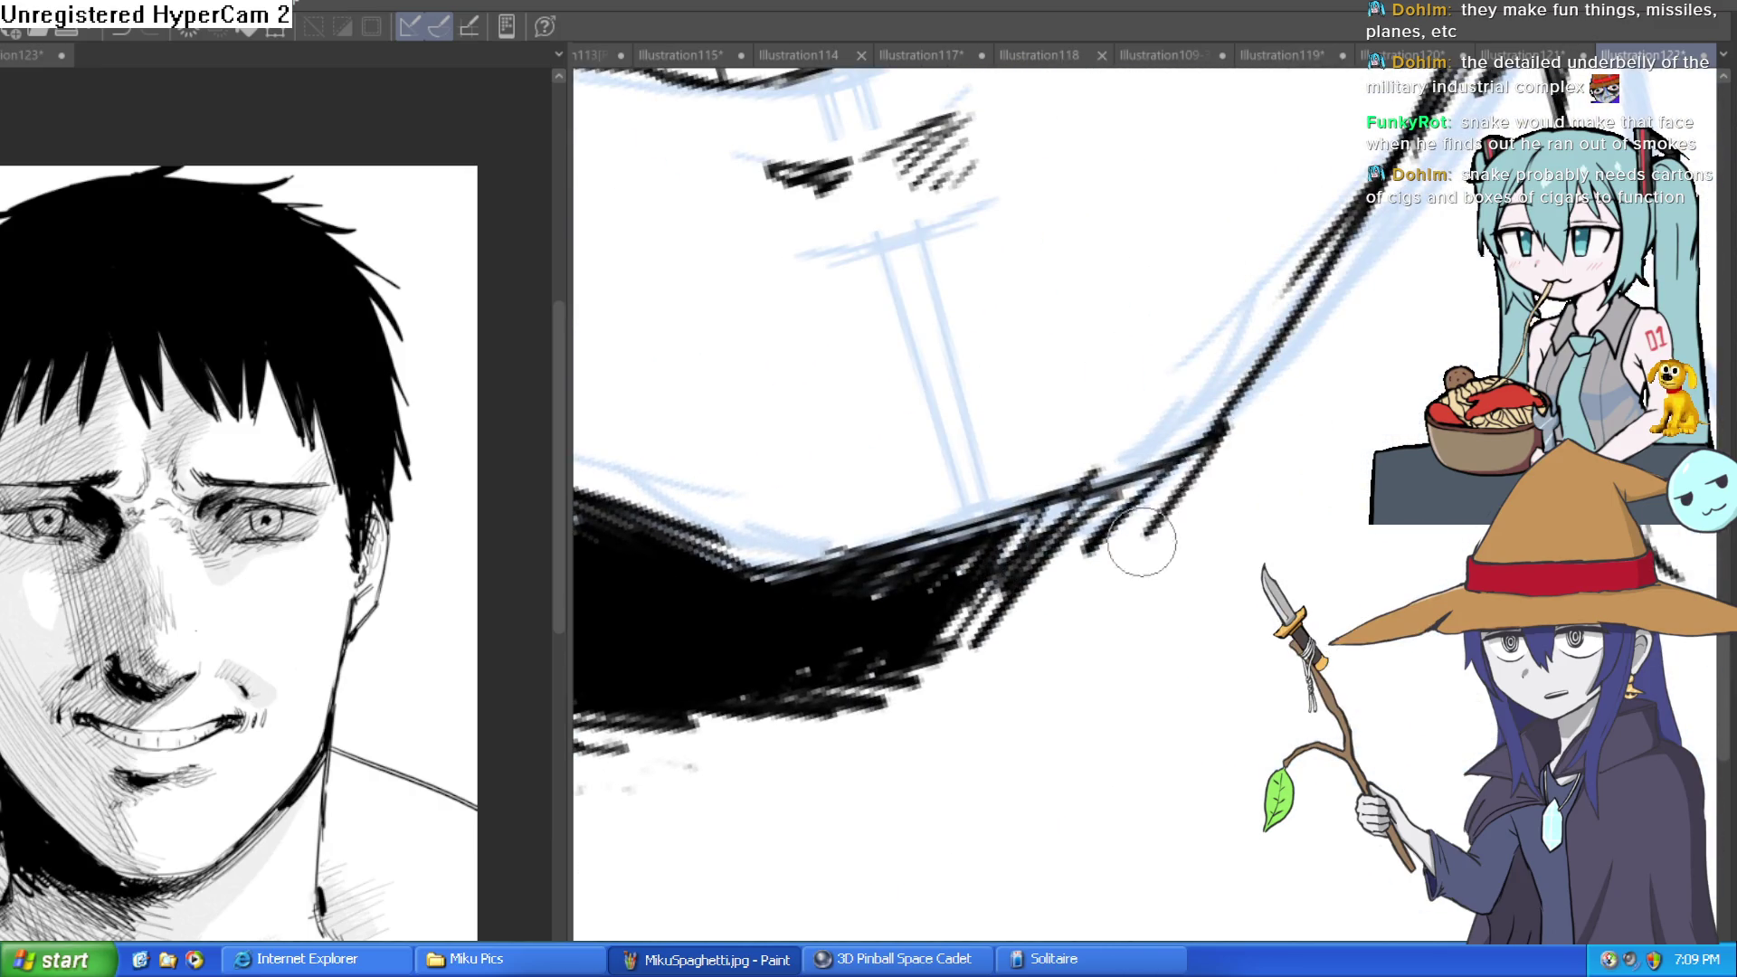
pyautogui.moveTo(1174, 458)
pyautogui.mouseDown()
pyautogui.moveTo(1086, 543)
pyautogui.moveTo(1267, 321)
pyautogui.moveTo(1176, 434)
pyautogui.moveTo(1316, 288)
pyautogui.moveTo(1298, 307)
pyautogui.moveTo(1285, 235)
pyautogui.moveTo(1032, 697)
pyautogui.mouseUp()
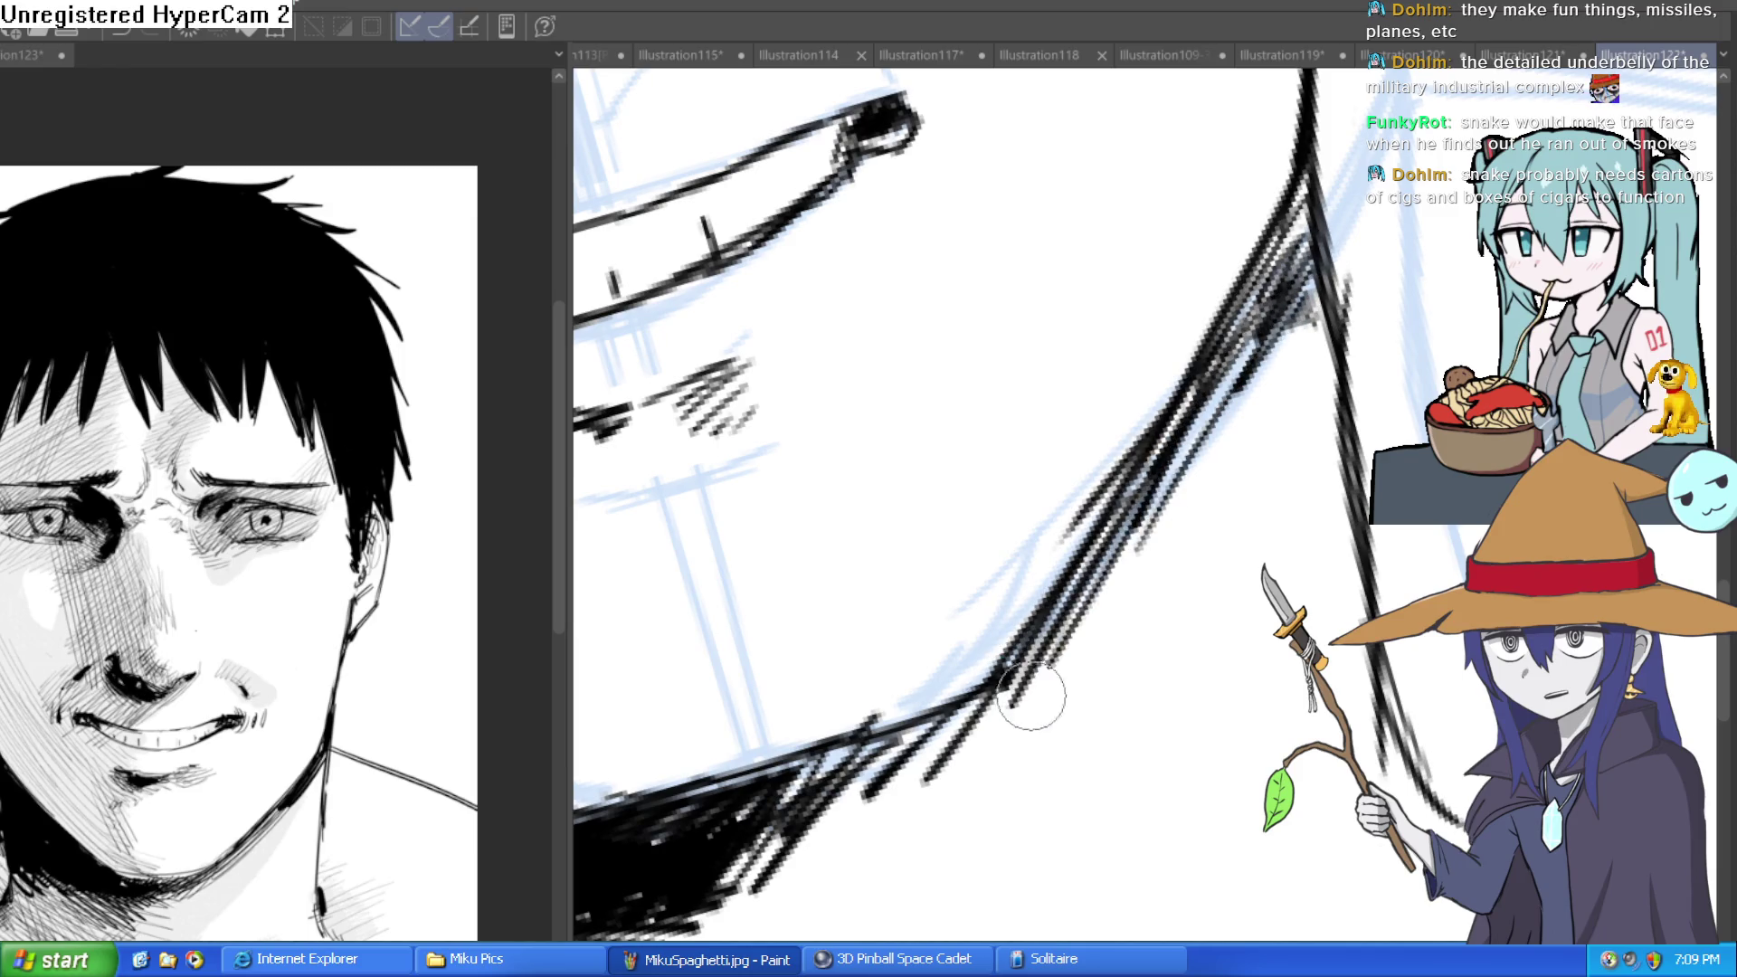
pyautogui.moveTo(1161, 425); pyautogui.dragTo(905, 633)
pyautogui.moveTo(1213, 253)
pyautogui.mouseDown()
pyautogui.moveTo(1031, 407)
pyautogui.moveTo(1131, 272)
pyautogui.moveTo(987, 344)
pyautogui.moveTo(889, 347)
pyautogui.mouseUp()
pyautogui.hotkey('ctrl', 'z')
pyautogui.hotkey('ctrl', 'z')
pyautogui.hotkey('ctrl', 'z')
pyautogui.moveTo(1268, 290)
pyautogui.mouseDown()
pyautogui.moveTo(1362, 472)
pyautogui.moveTo(1152, 663)
pyautogui.moveTo(1213, 507)
pyautogui.moveTo(1183, 469)
pyautogui.moveTo(1284, 433)
pyautogui.mouseUp()
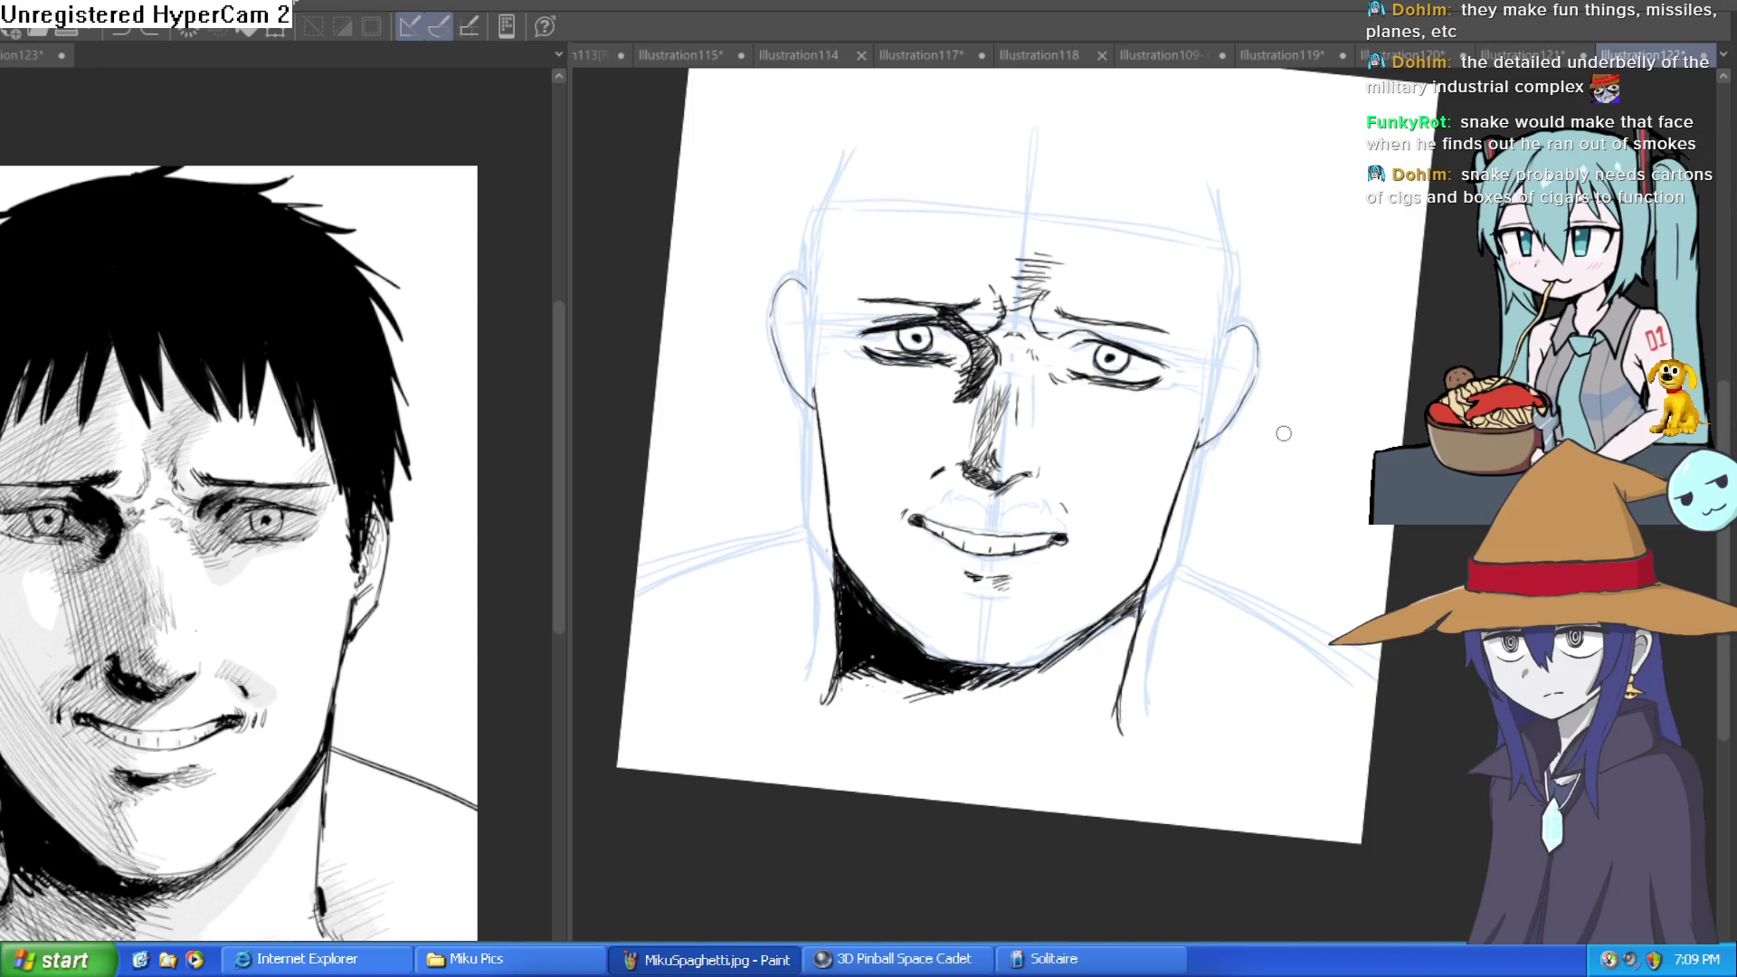
# Hatch beside the left eye's shadow, redrawing a misplaced stroke further left.
pyautogui.moveTo(1284, 434); pyautogui.dragTo(1174, 418)
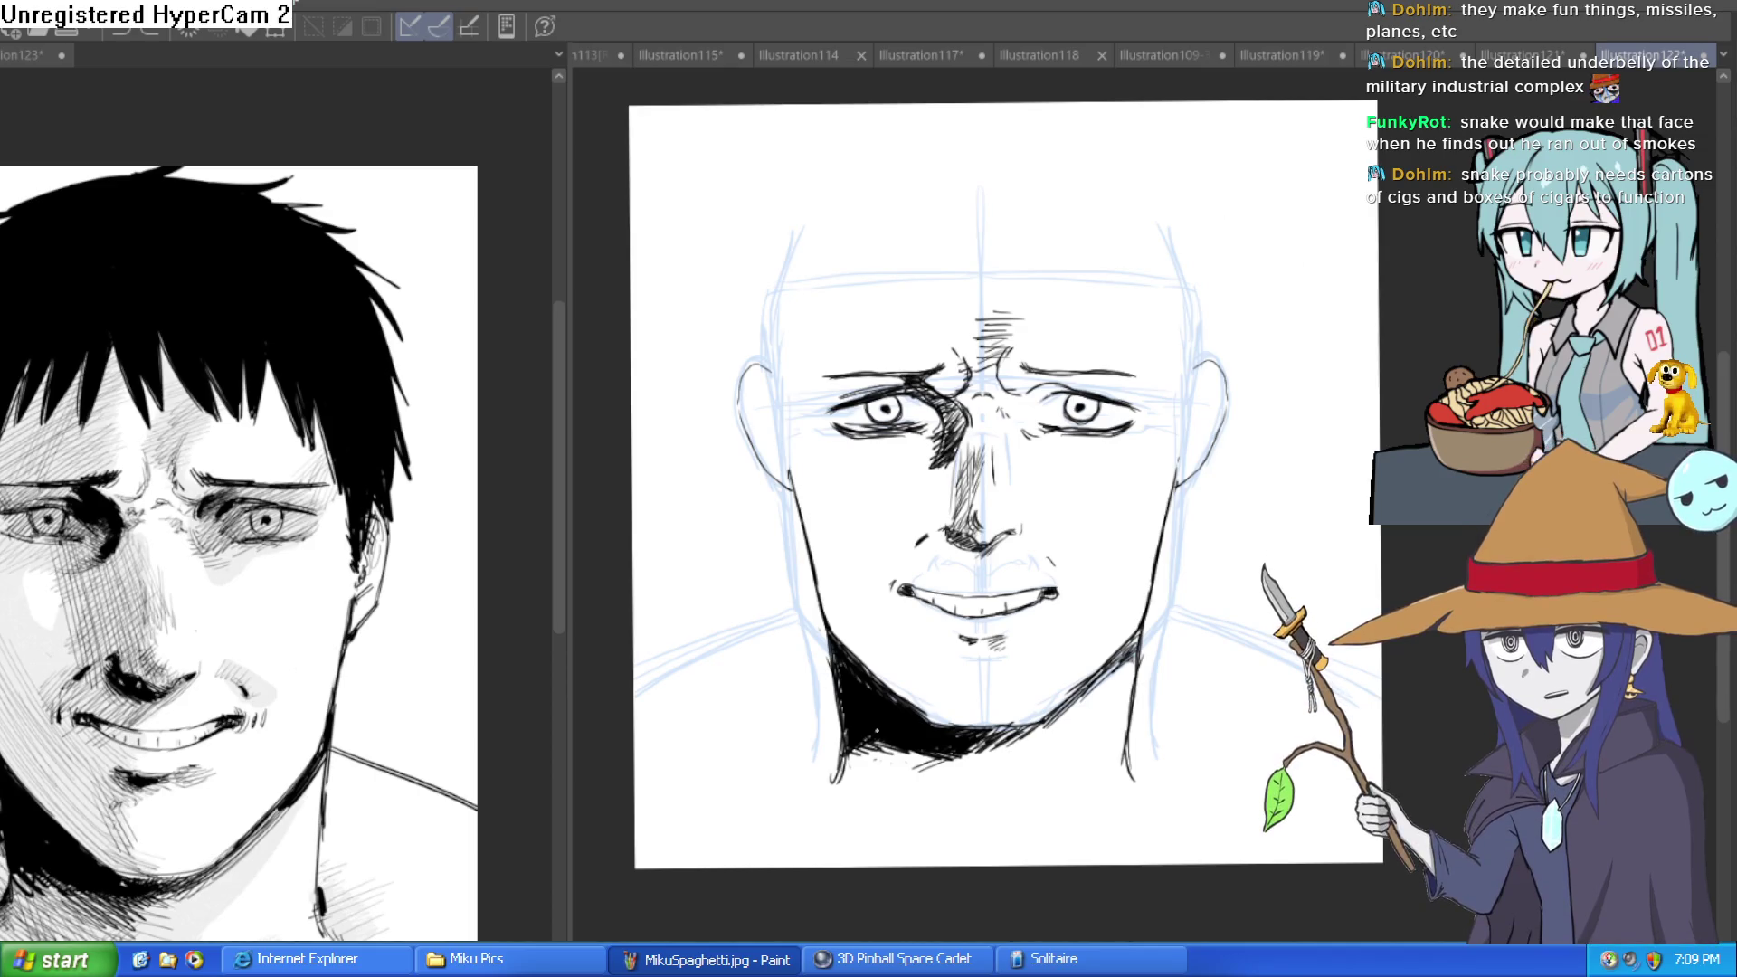
pyautogui.moveTo(1174, 626); pyautogui.dragTo(1182, 617)
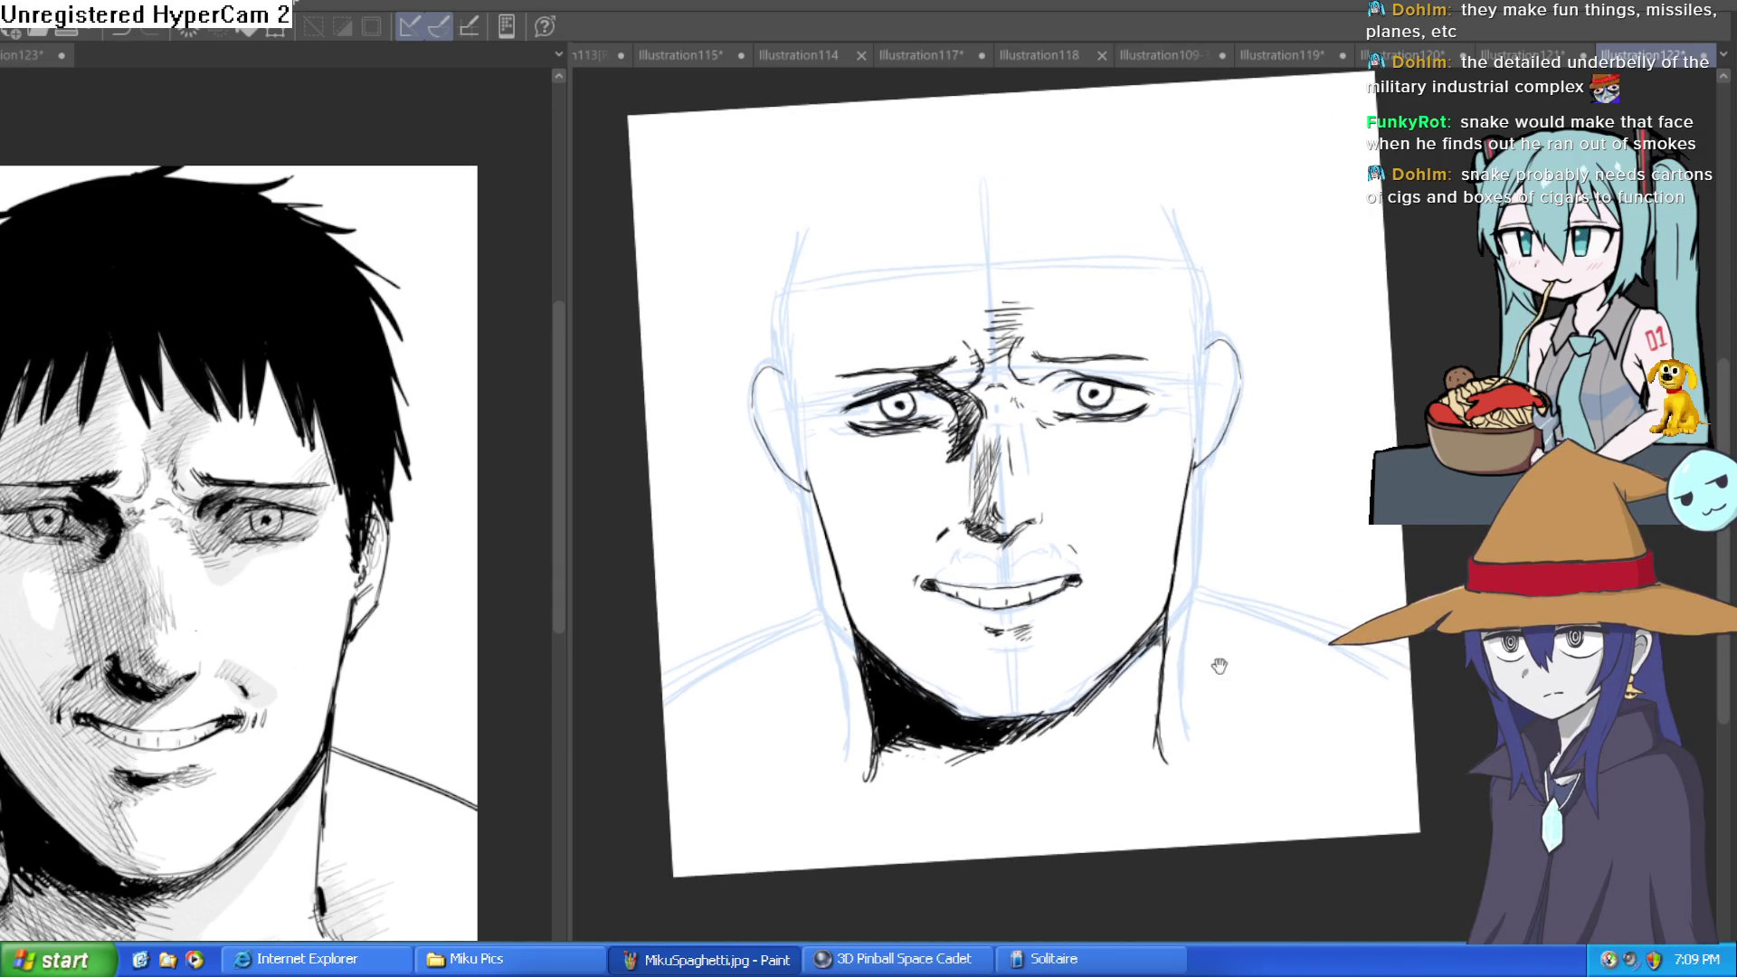
pyautogui.scroll(2, 1219, 666)
pyautogui.scroll(1, 1219, 666)
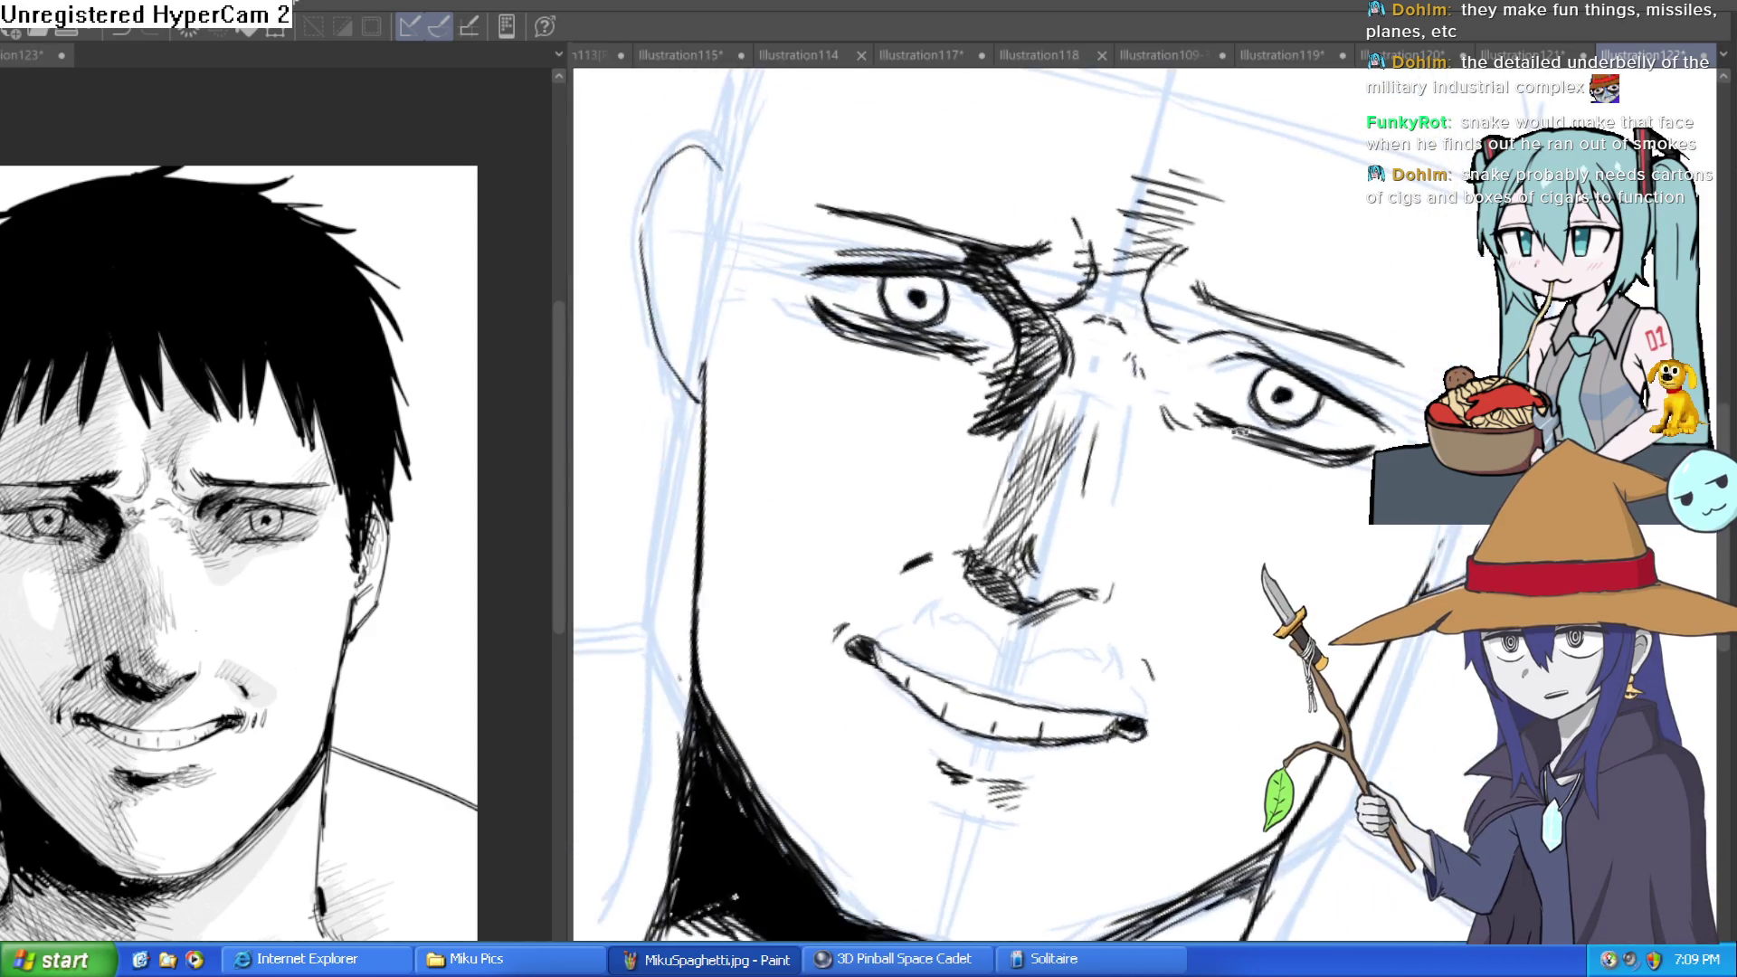
pyautogui.scroll(-1, 1058, 391)
pyautogui.moveTo(1058, 391); pyautogui.dragTo(1153, 434)
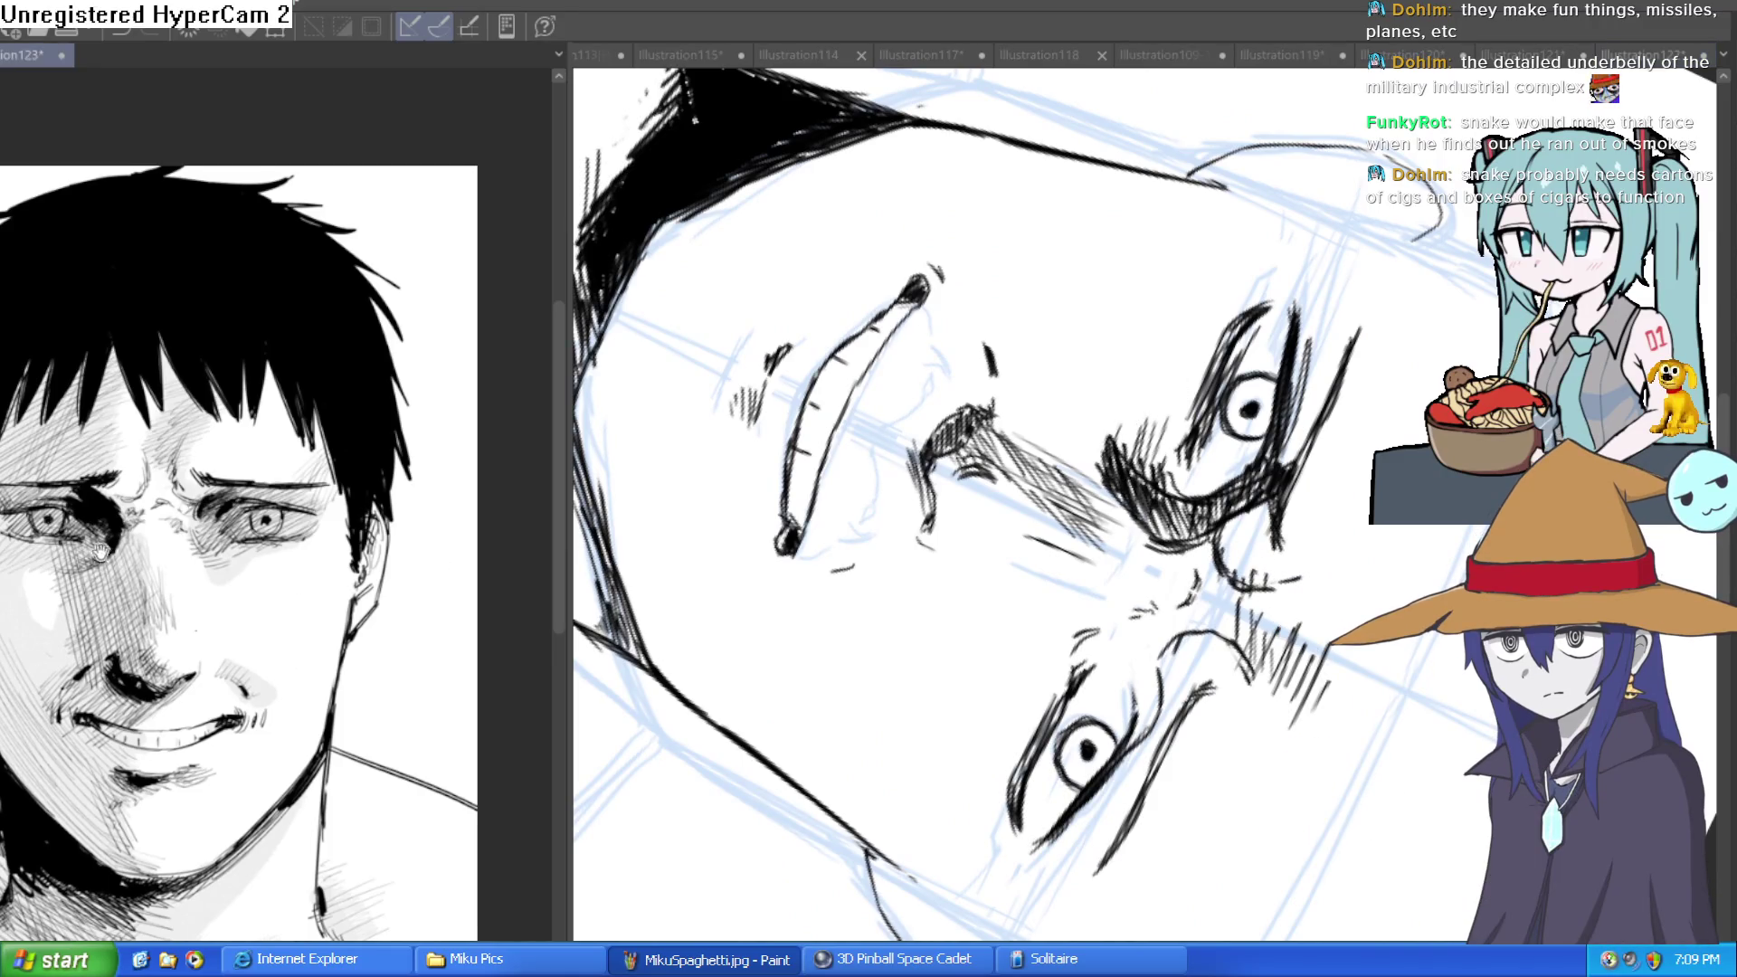
pyautogui.scroll(4, 317, 559)
pyautogui.moveTo(1307, 396)
pyautogui.mouseDown()
pyautogui.moveTo(1023, 208)
pyautogui.moveTo(876, 252)
pyautogui.moveTo(851, 226)
pyautogui.mouseUp()
pyautogui.moveTo(1267, 272); pyautogui.dragTo(1335, 493)
pyautogui.moveTo(1010, 384)
pyautogui.mouseDown()
pyautogui.moveTo(1028, 402)
pyautogui.moveTo(991, 552)
pyautogui.moveTo(1015, 543)
pyautogui.mouseUp()
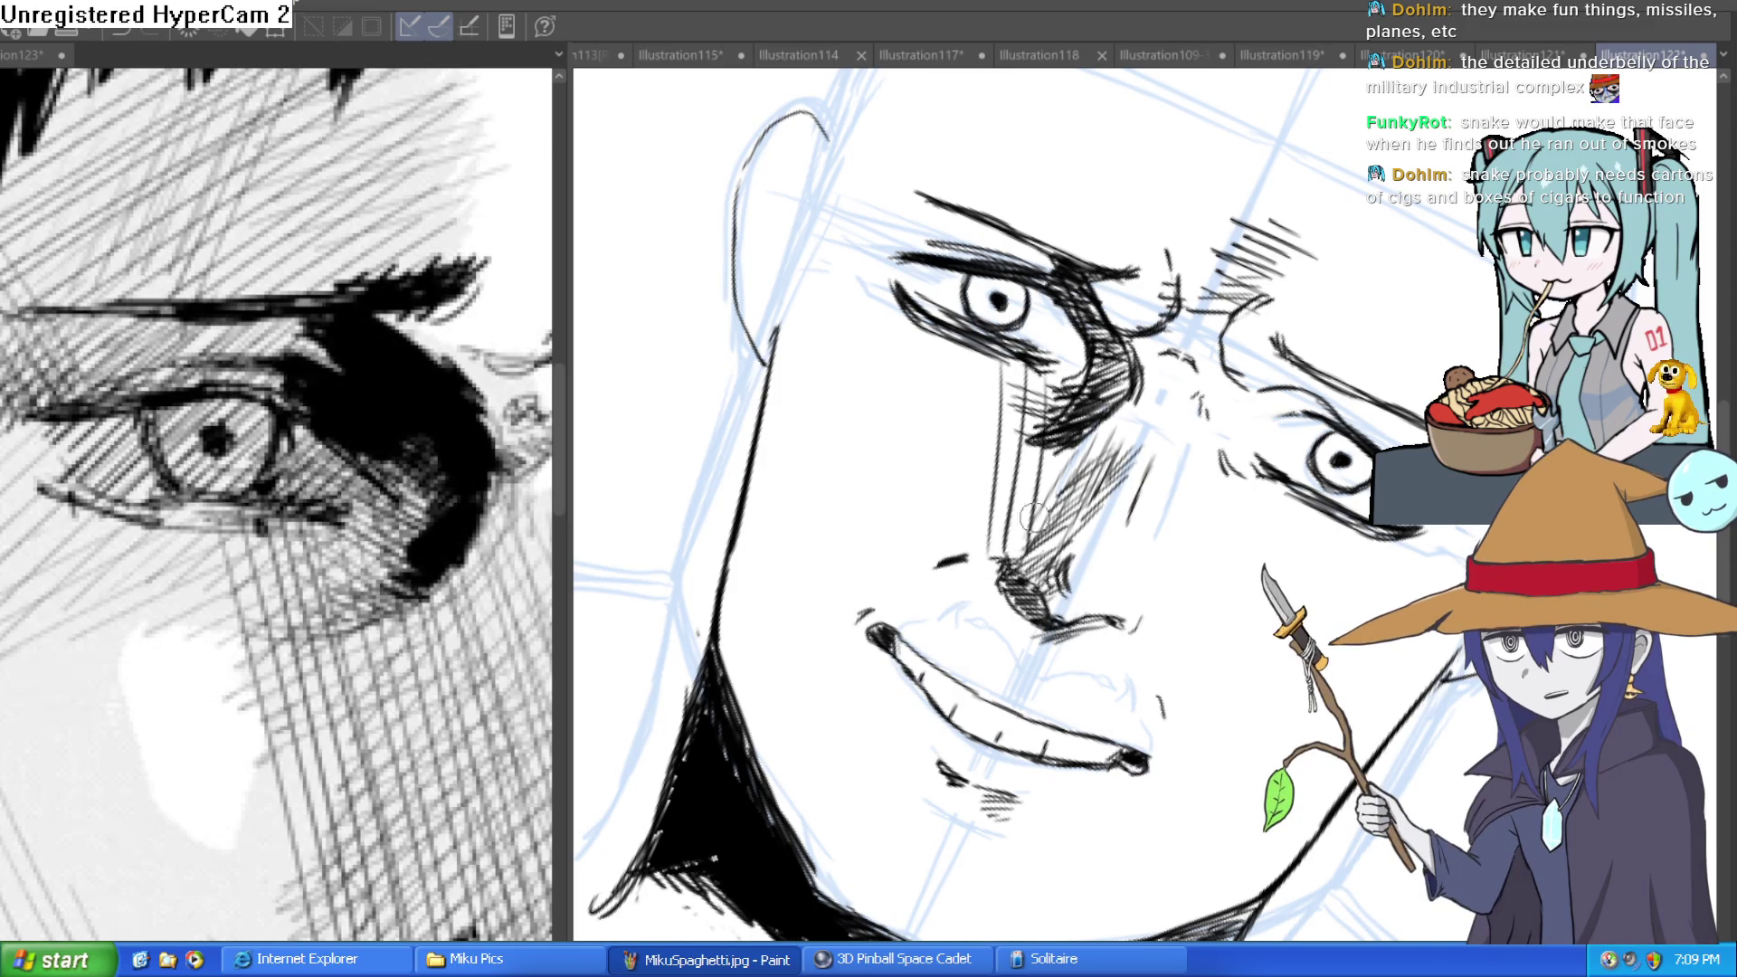
pyautogui.hotkey('ctrl', 'z')
pyautogui.hotkey('ctrl', 'z')
pyautogui.moveTo(990, 362)
pyautogui.mouseDown()
pyautogui.moveTo(977, 543)
pyautogui.moveTo(999, 565)
pyautogui.mouseUp()
pyautogui.moveTo(1050, 378); pyautogui.dragTo(1024, 534)
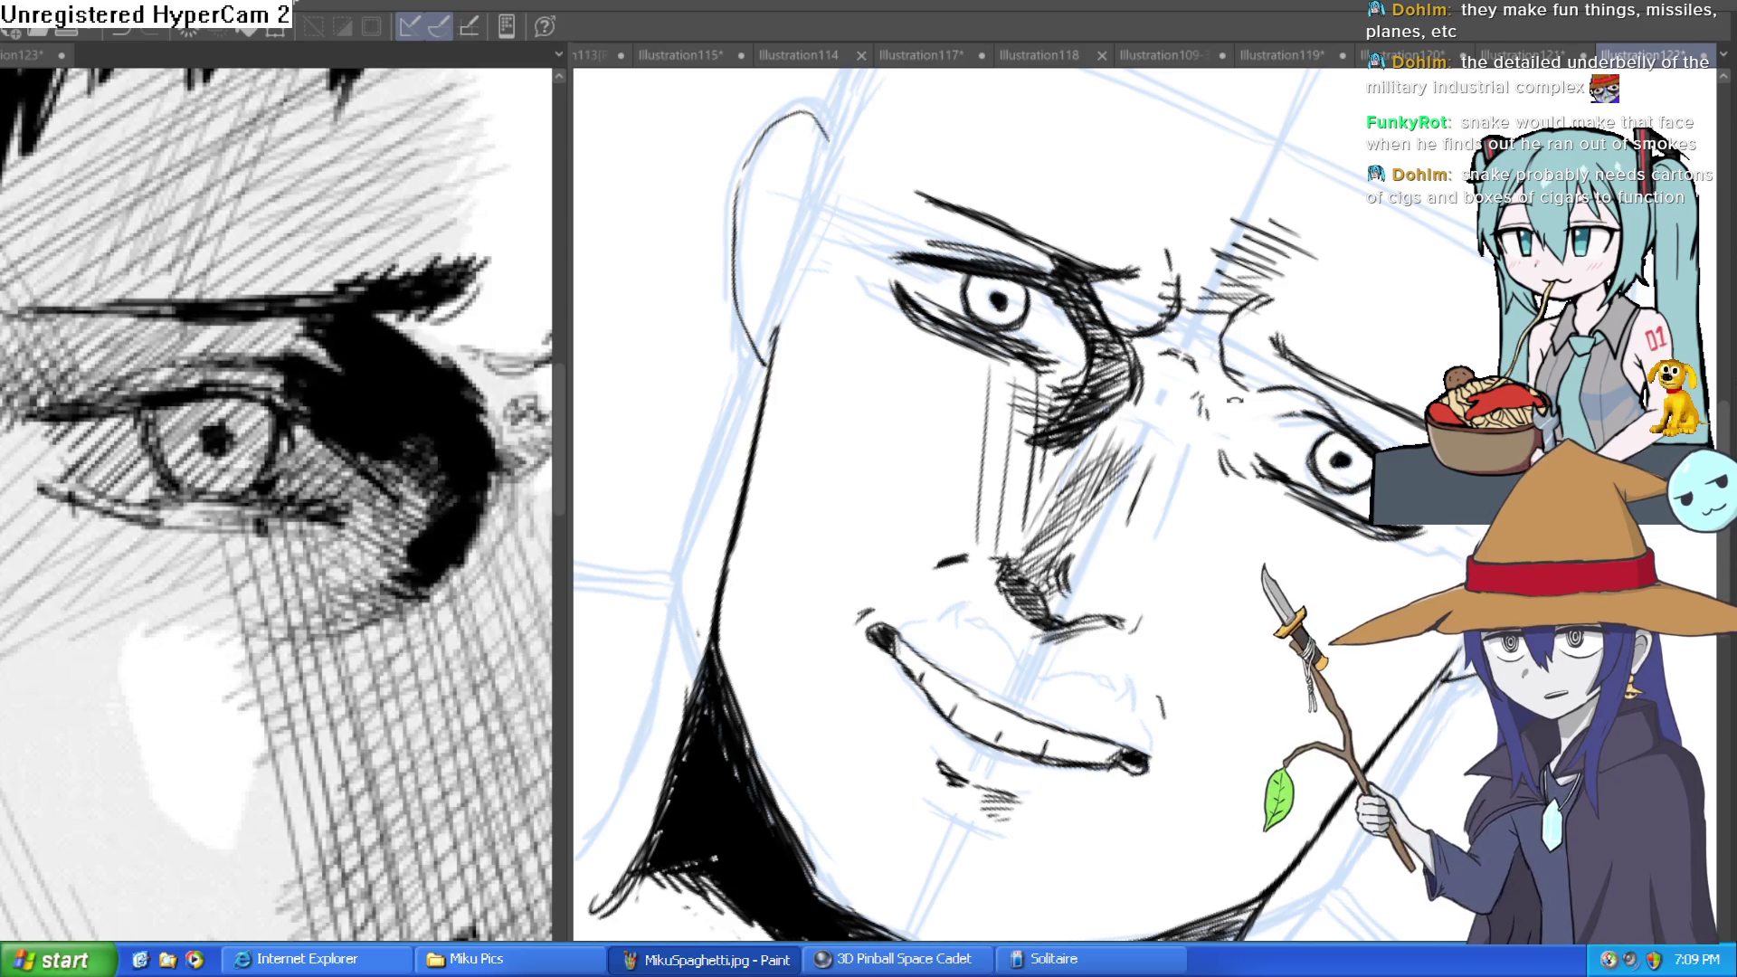
# Add diagonal hatching below the left eye extending down the cheek.
pyautogui.moveTo(1266, 502); pyautogui.dragTo(1263, 478)
pyautogui.moveTo(972, 389)
pyautogui.mouseDown()
pyautogui.moveTo(1000, 579)
pyautogui.moveTo(1014, 552)
pyautogui.mouseUp()
pyautogui.moveTo(1014, 466)
pyautogui.mouseDown()
pyautogui.moveTo(1041, 557)
pyautogui.moveTo(1057, 488)
pyautogui.moveTo(1043, 520)
pyautogui.moveTo(1023, 486)
pyautogui.moveTo(859, 566)
pyautogui.mouseUp()
pyautogui.press('-')
pyautogui.moveTo(1000, 502)
pyautogui.mouseDown()
pyautogui.moveTo(1143, 423)
pyautogui.moveTo(1300, 430)
pyautogui.moveTo(1255, 416)
pyautogui.moveTo(1235, 364)
pyautogui.mouseUp()
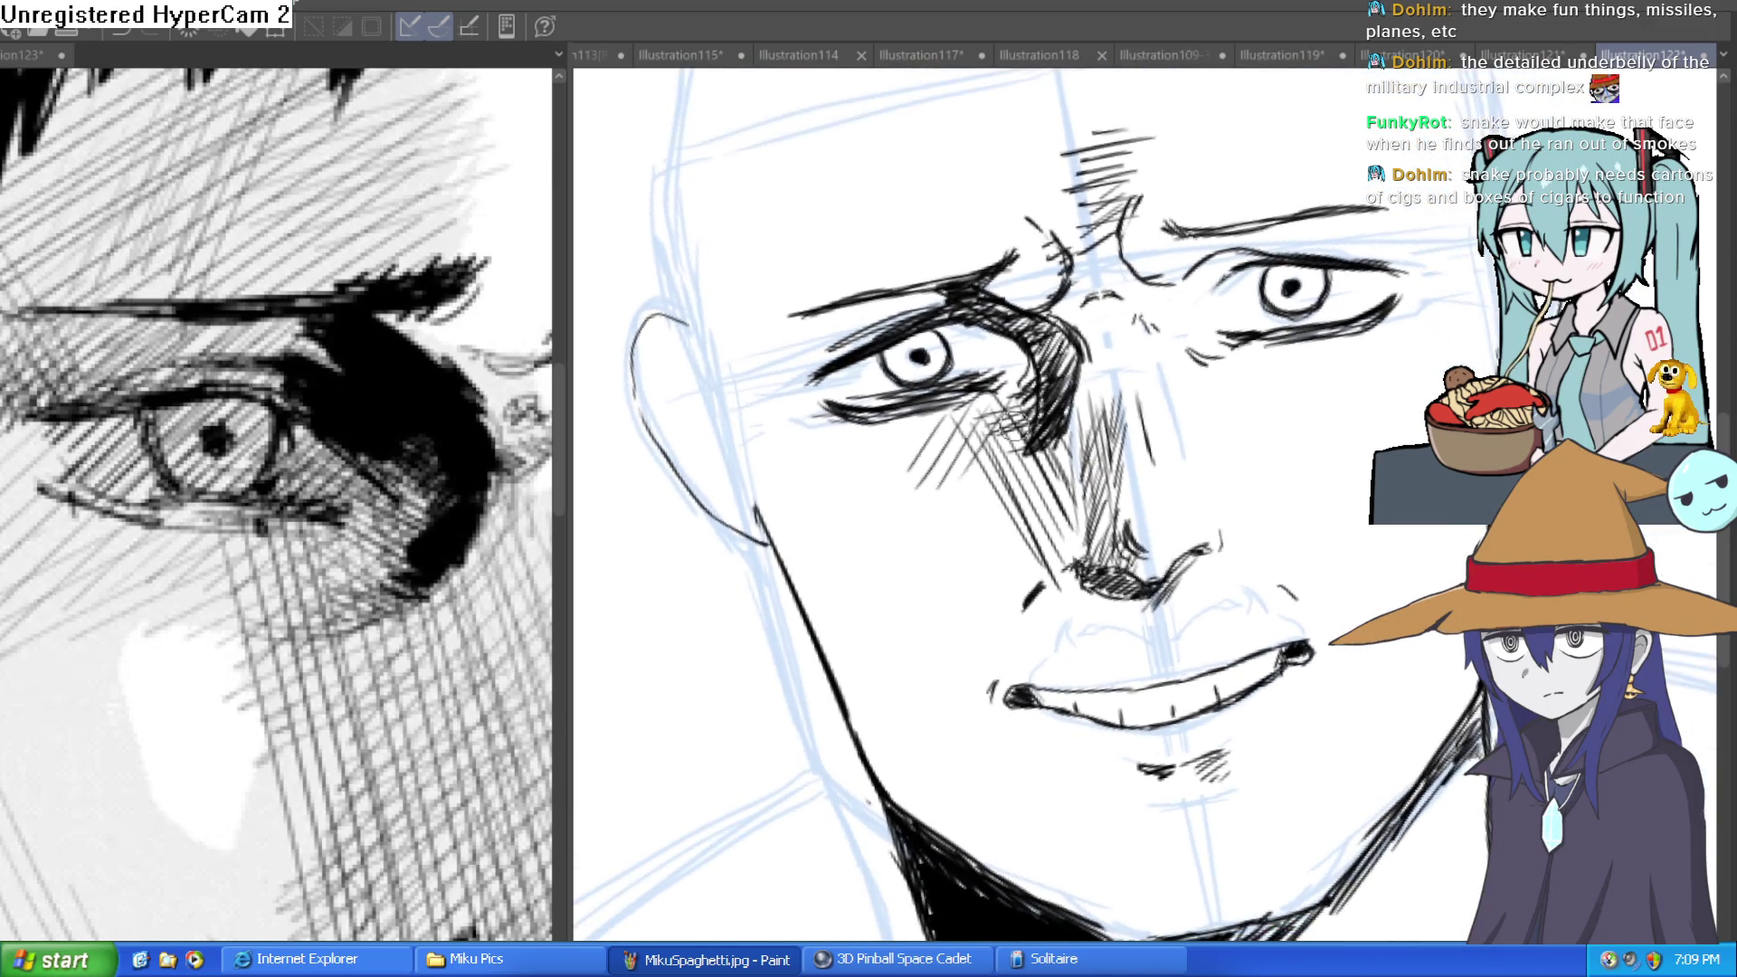
pyautogui.moveTo(876, 499); pyautogui.dragTo(932, 429)
pyautogui.moveTo(838, 525)
pyautogui.mouseDown()
pyautogui.moveTo(909, 412)
pyautogui.moveTo(825, 532)
pyautogui.mouseUp()
pyautogui.moveTo(871, 412); pyautogui.dragTo(751, 534)
pyautogui.moveTo(803, 430); pyautogui.dragTo(753, 482)
# Draw five vertical strokes on the forehead above the left eye.
pyautogui.moveTo(1177, 426)
pyautogui.mouseDown()
pyautogui.moveTo(1086, 299)
pyautogui.moveTo(977, 289)
pyautogui.moveTo(907, 430)
pyautogui.mouseUp()
pyautogui.moveTo(937, 432)
pyautogui.mouseDown()
pyautogui.moveTo(950, 312)
pyautogui.moveTo(981, 299)
pyautogui.mouseUp()
pyautogui.moveTo(982, 466)
pyautogui.mouseDown()
pyautogui.moveTo(1004, 326)
pyautogui.moveTo(1013, 349)
pyautogui.moveTo(1032, 280)
pyautogui.mouseUp()
pyautogui.moveTo(1012, 494)
pyautogui.mouseDown()
pyautogui.moveTo(1052, 272)
pyautogui.moveTo(1048, 349)
pyautogui.mouseUp()
pyautogui.moveTo(977, 425)
pyautogui.mouseDown()
pyautogui.moveTo(1000, 267)
pyautogui.moveTo(963, 245)
pyautogui.mouseUp()
pyautogui.moveTo(932, 407); pyautogui.dragTo(958, 271)
pyautogui.scroll(-3, 958, 272)
pyautogui.moveTo(1176, 380)
pyautogui.mouseDown()
pyautogui.moveTo(1279, 399)
pyautogui.moveTo(1244, 346)
pyautogui.mouseUp()
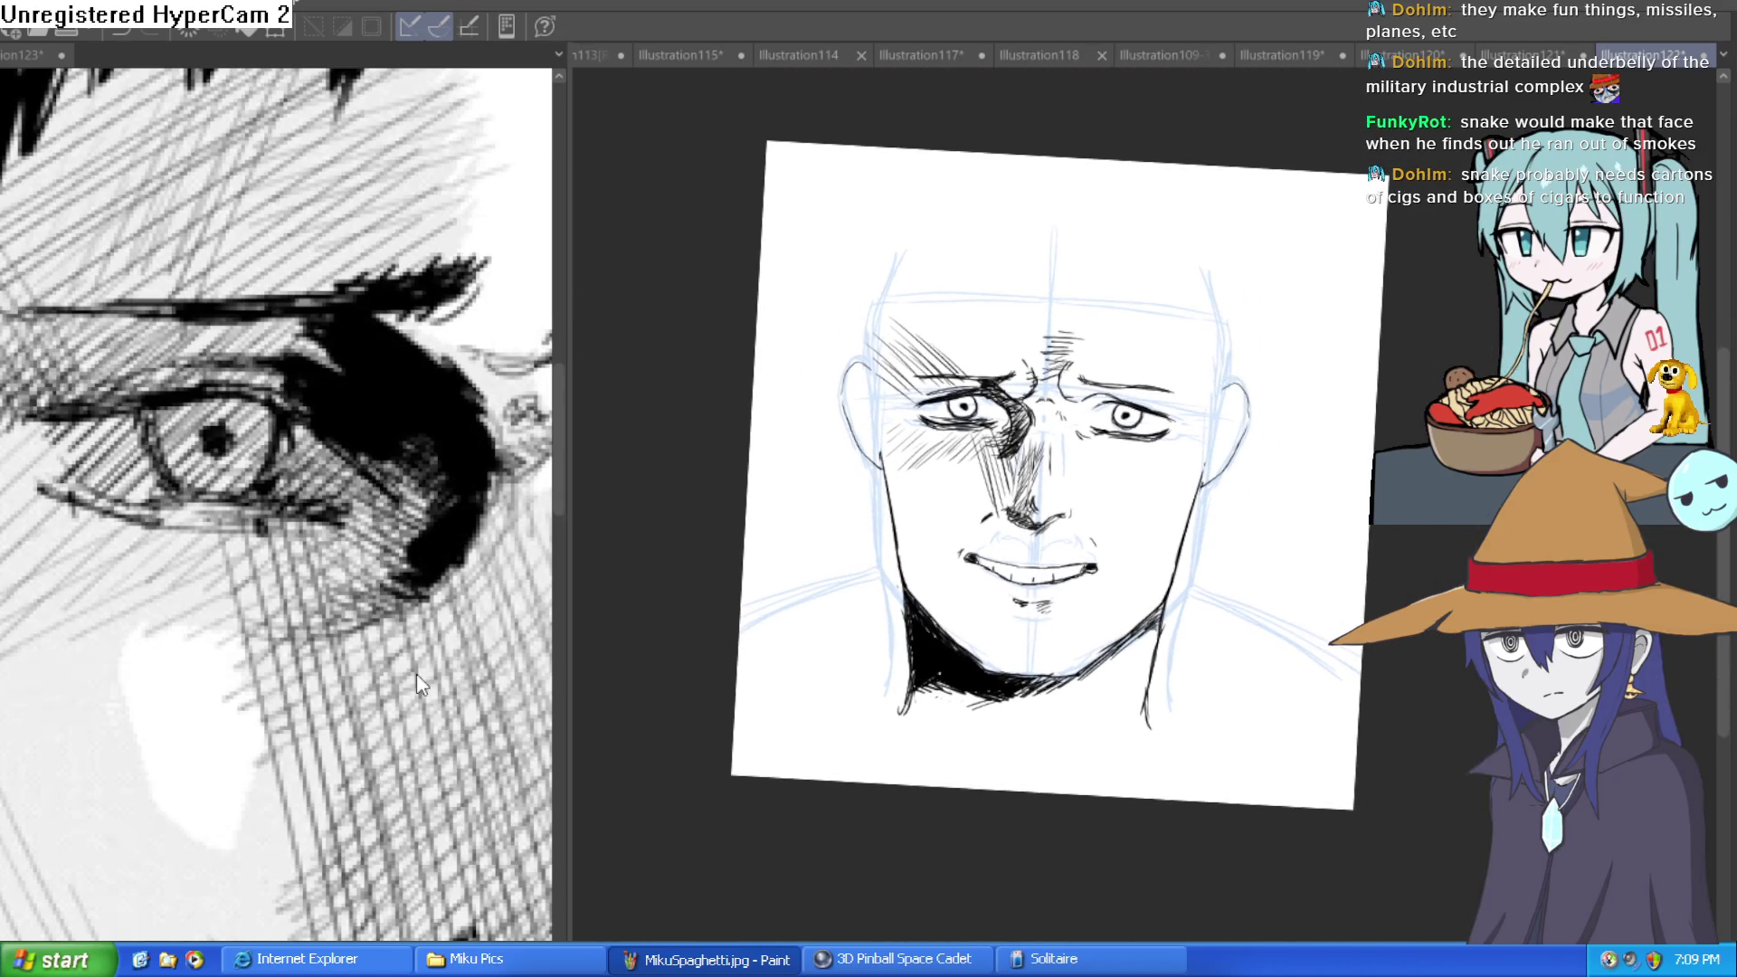
# Darken the left eye's outer corner with four hatching strokes.
pyautogui.scroll(-2, 496, 626)
pyautogui.scroll(-2, 1231, 489)
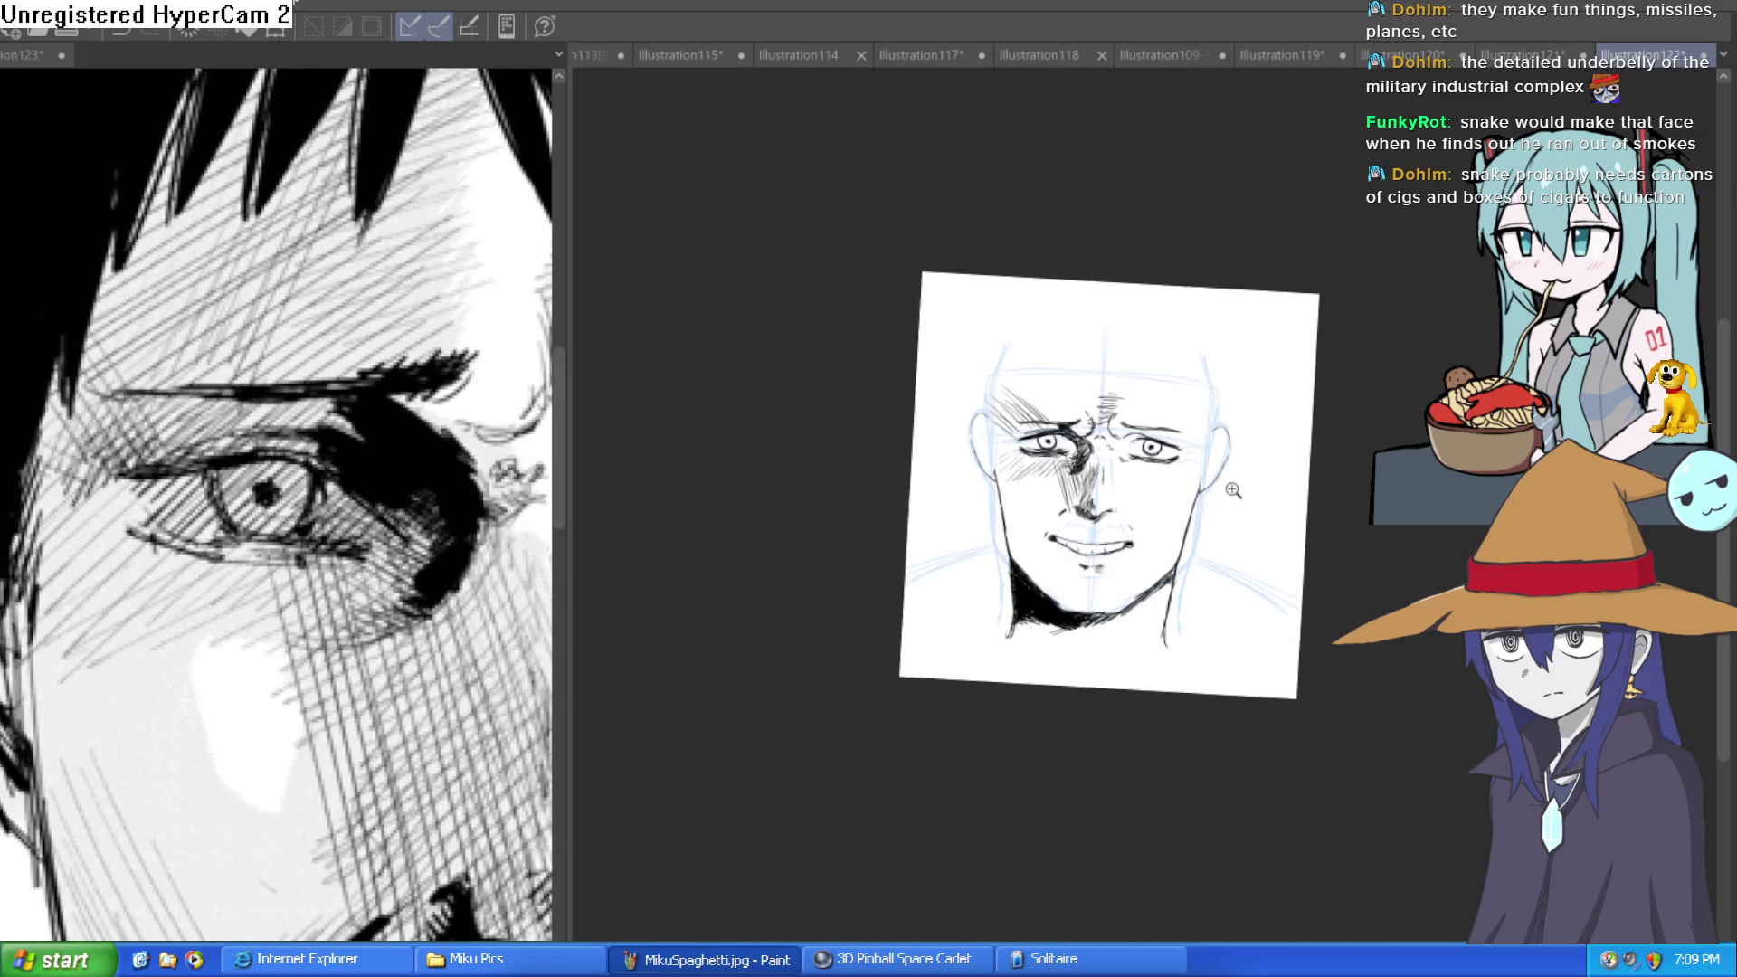
pyautogui.hscroll(2, 457, 724)
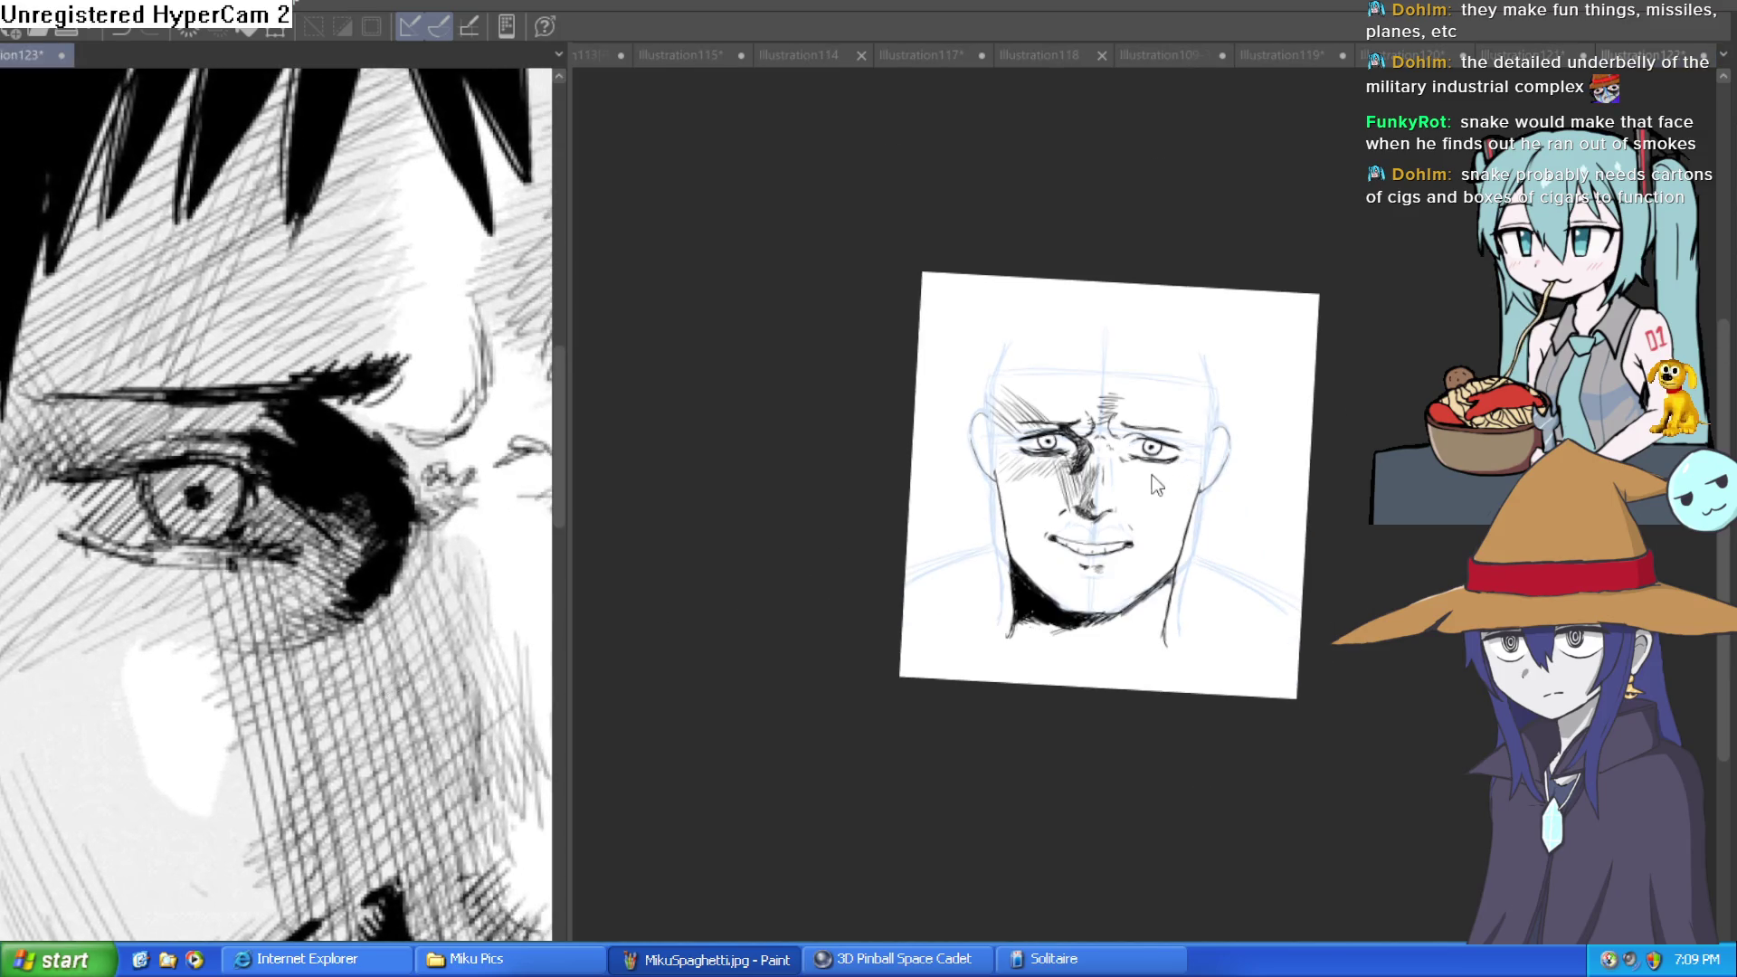
pyautogui.scroll(5, 1115, 448)
pyautogui.moveTo(1038, 418); pyautogui.dragTo(1013, 448)
pyautogui.moveTo(1049, 380); pyautogui.dragTo(995, 489)
pyautogui.moveTo(1086, 408); pyautogui.dragTo(1059, 498)
pyautogui.moveTo(995, 435)
pyautogui.mouseDown()
pyautogui.moveTo(950, 414)
pyautogui.moveTo(895, 425)
pyautogui.moveTo(932, 407)
pyautogui.moveTo(887, 434)
pyautogui.moveTo(912, 442)
pyautogui.moveTo(842, 462)
pyautogui.moveTo(956, 432)
pyautogui.mouseUp()
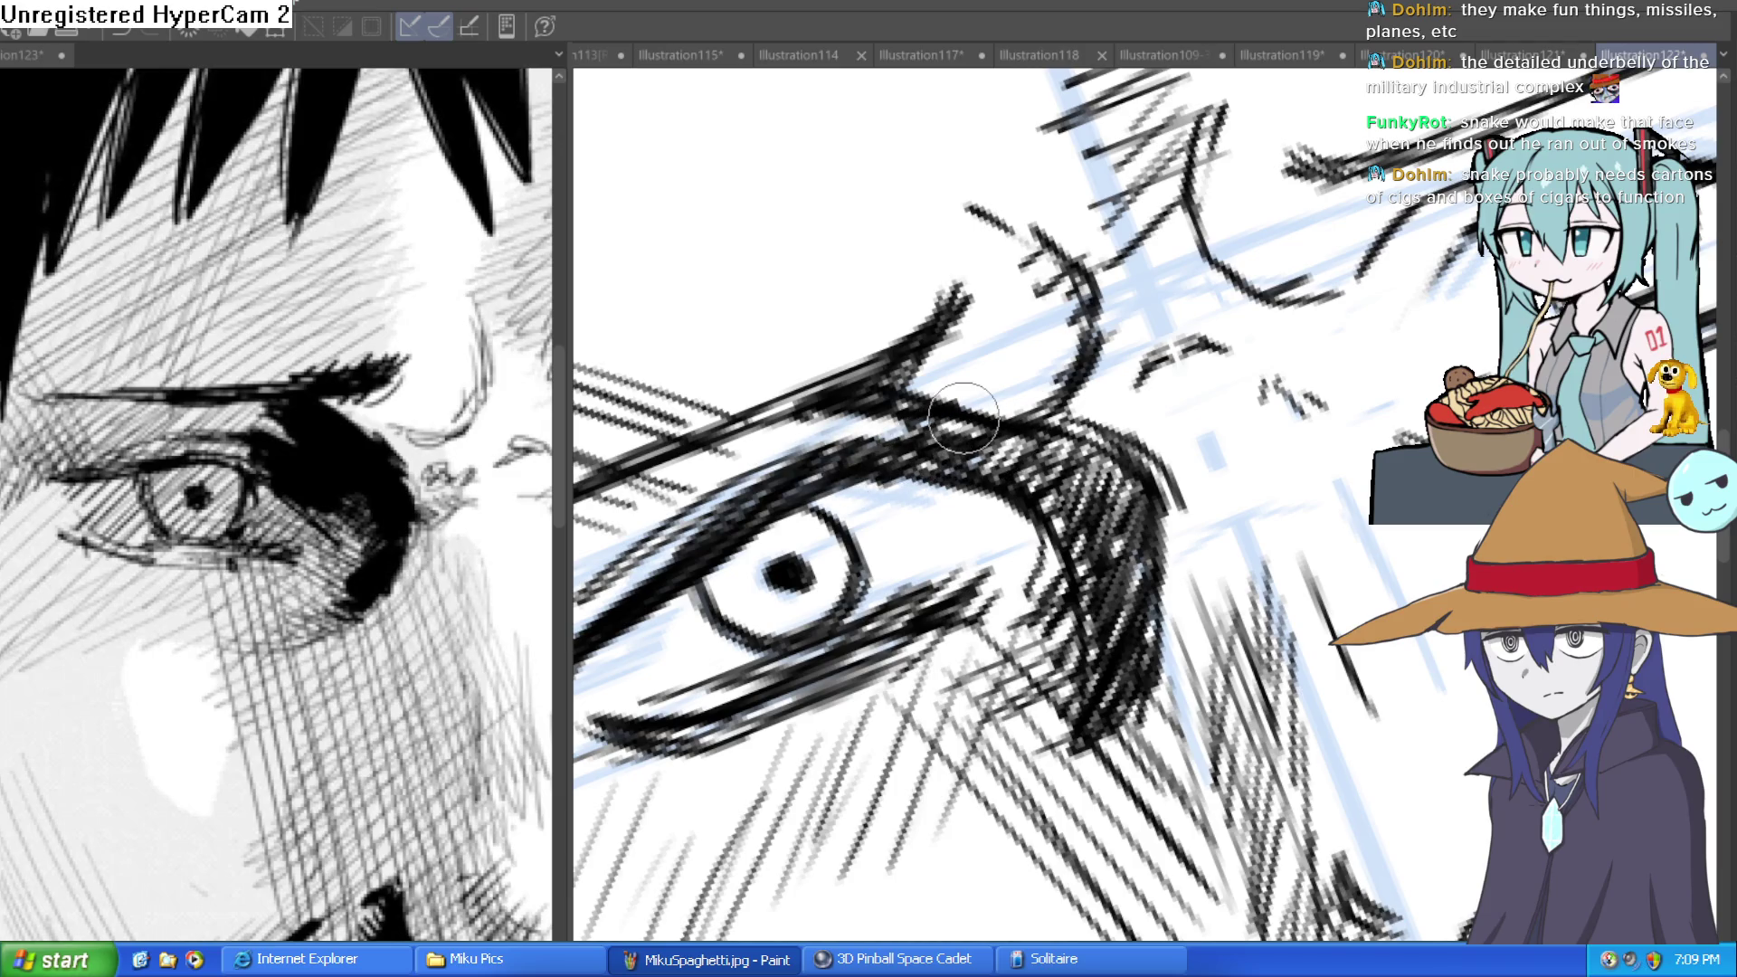
# Hide the blue construction sketch to check the inks, then restore it.
pyautogui.scroll(-5, 1122, 493)
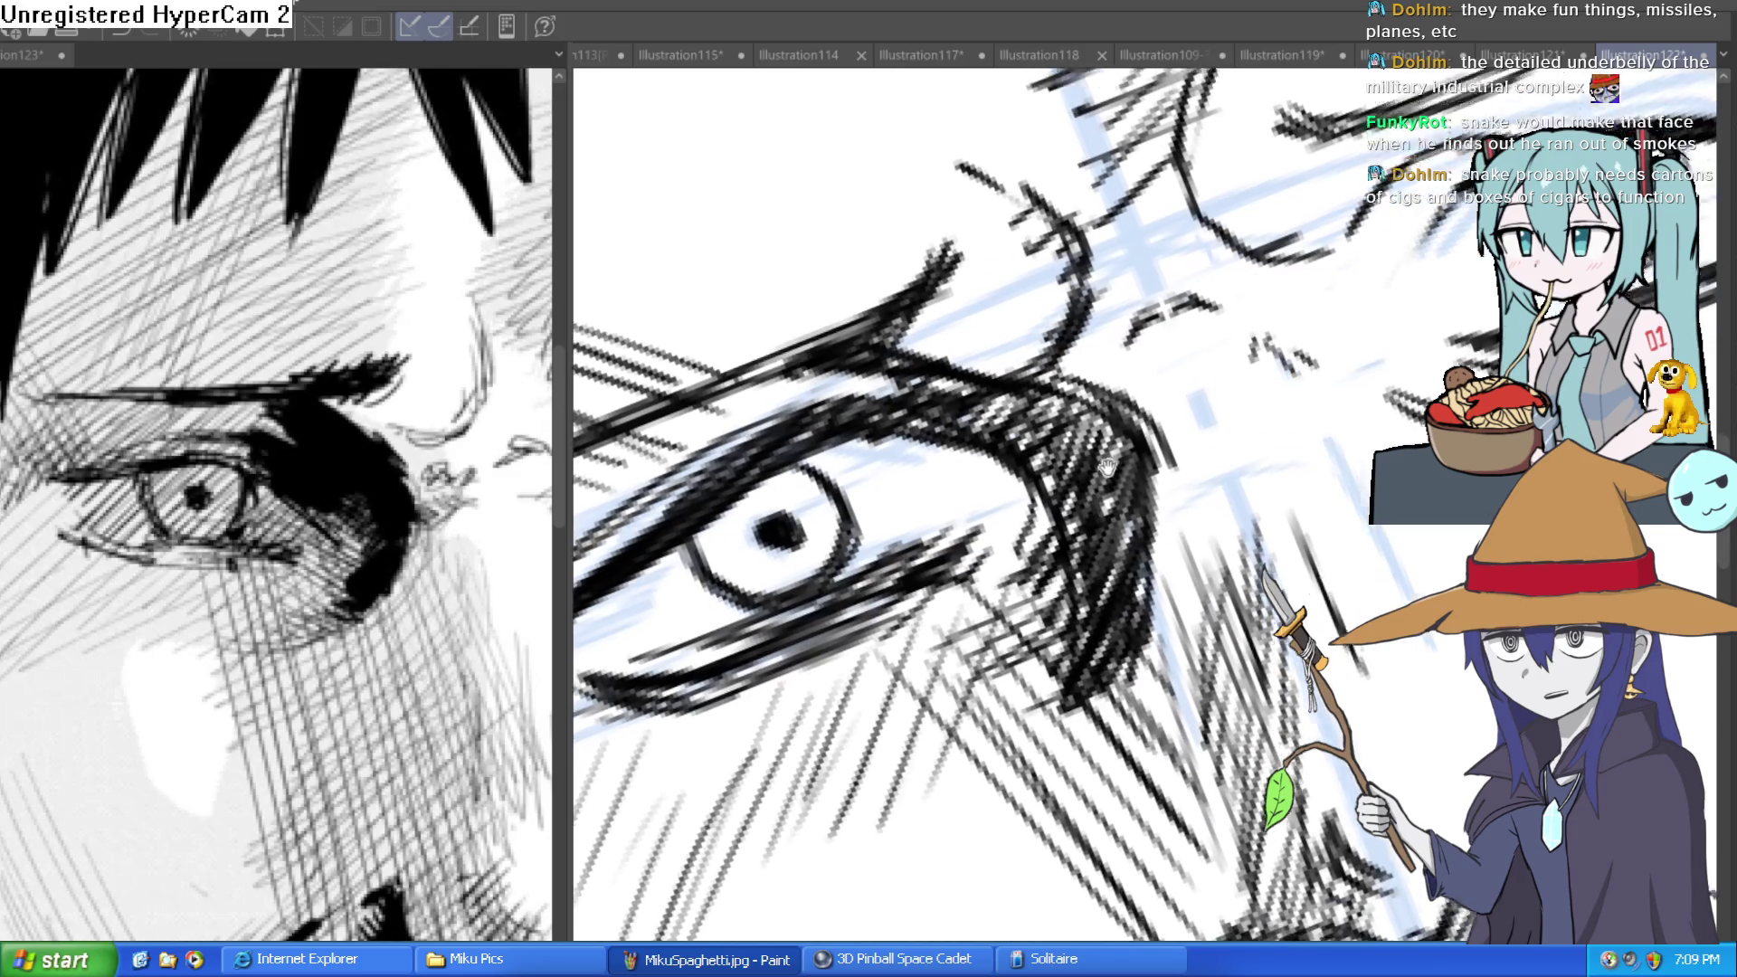
pyautogui.moveTo(1328, 512)
pyautogui.mouseDown()
pyautogui.moveTo(1234, 478)
pyautogui.moveTo(1149, 491)
pyautogui.moveTo(1187, 517)
pyautogui.moveTo(1312, 513)
pyautogui.moveTo(1362, 548)
pyautogui.moveTo(1354, 488)
pyautogui.moveTo(1126, 459)
pyautogui.mouseUp()
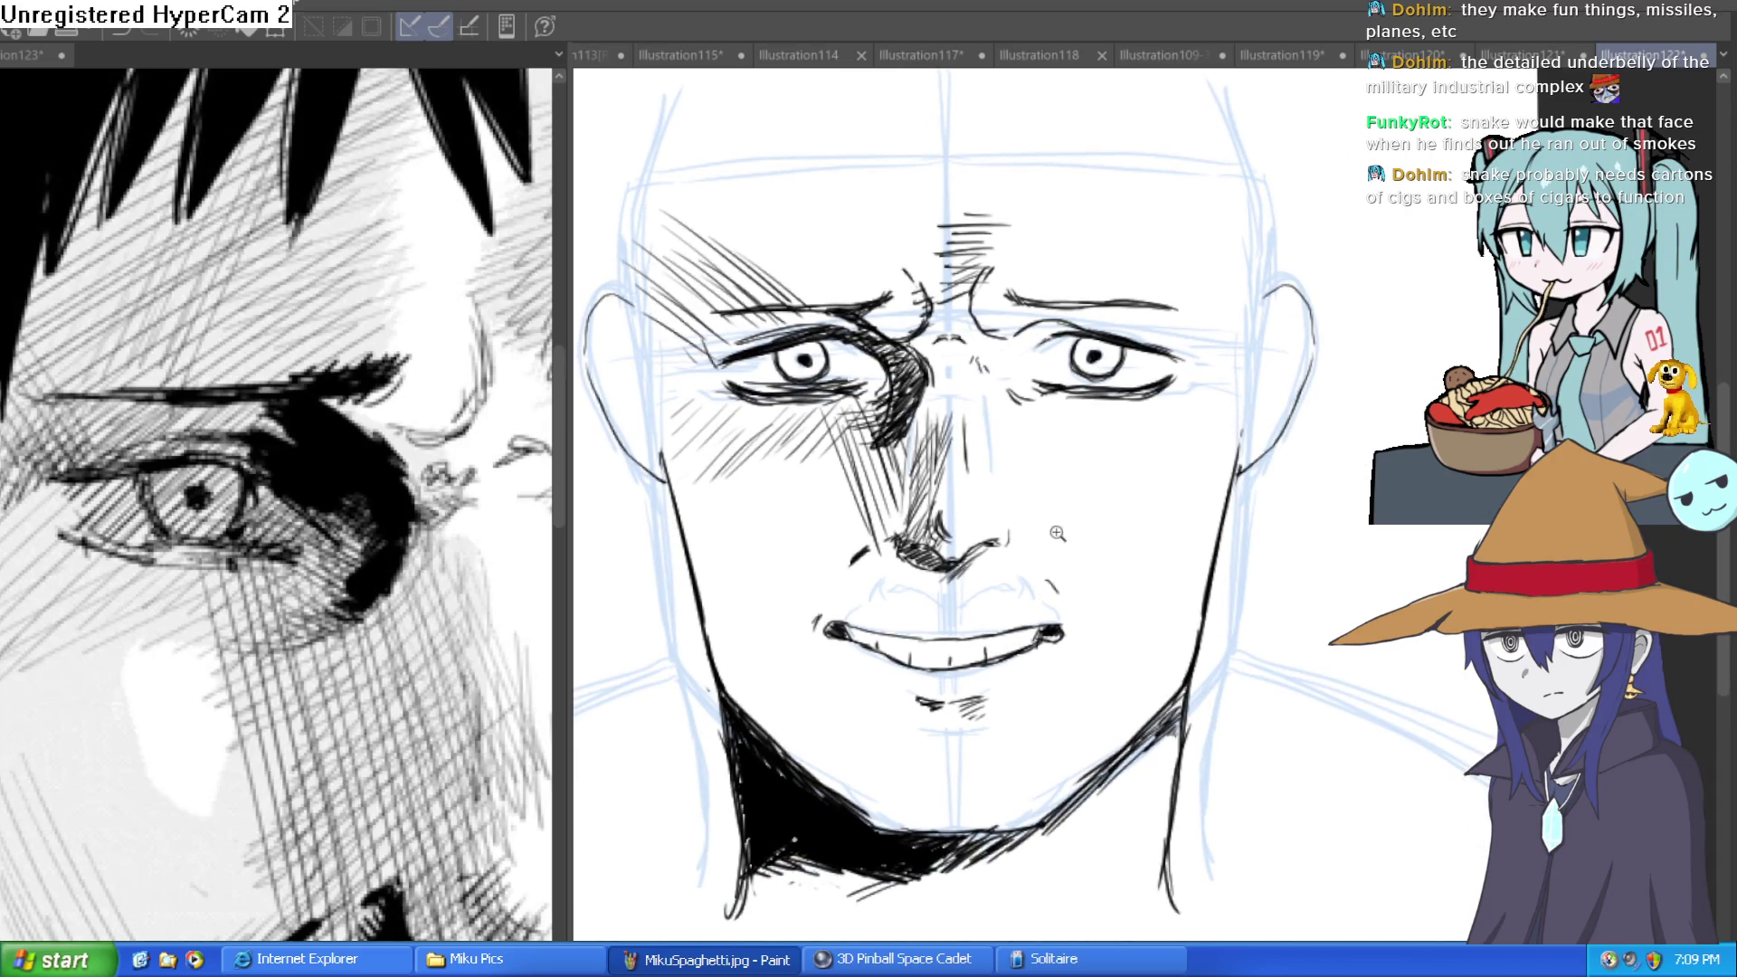
pyautogui.scroll(-4, 1058, 534)
pyautogui.scroll(1, 1132, 583)
pyautogui.press('Delete')
pyautogui.scroll(2, 1145, 478)
pyautogui.scroll(-2, 1145, 478)
pyautogui.scroll(3, 1158, 595)
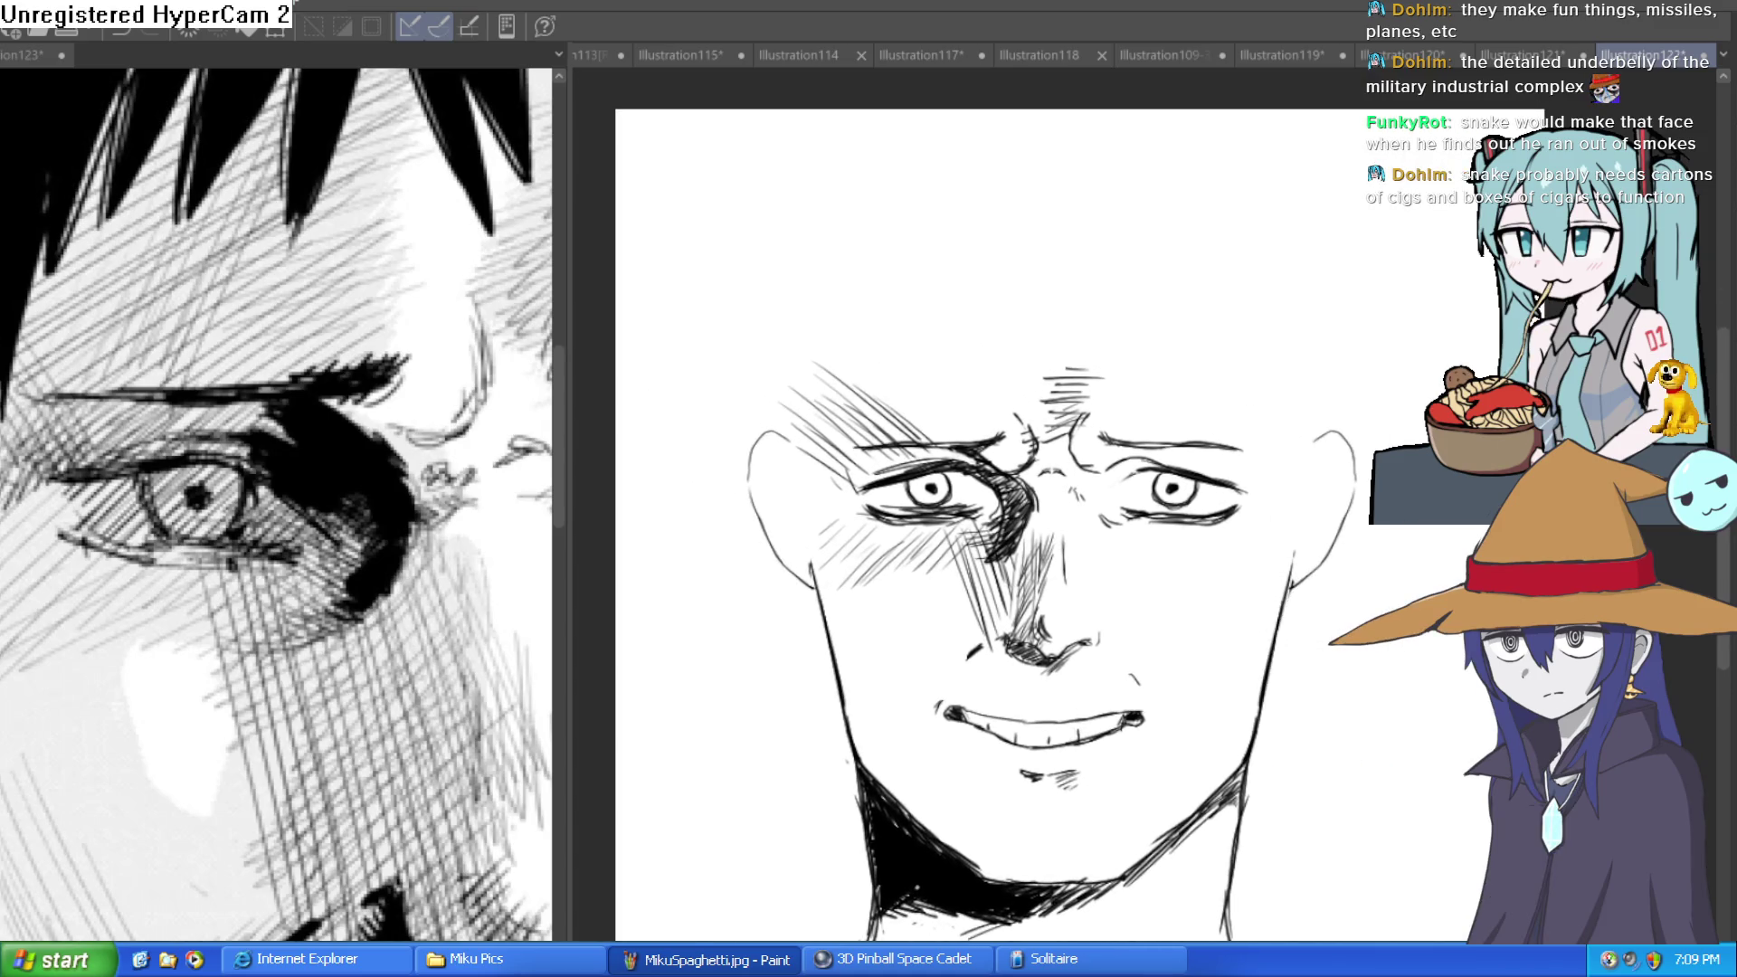
pyautogui.hotkey('ctrl', 'z')
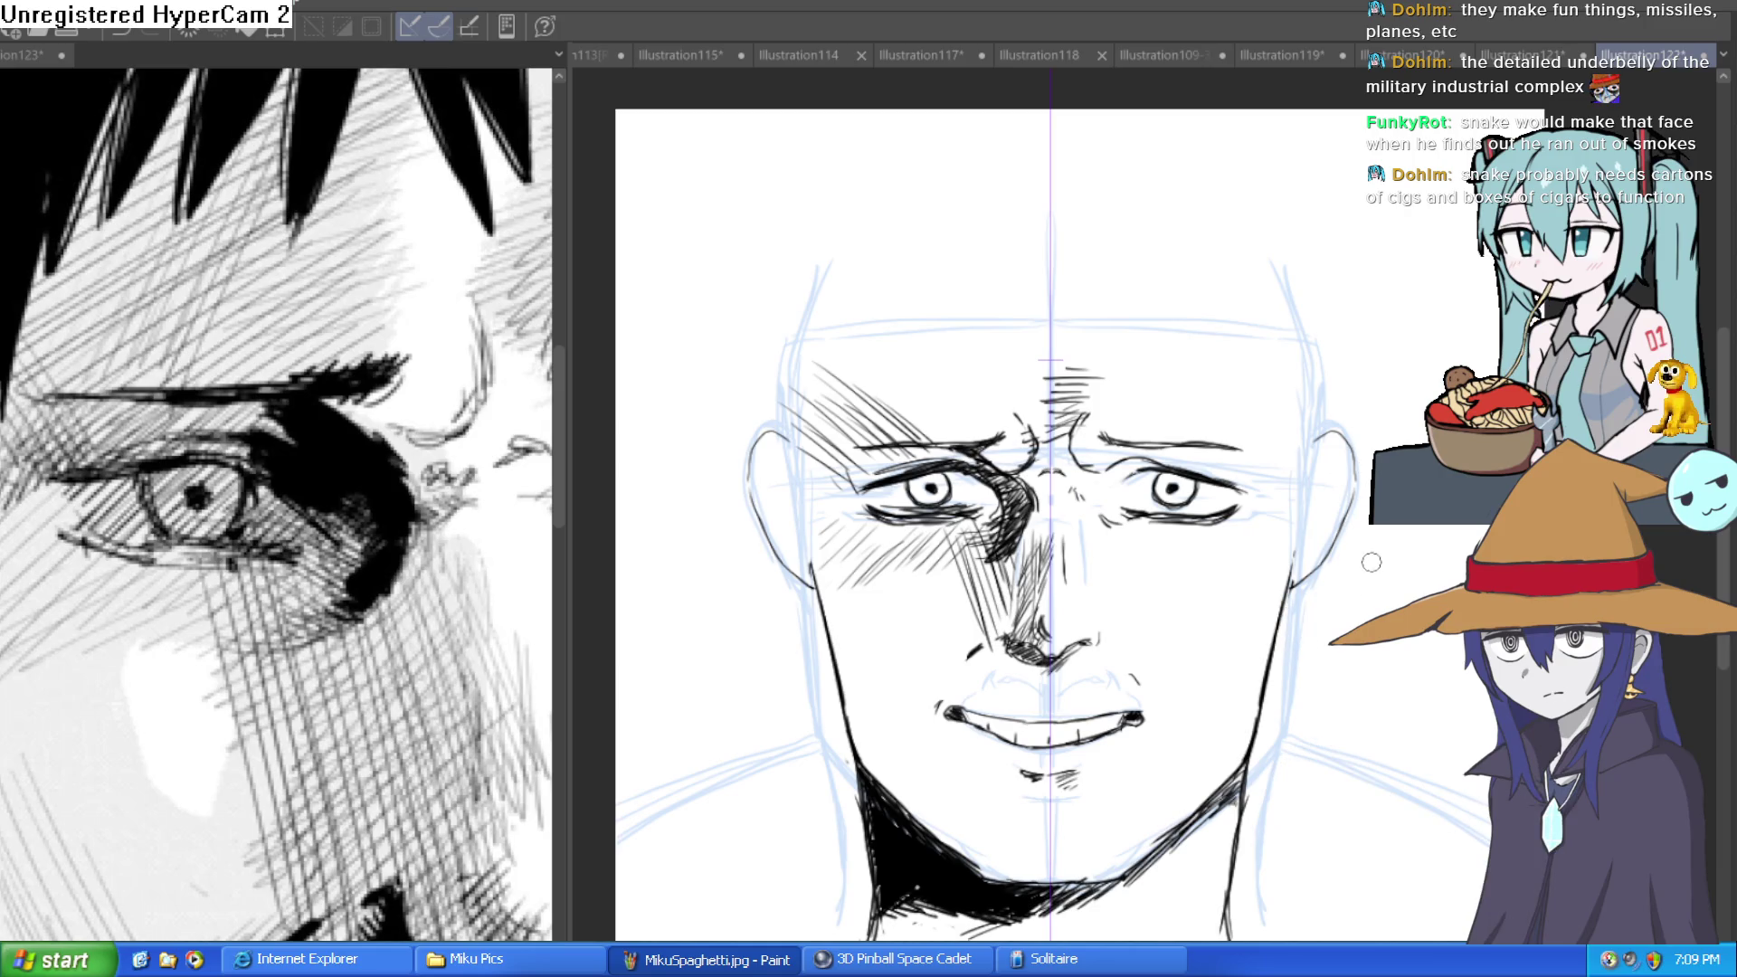
# Hatch the area between the eyebrows.
pyautogui.moveTo(1369, 588)
pyautogui.mouseDown()
pyautogui.moveTo(1269, 555)
pyautogui.moveTo(1256, 515)
pyautogui.mouseUp()
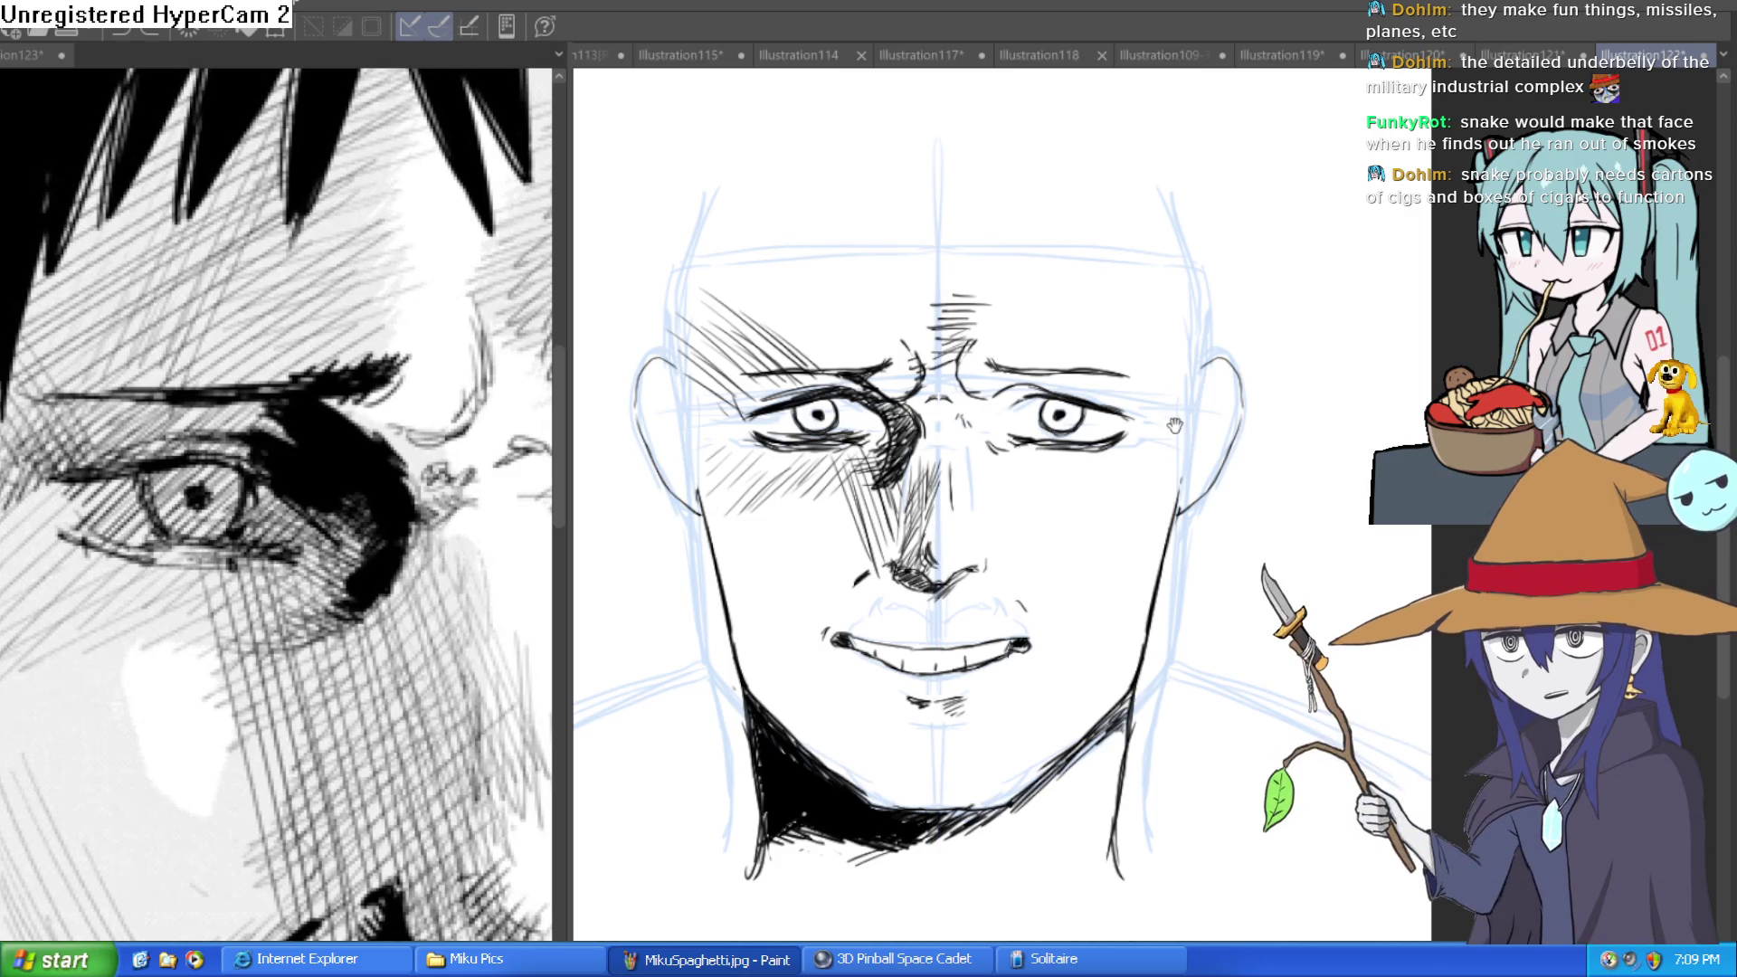
pyautogui.moveTo(1143, 494); pyautogui.dragTo(1174, 470)
pyautogui.scroll(-2, 1344, 632)
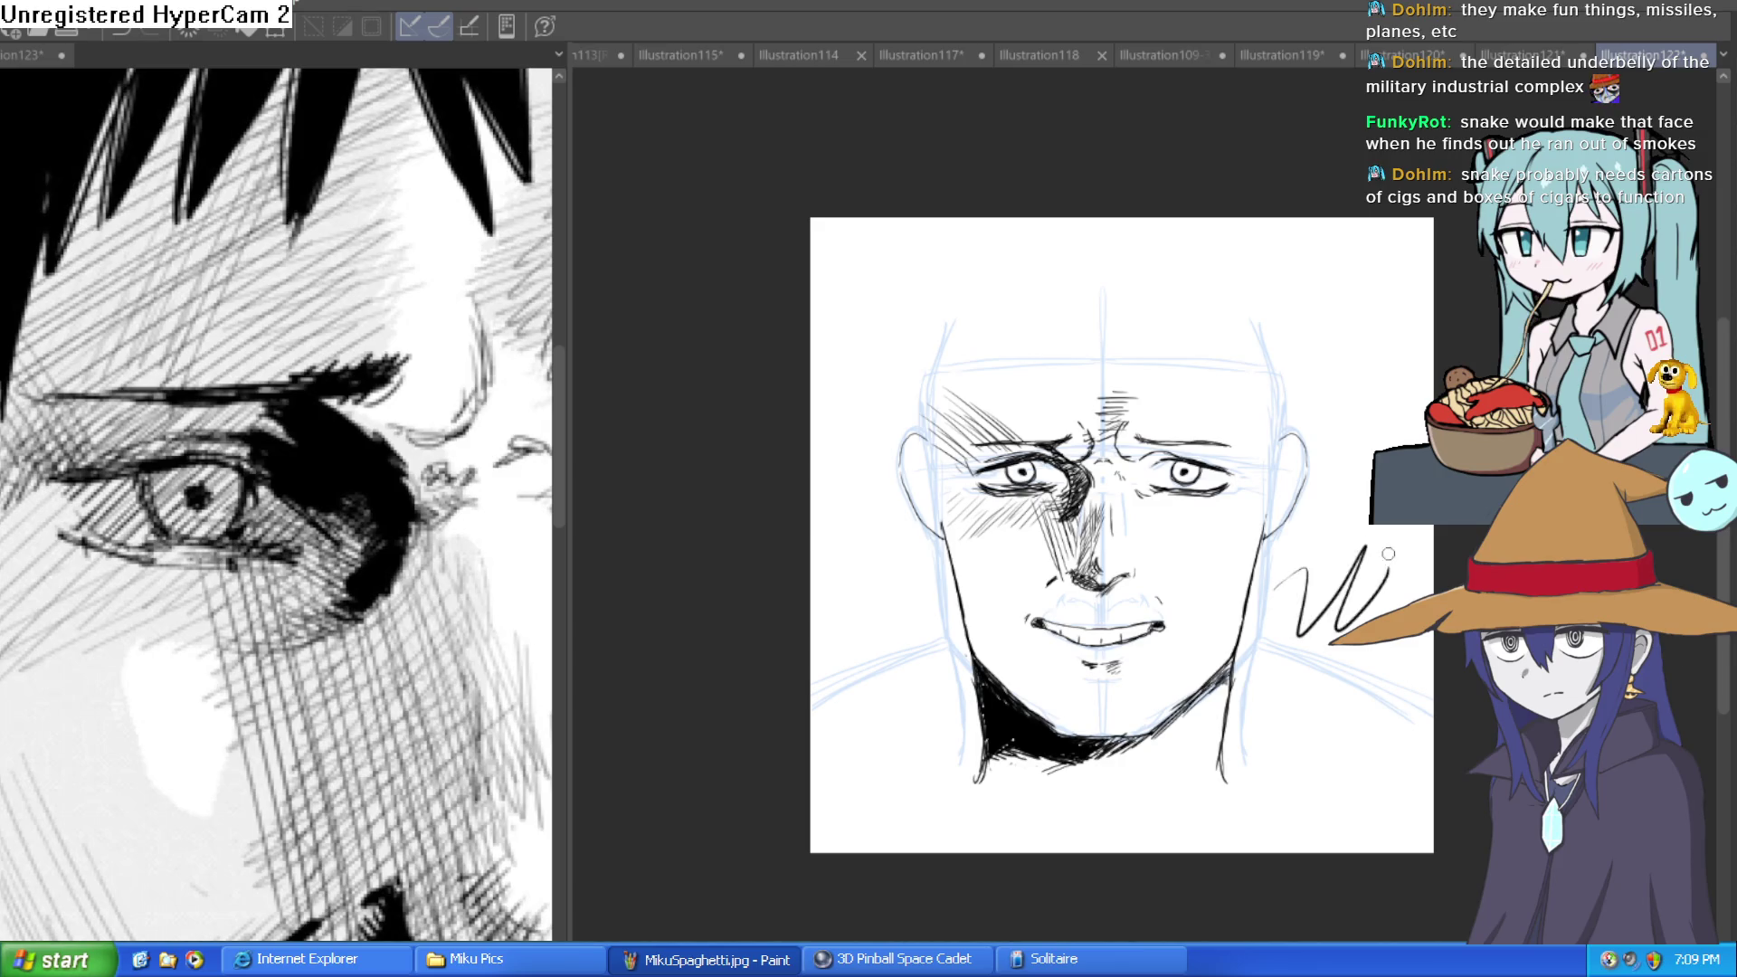
pyautogui.moveTo(1296, 550); pyautogui.dragTo(1272, 621)
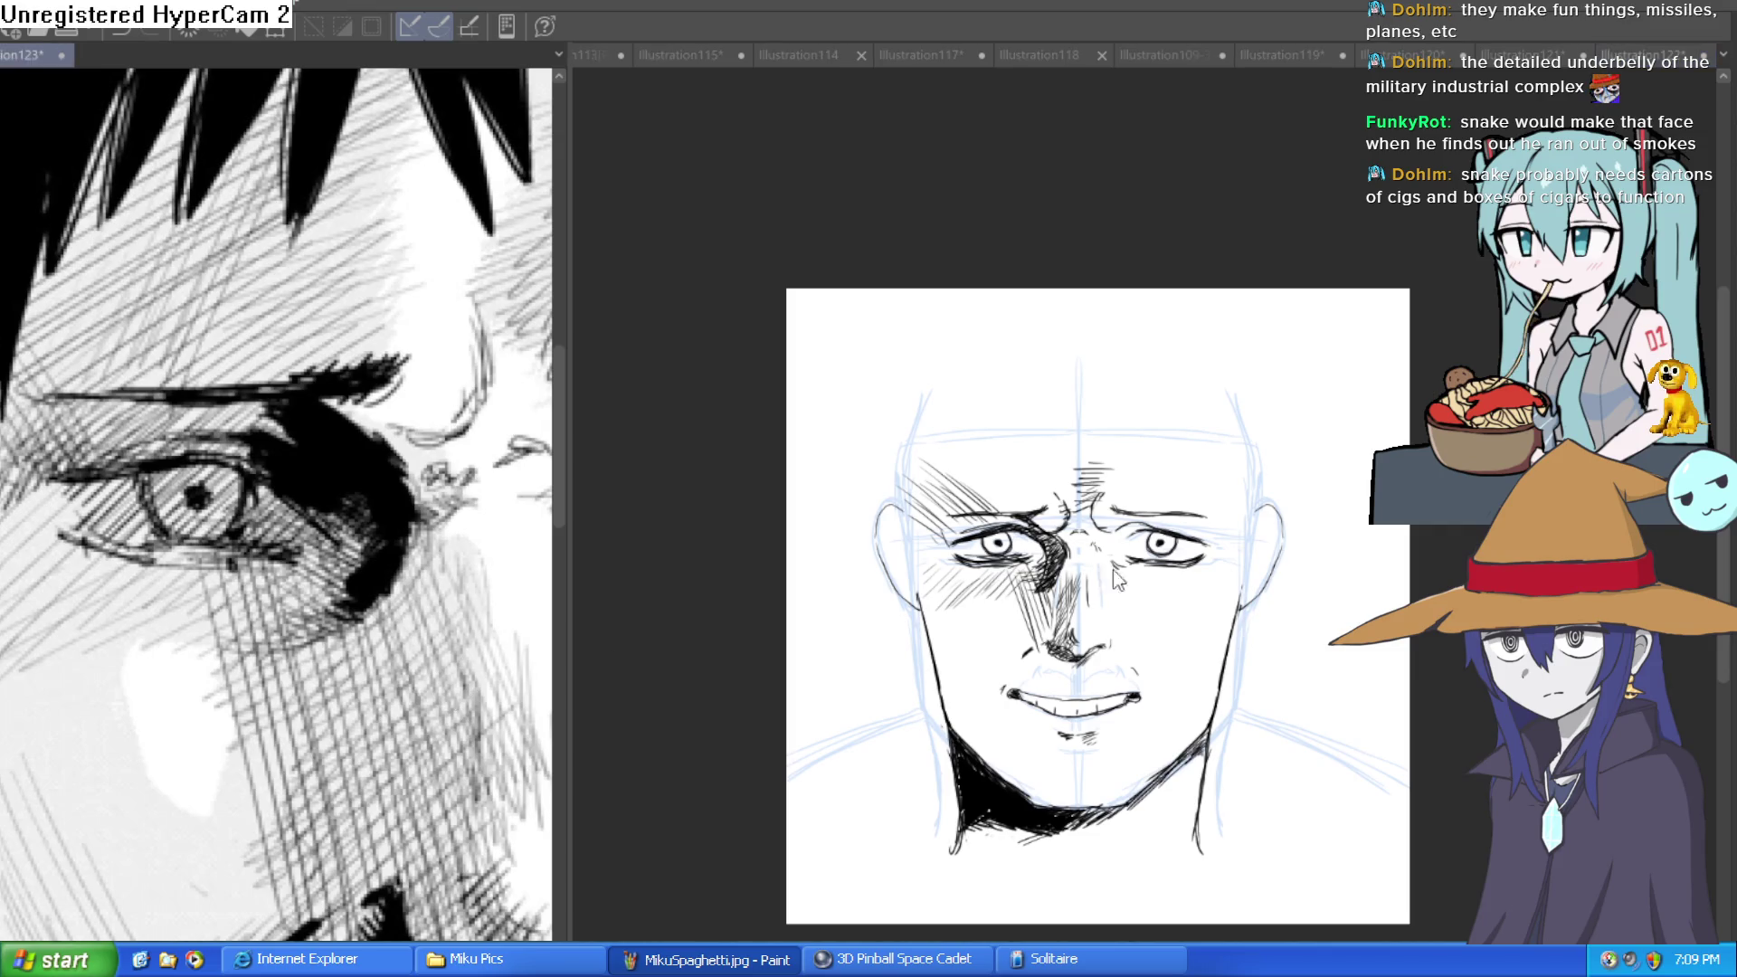
pyautogui.scroll(5, 1071, 532)
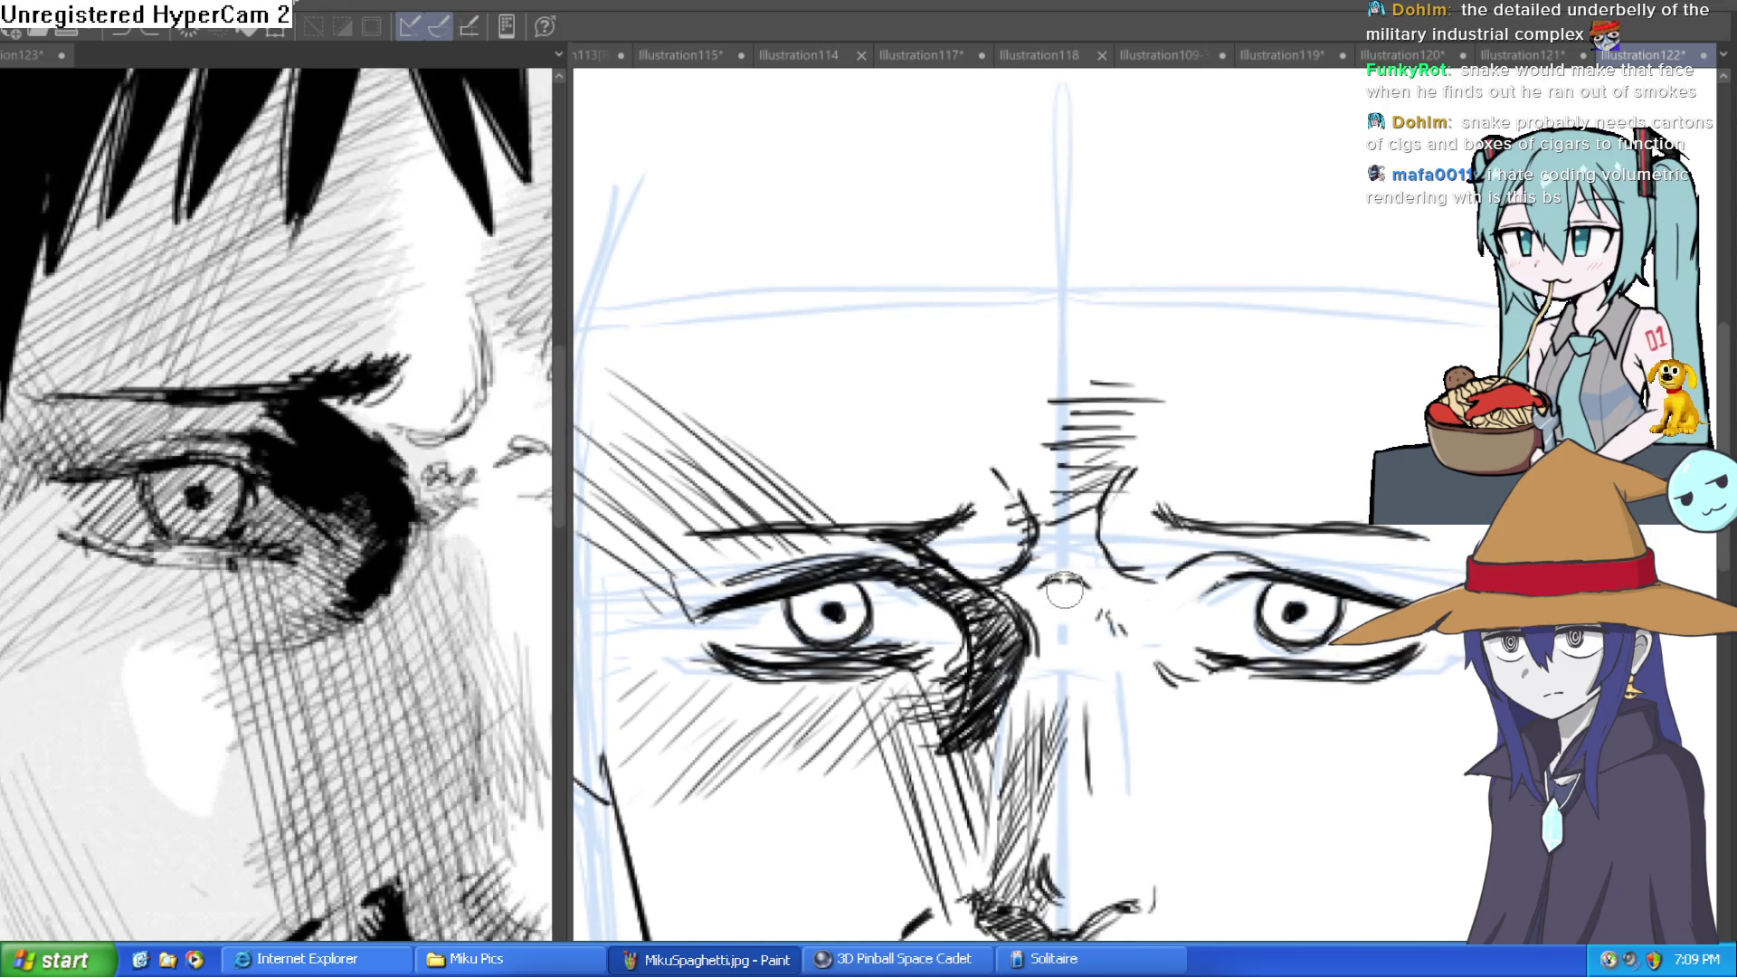
pyautogui.moveTo(1039, 605)
pyautogui.mouseDown()
pyautogui.moveTo(1066, 571)
pyautogui.moveTo(1056, 633)
pyautogui.moveTo(1138, 624)
pyautogui.moveTo(1068, 633)
pyautogui.moveTo(1122, 628)
pyautogui.mouseUp()
# Save the illustration with Ctrl+S.
pyautogui.scroll(-5, 1189, 654)
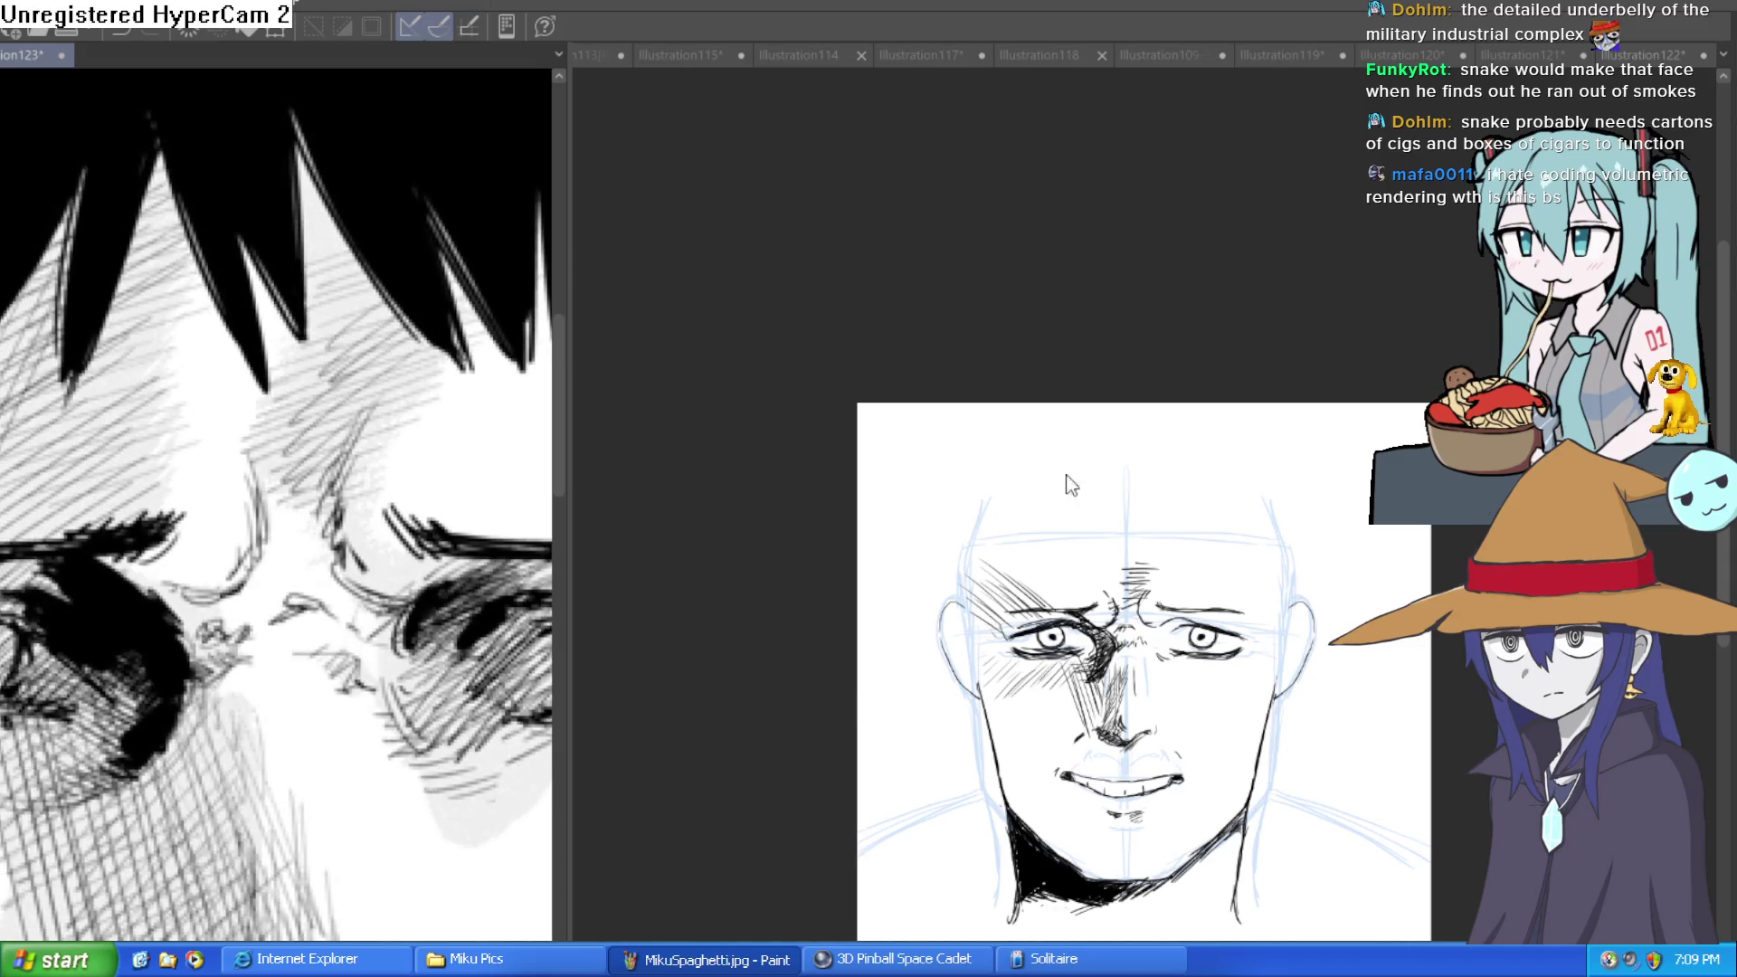
pyautogui.moveTo(1168, 589); pyautogui.dragTo(1174, 582)
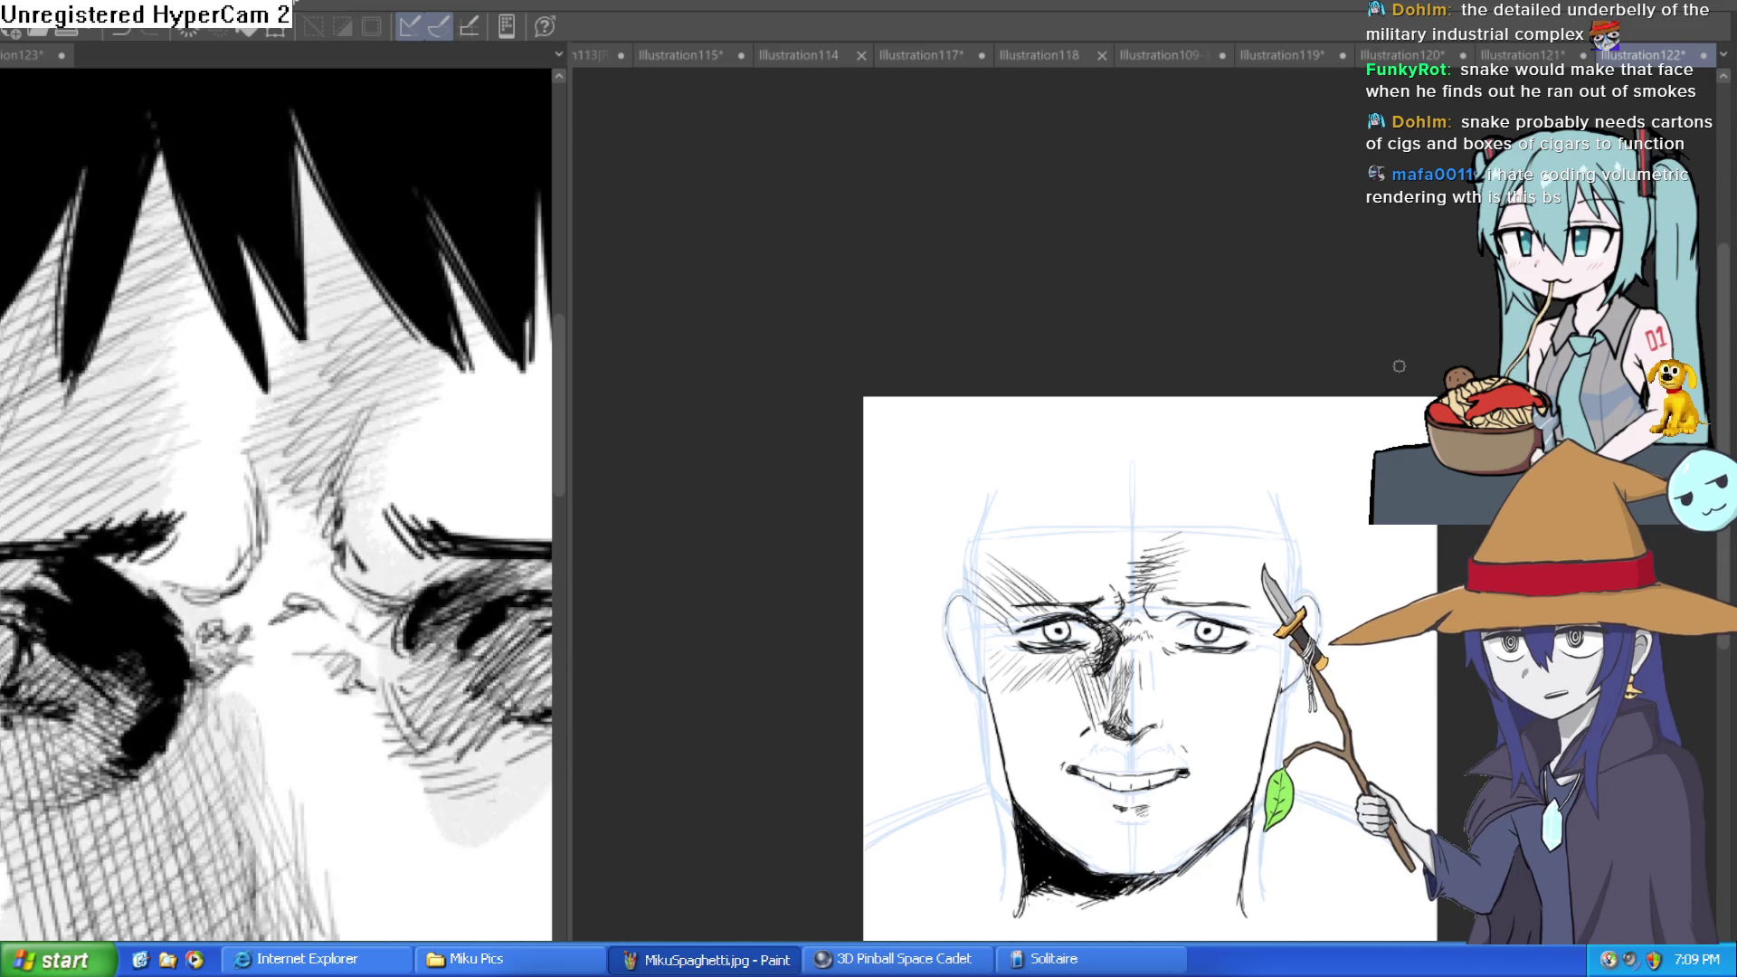
pyautogui.hotkey('ctrl', 's')
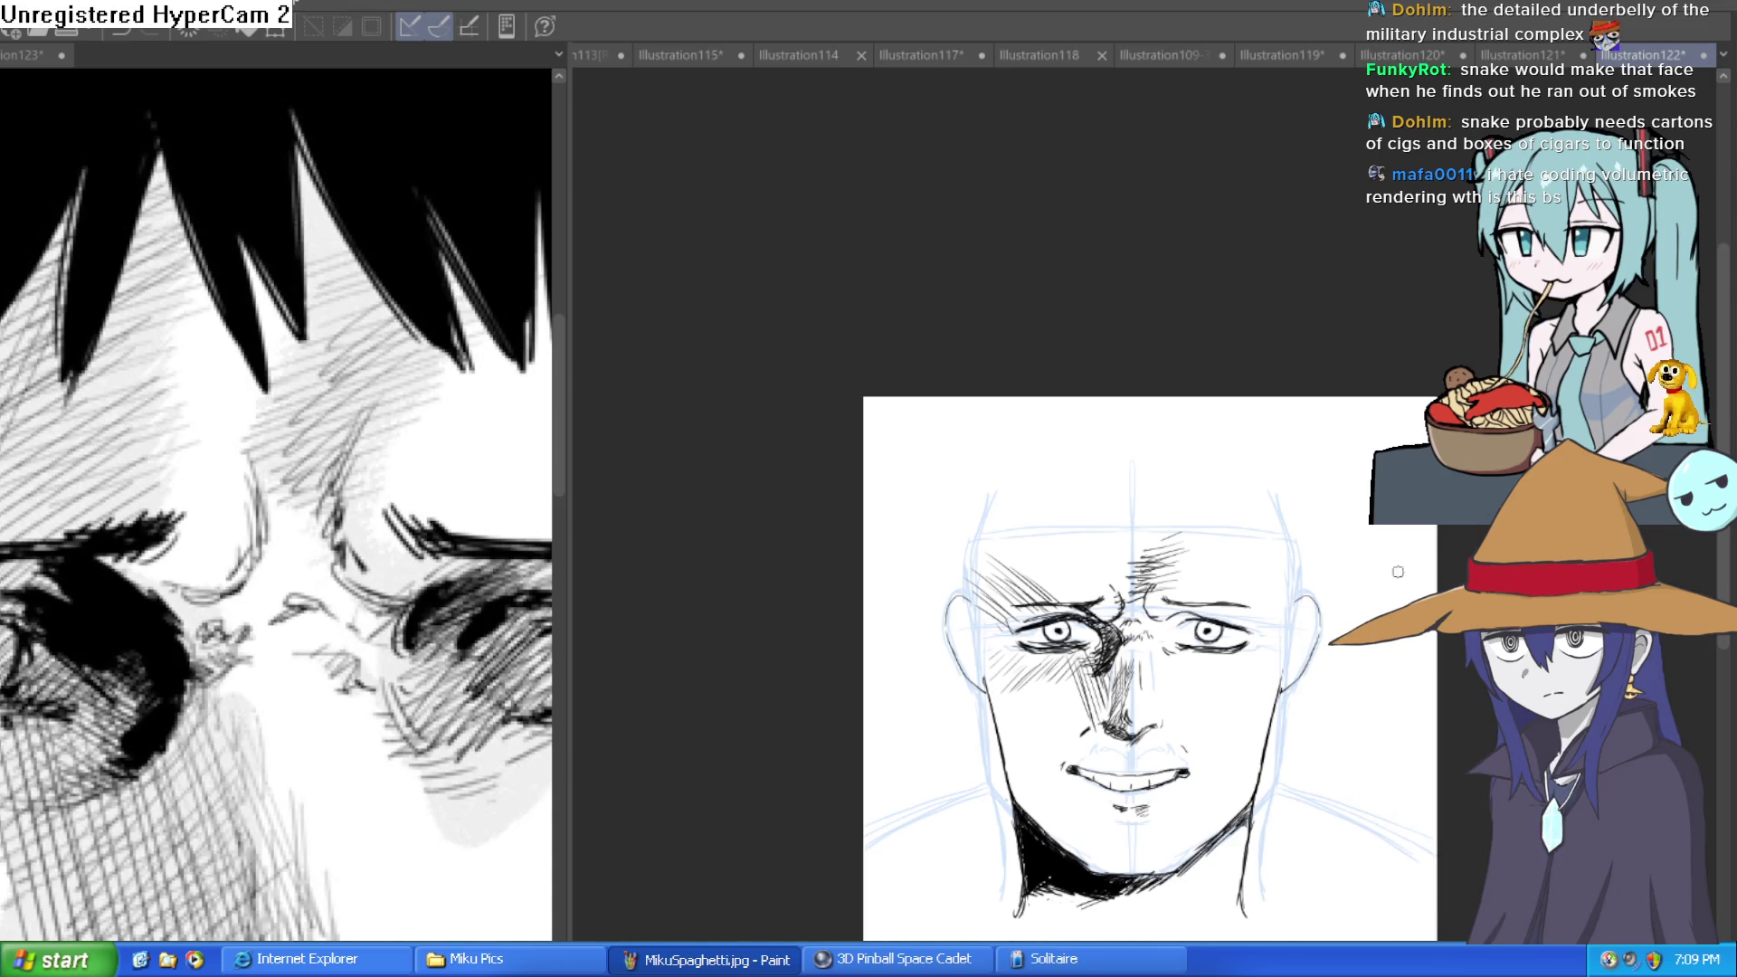
# Hatch the cheek beside the right eye and thicken the right eyebrow.
pyautogui.scroll(3, 1311, 652)
pyautogui.moveTo(1311, 652); pyautogui.dragTo(1276, 470)
pyautogui.scroll(4, 1249, 389)
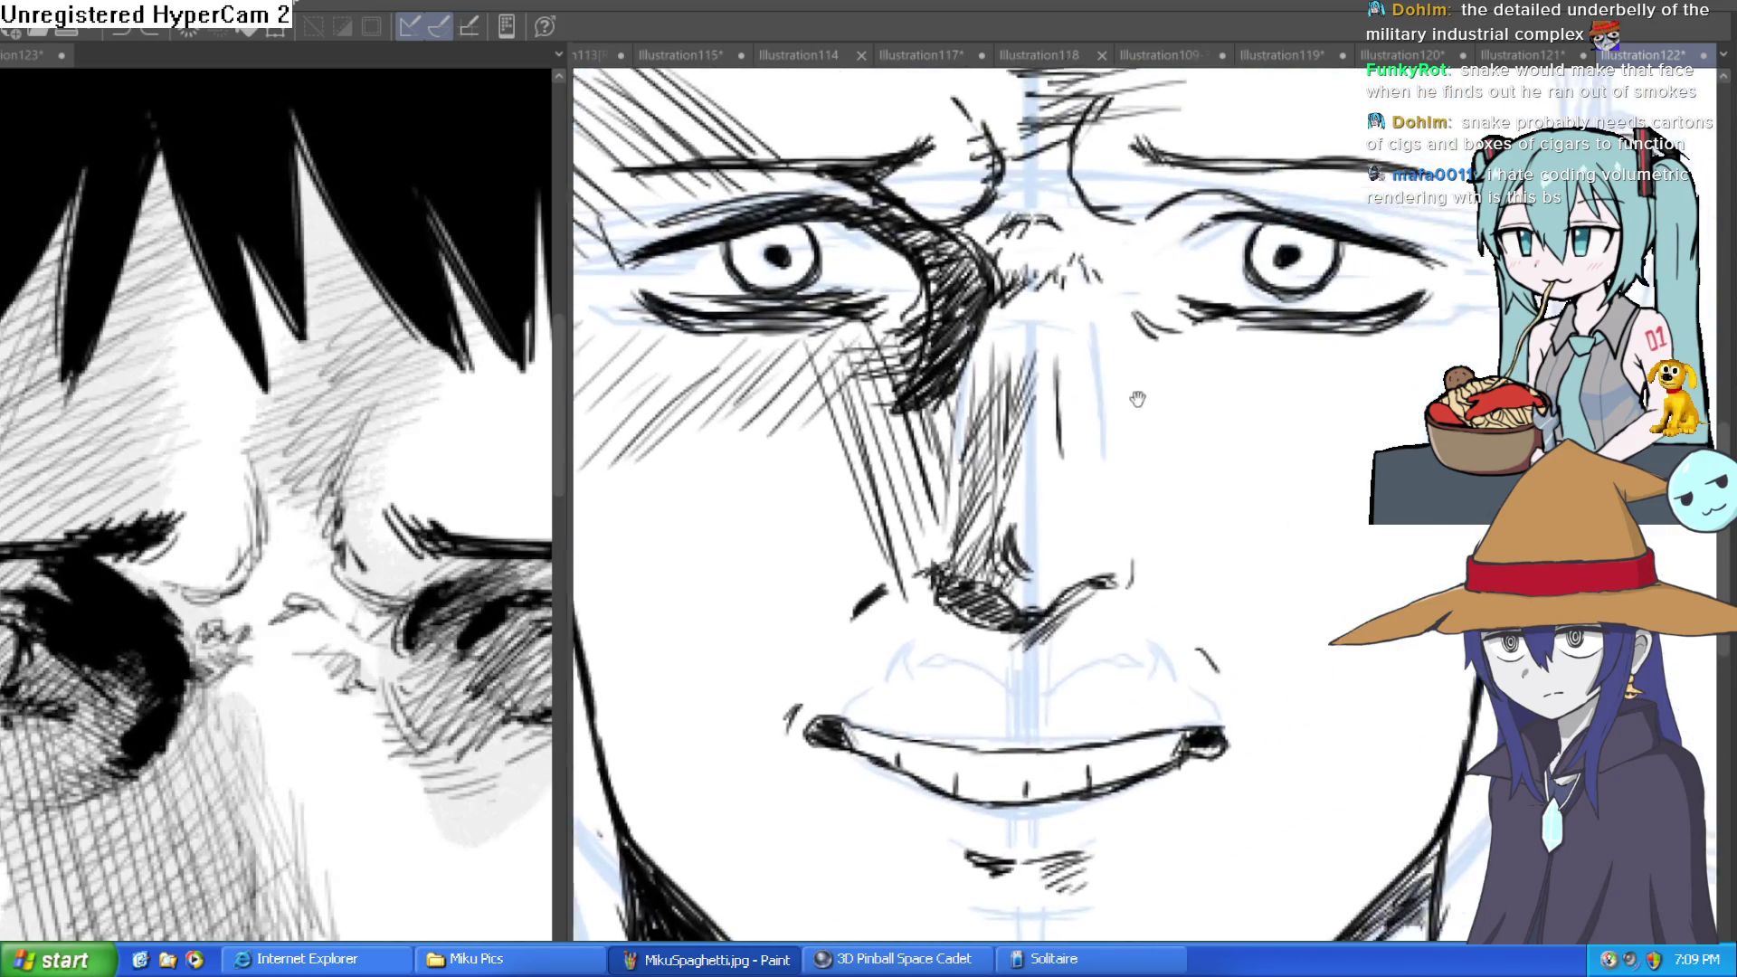
pyautogui.moveTo(1155, 336)
pyautogui.mouseDown()
pyautogui.moveTo(1122, 337)
pyautogui.moveTo(1135, 298)
pyautogui.moveTo(1176, 299)
pyautogui.moveTo(1204, 272)
pyautogui.moveTo(1203, 217)
pyautogui.moveTo(1125, 249)
pyautogui.mouseUp()
pyautogui.moveTo(501, 601); pyautogui.dragTo(313, 691)
pyautogui.moveTo(1176, 181)
pyautogui.mouseDown()
pyautogui.moveTo(1041, 226)
pyautogui.moveTo(1099, 139)
pyautogui.mouseUp()
pyautogui.moveTo(1146, 219)
pyautogui.mouseDown()
pyautogui.moveTo(1115, 282)
pyautogui.moveTo(1113, 254)
pyautogui.moveTo(1022, 326)
pyautogui.moveTo(1125, 253)
pyautogui.moveTo(1116, 349)
pyautogui.mouseUp()
pyautogui.moveTo(1321, 321)
pyautogui.mouseDown()
pyautogui.moveTo(1202, 299)
pyautogui.moveTo(1131, 340)
pyautogui.moveTo(905, 399)
pyautogui.moveTo(869, 389)
pyautogui.moveTo(995, 381)
pyautogui.moveTo(1077, 326)
pyautogui.moveTo(1104, 391)
pyautogui.moveTo(1171, 263)
pyautogui.moveTo(1085, 271)
pyautogui.moveTo(1149, 317)
pyautogui.moveTo(1126, 443)
pyautogui.moveTo(1147, 342)
pyautogui.mouseUp()
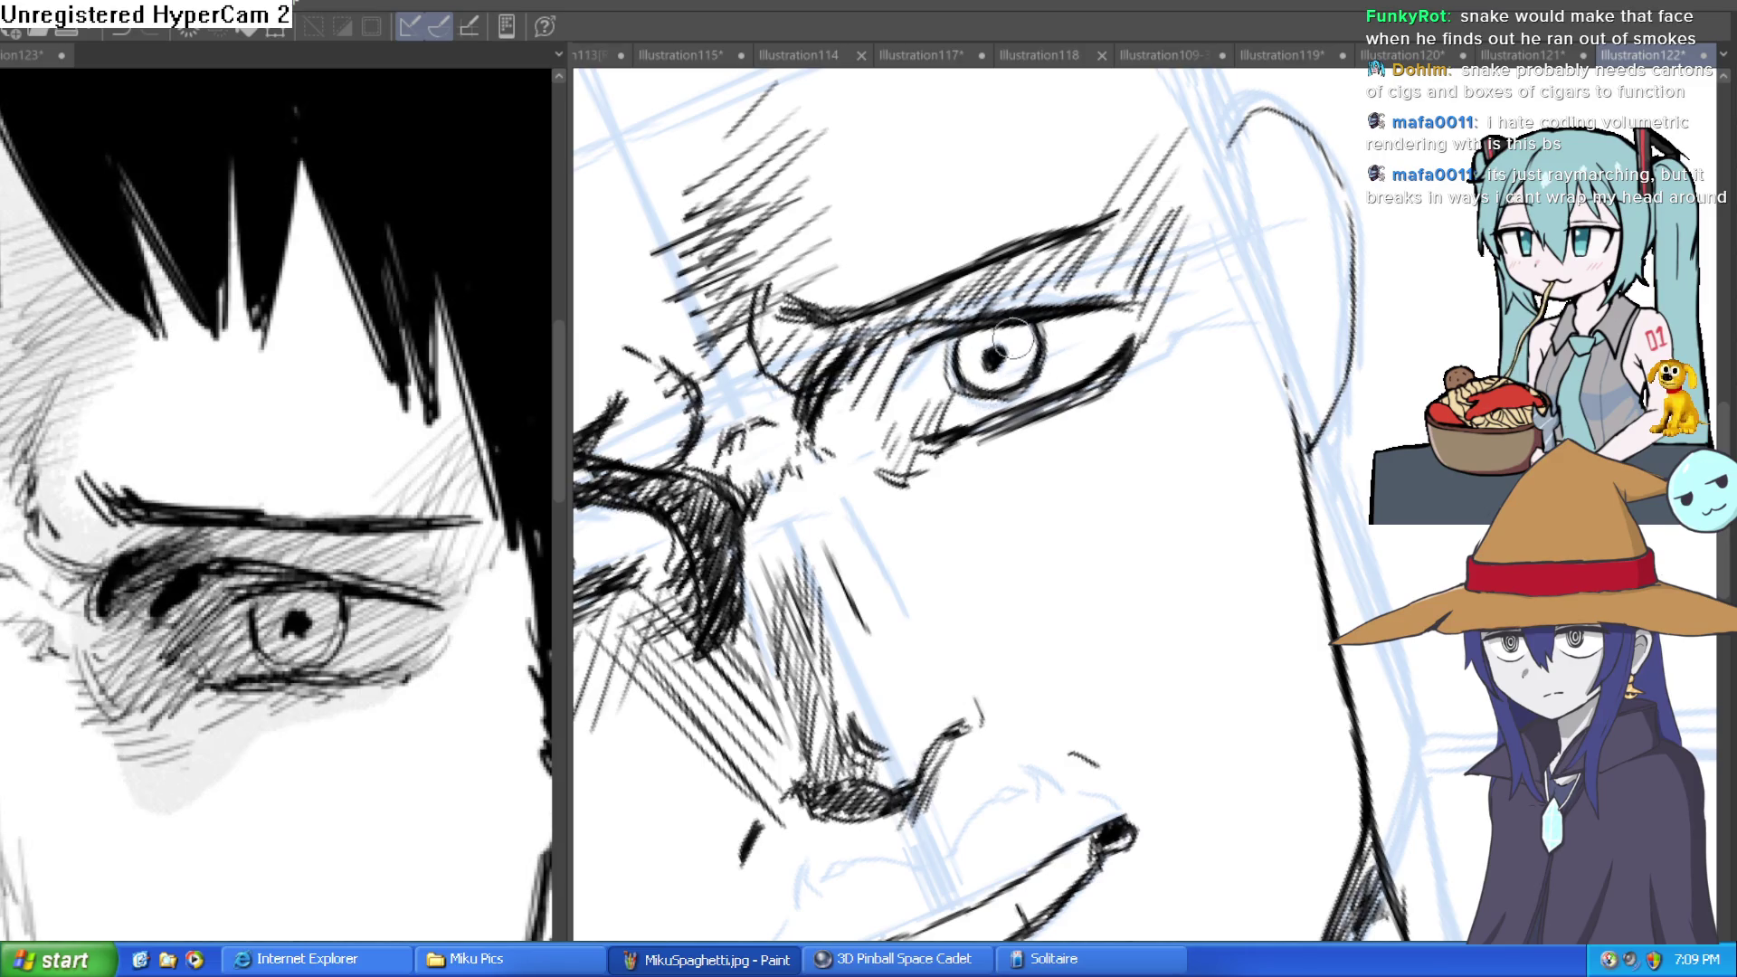
# Fill the right pupil solid black and hatch shading beneath the right eye.
pyautogui.moveTo(1009, 356); pyautogui.dragTo(995, 360)
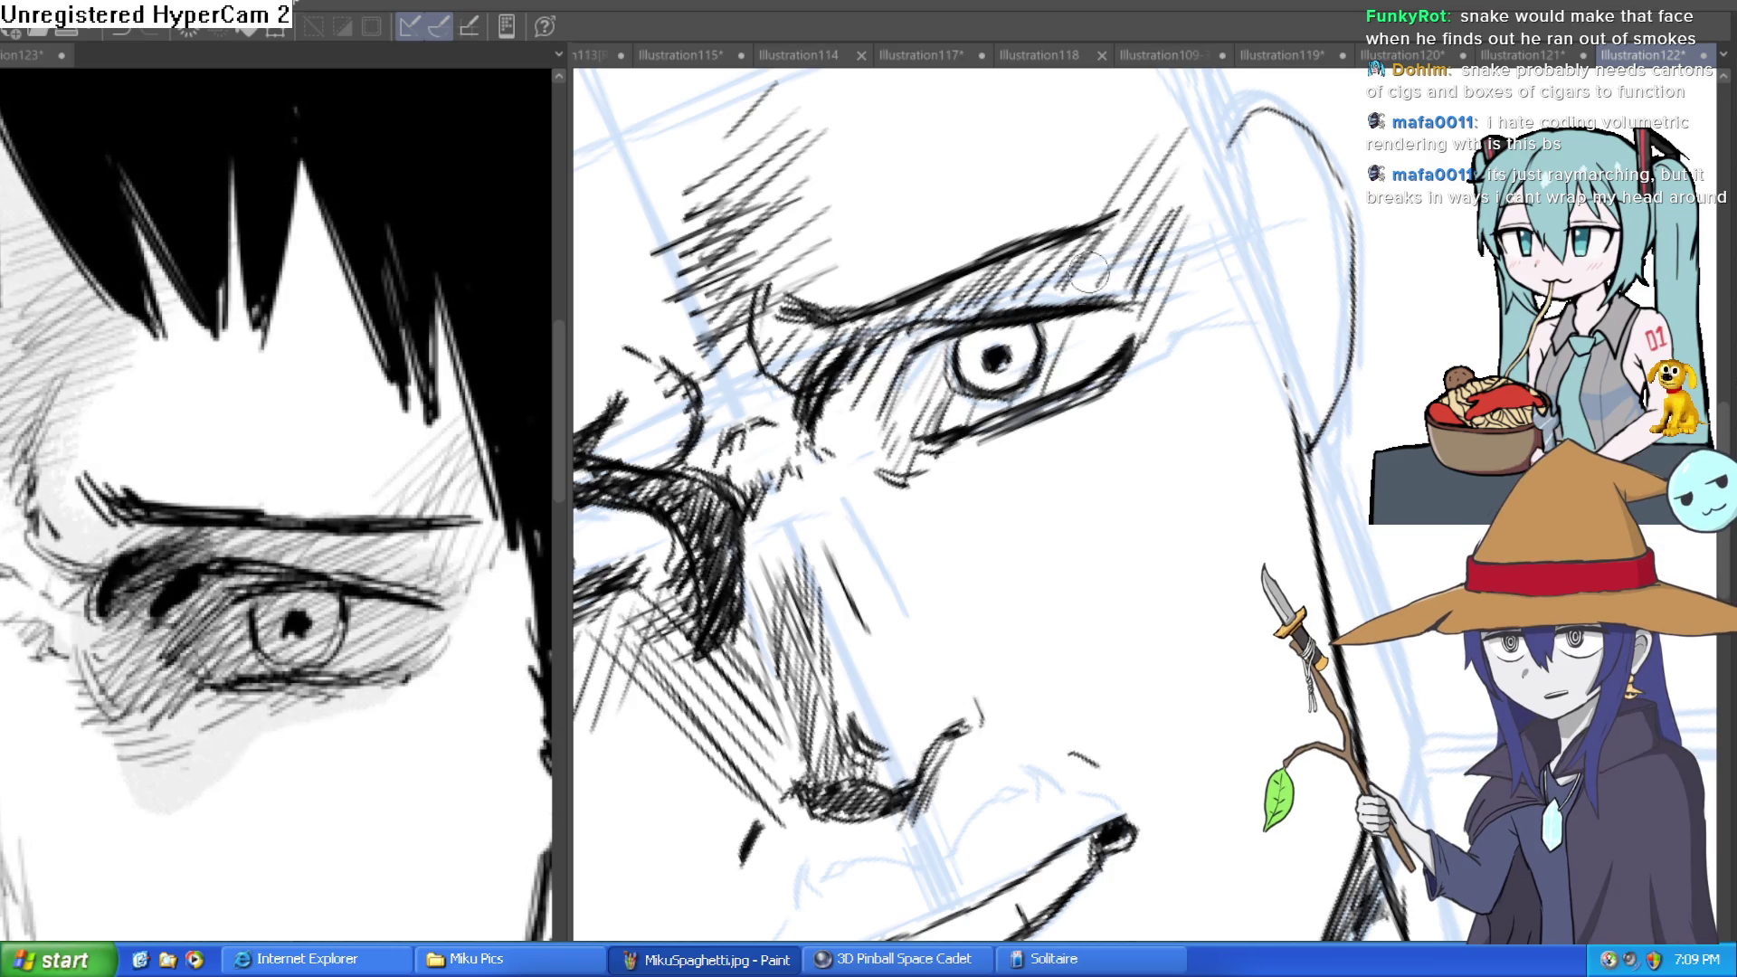
pyautogui.scroll(-2, 1097, 378)
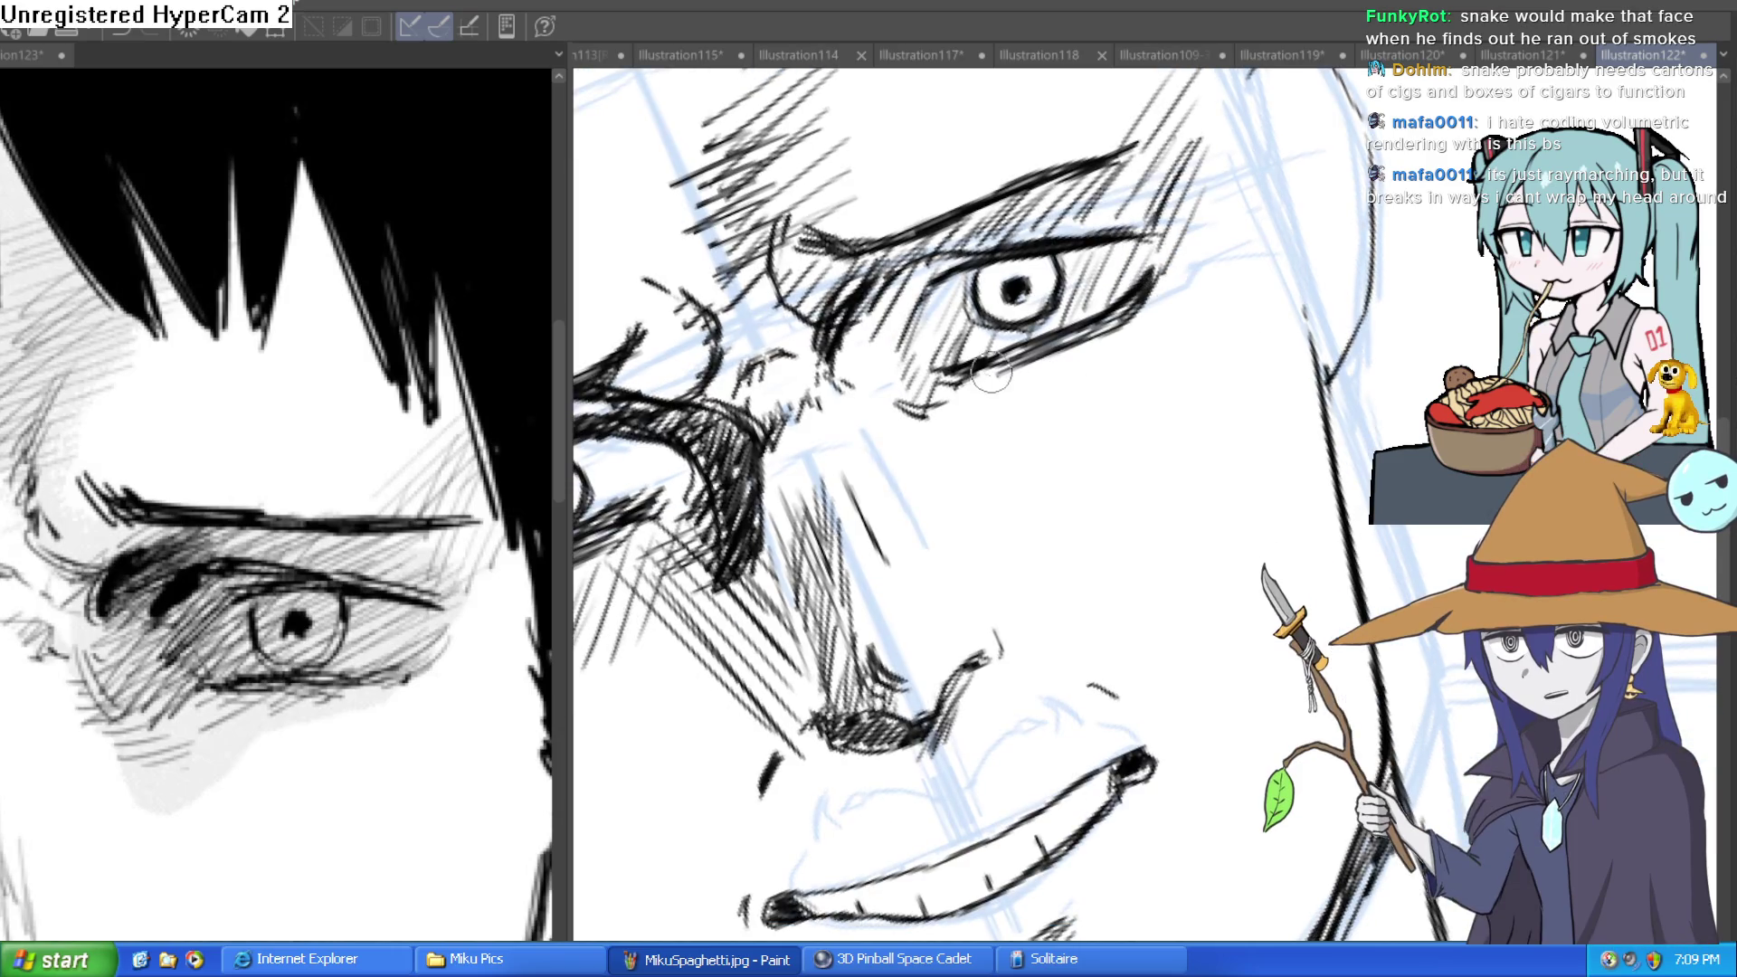
pyautogui.moveTo(1095, 339)
pyautogui.mouseDown()
pyautogui.moveTo(940, 427)
pyautogui.moveTo(887, 360)
pyautogui.moveTo(860, 389)
pyautogui.moveTo(919, 425)
pyautogui.moveTo(987, 385)
pyautogui.mouseUp()
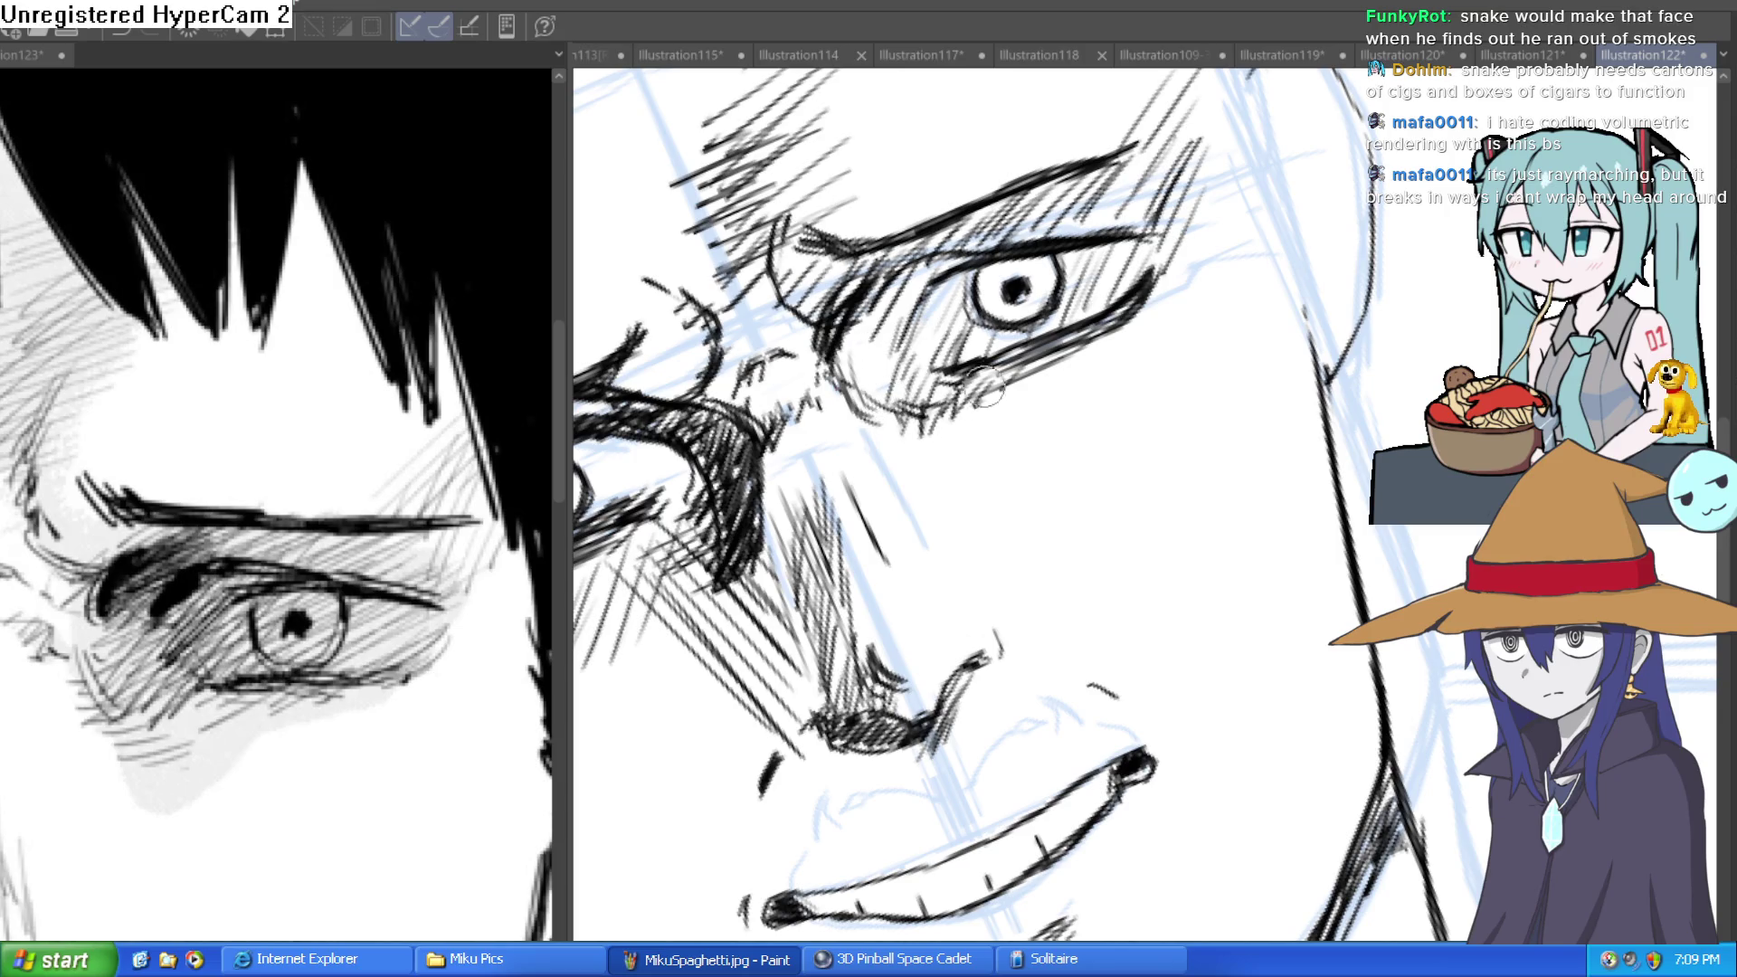
pyautogui.scroll(-5, 1105, 354)
pyautogui.scroll(4, 1119, 428)
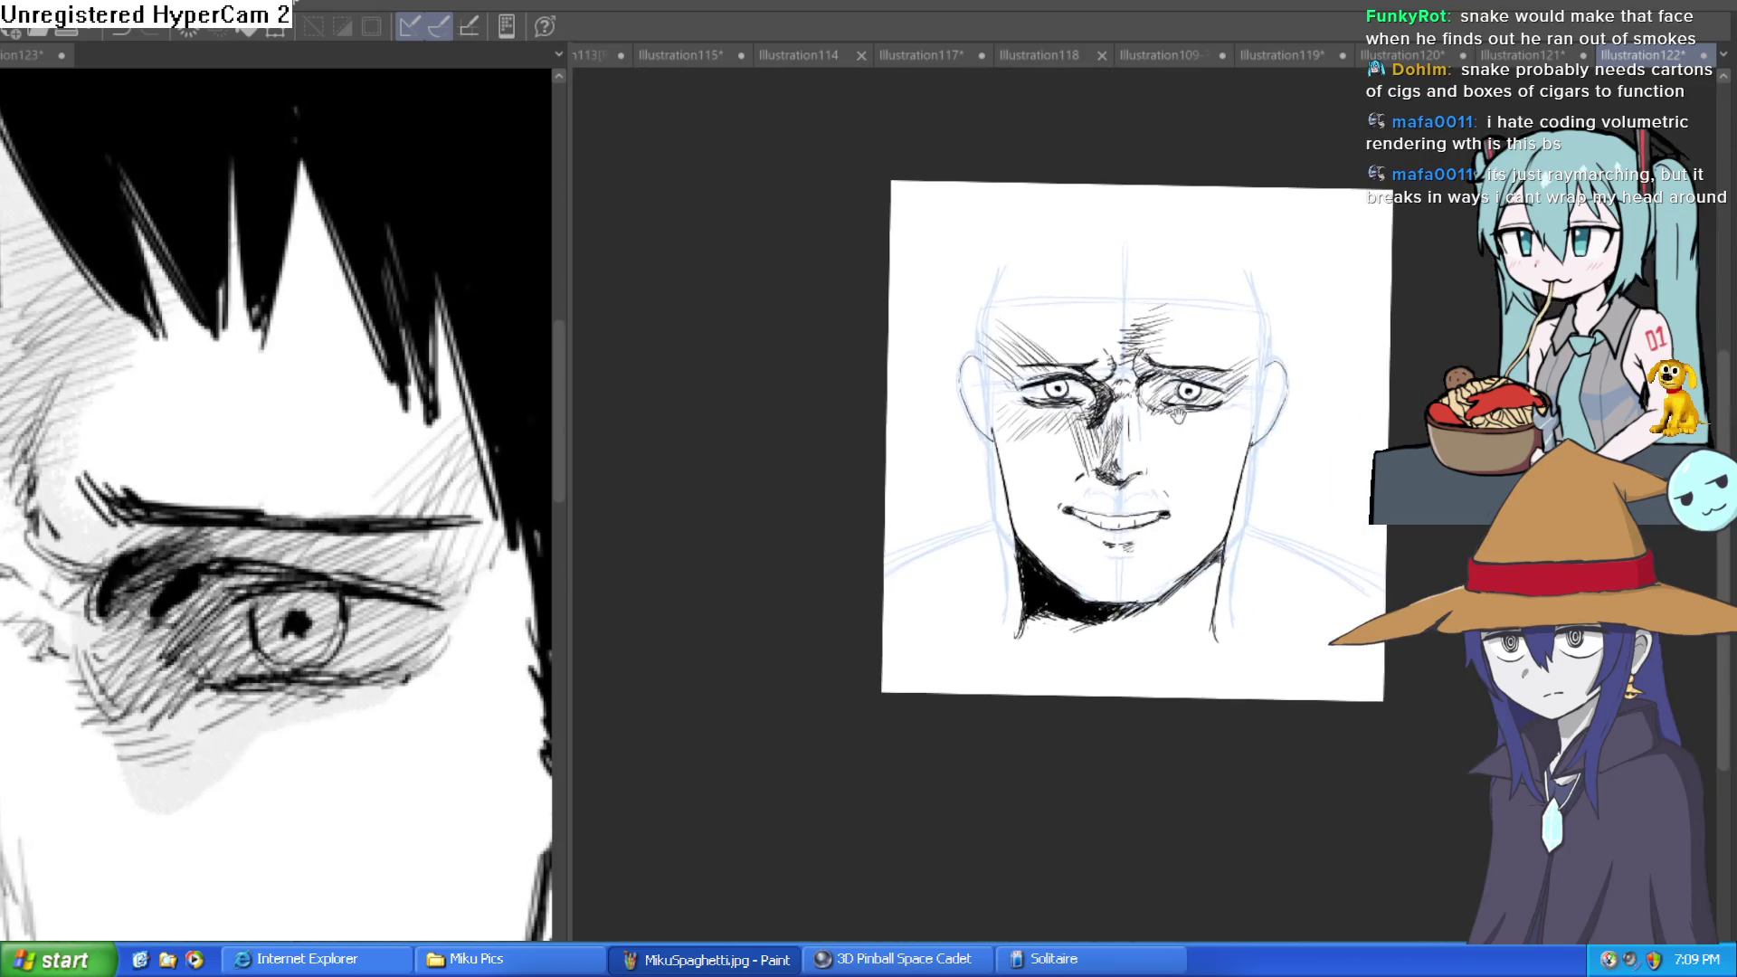
# Add a short hatch stroke below the right eye, then reframe the face.
pyautogui.moveTo(1119, 428); pyautogui.dragTo(1138, 404)
pyautogui.scroll(-3, 1138, 403)
pyautogui.moveTo(341, 791); pyautogui.dragTo(434, 742)
pyautogui.scroll(6, 1102, 441)
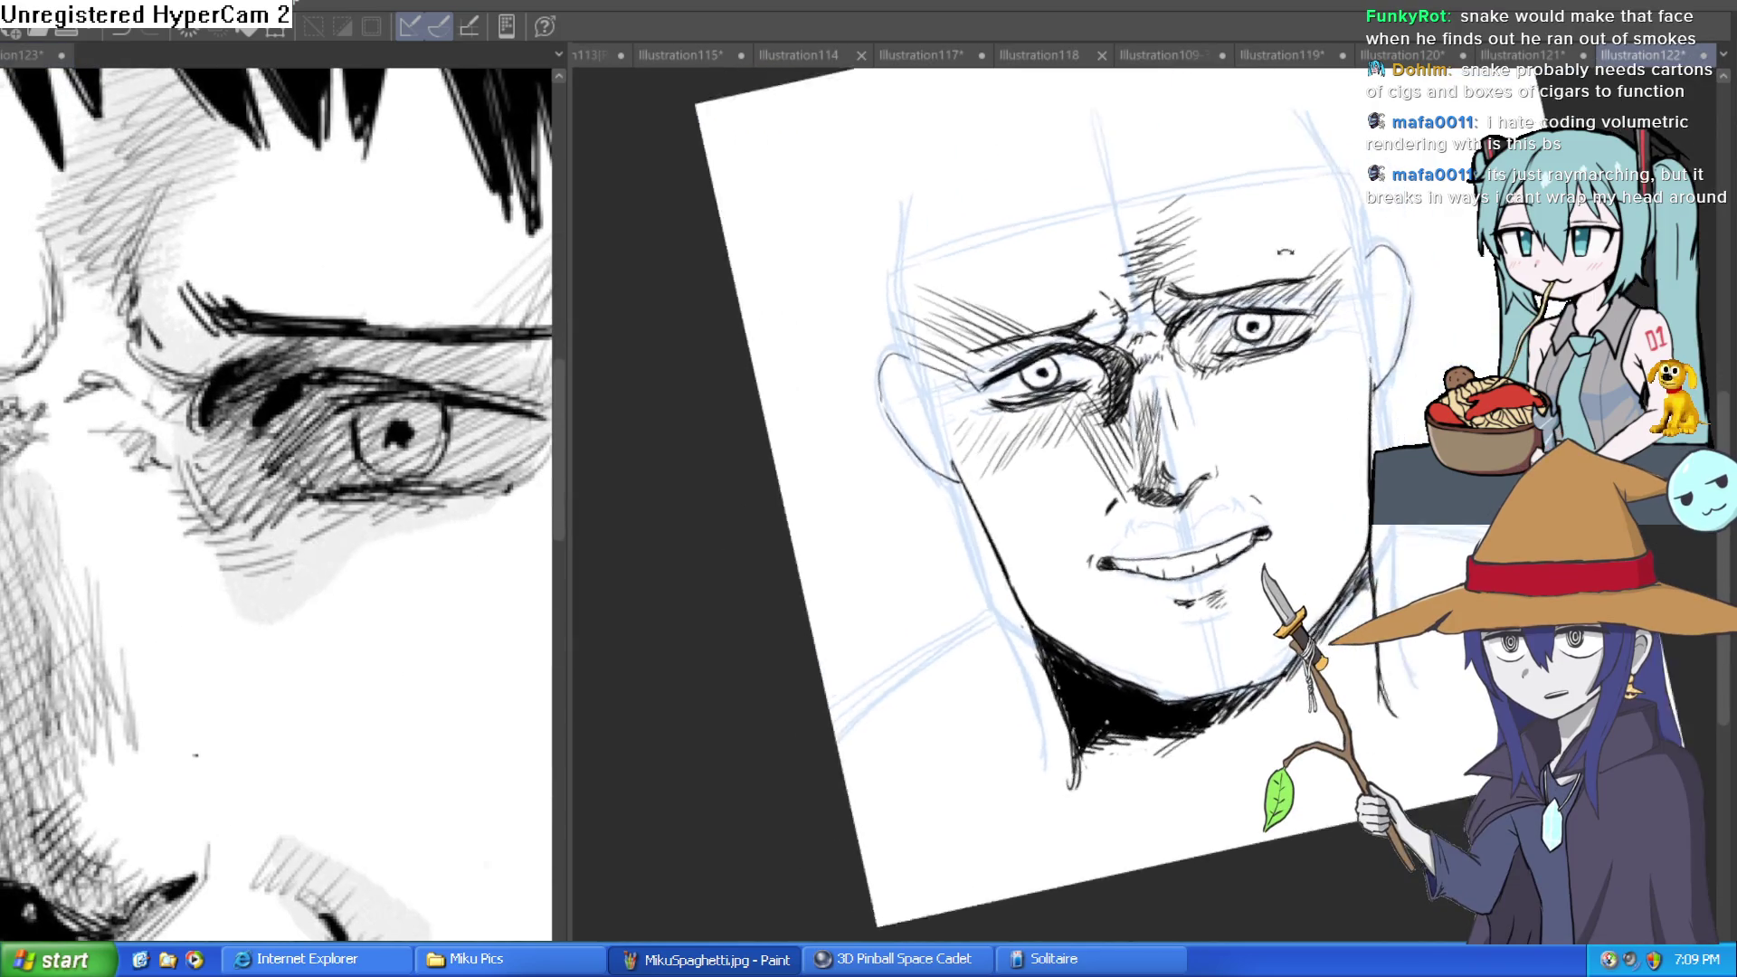
pyautogui.moveTo(1068, 433)
pyautogui.mouseDown()
pyautogui.moveTo(1055, 419)
pyautogui.moveTo(1171, 372)
pyautogui.moveTo(1155, 388)
pyautogui.moveTo(1203, 417)
pyautogui.moveTo(1089, 435)
pyautogui.mouseUp()
pyautogui.scroll(-5, 1203, 417)
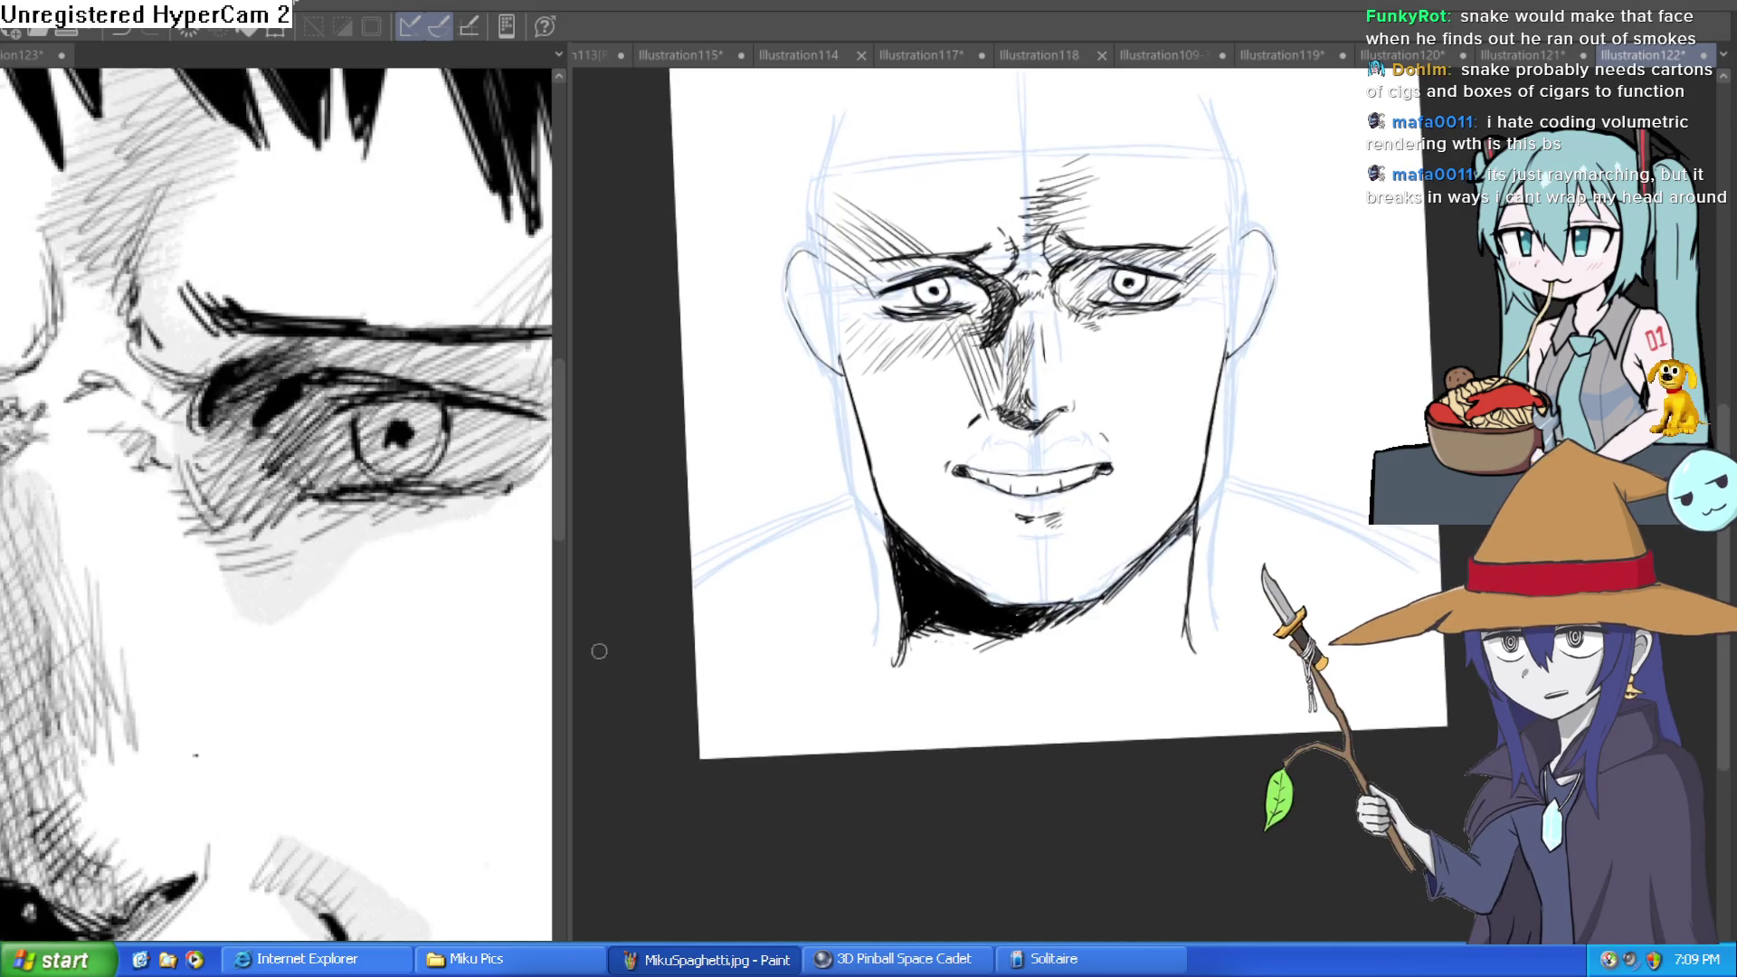
pyautogui.scroll(-3, 407, 624)
pyautogui.moveTo(406, 624); pyautogui.dragTo(428, 557)
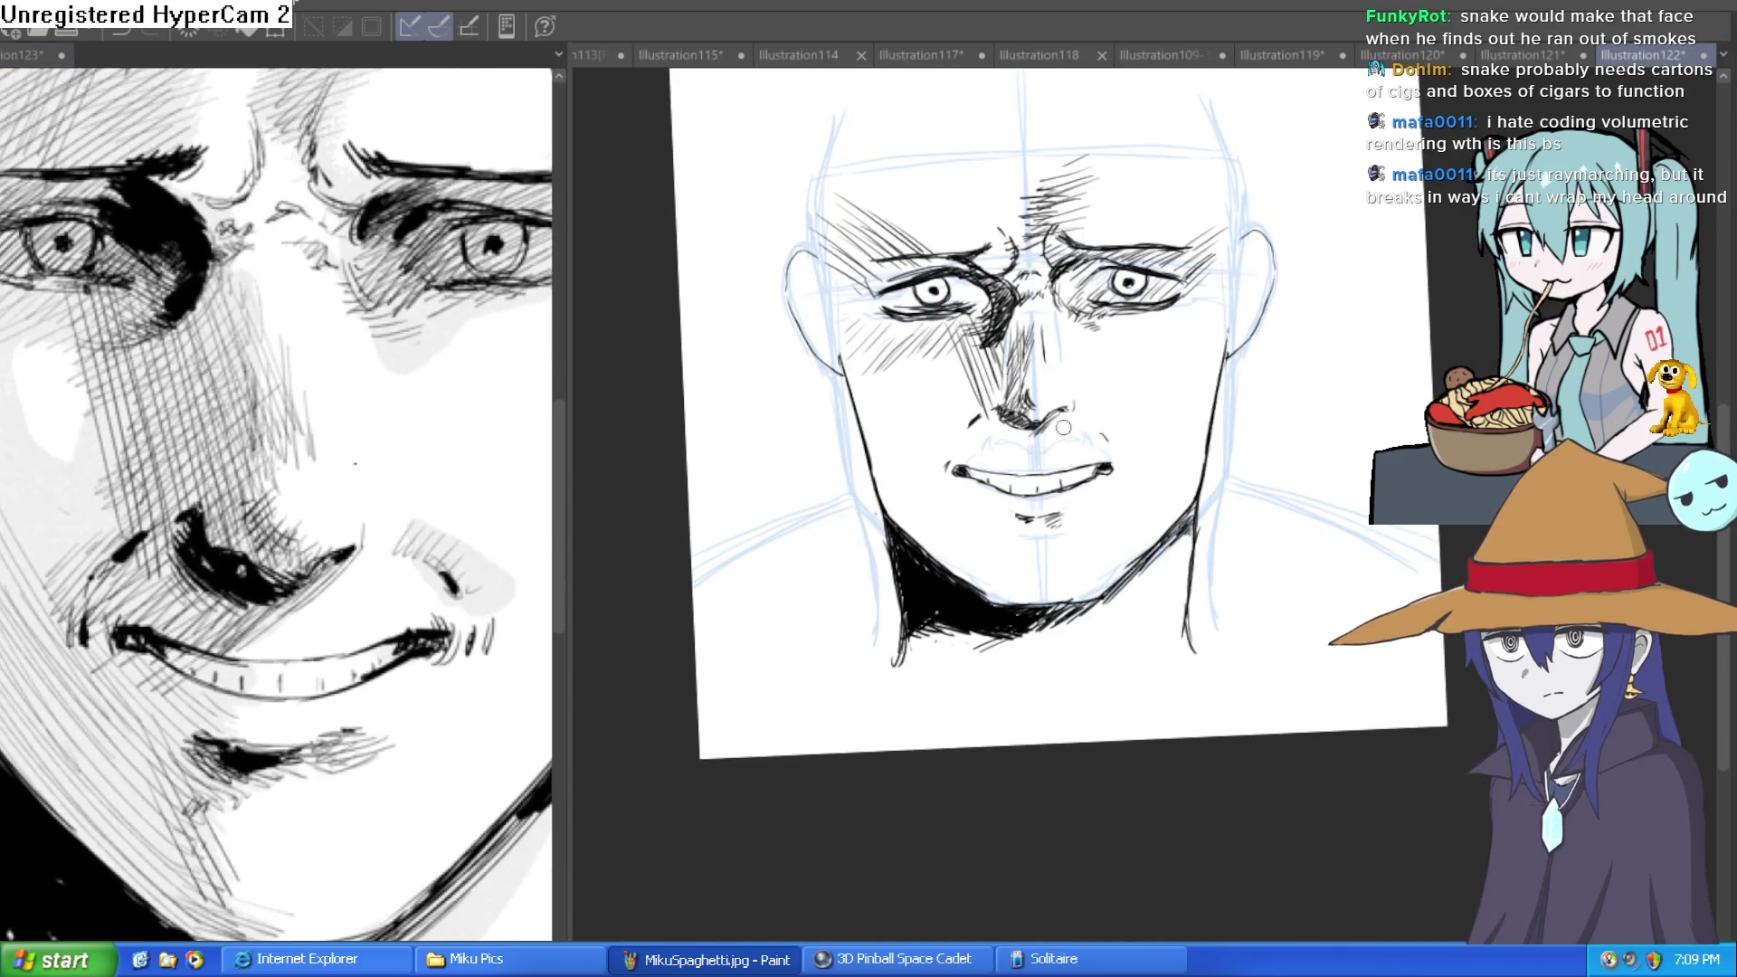
# Hatch diagonal shading left of the nose and between the nose and mouth.
pyautogui.scroll(3, 1059, 443)
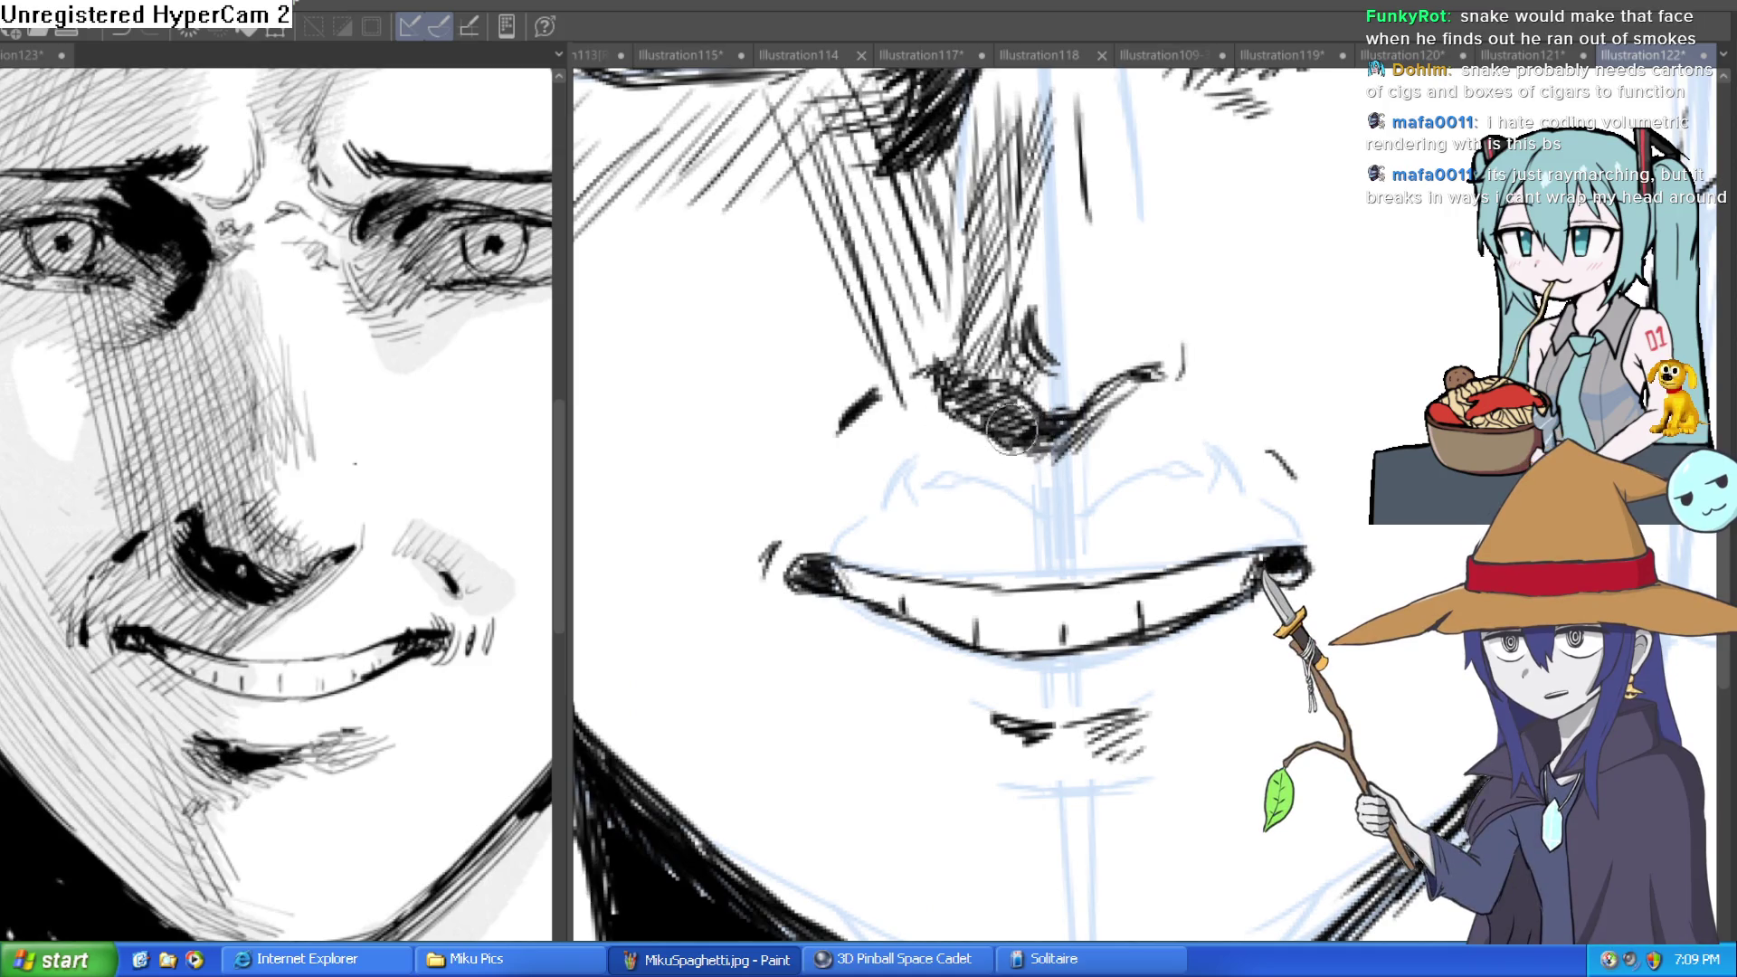
pyautogui.moveTo(871, 367); pyautogui.dragTo(769, 457)
pyautogui.moveTo(923, 344)
pyautogui.mouseDown()
pyautogui.moveTo(770, 472)
pyautogui.moveTo(777, 421)
pyautogui.mouseUp()
pyautogui.moveTo(859, 335)
pyautogui.mouseDown()
pyautogui.moveTo(780, 402)
pyautogui.moveTo(801, 409)
pyautogui.mouseUp()
pyautogui.moveTo(910, 380)
pyautogui.mouseDown()
pyautogui.moveTo(790, 525)
pyautogui.moveTo(819, 524)
pyautogui.mouseUp()
pyautogui.moveTo(941, 416)
pyautogui.mouseDown()
pyautogui.moveTo(811, 561)
pyautogui.moveTo(846, 561)
pyautogui.mouseUp()
pyautogui.moveTo(995, 444); pyautogui.dragTo(914, 552)
# Darken the nostril, finish the nose-mouth hatching, and fit the whole drawing in view.
pyautogui.moveTo(1054, 405); pyautogui.dragTo(918, 568)
pyautogui.moveTo(1050, 445)
pyautogui.mouseDown()
pyautogui.moveTo(941, 593)
pyautogui.moveTo(982, 574)
pyautogui.mouseUp()
pyautogui.moveTo(1079, 490); pyautogui.dragTo(988, 585)
pyautogui.moveTo(1167, 380); pyautogui.dragTo(1021, 514)
pyautogui.moveTo(1126, 380); pyautogui.dragTo(1163, 366)
pyautogui.hotkey('ctrl', '0')
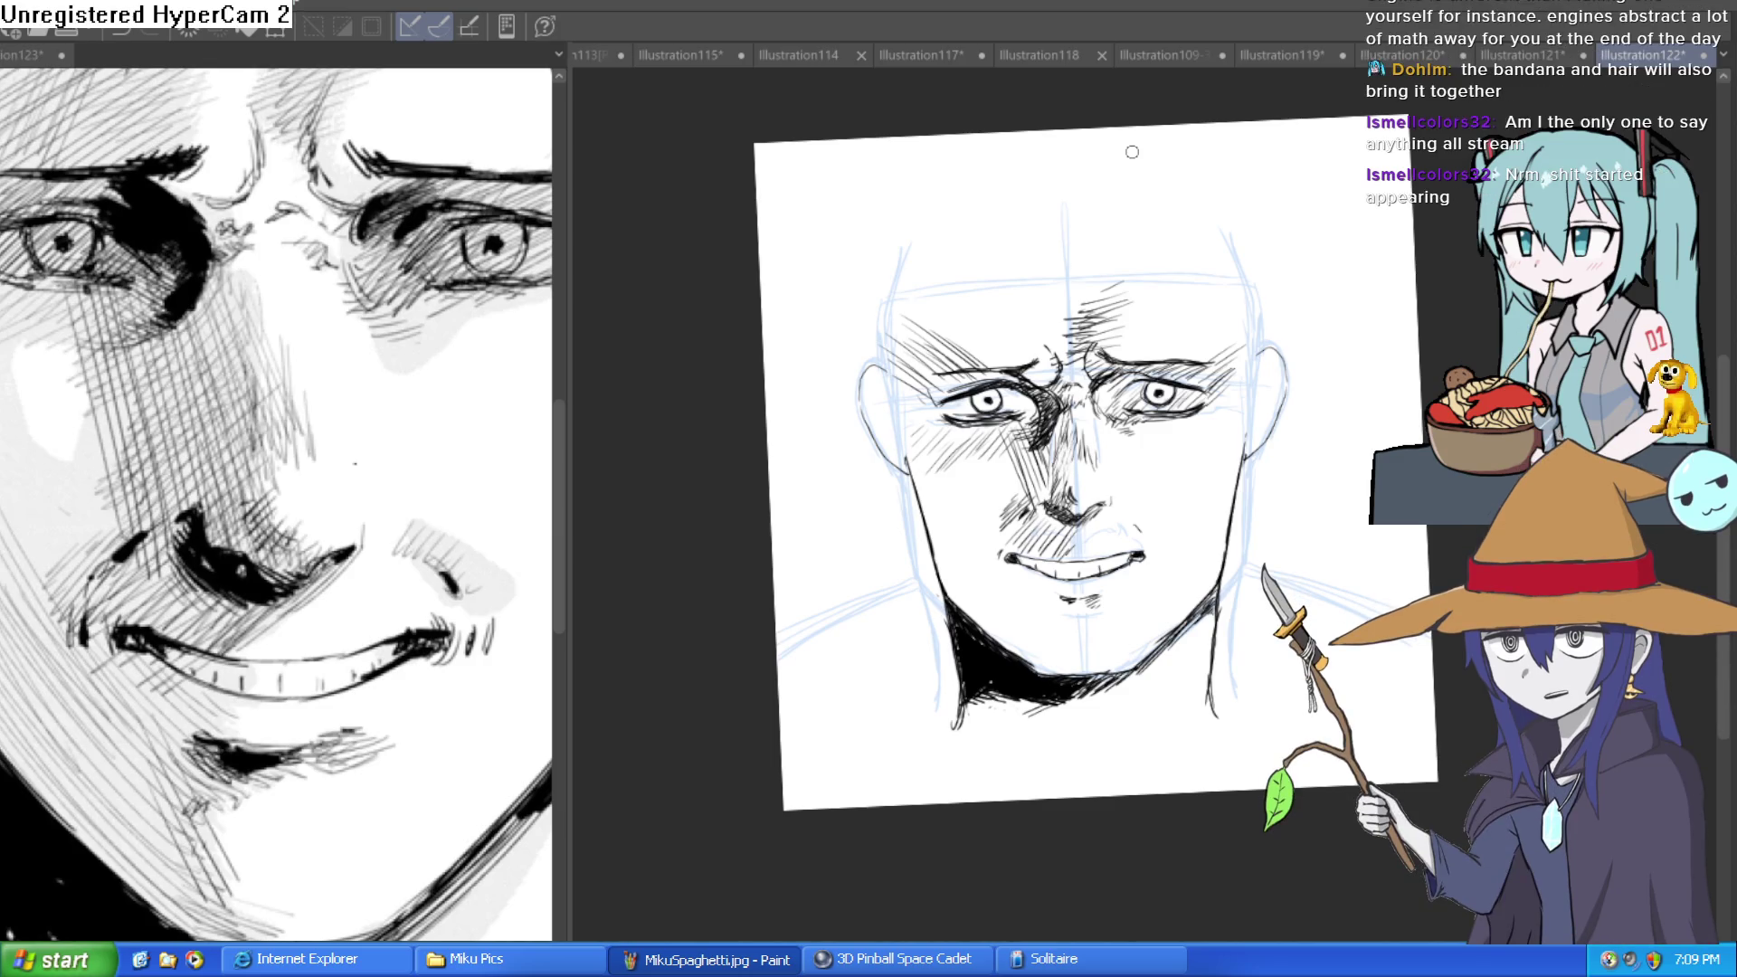
# Tilt the canvas slightly and try hatch strokes beside the nose, undoing the unwanted ones.
pyautogui.moveTo(1049, 507); pyautogui.dragTo(1059, 494)
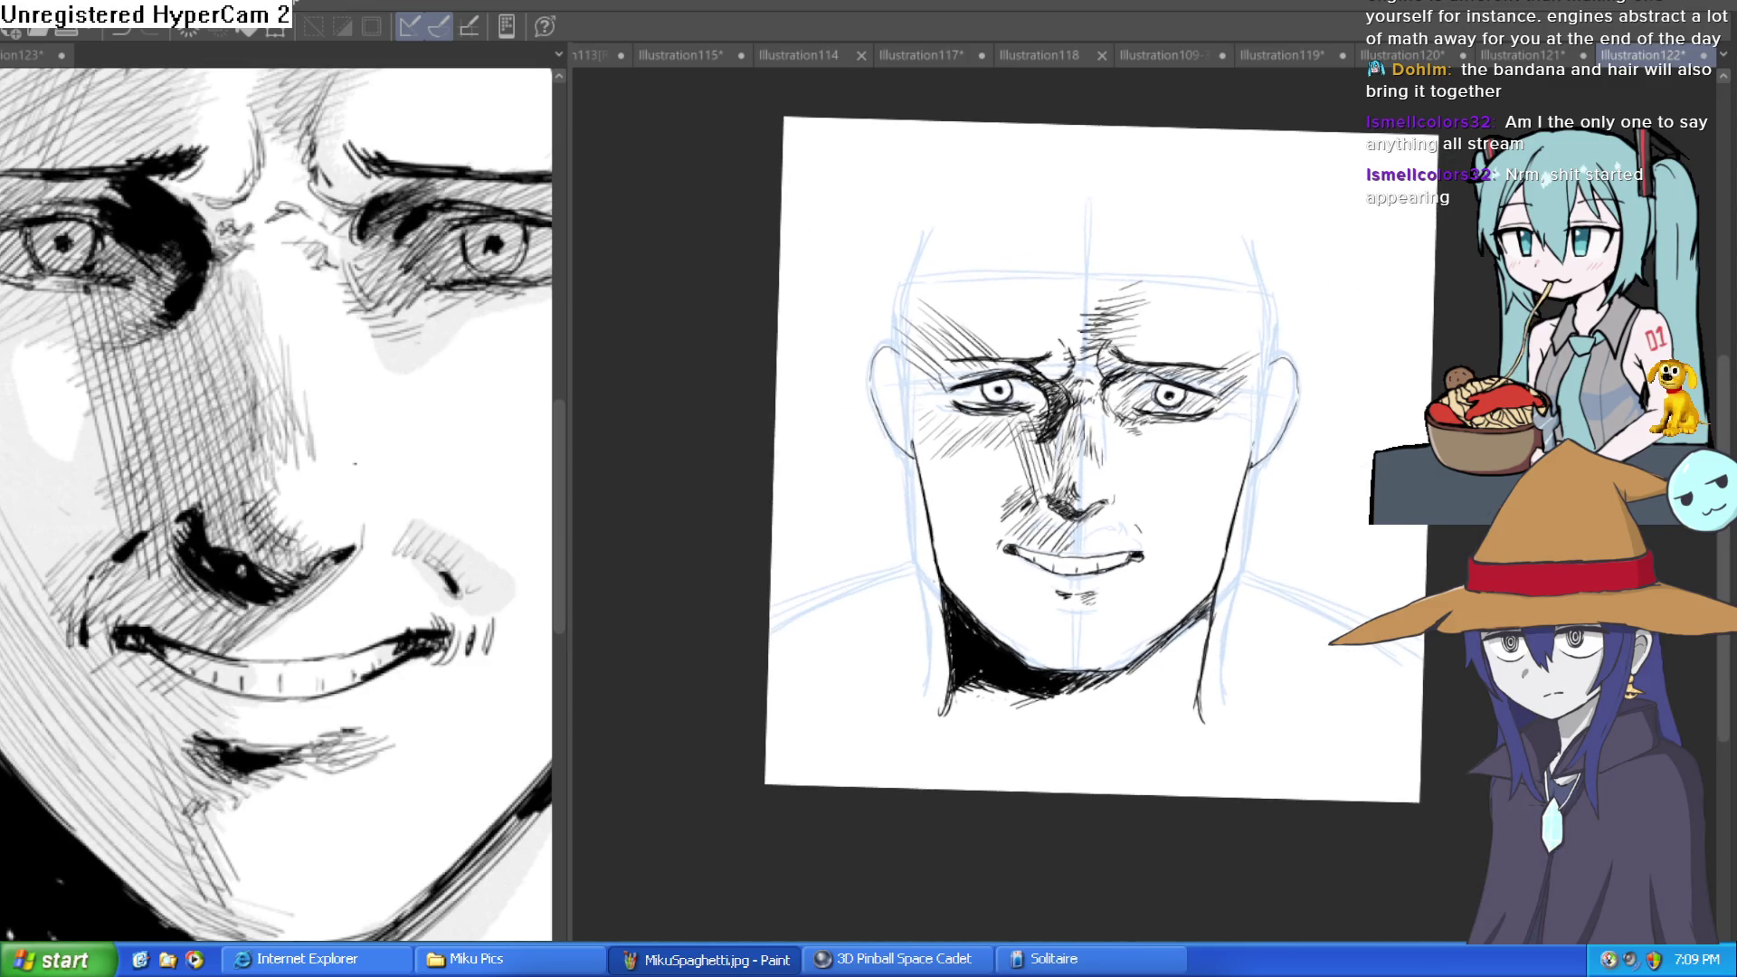
pyautogui.scroll(5, 977, 419)
pyautogui.moveTo(959, 308)
pyautogui.mouseDown()
pyautogui.moveTo(1013, 570)
pyautogui.moveTo(949, 382)
pyautogui.mouseUp()
pyautogui.hotkey('ctrl', 'z')
pyautogui.moveTo(1022, 615); pyautogui.dragTo(923, 313)
pyautogui.moveTo(986, 659); pyautogui.dragTo(900, 330)
pyautogui.hotkey('ctrl', 'z')
pyautogui.hotkey('ctrl', 'z')
pyautogui.moveTo(999, 570); pyautogui.dragTo(923, 317)
# Lay down several thin hatch strokes beside the nose, removing one stray stroke.
pyautogui.hotkey('ctrl', 'z')
pyautogui.moveTo(1005, 588); pyautogui.dragTo(941, 339)
pyautogui.moveTo(1000, 543)
pyautogui.mouseDown()
pyautogui.moveTo(955, 335)
pyautogui.moveTo(969, 367)
pyautogui.moveTo(946, 433)
pyautogui.moveTo(914, 373)
pyautogui.mouseUp()
pyautogui.moveTo(959, 579); pyautogui.dragTo(919, 425)
pyautogui.moveTo(946, 541); pyautogui.dragTo(914, 351)
pyautogui.moveTo(789, 395); pyautogui.dragTo(896, 789)
pyautogui.scroll(-1, 861, 541)
pyautogui.hotkey('ctrl', 'z')
# Add long thin hatching strokes across the left cheek.
pyautogui.moveTo(773, 294)
pyautogui.mouseDown()
pyautogui.moveTo(908, 644)
pyautogui.moveTo(891, 557)
pyautogui.moveTo(909, 841)
pyautogui.mouseUp()
pyautogui.moveTo(796, 453); pyautogui.dragTo(977, 936)
pyautogui.moveTo(919, 802); pyautogui.dragTo(779, 490)
pyautogui.moveTo(755, 405); pyautogui.dragTo(882, 724)
pyautogui.moveTo(748, 507); pyautogui.dragTo(837, 701)
pyautogui.moveTo(742, 459); pyautogui.dragTo(850, 683)
pyautogui.moveTo(620, 260); pyautogui.dragTo(794, 563)
# Run long hatch strokes down the left cheek edge toward the jaw.
pyautogui.moveTo(758, 311)
pyautogui.mouseDown()
pyautogui.moveTo(923, 855)
pyautogui.moveTo(866, 795)
pyautogui.moveTo(819, 792)
pyautogui.moveTo(778, 714)
pyautogui.mouseUp()
pyautogui.moveTo(704, 340); pyautogui.dragTo(771, 746)
pyautogui.moveTo(724, 471); pyautogui.dragTo(783, 738)
pyautogui.moveTo(739, 539); pyautogui.dragTo(757, 767)
# Deepen the black shadow along the jaw and add a final hatch near it.
pyautogui.moveTo(751, 651); pyautogui.dragTo(796, 815)
pyautogui.moveTo(783, 701); pyautogui.dragTo(823, 846)
pyautogui.moveTo(823, 846); pyautogui.dragTo(783, 611)
pyautogui.moveTo(788, 457)
pyautogui.mouseDown()
pyautogui.moveTo(846, 679)
pyautogui.moveTo(895, 724)
pyautogui.mouseUp()
pyautogui.moveTo(896, 624); pyautogui.dragTo(959, 760)
pyautogui.scroll(-5, 1176, 471)
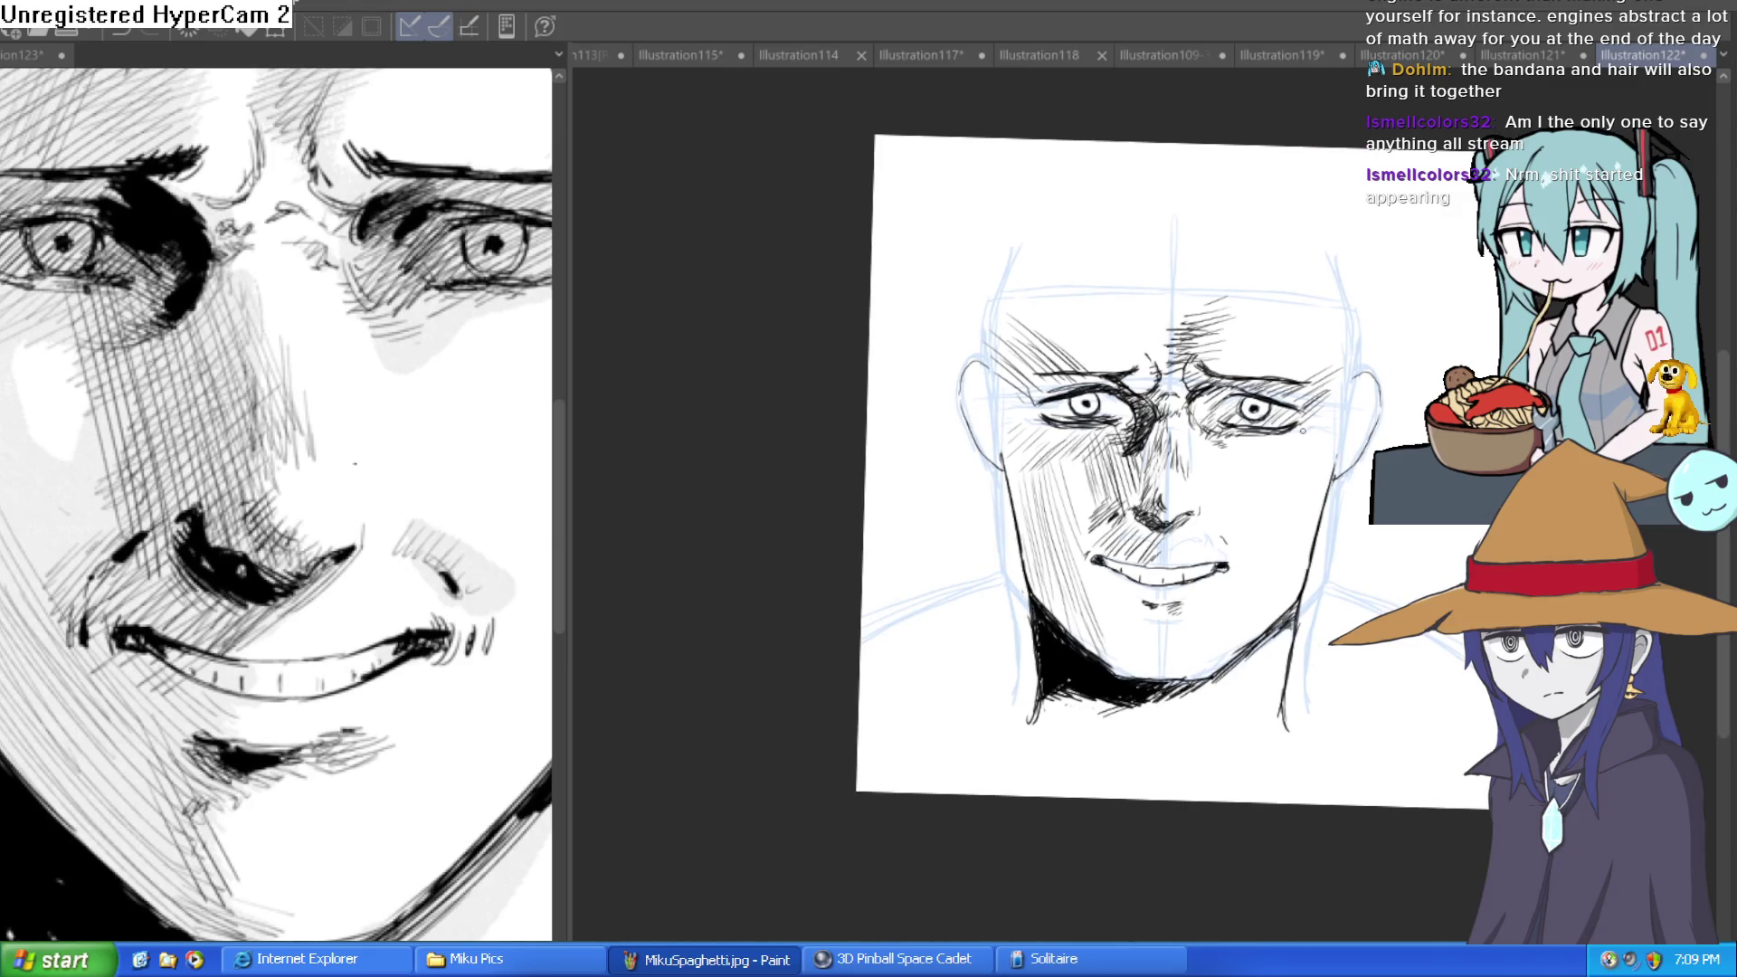
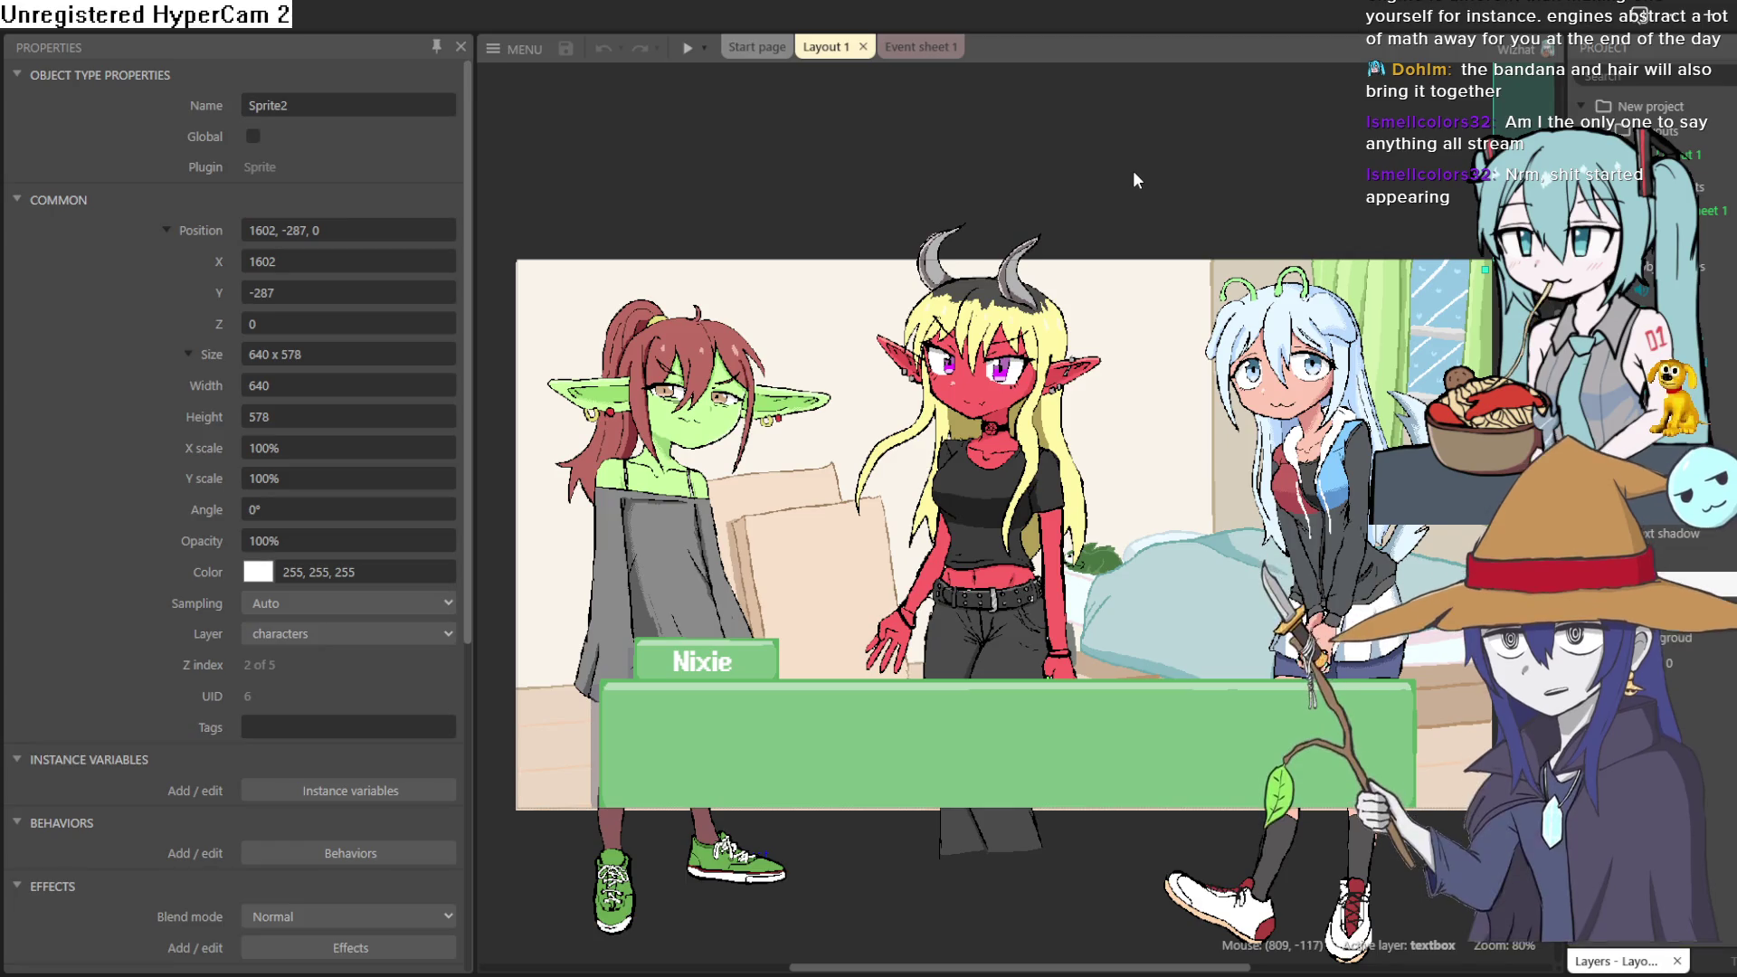
# Review the dialogue click events on Event sheet 1 in Construct 3, then return to Layout 1.
pyautogui.click(927, 50)
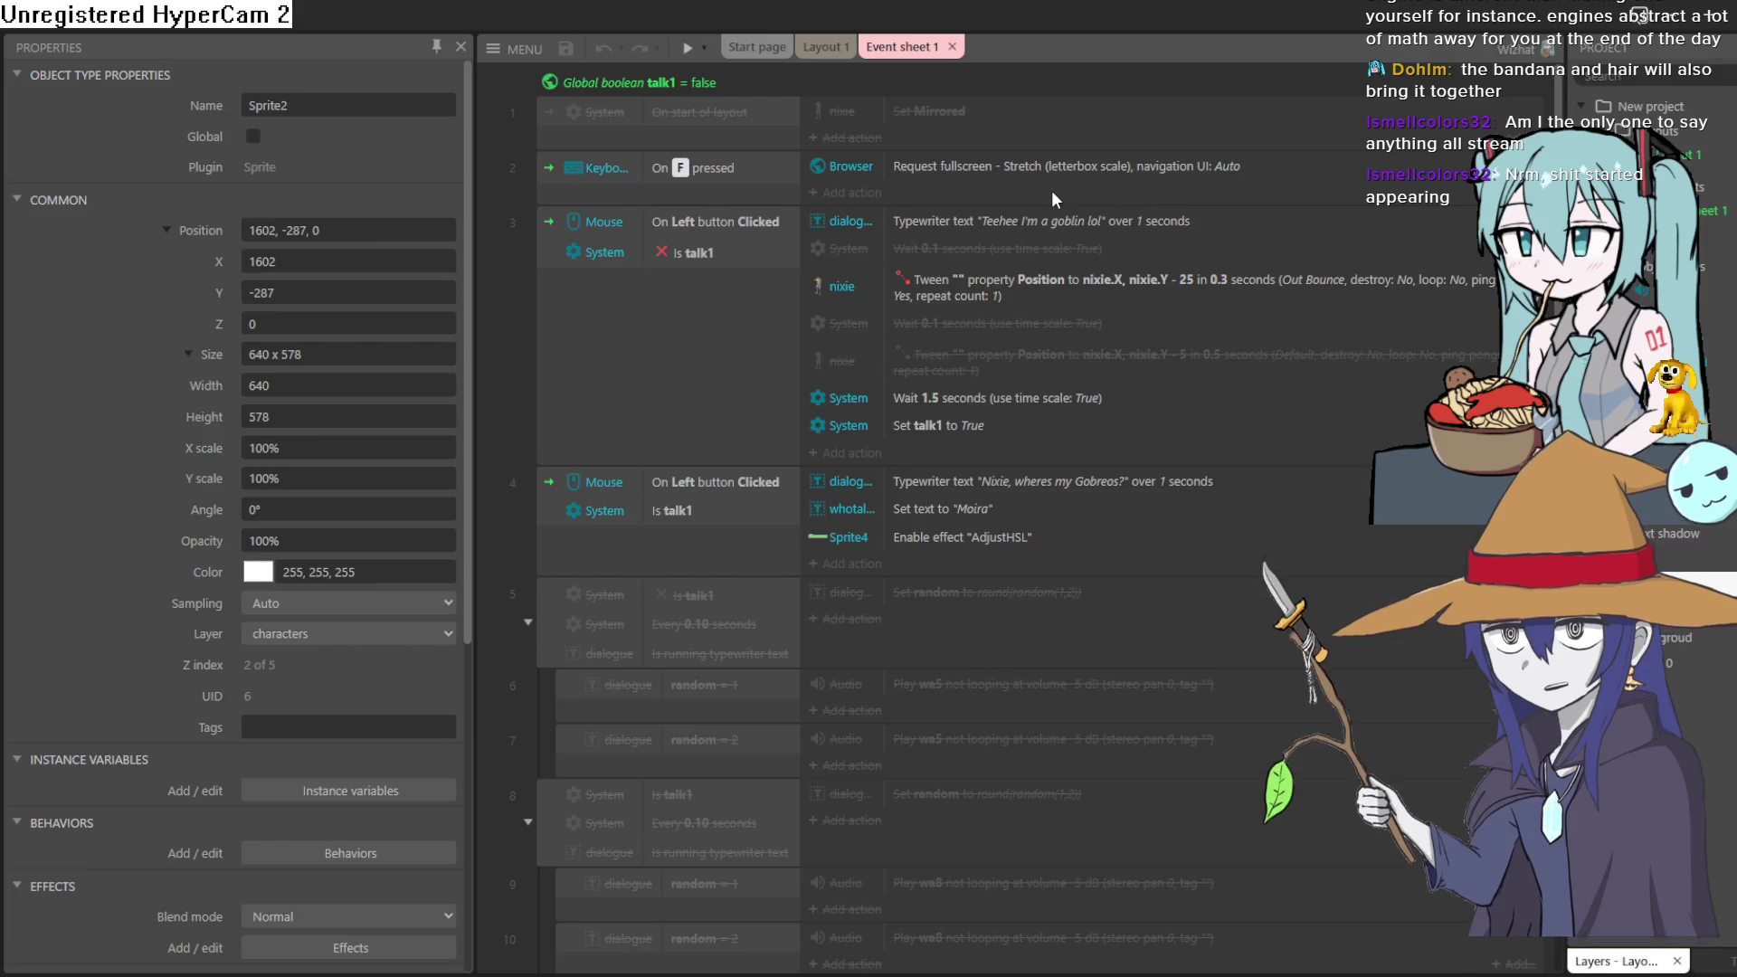
pyautogui.scroll(-2, 980, 207)
pyautogui.scroll(2, 980, 206)
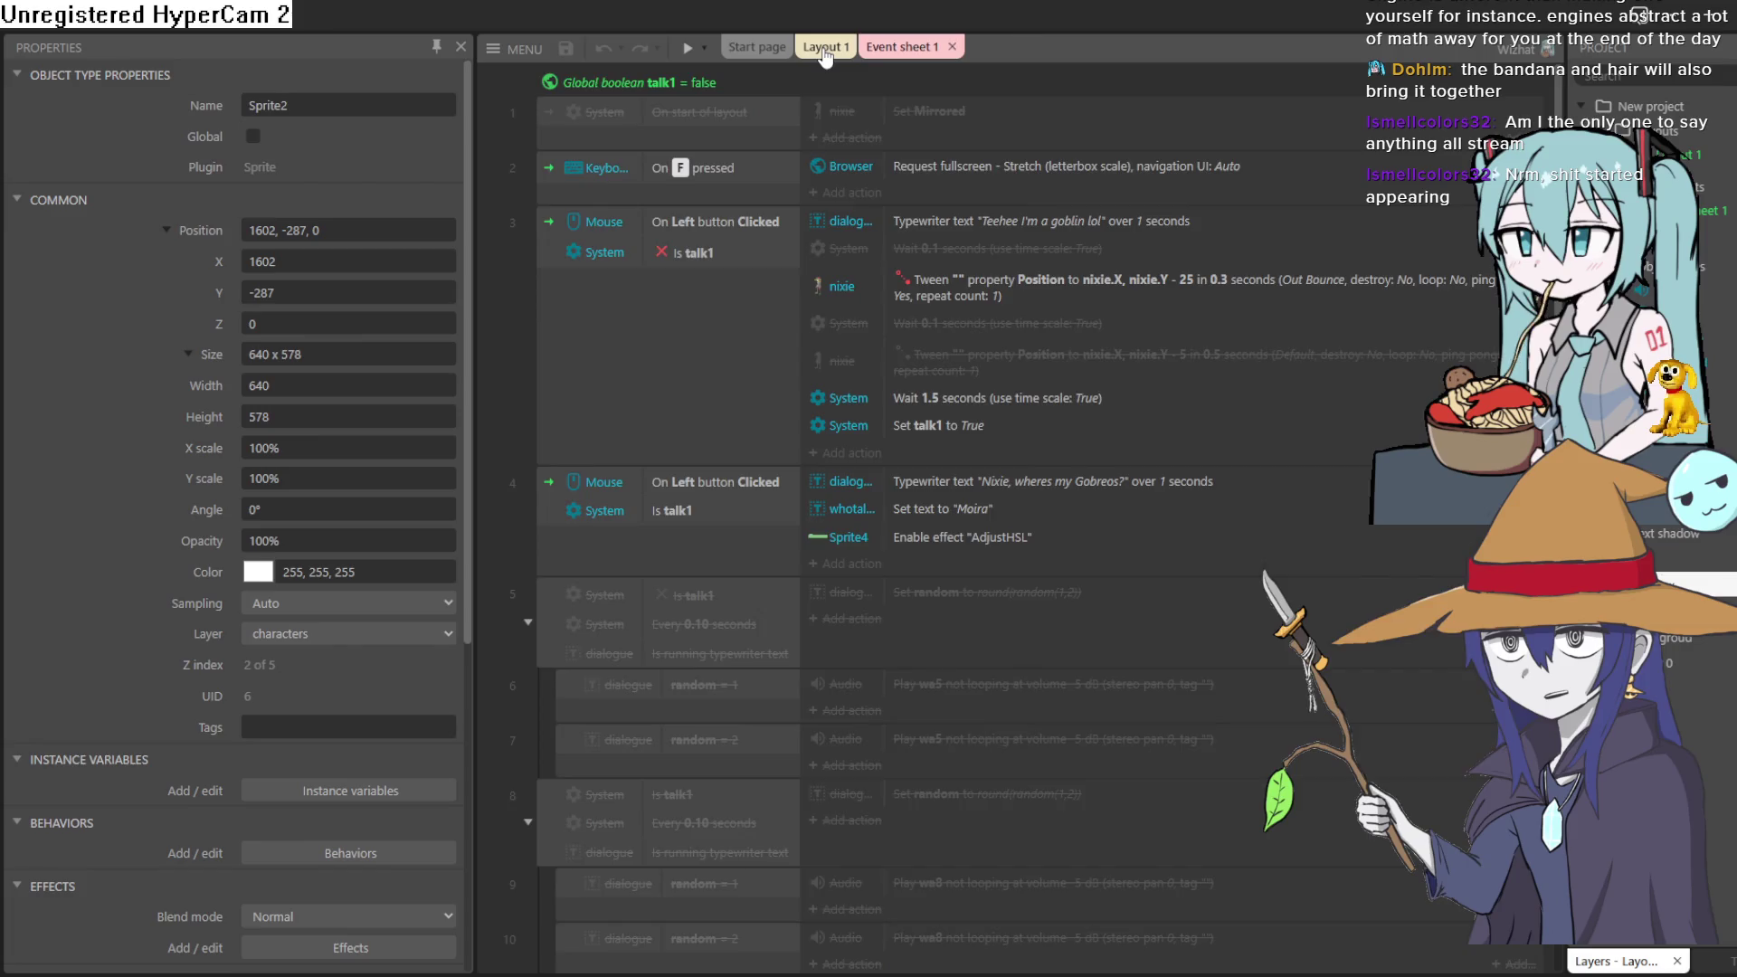
pyautogui.click(825, 52)
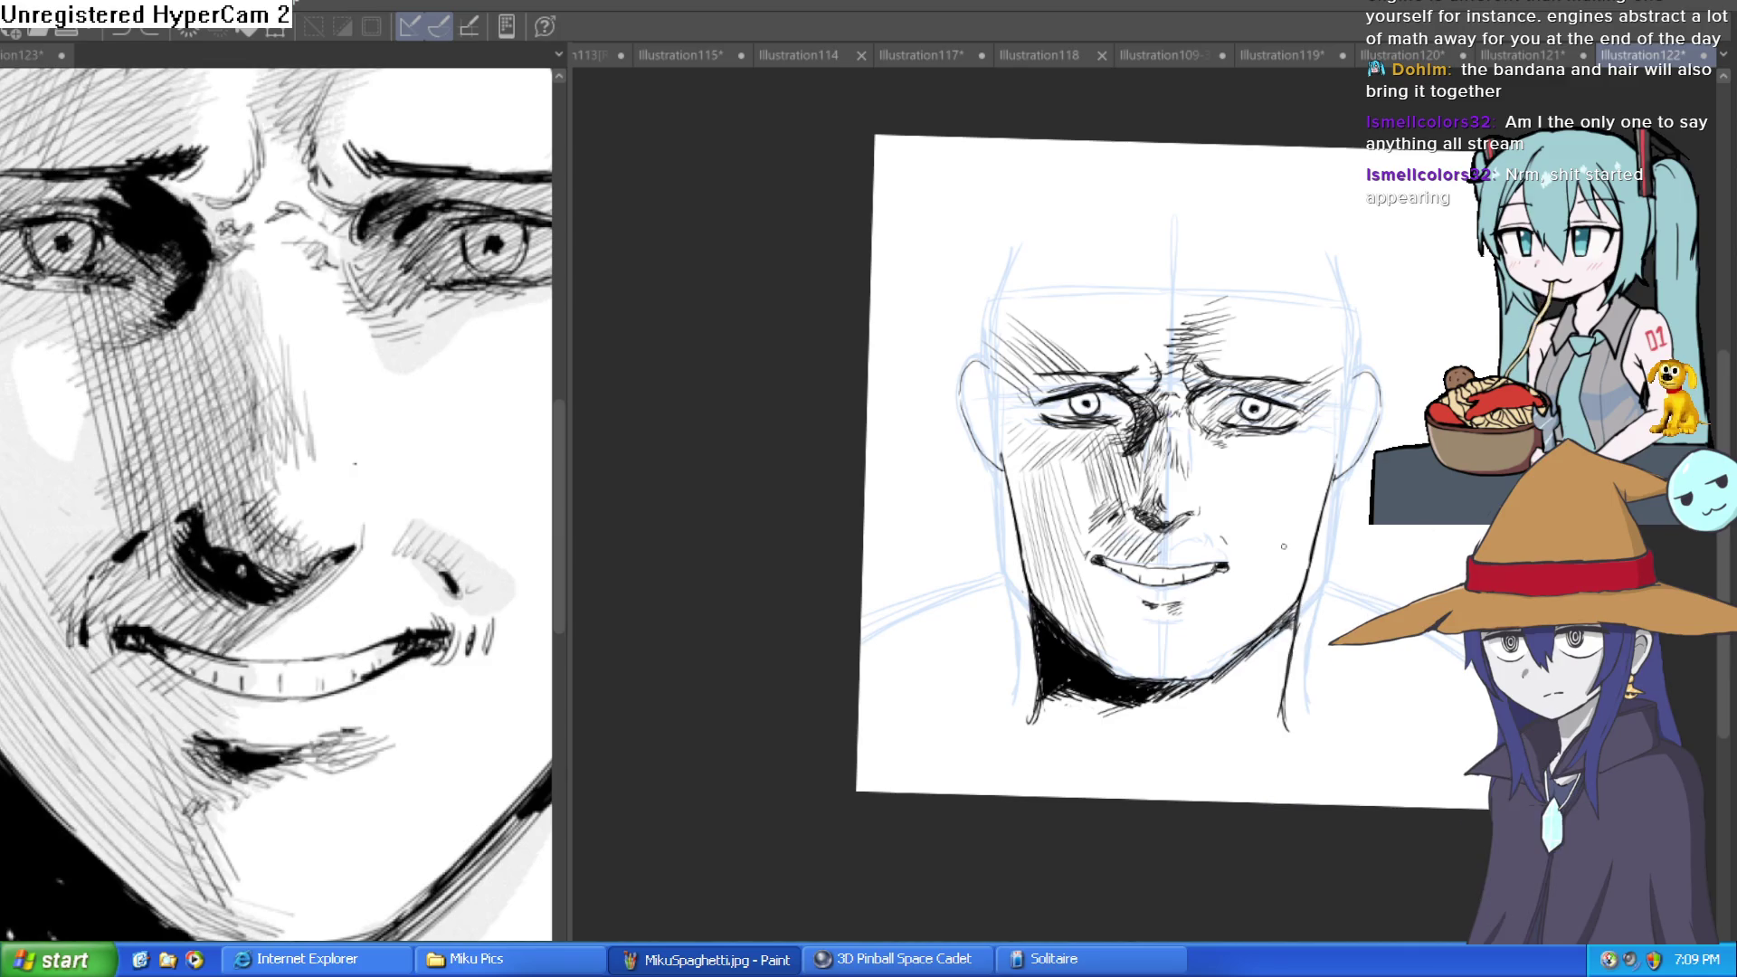
# Hatch five vertical ink strokes along the jaw.
pyautogui.scroll(5, 1284, 546)
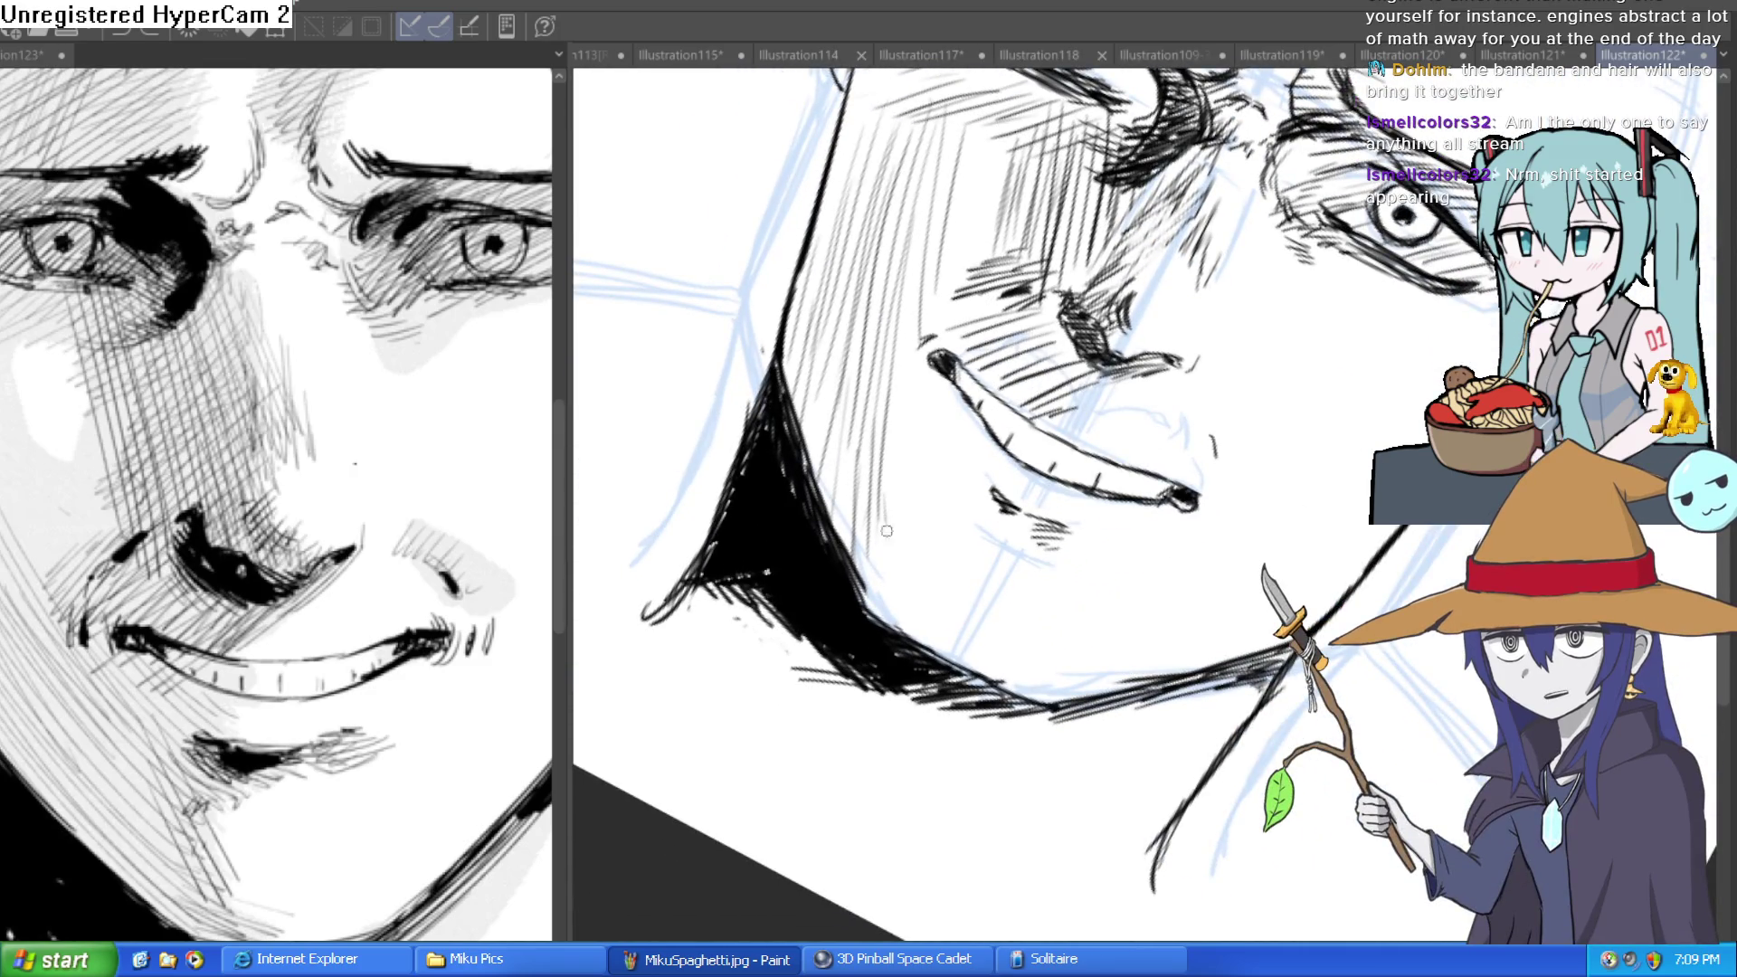
pyautogui.moveTo(900, 404); pyautogui.dragTo(896, 584)
pyautogui.moveTo(910, 359); pyautogui.dragTo(917, 602)
pyautogui.moveTo(928, 467); pyautogui.dragTo(943, 657)
pyautogui.moveTo(950, 497); pyautogui.dragTo(960, 662)
pyautogui.moveTo(975, 554); pyautogui.dragTo(977, 674)
# Rotate the canvas and add short dark hatching strokes around the eye.
pyautogui.moveTo(999, 514)
pyautogui.mouseDown()
pyautogui.moveTo(1131, 466)
pyautogui.moveTo(1128, 353)
pyautogui.mouseUp()
pyautogui.moveTo(1100, 446); pyautogui.dragTo(1113, 335)
pyautogui.moveTo(1095, 402); pyautogui.dragTo(1132, 321)
pyautogui.moveTo(1116, 382); pyautogui.dragTo(1078, 457)
pyautogui.moveTo(1117, 328)
pyautogui.mouseDown()
pyautogui.moveTo(1075, 412)
pyautogui.moveTo(1098, 378)
pyautogui.mouseUp()
pyautogui.moveTo(1106, 388); pyautogui.dragTo(1082, 457)
pyautogui.moveTo(1118, 338); pyautogui.dragTo(1091, 425)
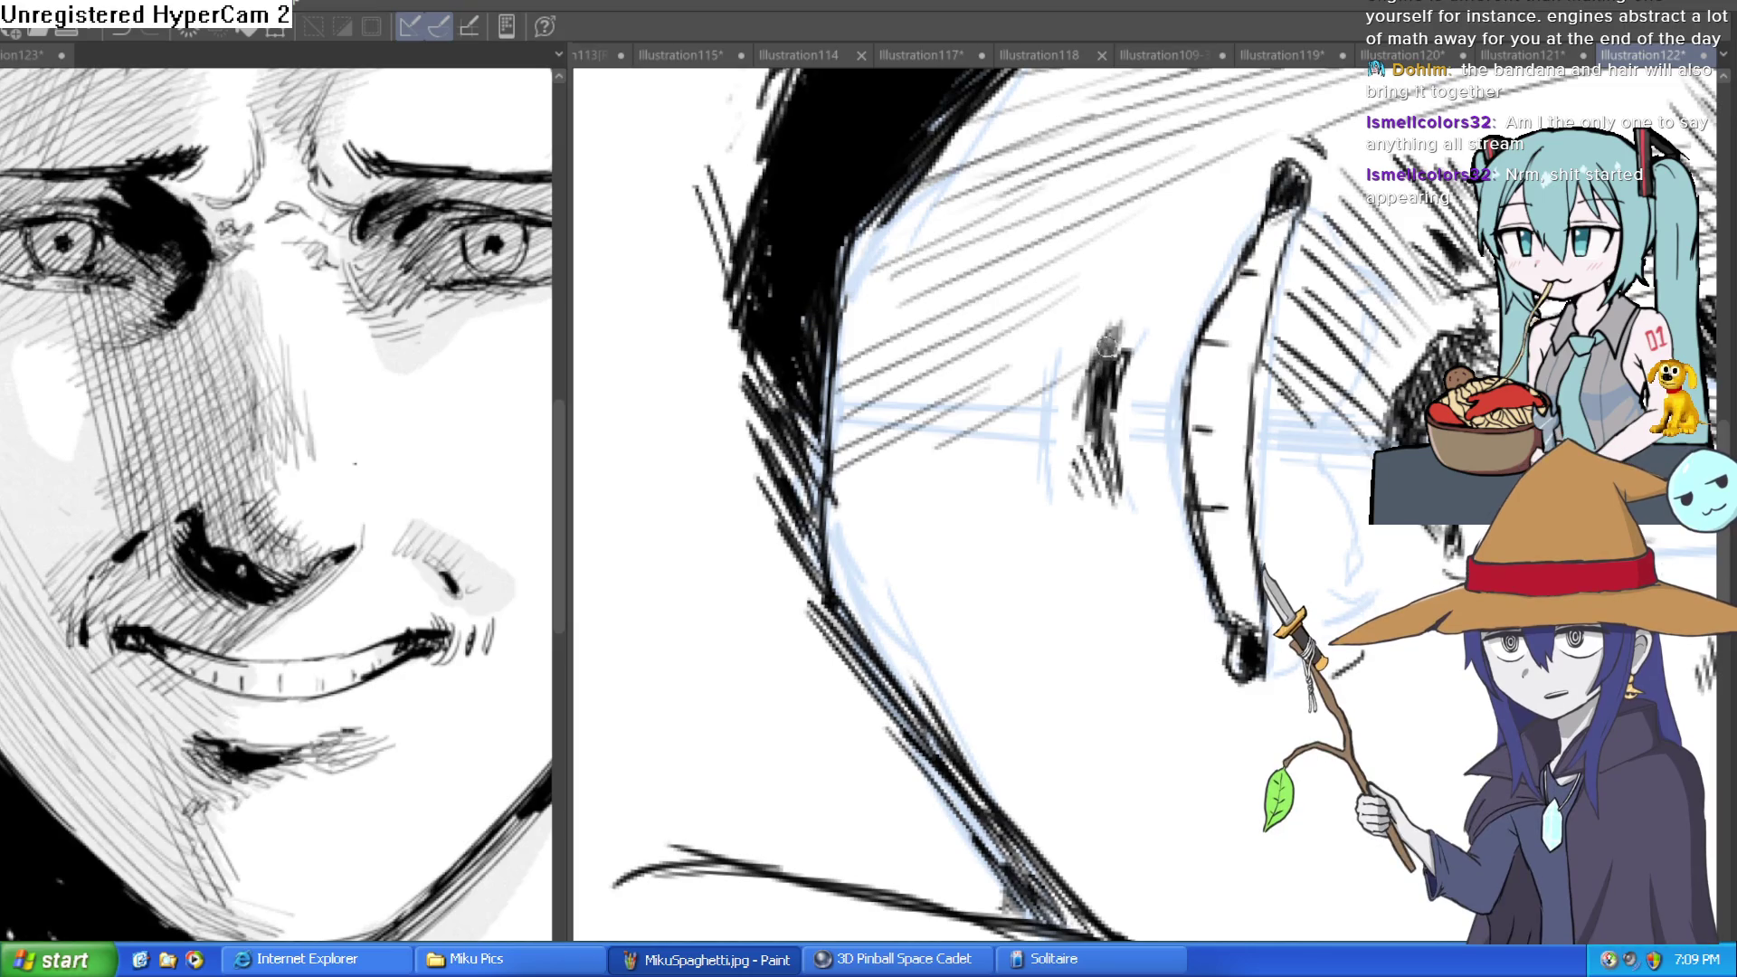
pyautogui.moveTo(1147, 300); pyautogui.dragTo(1099, 356)
pyautogui.moveTo(1163, 264); pyautogui.dragTo(688, 418)
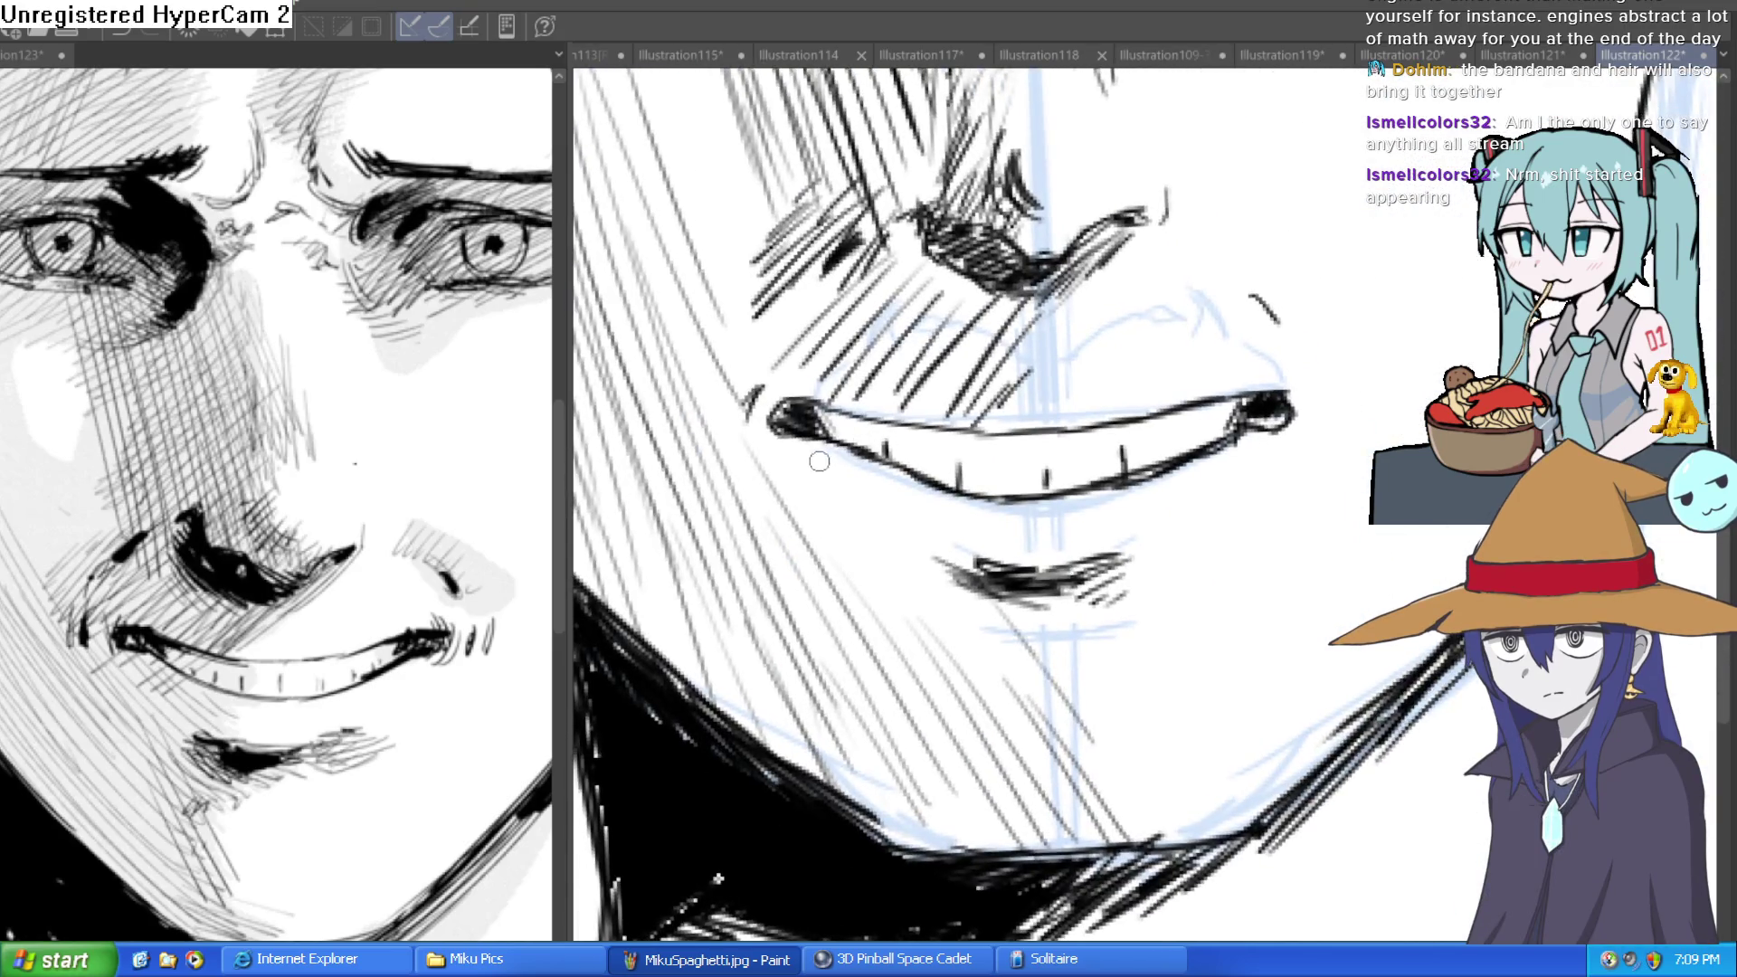
# Hatch diagonally below the mouth's left corner, up toward the nose and cheek.
pyautogui.moveTo(849, 409)
pyautogui.mouseDown()
pyautogui.moveTo(749, 483)
pyautogui.moveTo(762, 512)
pyautogui.mouseUp()
pyautogui.moveTo(862, 441)
pyautogui.mouseDown()
pyautogui.moveTo(787, 505)
pyautogui.moveTo(803, 509)
pyautogui.mouseUp()
pyautogui.moveTo(818, 409); pyautogui.dragTo(728, 466)
pyautogui.moveTo(806, 337); pyautogui.dragTo(724, 445)
pyautogui.moveTo(819, 306)
pyautogui.mouseDown()
pyautogui.moveTo(710, 446)
pyautogui.moveTo(710, 391)
pyautogui.mouseUp()
pyautogui.moveTo(778, 258); pyautogui.dragTo(679, 371)
pyautogui.moveTo(760, 319); pyautogui.dragTo(705, 412)
pyautogui.moveTo(780, 369); pyautogui.dragTo(717, 448)
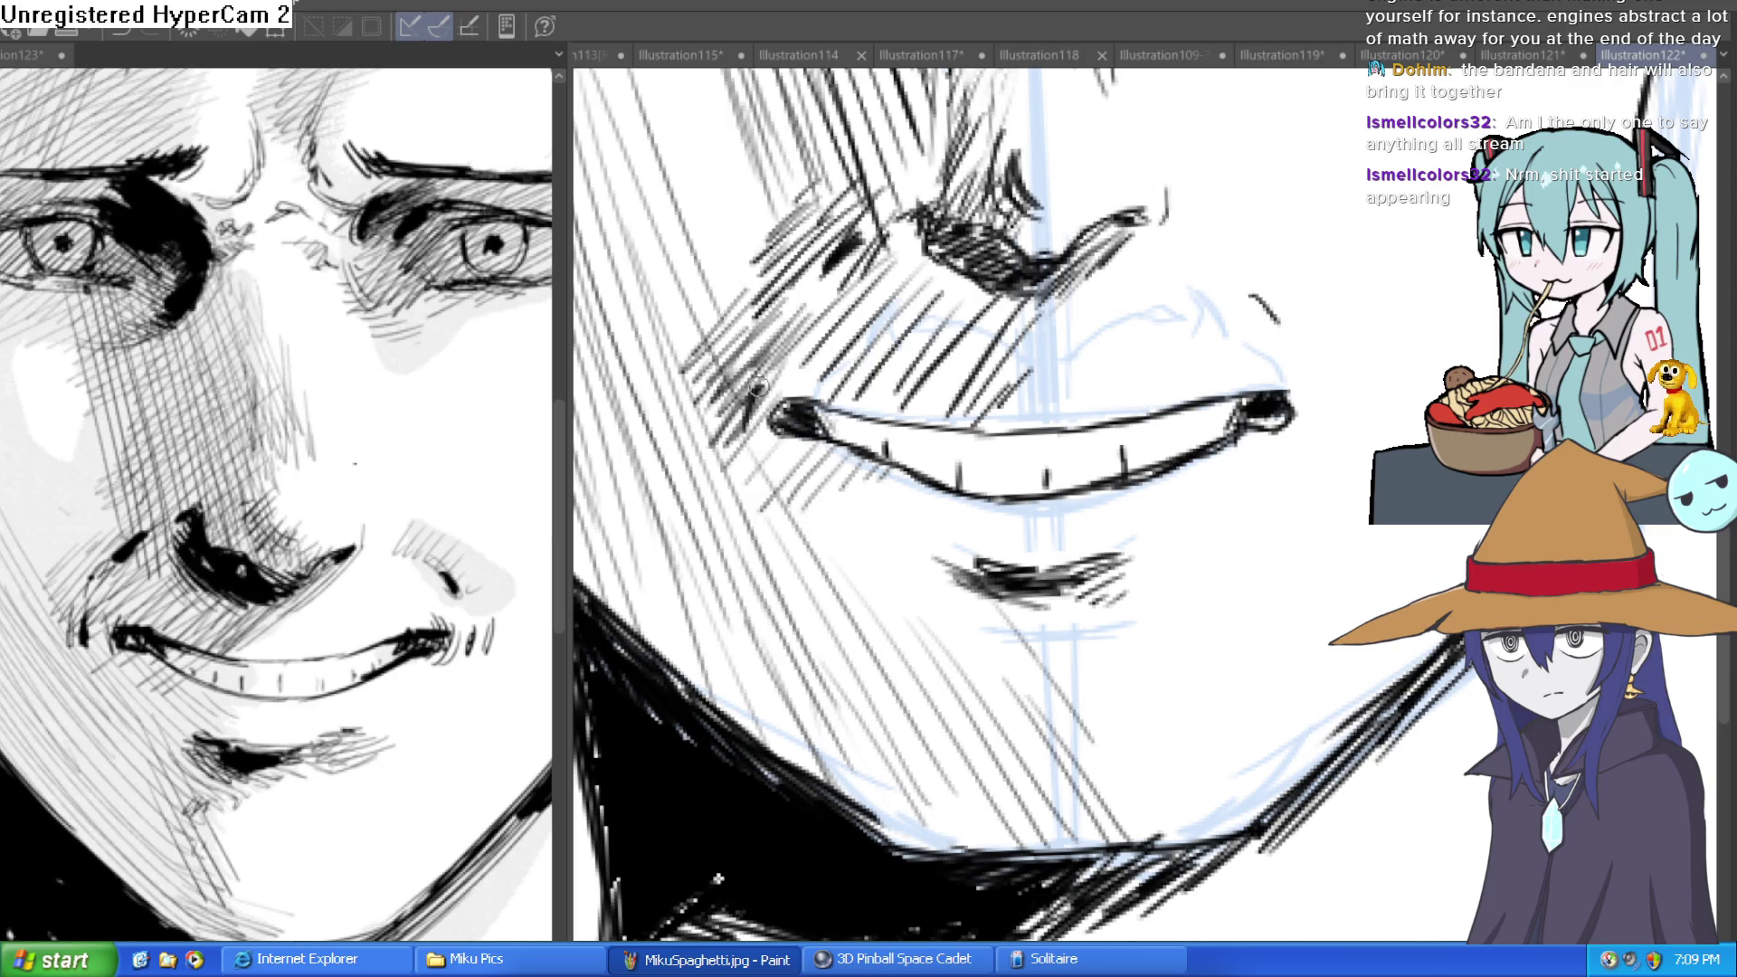
# Zoom out, re-tilt the view, and draw a crease stroke at the cheek beside the mouth corner.
pyautogui.hotkey('ctrl', '-')
pyautogui.hotkey('ctrl', '-')
pyautogui.hotkey('ctrl', '-')
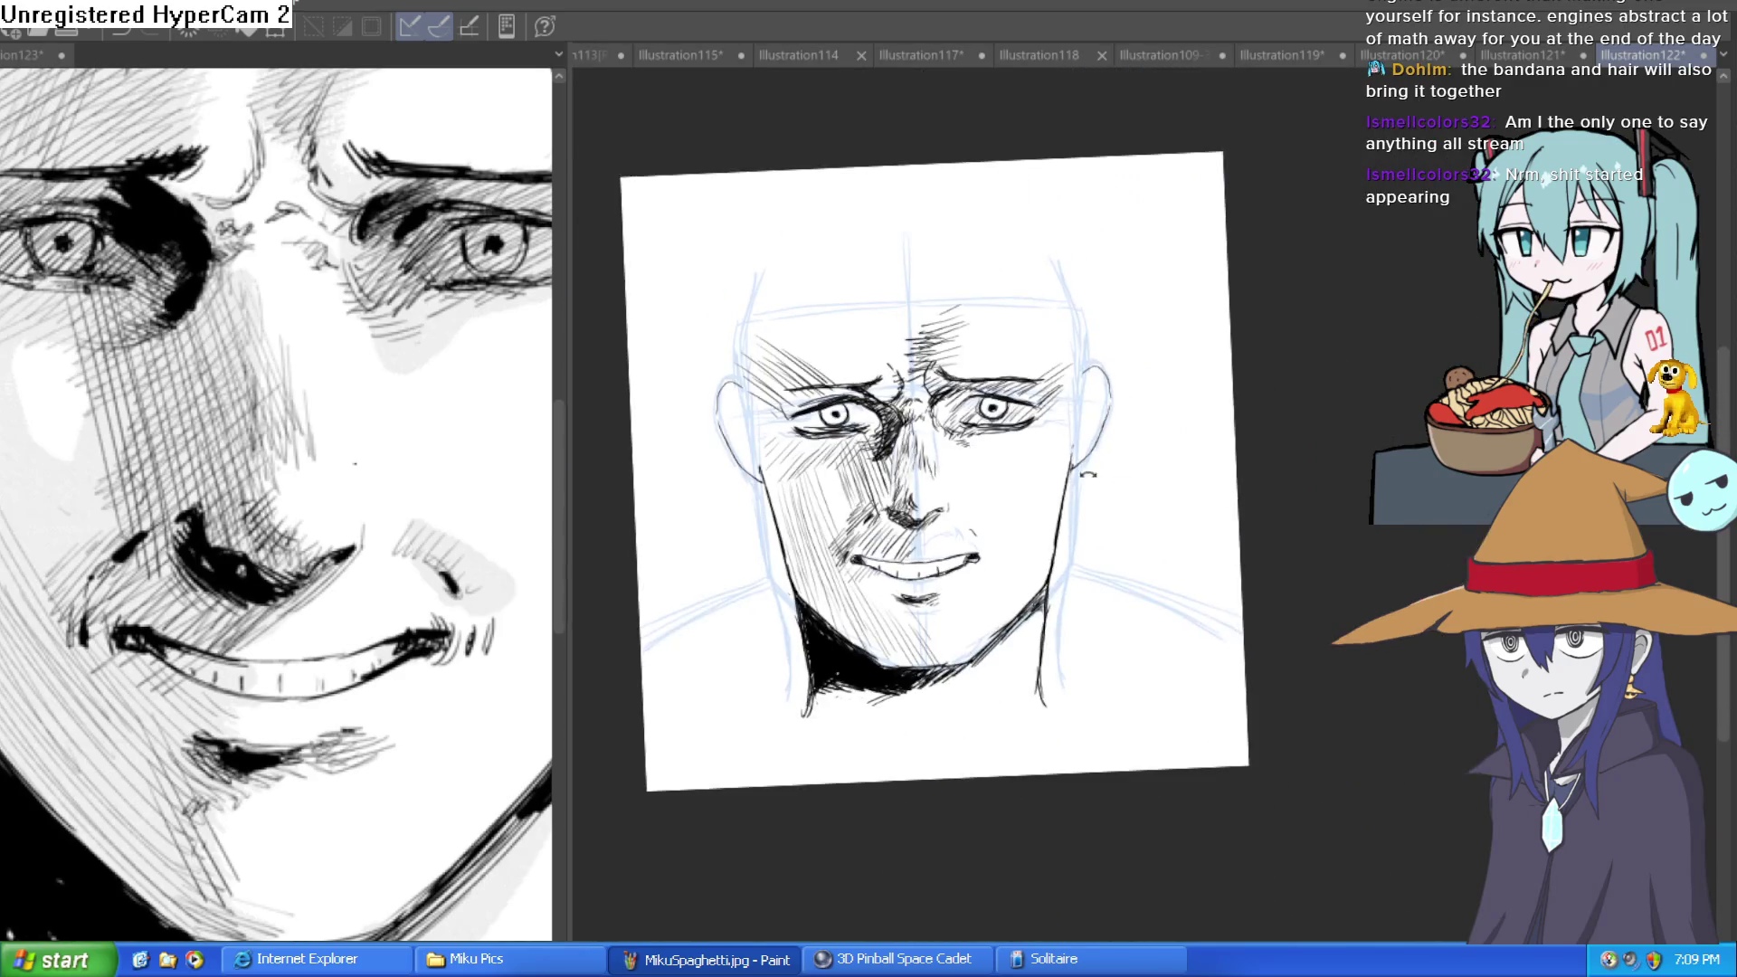
pyautogui.moveTo(1113, 439)
pyautogui.mouseDown()
pyautogui.moveTo(1131, 380)
pyautogui.moveTo(1131, 441)
pyautogui.moveTo(1122, 396)
pyautogui.moveTo(1166, 388)
pyautogui.mouseUp()
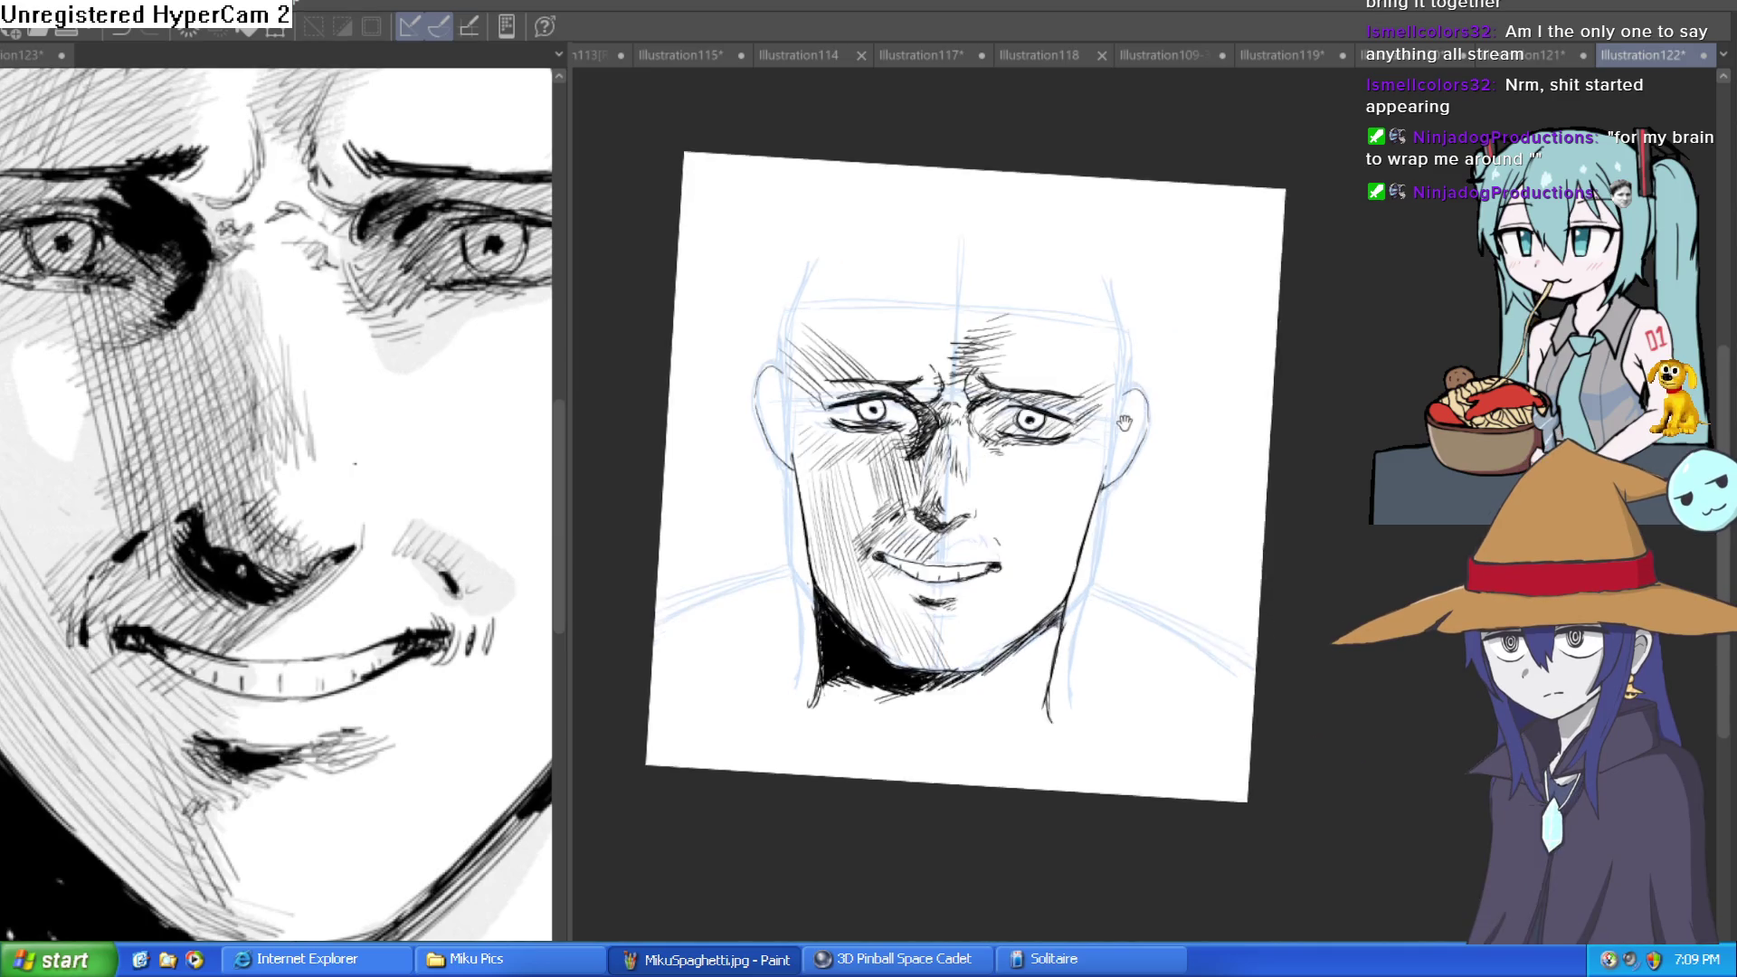
pyautogui.scroll(2, 1144, 414)
pyautogui.press('-')
pyautogui.press('-')
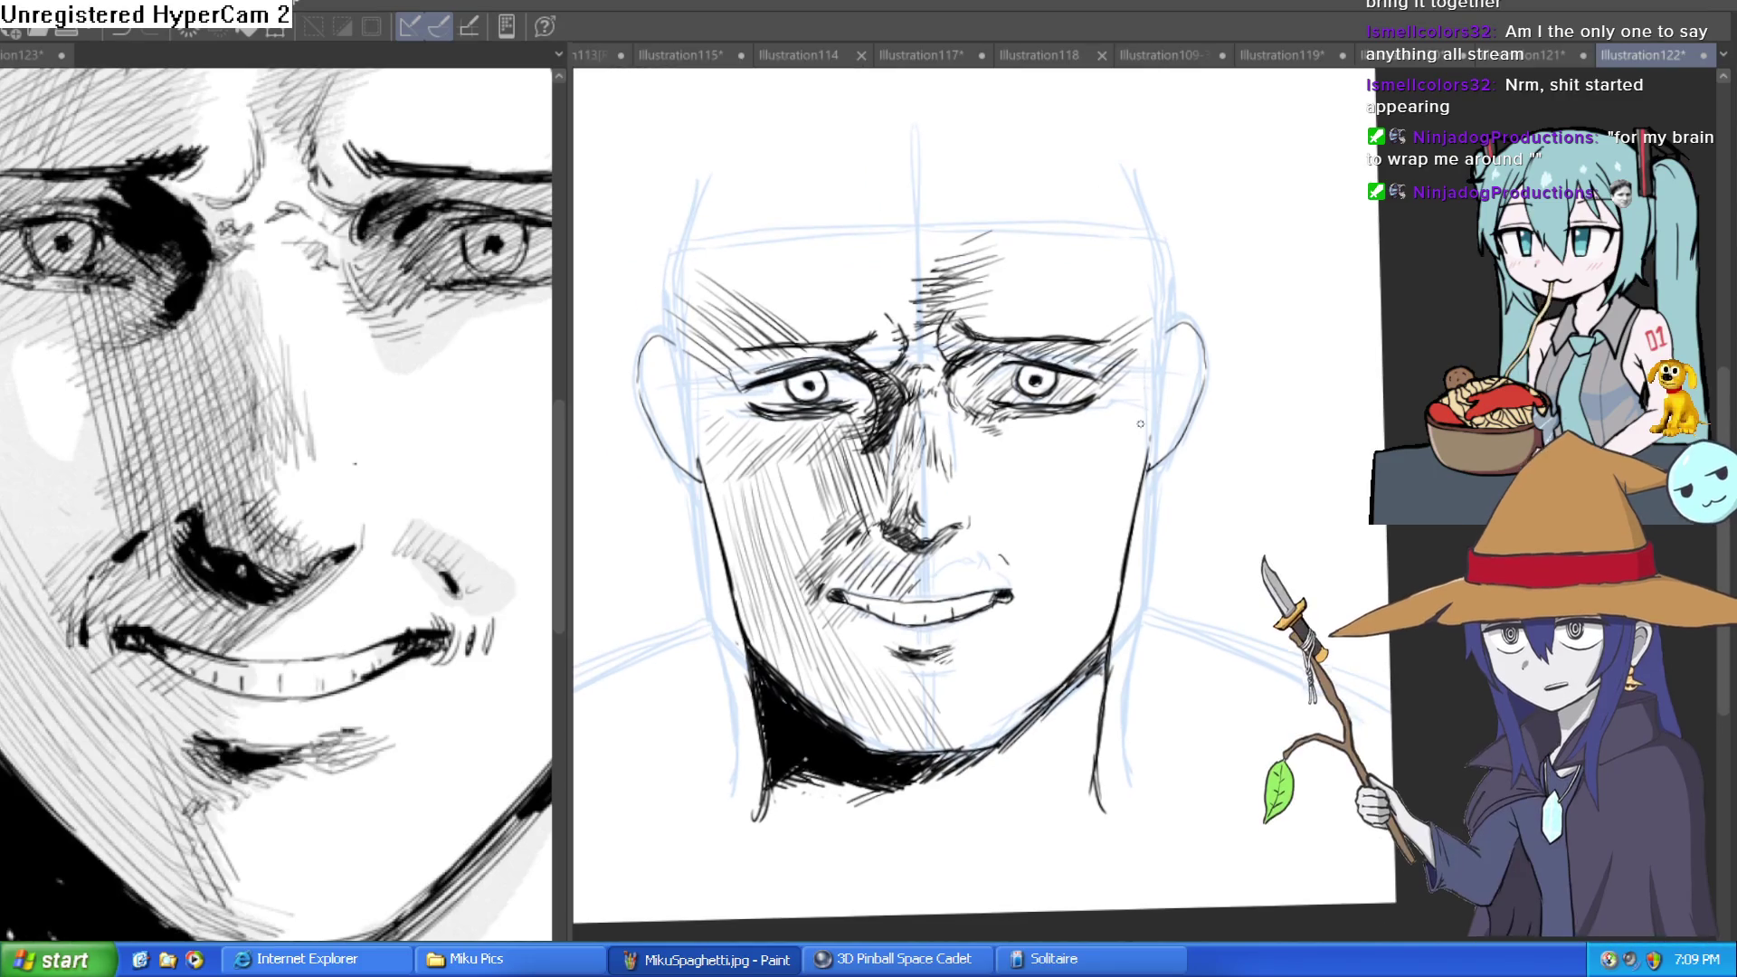
pyautogui.scroll(-2, 1142, 452)
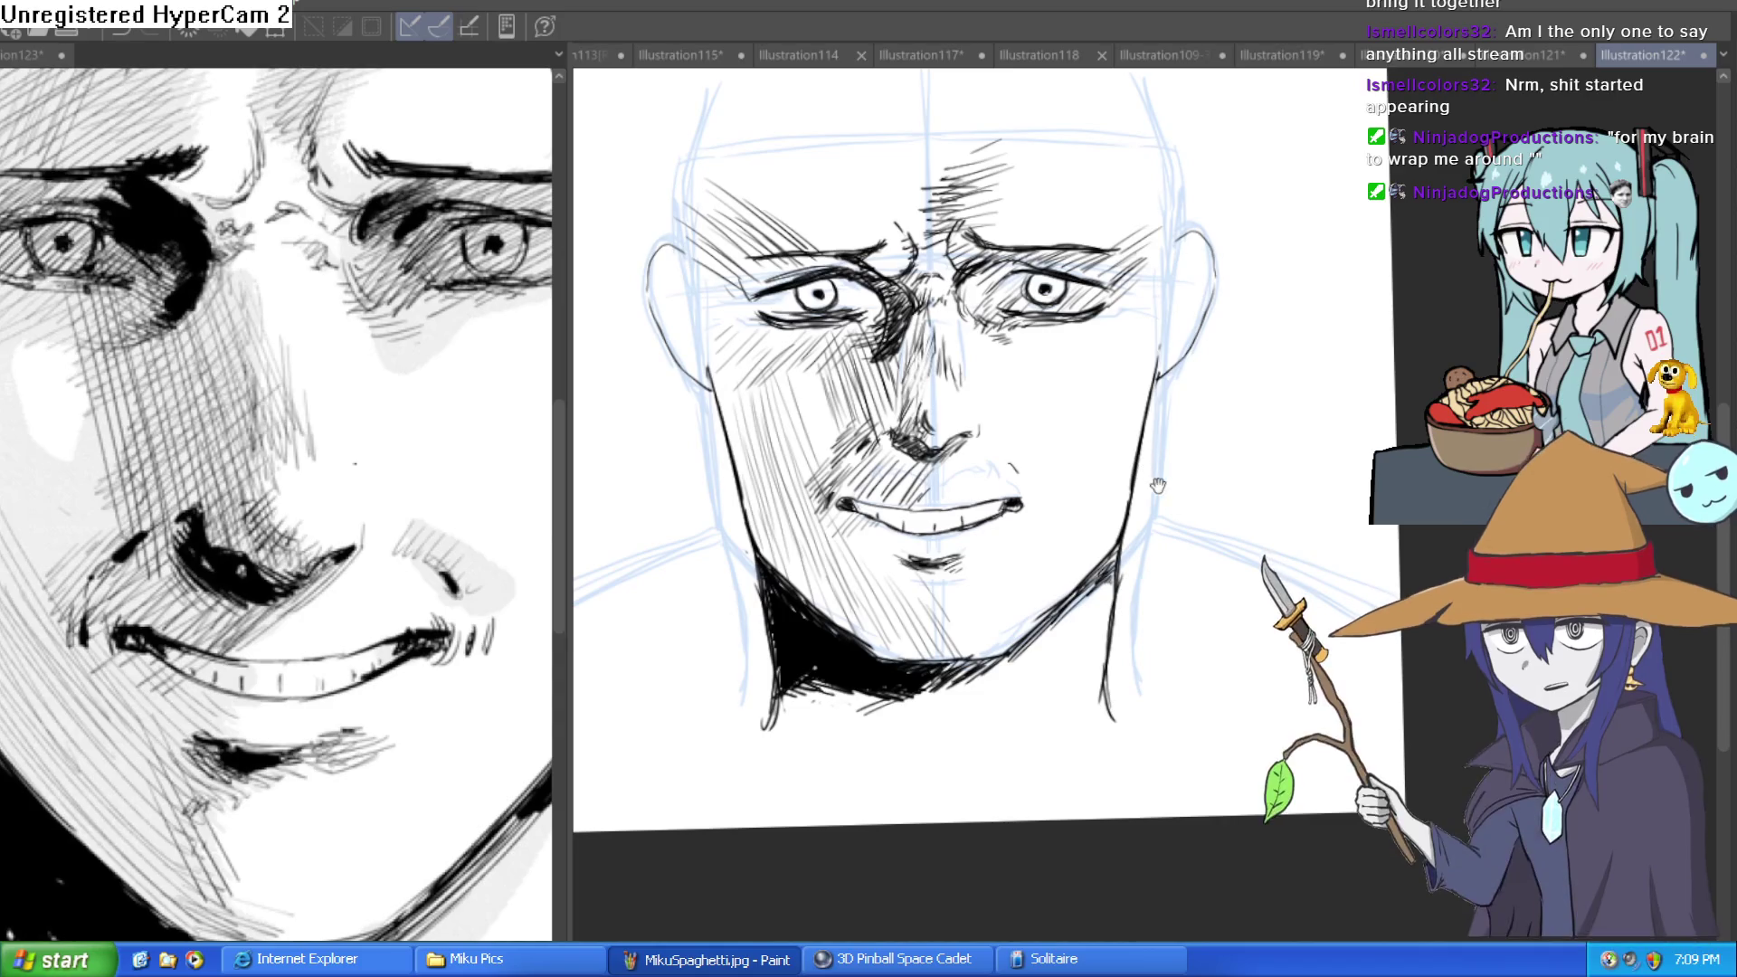
pyautogui.scroll(3, 1065, 447)
pyautogui.scroll(1, 995, 448)
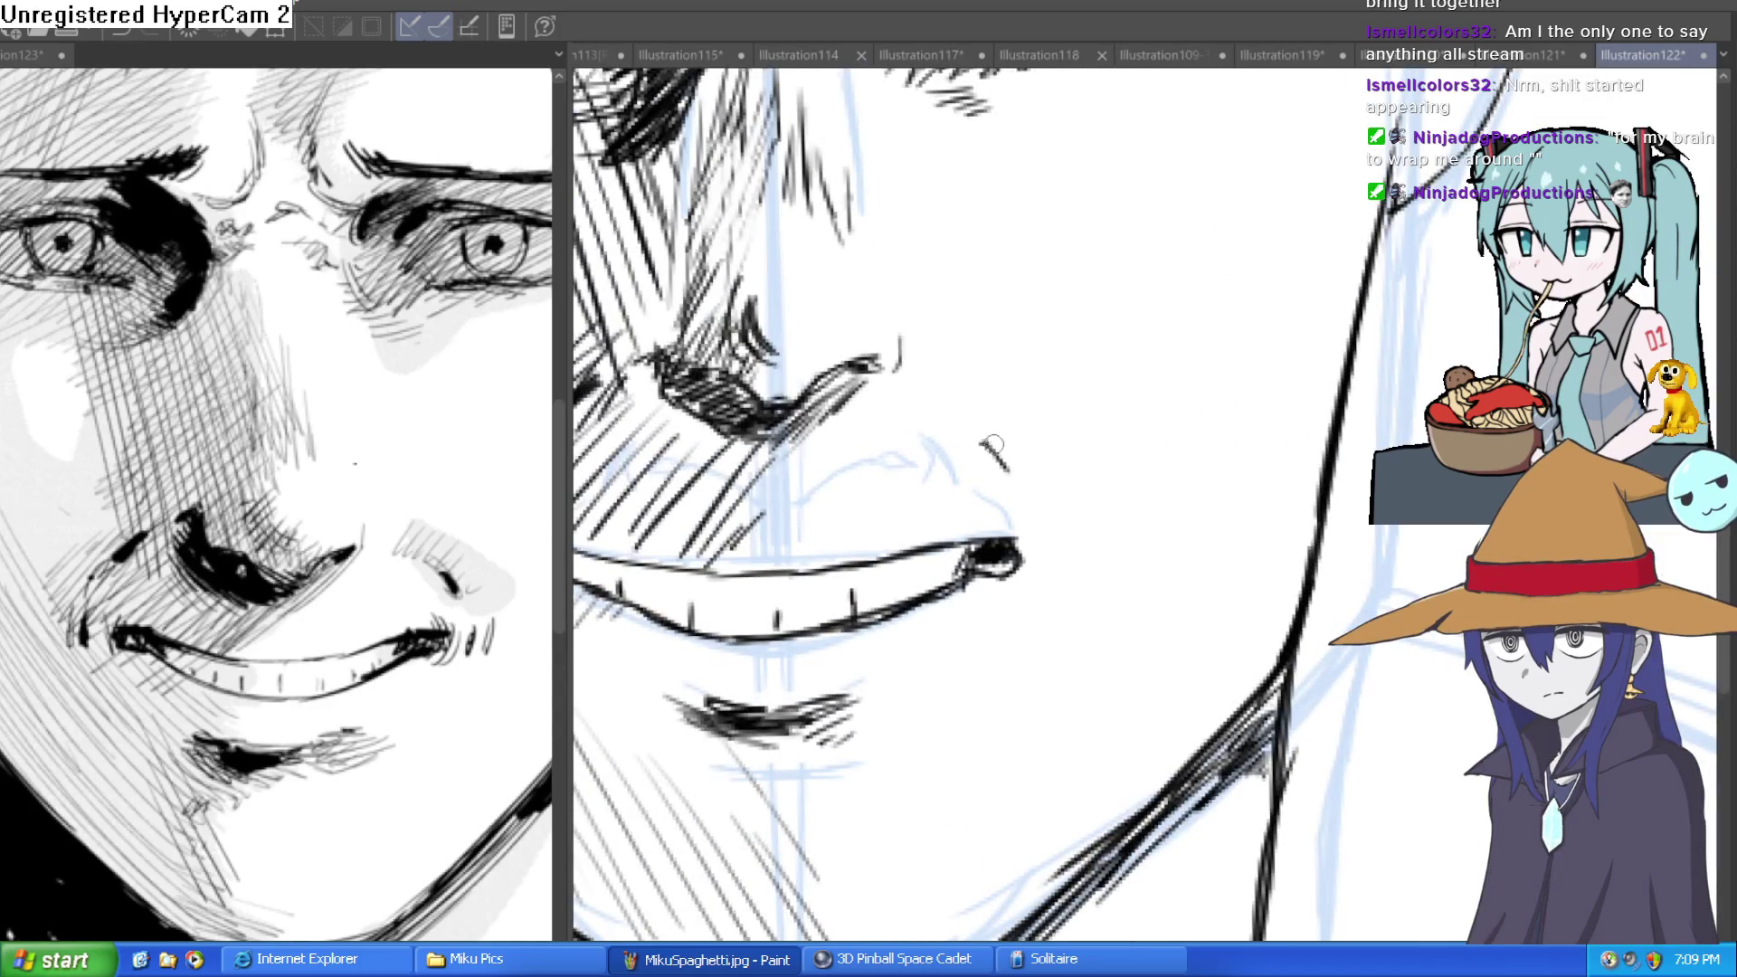
pyautogui.moveTo(1040, 389)
pyautogui.mouseDown()
pyautogui.moveTo(970, 427)
pyautogui.moveTo(1013, 488)
pyautogui.moveTo(1052, 497)
pyautogui.mouseUp()
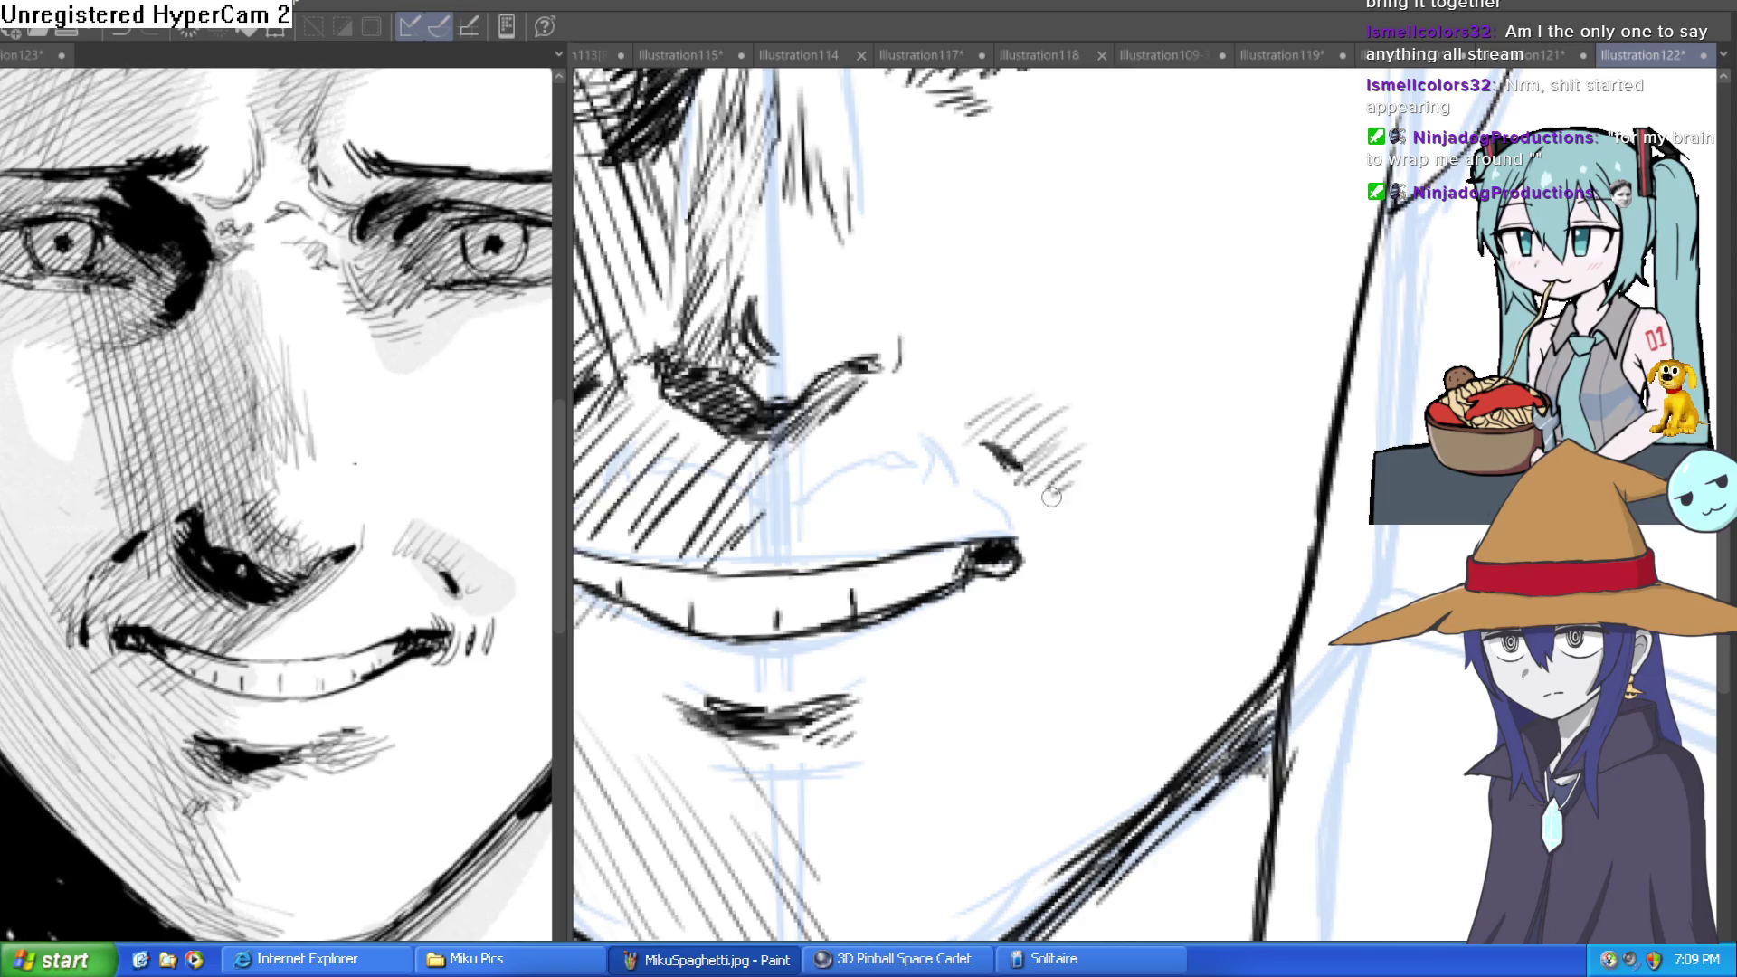
pyautogui.scroll(-4, 1101, 470)
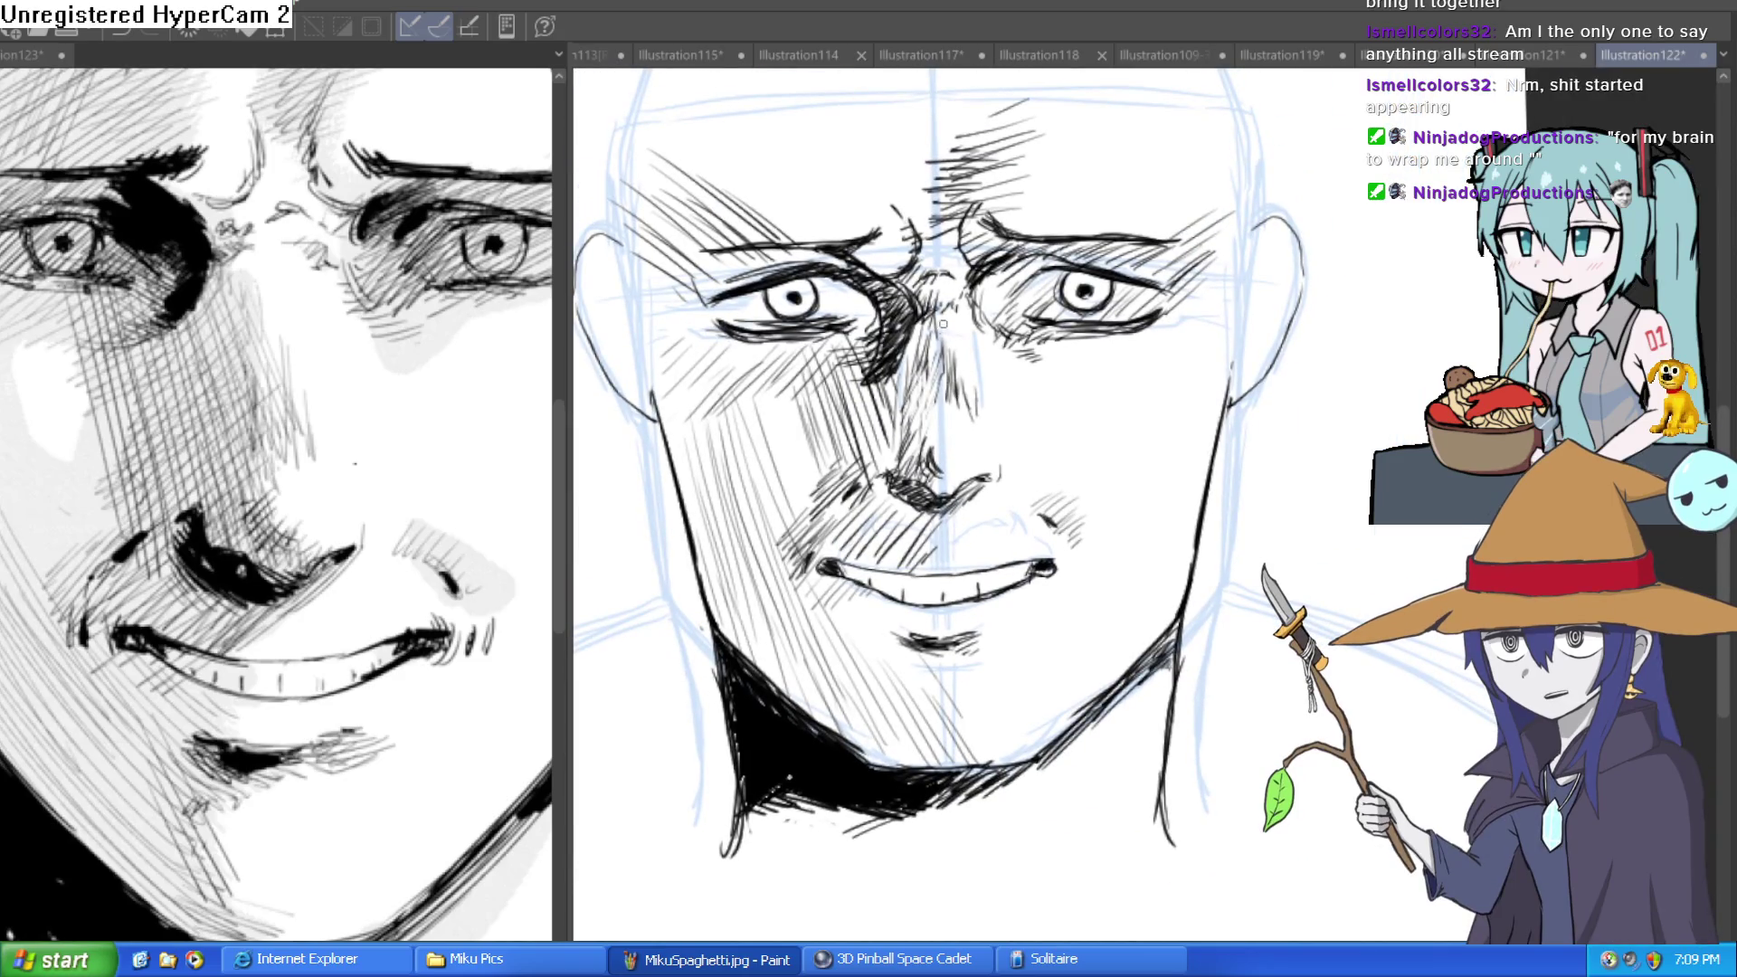
pyautogui.scroll(2, 461, 500)
pyautogui.scroll(-4, 461, 501)
# Add three hatching strokes on the cheek with the view rotated 15° clockwise.
pyautogui.moveTo(460, 501); pyautogui.dragTo(320, 520)
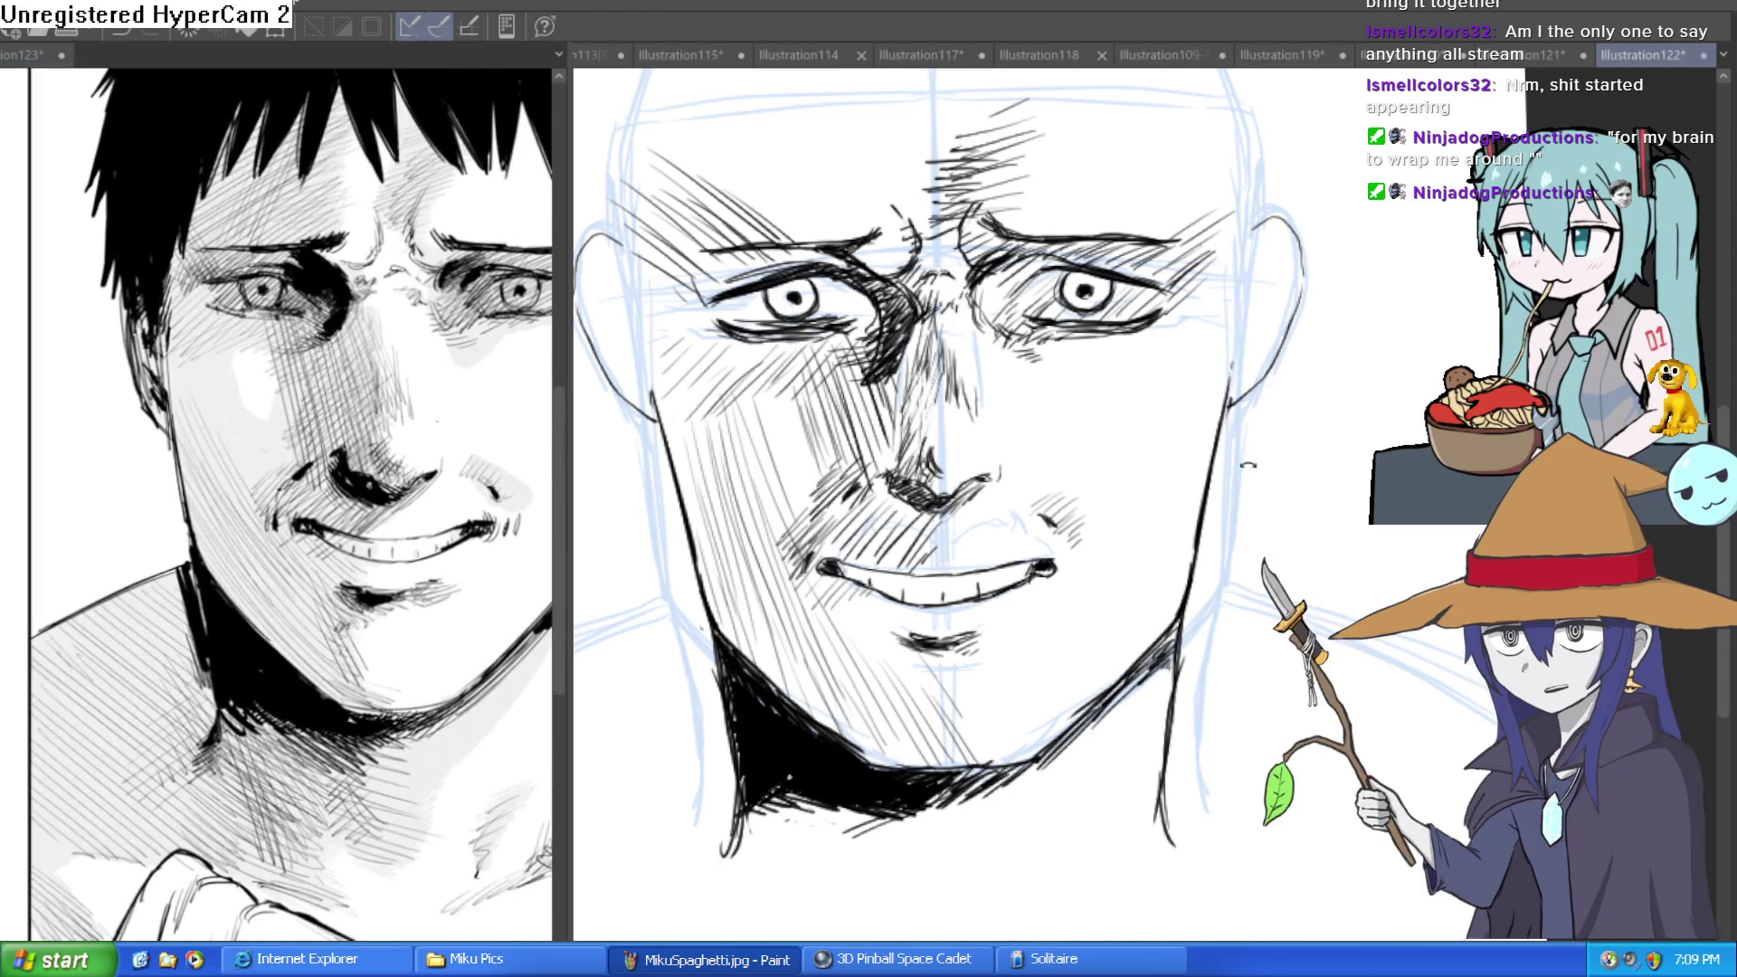
pyautogui.press('^')
pyautogui.moveTo(730, 306); pyautogui.dragTo(716, 467)
pyautogui.moveTo(735, 222); pyautogui.dragTo(726, 351)
pyautogui.moveTo(762, 257); pyautogui.dragTo(743, 367)
# Hatch diagonal strokes across the forehead and small strokes near the brow.
pyautogui.moveTo(914, 192); pyautogui.dragTo(1072, 260)
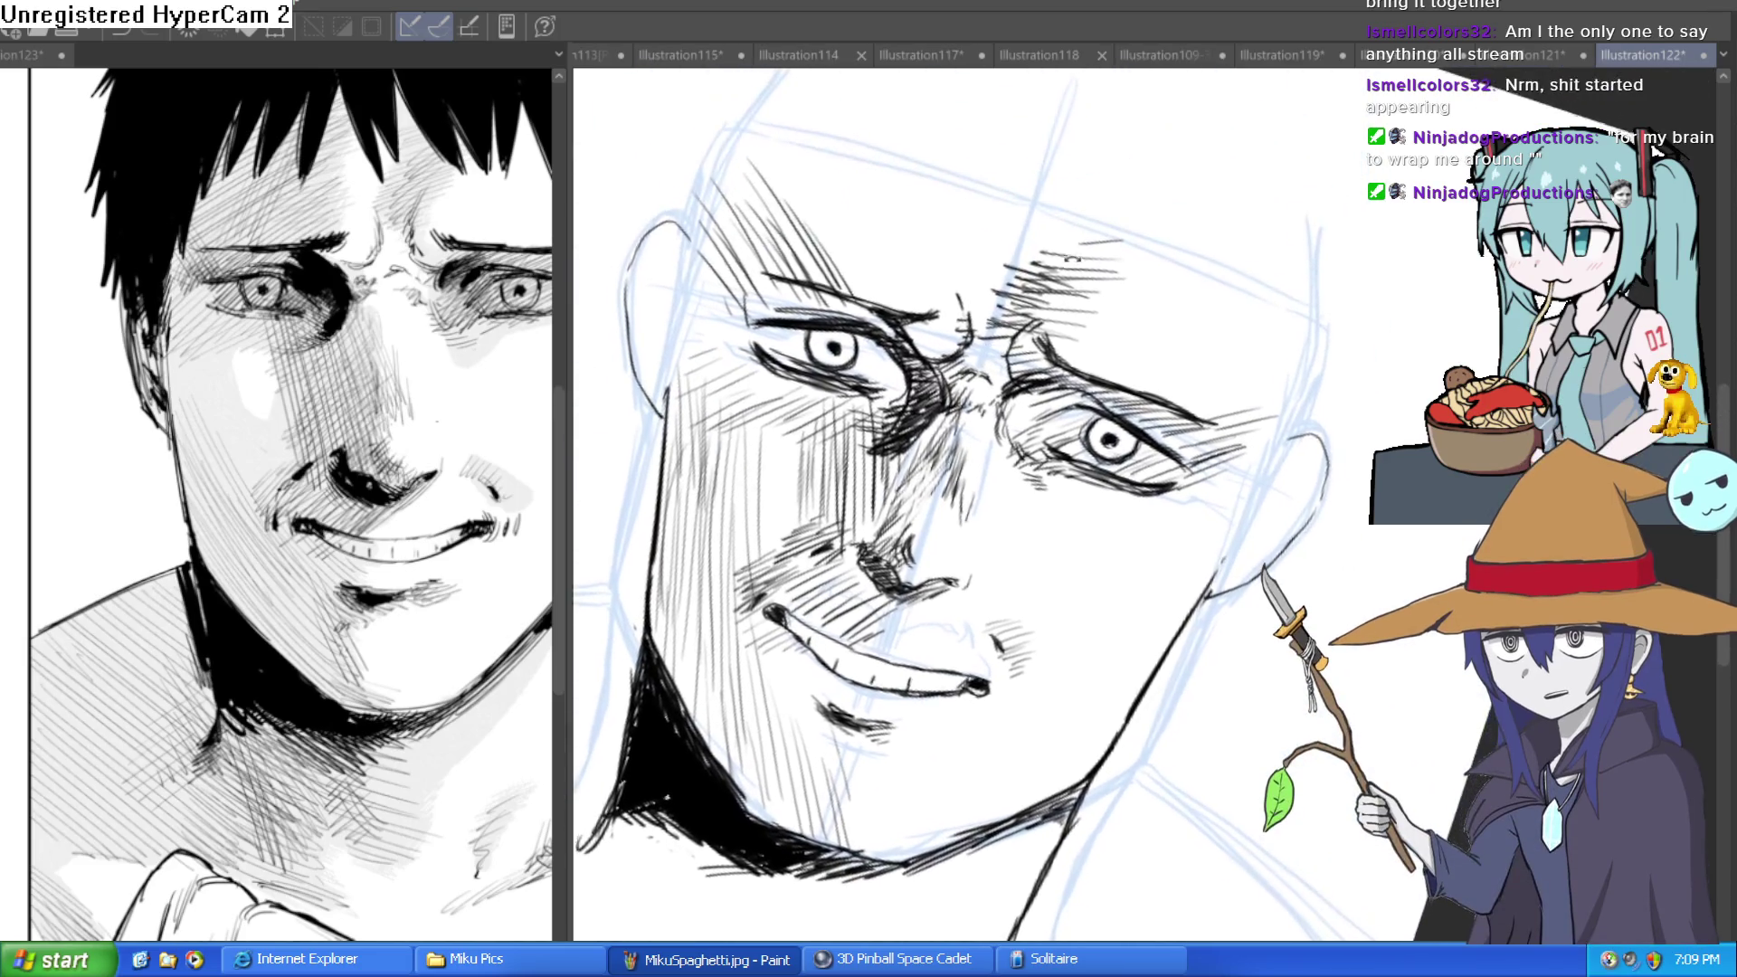
pyautogui.press('-')
pyautogui.press('-')
pyautogui.press('-')
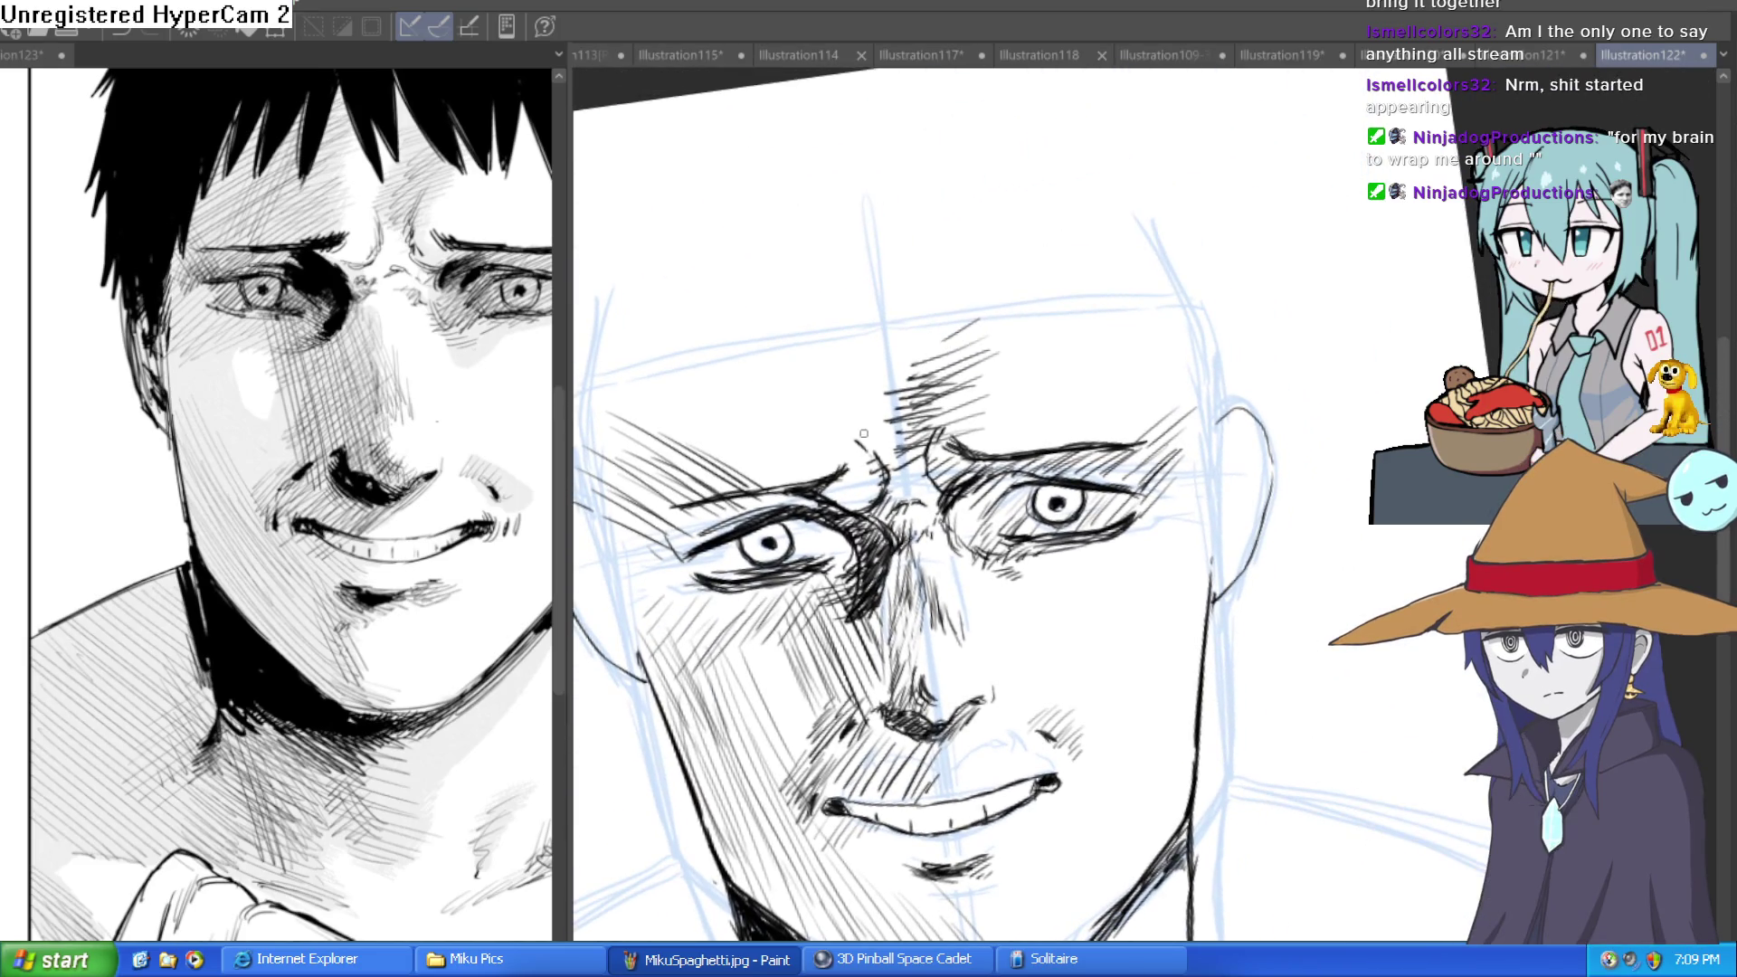
pyautogui.moveTo(837, 427)
pyautogui.mouseDown()
pyautogui.moveTo(868, 398)
pyautogui.moveTo(869, 281)
pyautogui.mouseUp()
pyautogui.moveTo(823, 300)
pyautogui.mouseDown()
pyautogui.moveTo(858, 271)
pyautogui.moveTo(635, 398)
pyautogui.mouseUp()
pyautogui.moveTo(776, 288); pyautogui.dragTo(611, 421)
pyautogui.moveTo(810, 297)
pyautogui.mouseDown()
pyautogui.moveTo(597, 418)
pyautogui.moveTo(674, 448)
pyautogui.mouseUp()
pyautogui.moveTo(774, 338); pyautogui.dragTo(659, 446)
pyautogui.moveTo(824, 313); pyautogui.dragTo(686, 441)
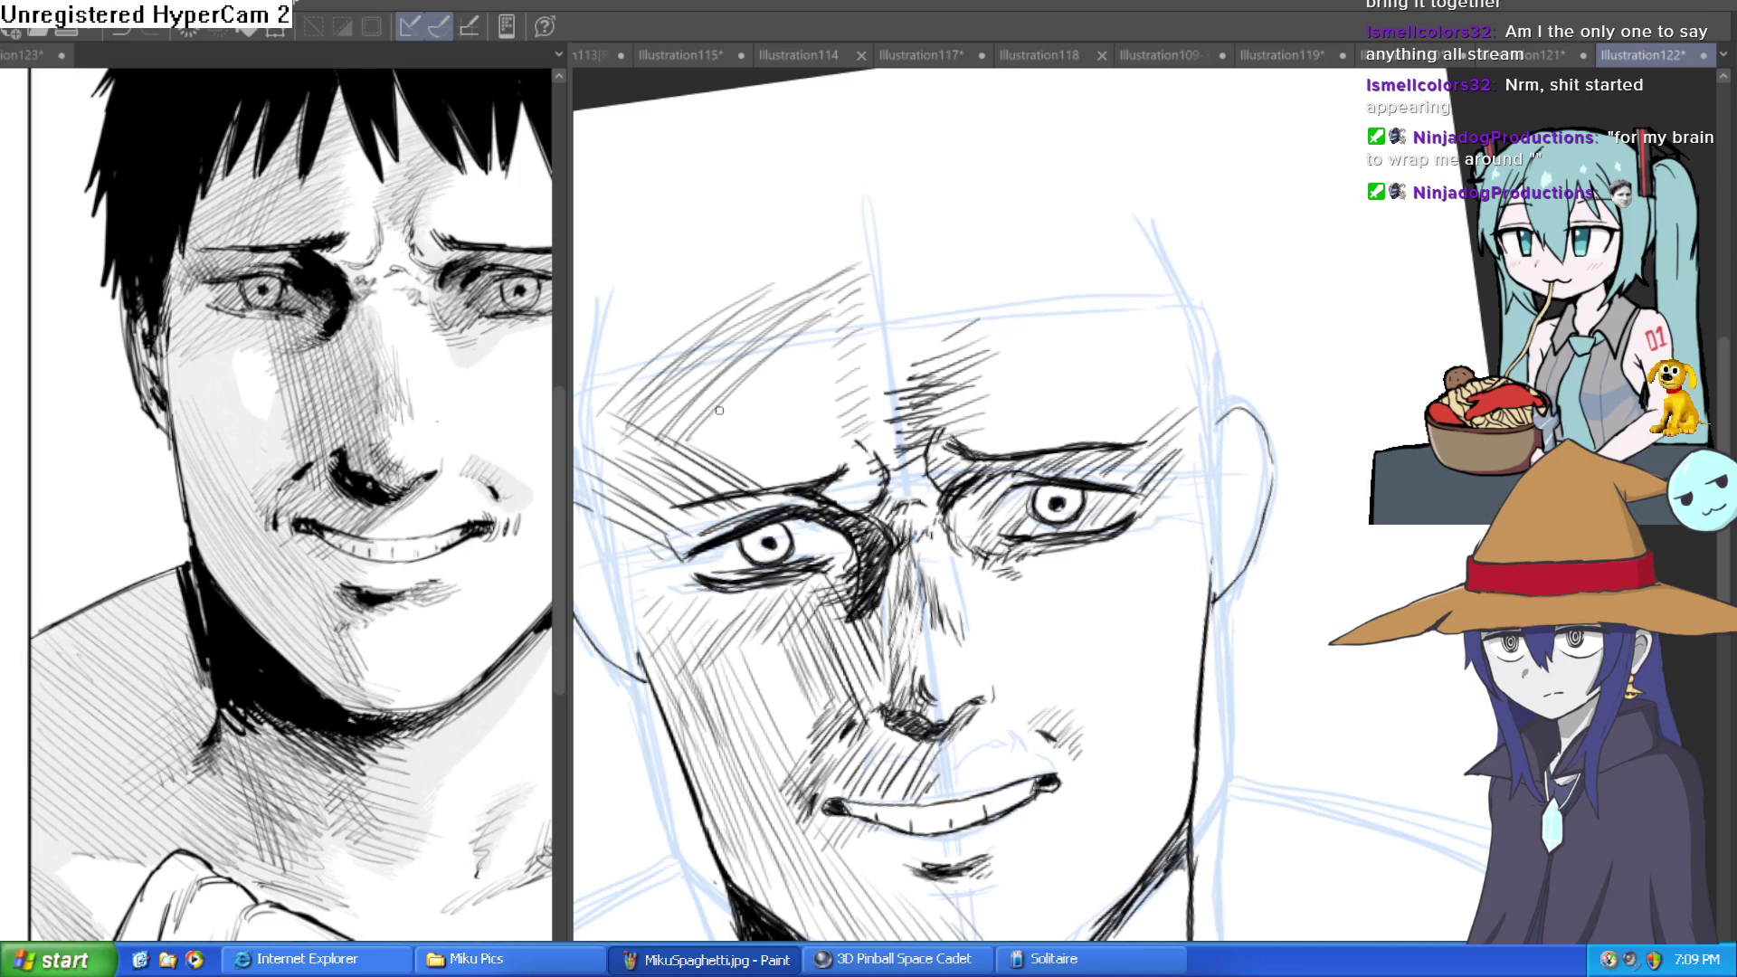
pyautogui.moveTo(793, 373); pyautogui.dragTo(713, 457)
pyautogui.moveTo(859, 341); pyautogui.dragTo(726, 473)
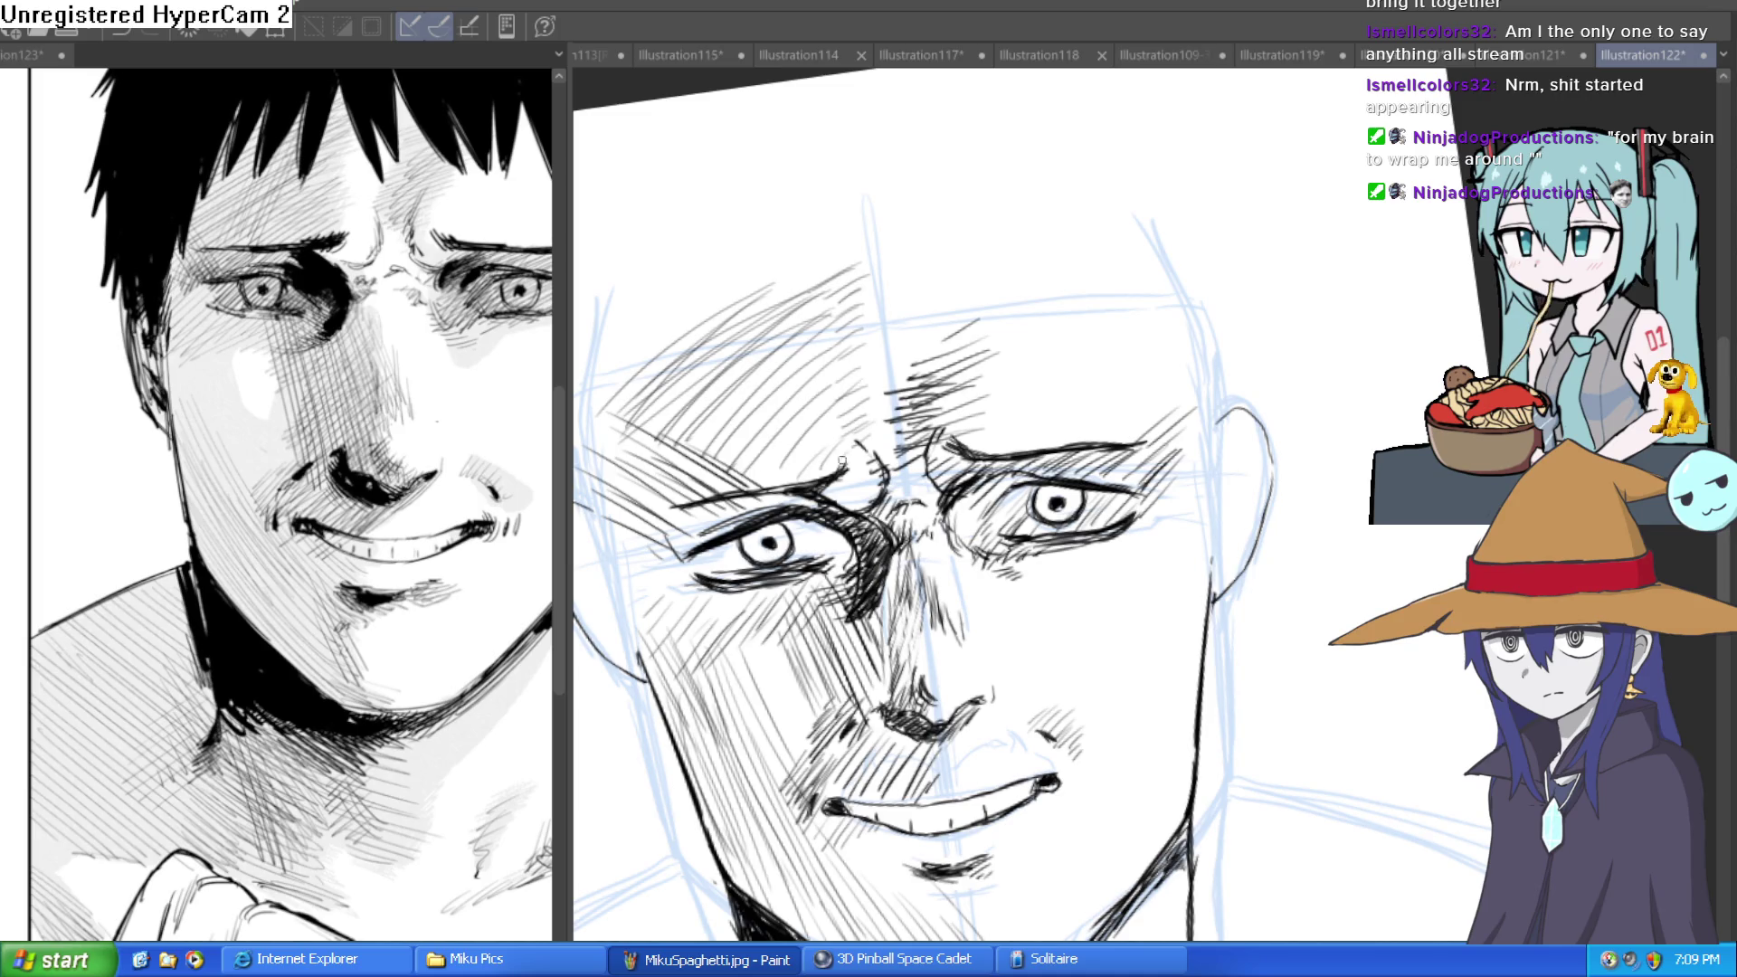
pyautogui.moveTo(983, 316)
pyautogui.mouseDown()
pyautogui.moveTo(932, 350)
pyautogui.moveTo(1040, 362)
pyautogui.moveTo(1222, 288)
pyautogui.mouseUp()
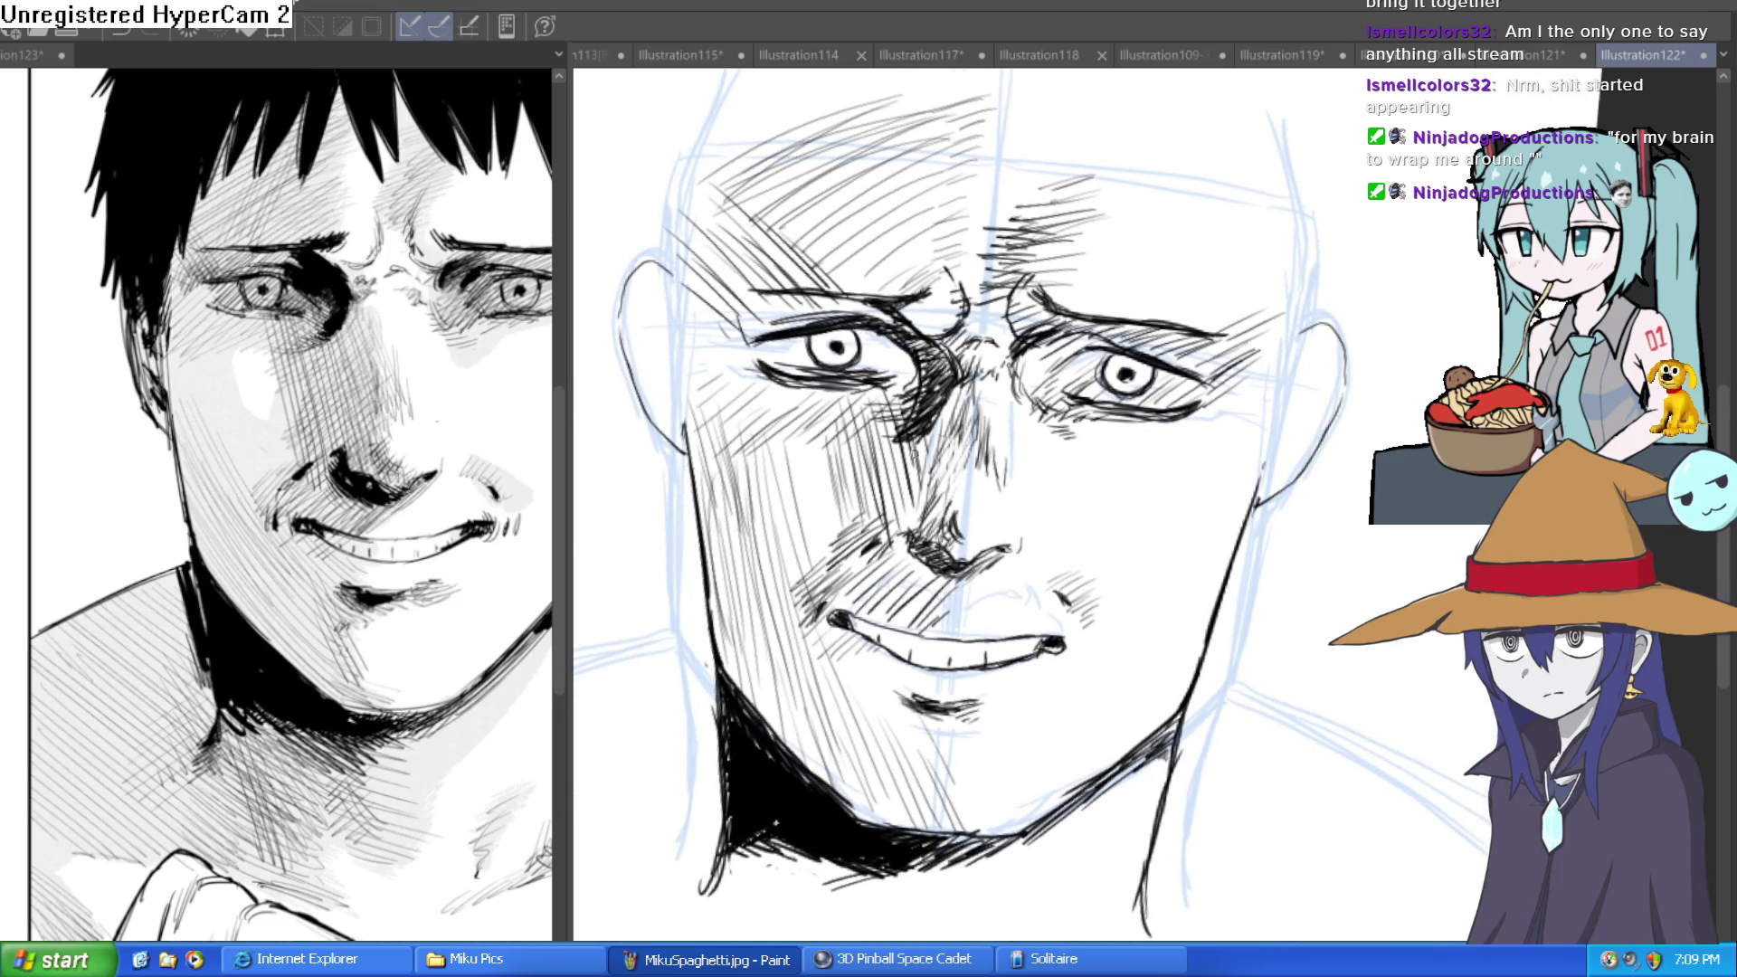
# Check the reference image and return the portrait view to upright.
pyautogui.moveTo(712, 262)
pyautogui.mouseDown()
pyautogui.moveTo(1019, 200)
pyautogui.moveTo(951, 279)
pyautogui.mouseUp()
pyautogui.click(263, 288)
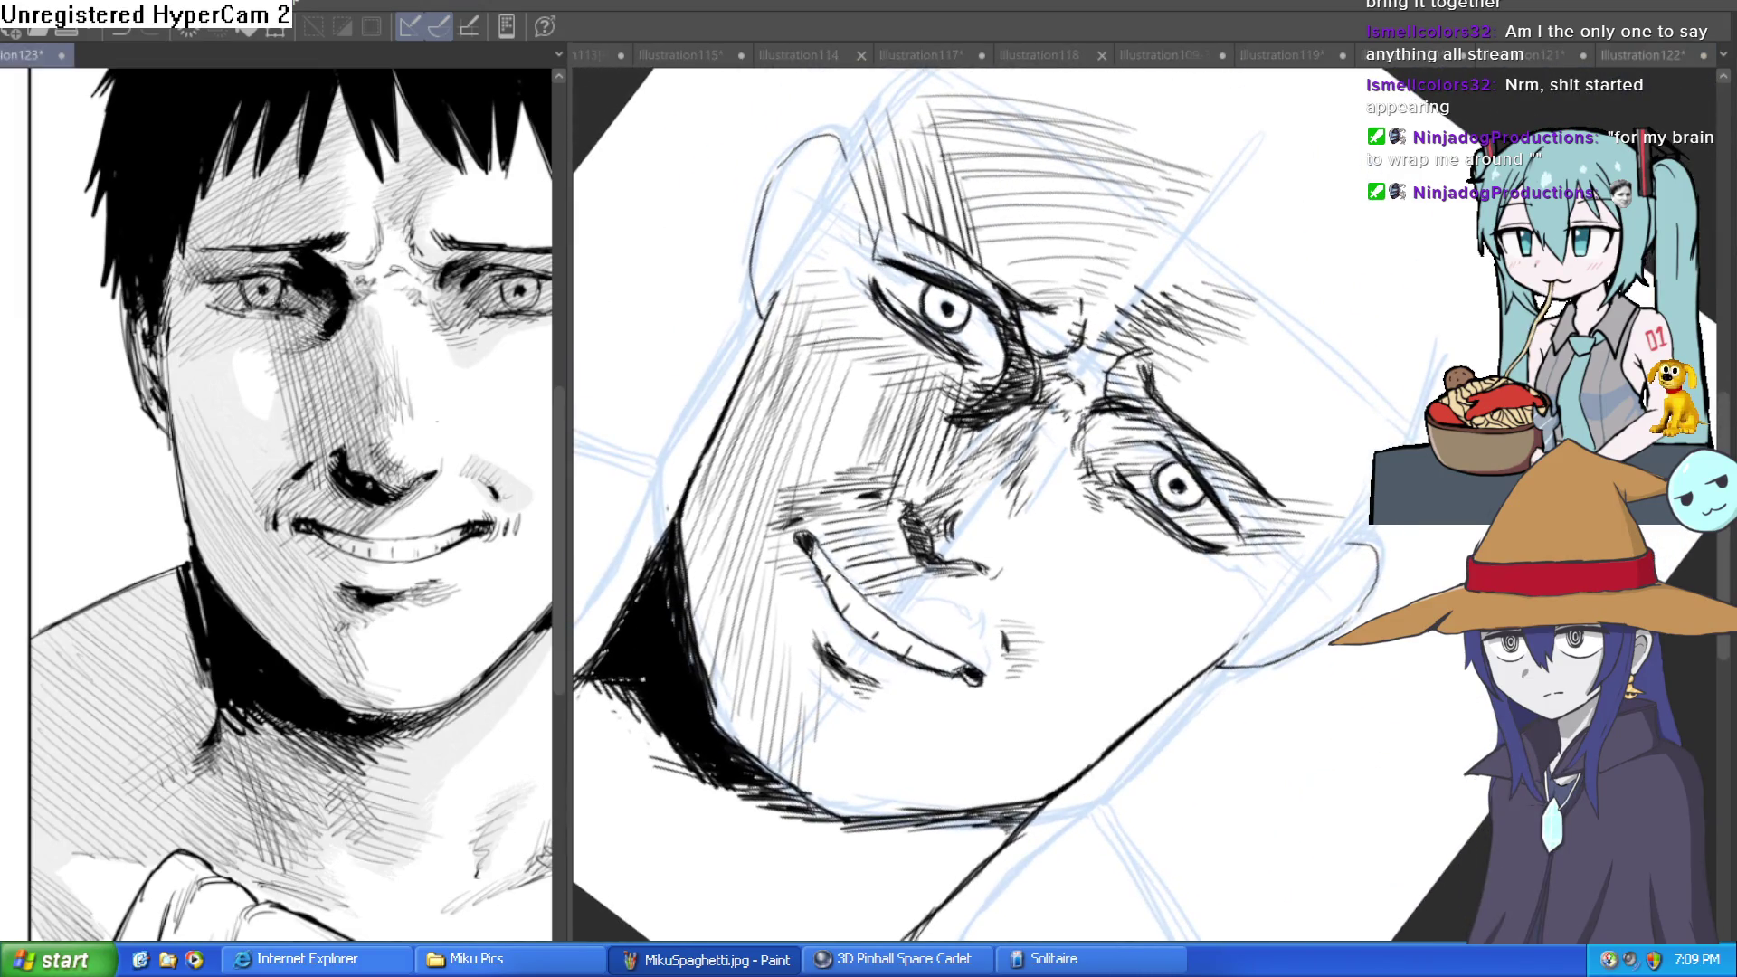
pyautogui.scroll(5, 263, 288)
pyautogui.click(887, 273)
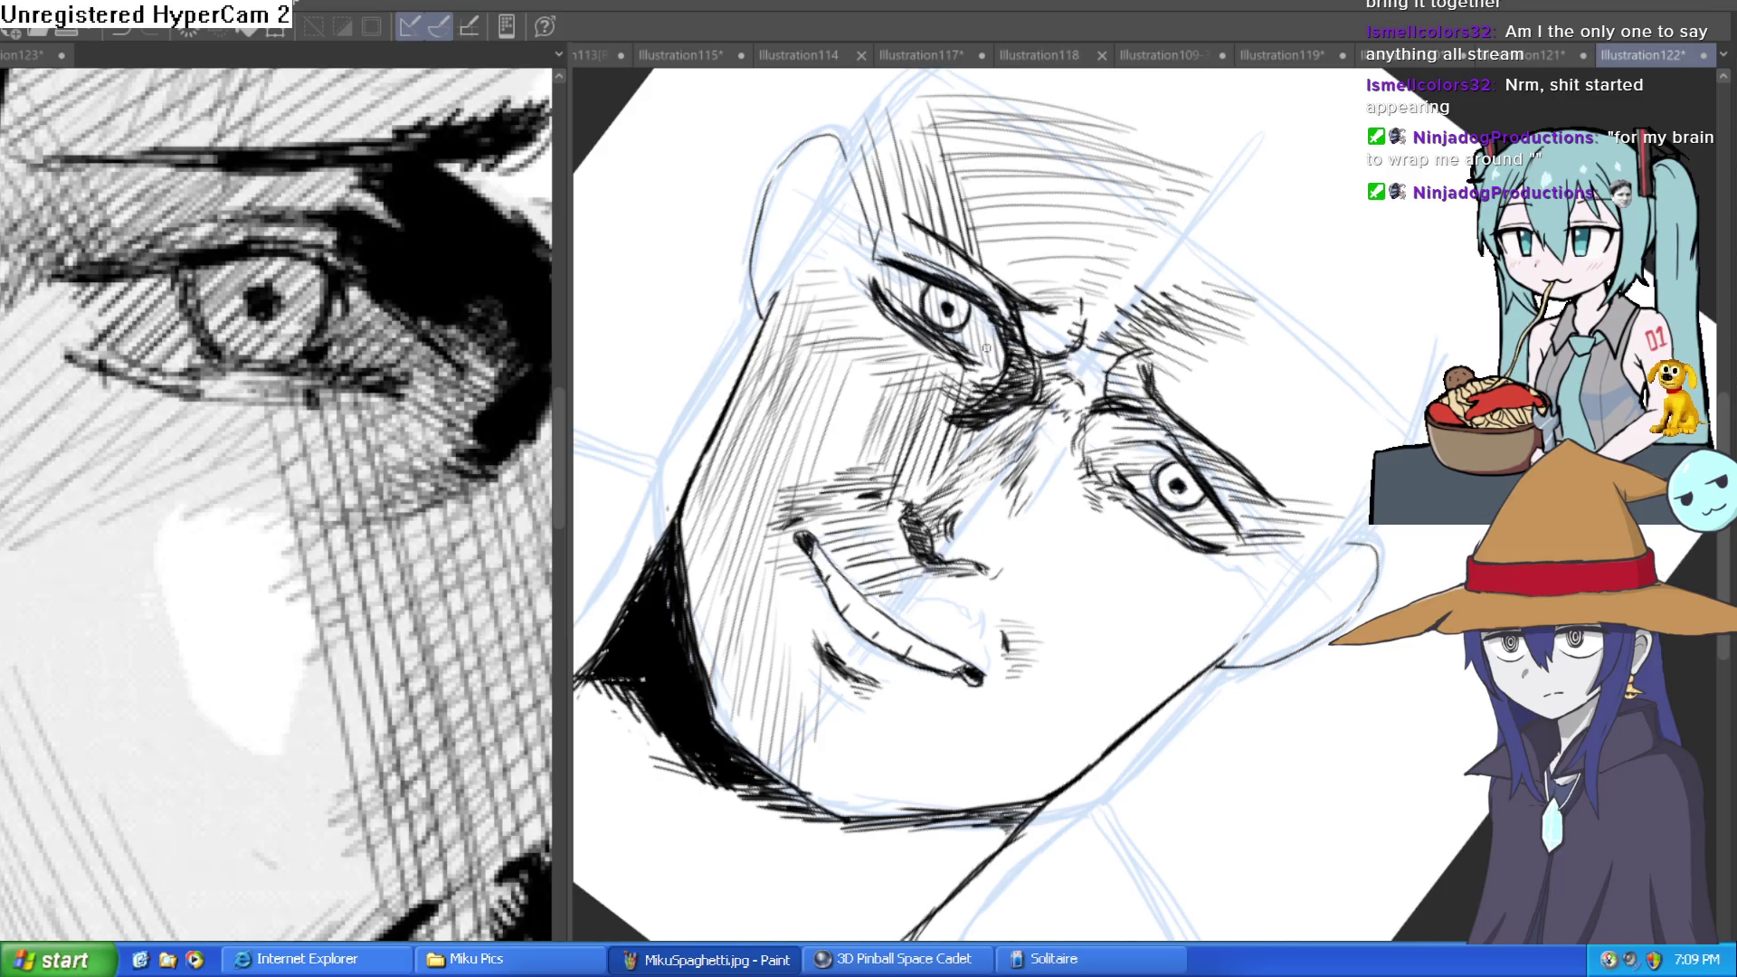
pyautogui.press('@')
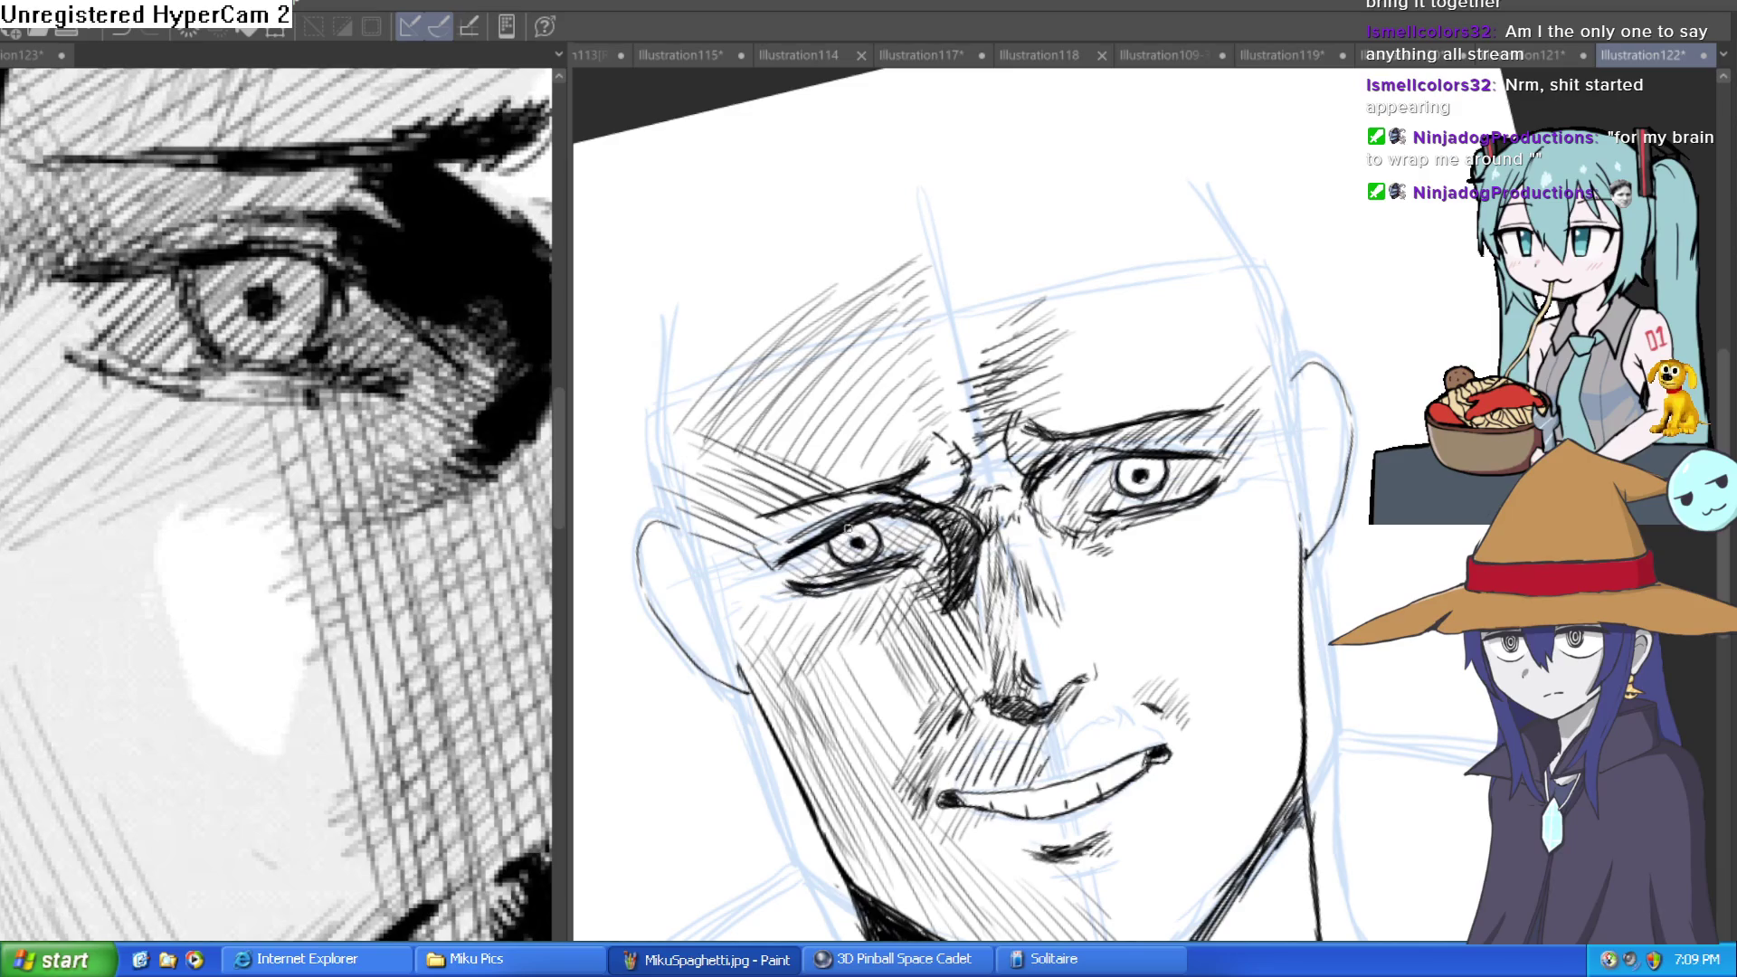
pyautogui.press('@')
pyautogui.press('^')
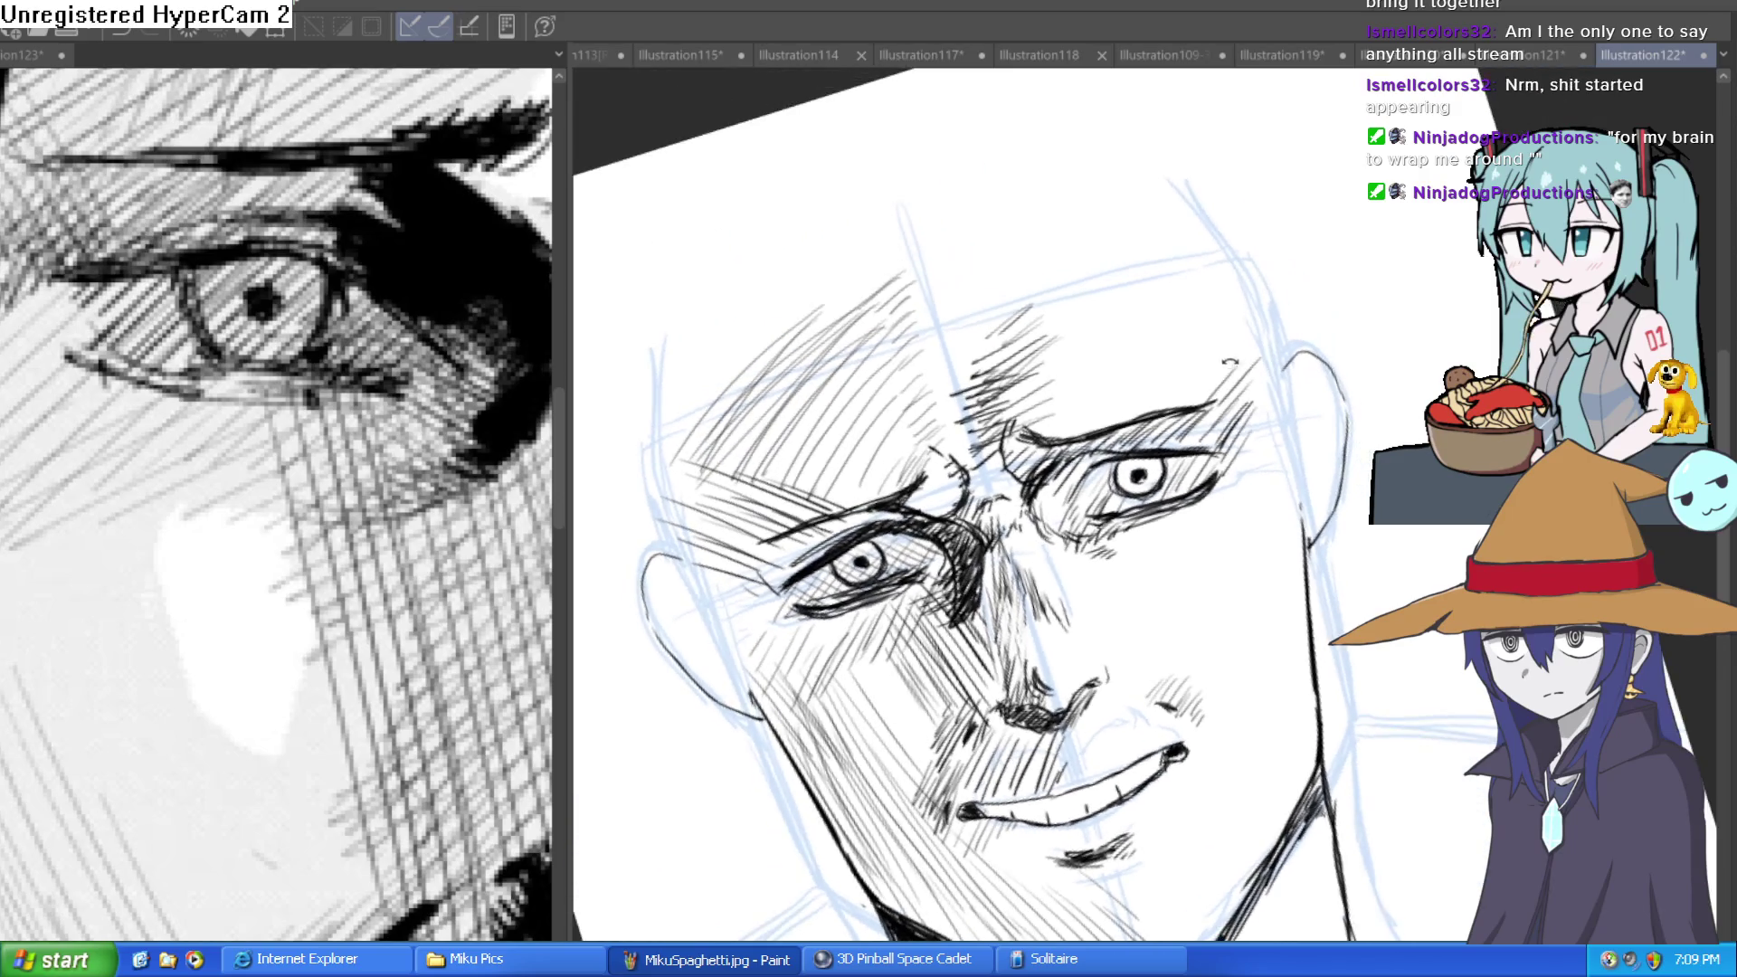
pyautogui.press('^')
pyautogui.press('^')
pyautogui.press('^')
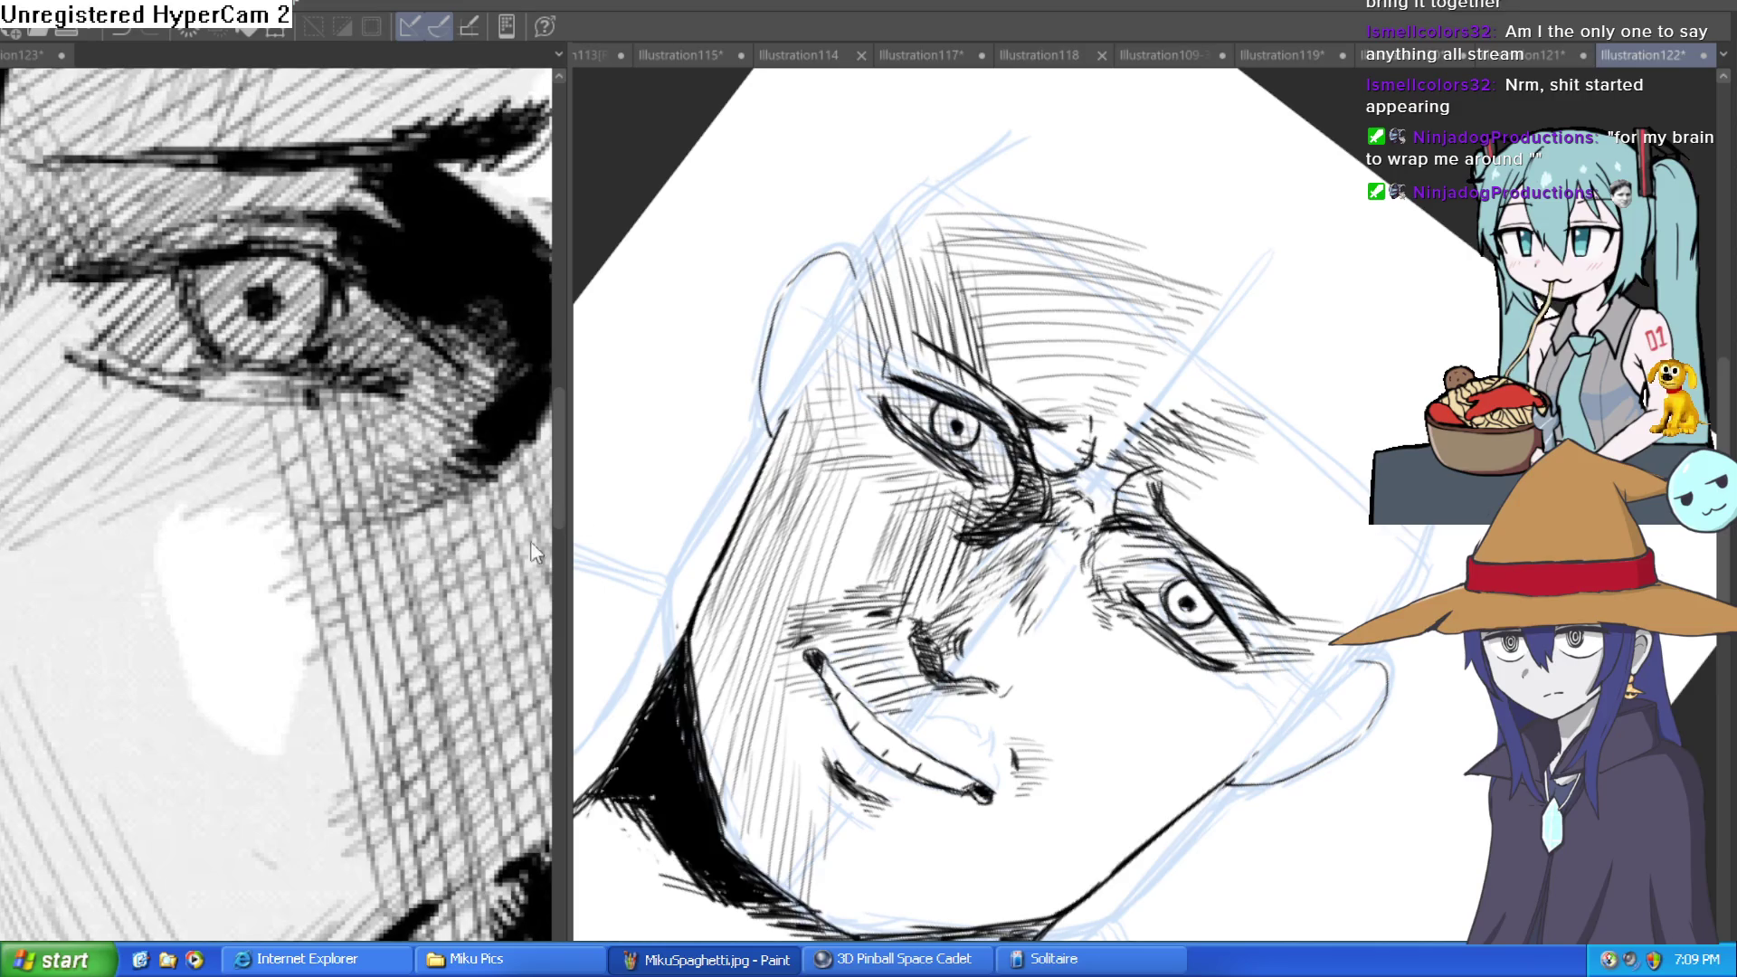
pyautogui.moveTo(534, 552); pyautogui.dragTo(543, 506)
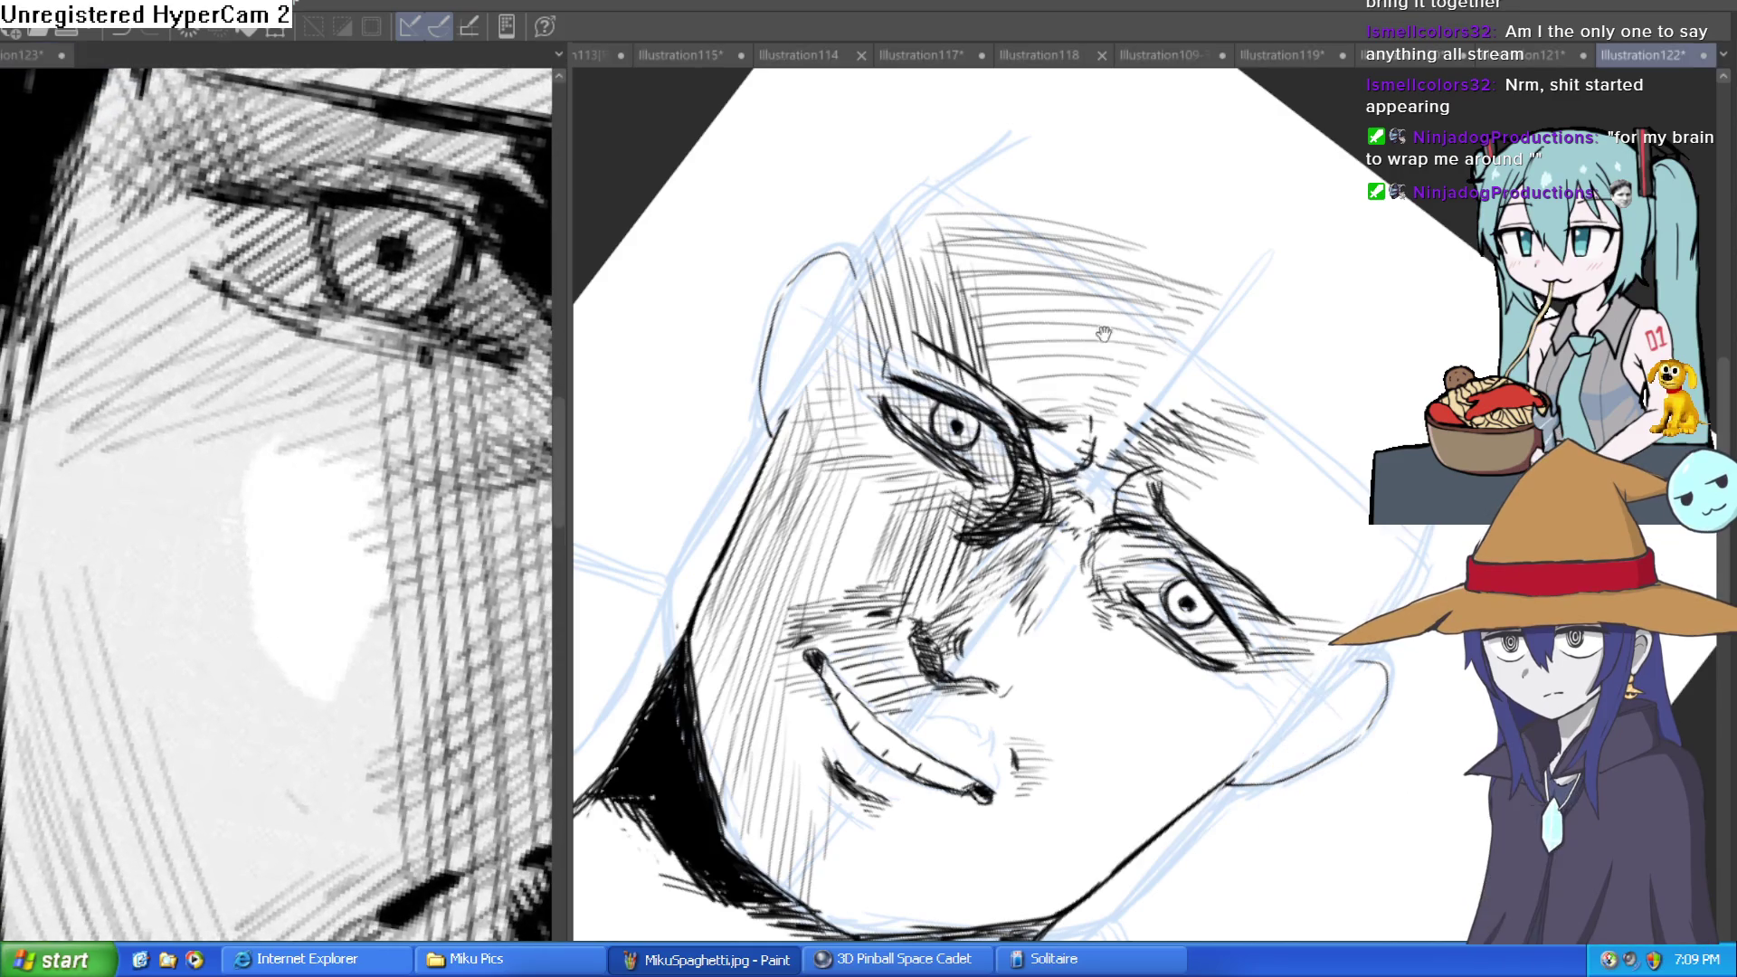
pyautogui.press('@')
pyautogui.scroll(-5, 1104, 334)
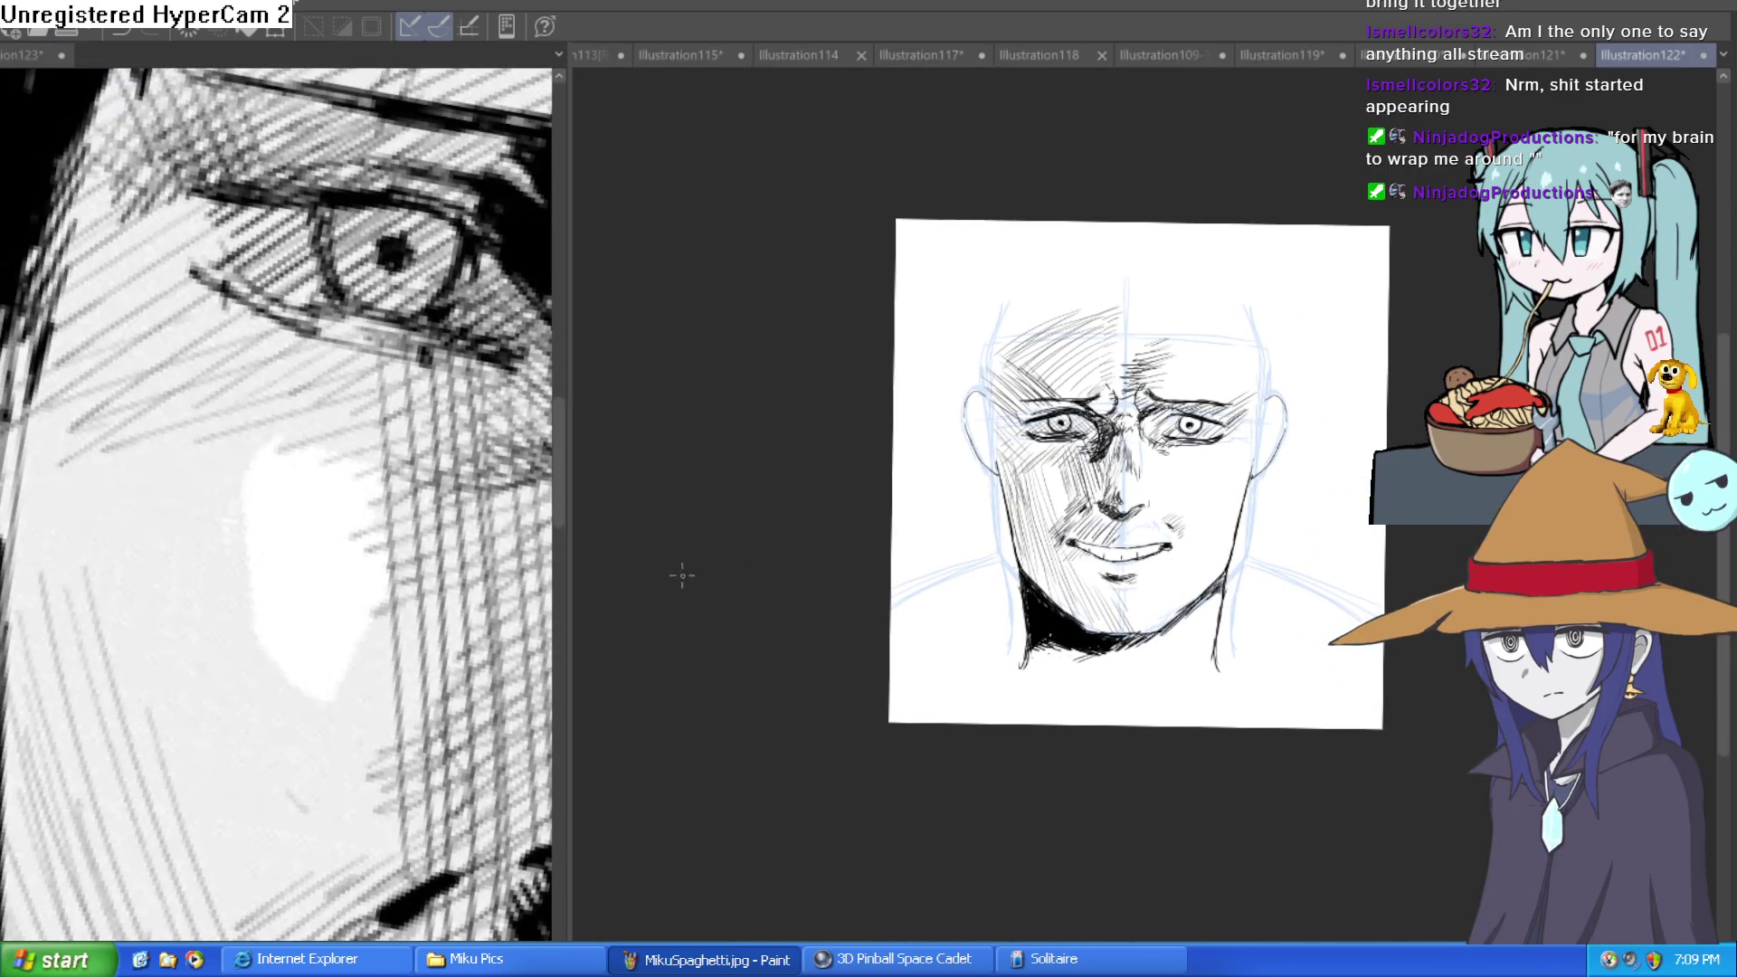
# Zoom into the cheek and add dark and faint hatching strokes to its shadow.
pyautogui.scroll(-5, 361, 482)
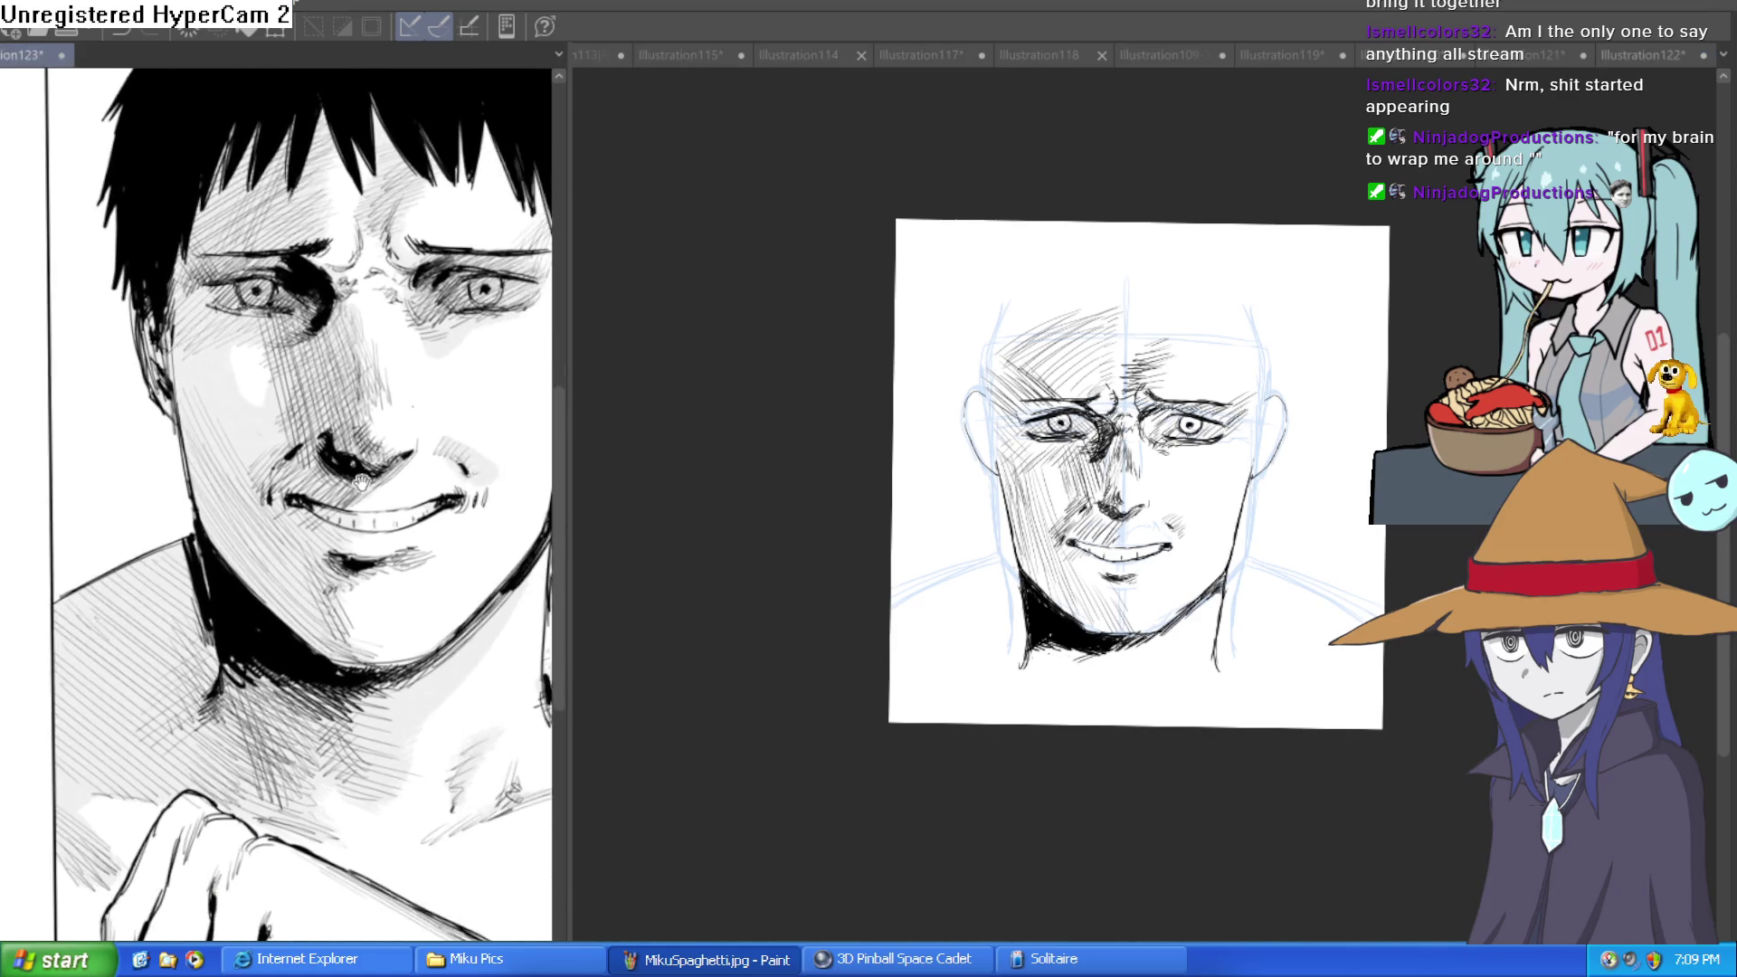
pyautogui.moveTo(1177, 453); pyautogui.dragTo(1330, 562)
pyautogui.scroll(5, 1330, 563)
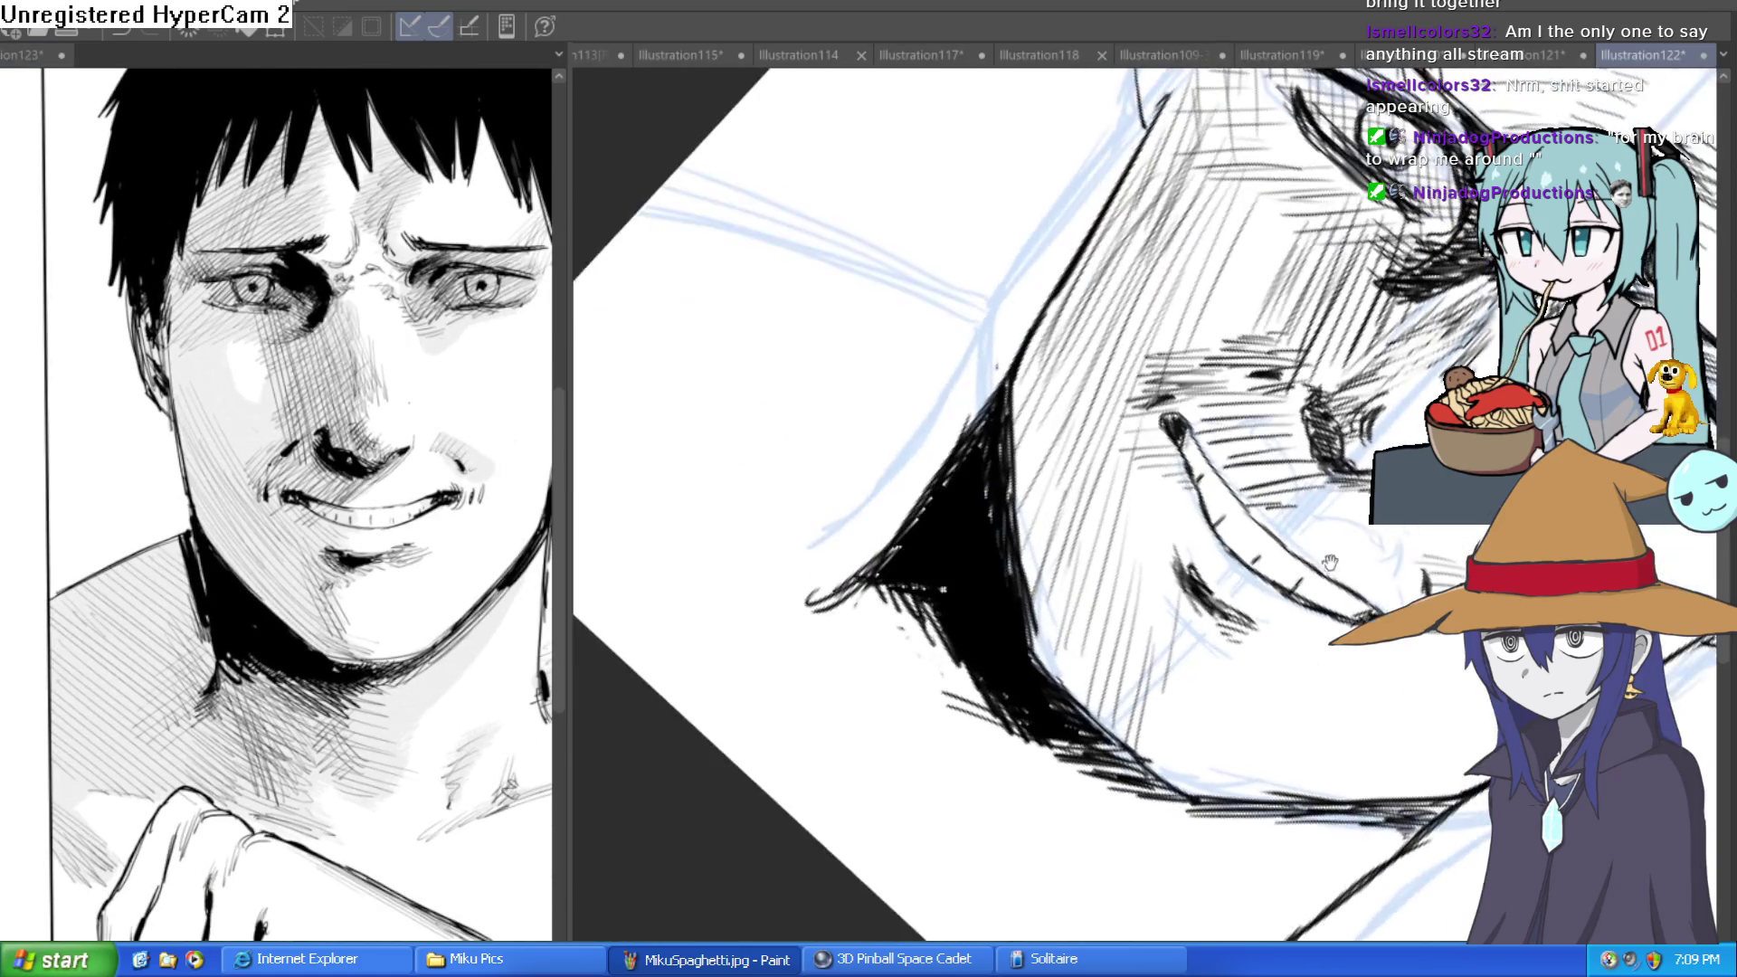
pyautogui.moveTo(1149, 448)
pyautogui.mouseDown()
pyautogui.moveTo(1131, 624)
pyautogui.moveTo(1176, 496)
pyautogui.mouseUp()
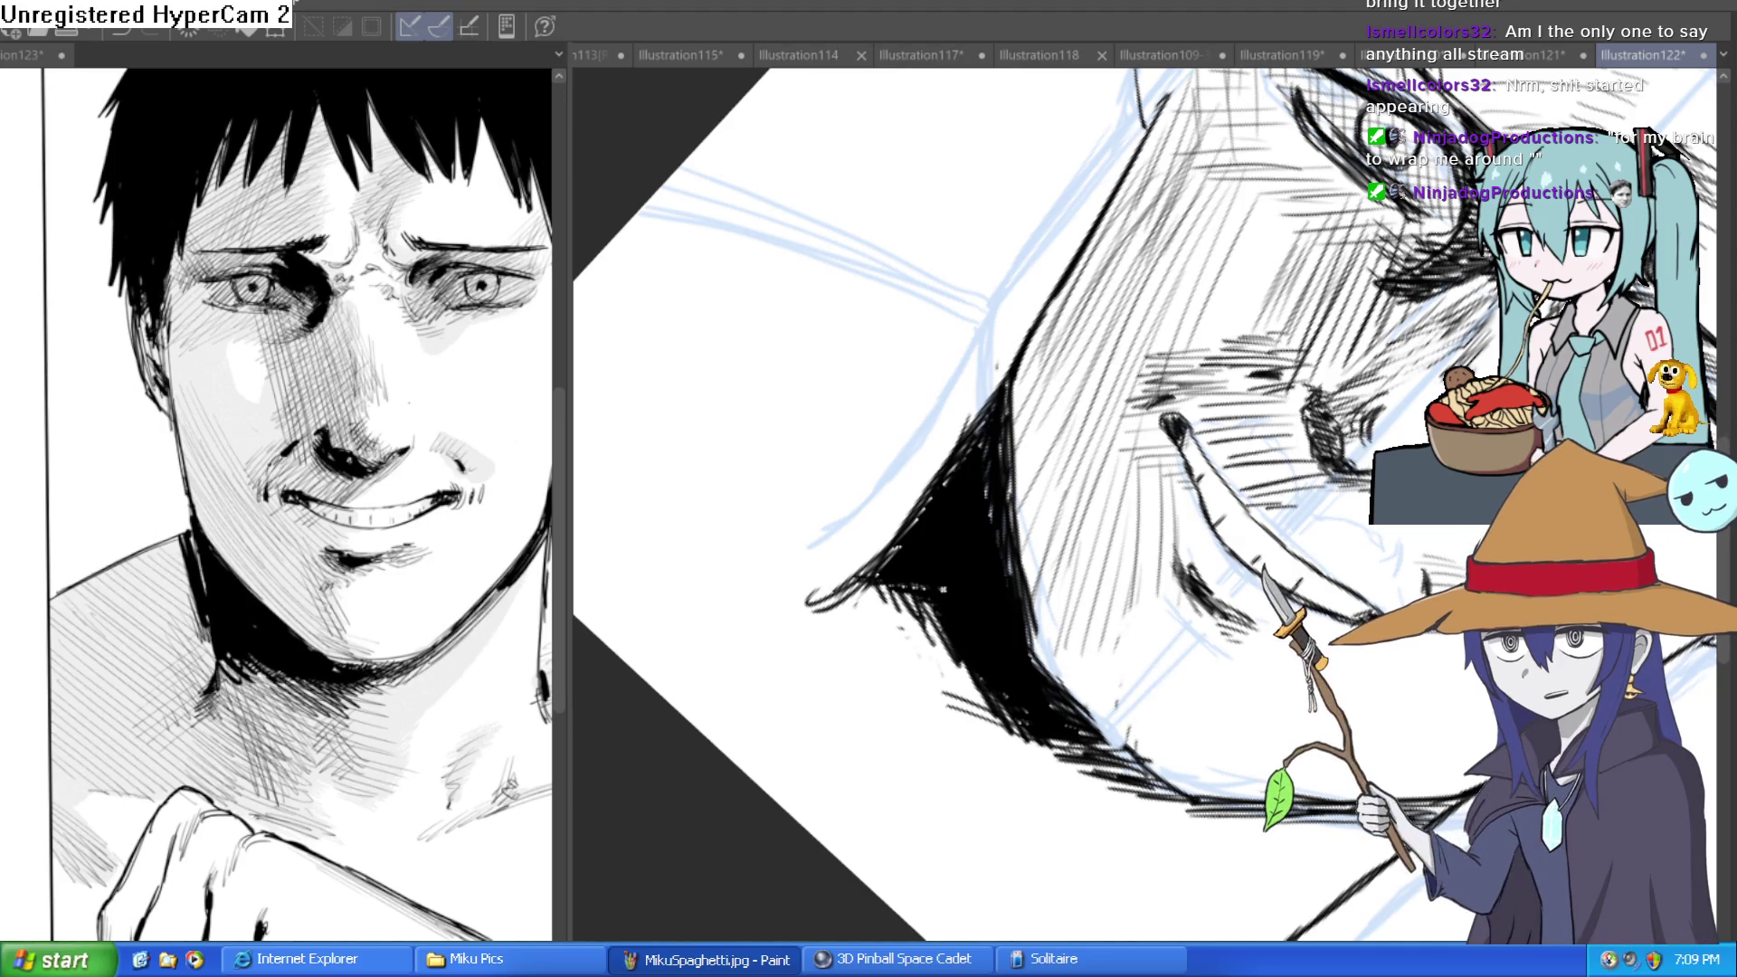
pyautogui.moveTo(1127, 589); pyautogui.dragTo(1116, 504)
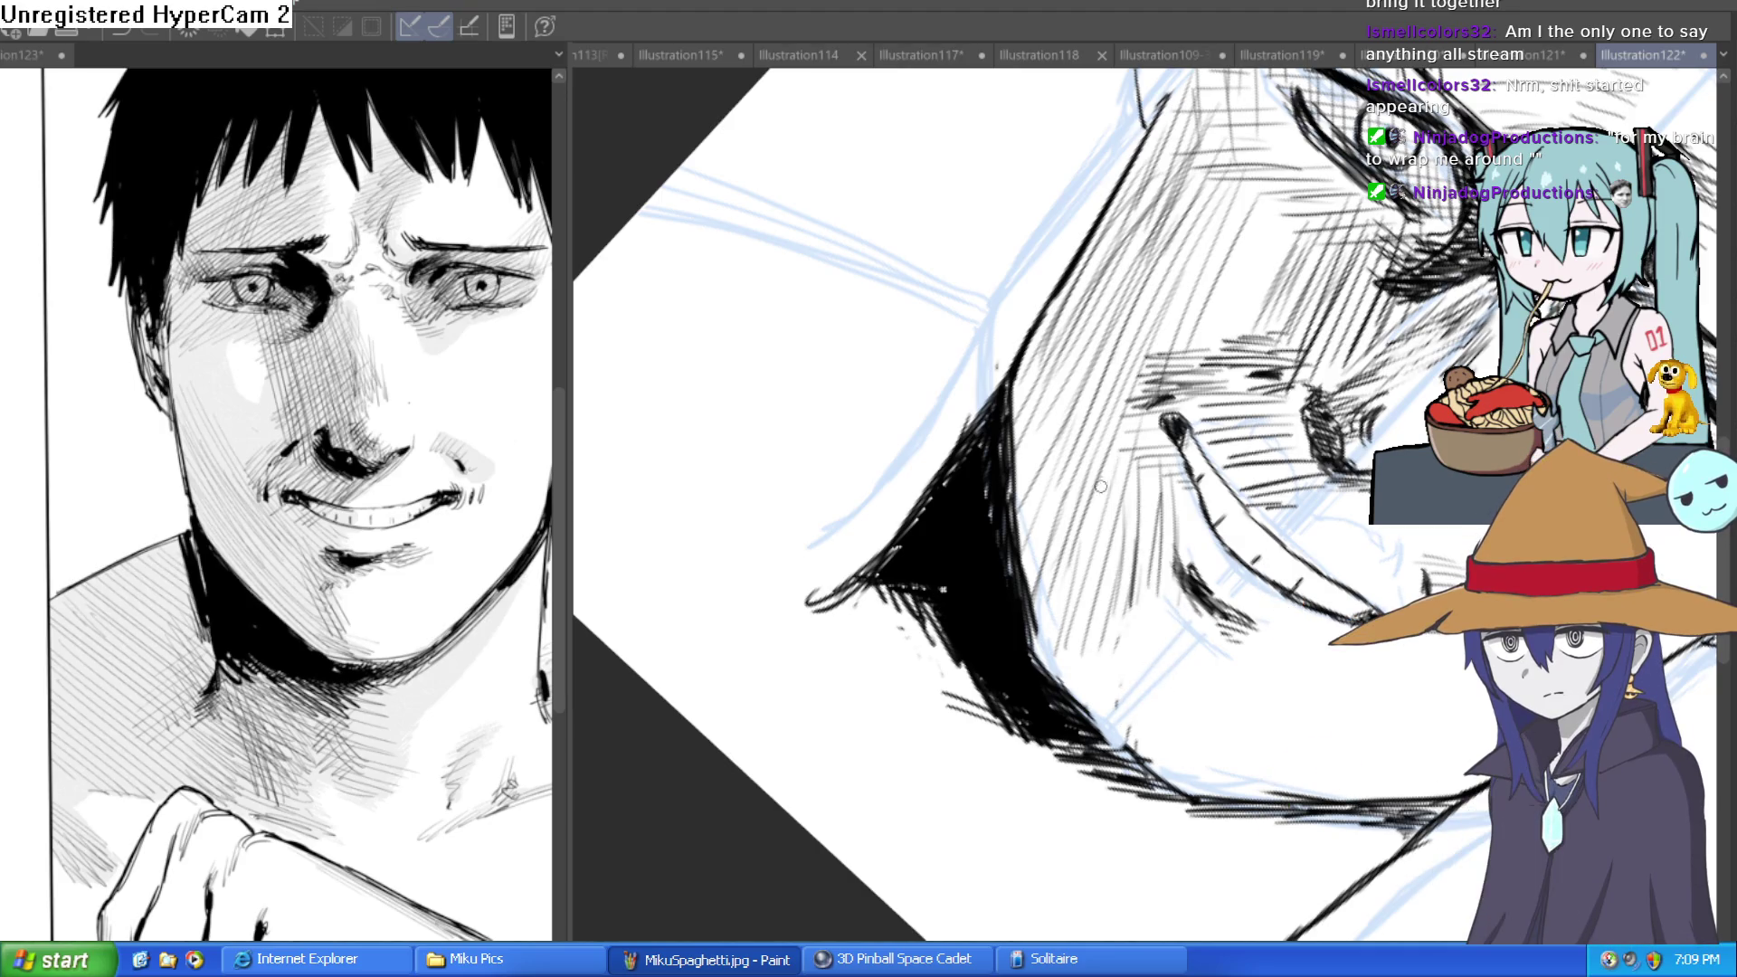
pyautogui.moveTo(1047, 651); pyautogui.dragTo(1027, 496)
# Build up thin hatching across the cheek beside the nose, then view the whole face upright.
pyautogui.moveTo(1042, 629); pyautogui.dragTo(1060, 371)
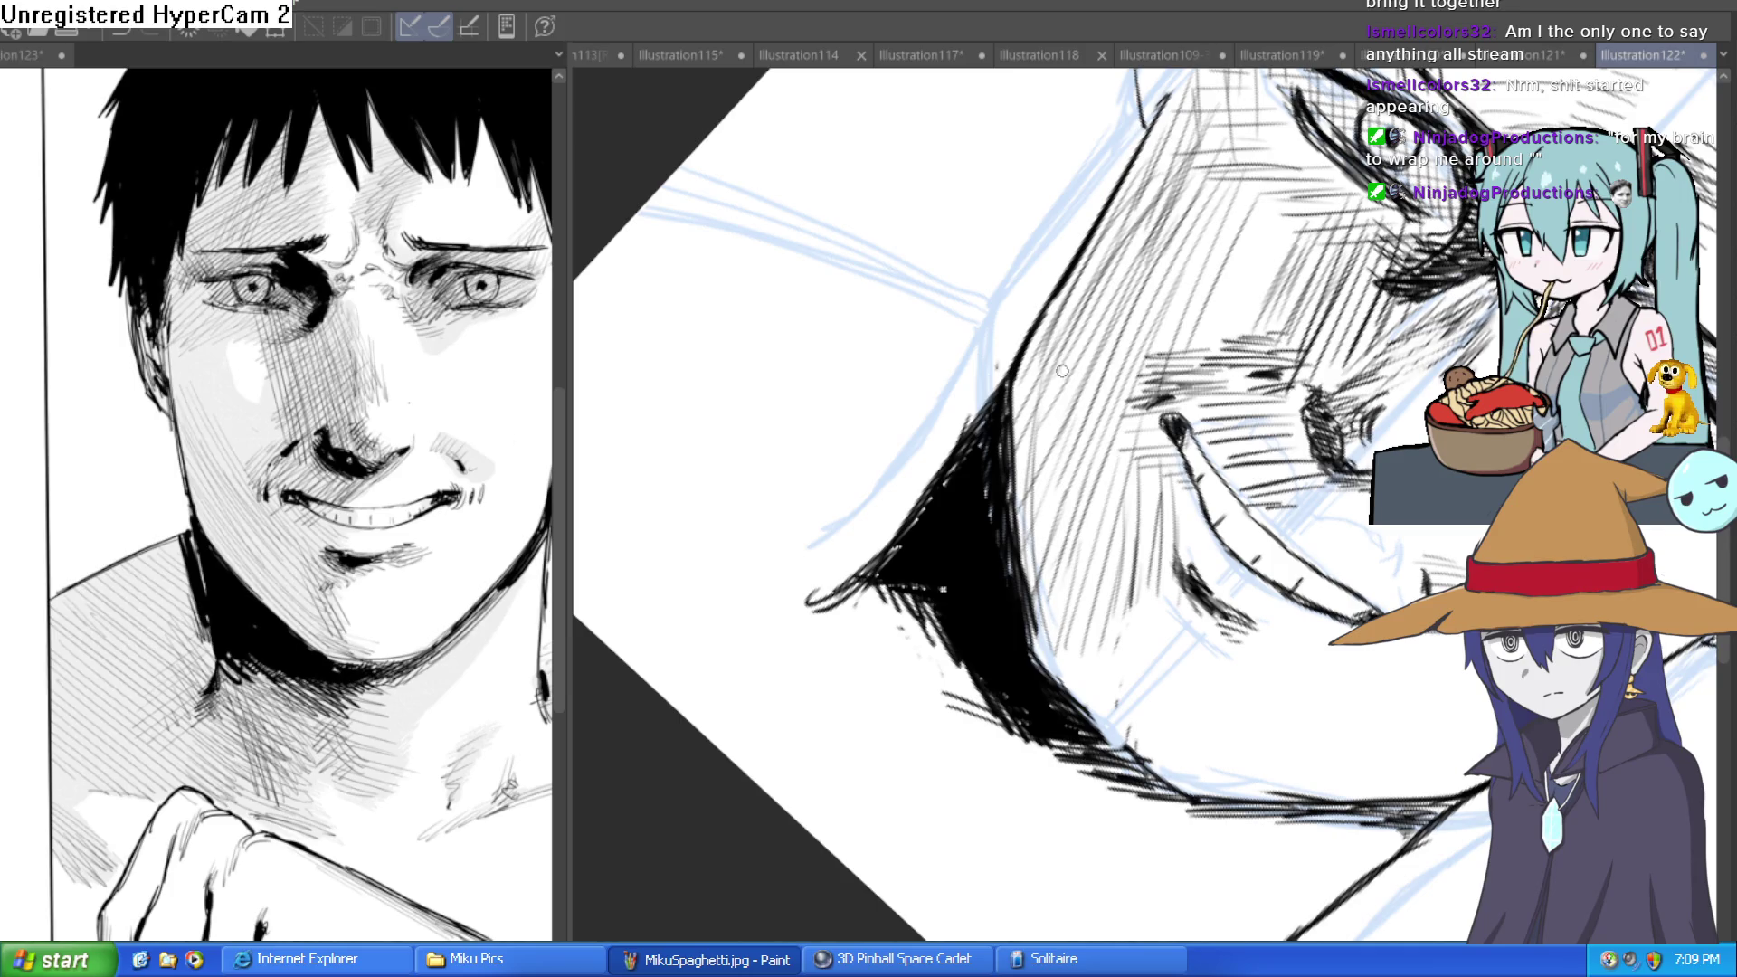
pyautogui.moveTo(1039, 597); pyautogui.dragTo(1057, 327)
pyautogui.moveTo(1062, 543); pyautogui.dragTo(1091, 288)
pyautogui.moveTo(1073, 577)
pyautogui.mouseDown()
pyautogui.moveTo(1108, 274)
pyautogui.moveTo(1113, 299)
pyautogui.mouseUp()
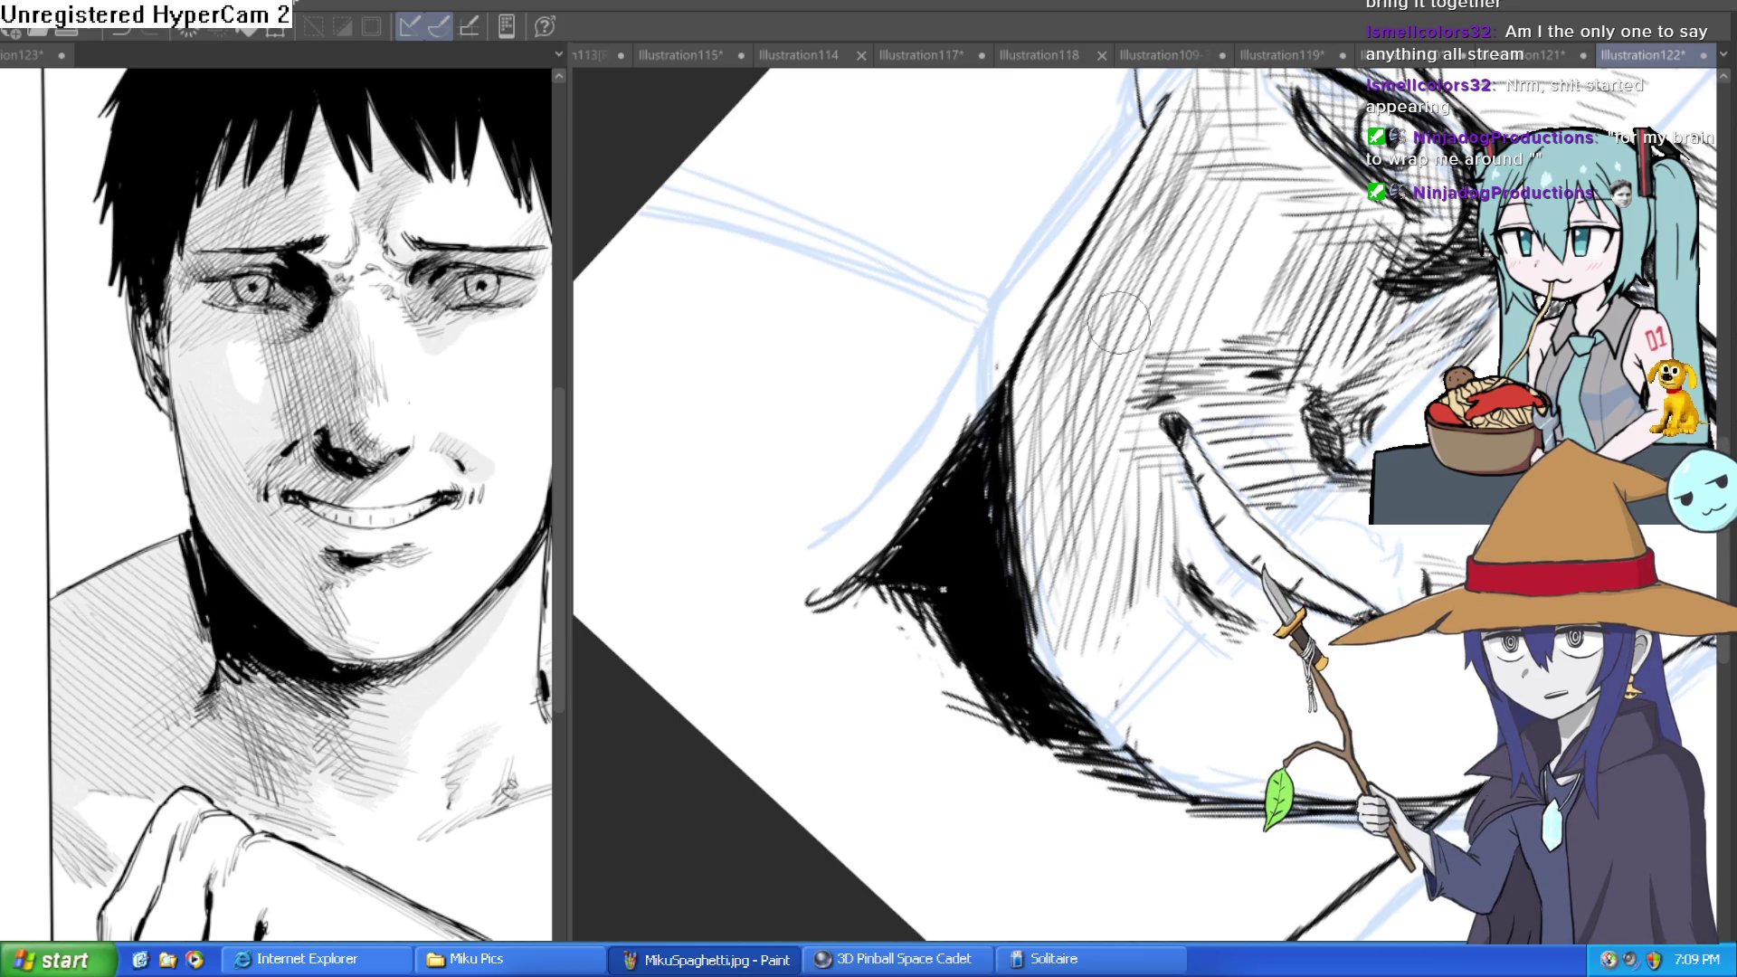
pyautogui.moveTo(1095, 561)
pyautogui.mouseDown()
pyautogui.moveTo(1059, 398)
pyautogui.moveTo(1050, 525)
pyautogui.moveTo(1024, 435)
pyautogui.moveTo(1063, 353)
pyautogui.moveTo(1064, 554)
pyautogui.moveTo(1104, 580)
pyautogui.mouseUp()
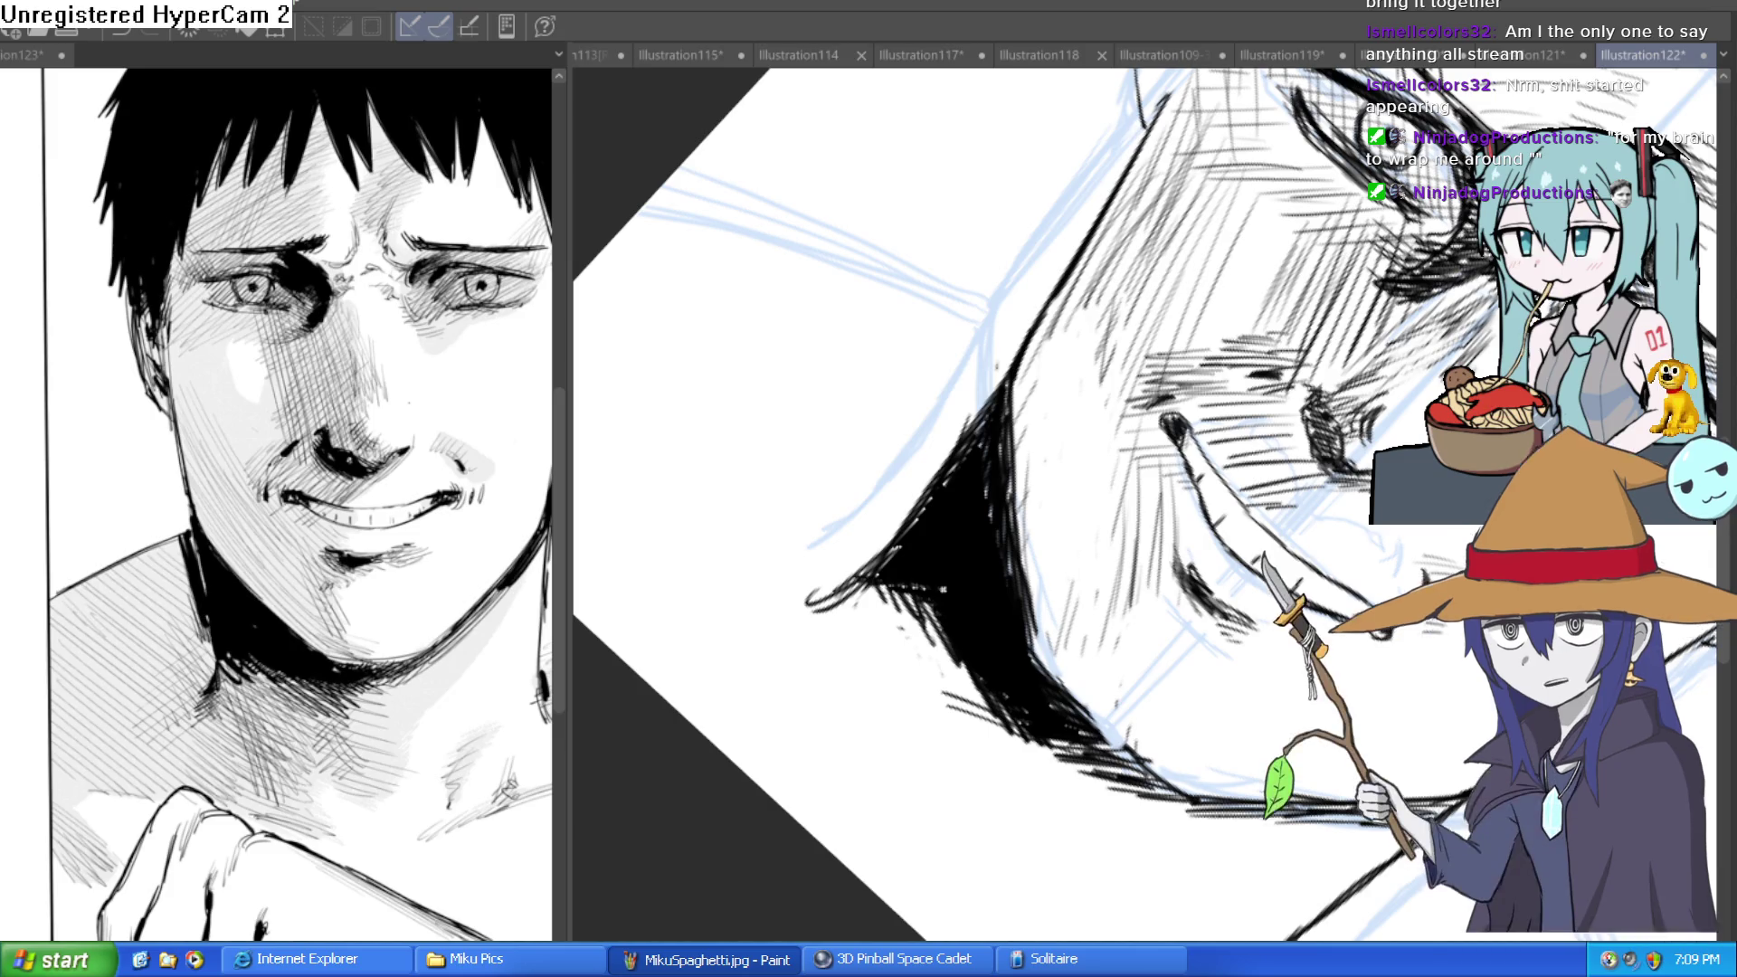
pyautogui.moveTo(1128, 278)
pyautogui.mouseDown()
pyautogui.moveTo(1086, 588)
pyautogui.moveTo(1103, 362)
pyautogui.moveTo(1061, 636)
pyautogui.moveTo(1045, 624)
pyautogui.moveTo(1138, 361)
pyautogui.moveTo(1132, 561)
pyautogui.moveTo(1217, 158)
pyautogui.moveTo(1169, 286)
pyautogui.mouseUp()
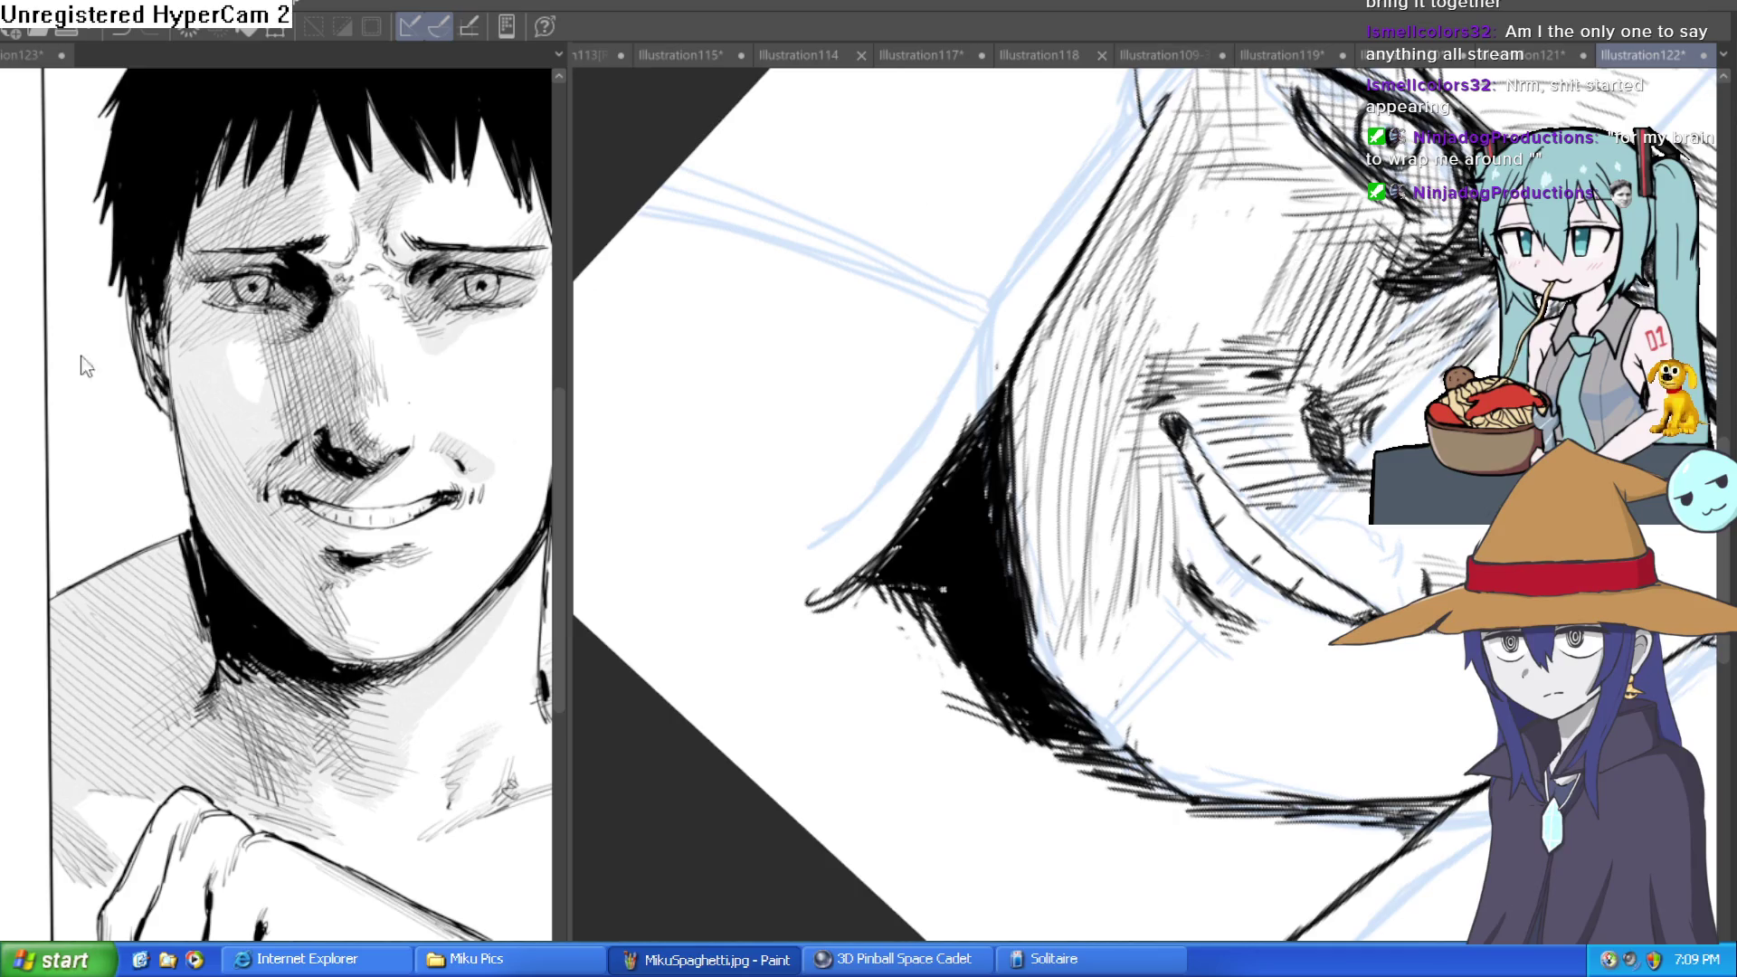
pyautogui.hotkey('ctrl', '@')
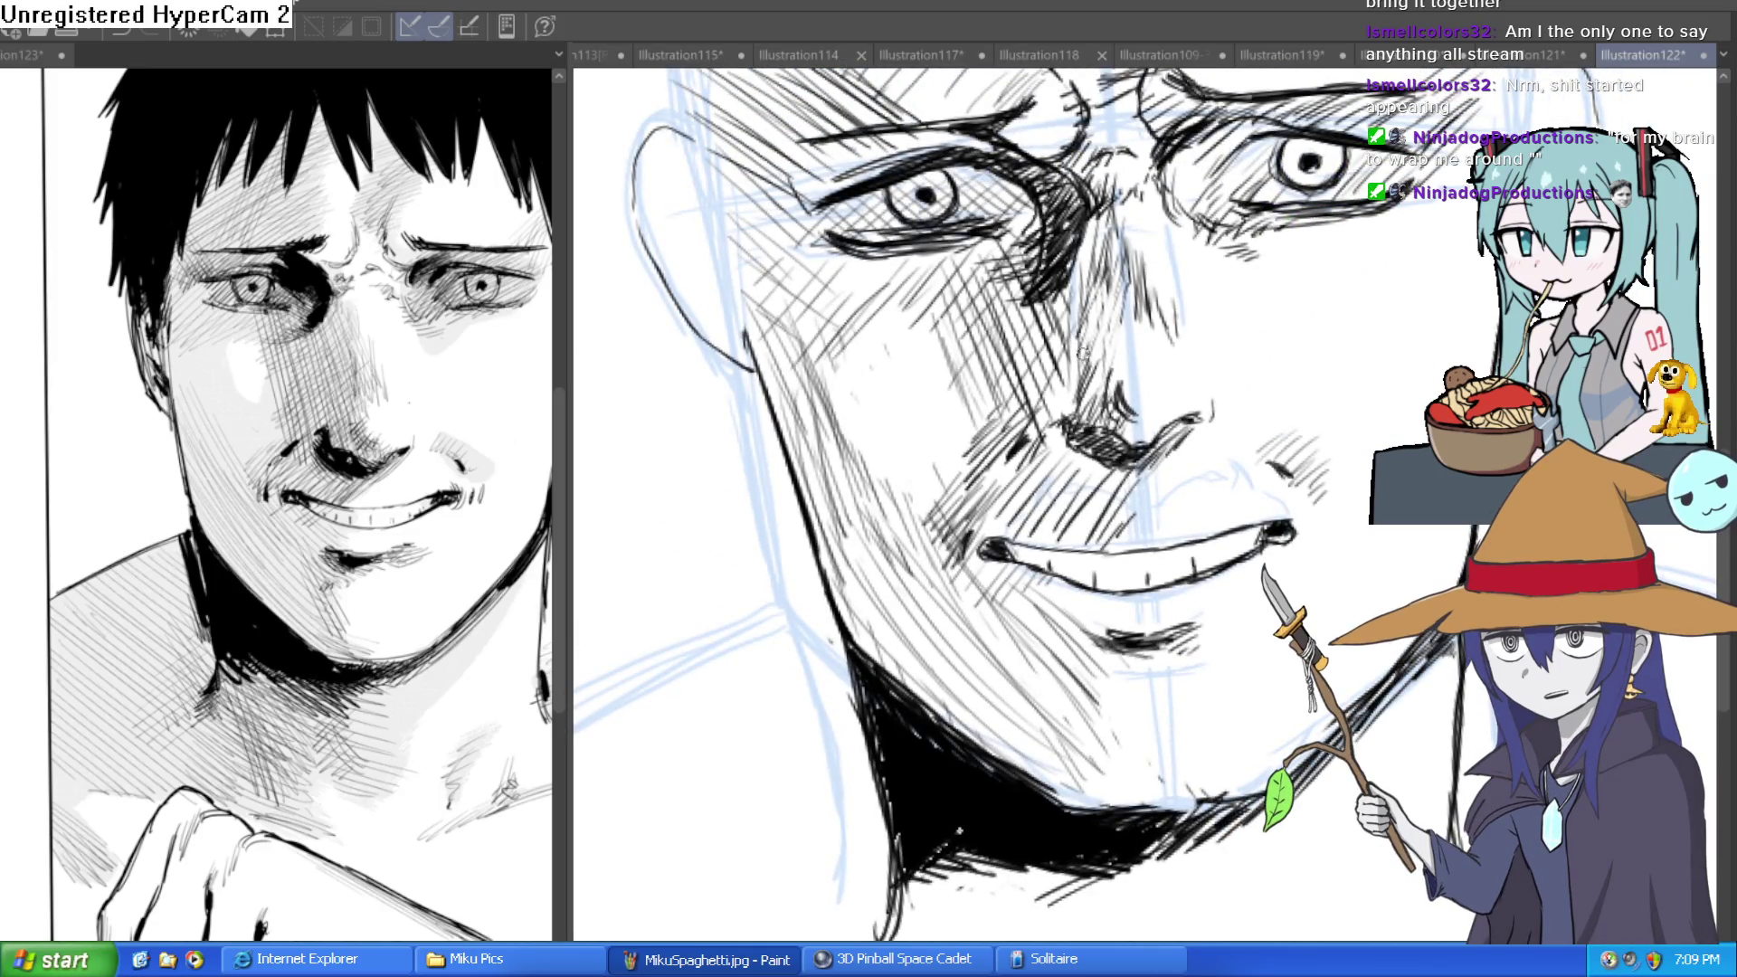
pyautogui.moveTo(1116, 365); pyautogui.dragTo(1258, 306)
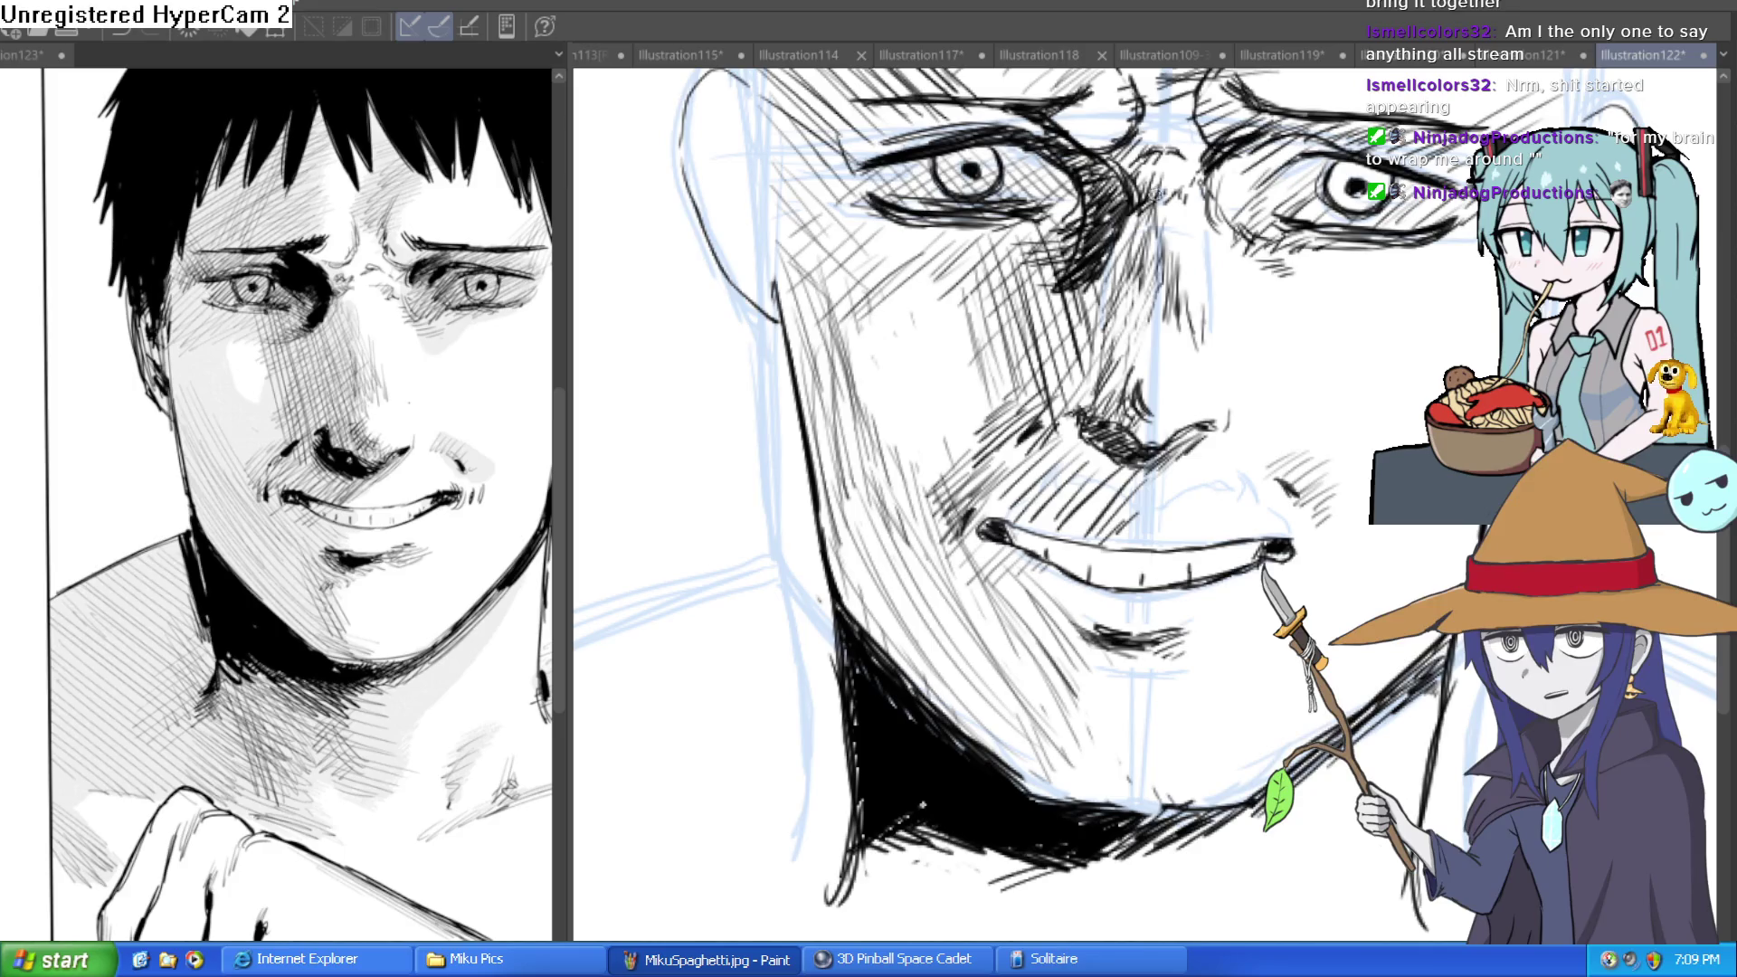
pyautogui.scroll(-5, 1372, 341)
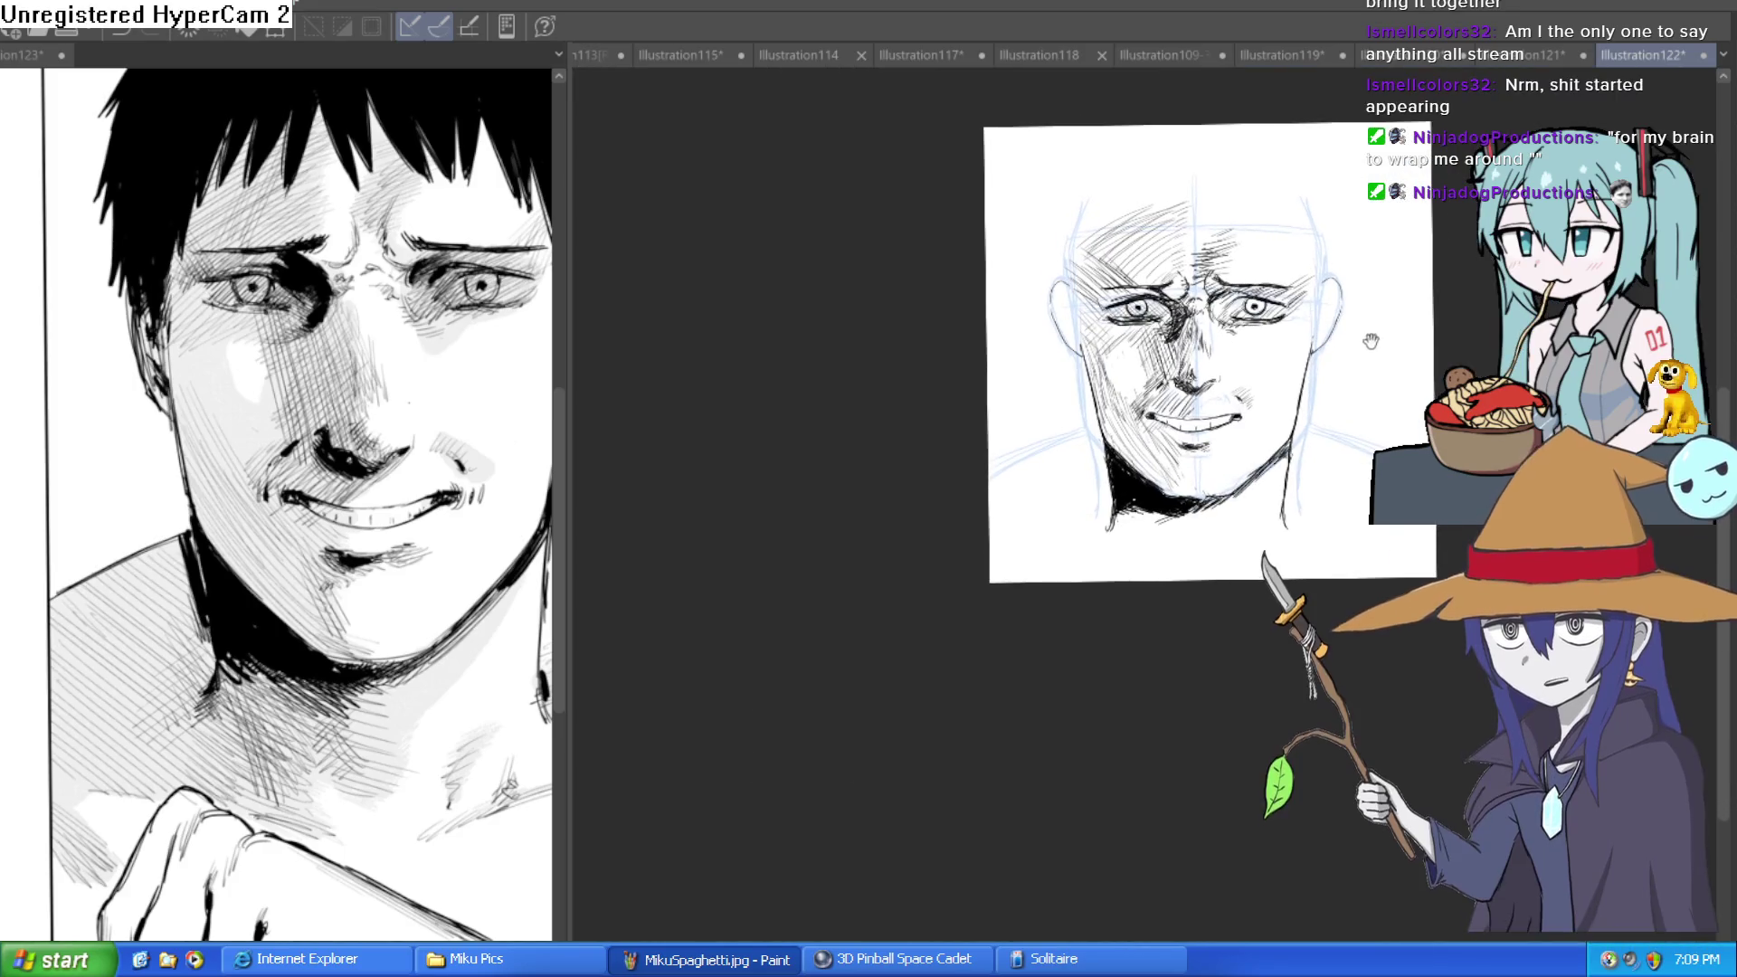
# Hatch the shadow beside the mouth corner and the area right of the lower lip.
pyautogui.scroll(6, 1372, 341)
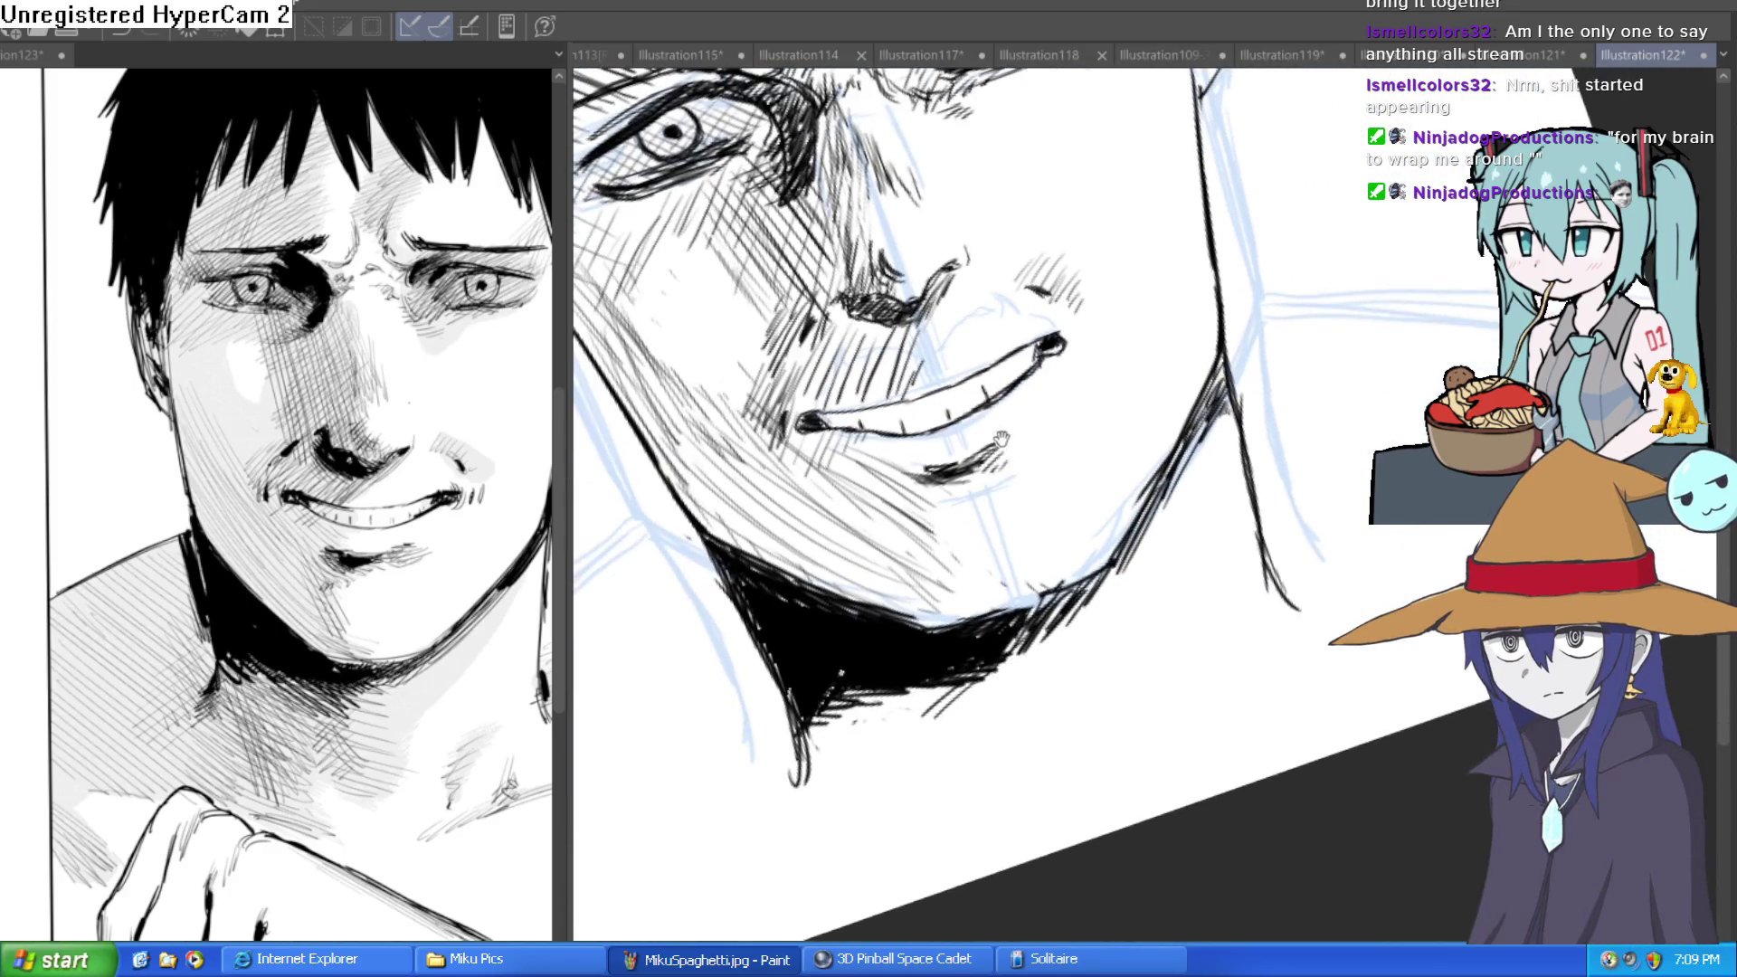
pyautogui.scroll(5, 1002, 440)
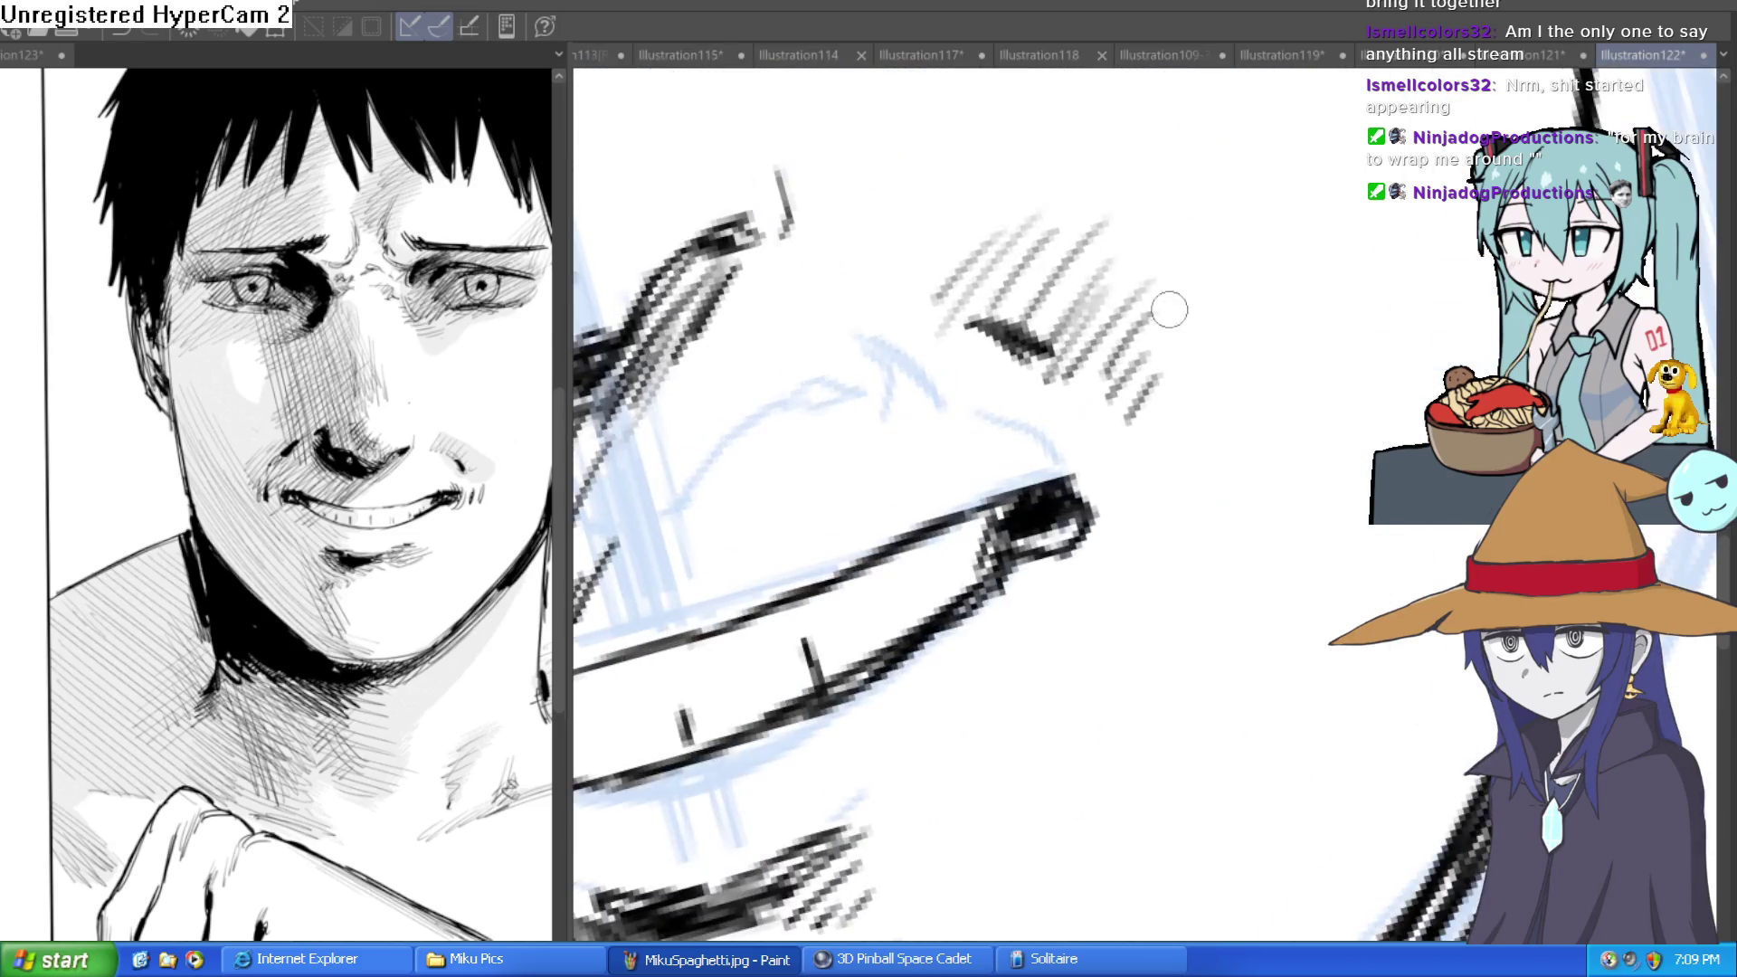
pyautogui.moveTo(1076, 237); pyautogui.dragTo(995, 308)
pyautogui.moveTo(973, 244); pyautogui.dragTo(905, 312)
pyautogui.moveTo(1140, 258); pyautogui.dragTo(1068, 366)
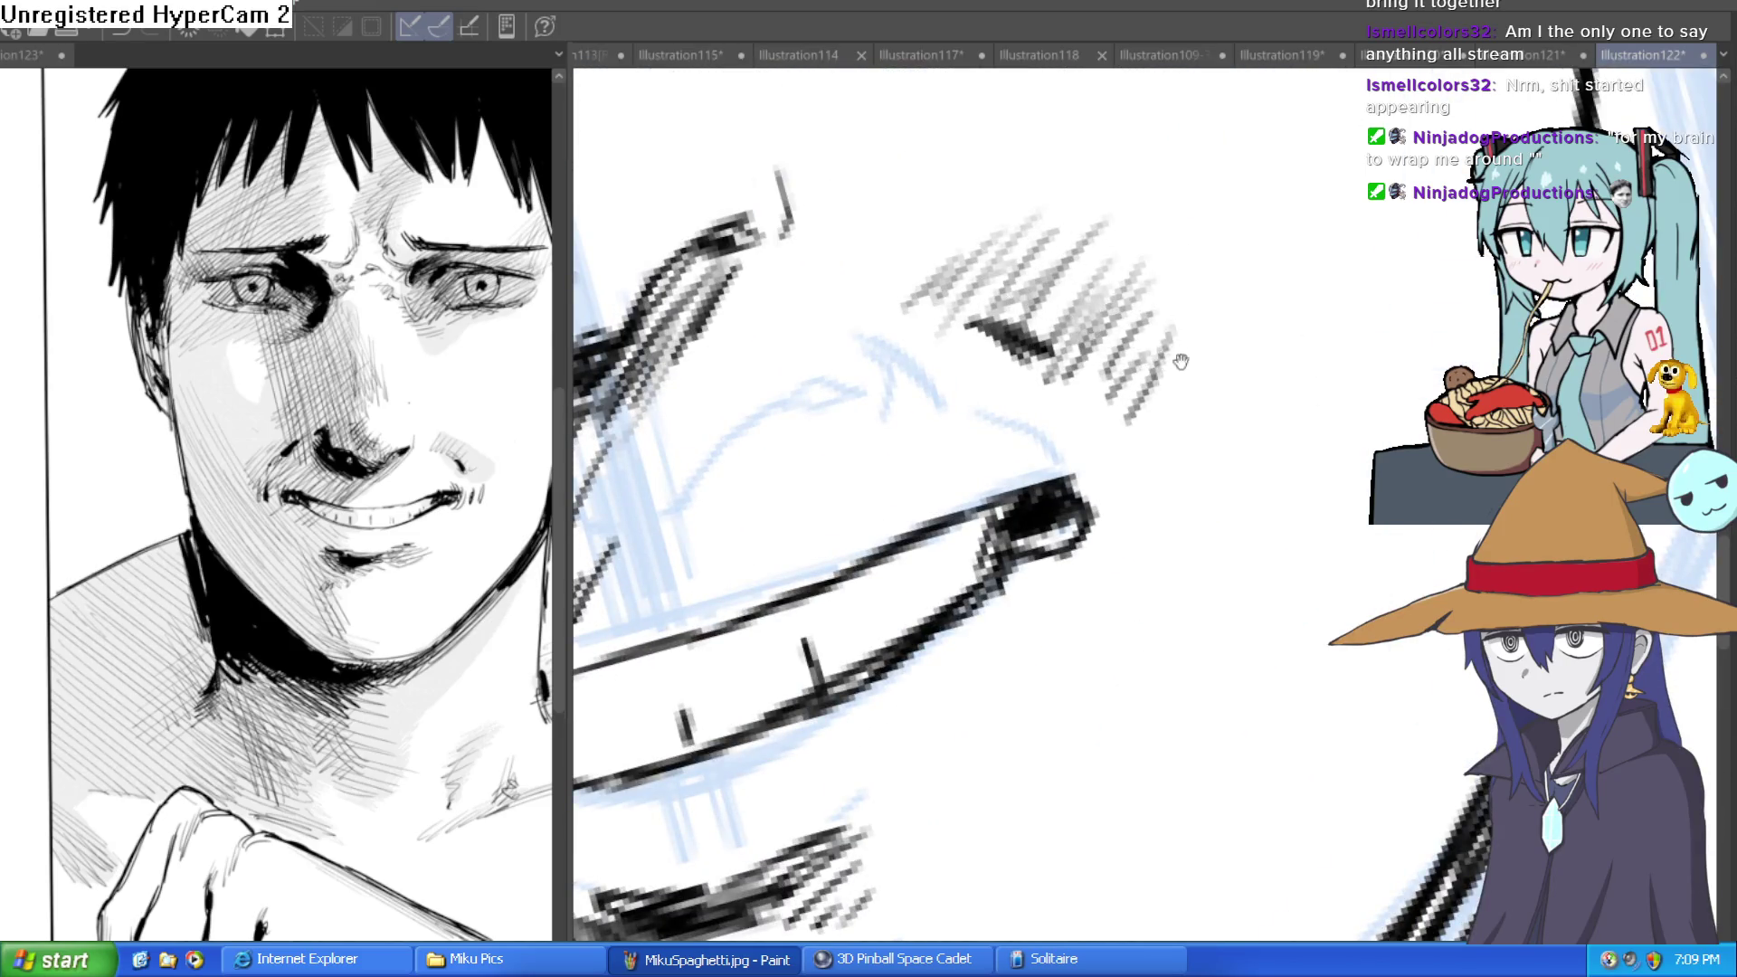
pyautogui.moveTo(1075, 579); pyautogui.dragTo(1165, 321)
pyautogui.scroll(-4, 996, 403)
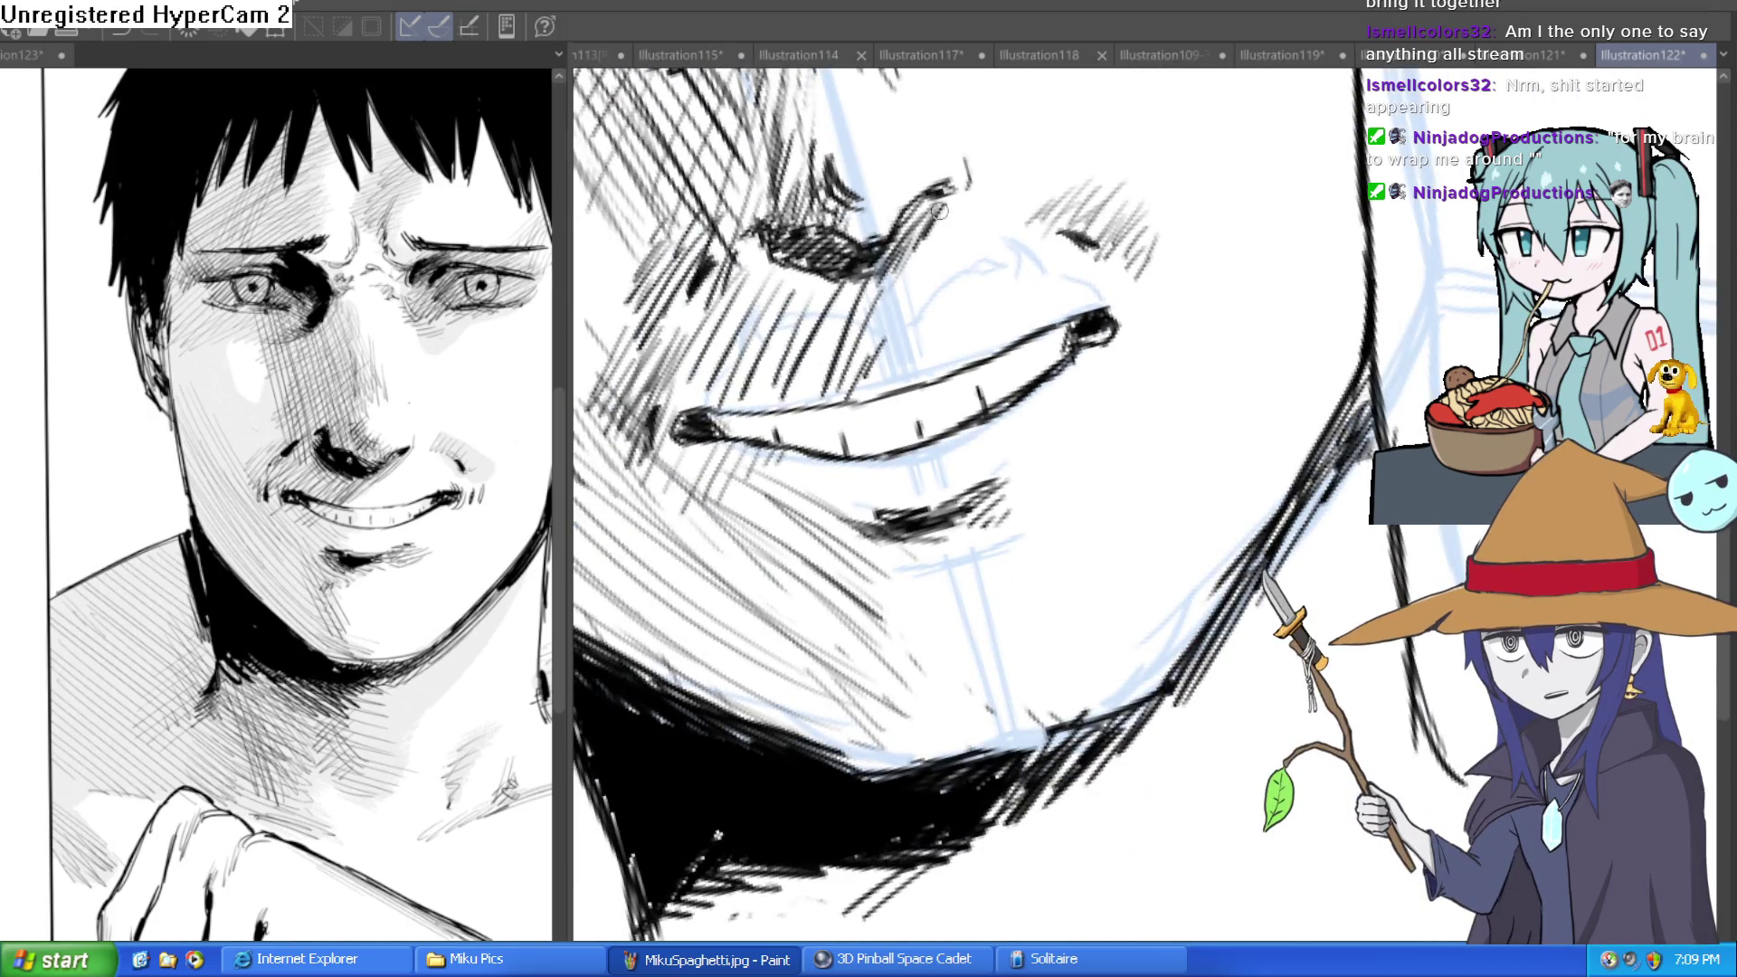
pyautogui.scroll(4, 1043, 371)
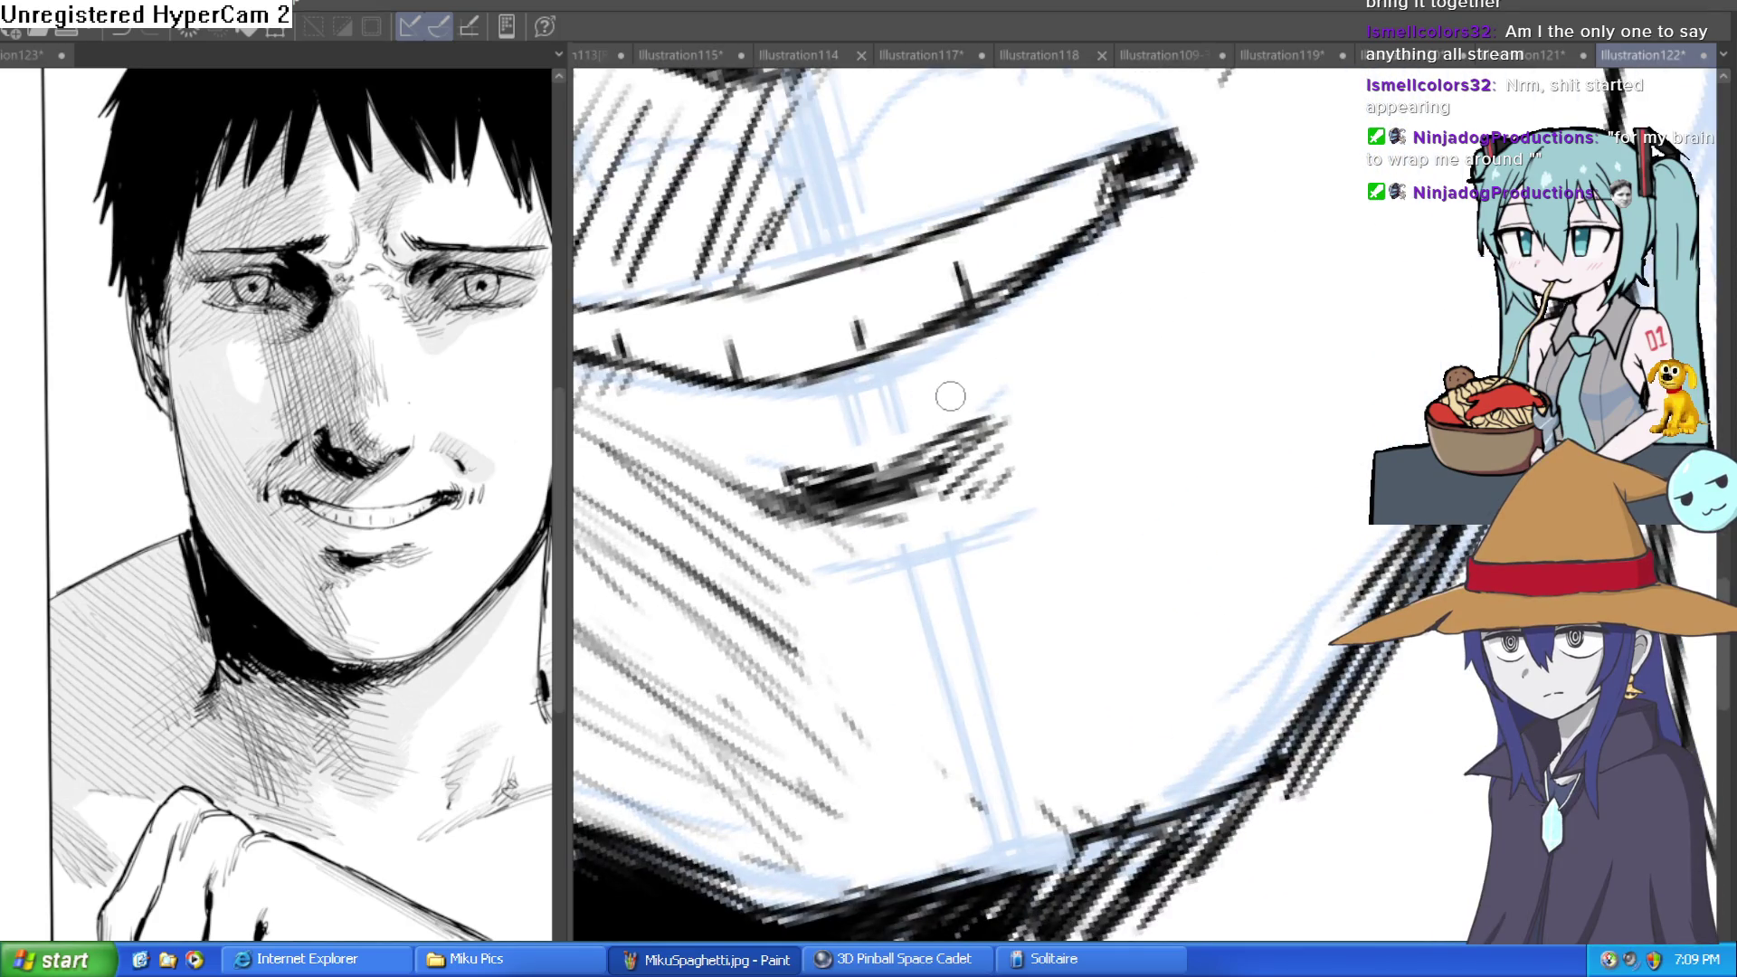
pyautogui.moveTo(999, 401)
pyautogui.mouseDown()
pyautogui.moveTo(1013, 452)
pyautogui.moveTo(1098, 410)
pyautogui.moveTo(1059, 425)
pyautogui.moveTo(1095, 469)
pyautogui.mouseUp()
# Level the view on the lips and erase the ear outlines on both sides of the face.
pyautogui.moveTo(1273, 364)
pyautogui.mouseDown()
pyautogui.moveTo(1289, 384)
pyautogui.moveTo(1272, 385)
pyautogui.mouseUp()
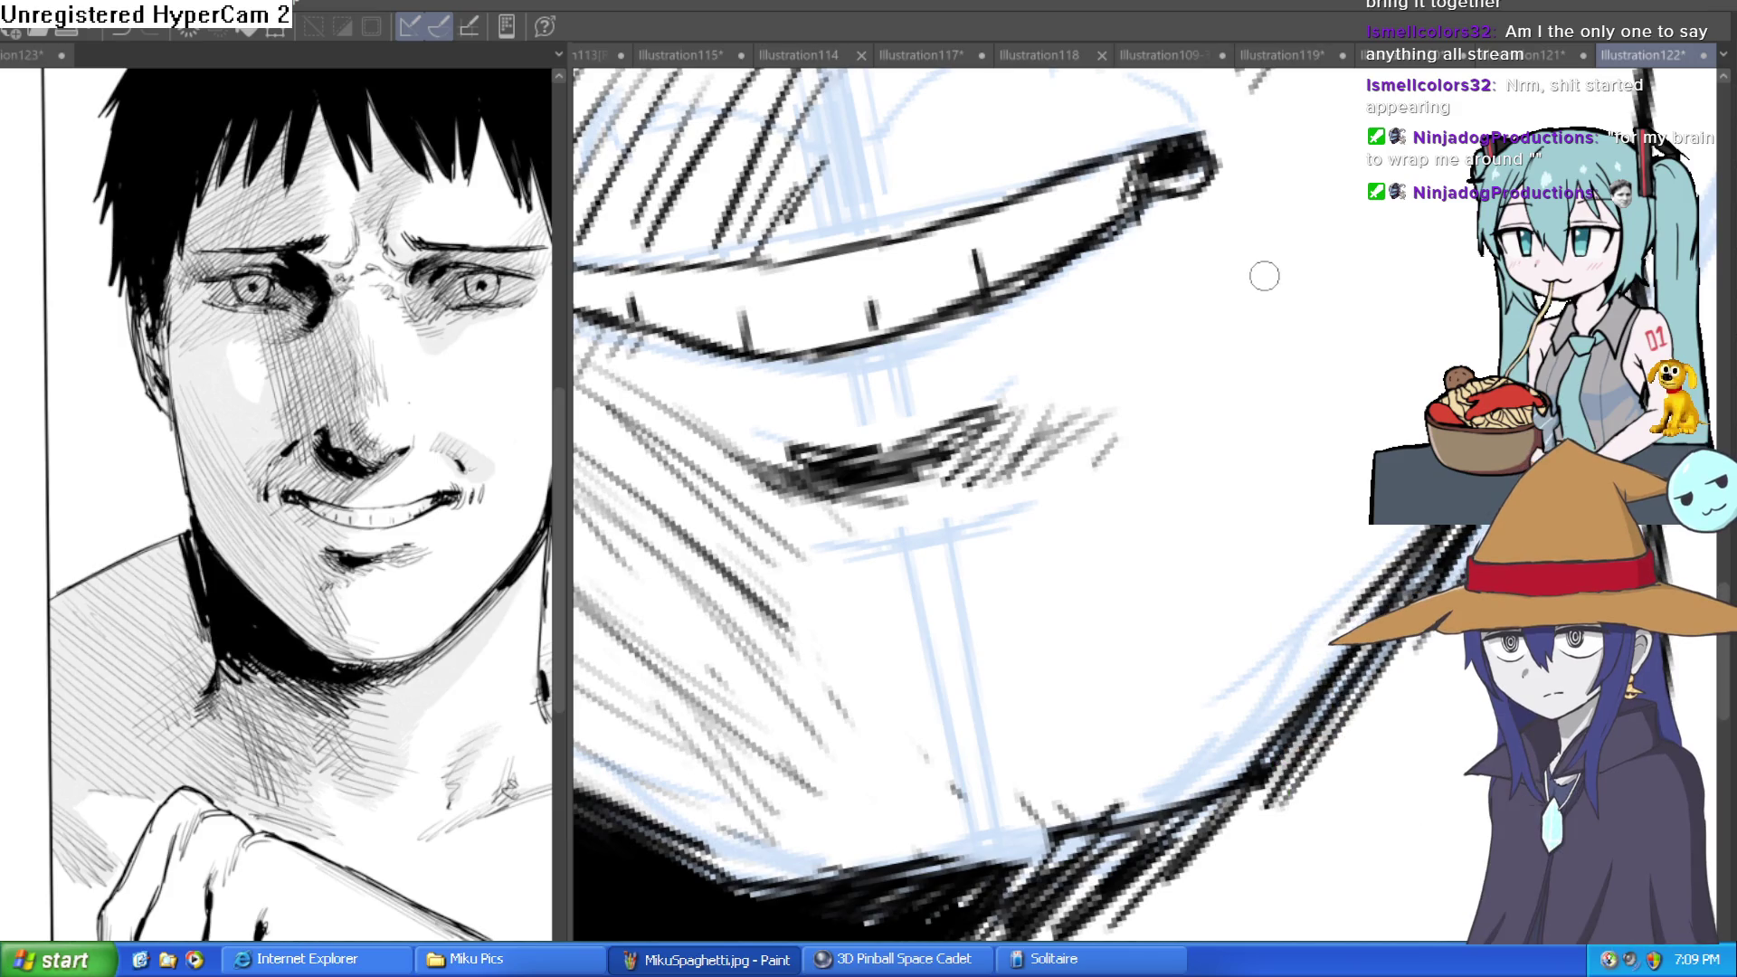
pyautogui.moveTo(1340, 389)
pyautogui.mouseDown()
pyautogui.moveTo(1368, 403)
pyautogui.moveTo(1355, 369)
pyautogui.mouseUp()
pyautogui.scroll(-5, 1351, 421)
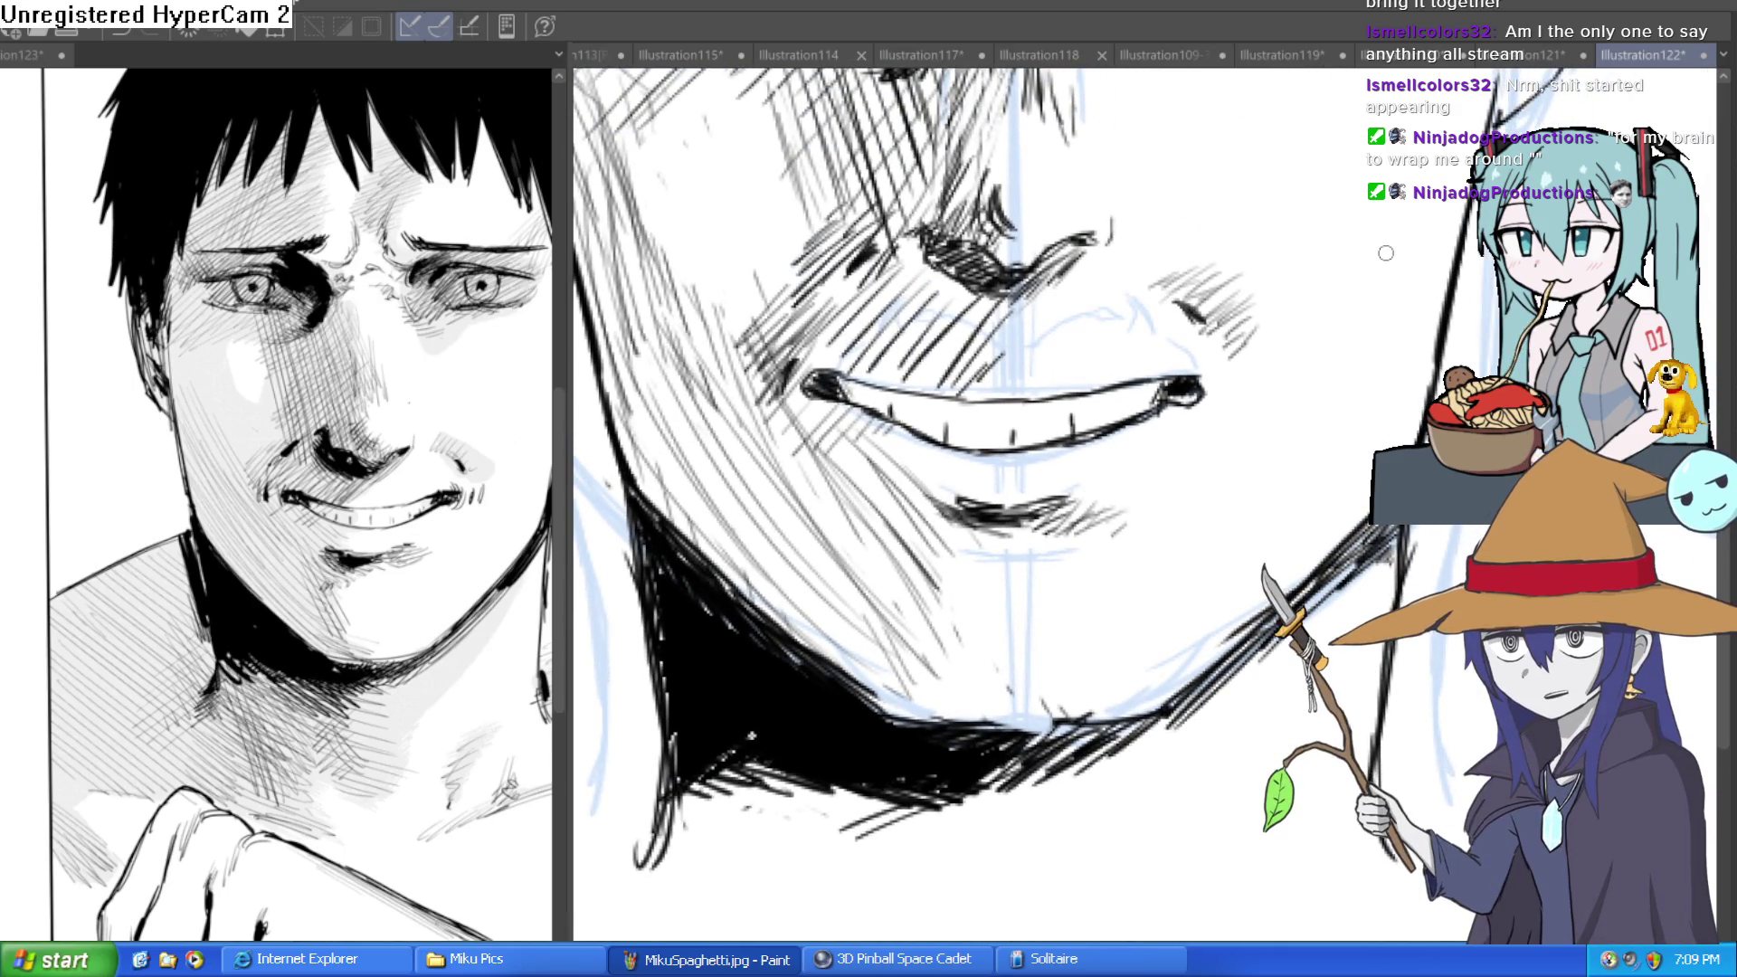
pyautogui.scroll(-6, 1286, 435)
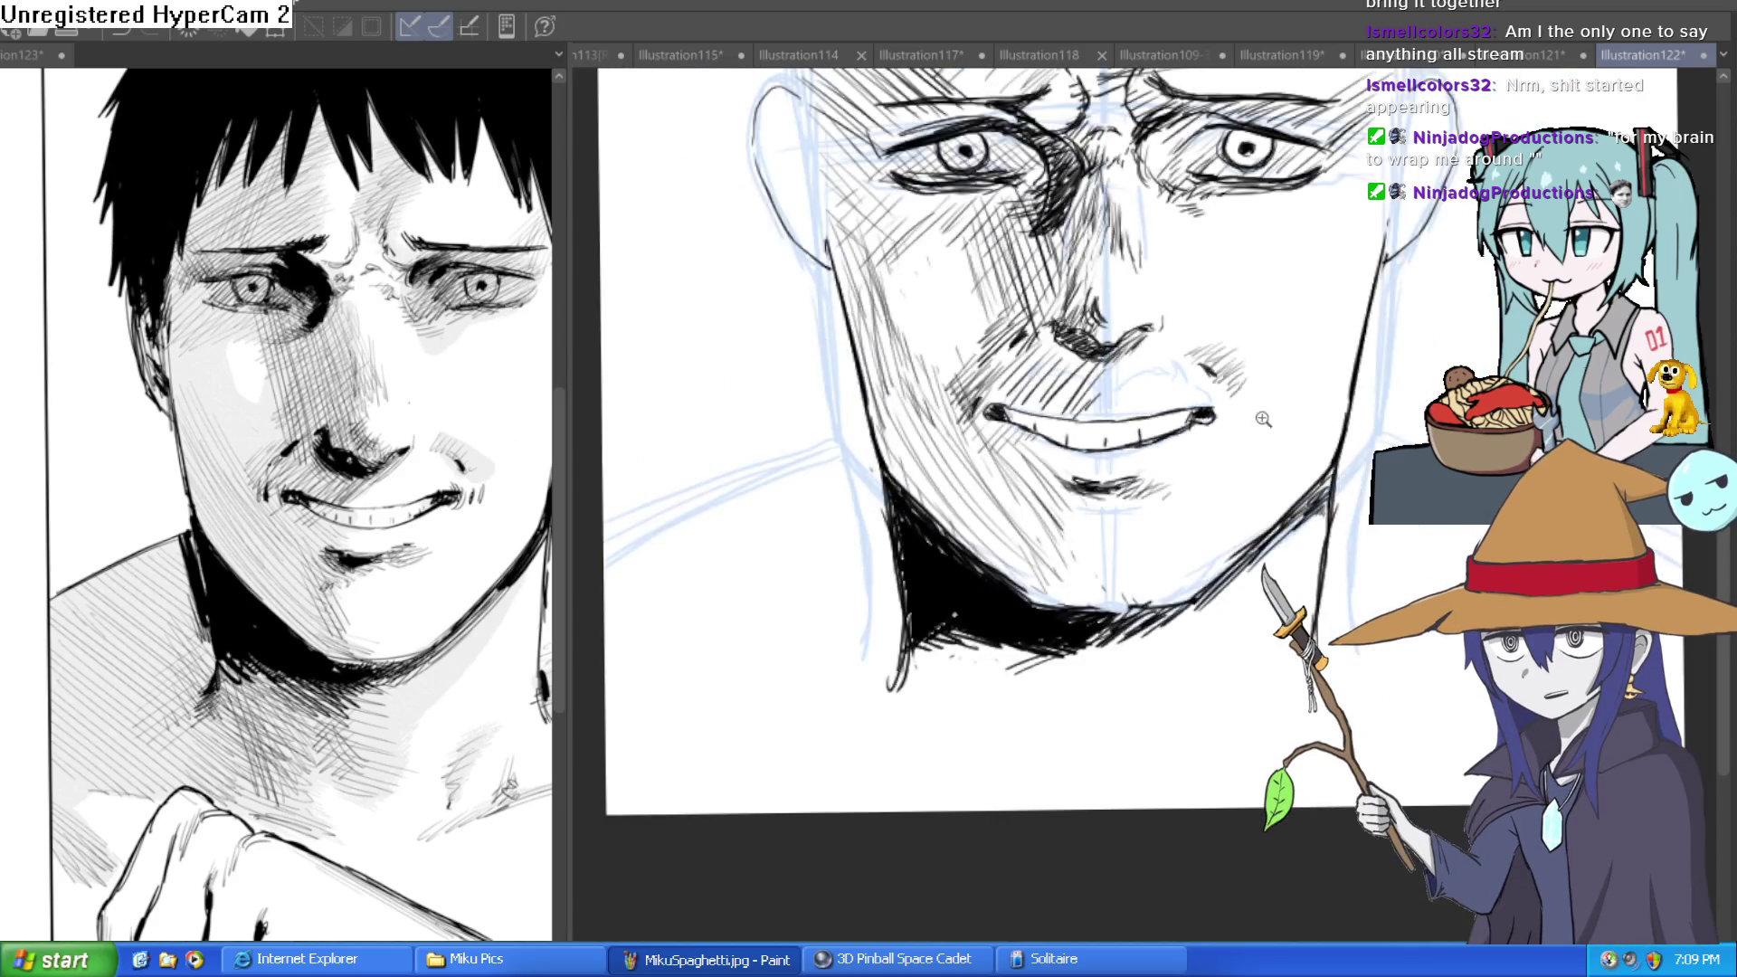
pyautogui.moveTo(1286, 435)
pyautogui.mouseDown()
pyautogui.moveTo(1318, 422)
pyautogui.moveTo(1323, 385)
pyautogui.mouseUp()
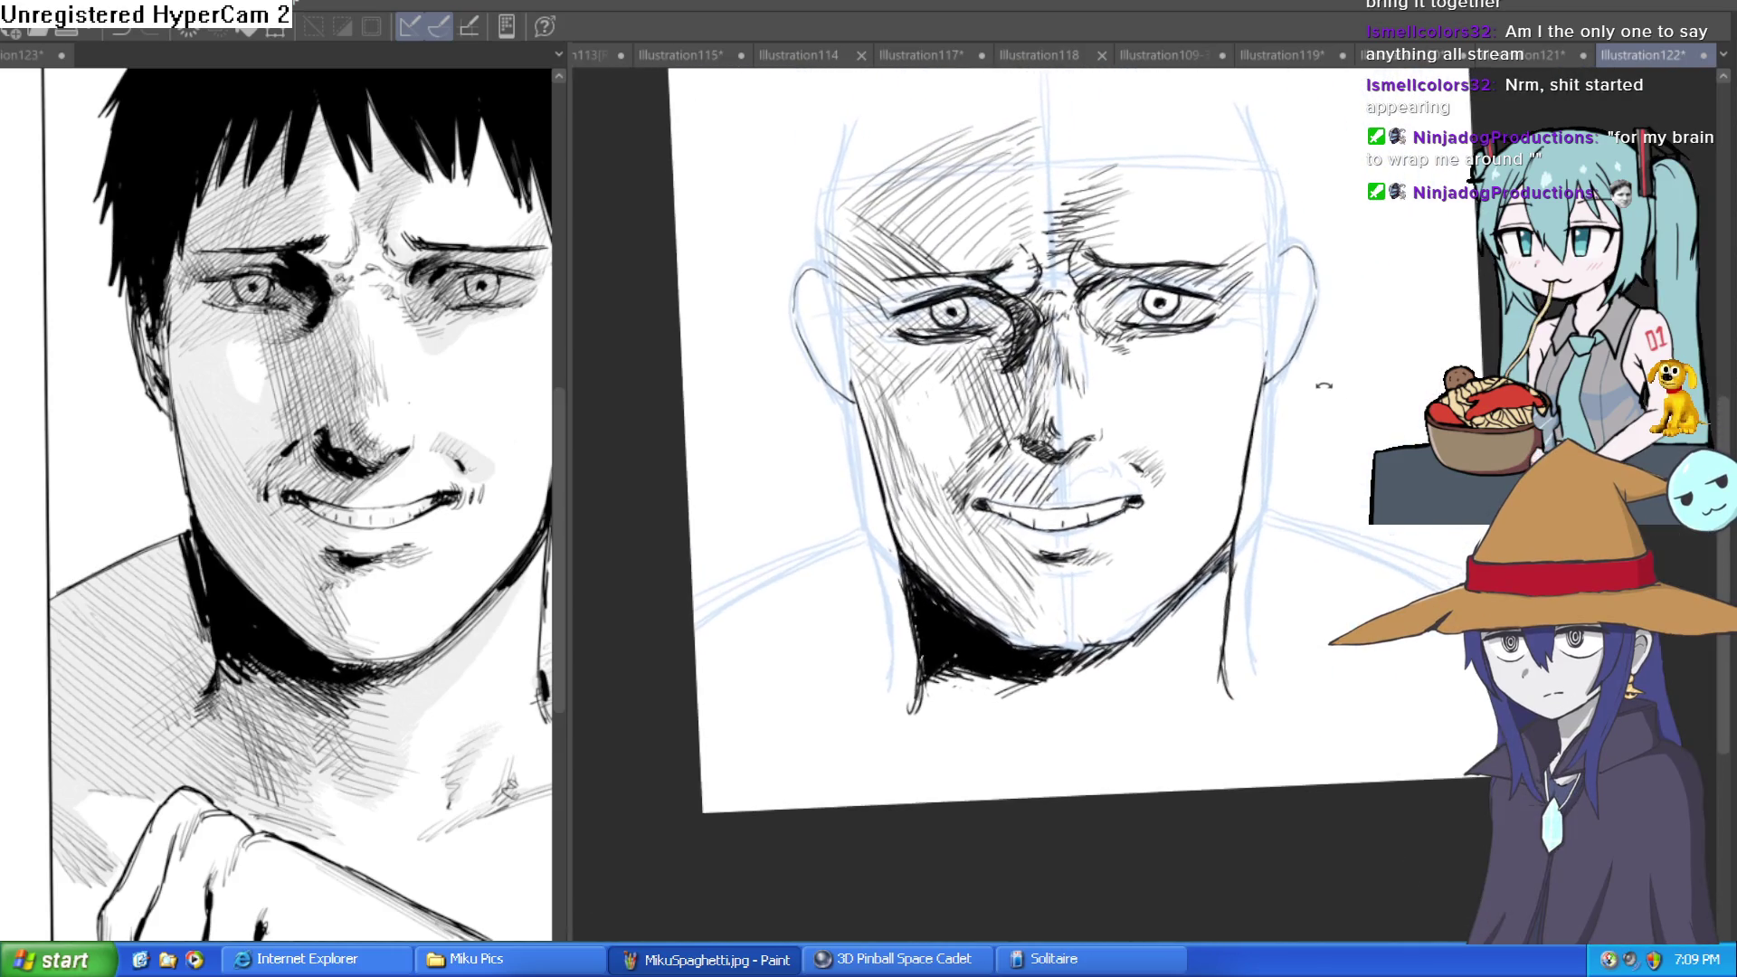
pyautogui.moveTo(1289, 295)
pyautogui.mouseDown()
pyautogui.moveTo(1317, 292)
pyautogui.moveTo(1307, 338)
pyautogui.moveTo(1256, 368)
pyautogui.mouseUp()
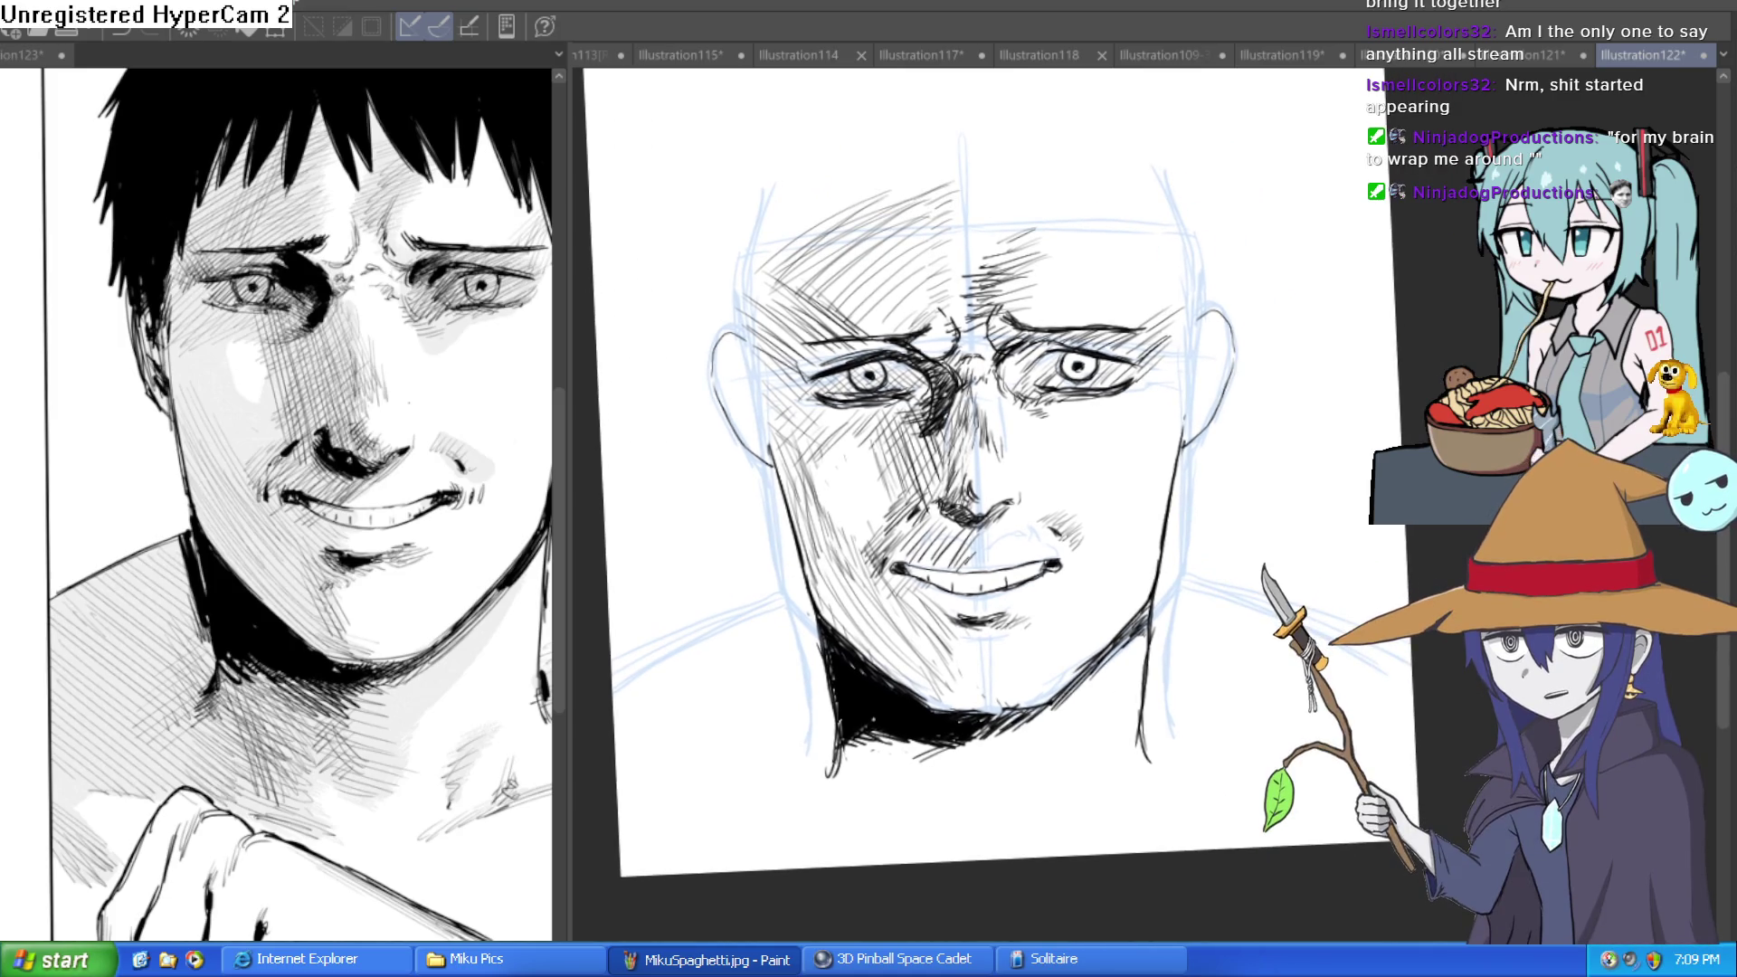
pyautogui.scroll(2, 1257, 419)
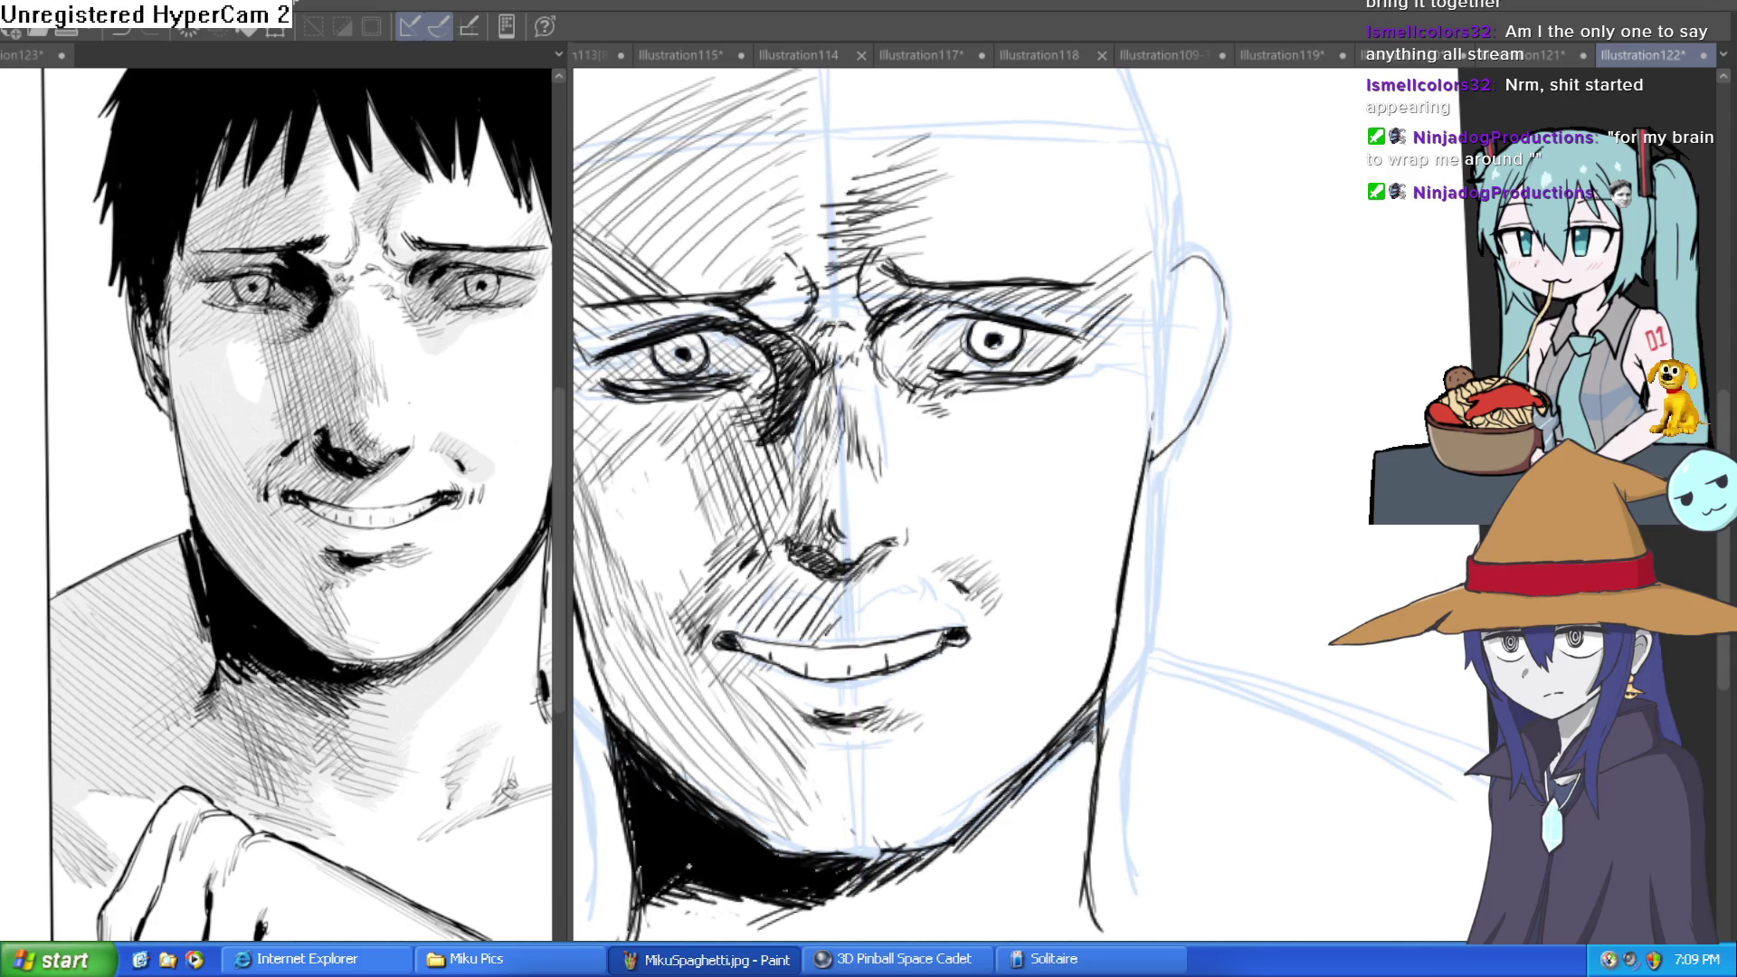
pyautogui.moveTo(1160, 453)
pyautogui.mouseDown()
pyautogui.moveTo(1208, 398)
pyautogui.moveTo(1213, 297)
pyautogui.mouseUp()
pyautogui.moveTo(580, 296); pyautogui.dragTo(1006, 272)
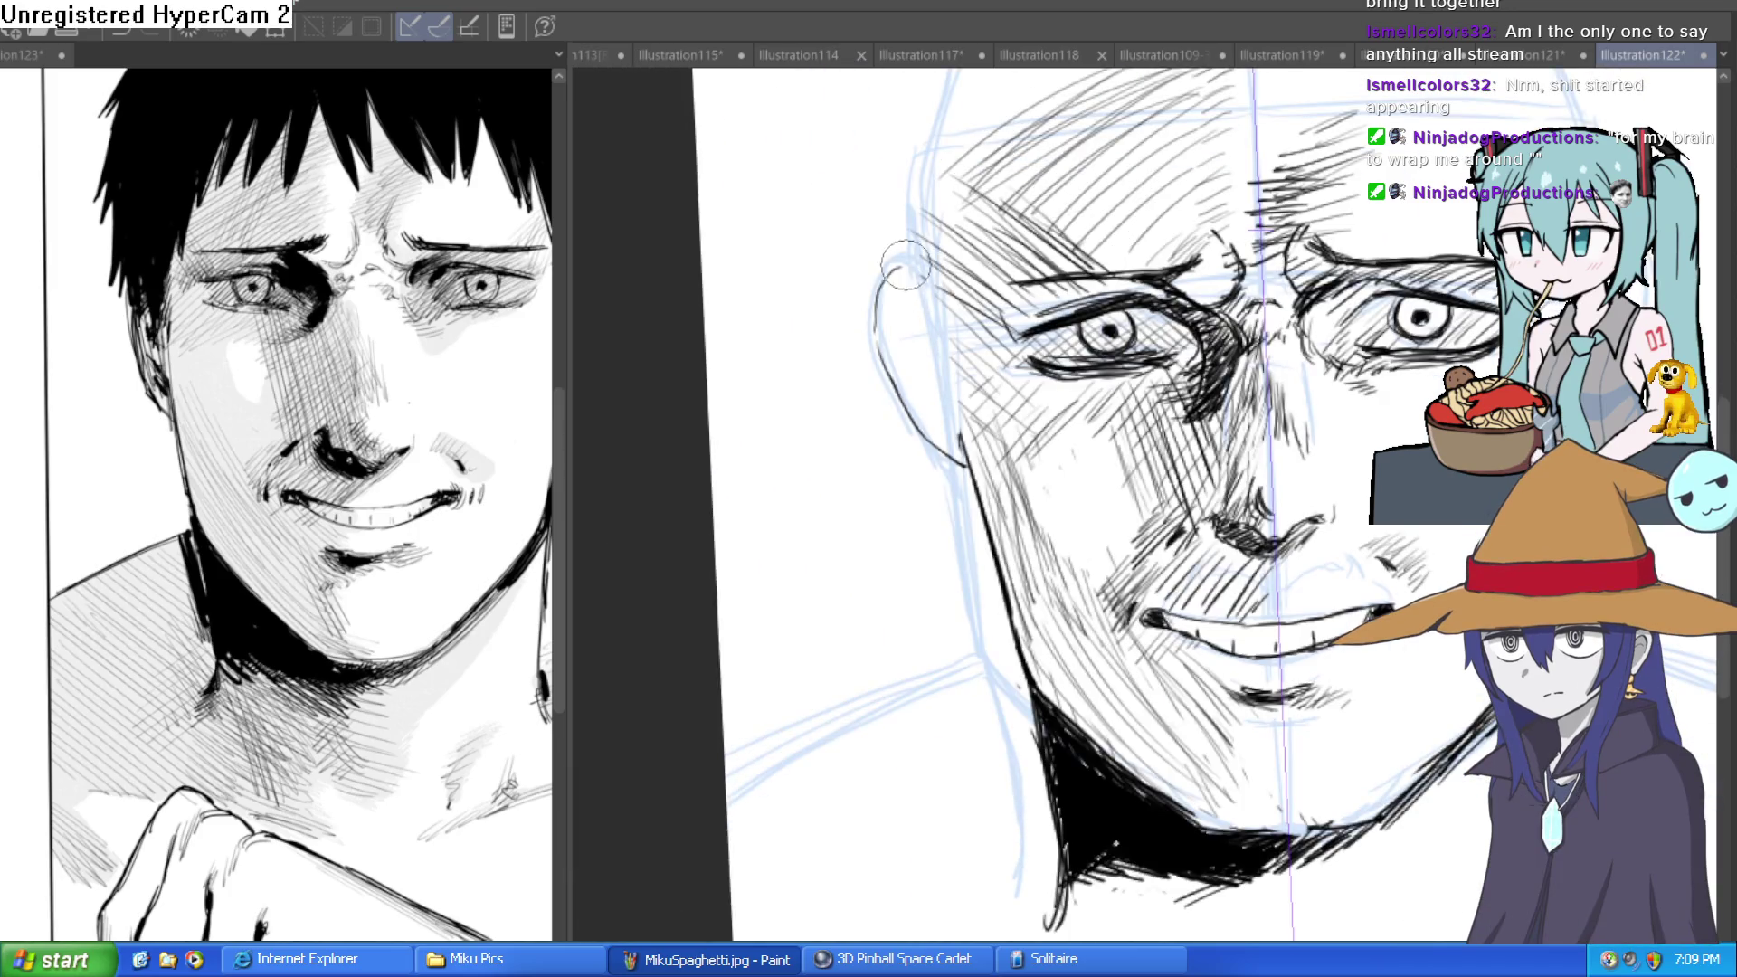
pyautogui.moveTo(877, 263); pyautogui.dragTo(941, 457)
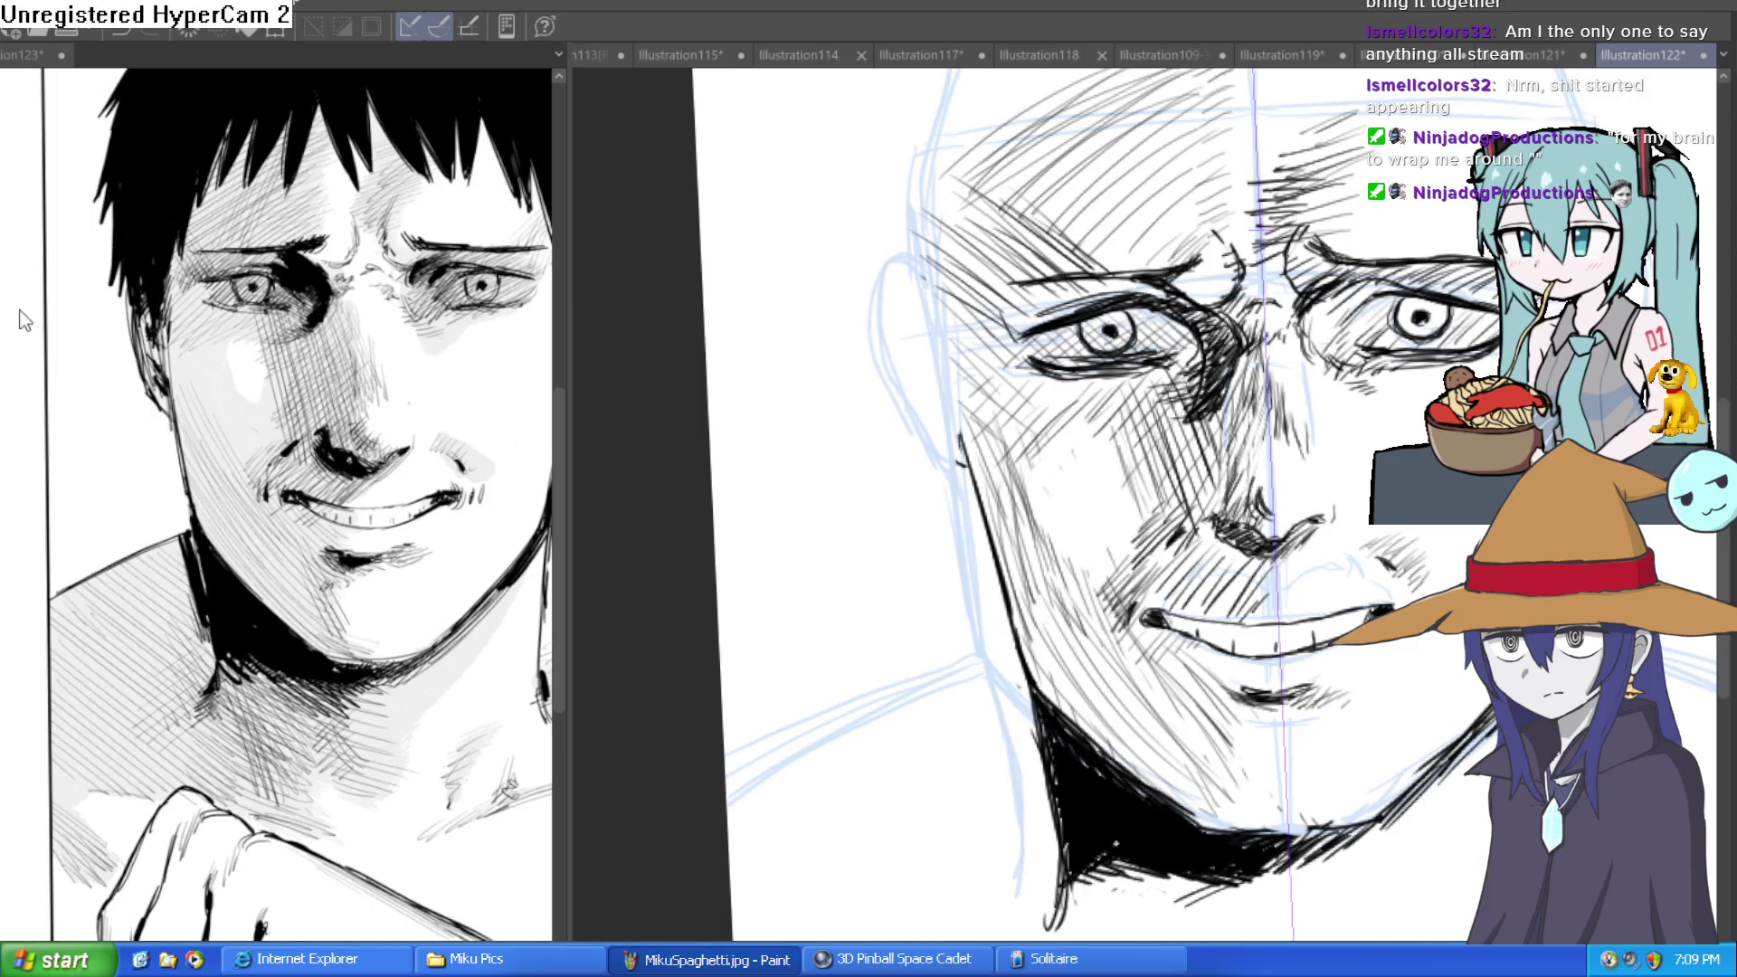
pyautogui.moveTo(1631, 298); pyautogui.dragTo(1302, 277)
# Undo the last ear stroke and draw a new ear outline on the face's right.
pyautogui.hotkey('ctrl', 'z')
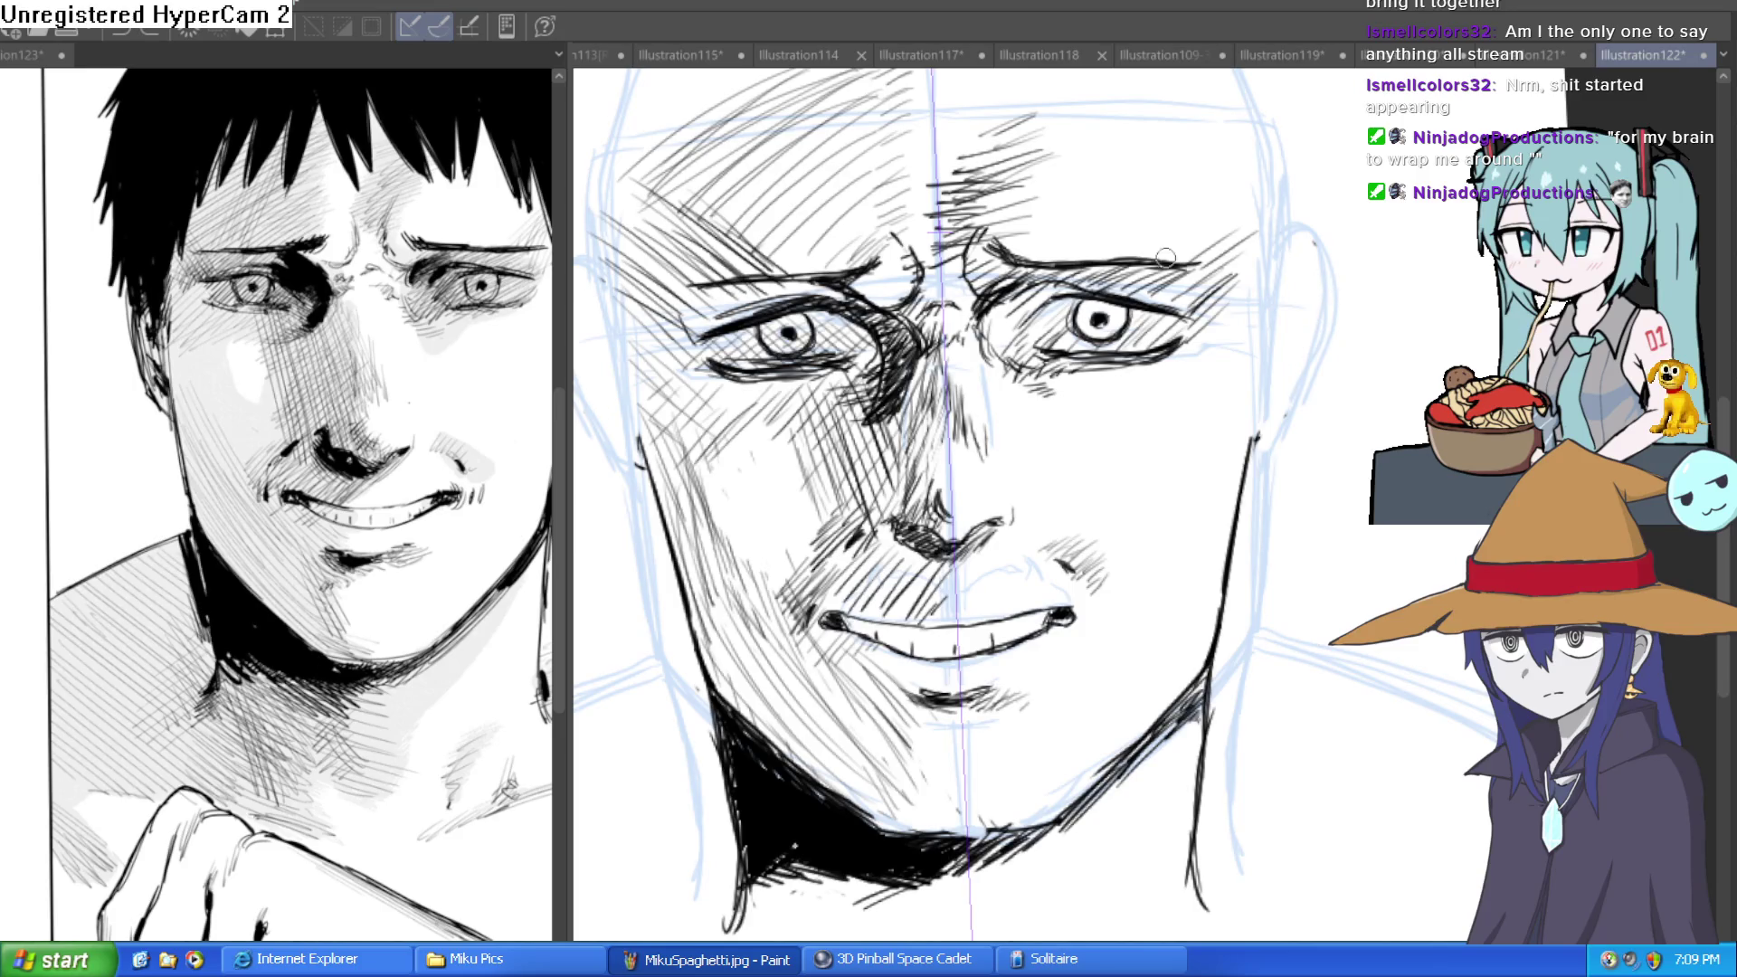
pyautogui.moveTo(1331, 297); pyautogui.dragTo(1274, 476)
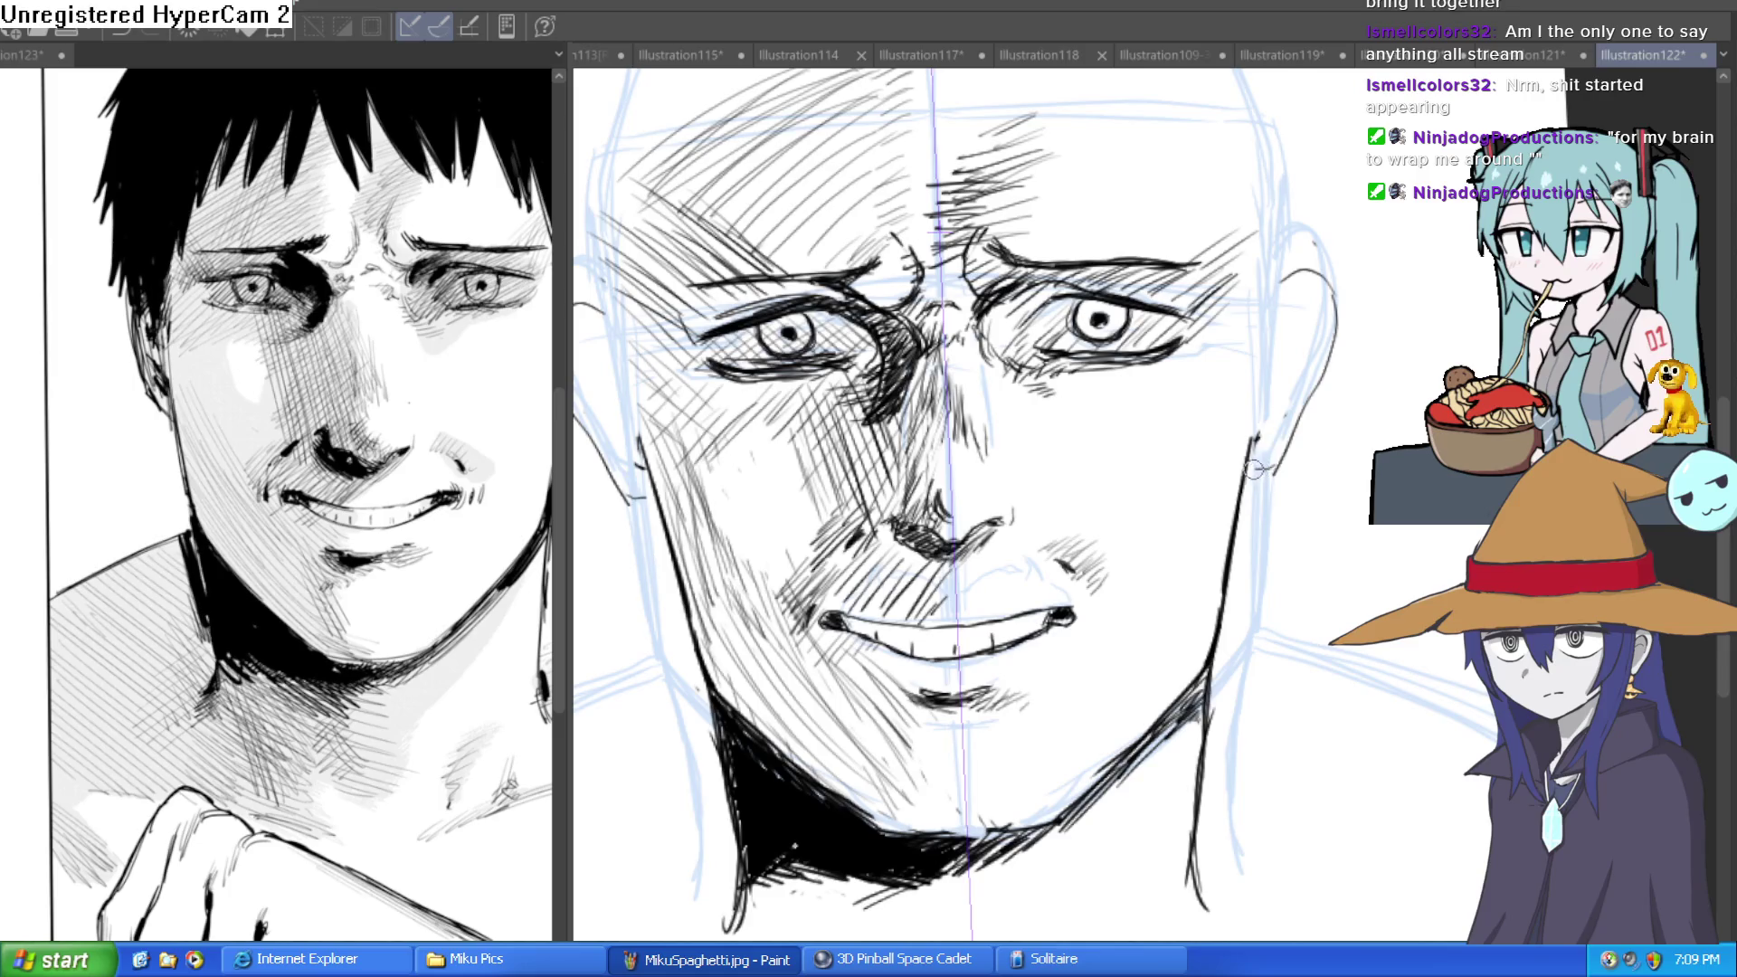
pyautogui.click(463, 596)
pyautogui.scroll(5, 290, 584)
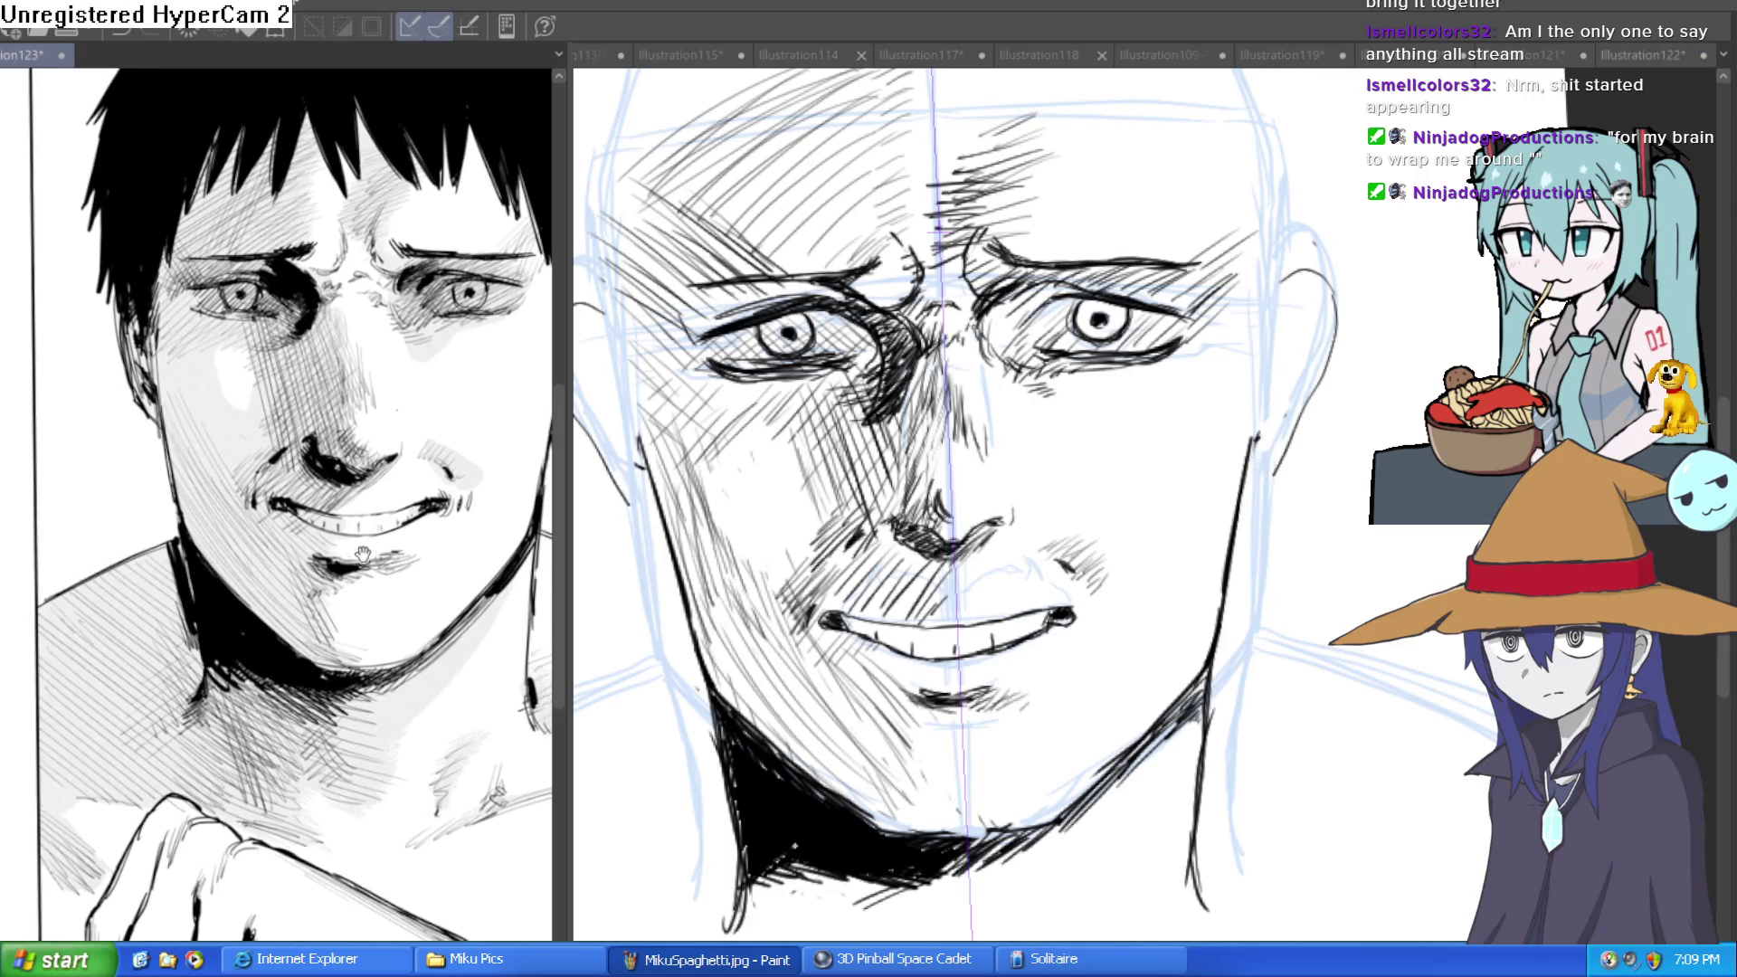
# Redraw the right ear outline, replacing a dark stroke, then ink its inner curve and rim.
pyautogui.moveTo(272, 503); pyautogui.dragTo(299, 597)
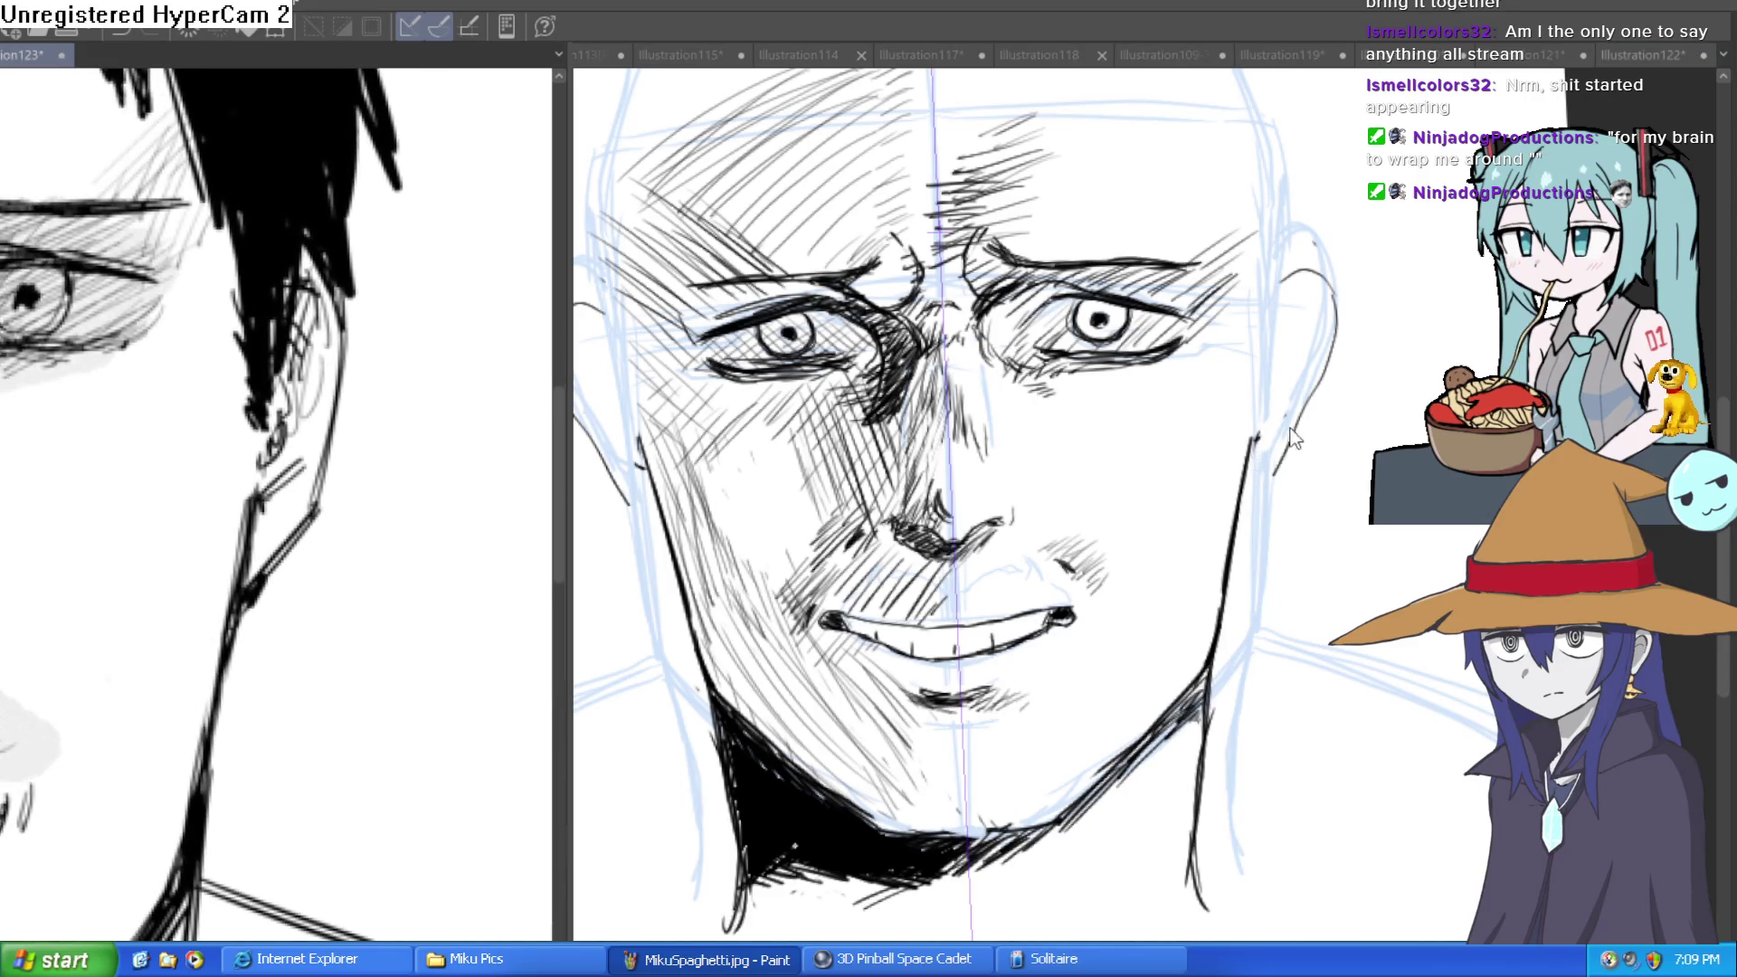
pyautogui.moveTo(1294, 438); pyautogui.dragTo(1291, 490)
pyautogui.moveTo(1228, 541)
pyautogui.mouseDown()
pyautogui.moveTo(1296, 448)
pyautogui.moveTo(1323, 367)
pyautogui.moveTo(1256, 328)
pyautogui.mouseUp()
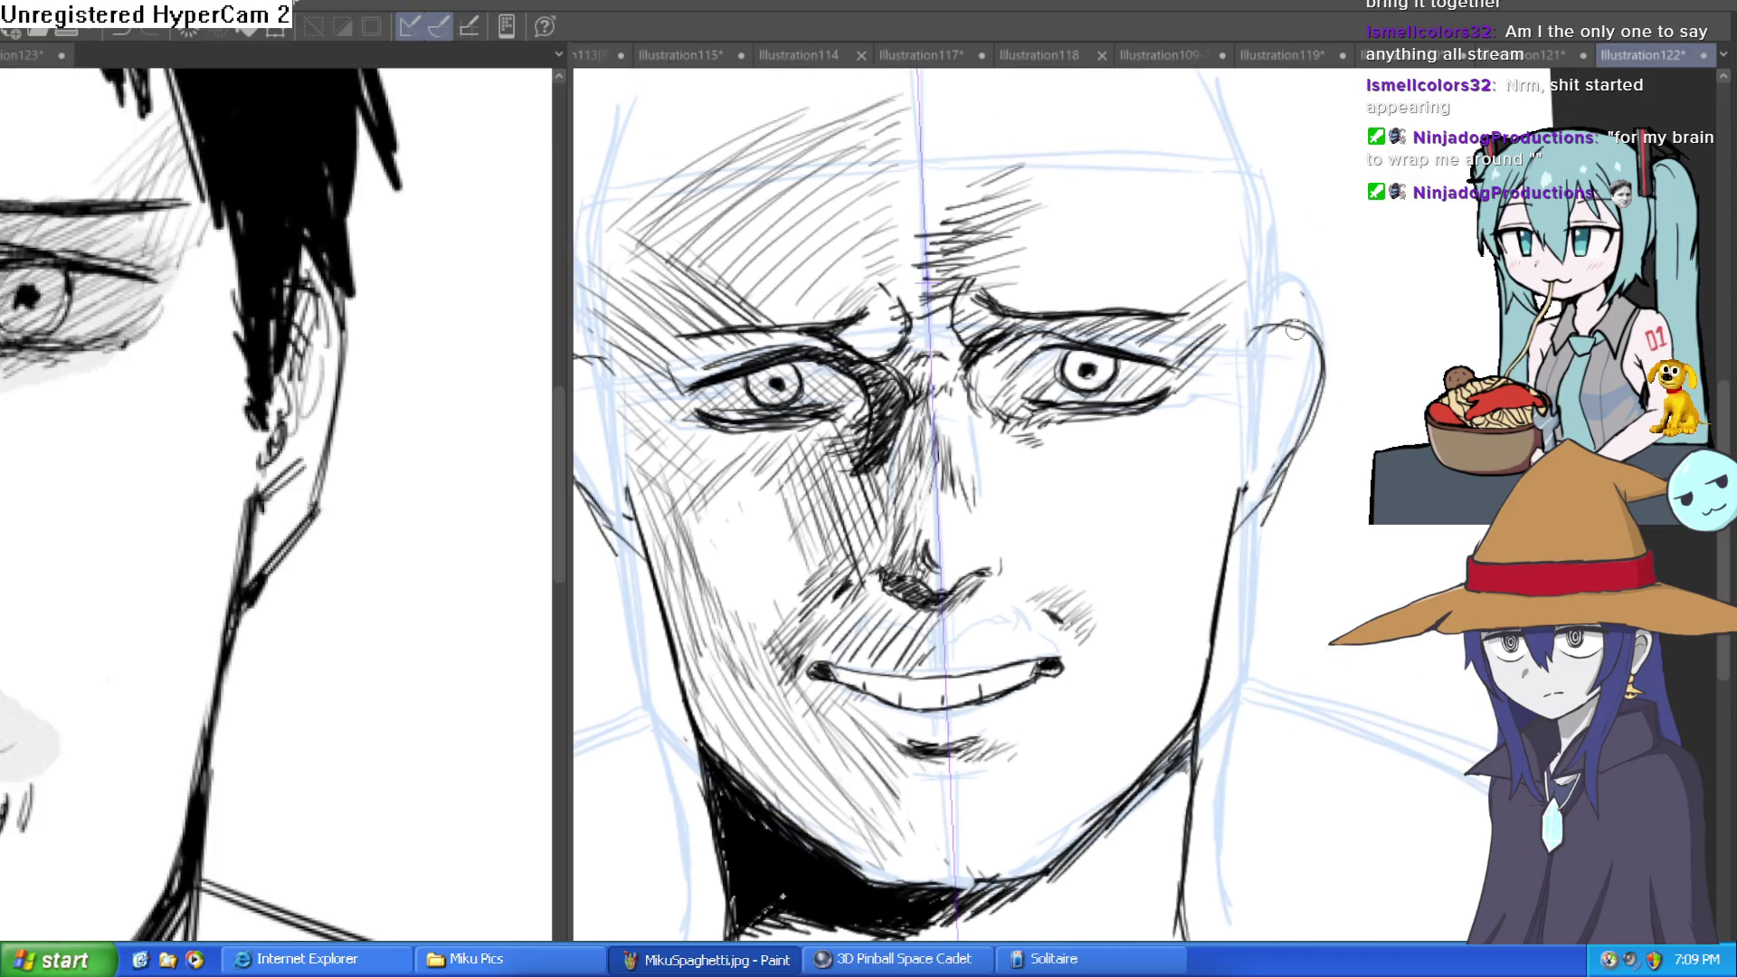
pyautogui.moveTo(1290, 493); pyautogui.dragTo(1321, 361)
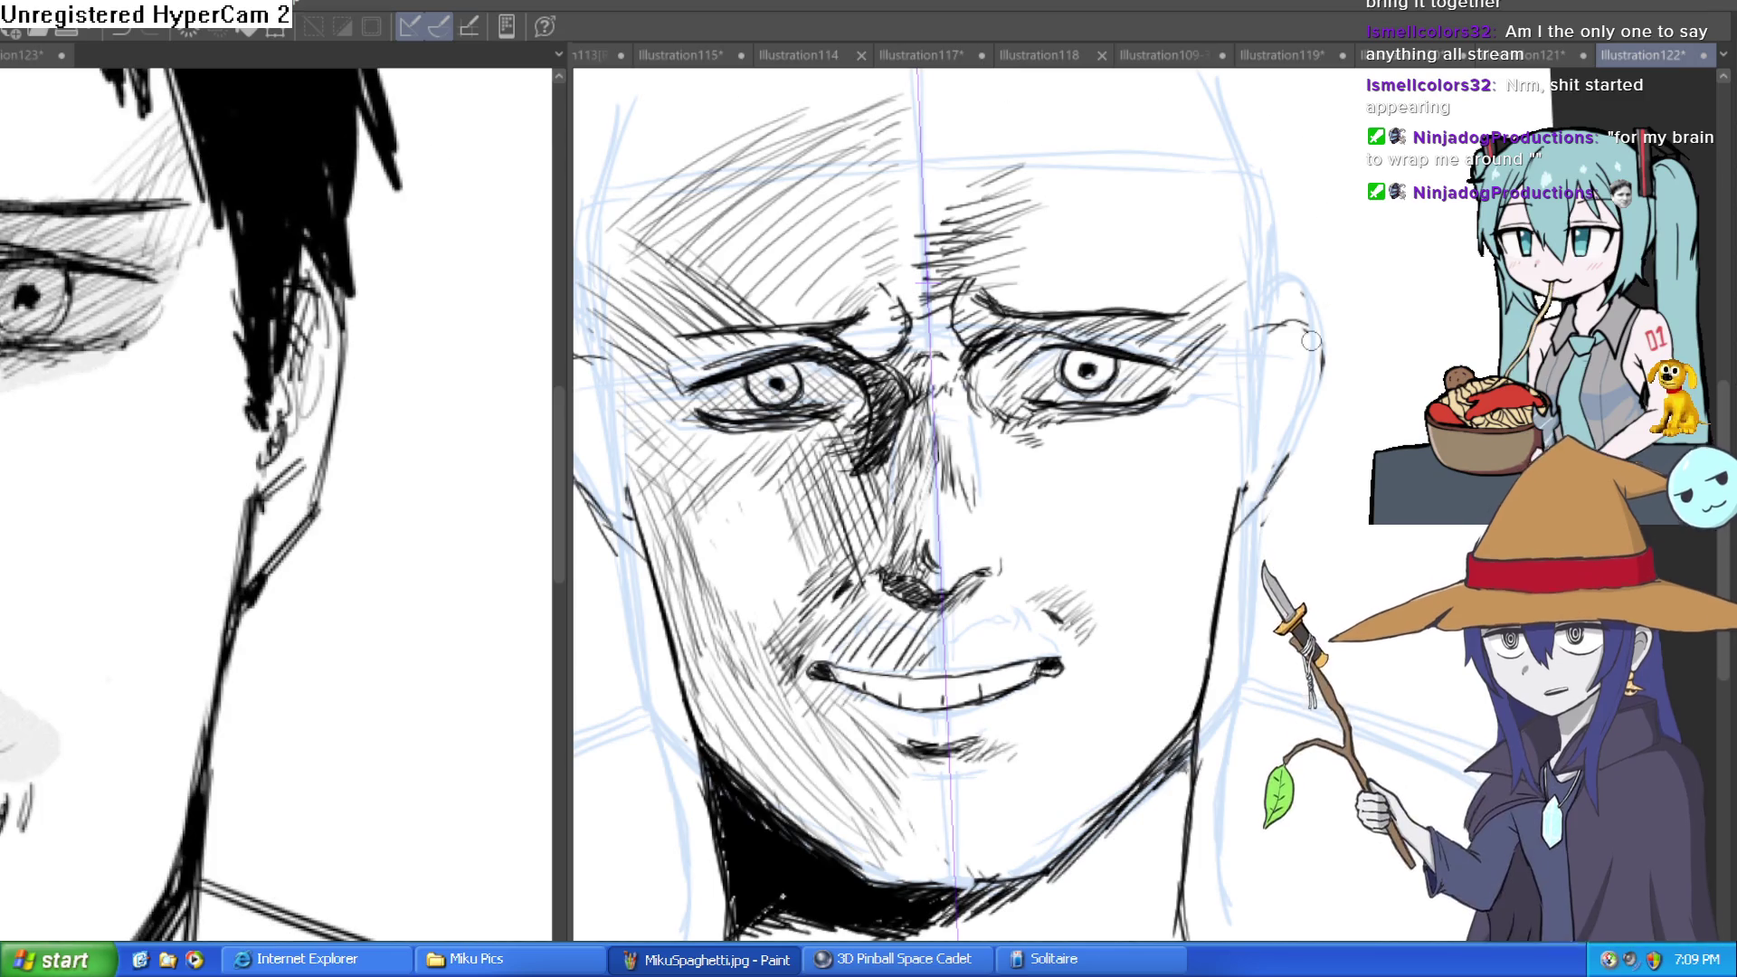
pyautogui.moveTo(1275, 312)
pyautogui.mouseDown()
pyautogui.moveTo(1322, 346)
pyautogui.moveTo(1323, 401)
pyautogui.moveTo(1263, 507)
pyautogui.moveTo(1267, 326)
pyautogui.moveTo(1296, 329)
pyautogui.mouseUp()
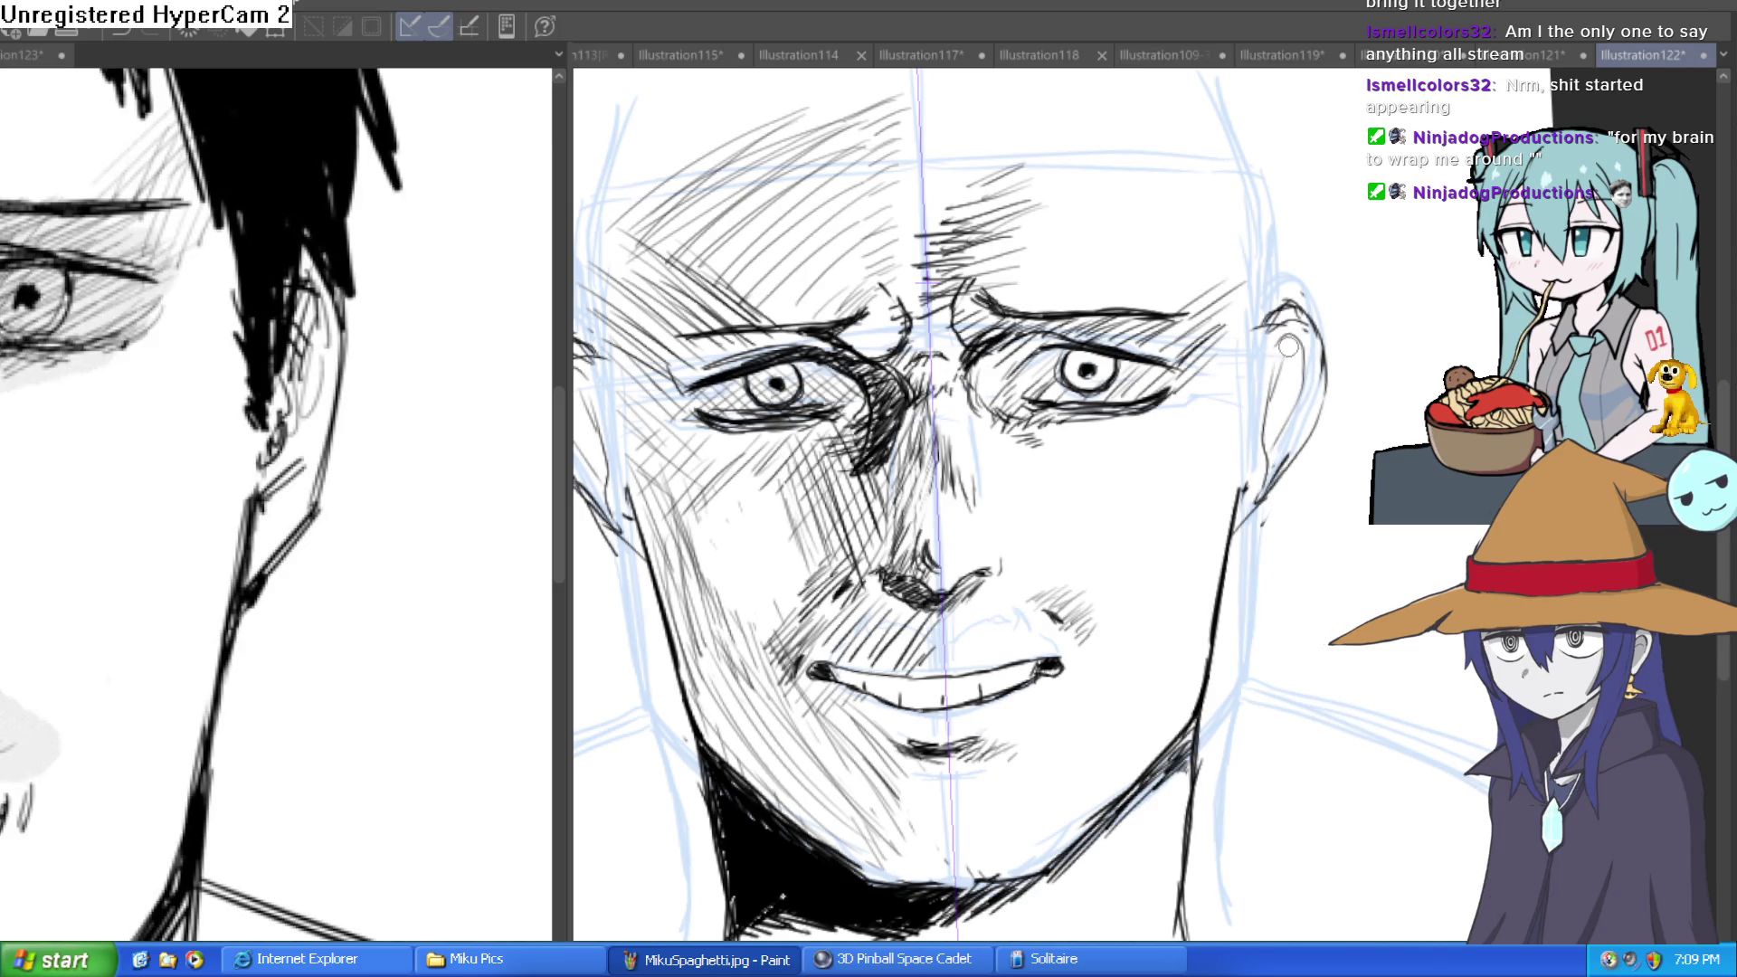
pyautogui.moveTo(1300, 338); pyautogui.dragTo(1284, 401)
pyautogui.moveTo(1289, 331)
pyautogui.mouseDown()
pyautogui.moveTo(1253, 394)
pyautogui.moveTo(1256, 491)
pyautogui.mouseUp()
pyautogui.scroll(-3, 1294, 479)
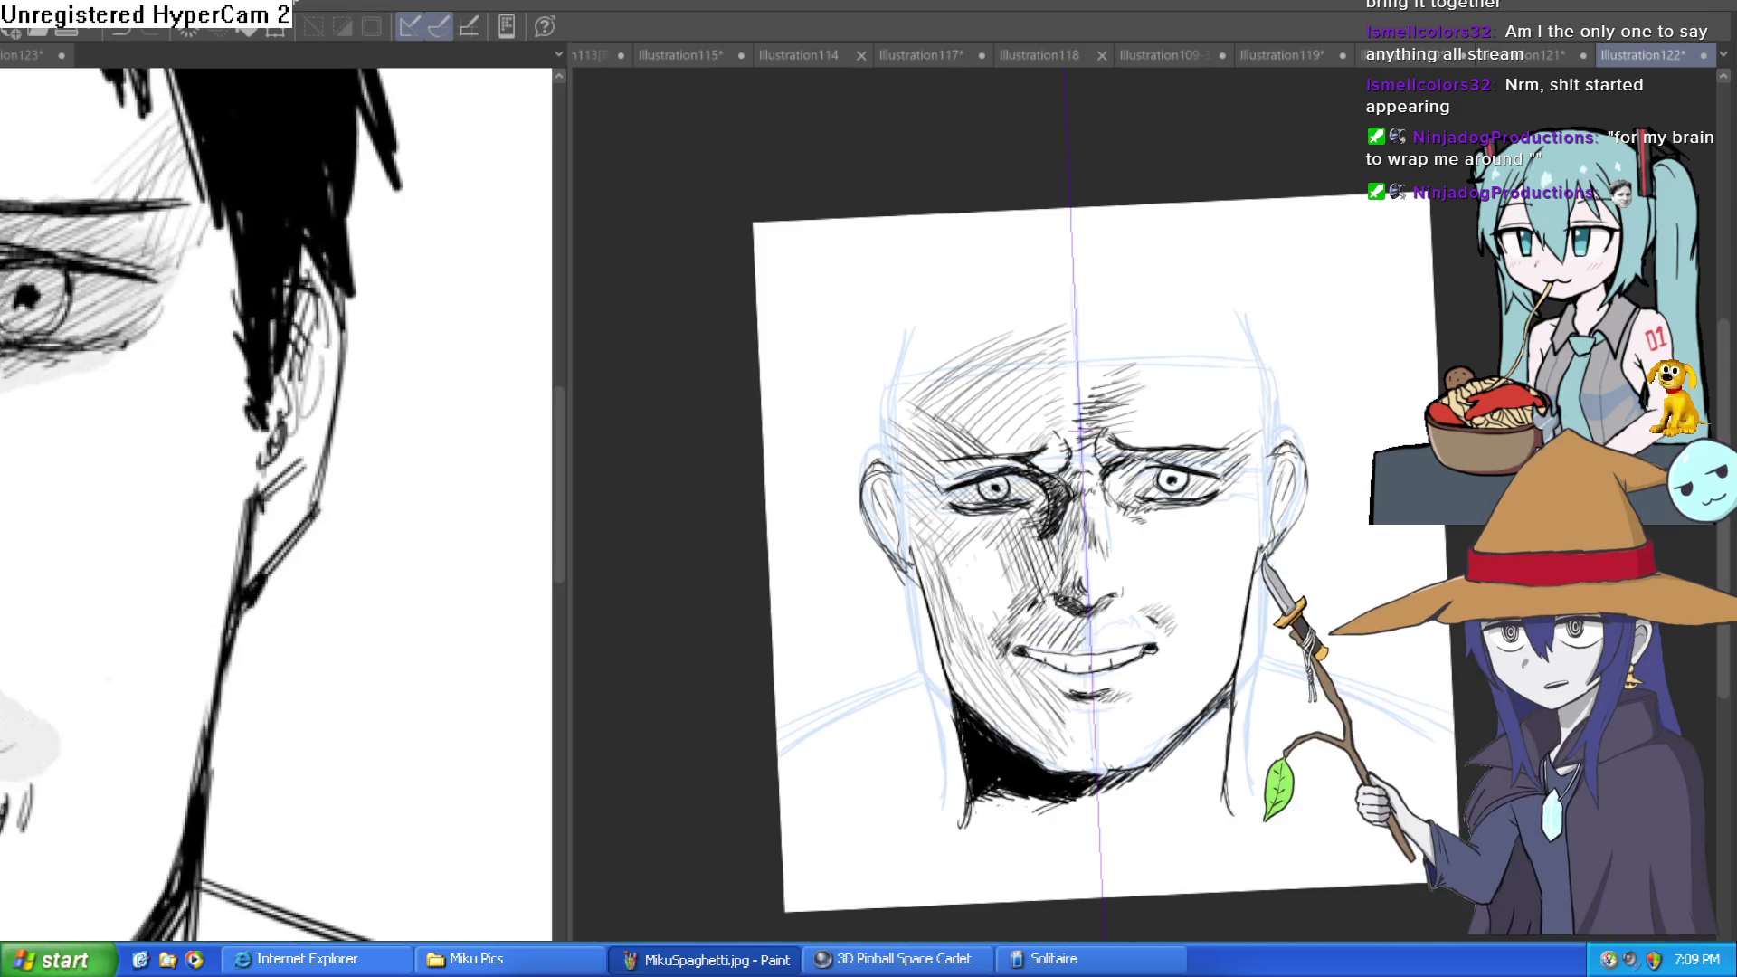
# Zoom into the face and hatch diagonal shading across the forehead, undoing a misplaced brow stroke.
pyautogui.hotkey('ctrl', '2')
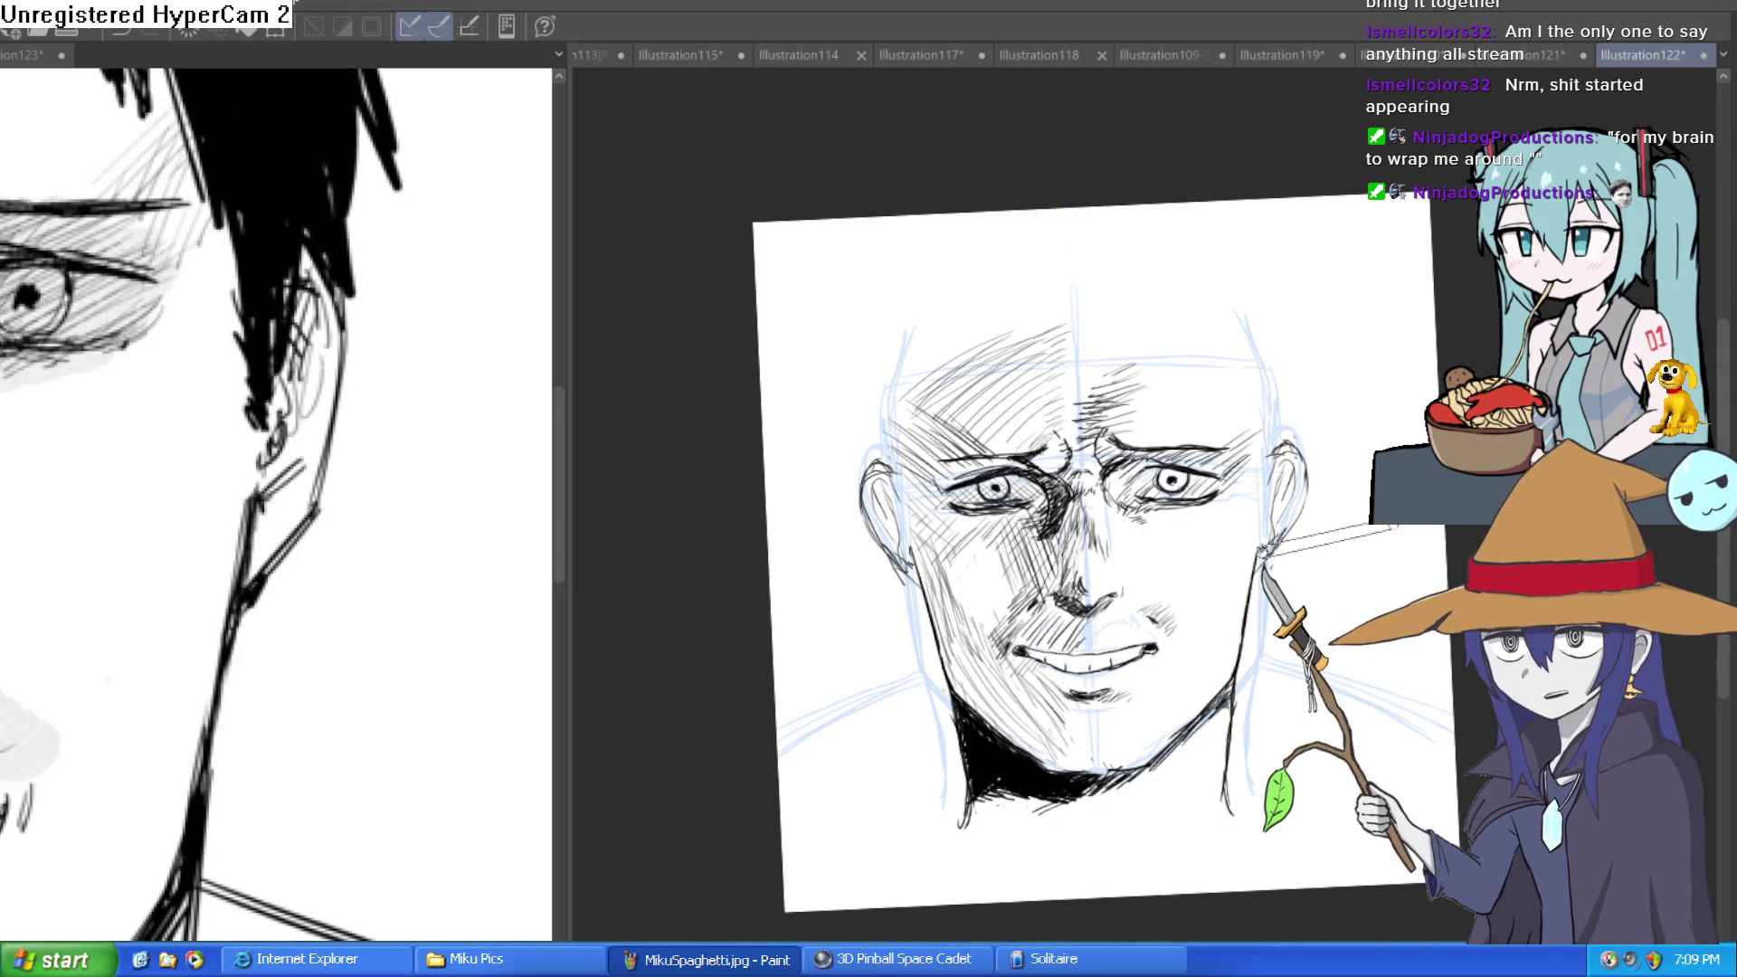
pyautogui.moveTo(1297, 369)
pyautogui.mouseDown()
pyautogui.moveTo(1329, 404)
pyautogui.moveTo(1233, 286)
pyautogui.moveTo(1288, 326)
pyautogui.moveTo(1249, 326)
pyautogui.moveTo(1261, 350)
pyautogui.mouseUp()
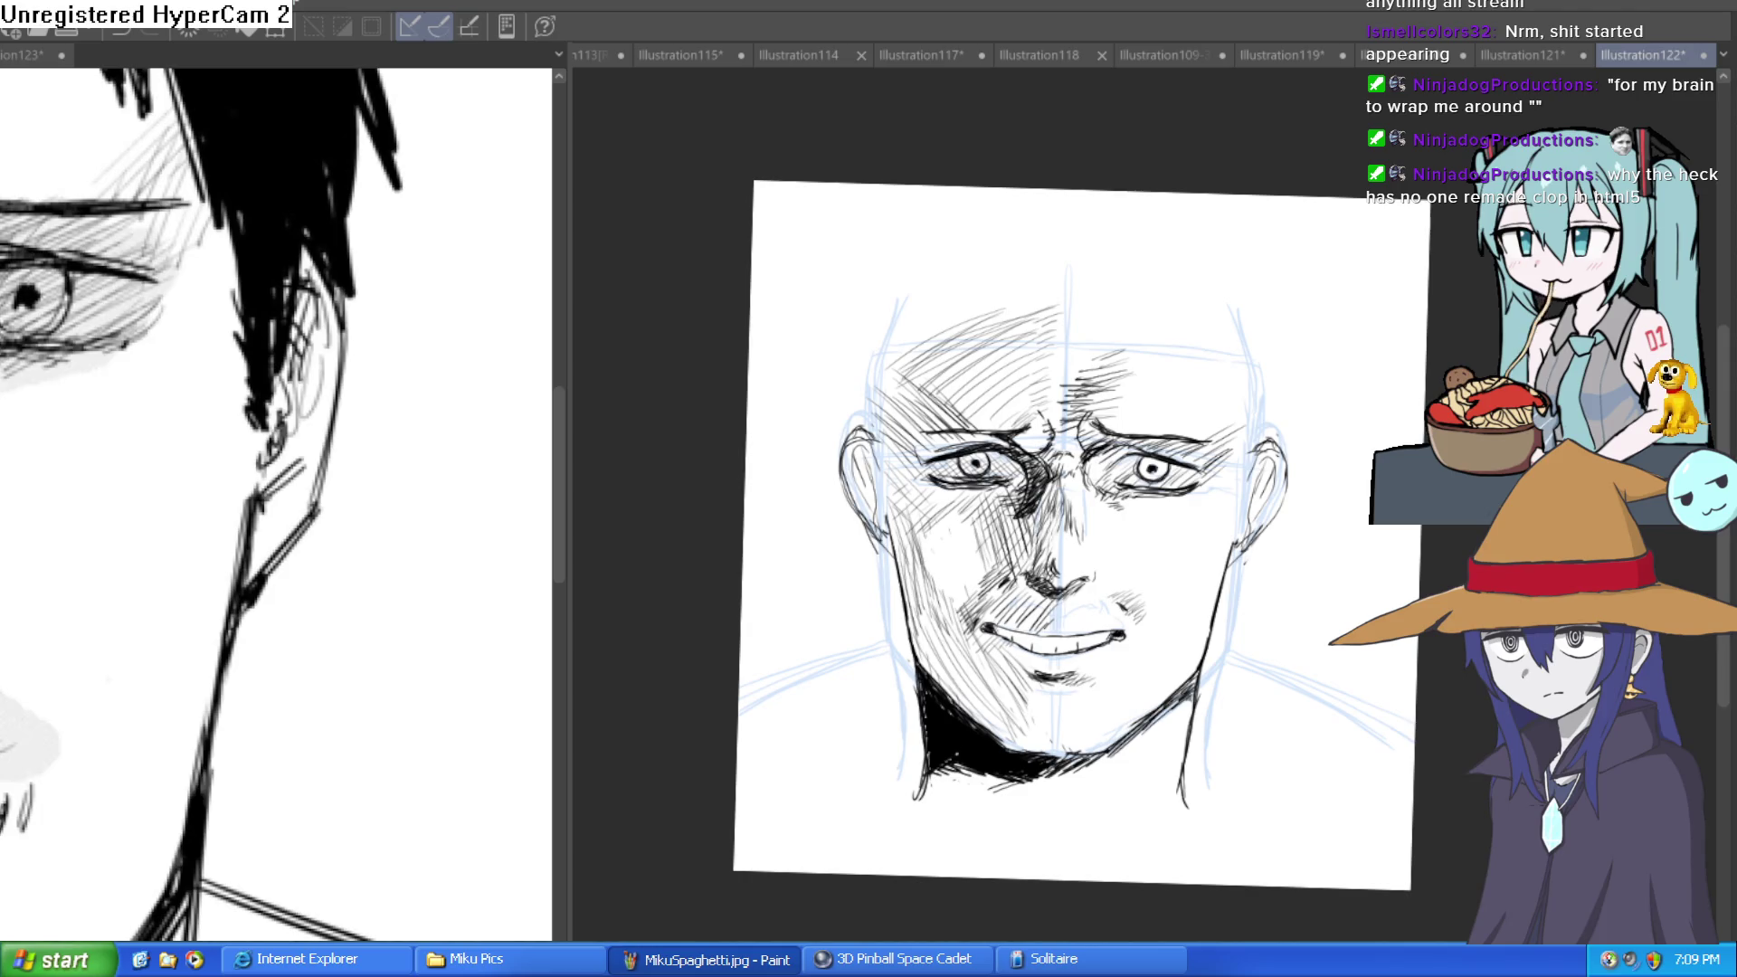
pyautogui.scroll(3, 1086, 408)
pyautogui.moveTo(1086, 416); pyautogui.dragTo(1032, 471)
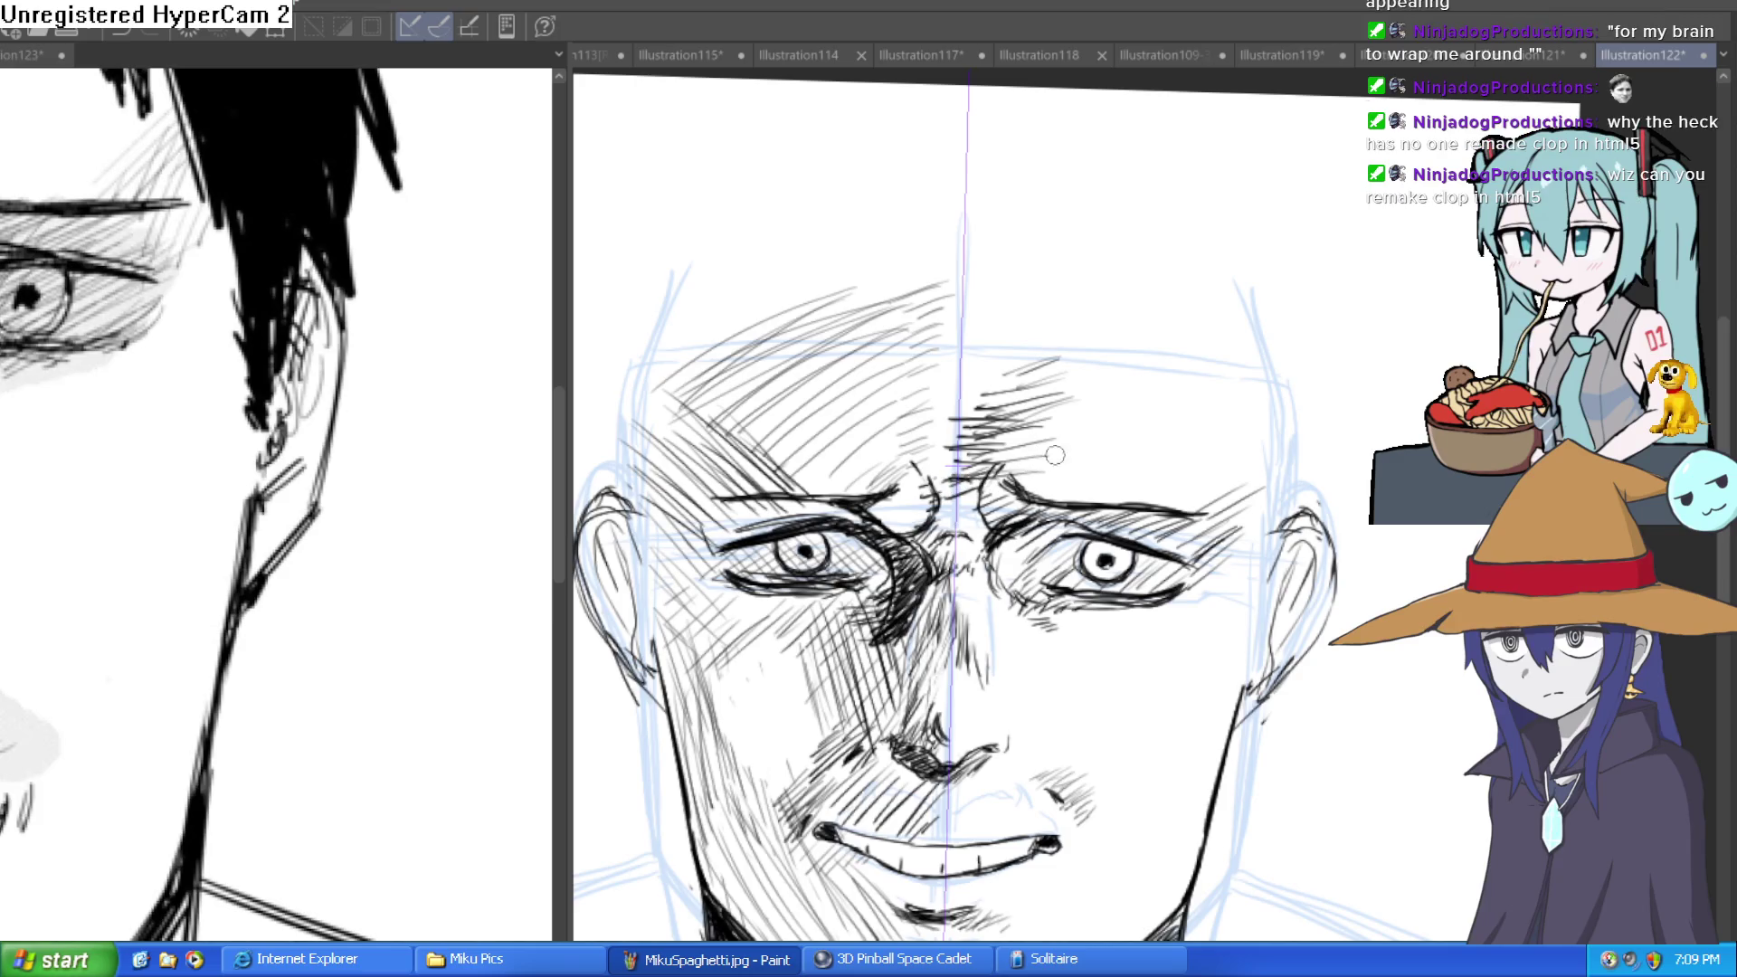
pyautogui.moveTo(851, 398); pyautogui.dragTo(909, 461)
pyautogui.moveTo(996, 475); pyautogui.dragTo(1068, 407)
pyautogui.moveTo(864, 435); pyautogui.dragTo(923, 480)
pyautogui.moveTo(991, 478)
pyautogui.mouseDown()
pyautogui.moveTo(1066, 430)
pyautogui.moveTo(1176, 487)
pyautogui.moveTo(1009, 493)
pyautogui.moveTo(1289, 493)
pyautogui.moveTo(1293, 375)
pyautogui.moveTo(1253, 353)
pyautogui.moveTo(1106, 351)
pyautogui.mouseUp()
pyautogui.hotkey('ctrl', 'z')
# Draw the headband's straight top edge across the forehead and top of the head.
pyautogui.moveTo(1329, 319); pyautogui.dragTo(1156, 147)
pyautogui.moveTo(1204, 294)
pyautogui.mouseDown()
pyautogui.moveTo(1049, 357)
pyautogui.moveTo(867, 473)
pyautogui.moveTo(1086, 453)
pyautogui.moveTo(1361, 496)
pyautogui.mouseUp()
pyautogui.moveTo(1303, 385)
pyautogui.mouseDown()
pyautogui.moveTo(1226, 355)
pyautogui.moveTo(985, 323)
pyautogui.mouseUp()
pyautogui.moveTo(651, 452)
pyautogui.mouseDown()
pyautogui.moveTo(769, 419)
pyautogui.moveTo(755, 234)
pyautogui.moveTo(1100, 219)
pyautogui.mouseUp()
pyautogui.moveTo(1407, 262)
pyautogui.mouseDown()
pyautogui.moveTo(1329, 378)
pyautogui.moveTo(1296, 362)
pyautogui.moveTo(1308, 318)
pyautogui.mouseUp()
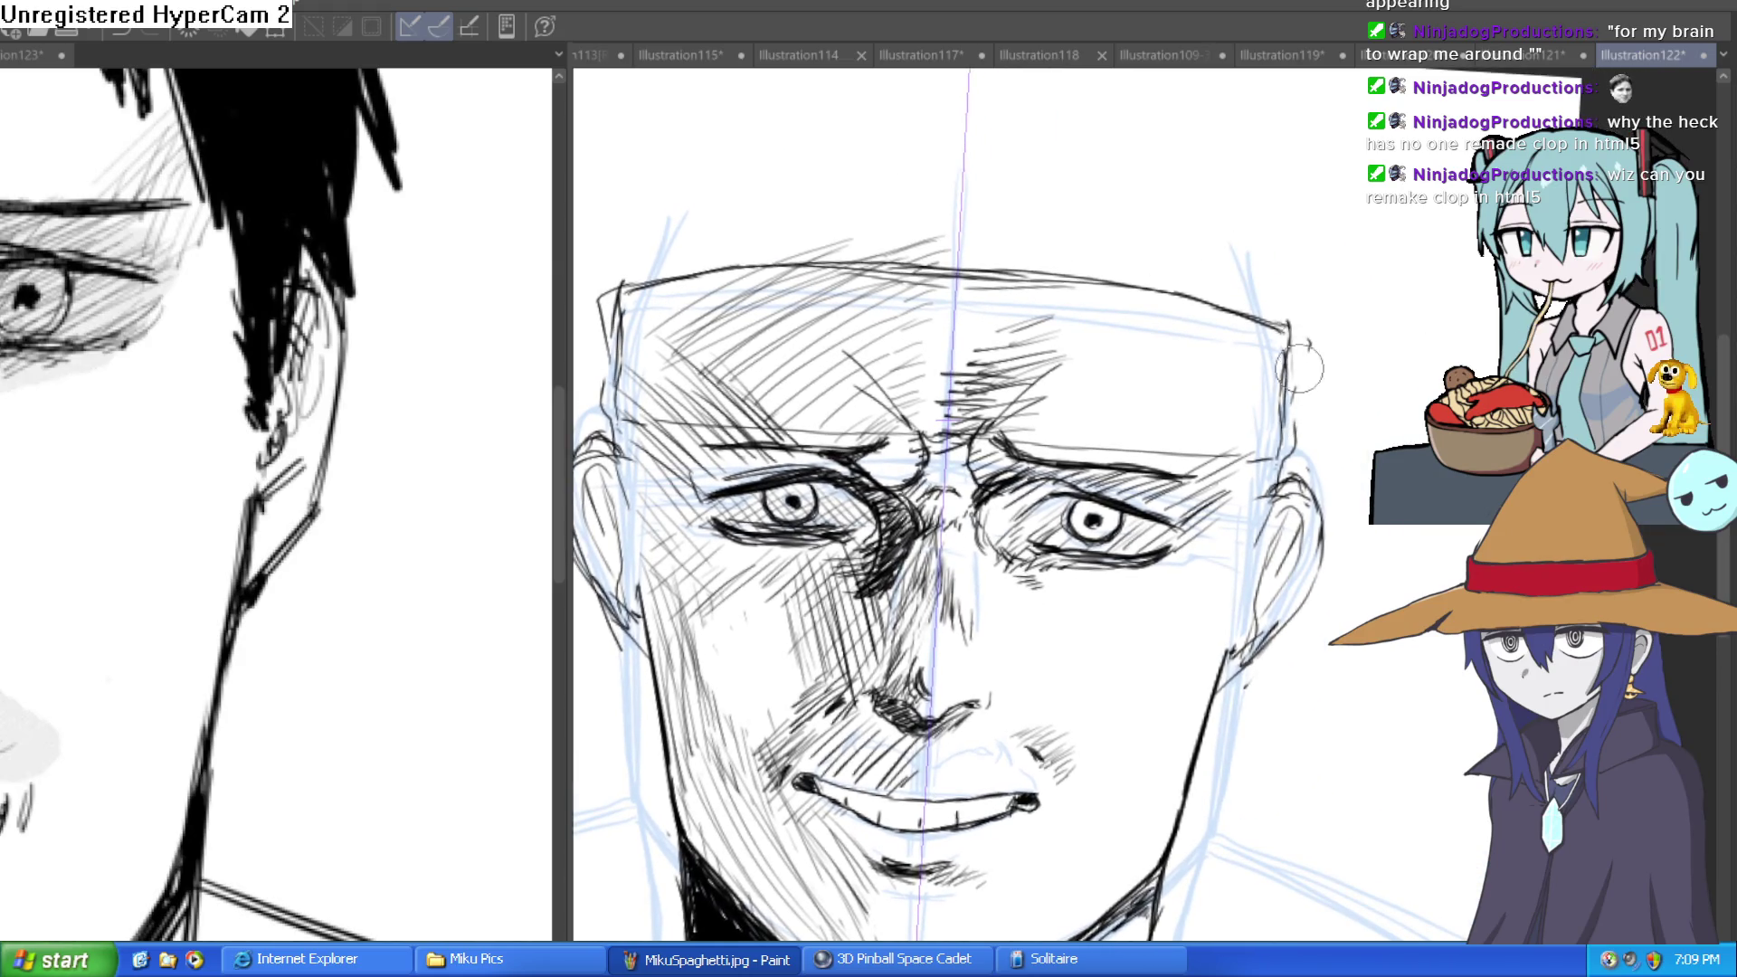
pyautogui.press('-')
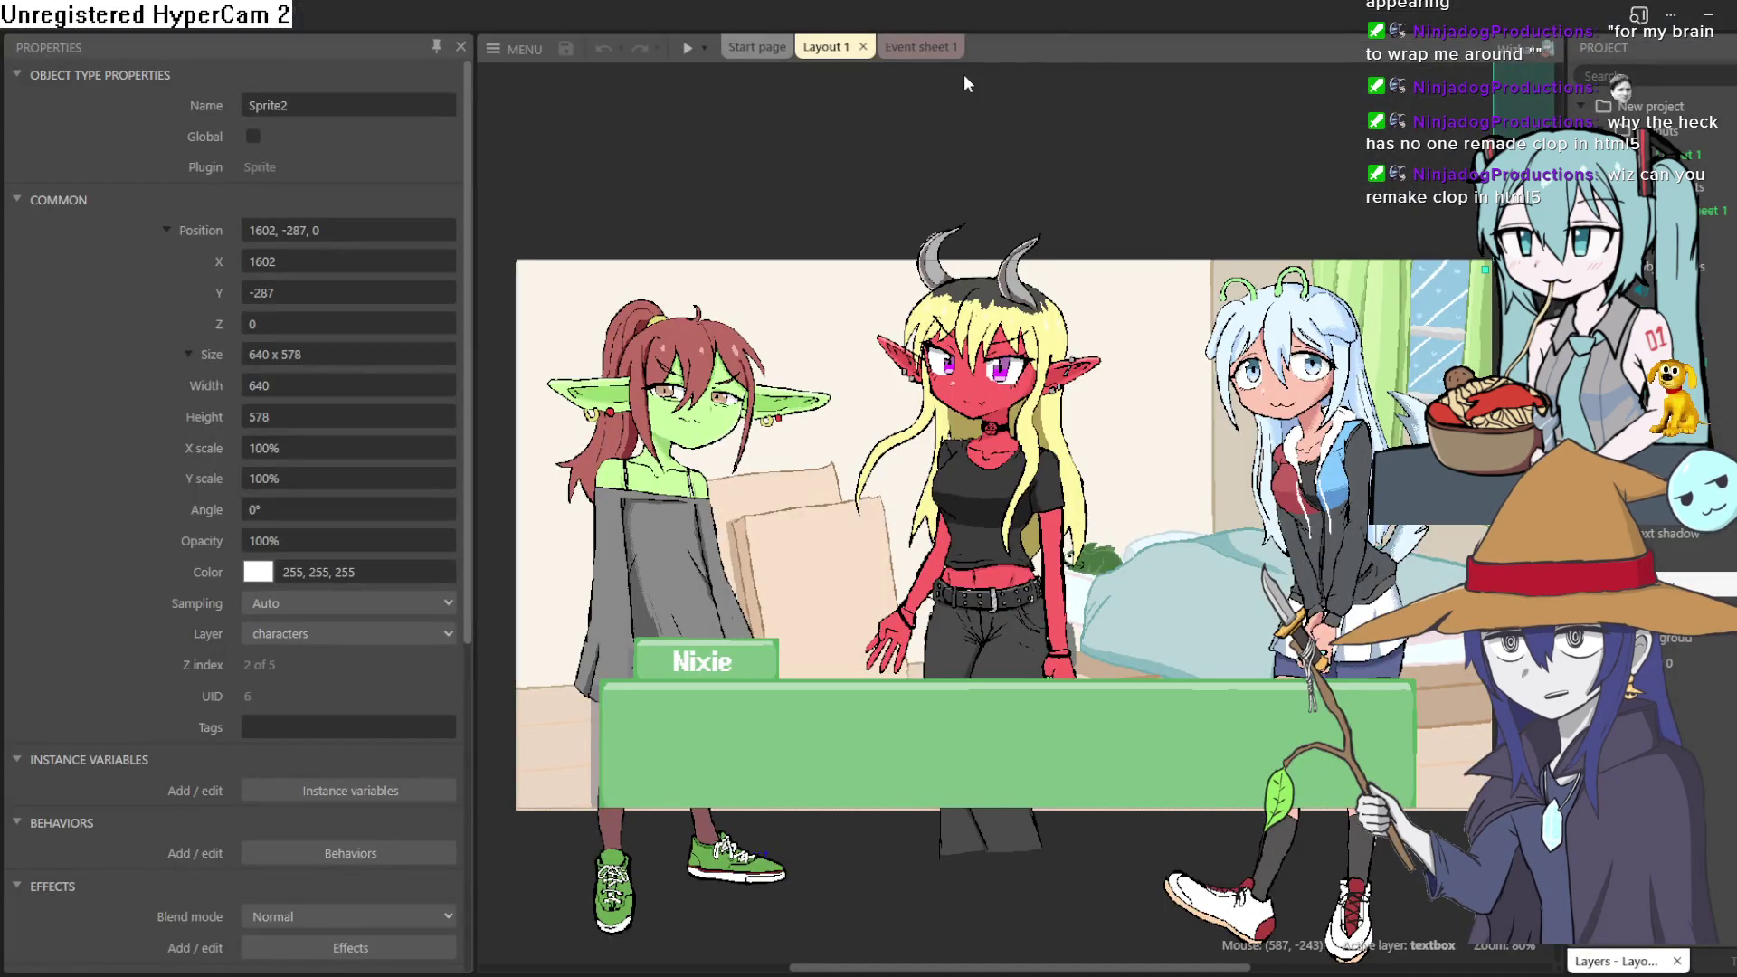
pyautogui.click(921, 48)
pyautogui.click(847, 51)
pyautogui.click(737, 48)
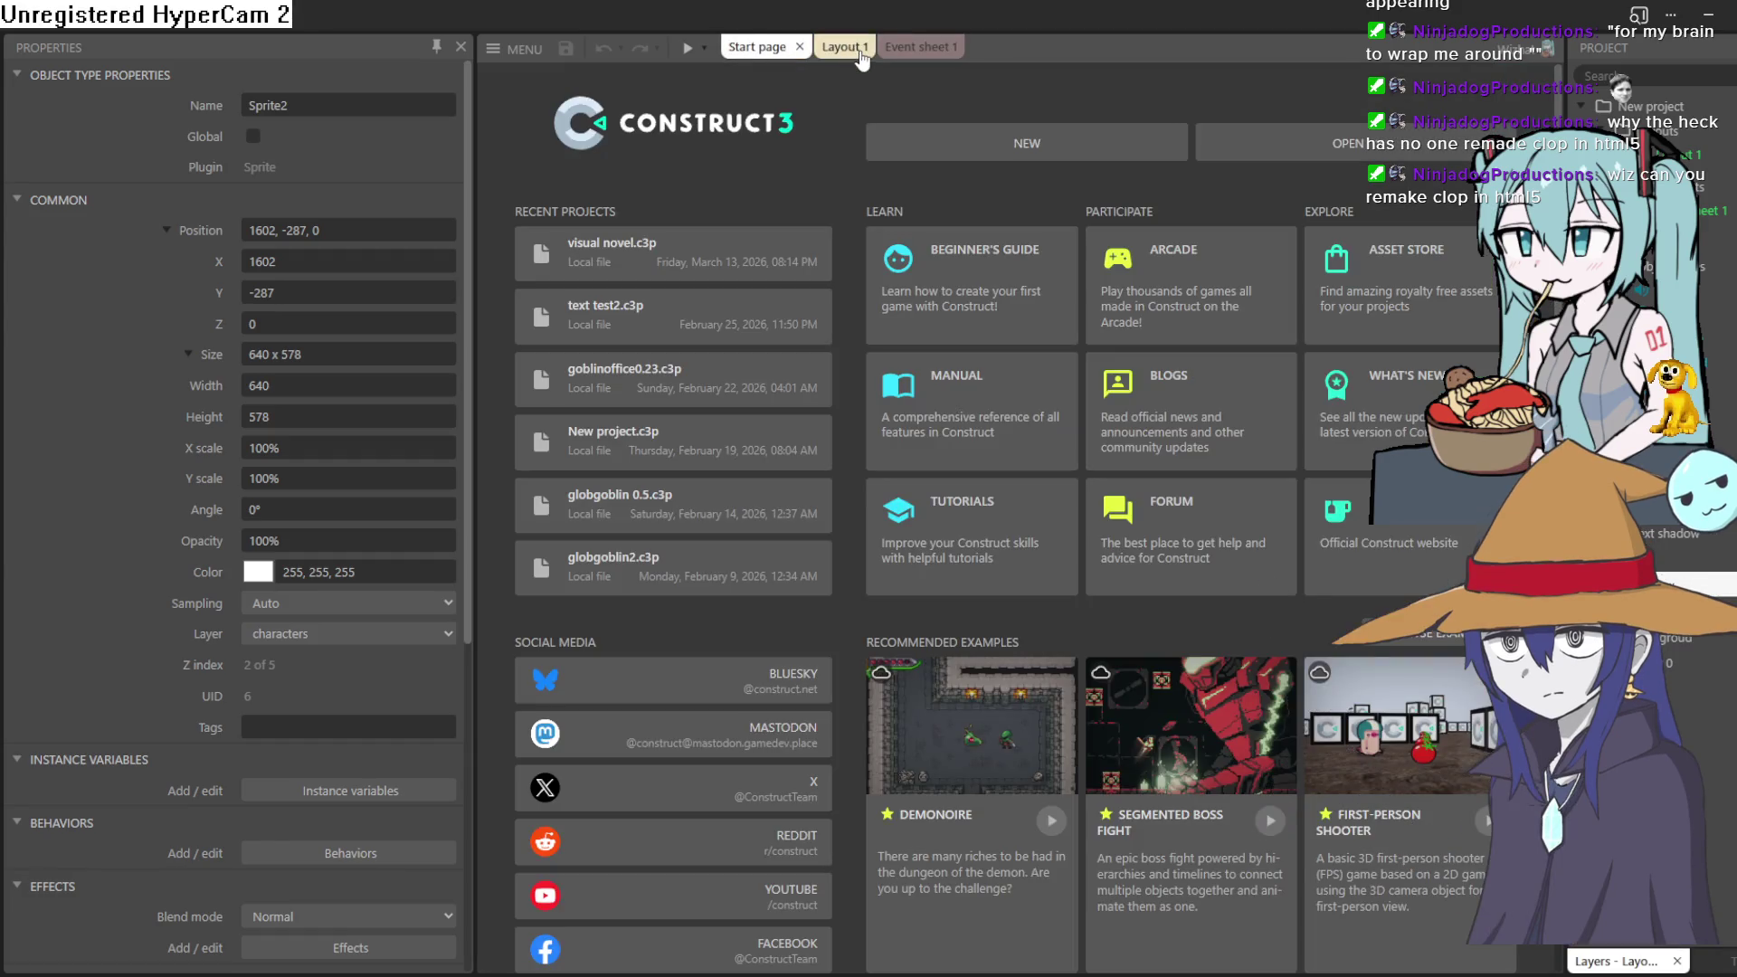
pyautogui.click(849, 48)
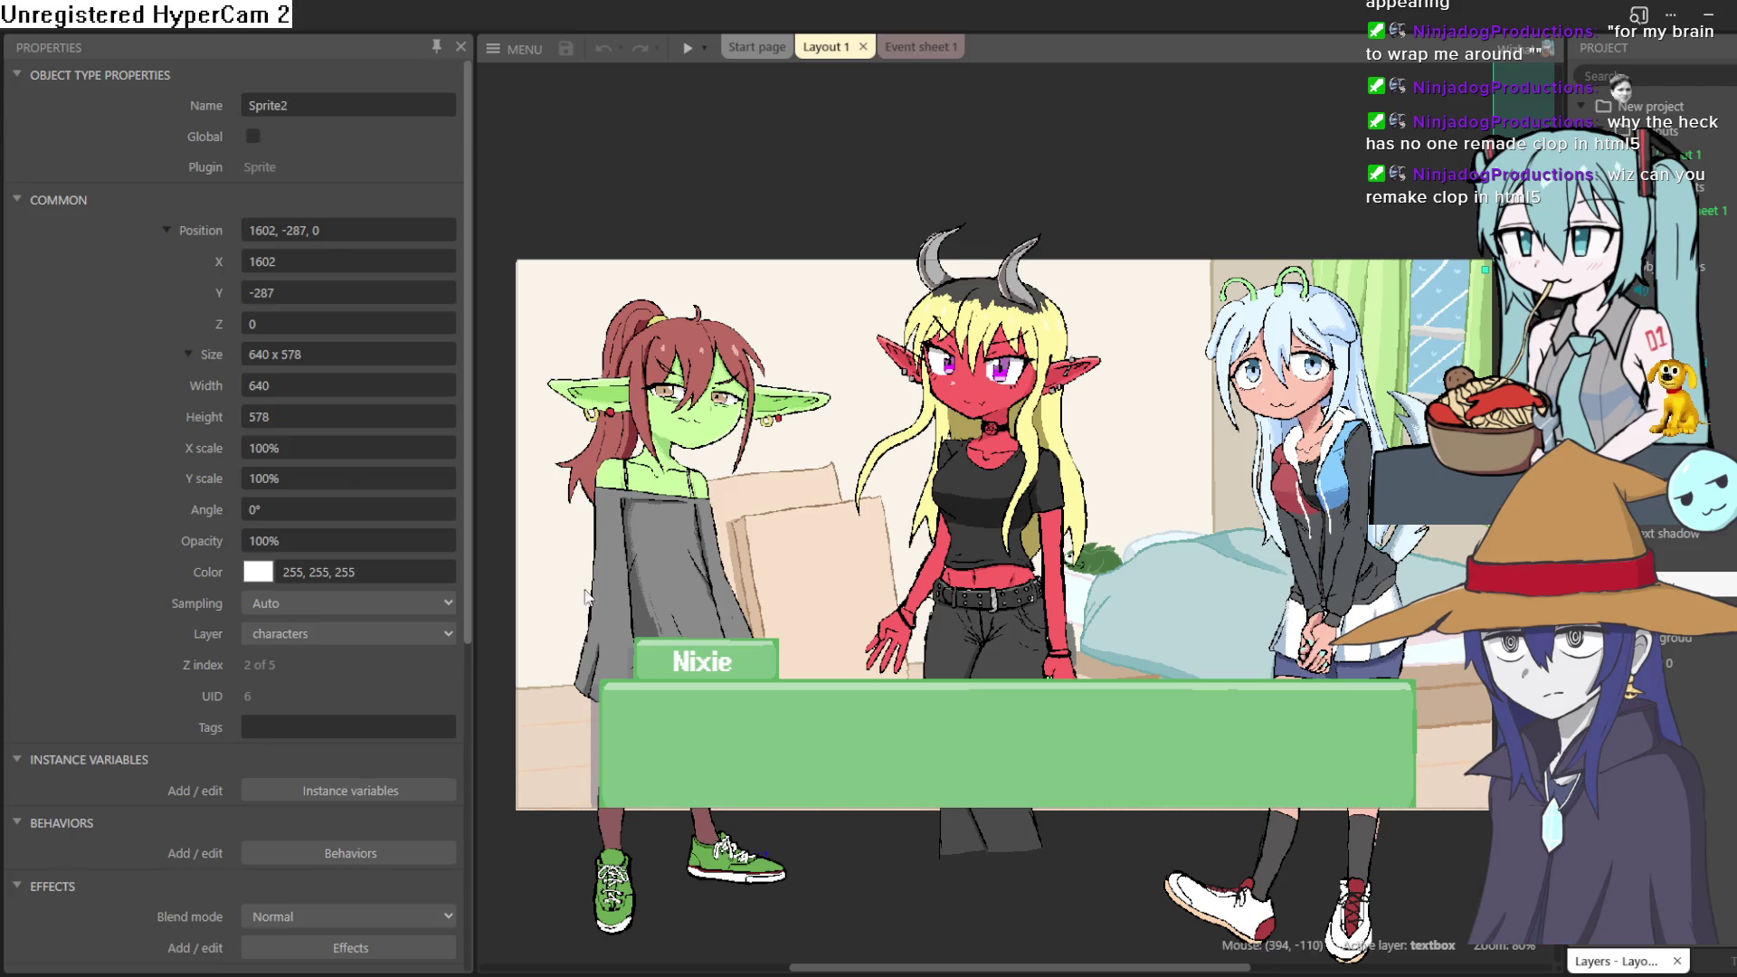
pyautogui.moveTo(1056, 665)
pyautogui.mouseDown()
pyautogui.moveTo(1025, 592)
pyautogui.moveTo(1071, 638)
pyautogui.moveTo(1065, 659)
pyautogui.mouseUp()
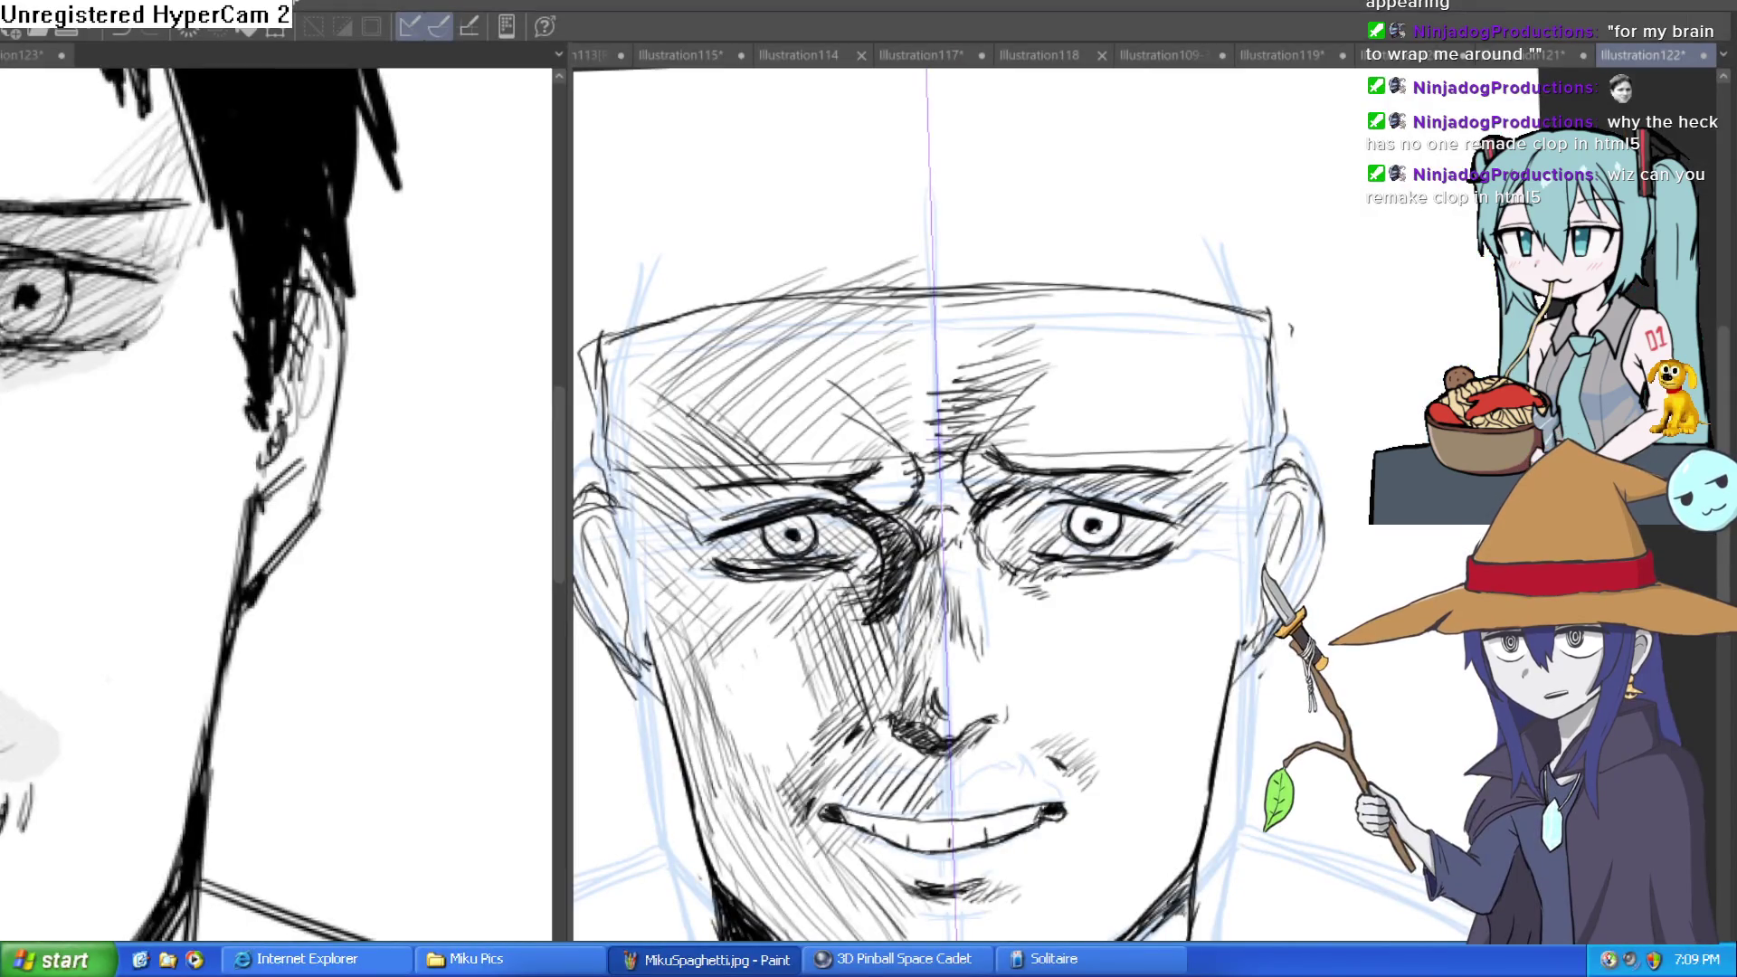
# Ink the shoulder line sloping out from the neck, redrawing it darker and longer.
pyautogui.scroll(-2, 1260, 425)
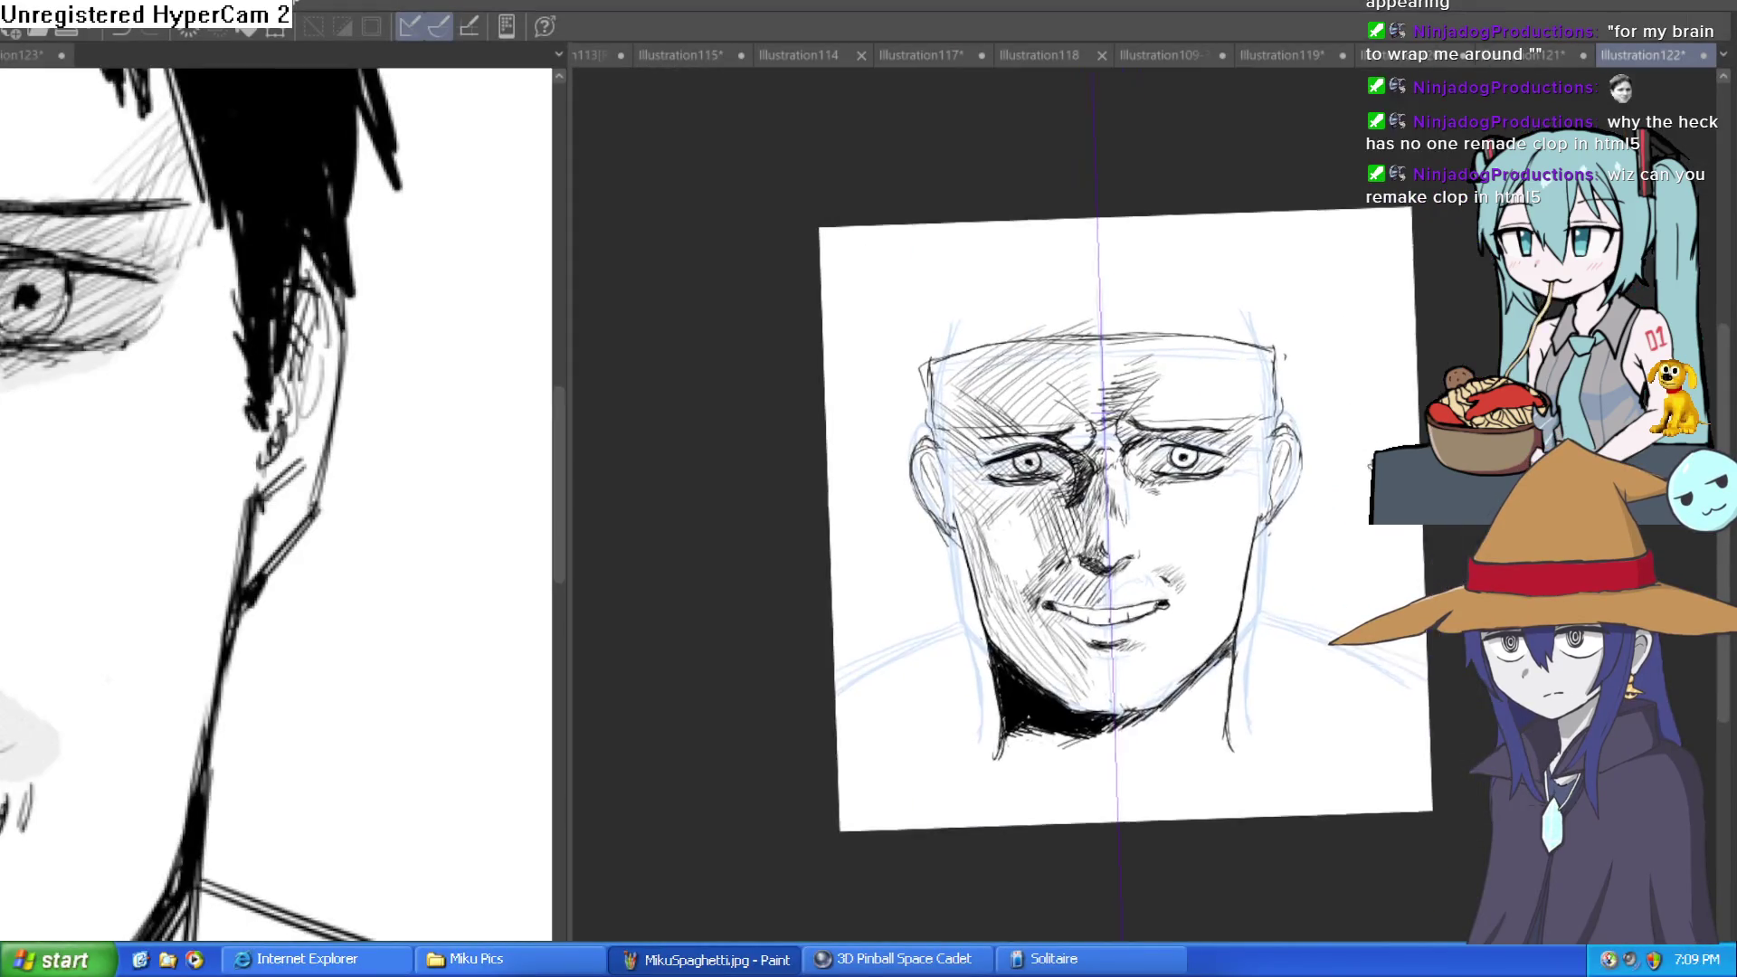
pyautogui.scroll(2, 1259, 425)
pyautogui.moveTo(1160, 443)
pyautogui.mouseDown()
pyautogui.moveTo(1183, 311)
pyautogui.moveTo(1209, 391)
pyautogui.mouseUp()
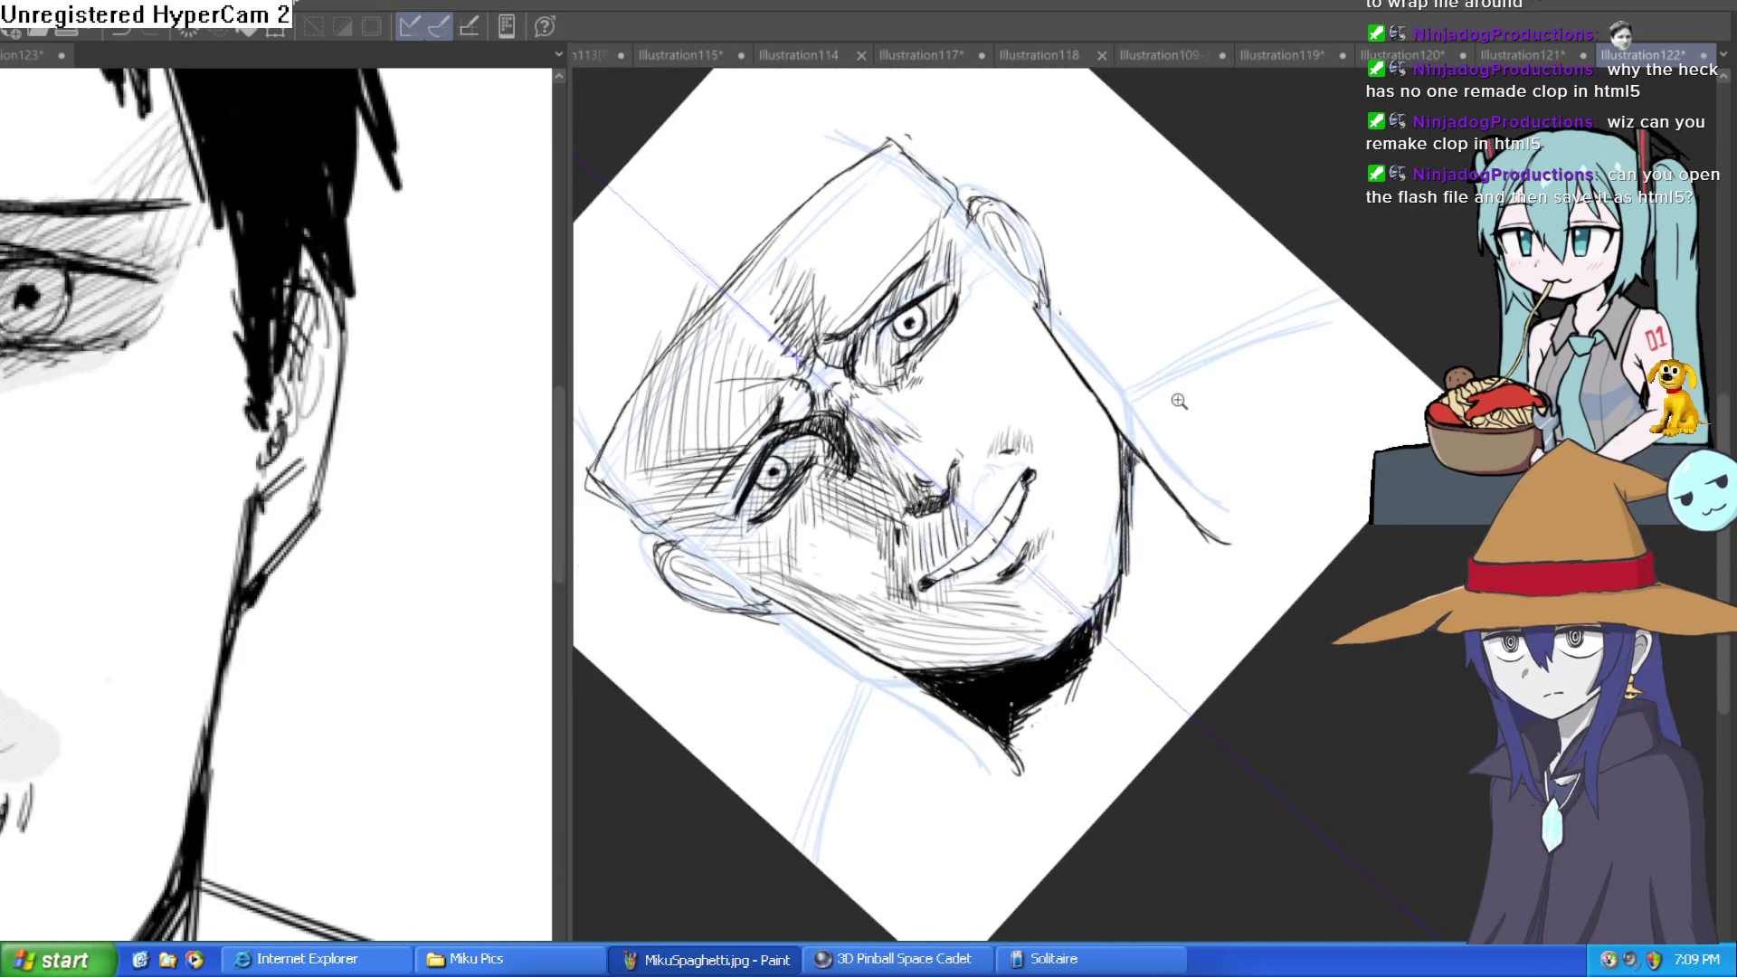
pyautogui.scroll(2, 1179, 401)
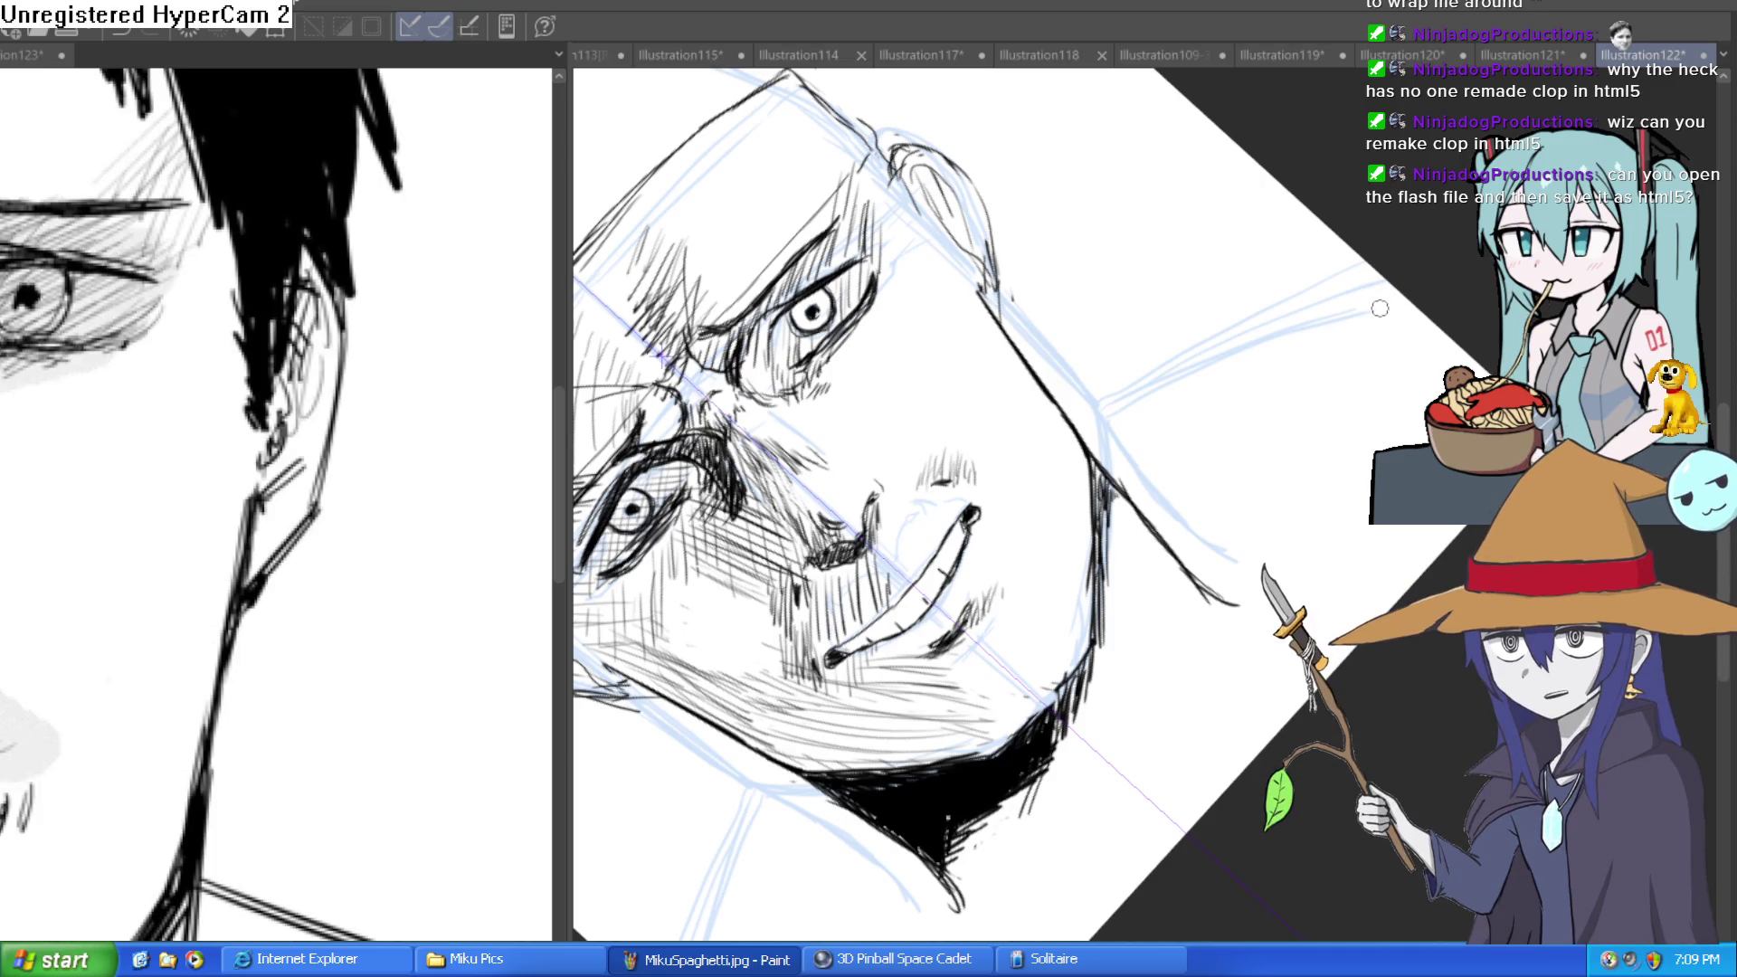
pyautogui.moveTo(1088, 451); pyautogui.dragTo(1385, 305)
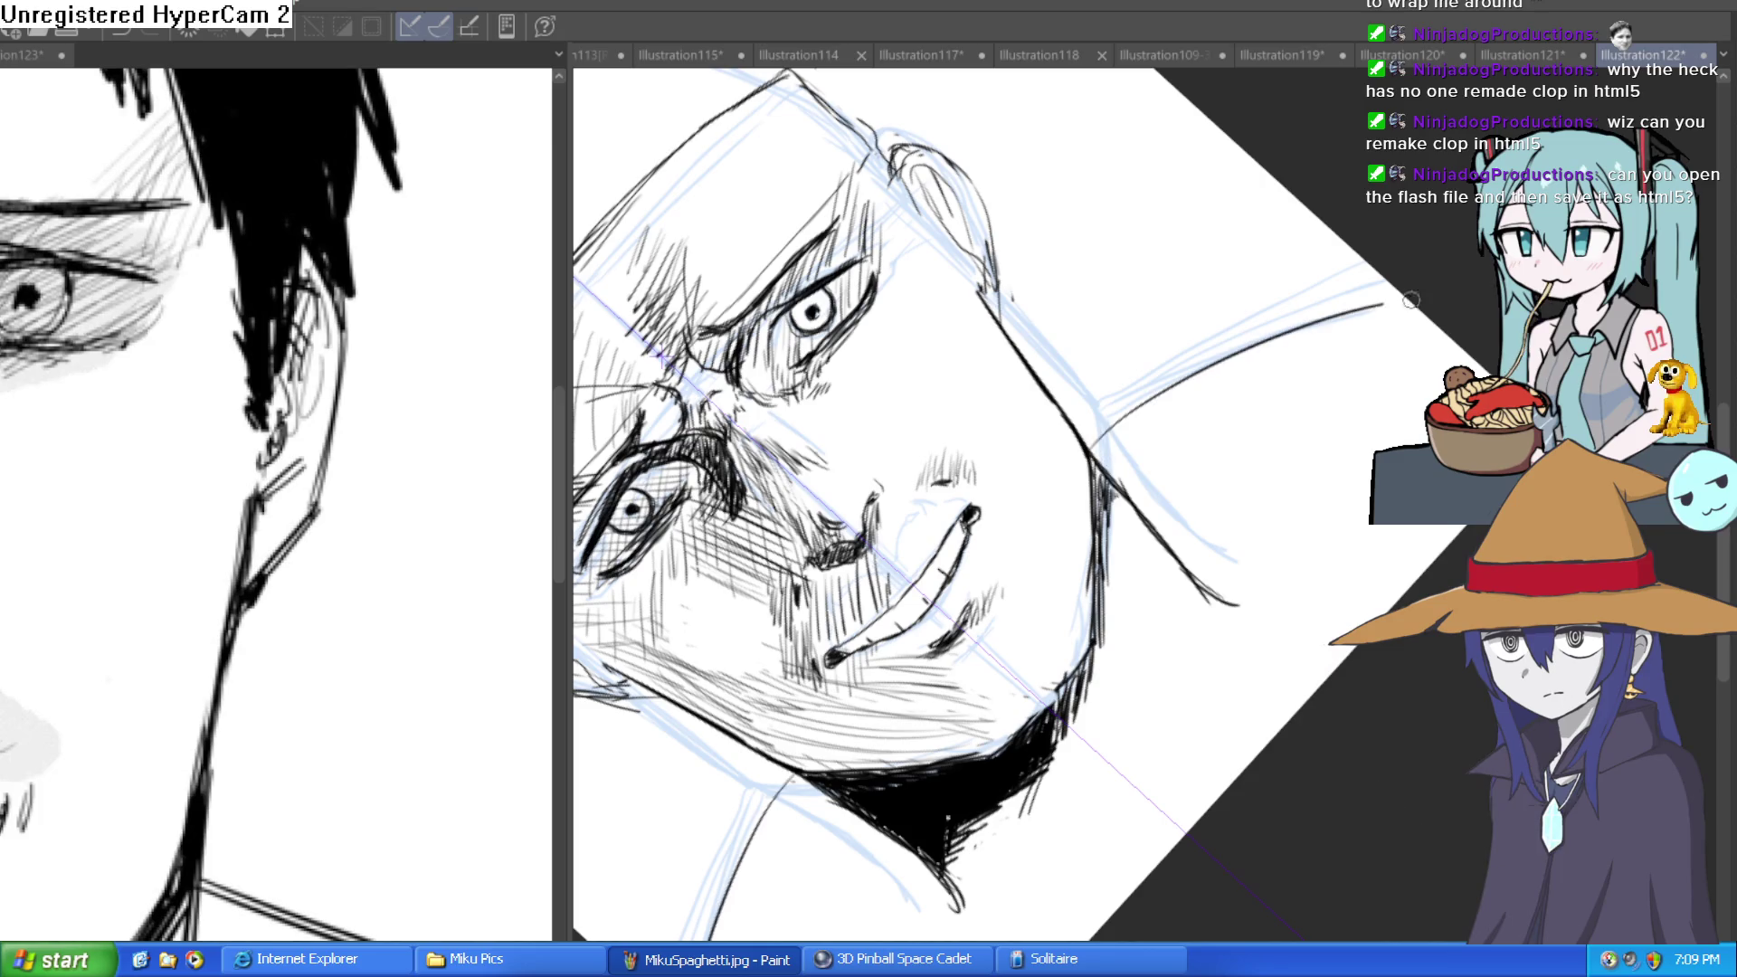
pyautogui.hotkey('ctrl', 'z')
pyautogui.moveTo(1086, 450); pyautogui.dragTo(1393, 290)
pyautogui.moveTo(1097, 449)
pyautogui.mouseDown()
pyautogui.moveTo(1376, 299)
pyautogui.moveTo(1413, 527)
pyautogui.moveTo(1283, 344)
pyautogui.mouseUp()
pyautogui.moveTo(1065, 421); pyautogui.dragTo(1402, 367)
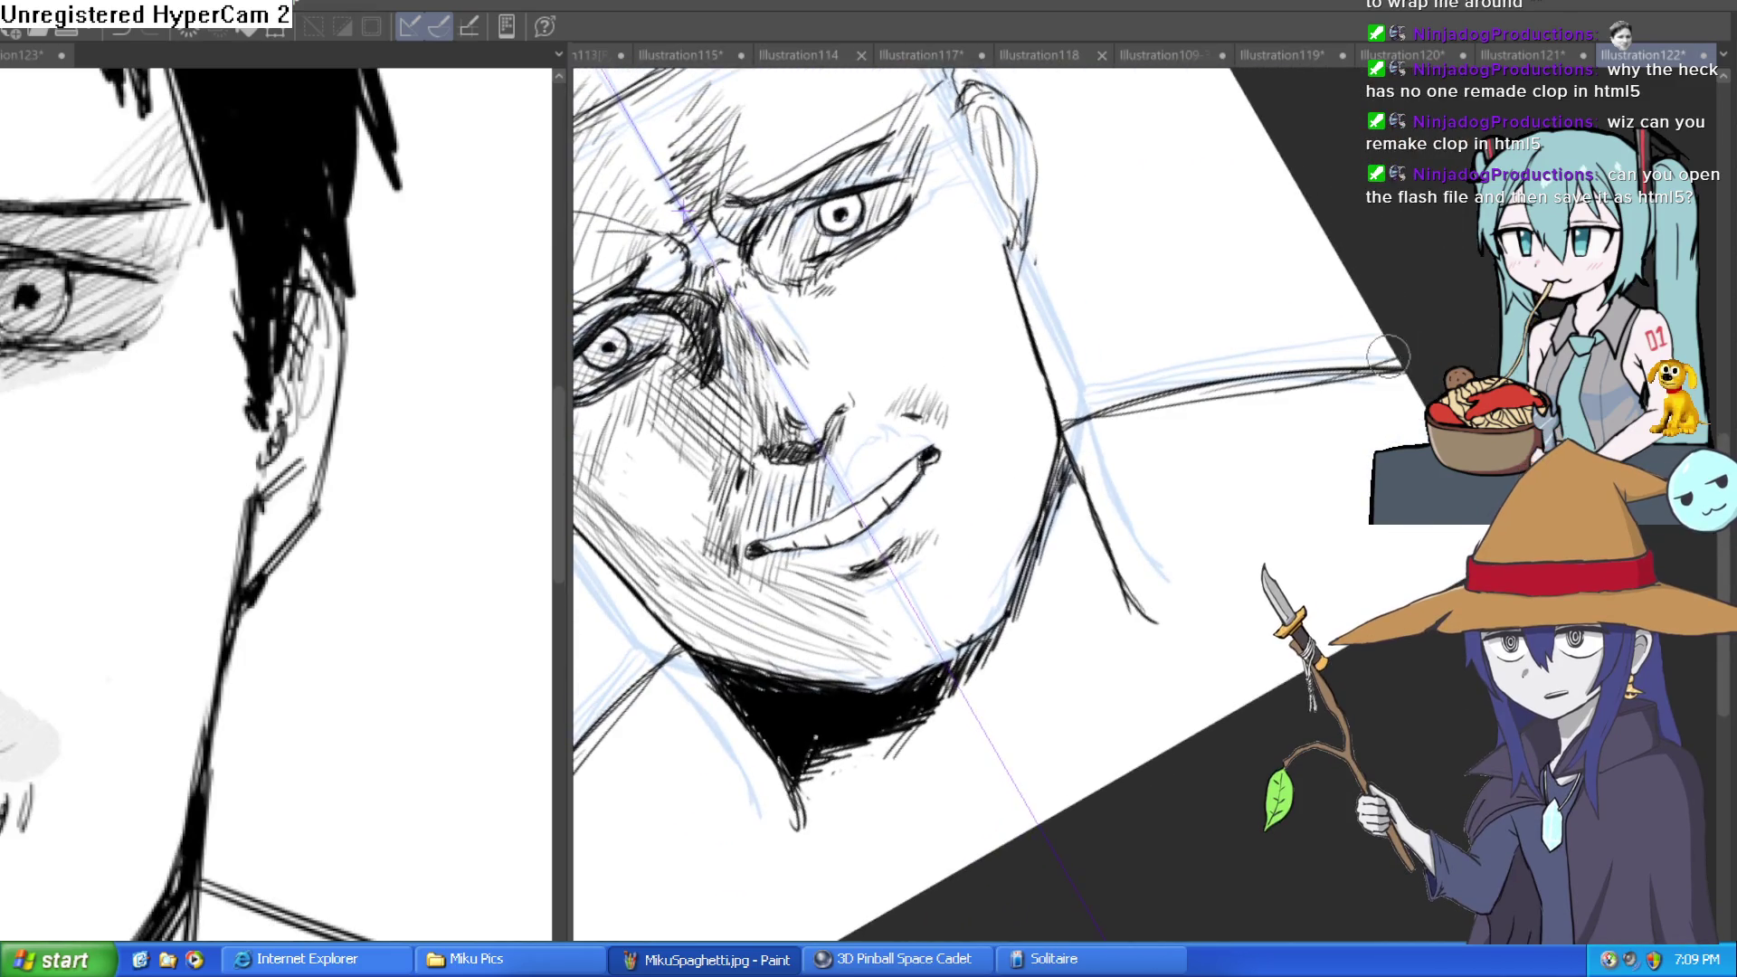
pyautogui.moveTo(1118, 409)
pyautogui.mouseDown()
pyautogui.moveTo(1408, 368)
pyautogui.moveTo(1363, 532)
pyautogui.moveTo(1364, 459)
pyautogui.moveTo(1357, 487)
pyautogui.mouseUp()
pyautogui.hotkey('ctrl', '0')
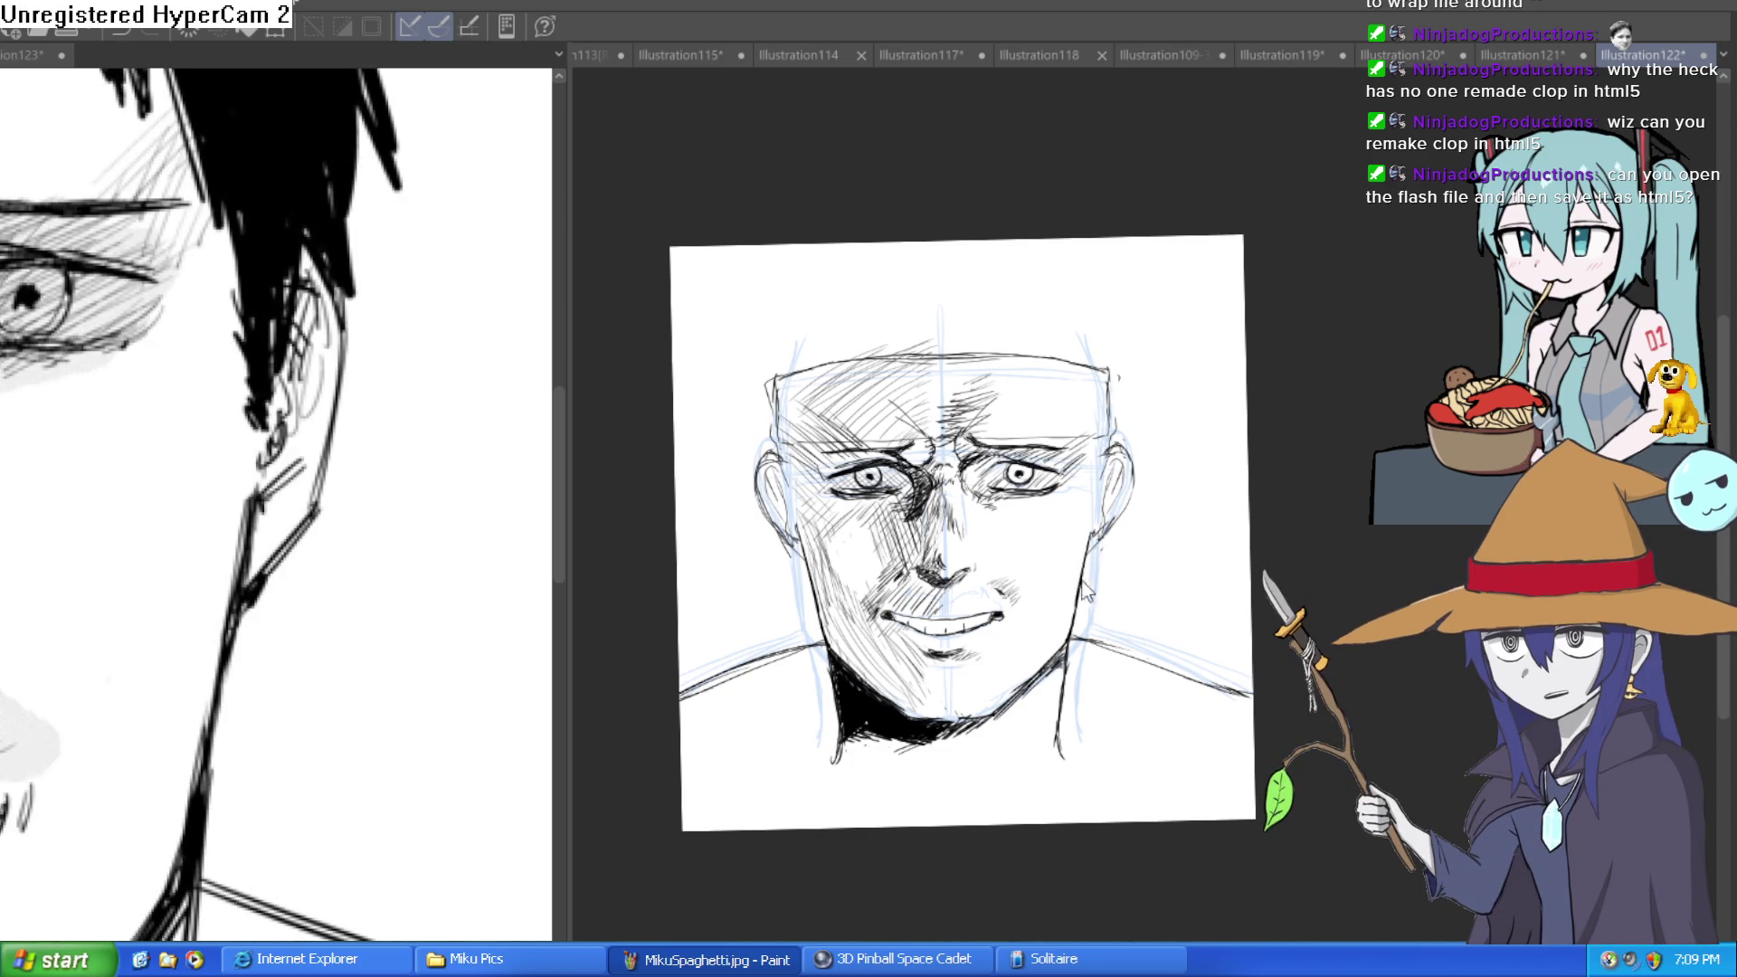
# Align the symmetry ruler down the face's centre and frame the mouth in close view.
pyautogui.scroll(5, 995, 634)
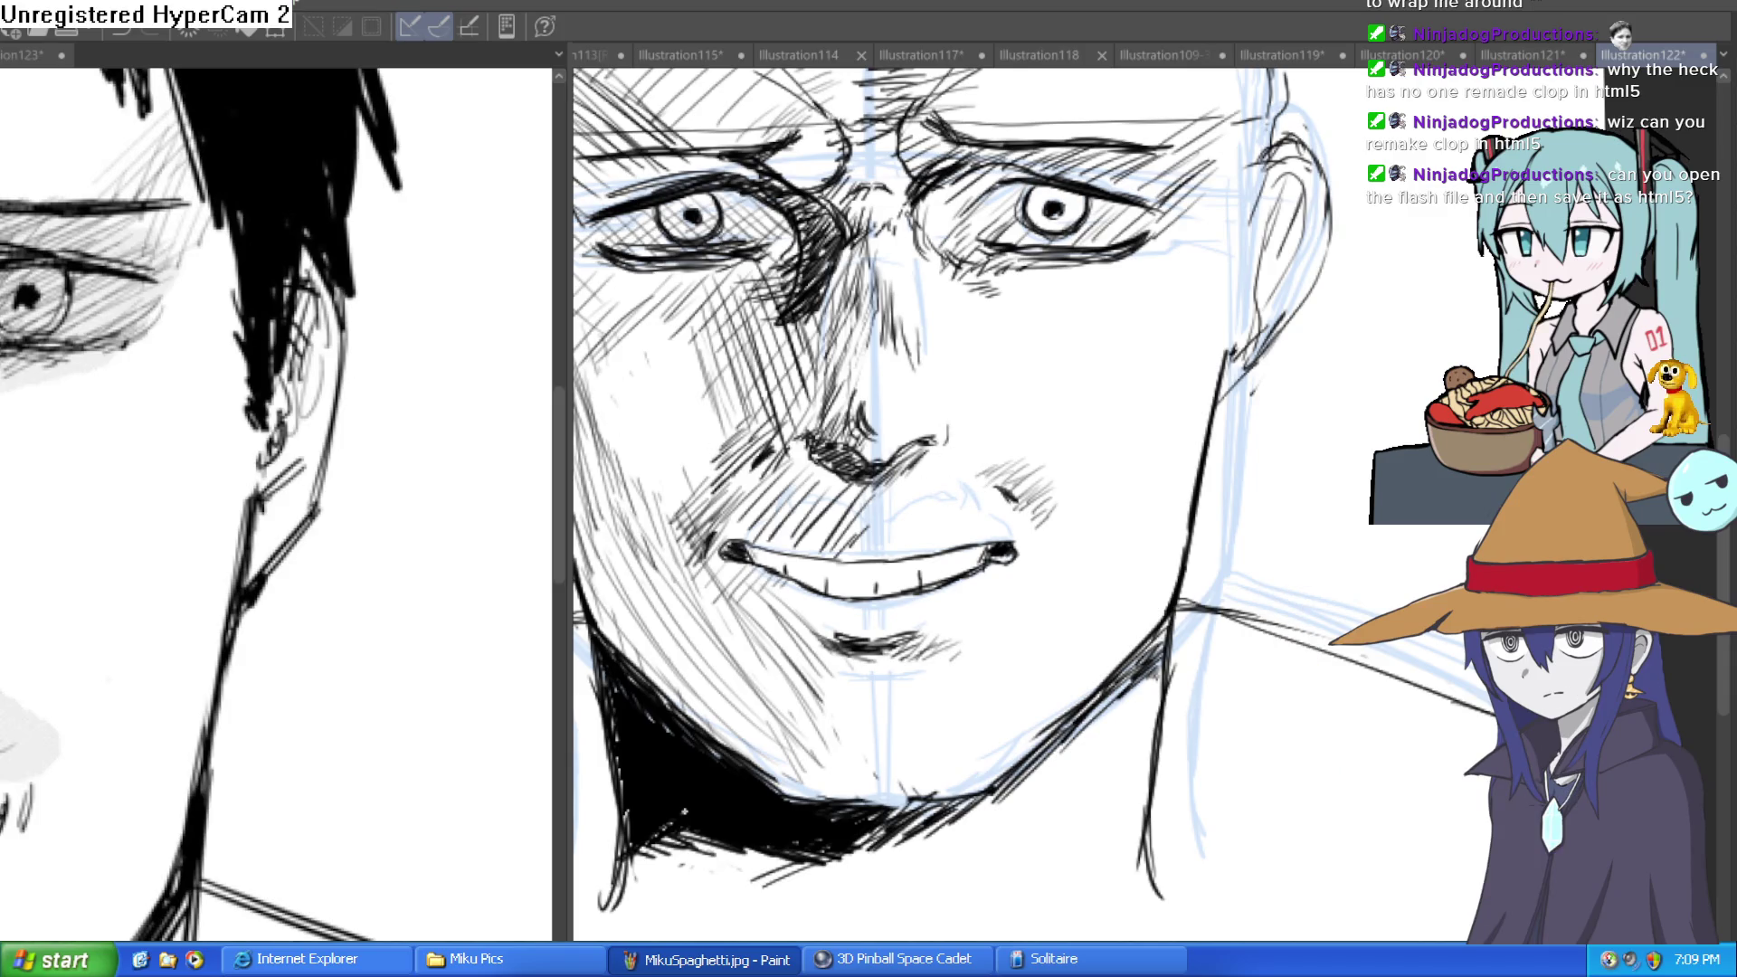
pyautogui.moveTo(1292, 532); pyautogui.dragTo(1242, 423)
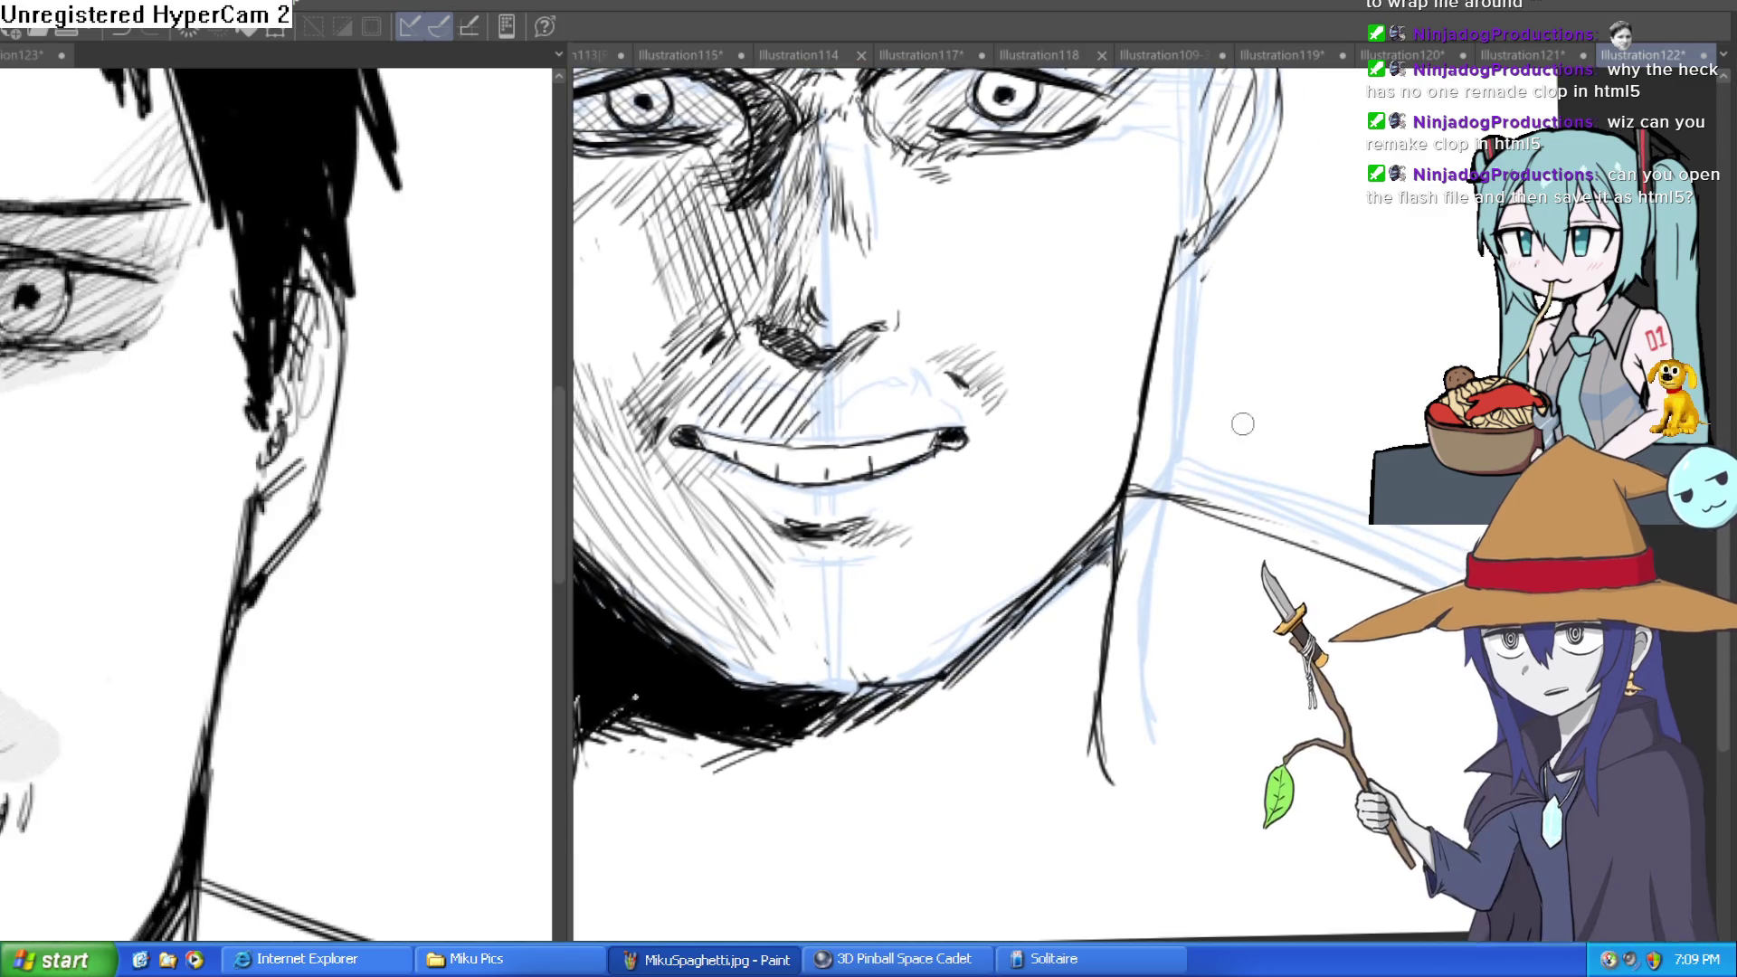
pyautogui.moveTo(1188, 491); pyautogui.dragTo(1251, 532)
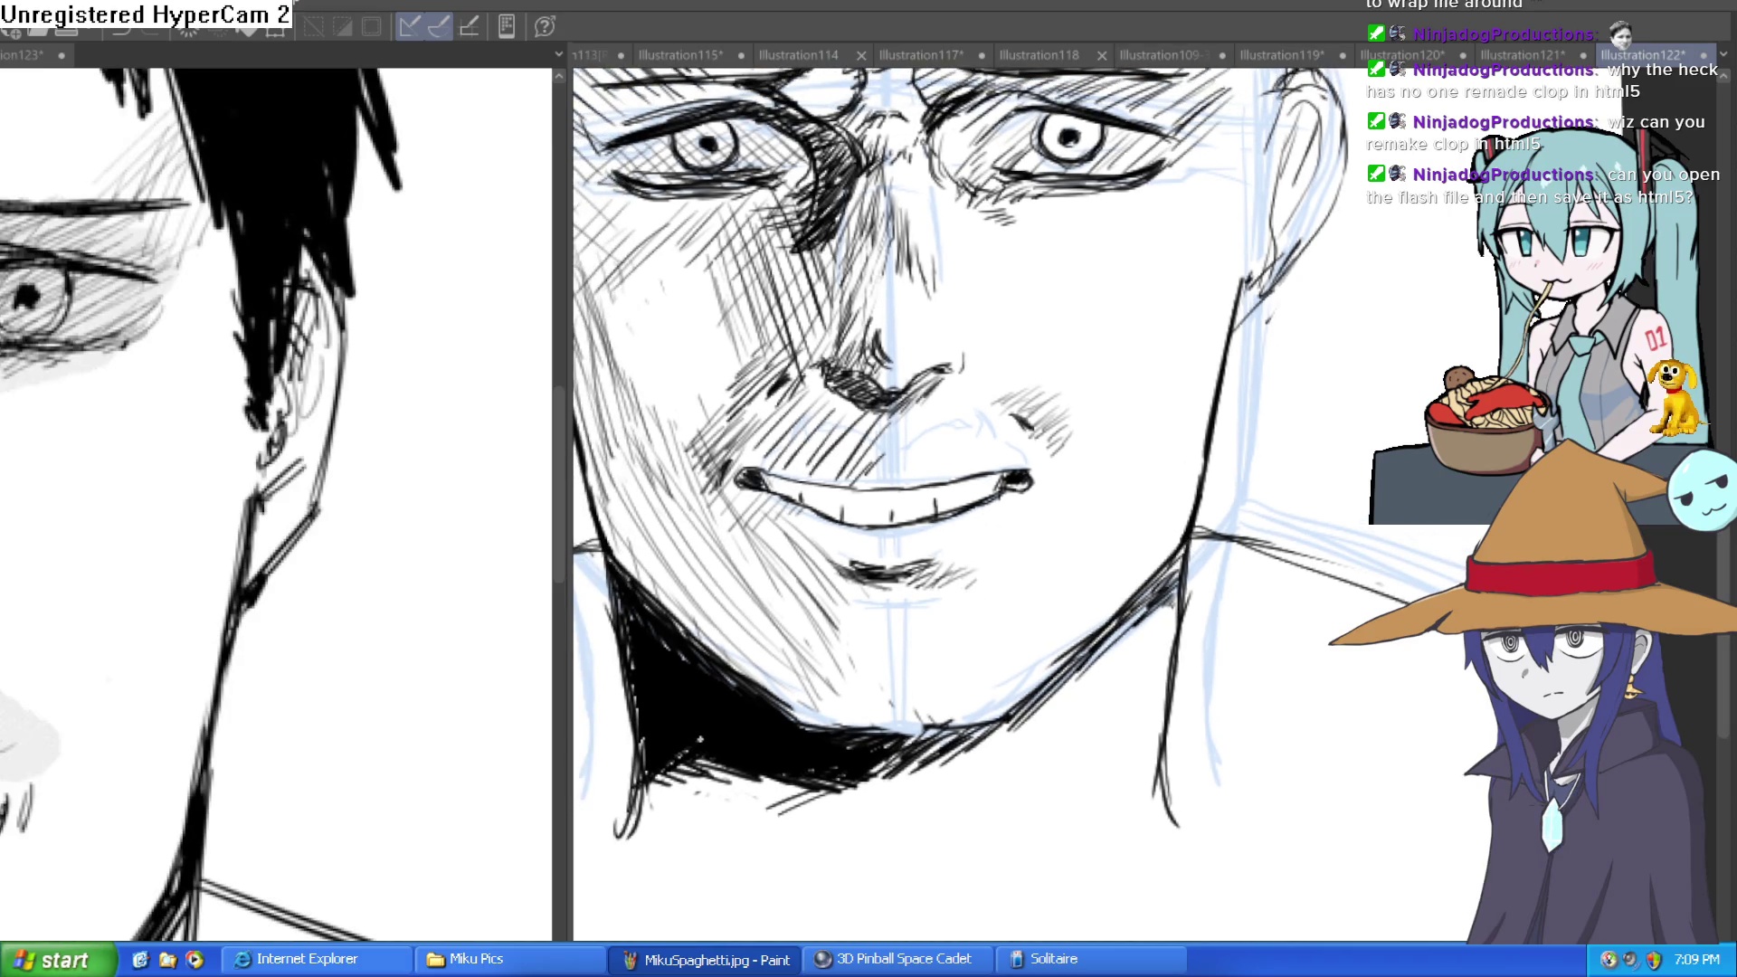
pyautogui.moveTo(891, 244); pyautogui.dragTo(902, 778)
pyautogui.scroll(-1, 1183, 606)
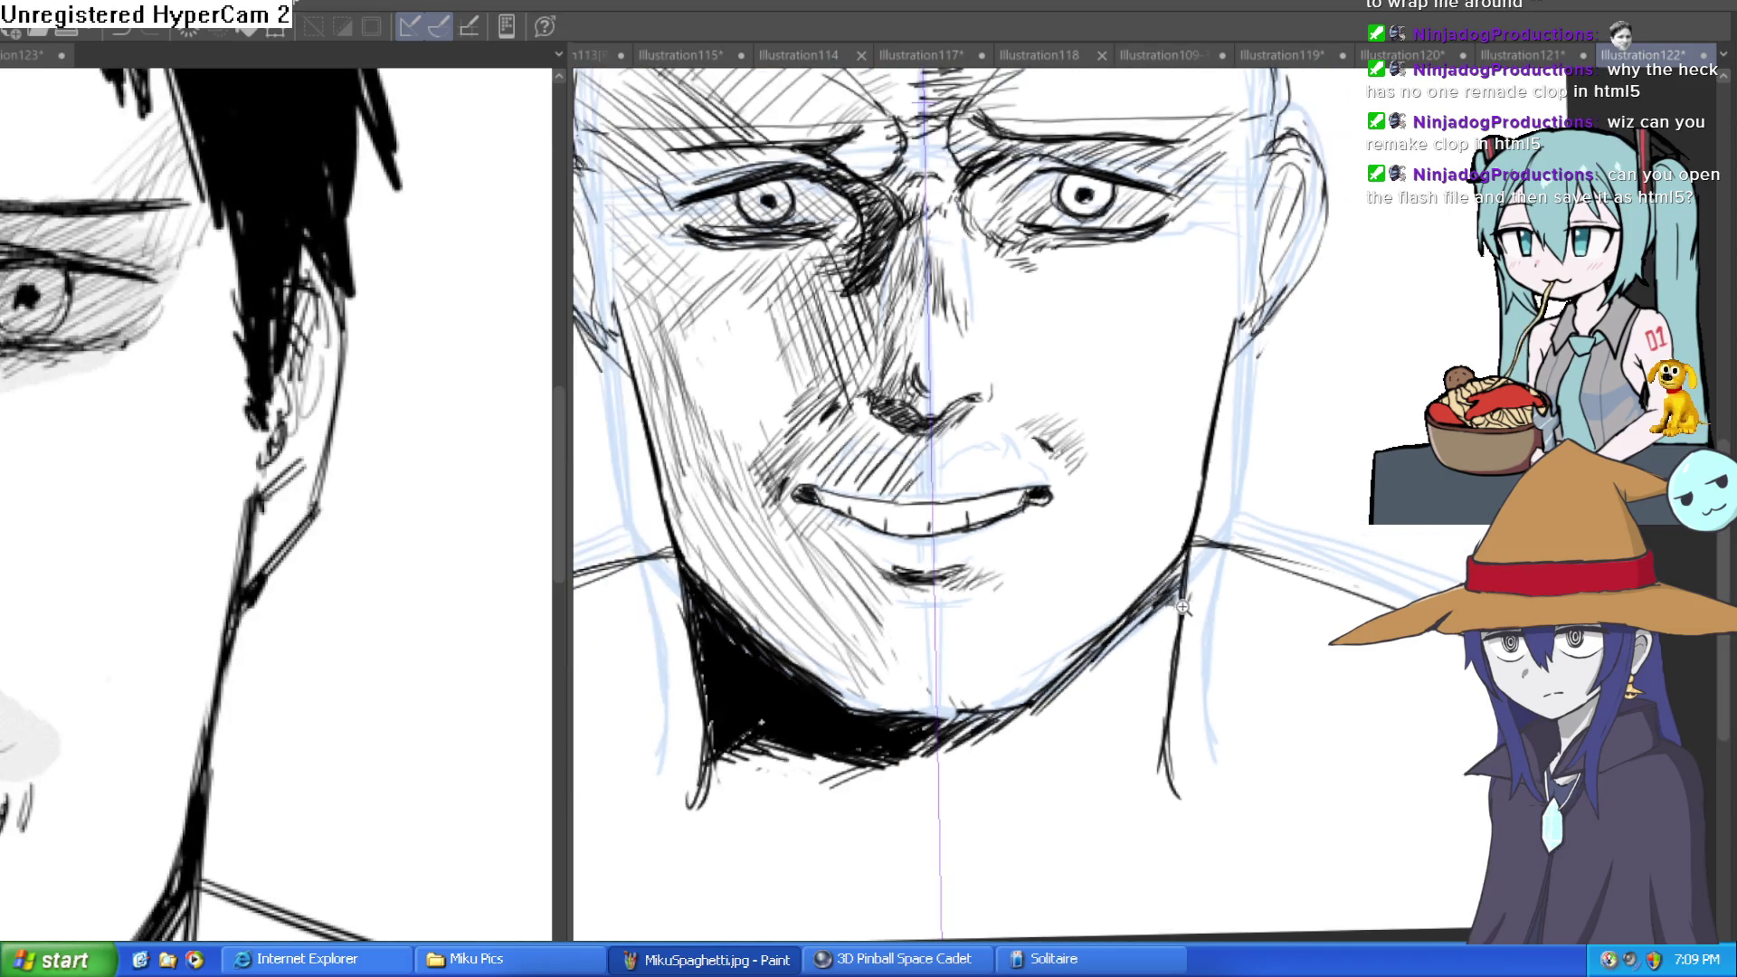
pyautogui.scroll(2, 1018, 538)
pyautogui.moveTo(981, 552)
pyautogui.mouseDown()
pyautogui.moveTo(1097, 492)
pyautogui.moveTo(1148, 553)
pyautogui.mouseUp()
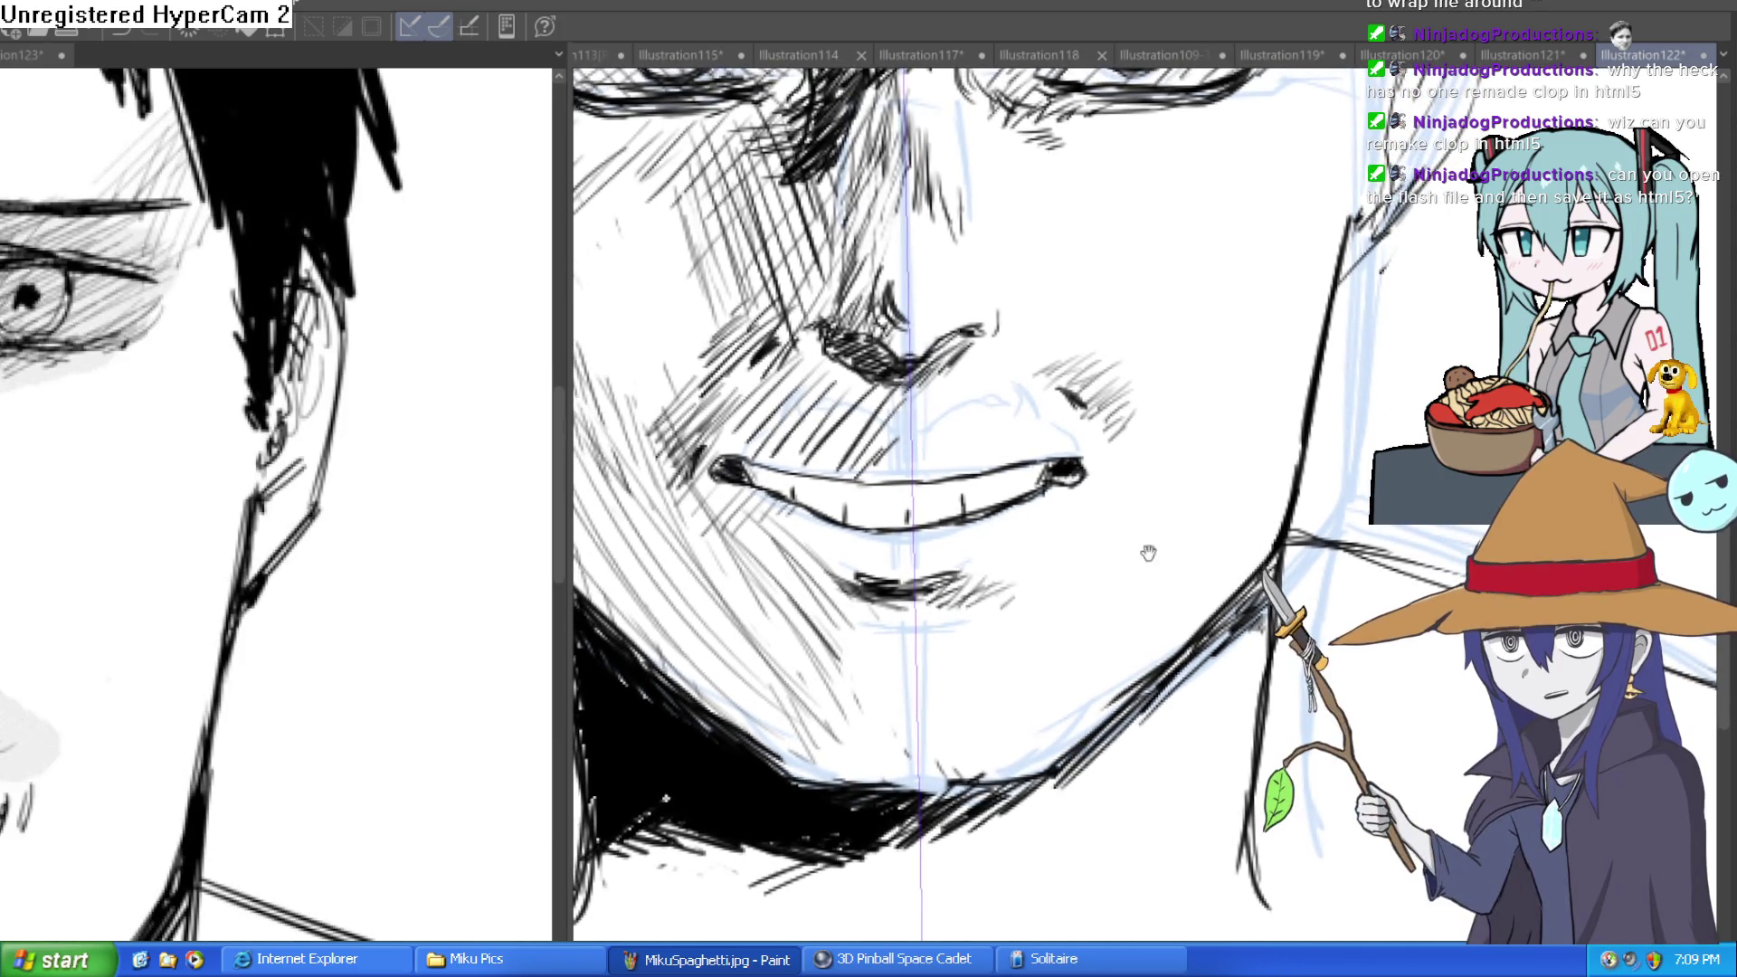
pyautogui.moveTo(972, 644); pyautogui.dragTo(969, 685)
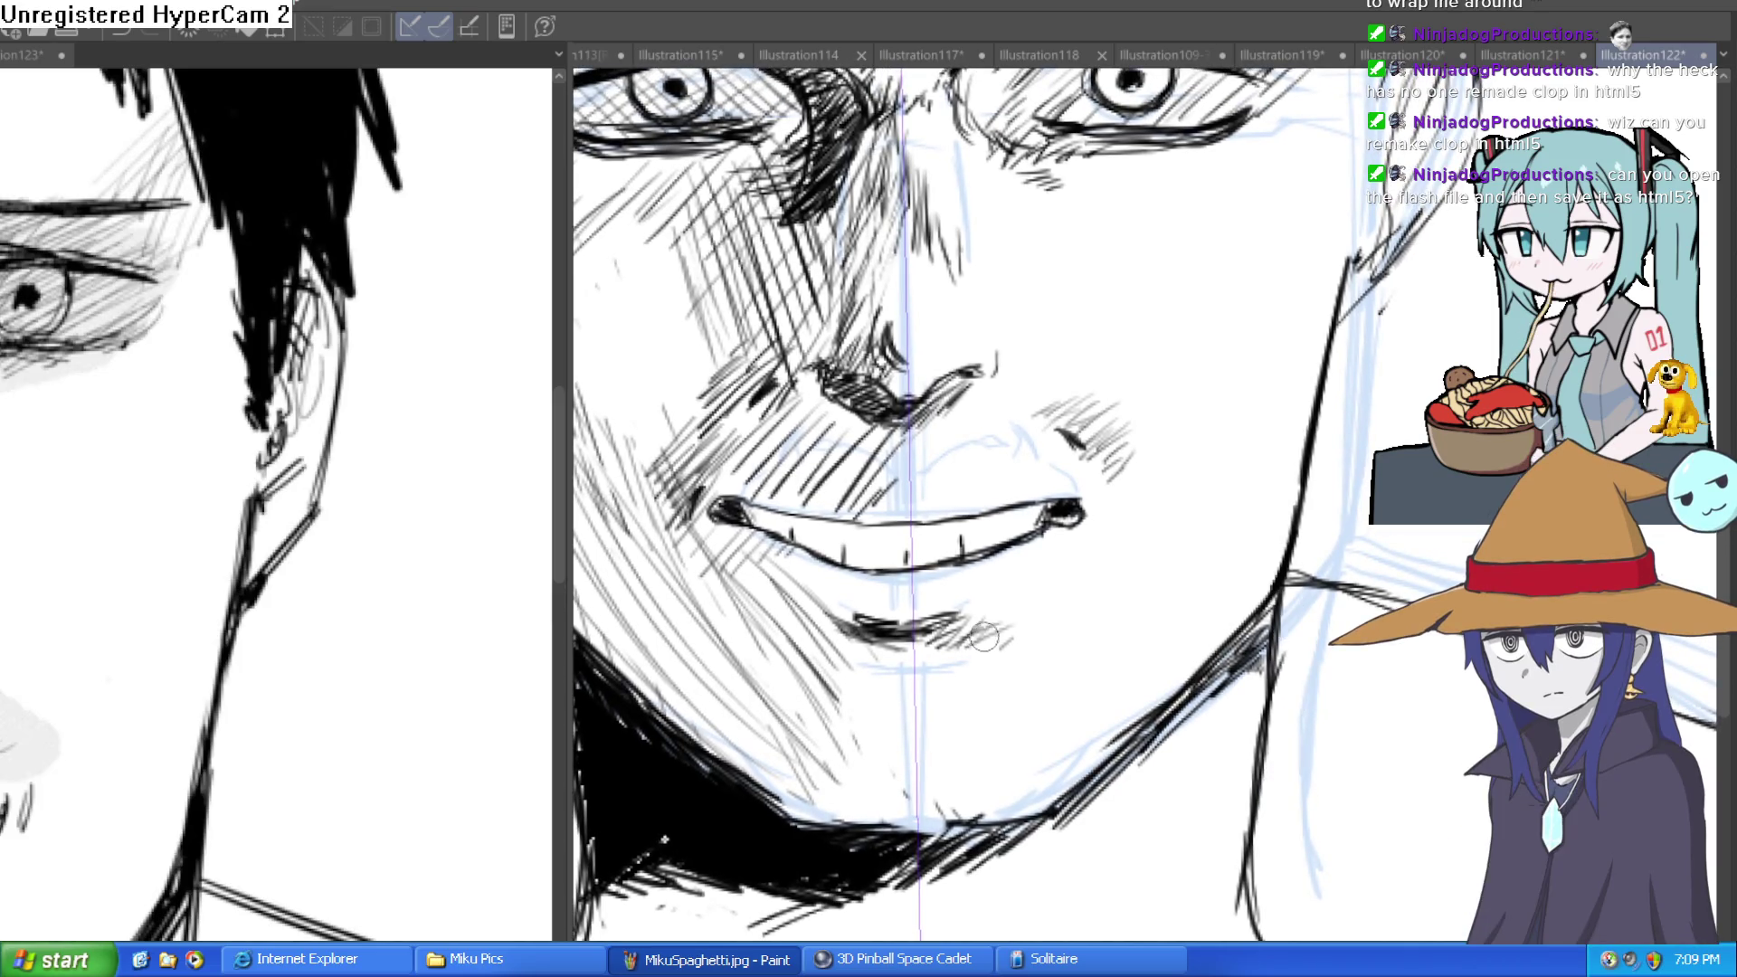
# Hatch shading below the lower lip, checking the strokes with undo and redo.
pyautogui.moveTo(959, 645); pyautogui.dragTo(864, 651)
pyautogui.moveTo(995, 670)
pyautogui.mouseDown()
pyautogui.moveTo(833, 671)
pyautogui.moveTo(1142, 665)
pyautogui.mouseUp()
pyautogui.hotkey('ctrl', 'z')
pyautogui.hotkey('ctrl', 'z')
pyautogui.hotkey('ctrl', 'z')
pyautogui.hotkey('ctrl', 'z')
pyautogui.hotkey('ctrl', 'z')
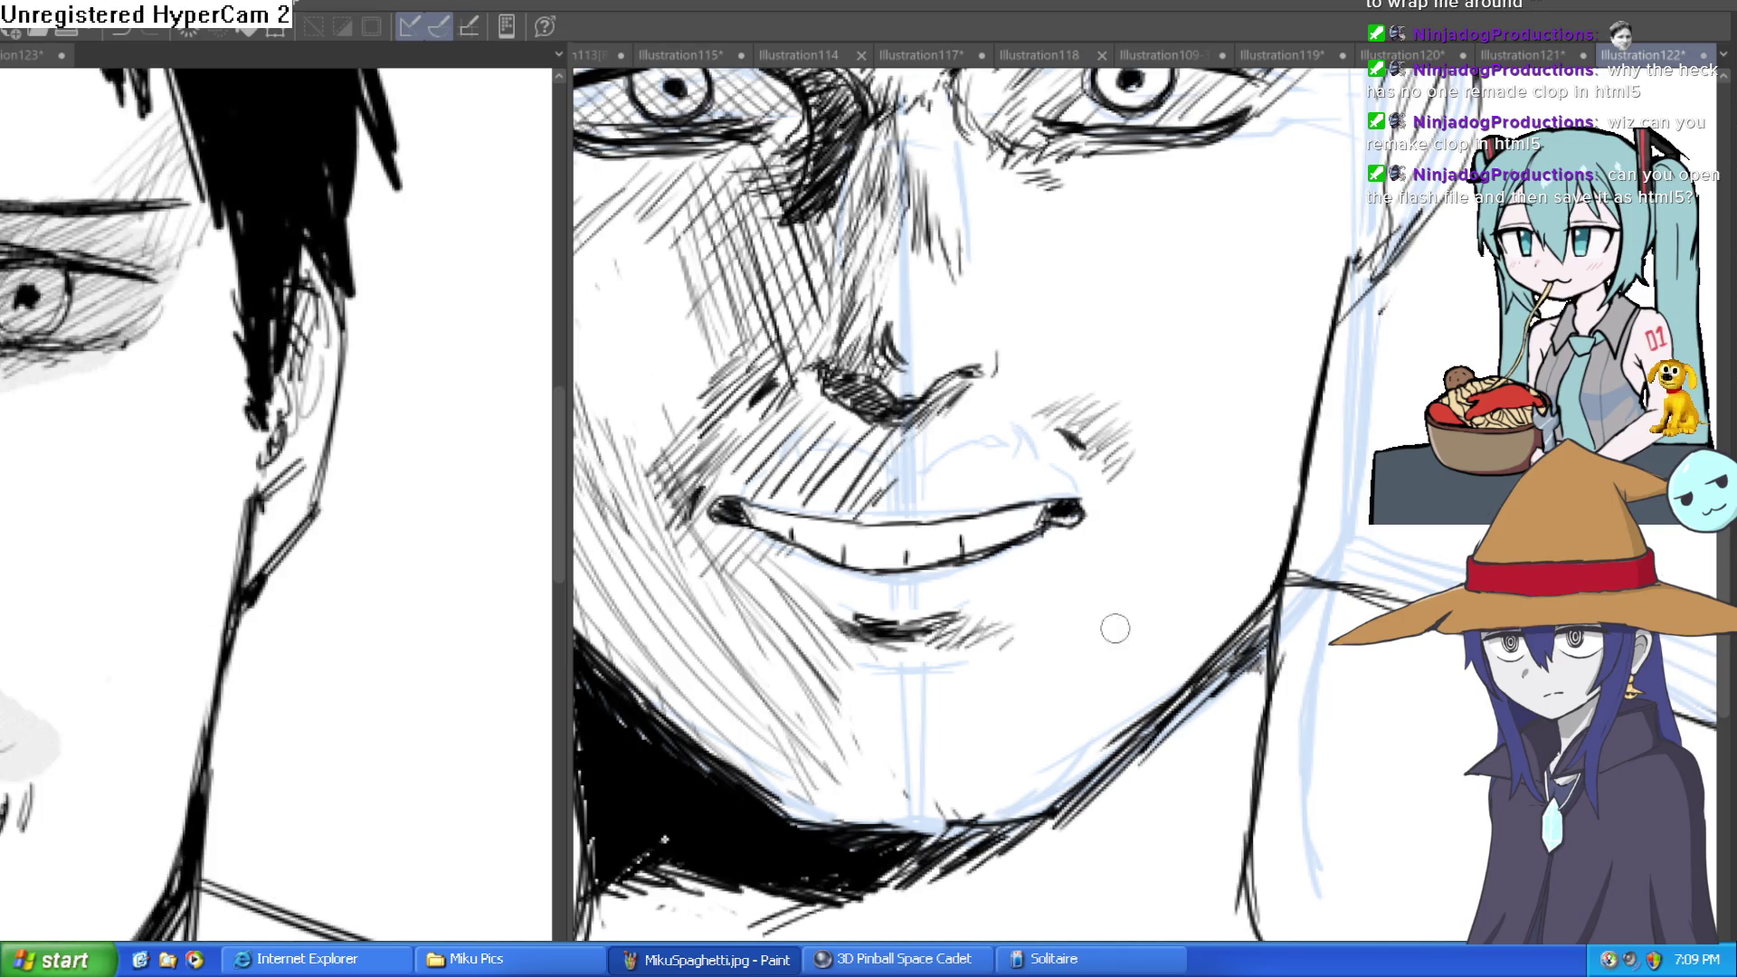
pyautogui.hotkey('ctrl', 'y')
pyautogui.hotkey('ctrl', 'z')
pyautogui.hotkey('ctrl', 'y')
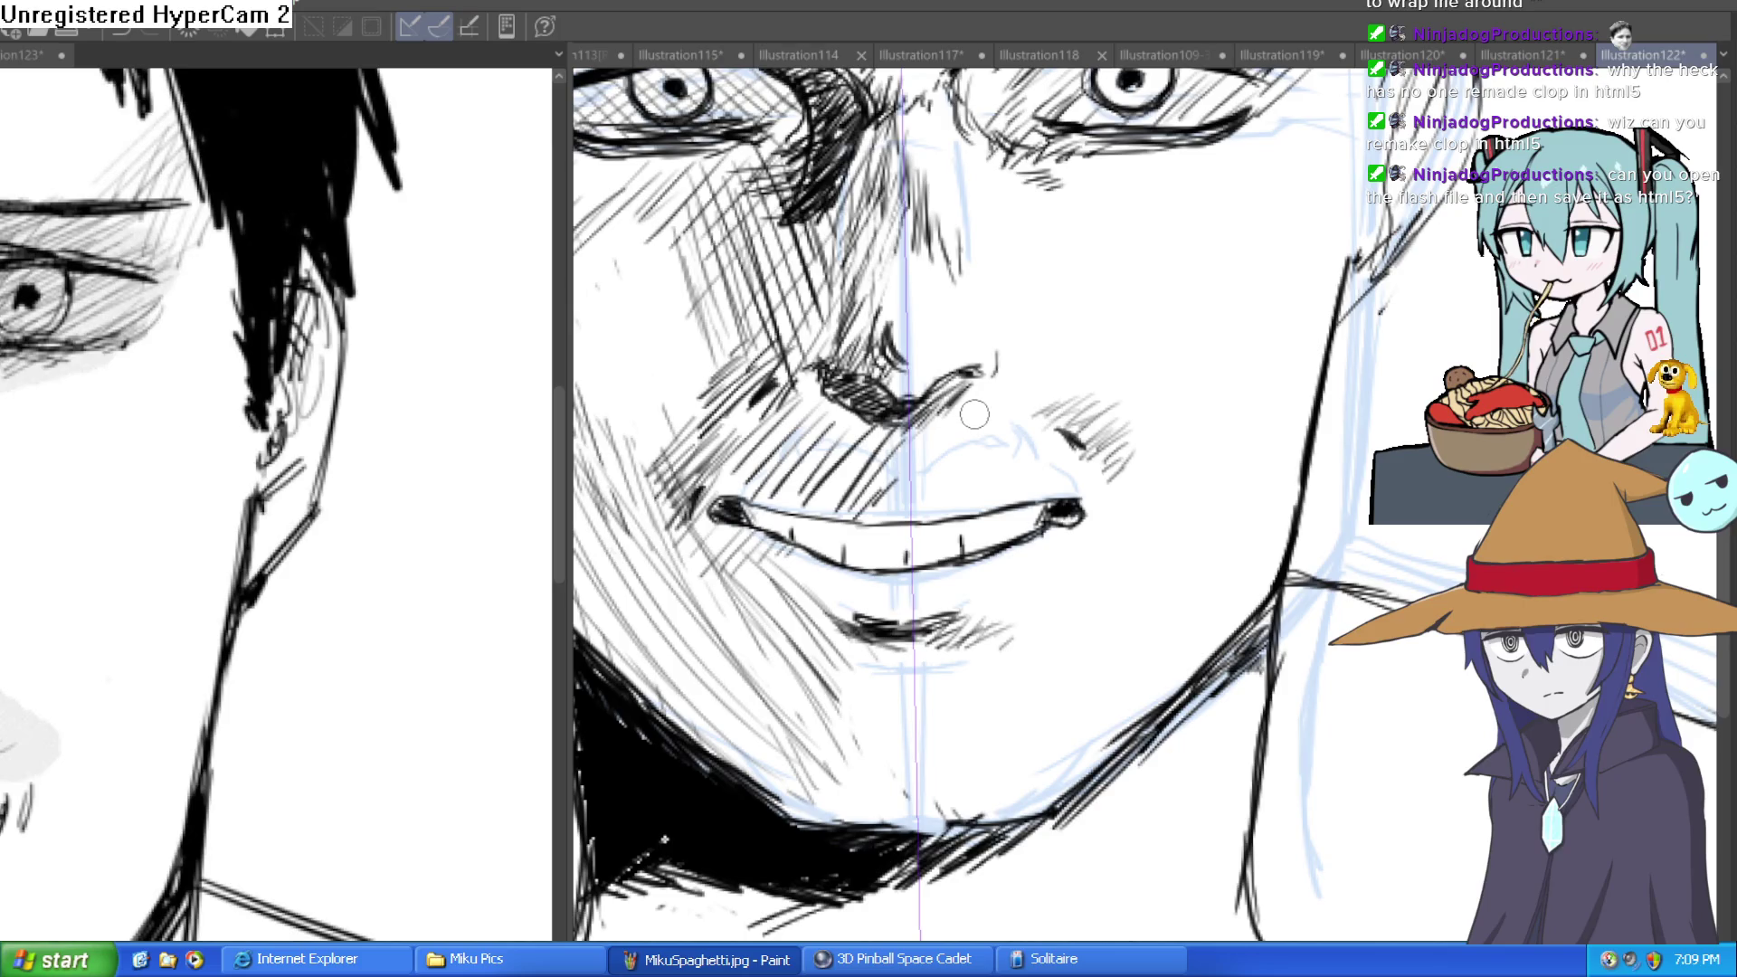
# Add a cheek hatching stroke, the upper-lip line, wavy chin stubble and a jaw stroke.
pyautogui.moveTo(993, 411)
pyautogui.mouseDown()
pyautogui.moveTo(1077, 440)
pyautogui.moveTo(1153, 500)
pyautogui.mouseUp()
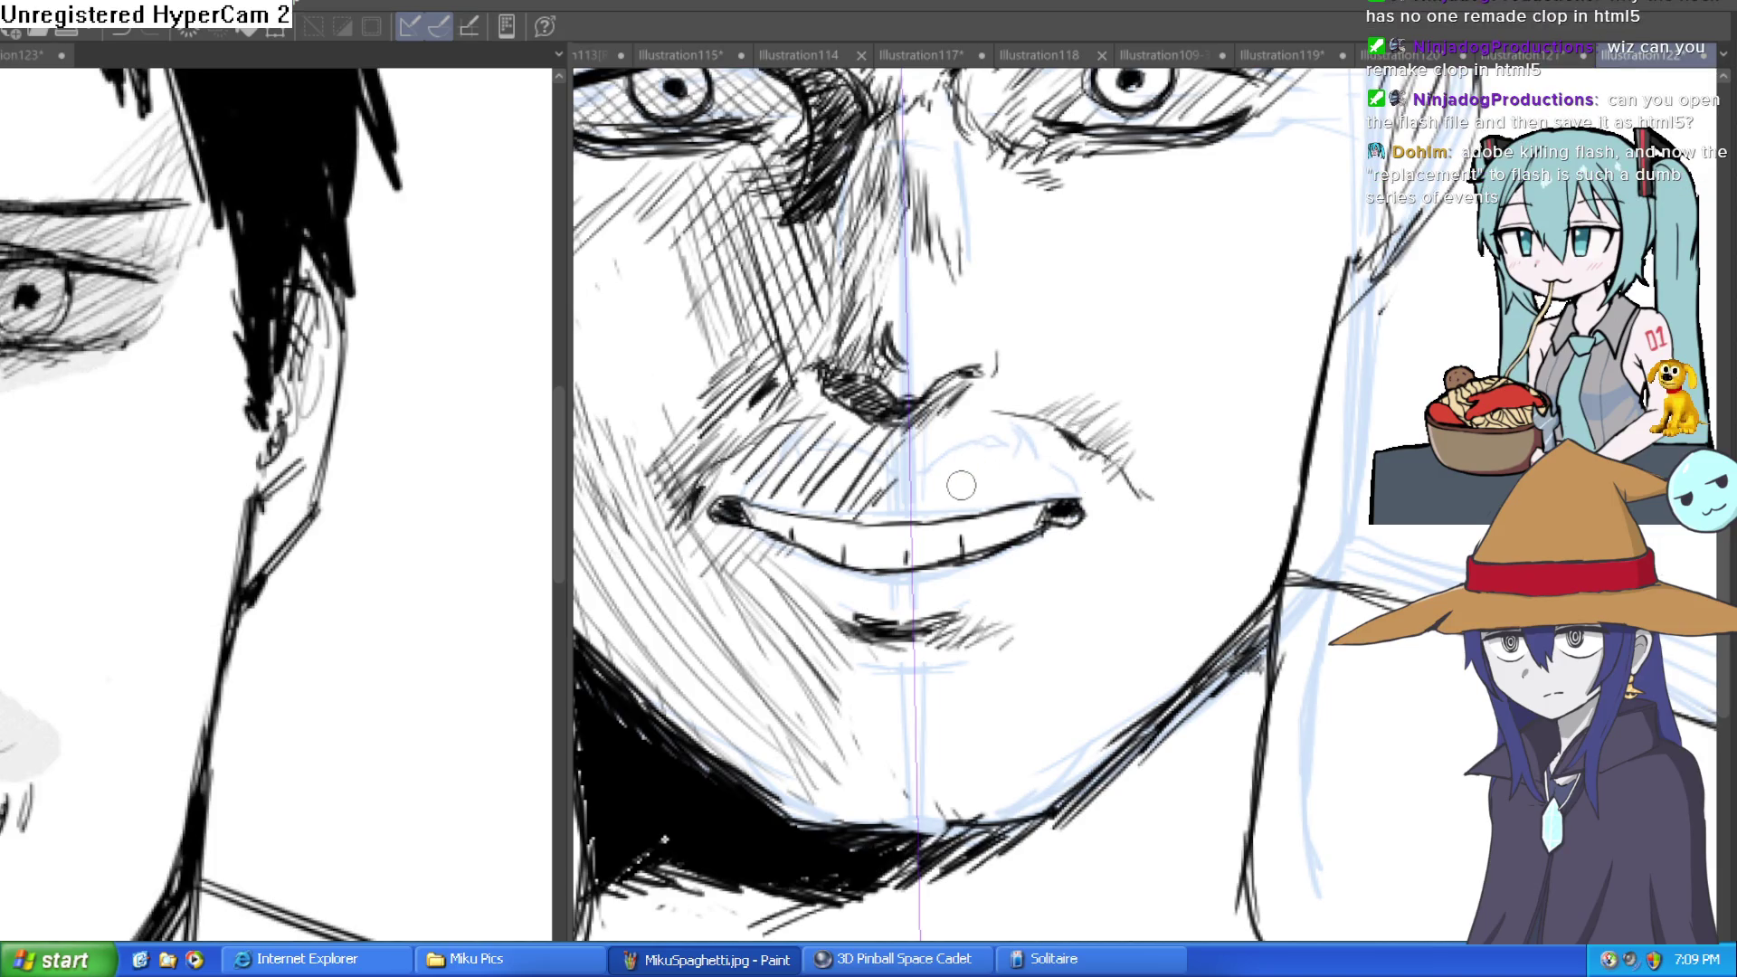
pyautogui.moveTo(942, 486)
pyautogui.mouseDown()
pyautogui.moveTo(1055, 475)
pyautogui.moveTo(1142, 498)
pyautogui.moveTo(1140, 535)
pyautogui.moveTo(1164, 497)
pyautogui.mouseUp()
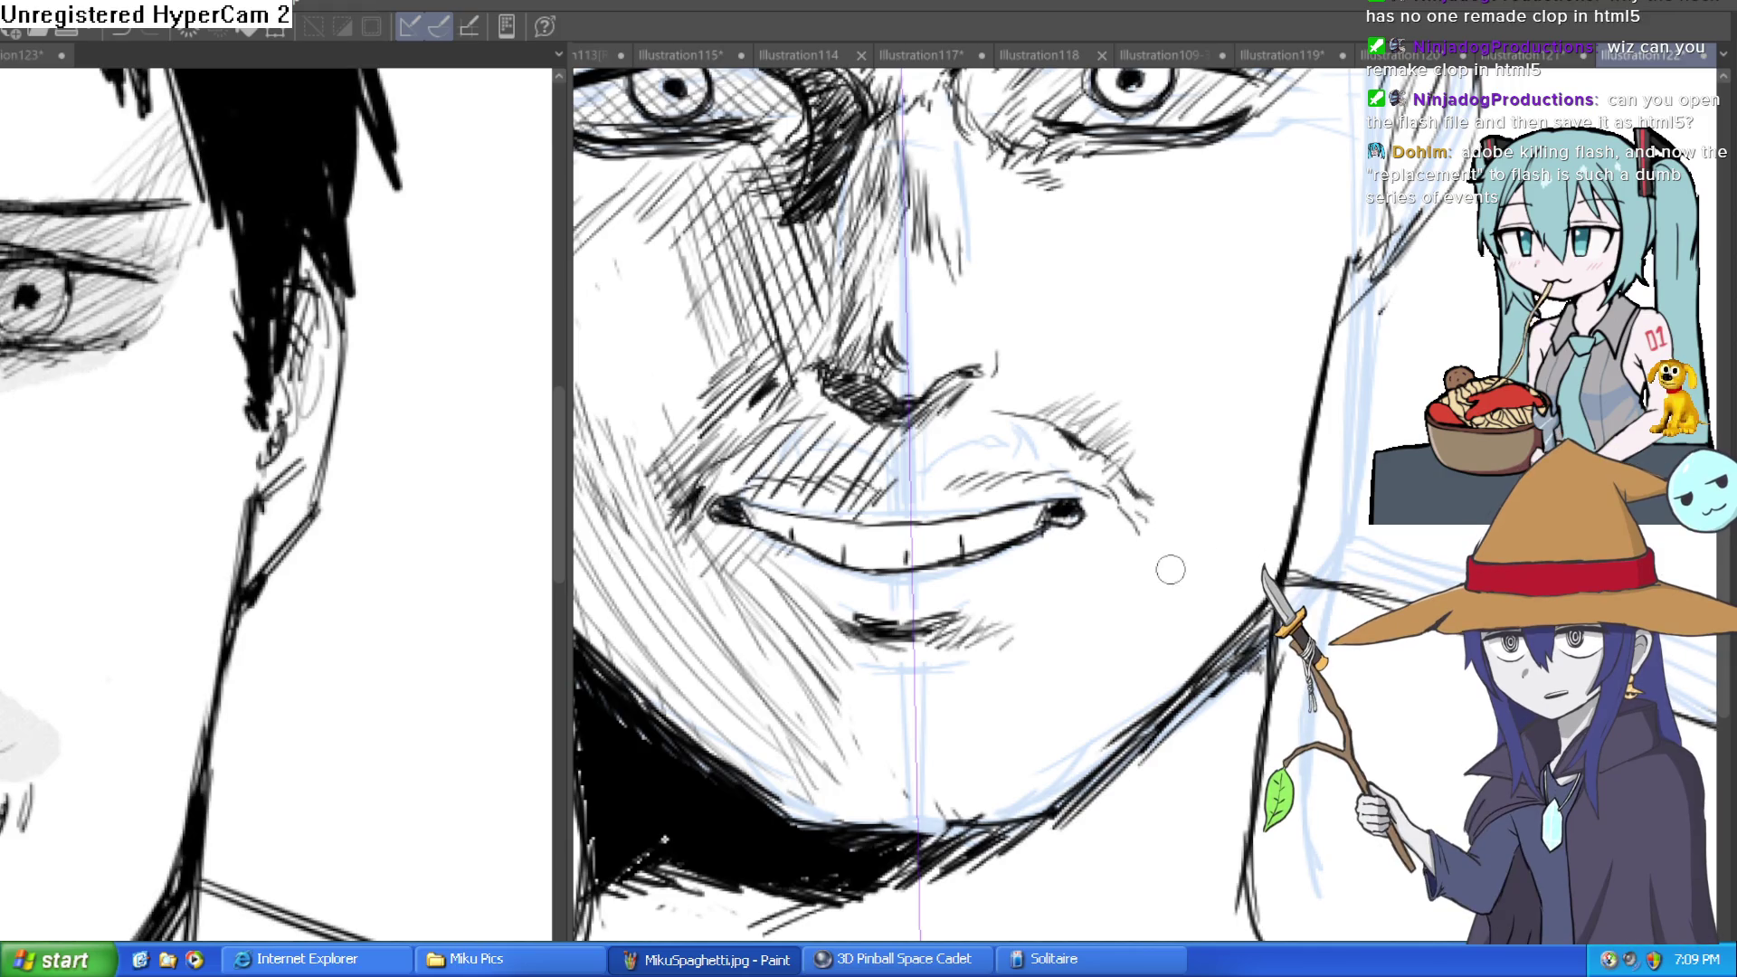
pyautogui.moveTo(846, 738); pyautogui.dragTo(889, 698)
pyautogui.moveTo(946, 685)
pyautogui.mouseDown()
pyautogui.moveTo(995, 710)
pyautogui.moveTo(1095, 688)
pyautogui.moveTo(1245, 493)
pyautogui.moveTo(1355, 395)
pyautogui.mouseUp()
pyautogui.hotkey('ctrl', '-')
pyautogui.moveTo(1259, 602)
pyautogui.mouseDown()
pyautogui.moveTo(1285, 488)
pyautogui.moveTo(1314, 455)
pyautogui.mouseUp()
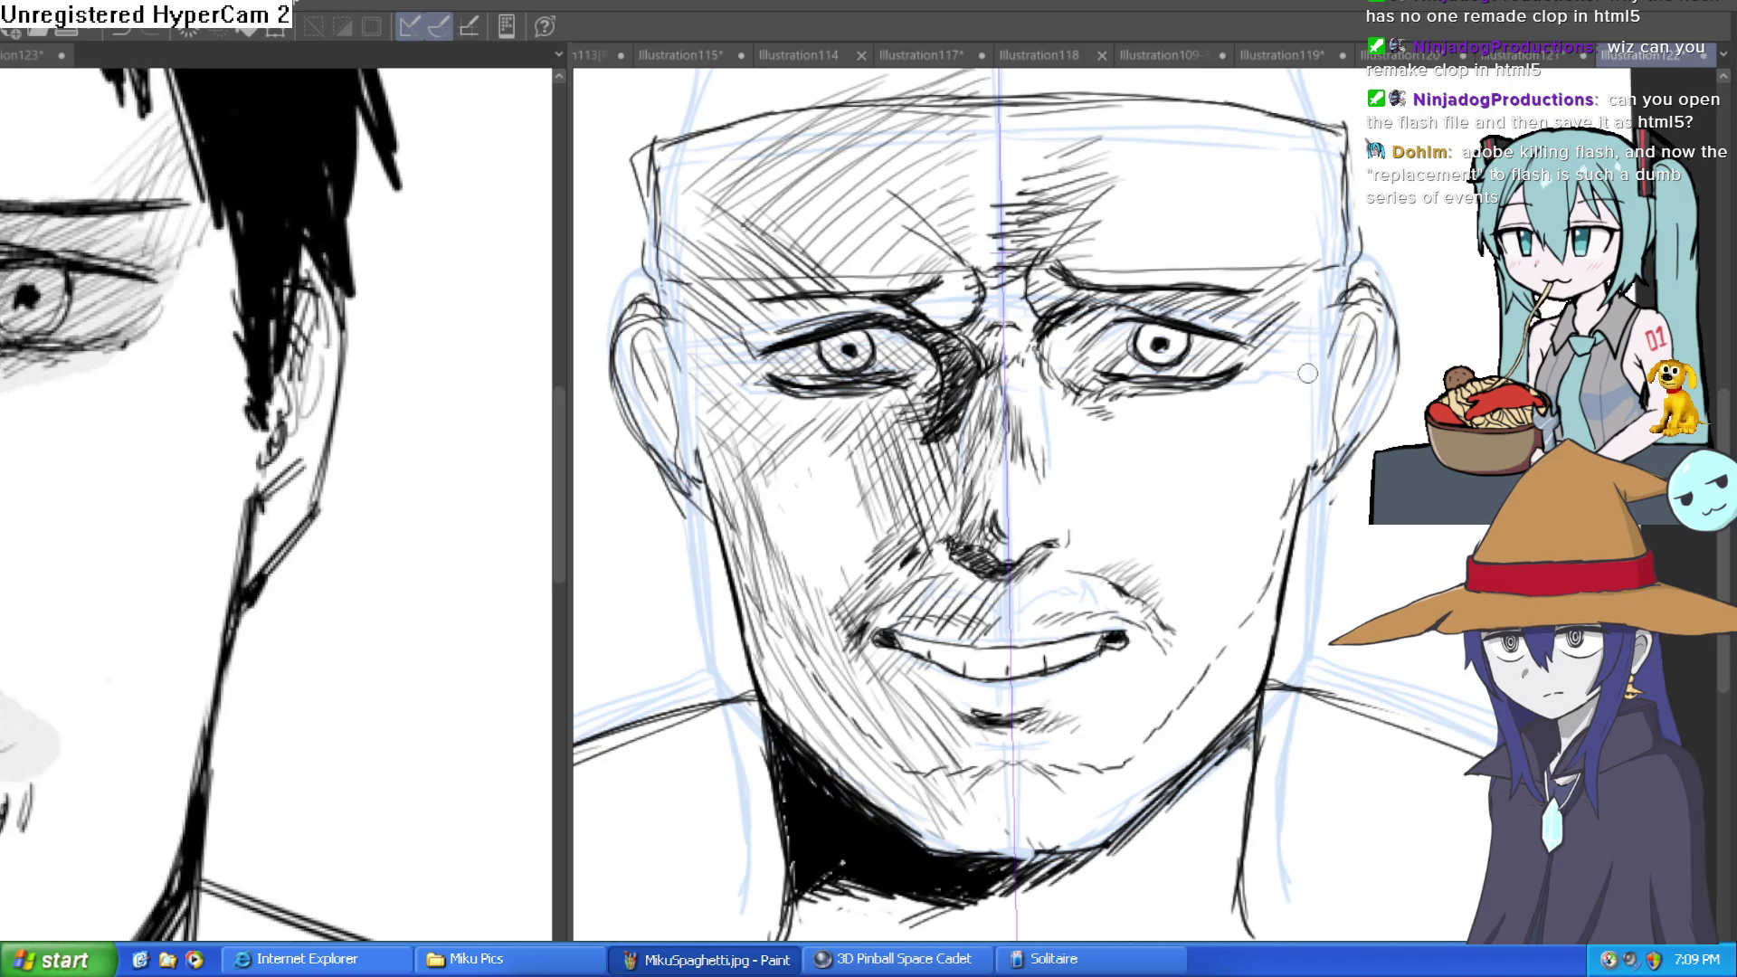
# Add a sketchy temple stroke beside the eye and ink down the jawline on both sides.
pyautogui.moveTo(1283, 290); pyautogui.dragTo(1329, 421)
pyautogui.moveTo(1323, 357)
pyautogui.mouseDown()
pyautogui.moveTo(1285, 417)
pyautogui.moveTo(1104, 296)
pyautogui.mouseUp()
pyautogui.moveTo(1076, 506)
pyautogui.mouseDown()
pyautogui.moveTo(1104, 471)
pyautogui.moveTo(1240, 513)
pyautogui.moveTo(1301, 435)
pyautogui.moveTo(1271, 425)
pyautogui.moveTo(1278, 394)
pyautogui.moveTo(1272, 419)
pyautogui.mouseUp()
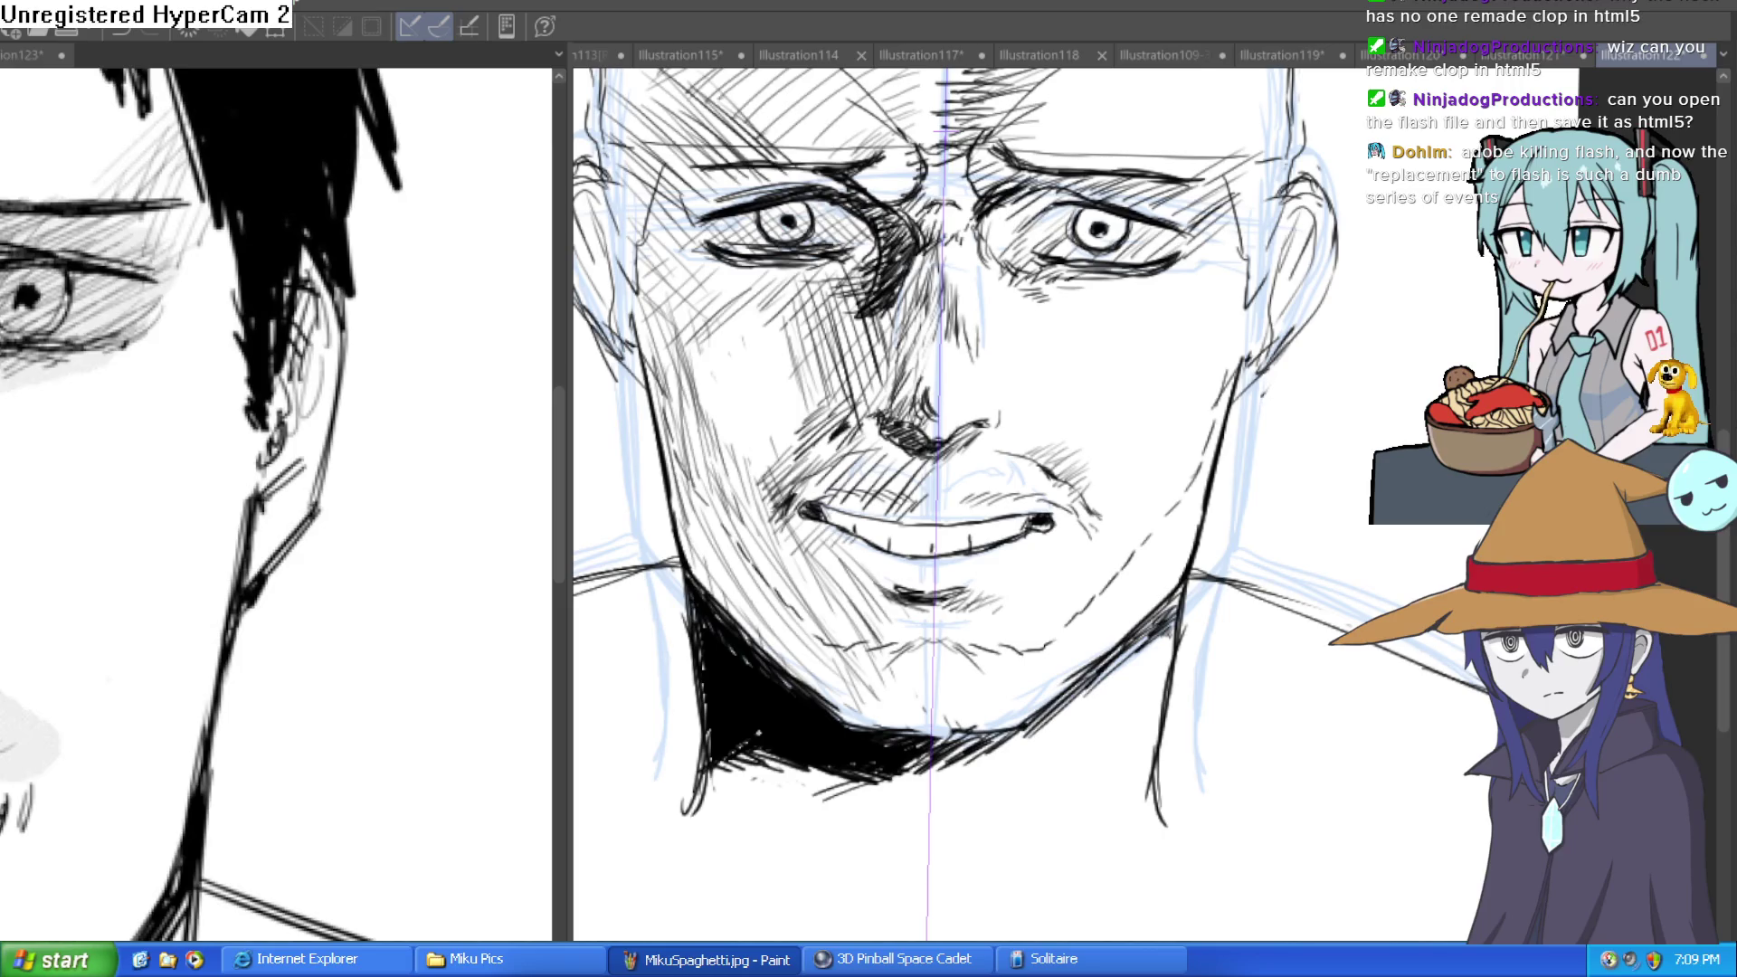
pyautogui.moveTo(1220, 398)
pyautogui.mouseDown()
pyautogui.moveTo(1181, 525)
pyautogui.moveTo(1109, 620)
pyautogui.moveTo(1027, 651)
pyautogui.moveTo(959, 633)
pyautogui.moveTo(1013, 647)
pyautogui.moveTo(1086, 623)
pyautogui.mouseUp()
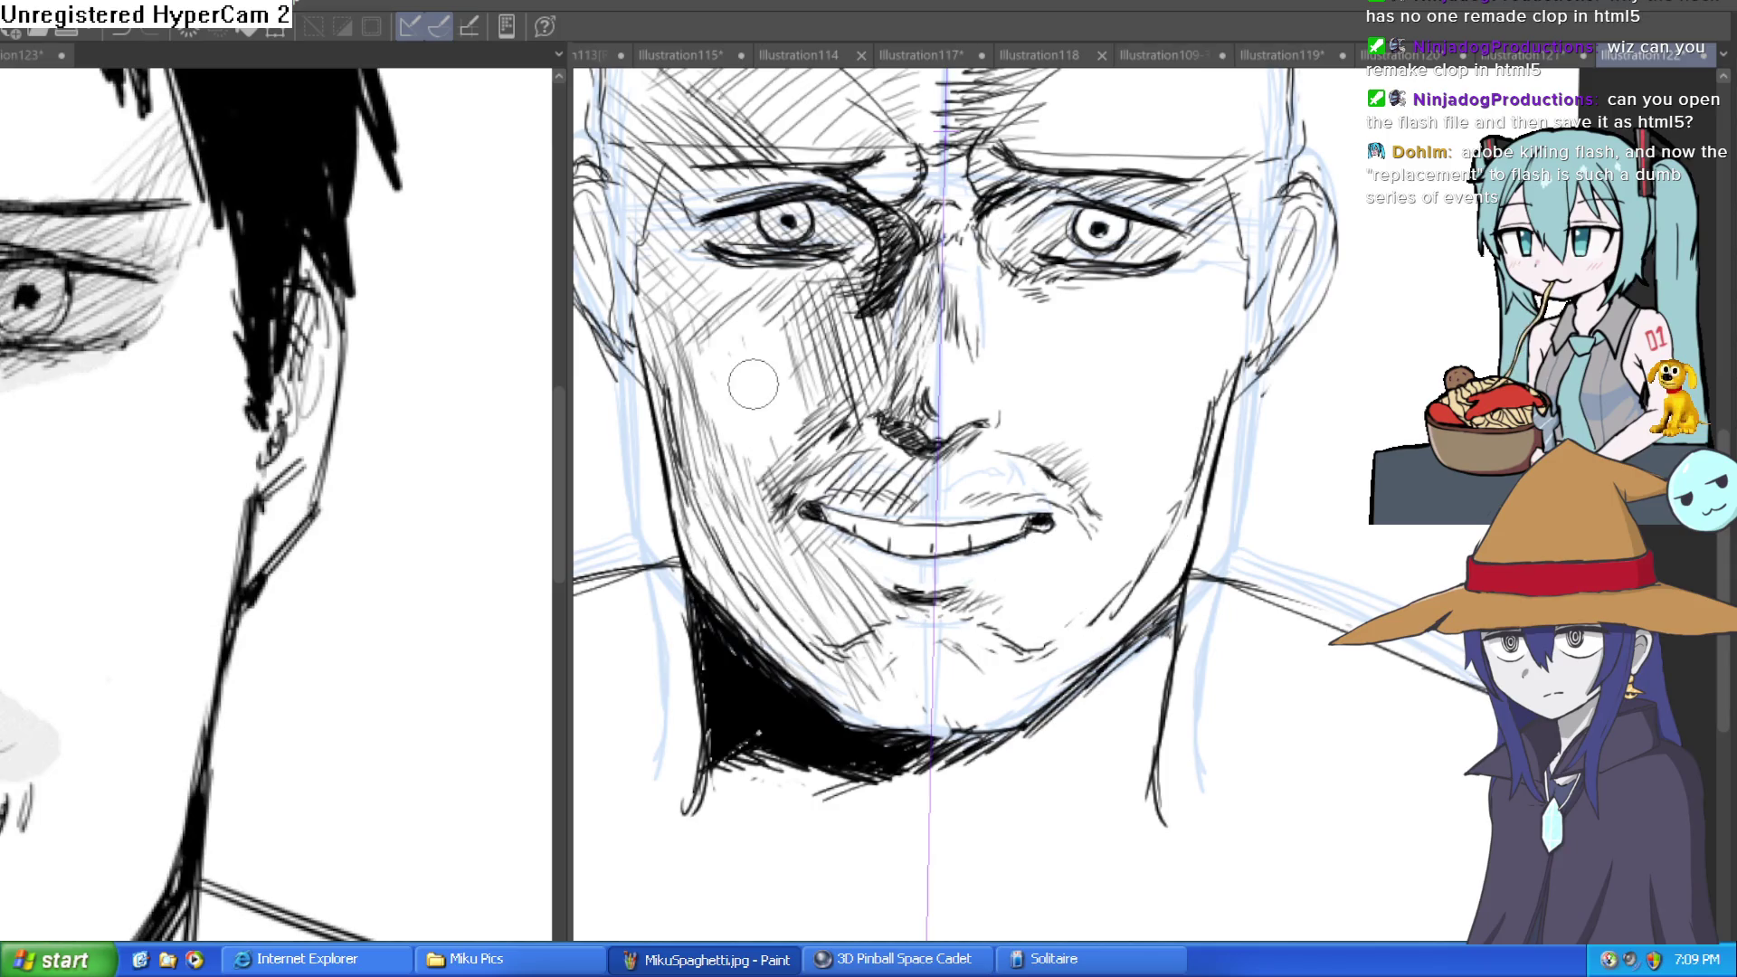
pyautogui.scroll(-5, 1239, 499)
pyautogui.scroll(5, 1238, 498)
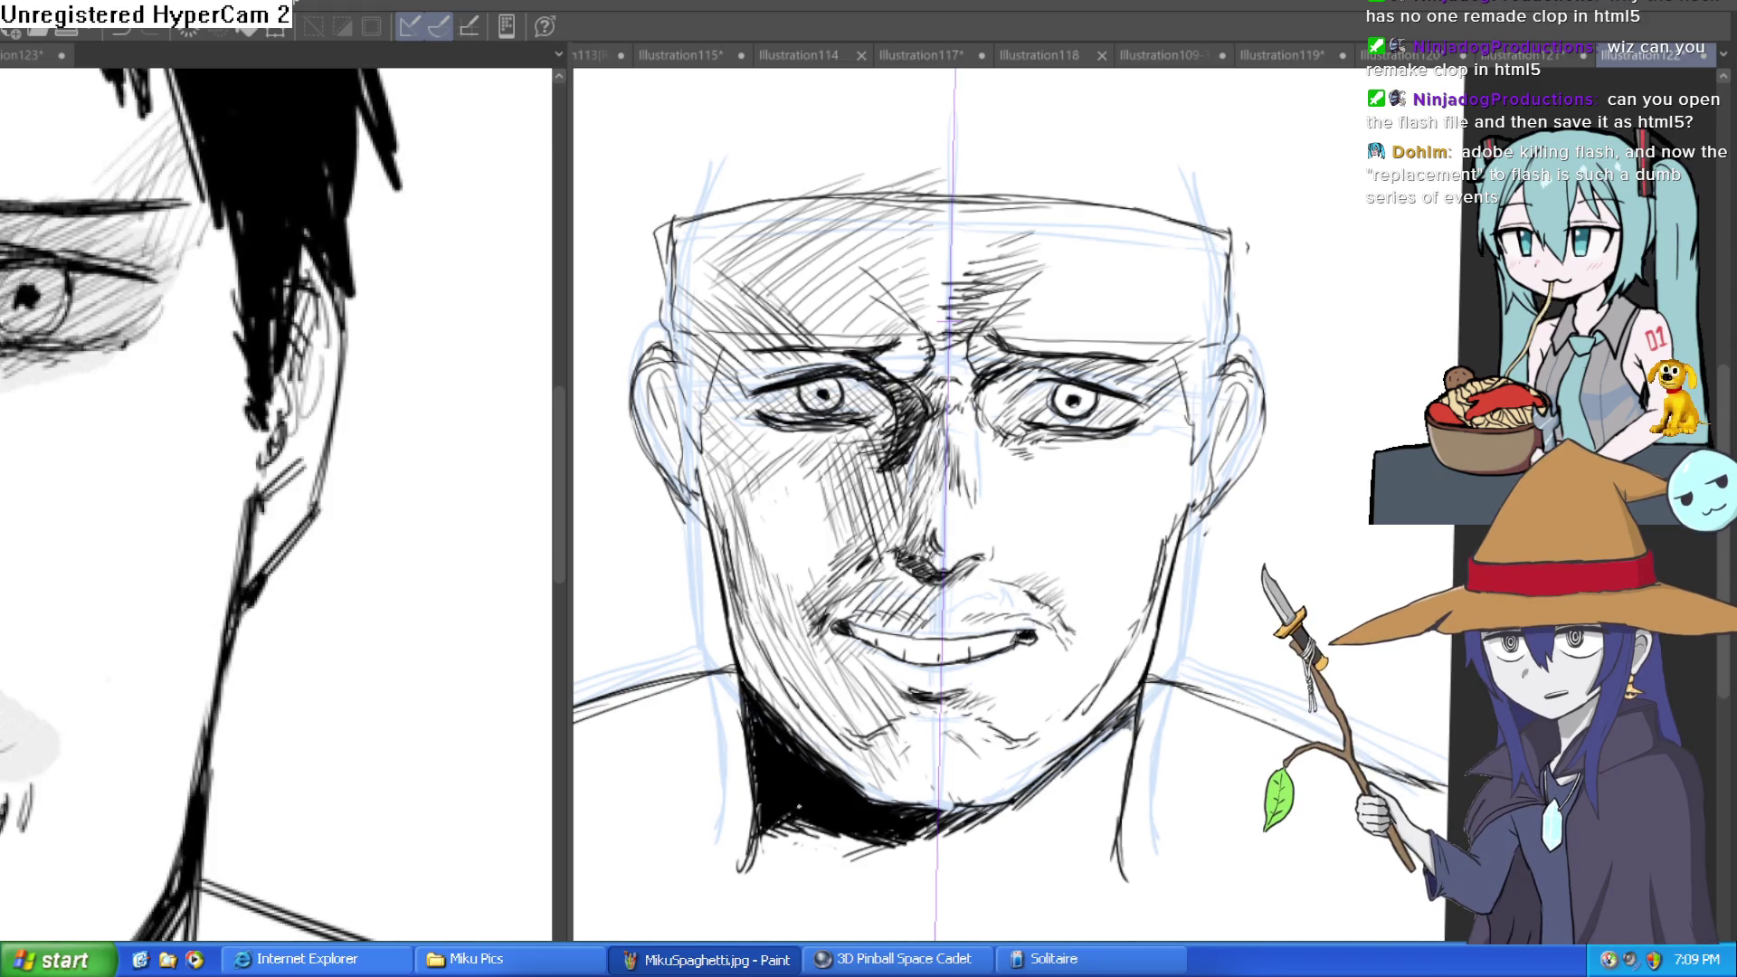
# Draw cheek lines from nose to mouth corners and strokes running down to the chin.
pyautogui.click(1126, 616)
pyautogui.moveTo(909, 523)
pyautogui.mouseDown()
pyautogui.moveTo(1004, 568)
pyautogui.moveTo(1108, 670)
pyautogui.moveTo(1079, 586)
pyautogui.moveTo(1133, 692)
pyautogui.mouseUp()
pyautogui.moveTo(1016, 583); pyautogui.dragTo(1082, 733)
pyautogui.moveTo(1068, 644)
pyautogui.mouseDown()
pyautogui.moveTo(1122, 738)
pyautogui.moveTo(1144, 738)
pyautogui.mouseUp()
pyautogui.moveTo(635, 769); pyautogui.dragTo(841, 760)
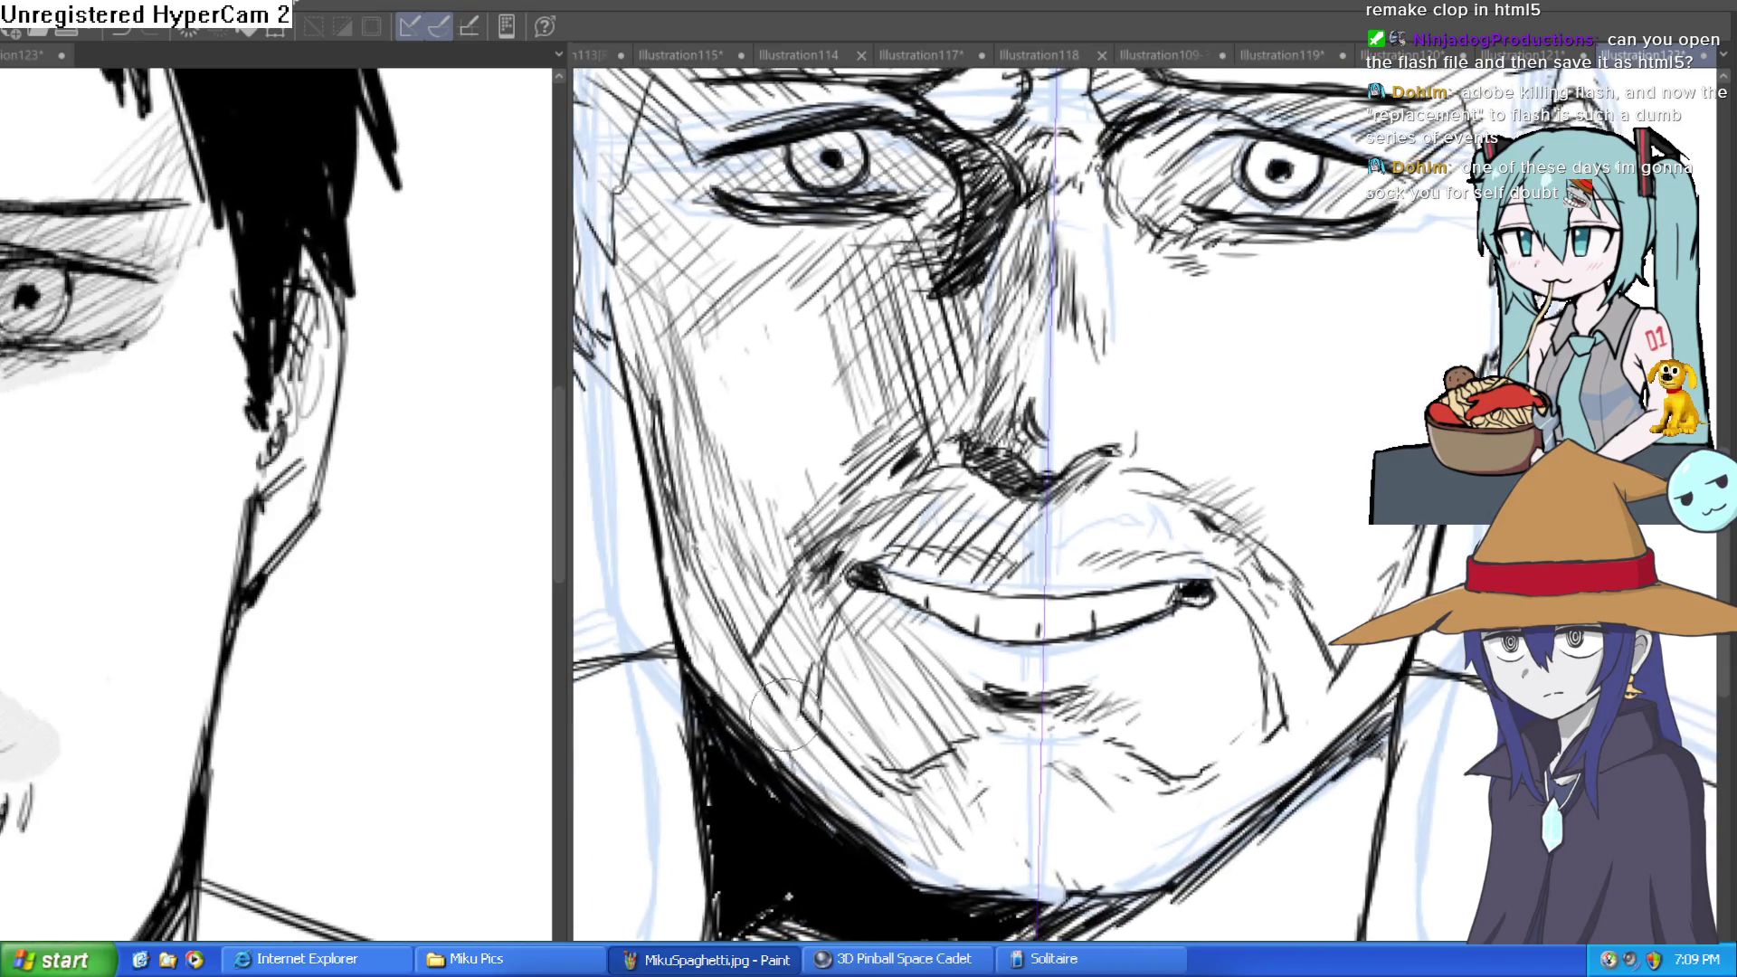
pyautogui.scroll(-2, 1285, 627)
pyautogui.moveTo(1370, 616); pyautogui.dragTo(1313, 637)
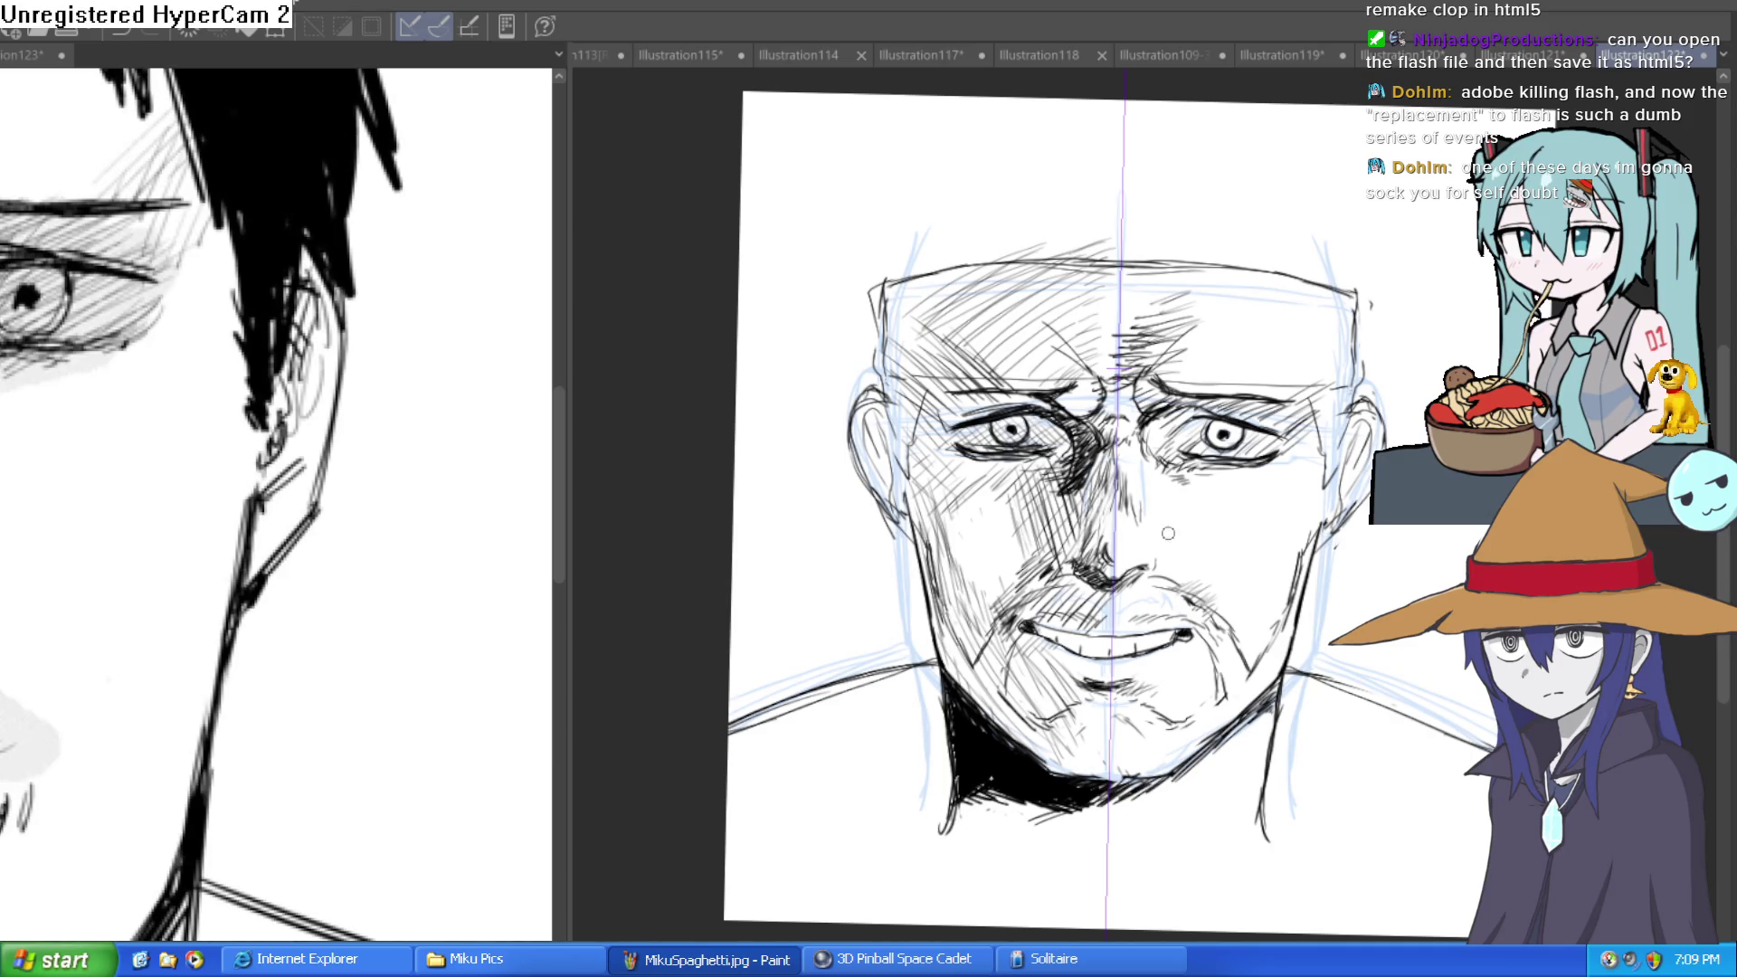
pyautogui.scroll(2, 1077, 601)
# Hatch diagonally beside and above the mouth and add mirrored jaw and cheek lines.
pyautogui.moveTo(914, 634); pyautogui.dragTo(1009, 563)
pyautogui.moveTo(990, 642)
pyautogui.mouseDown()
pyautogui.moveTo(1111, 592)
pyautogui.moveTo(1217, 586)
pyautogui.moveTo(1286, 521)
pyautogui.moveTo(1387, 490)
pyautogui.moveTo(1418, 566)
pyautogui.mouseUp()
pyautogui.scroll(-2, 1416, 588)
pyautogui.scroll(3, 1363, 549)
pyautogui.moveTo(1288, 391)
pyautogui.mouseDown()
pyautogui.moveTo(1317, 537)
pyautogui.moveTo(1303, 622)
pyautogui.mouseUp()
pyautogui.moveTo(1350, 464); pyautogui.dragTo(1331, 592)
pyautogui.moveTo(1303, 556)
pyautogui.mouseDown()
pyautogui.moveTo(1257, 724)
pyautogui.moveTo(1285, 688)
pyautogui.moveTo(1362, 362)
pyautogui.moveTo(1281, 340)
pyautogui.moveTo(1502, 268)
pyautogui.mouseUp()
# Hatch the left temple, the mustache and stubble across the jaw and chin.
pyautogui.moveTo(819, 237)
pyautogui.mouseDown()
pyautogui.moveTo(764, 298)
pyautogui.moveTo(855, 571)
pyautogui.moveTo(848, 437)
pyautogui.moveTo(937, 652)
pyautogui.moveTo(978, 561)
pyautogui.moveTo(1032, 507)
pyautogui.moveTo(1100, 491)
pyautogui.moveTo(1099, 516)
pyautogui.mouseUp()
pyautogui.moveTo(957, 625)
pyautogui.mouseDown()
pyautogui.moveTo(982, 710)
pyautogui.moveTo(1076, 830)
pyautogui.mouseUp()
pyautogui.moveTo(1122, 706)
pyautogui.mouseDown()
pyautogui.moveTo(1114, 801)
pyautogui.moveTo(1163, 818)
pyautogui.mouseUp()
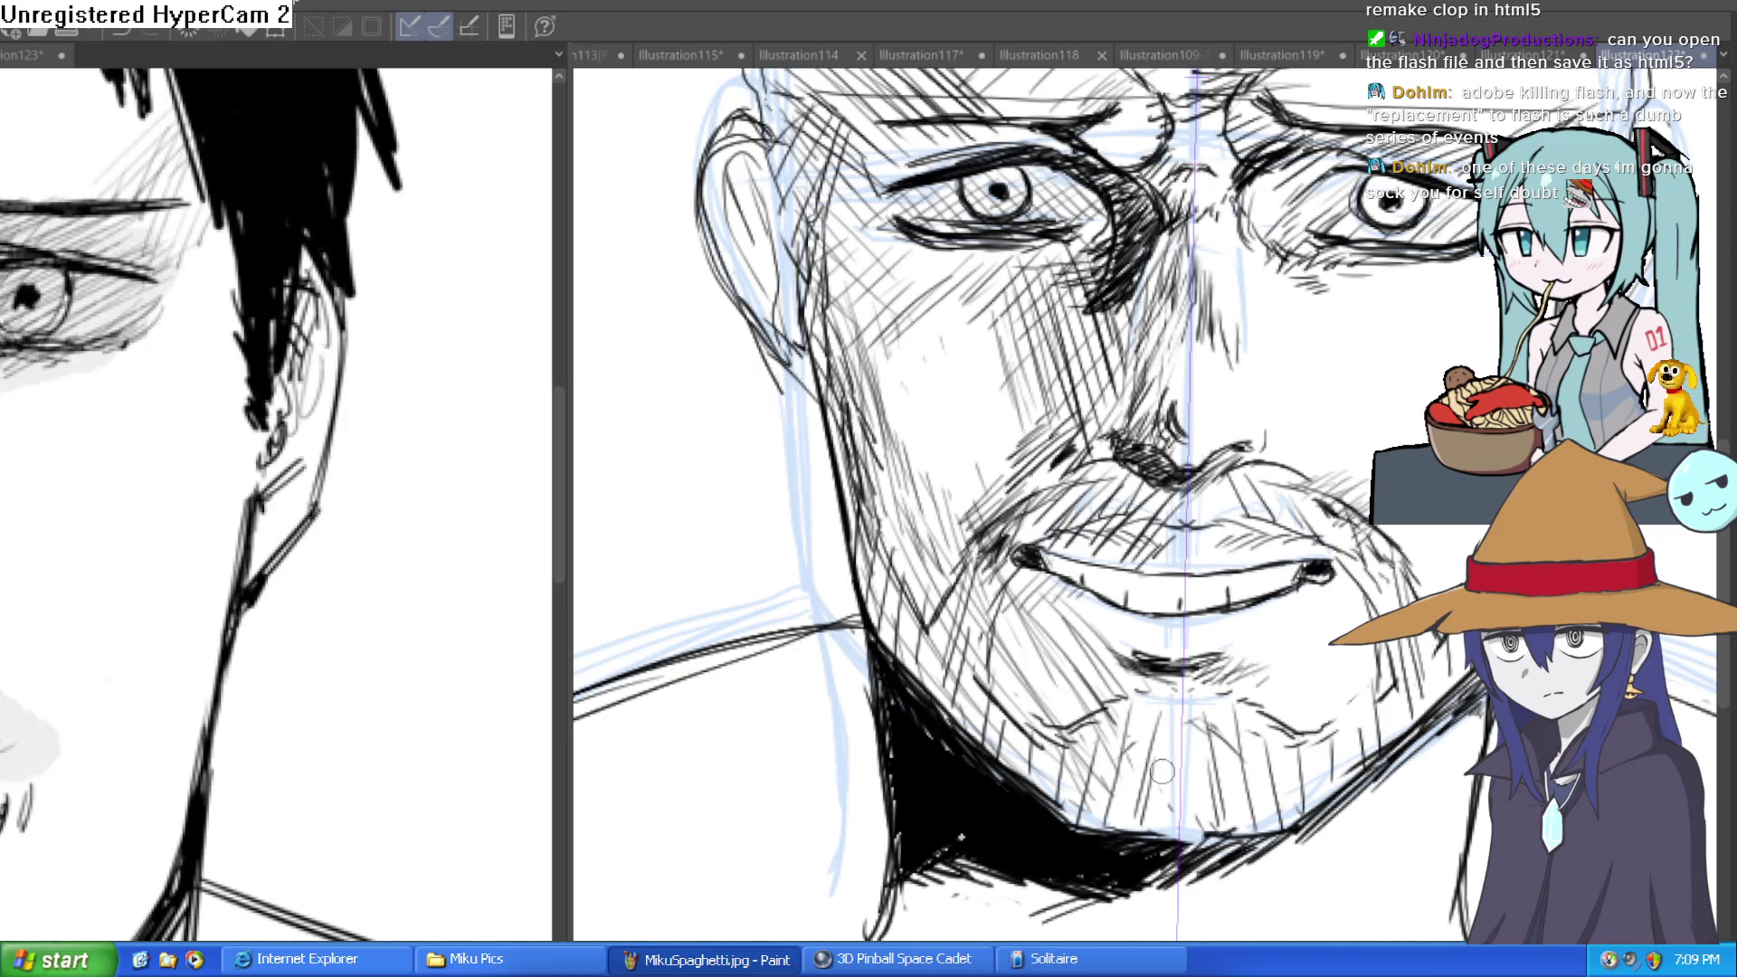
pyautogui.moveTo(1158, 760); pyautogui.dragTo(1167, 805)
pyautogui.scroll(-3, 1435, 714)
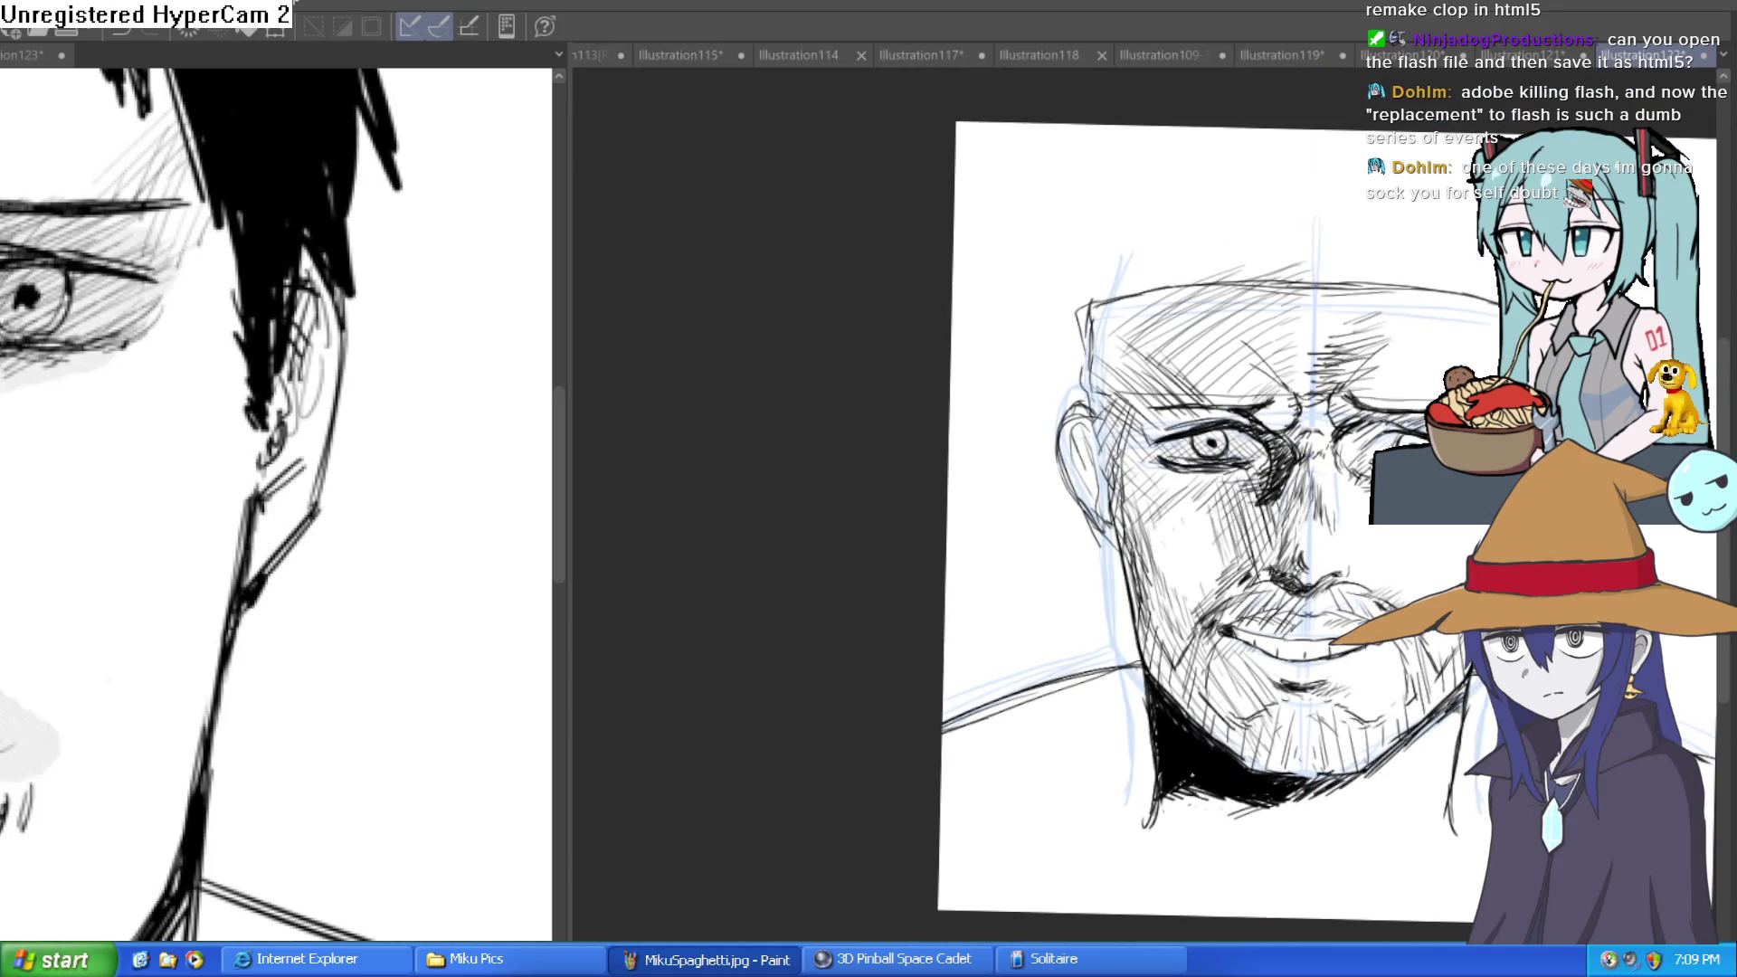
pyautogui.moveTo(1448, 543); pyautogui.dragTo(1382, 598)
pyautogui.scroll(3, 1321, 471)
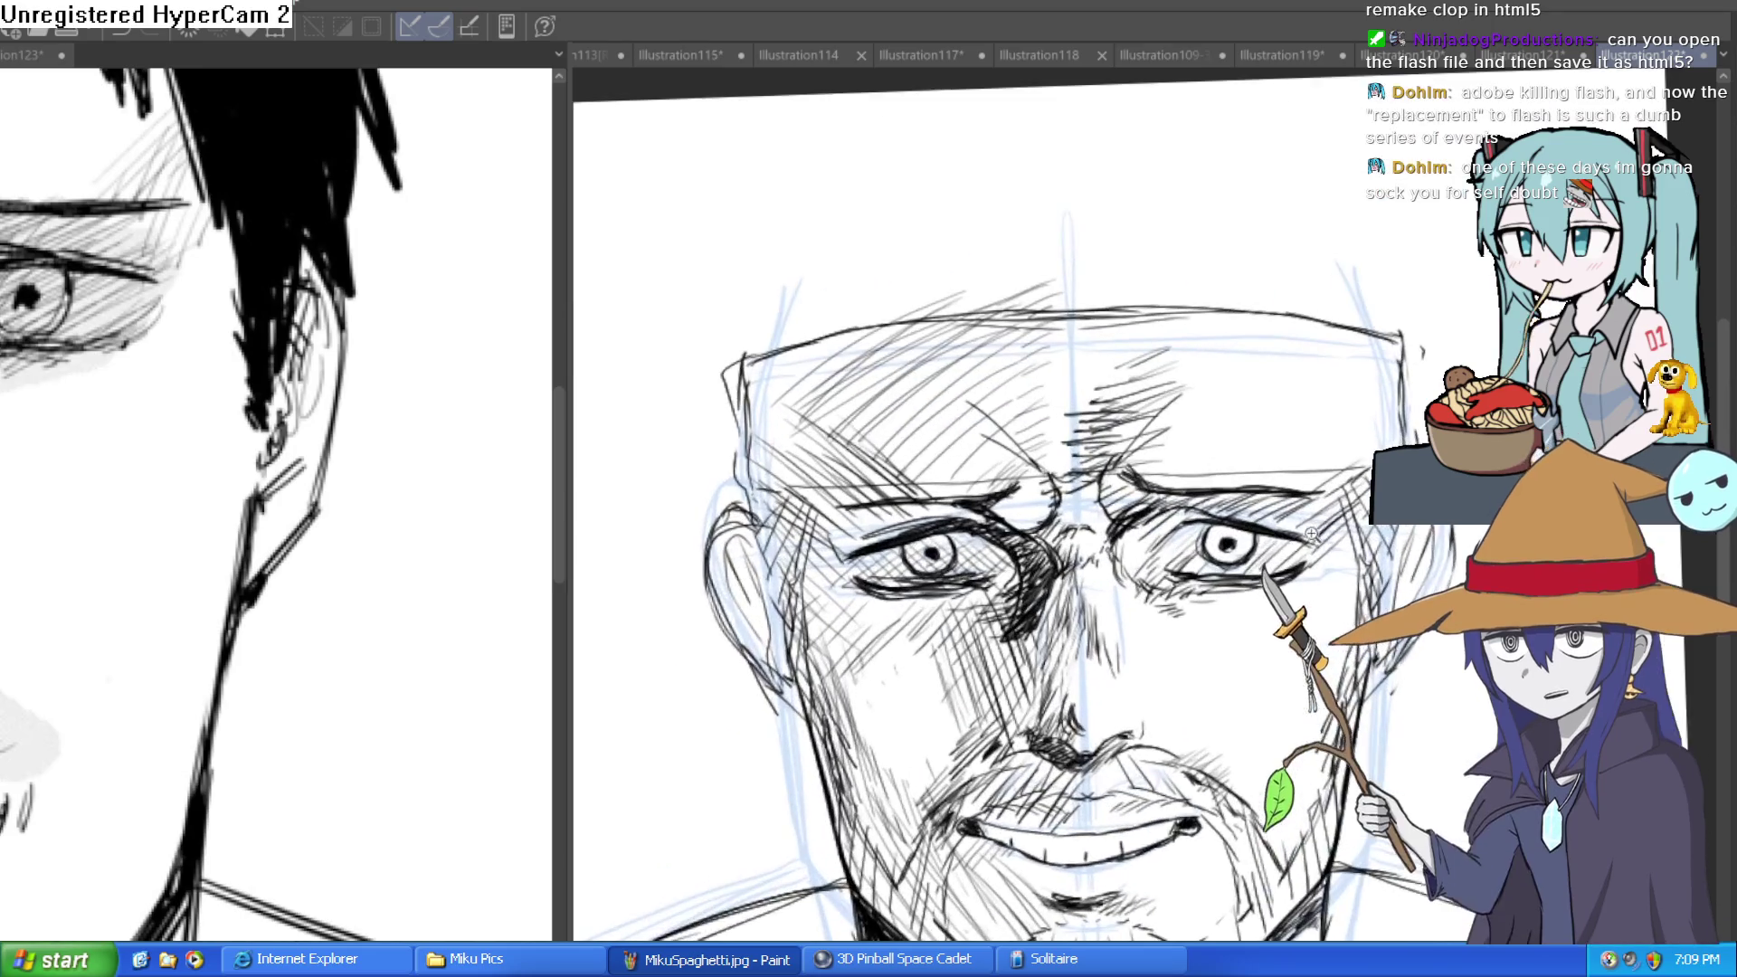
pyautogui.moveTo(1382, 599); pyautogui.dragTo(1368, 579)
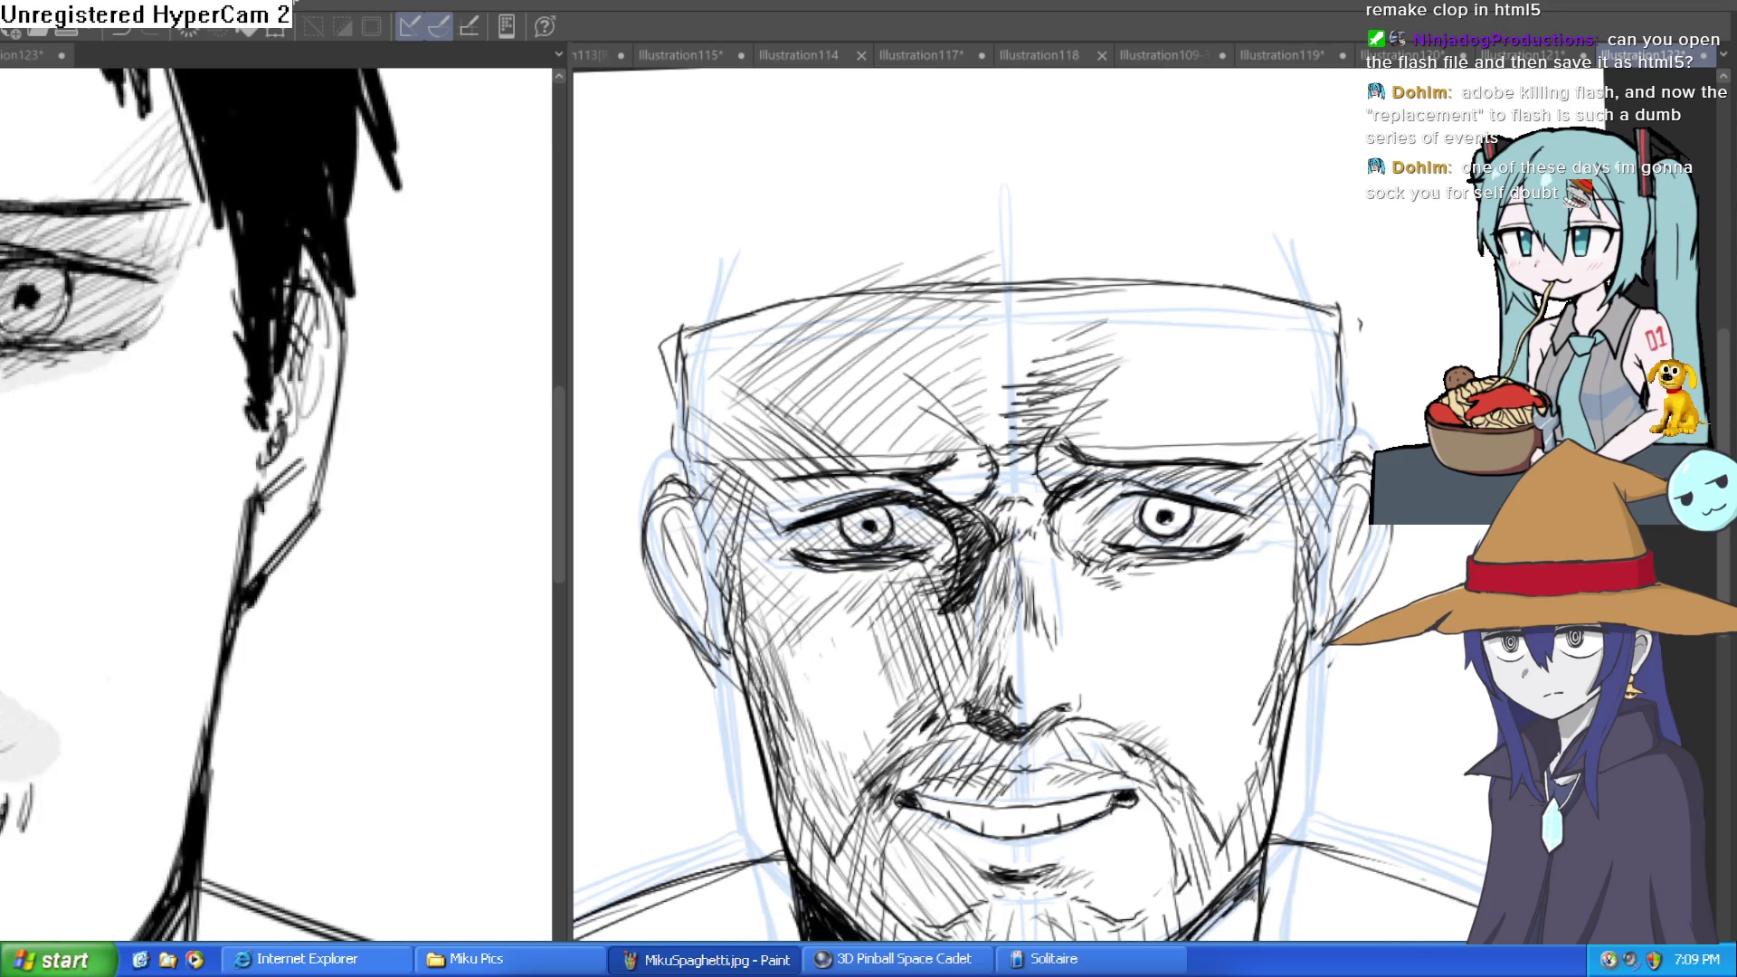
# Recentre the symmetry guide on the face, then add a brow furrow and long brow hatching.
pyautogui.moveTo(1004, 226); pyautogui.dragTo(1024, 724)
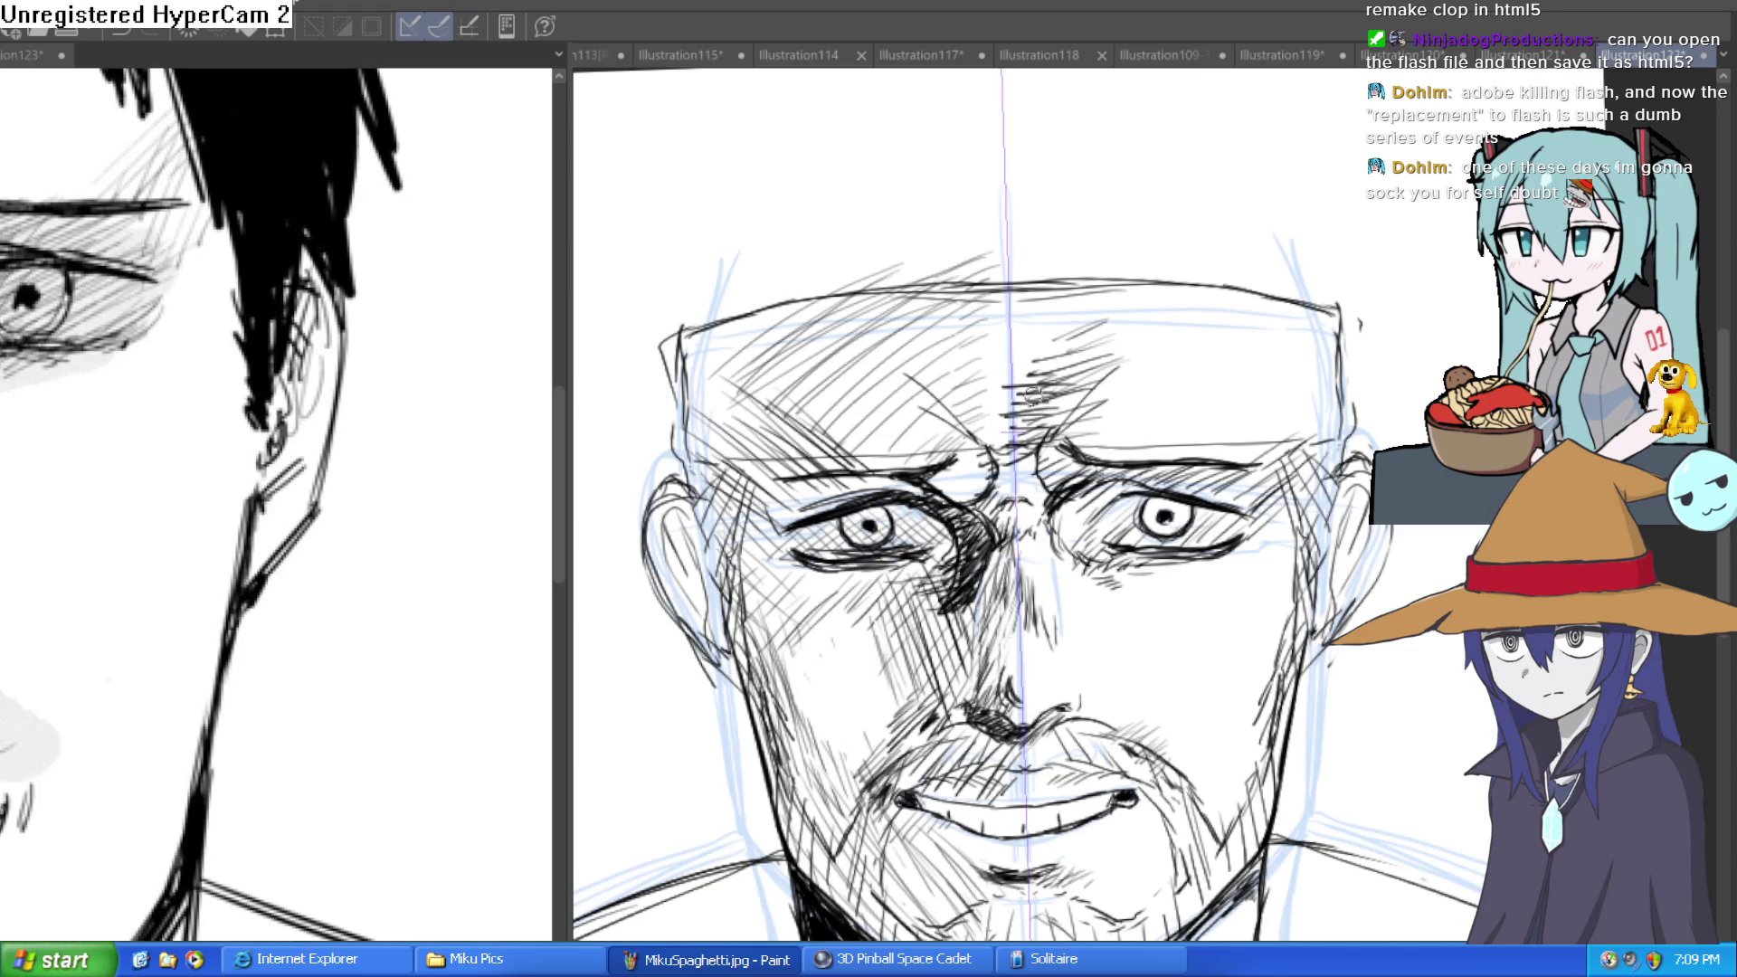
pyautogui.scroll(3, 1040, 428)
pyautogui.moveTo(996, 457)
pyautogui.mouseDown()
pyautogui.moveTo(1013, 307)
pyautogui.moveTo(996, 452)
pyautogui.mouseUp()
pyautogui.moveTo(1120, 354)
pyautogui.mouseDown()
pyautogui.moveTo(1090, 375)
pyautogui.moveTo(1430, 194)
pyautogui.mouseUp()
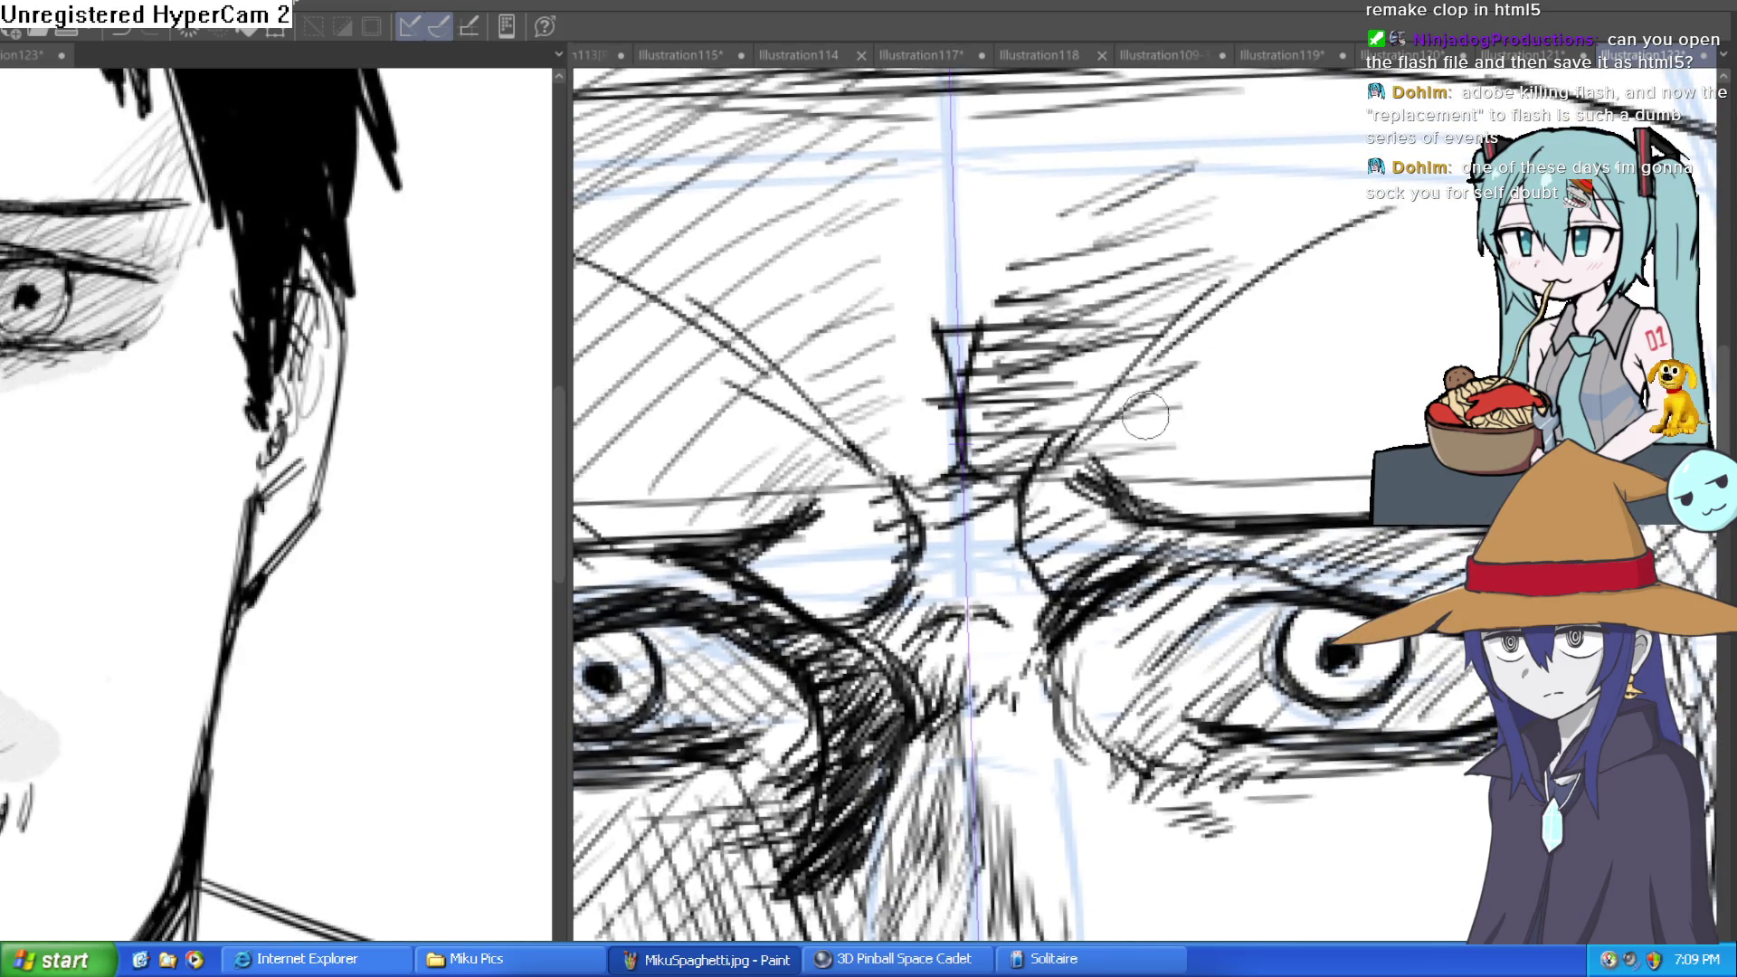
pyautogui.moveTo(1127, 439); pyautogui.dragTo(1384, 285)
pyautogui.scroll(-5, 1237, 392)
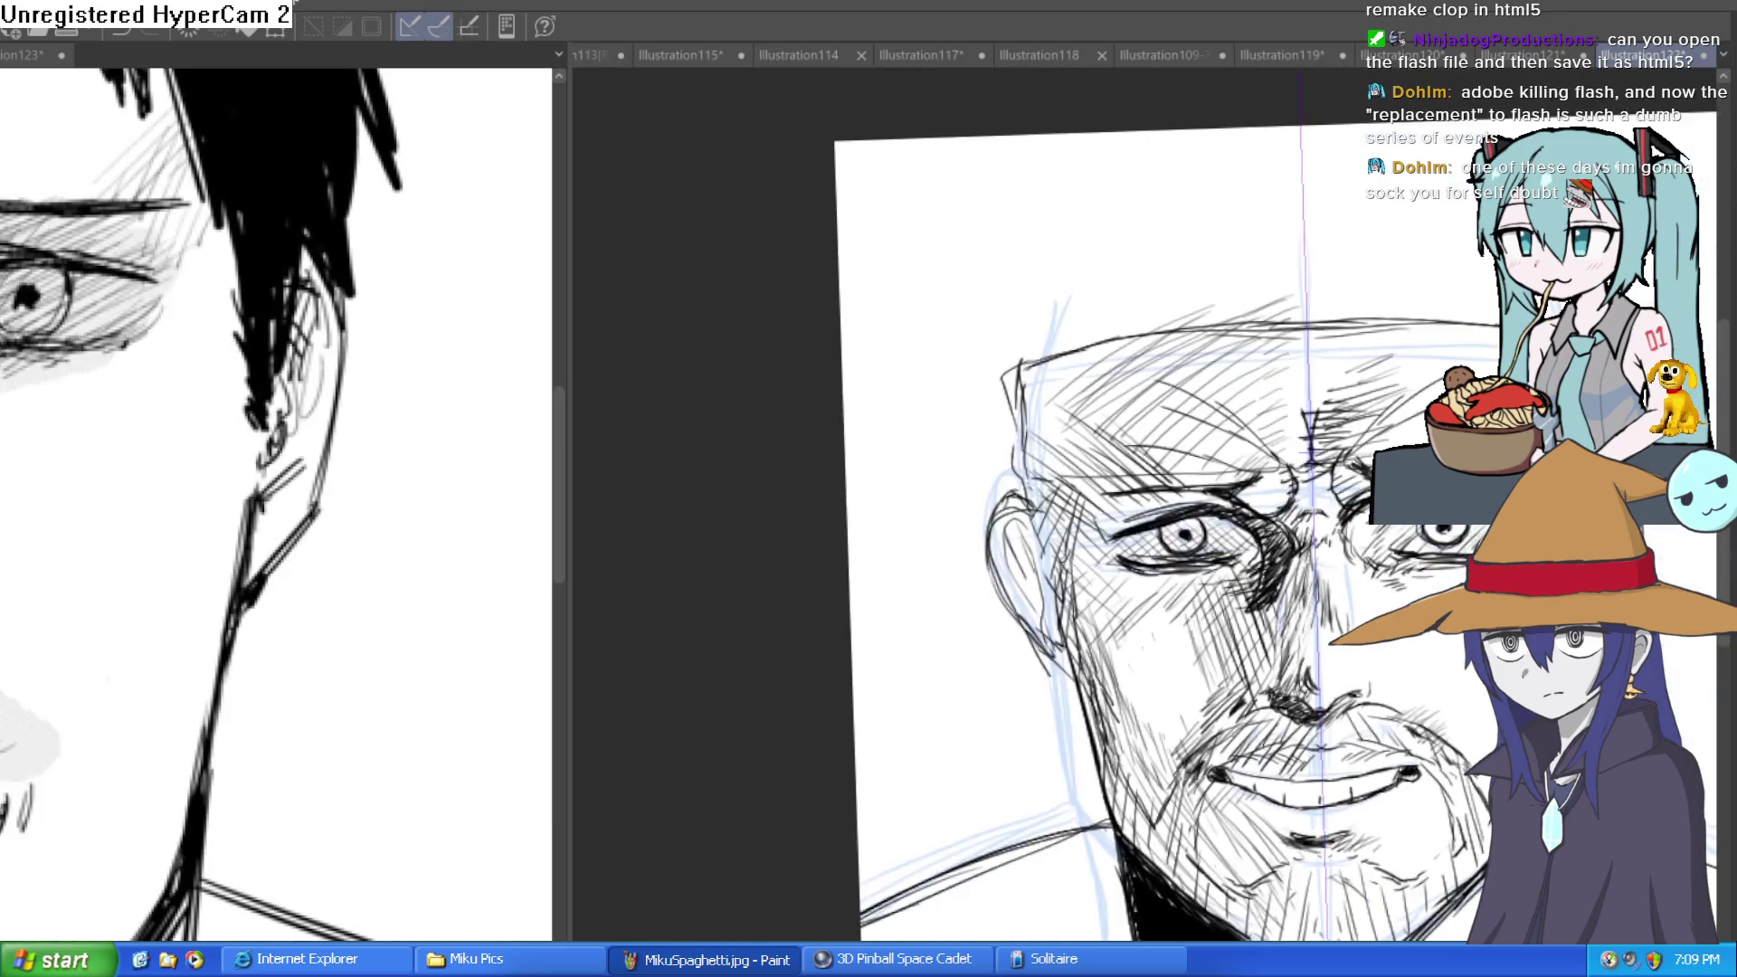
pyautogui.moveTo(1285, 468); pyautogui.dragTo(1237, 457)
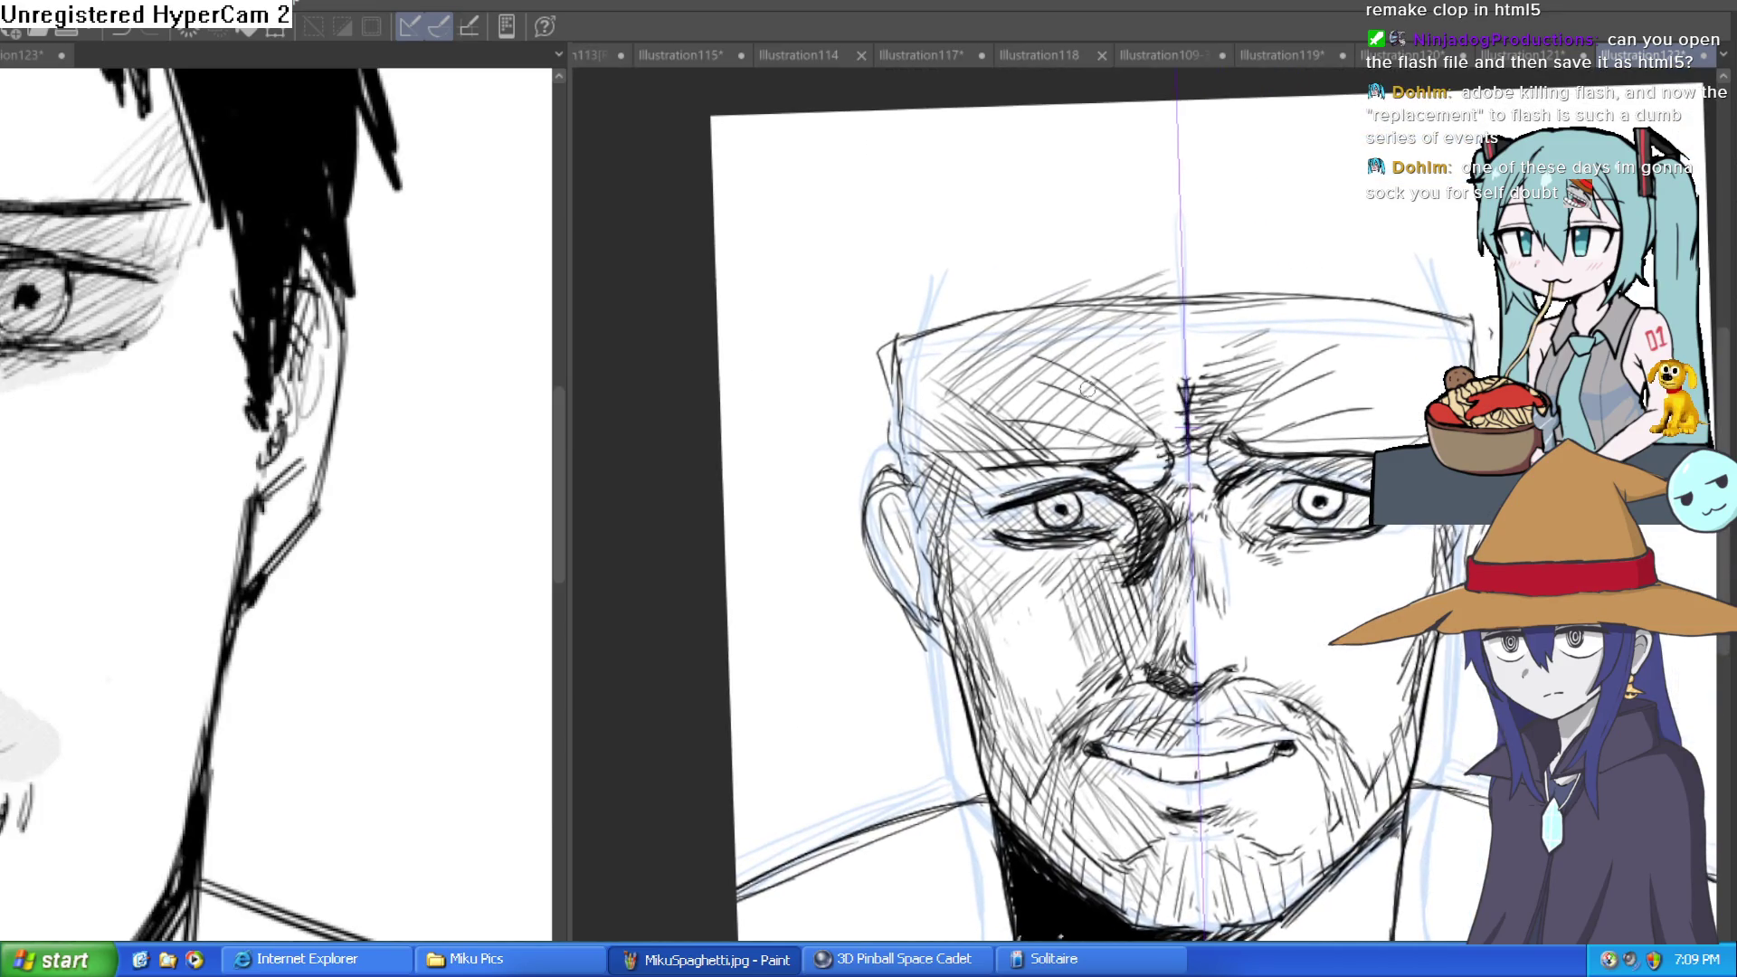
# Draw the brow midline, mirrored brow arcs and furrows running toward the eyes.
pyautogui.click(1032, 398)
pyautogui.moveTo(1145, 371)
pyautogui.mouseDown()
pyautogui.moveTo(1145, 525)
pyautogui.moveTo(1040, 466)
pyautogui.moveTo(863, 300)
pyautogui.mouseUp()
pyautogui.moveTo(1050, 480)
pyautogui.mouseDown()
pyautogui.moveTo(828, 362)
pyautogui.moveTo(1086, 416)
pyautogui.moveTo(1186, 479)
pyautogui.moveTo(1131, 570)
pyautogui.moveTo(923, 751)
pyautogui.mouseUp()
pyautogui.moveTo(1176, 532); pyautogui.dragTo(1032, 710)
pyautogui.moveTo(1104, 616)
pyautogui.mouseDown()
pyautogui.moveTo(1176, 507)
pyautogui.moveTo(1380, 565)
pyautogui.moveTo(1342, 467)
pyautogui.moveTo(1317, 452)
pyautogui.mouseUp()
pyautogui.scroll(-4, 1380, 565)
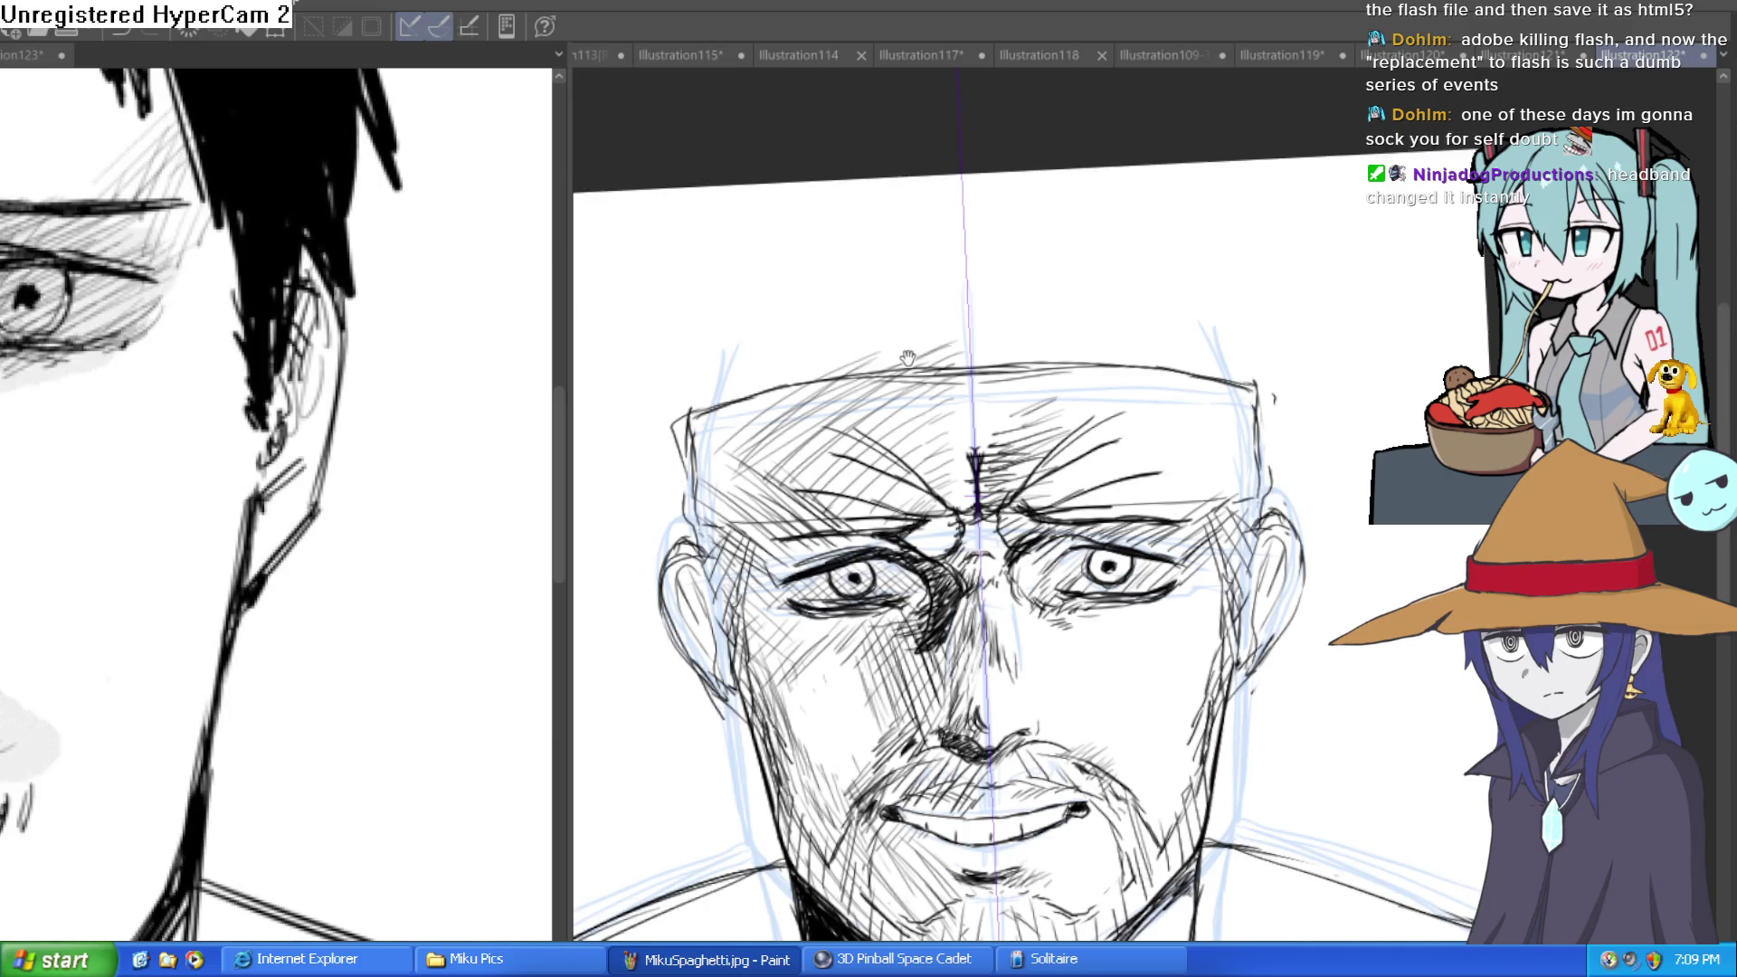
# Draw the headband line across the forehead.
pyautogui.moveTo(932, 349); pyautogui.dragTo(955, 332)
pyautogui.moveTo(952, 503)
pyautogui.mouseDown()
pyautogui.moveTo(715, 508)
pyautogui.moveTo(686, 539)
pyautogui.moveTo(689, 391)
pyautogui.moveTo(1004, 337)
pyautogui.mouseUp()
pyautogui.scroll(-3, 1303, 416)
# Extend the head outline upward, removing a stray curved forehead stroke.
pyautogui.moveTo(1355, 434)
pyautogui.mouseDown()
pyautogui.moveTo(1267, 427)
pyautogui.moveTo(1298, 428)
pyautogui.mouseUp()
pyautogui.click(1212, 425)
pyautogui.scroll(-4, 1296, 416)
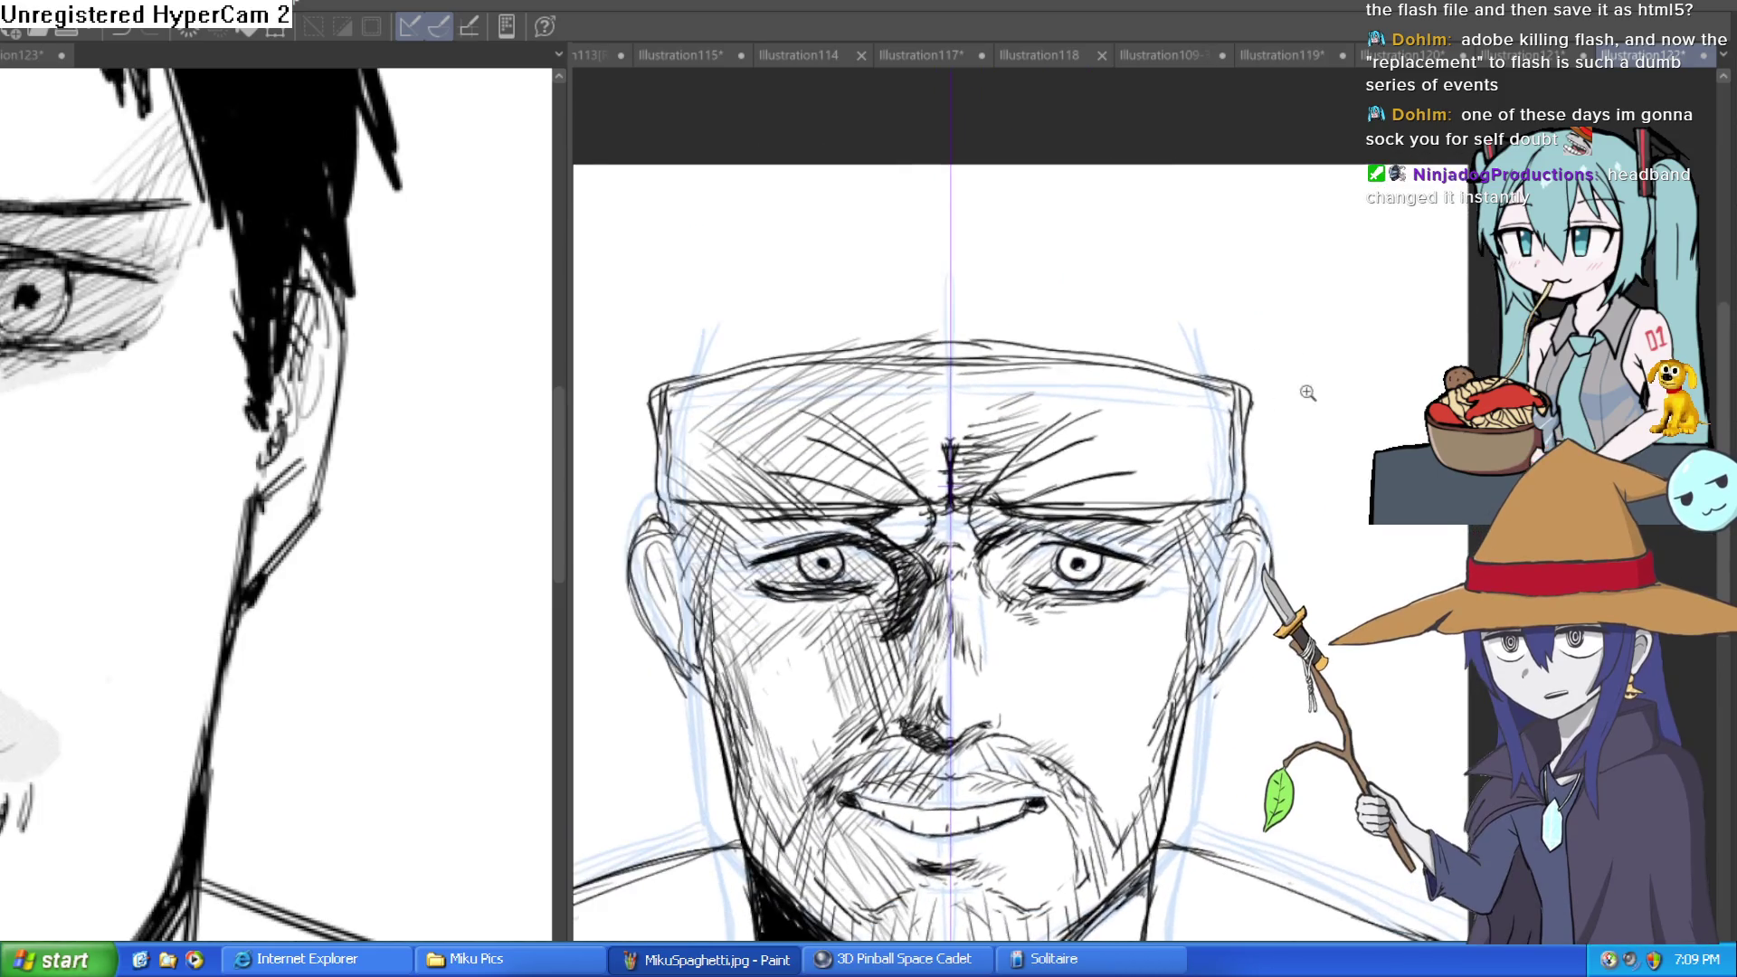
pyautogui.scroll(2, 1296, 402)
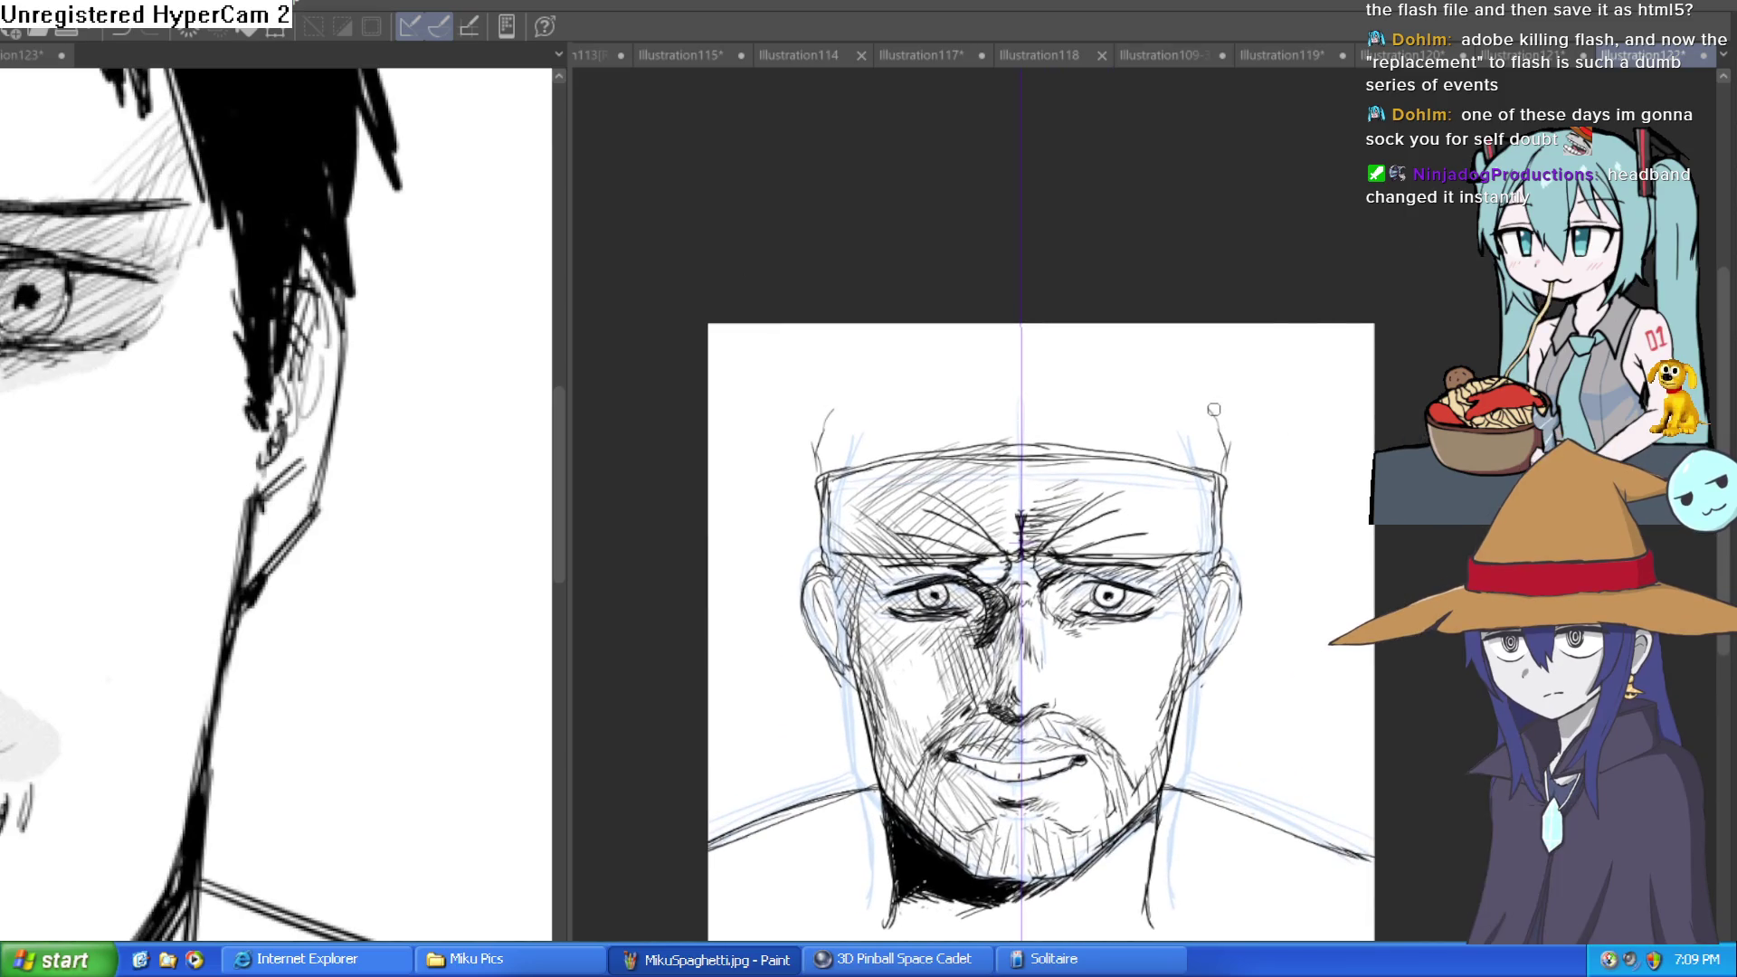
pyautogui.moveTo(1189, 374); pyautogui.dragTo(1164, 355)
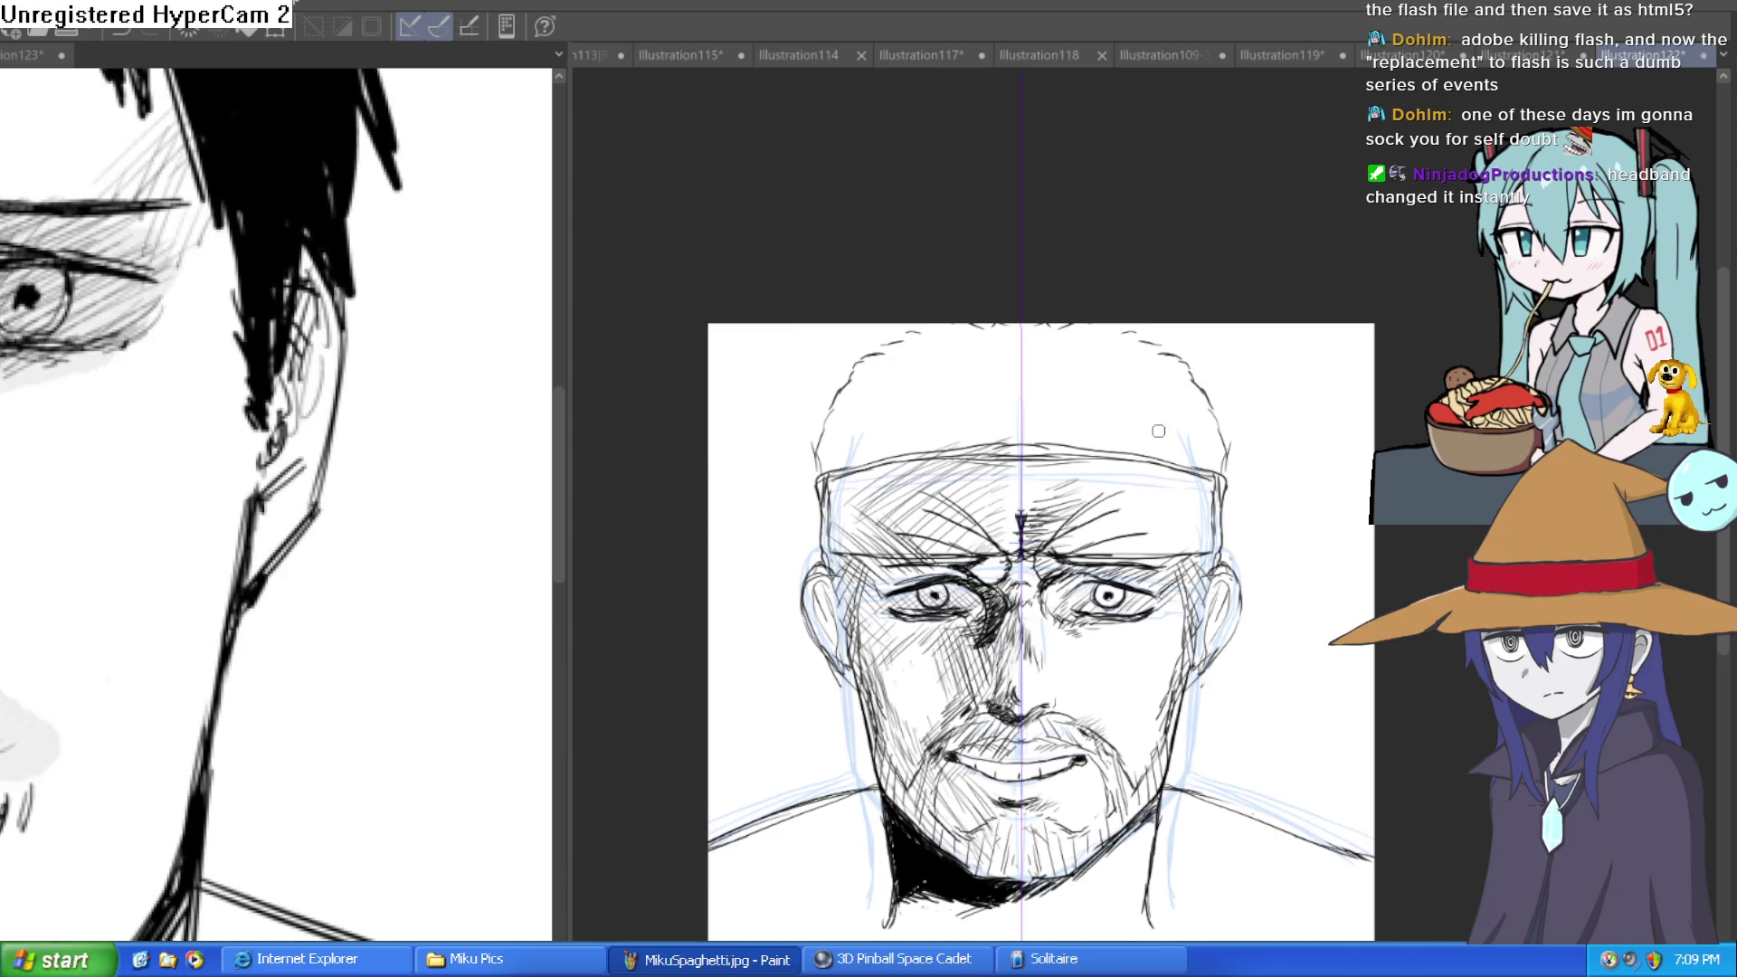
pyautogui.moveTo(1002, 455); pyautogui.dragTo(1024, 516)
pyautogui.hotkey('ctrl', 'z')
# Sketch short lines above the brow, a forehead arc and the top-of-head outline.
pyautogui.scroll(2, 942, 453)
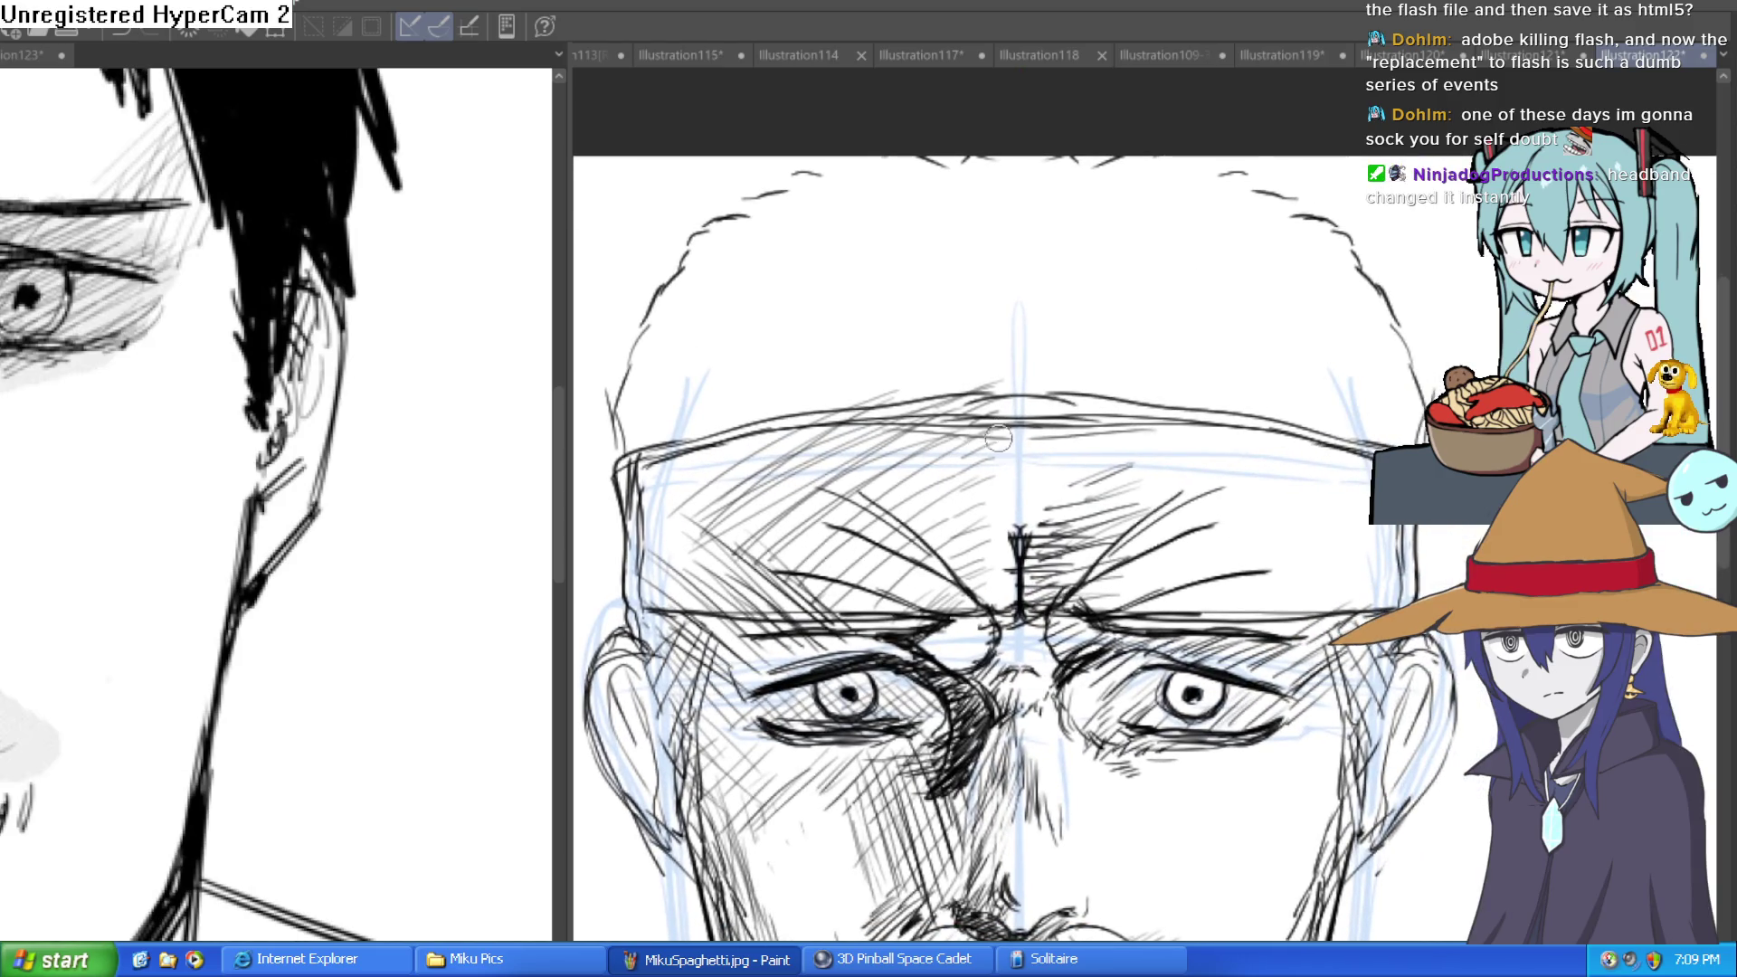
pyautogui.moveTo(897, 406); pyautogui.dragTo(946, 498)
pyautogui.moveTo(977, 448); pyautogui.dragTo(1011, 493)
pyautogui.moveTo(989, 407); pyautogui.dragTo(985, 436)
pyautogui.moveTo(1077, 384); pyautogui.dragTo(1063, 441)
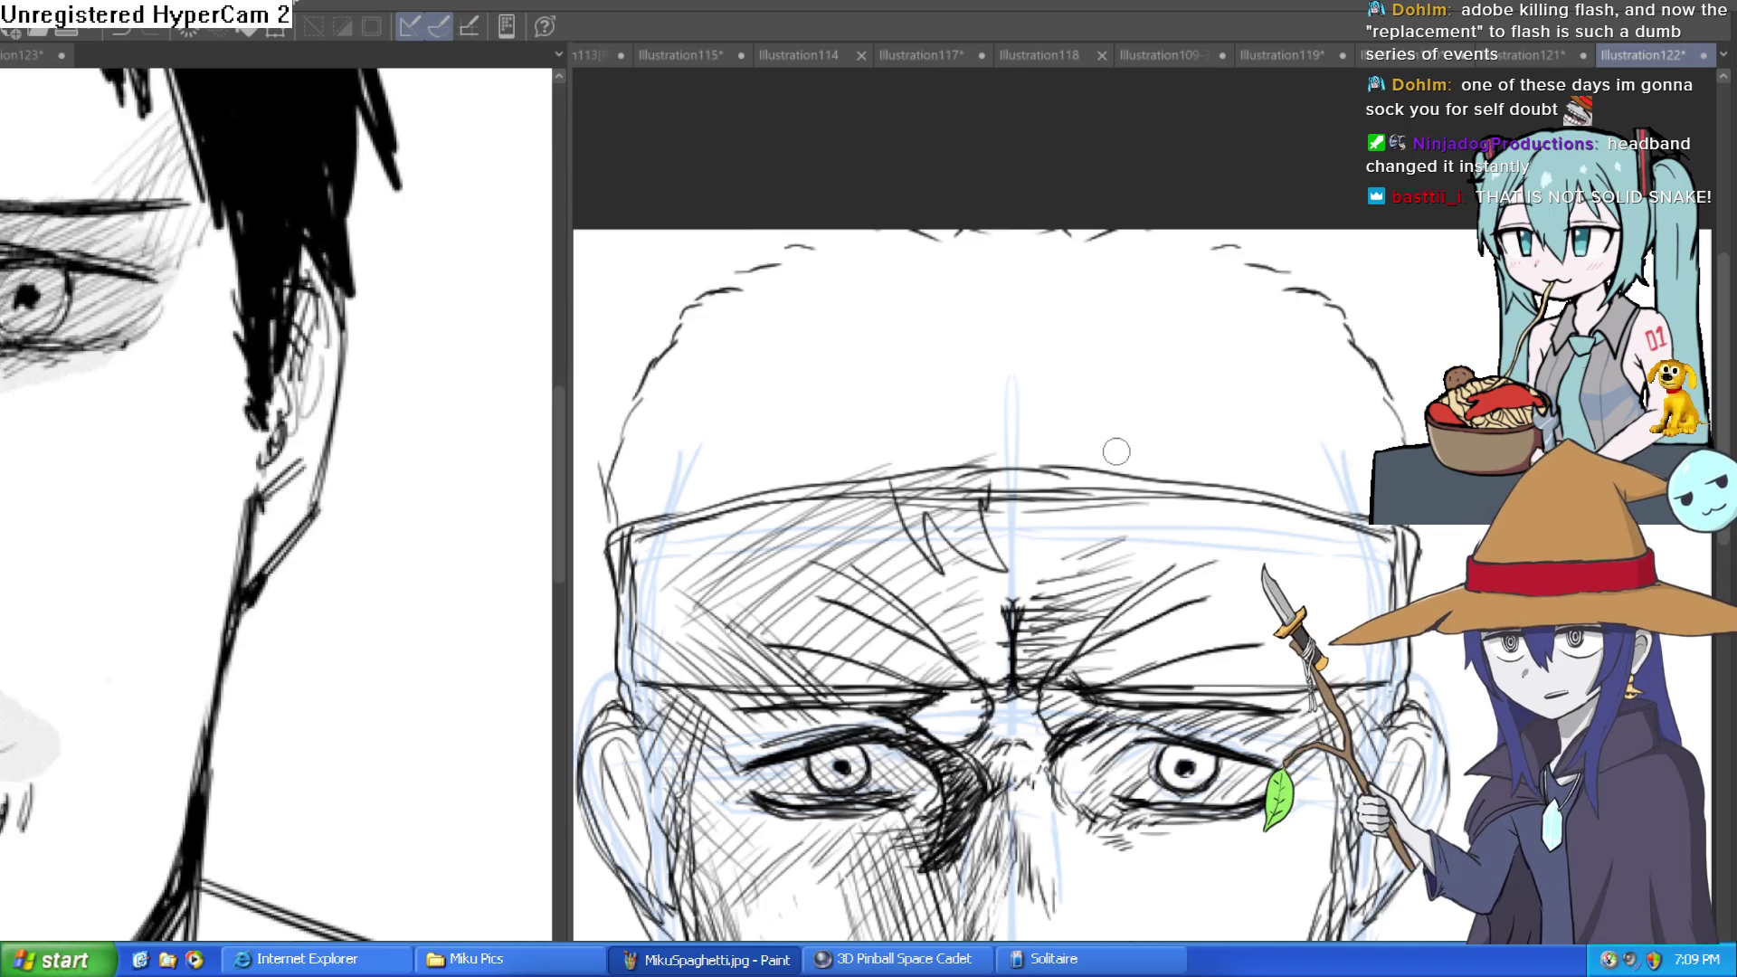
pyautogui.moveTo(1036, 457); pyautogui.dragTo(972, 277)
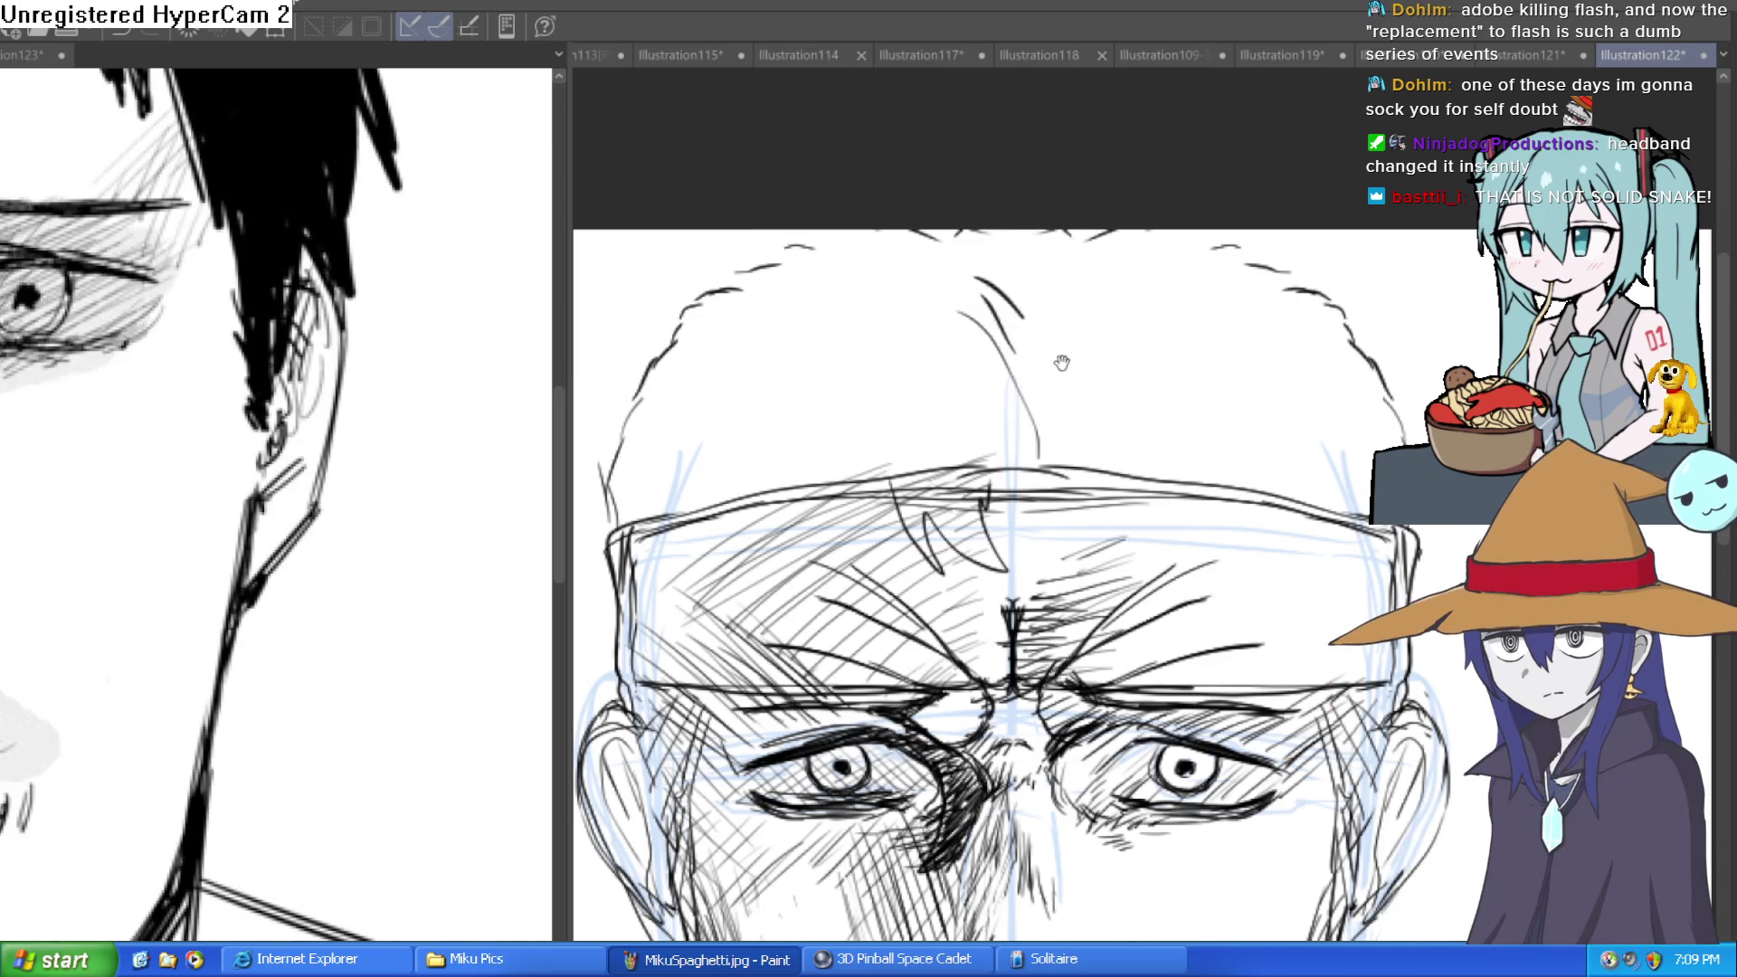
pyautogui.moveTo(1056, 378); pyautogui.dragTo(1083, 311)
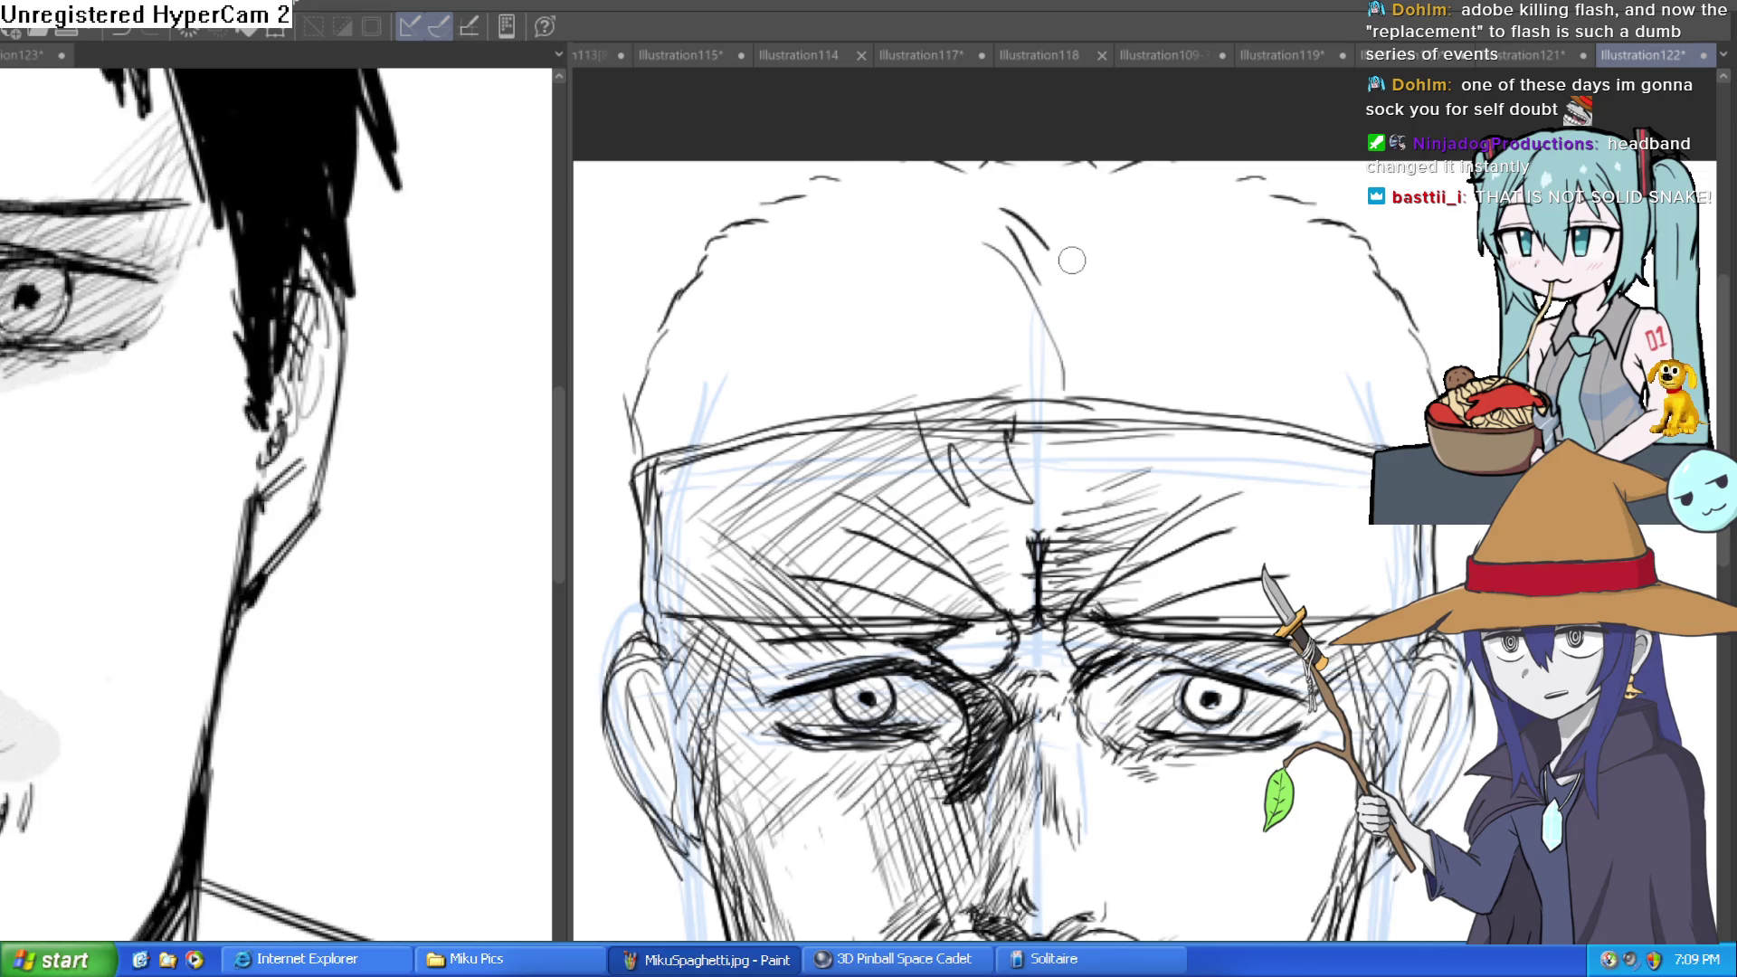
pyautogui.moveTo(1052, 291)
pyautogui.mouseDown()
pyautogui.moveTo(923, 154)
pyautogui.moveTo(683, 270)
pyautogui.mouseUp()
# Draw a line down the left side of the face.
pyautogui.moveTo(650, 405); pyautogui.dragTo(798, 323)
pyautogui.moveTo(966, 609)
pyautogui.mouseDown()
pyautogui.moveTo(1005, 333)
pyautogui.moveTo(951, 184)
pyautogui.mouseUp()
pyautogui.moveTo(817, 367)
pyautogui.mouseDown()
pyautogui.moveTo(740, 485)
pyautogui.moveTo(720, 599)
pyautogui.mouseUp()
pyautogui.scroll(-2, 1198, 471)
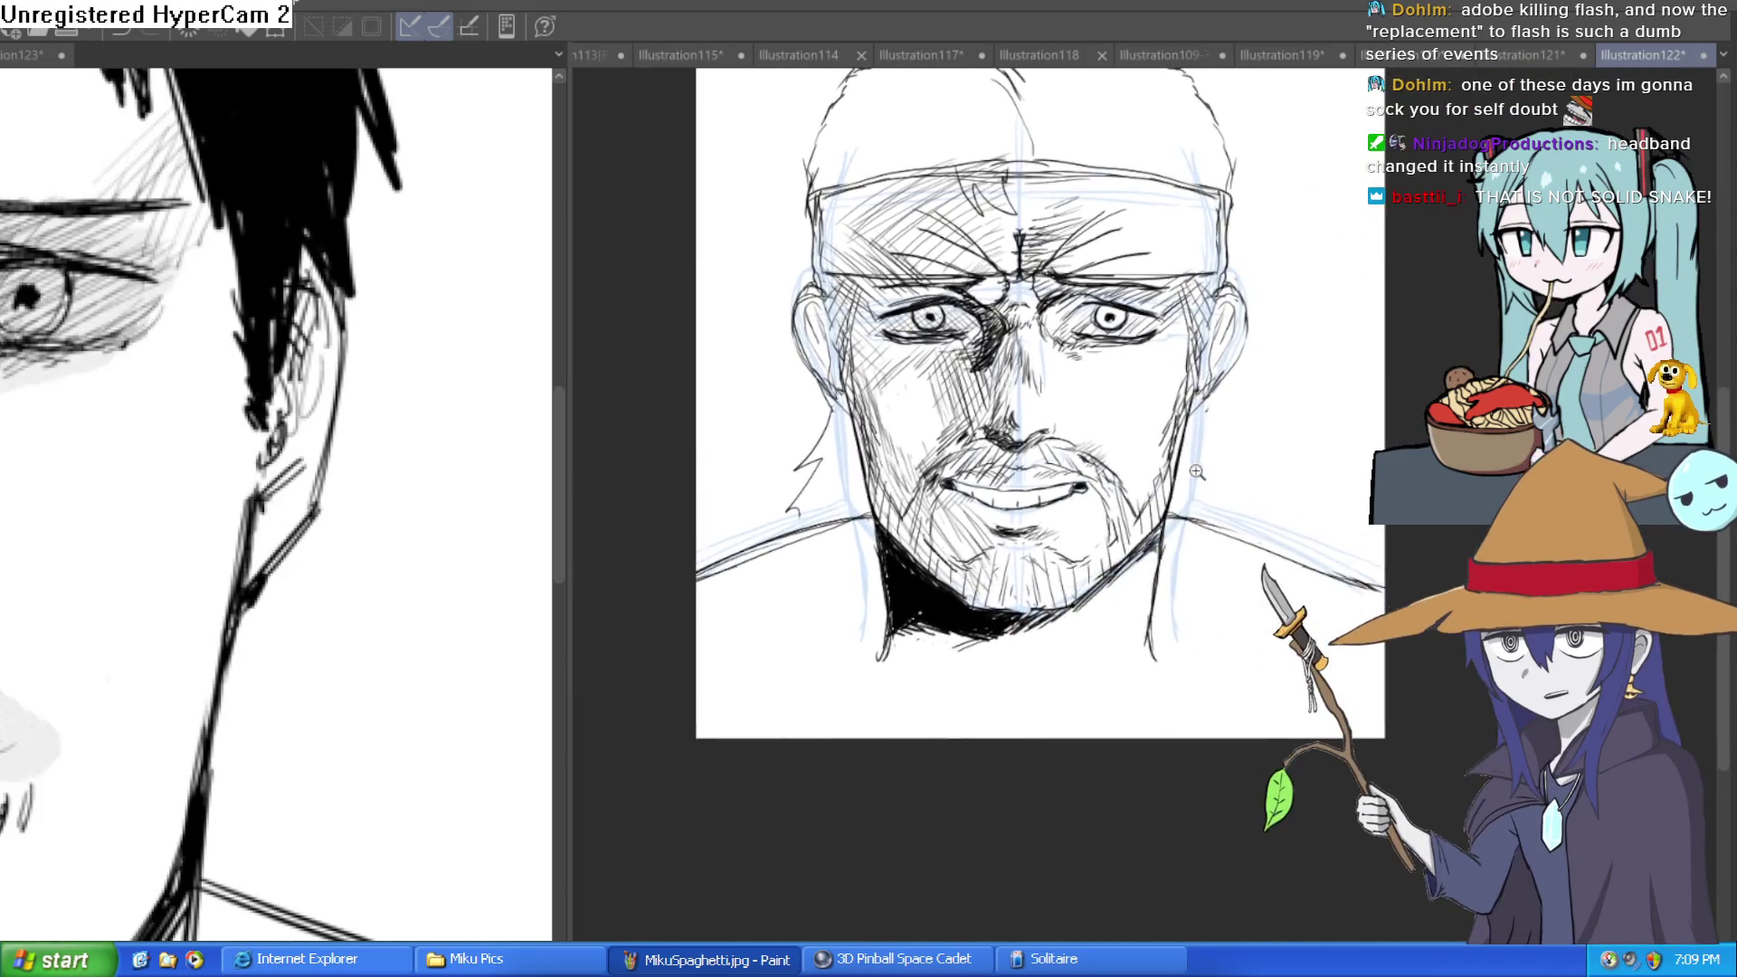
# Sketch hanging hair strands along the right ear and down the neck.
pyautogui.scroll(2, 1197, 471)
pyautogui.moveTo(1233, 336); pyautogui.dragTo(1280, 485)
pyautogui.moveTo(1217, 426); pyautogui.dragTo(1271, 630)
pyautogui.moveTo(1237, 452); pyautogui.dragTo(1304, 588)
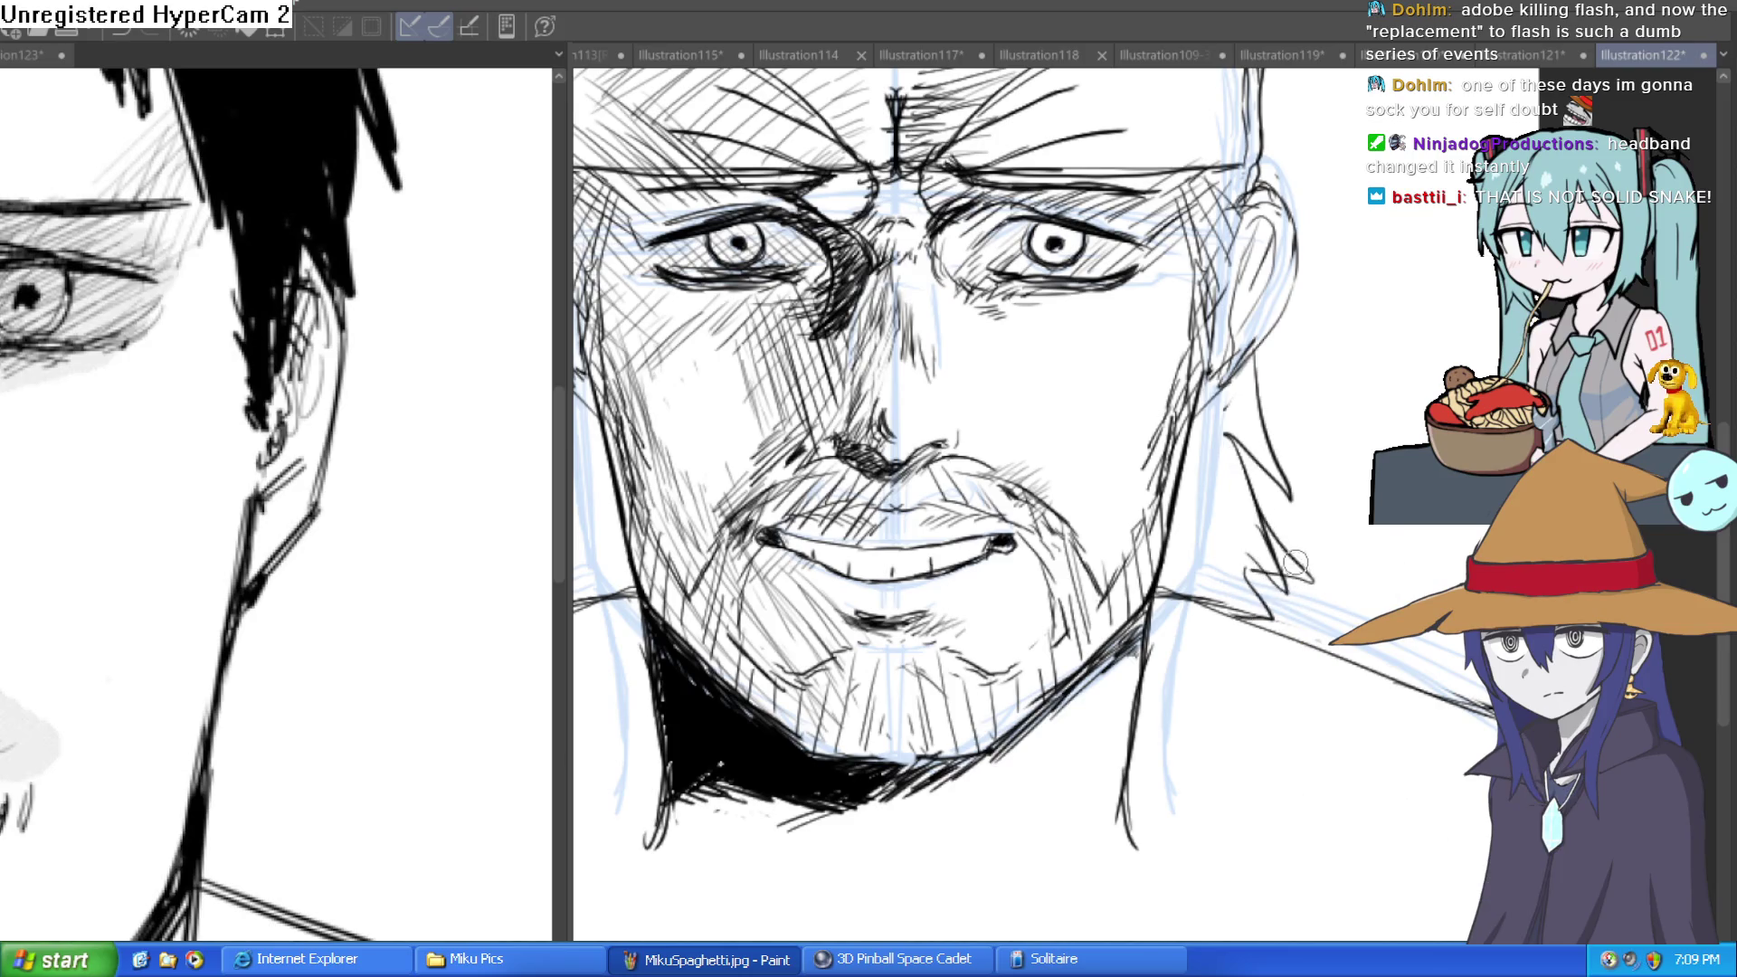
pyautogui.scroll(-2, 1303, 588)
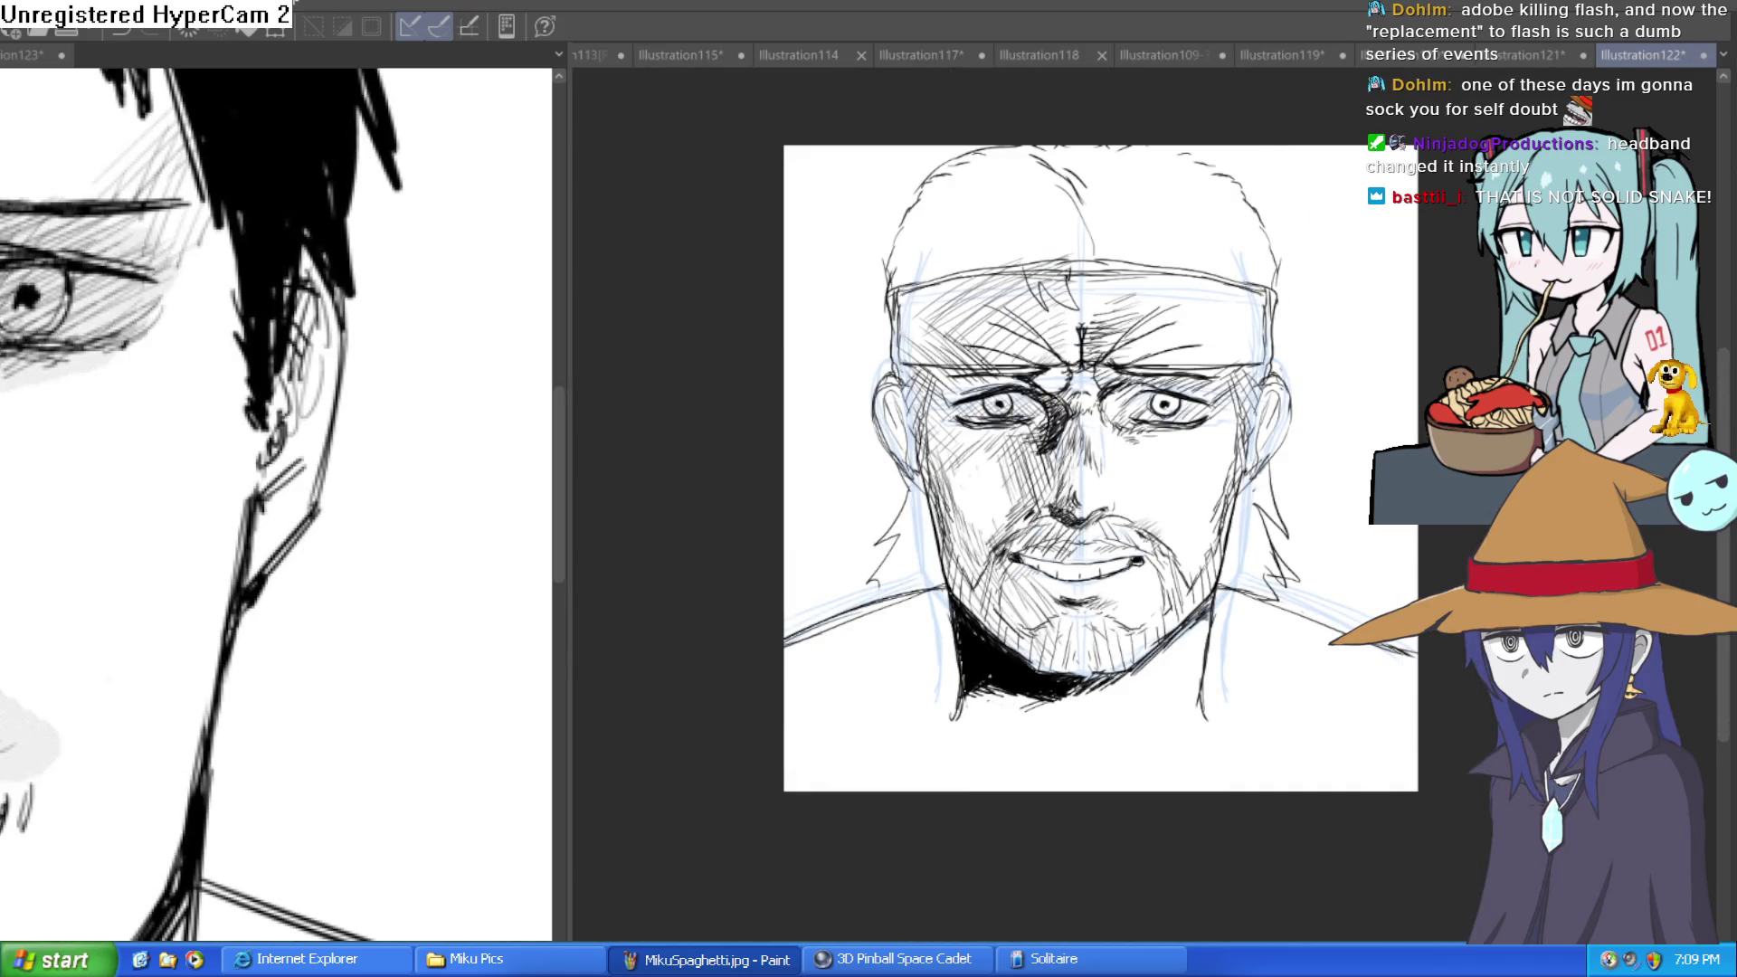
pyautogui.scroll(3, 1186, 520)
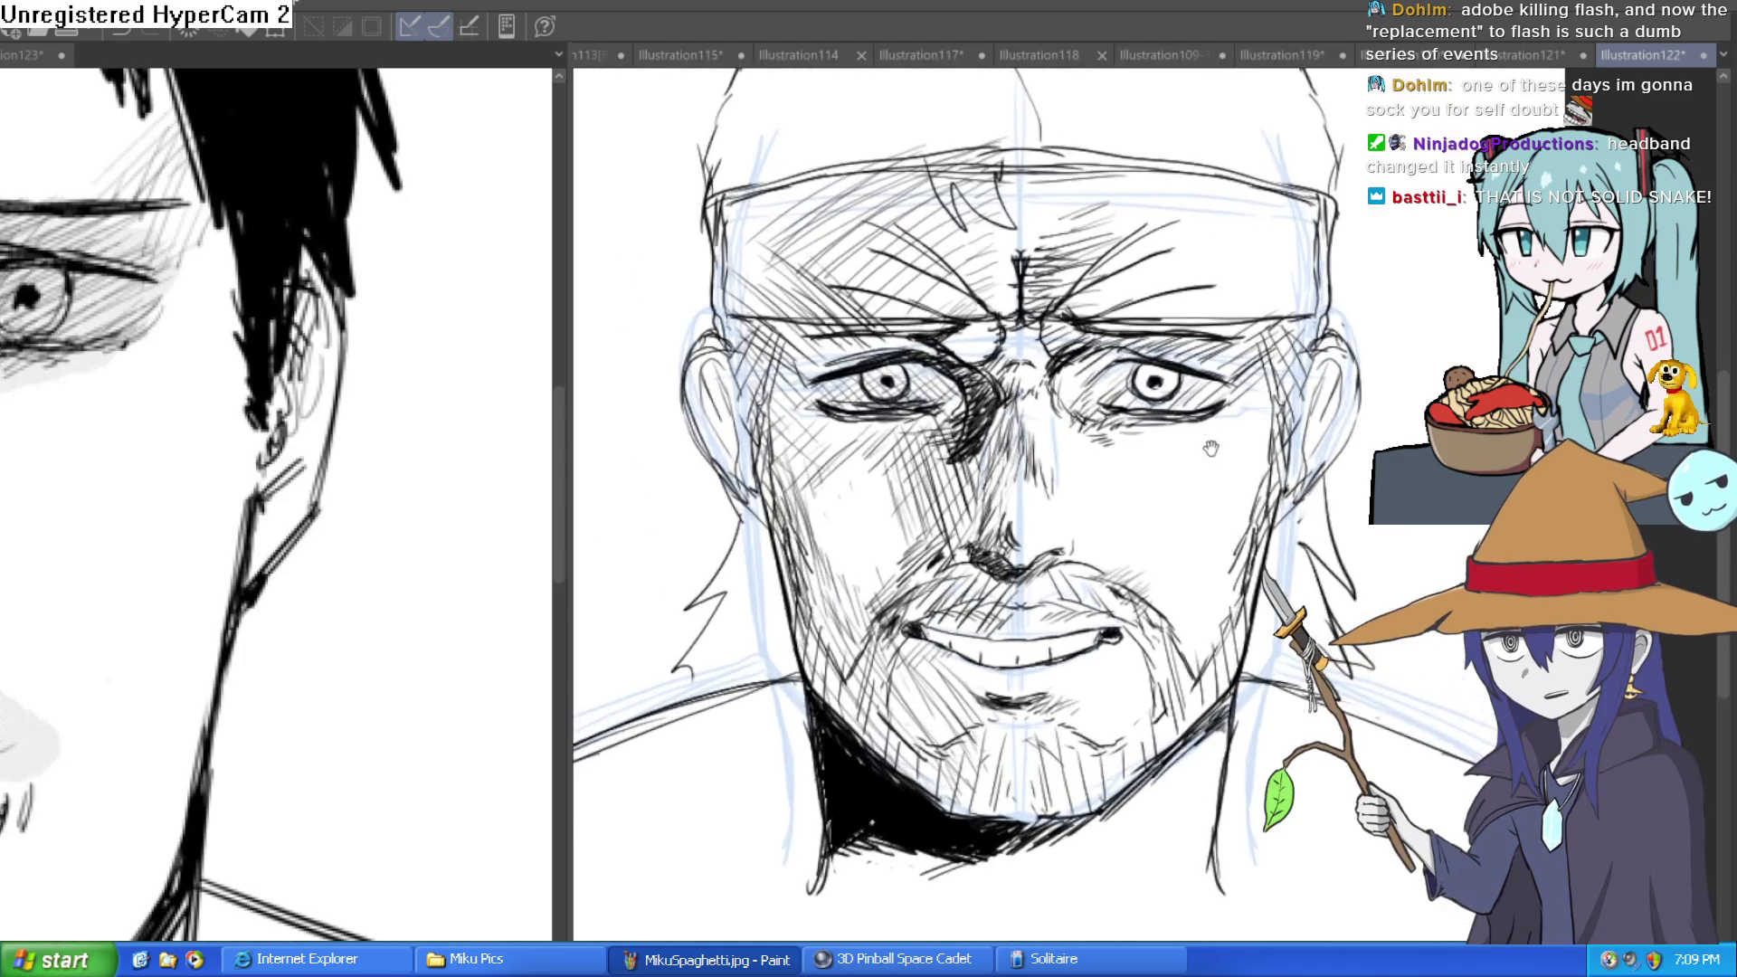
pyautogui.scroll(-1, 1176, 491)
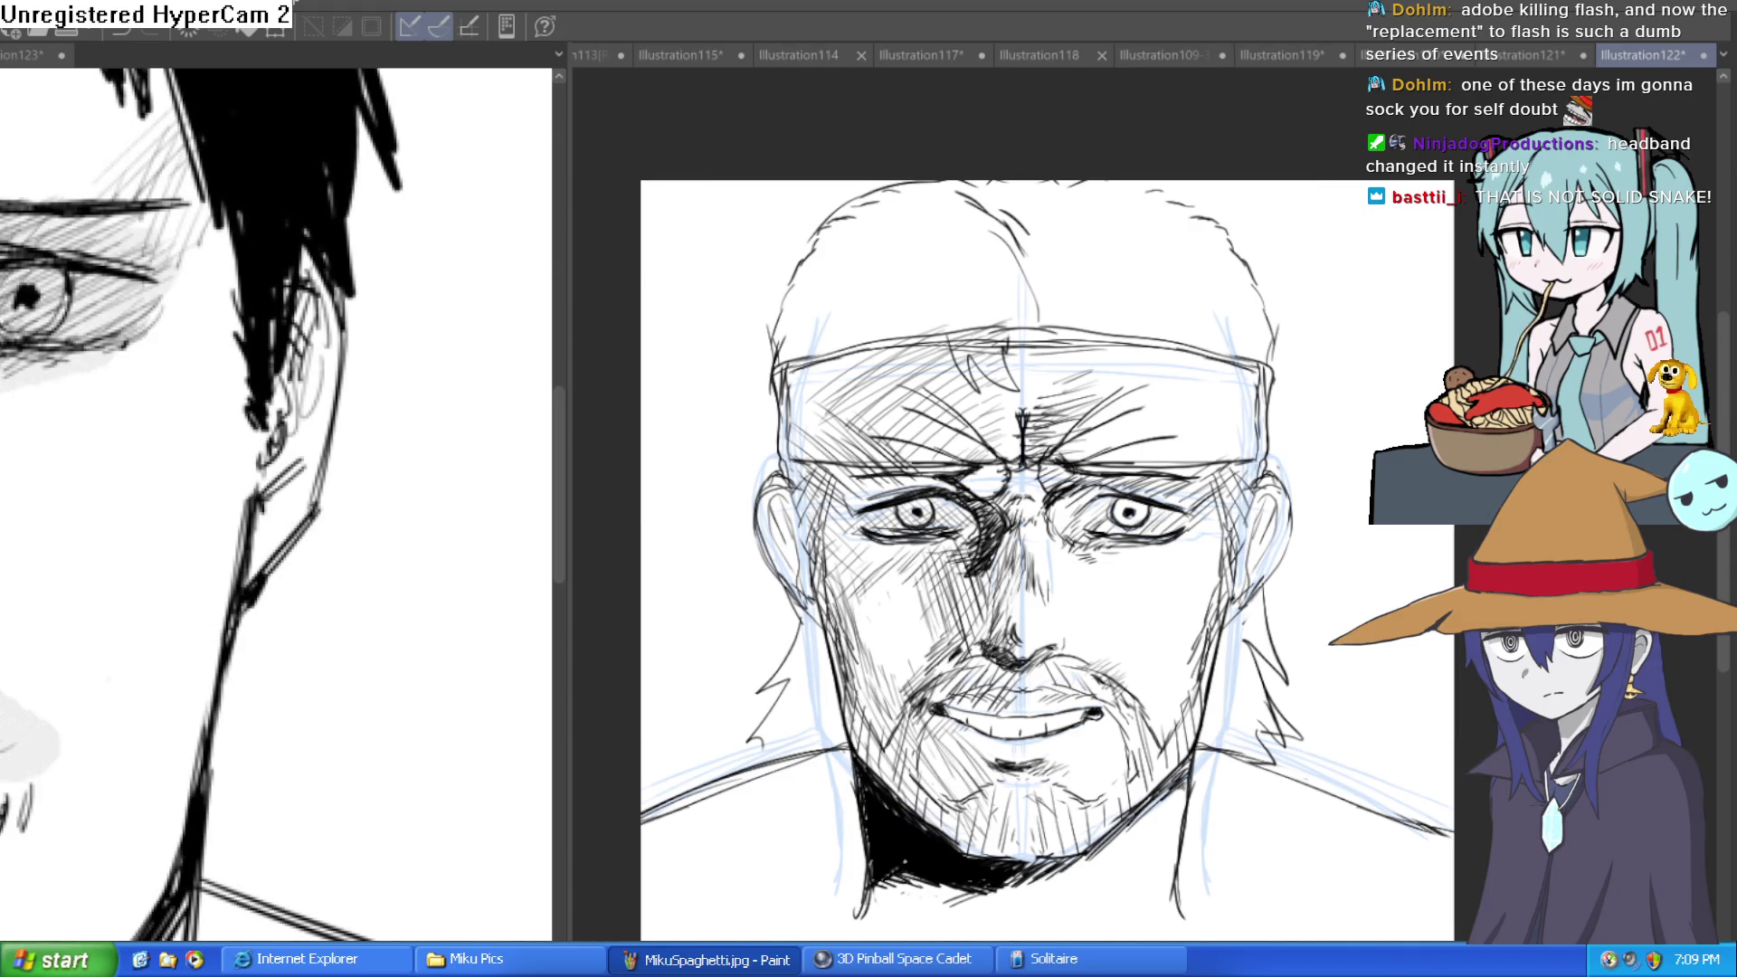
pyautogui.scroll(-3, 1337, 670)
pyautogui.scroll(5, 1338, 670)
# Hide the blue construction lines and frame the whole Illustration123 reference face.
pyautogui.moveTo(1337, 669); pyautogui.dragTo(1419, 584)
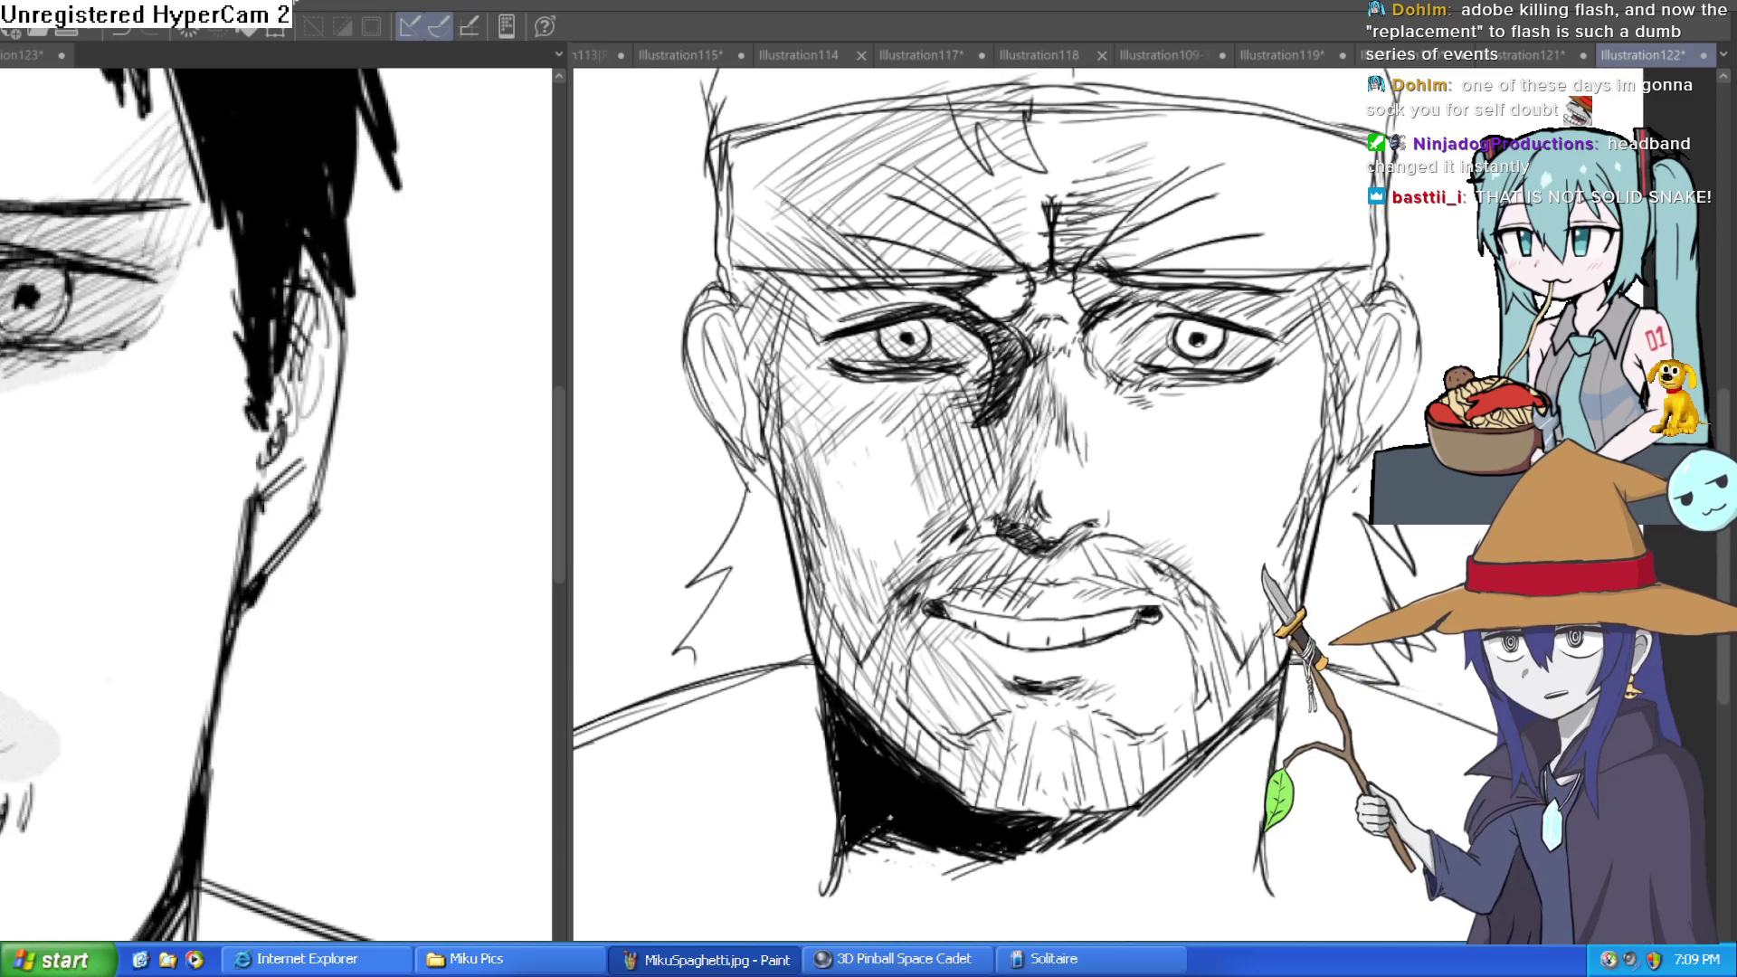
pyautogui.hotkey('ctrl', 'shift', 'v')
pyautogui.hotkey('ctrl', 'shift', 'v')
pyautogui.moveTo(1254, 353)
pyautogui.mouseDown()
pyautogui.moveTo(1199, 405)
pyautogui.moveTo(1176, 403)
pyautogui.moveTo(1166, 441)
pyautogui.mouseUp()
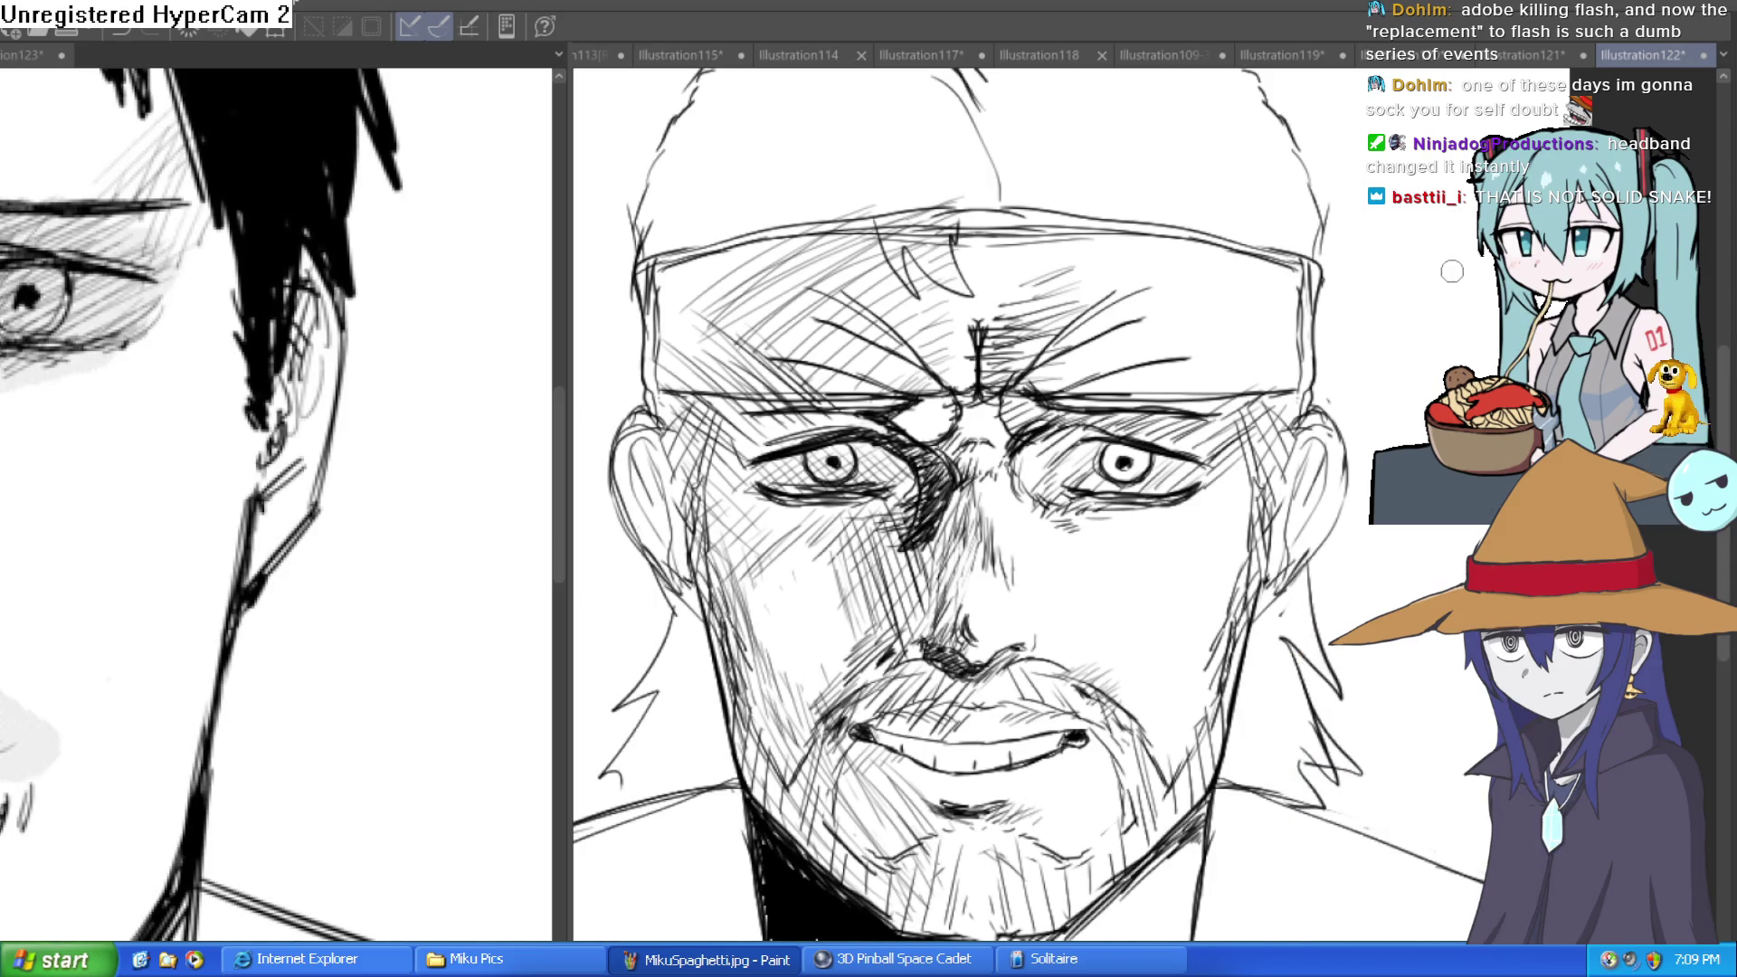
pyautogui.moveTo(1423, 311); pyautogui.dragTo(1381, 384)
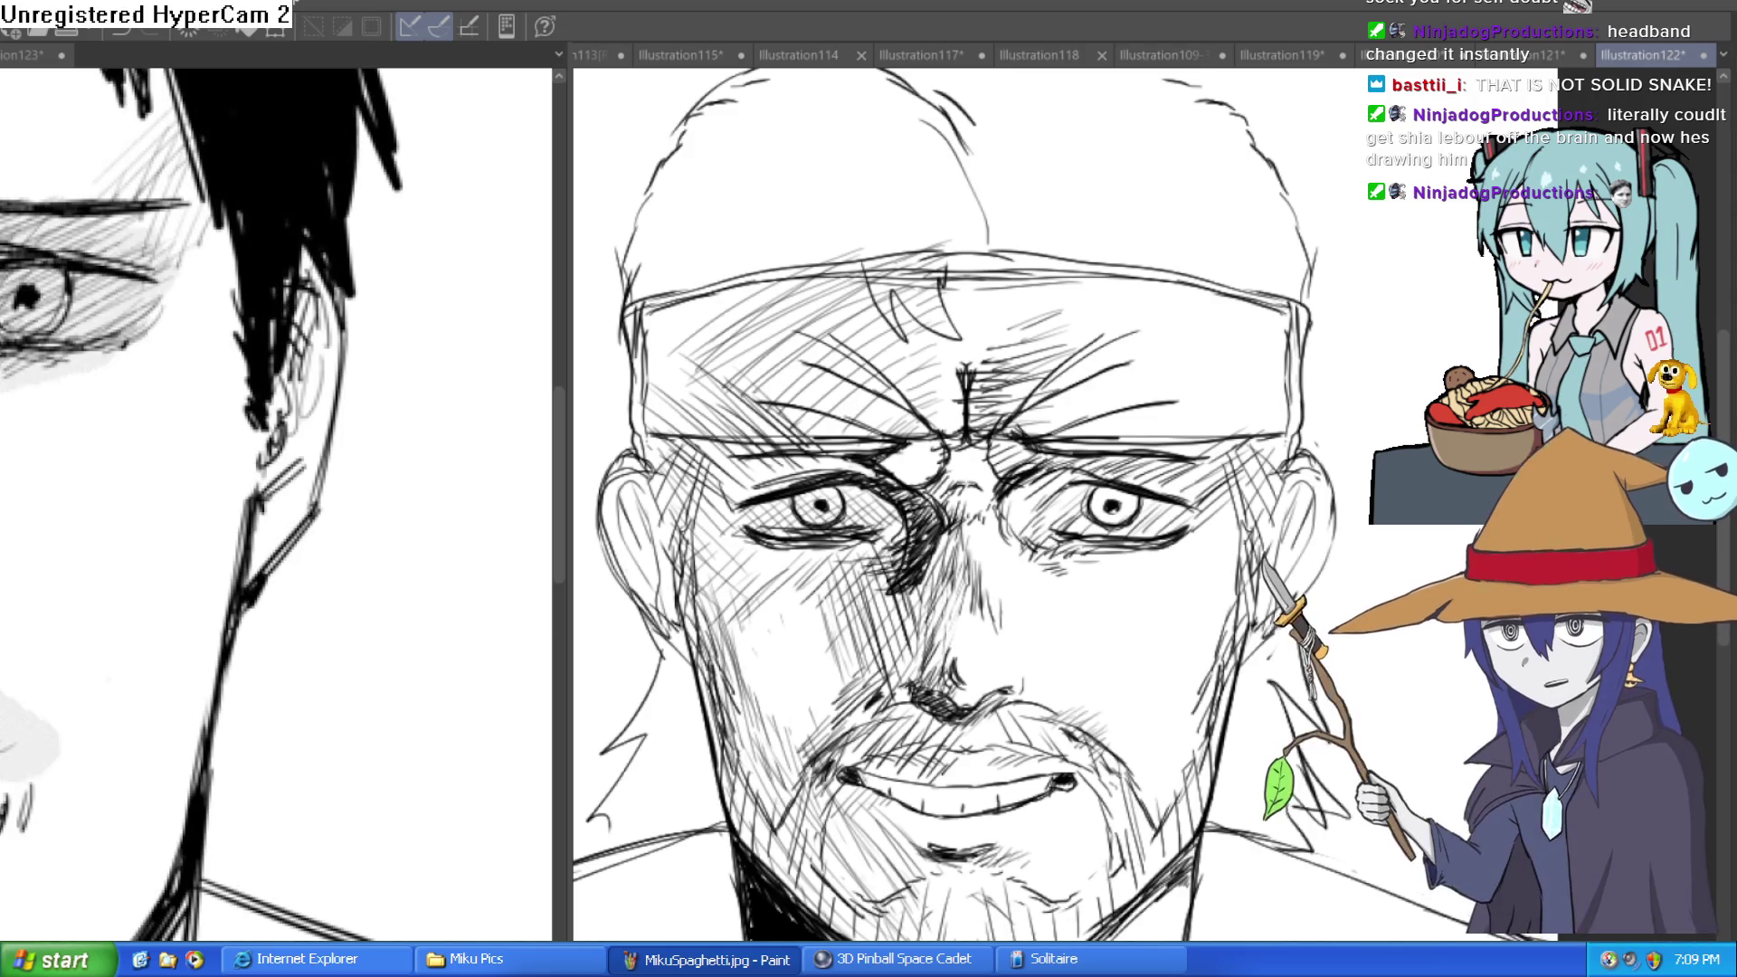
pyautogui.moveTo(249, 680); pyautogui.dragTo(513, 528)
pyautogui.scroll(-3, 513, 528)
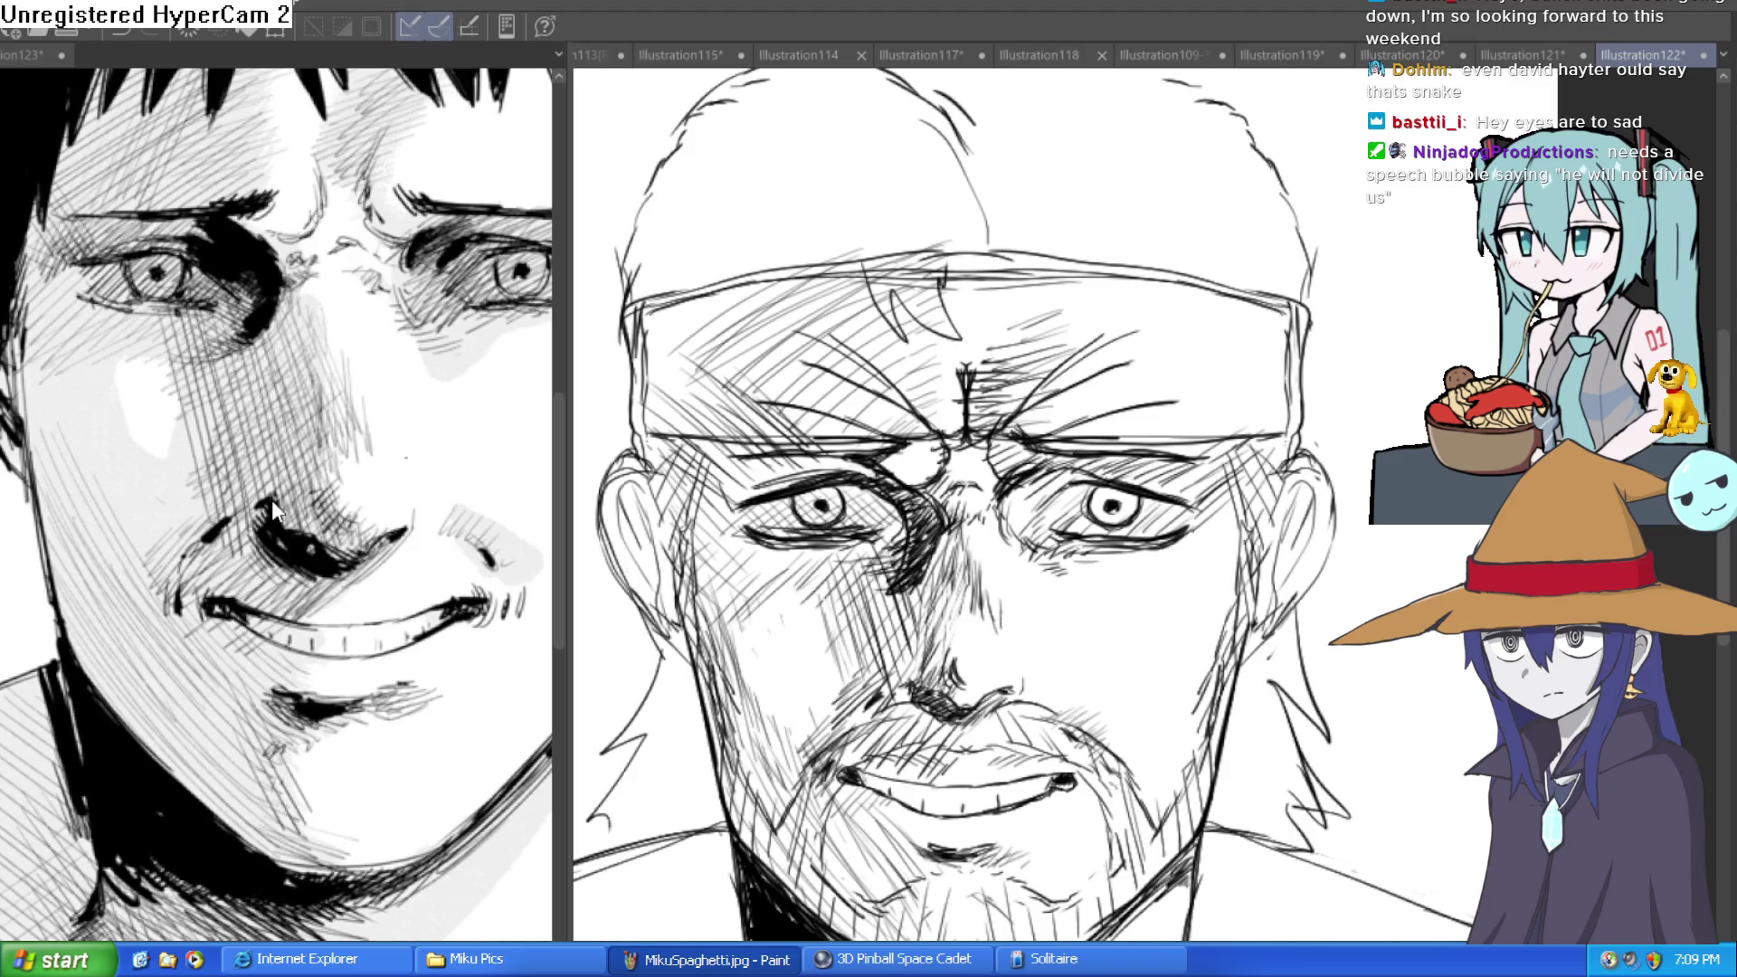
# Add a light stroke along the left jaw, then fill the drawing area with flat grey.
pyautogui.scroll(-2, 881, 541)
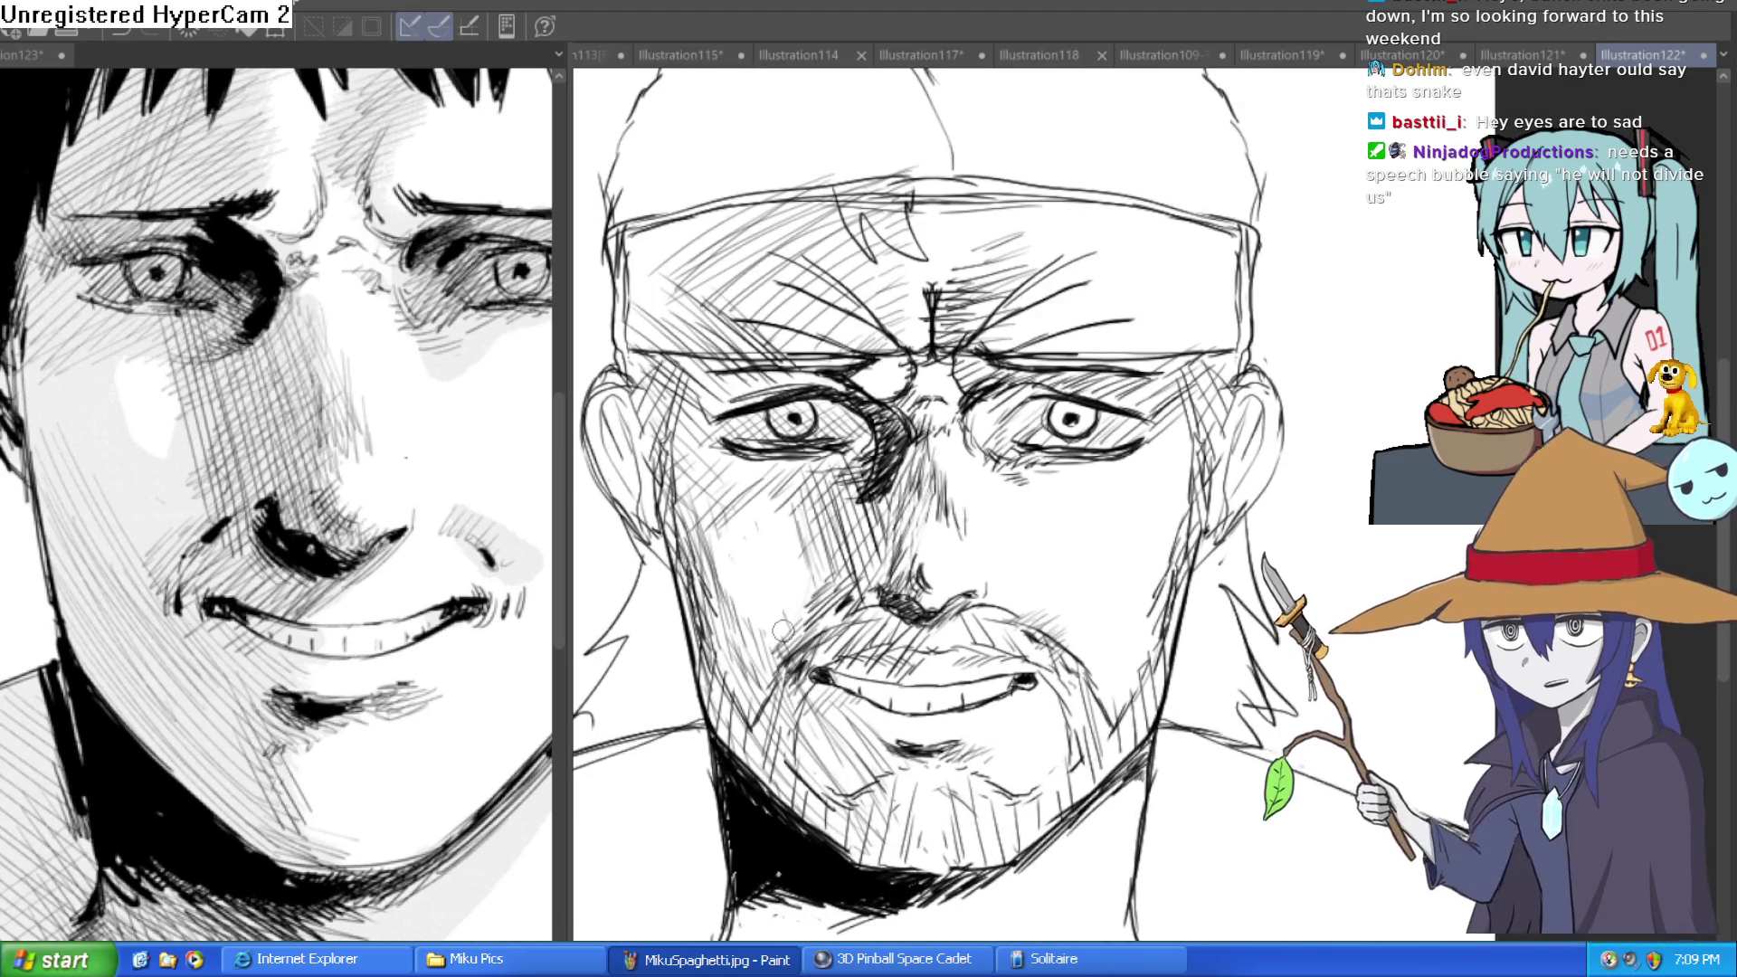
pyautogui.moveTo(829, 528); pyautogui.dragTo(801, 468)
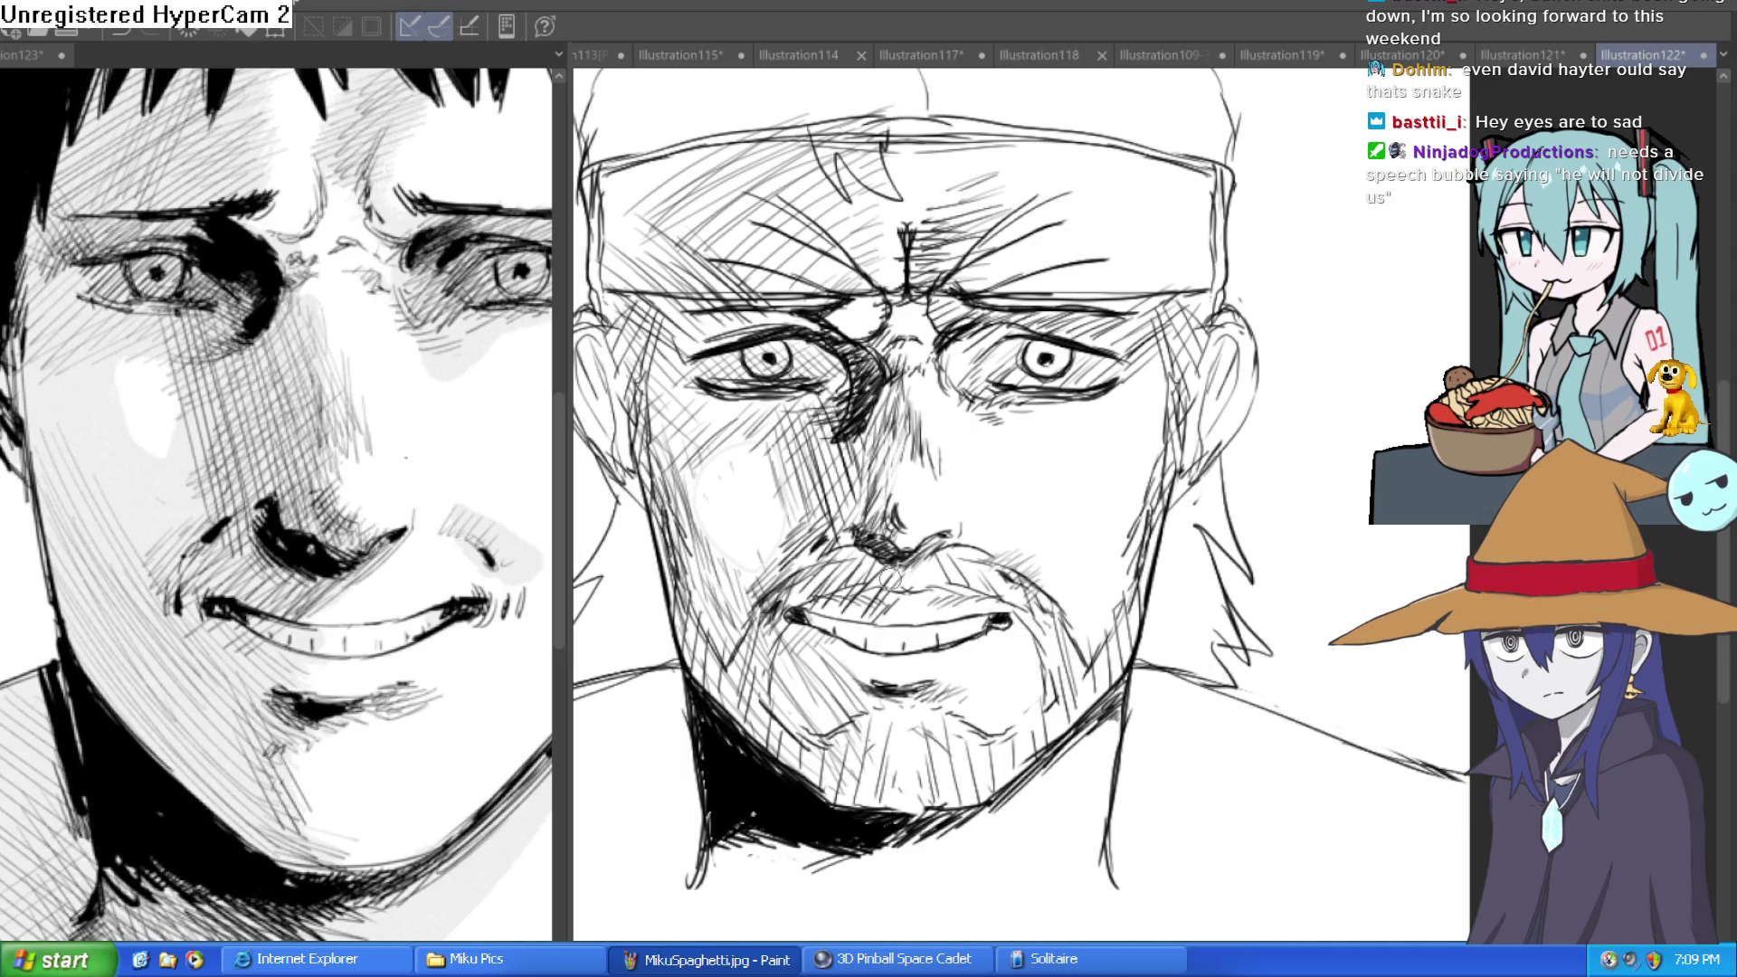
pyautogui.moveTo(886, 675); pyautogui.dragTo(888, 628)
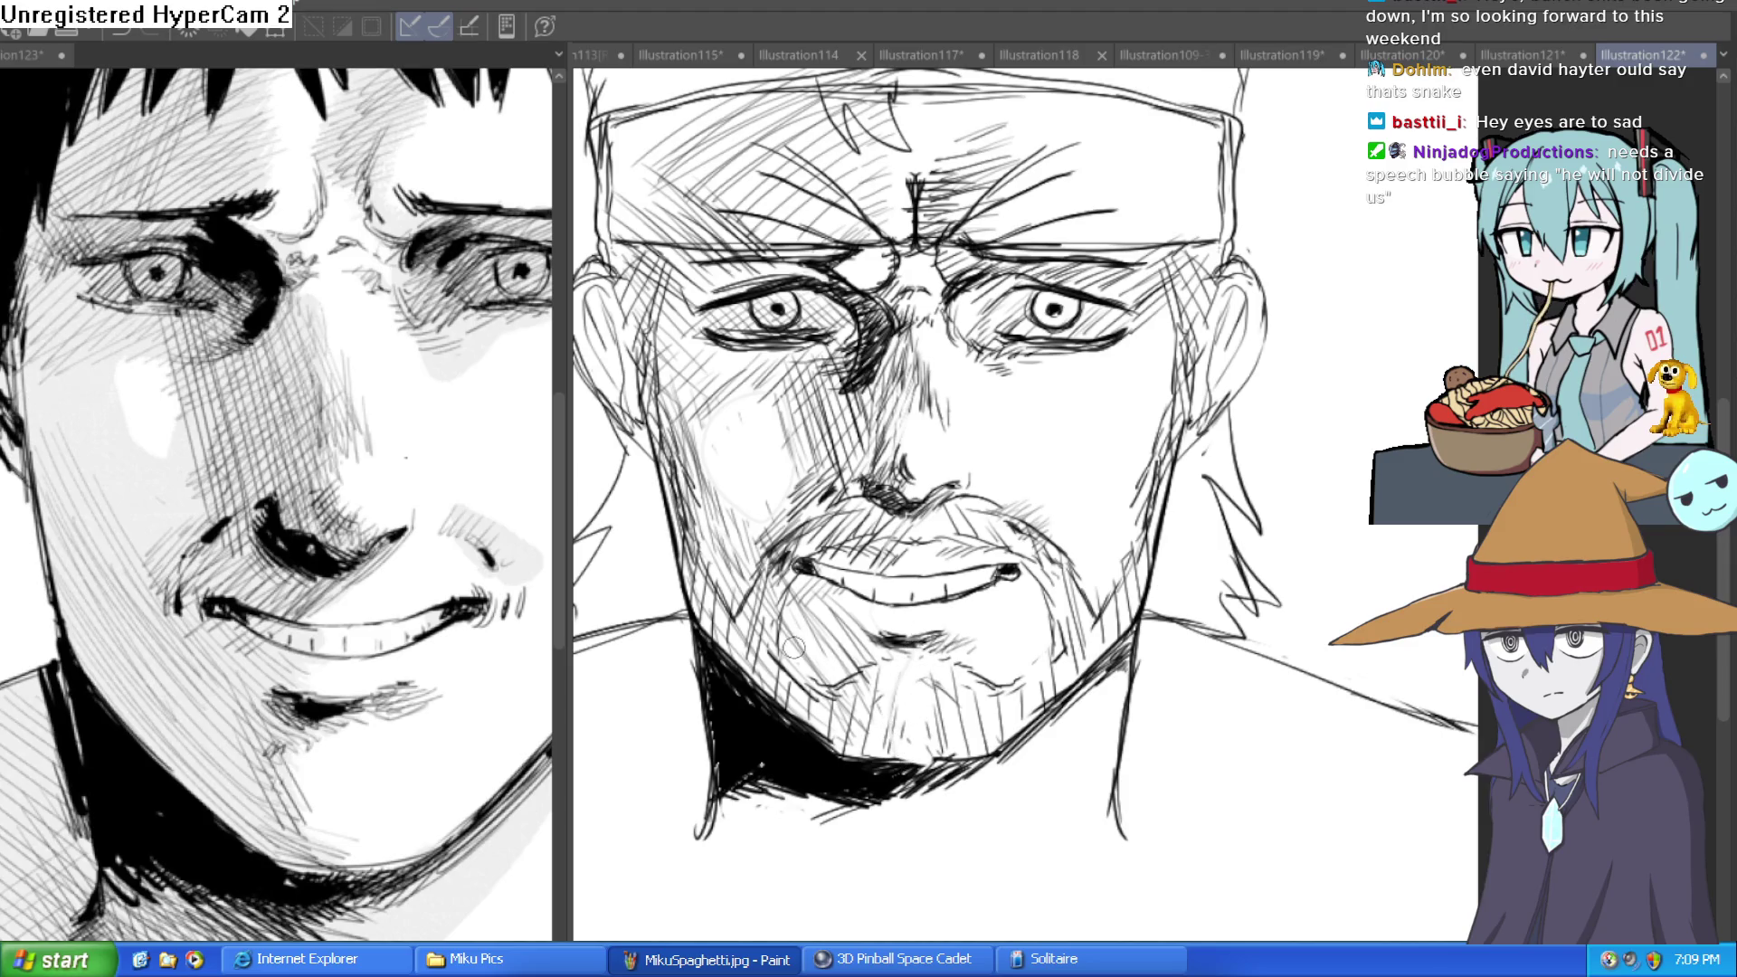
pyautogui.moveTo(912, 766)
pyautogui.mouseDown()
pyautogui.moveTo(769, 704)
pyautogui.moveTo(665, 535)
pyautogui.moveTo(652, 407)
pyautogui.moveTo(693, 498)
pyautogui.moveTo(708, 600)
pyautogui.mouseUp()
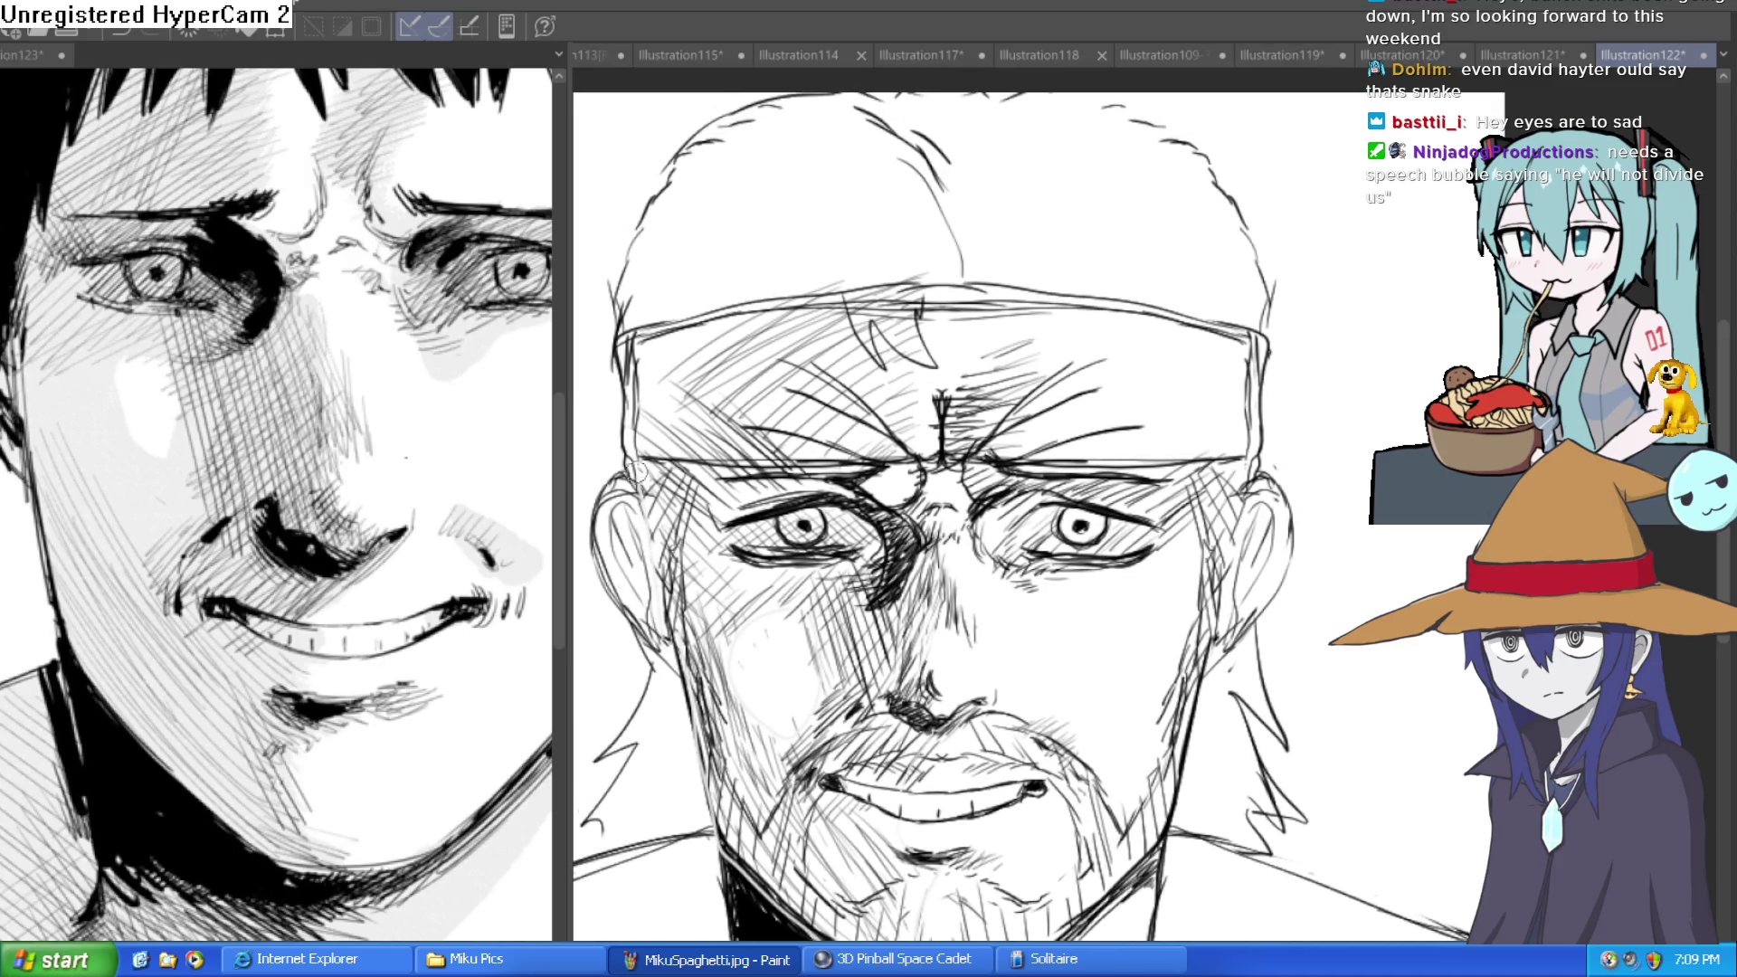
pyautogui.moveTo(937, 290); pyautogui.dragTo(932, 493)
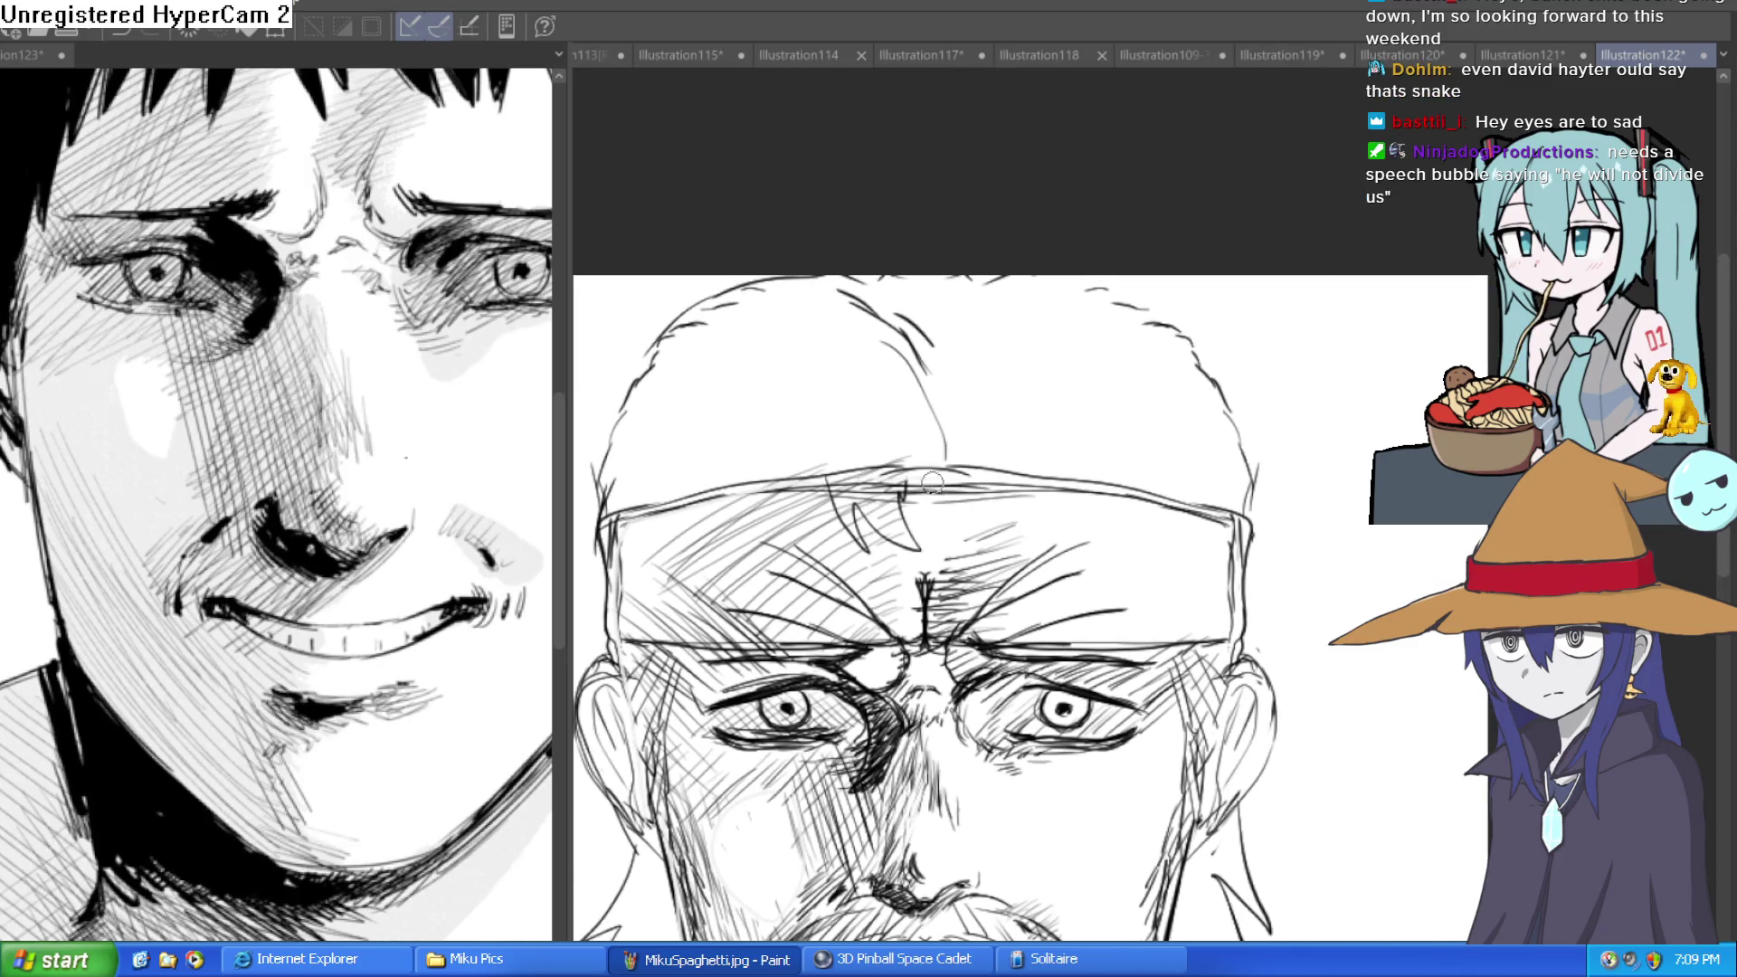
pyautogui.moveTo(896, 684); pyautogui.dragTo(903, 495)
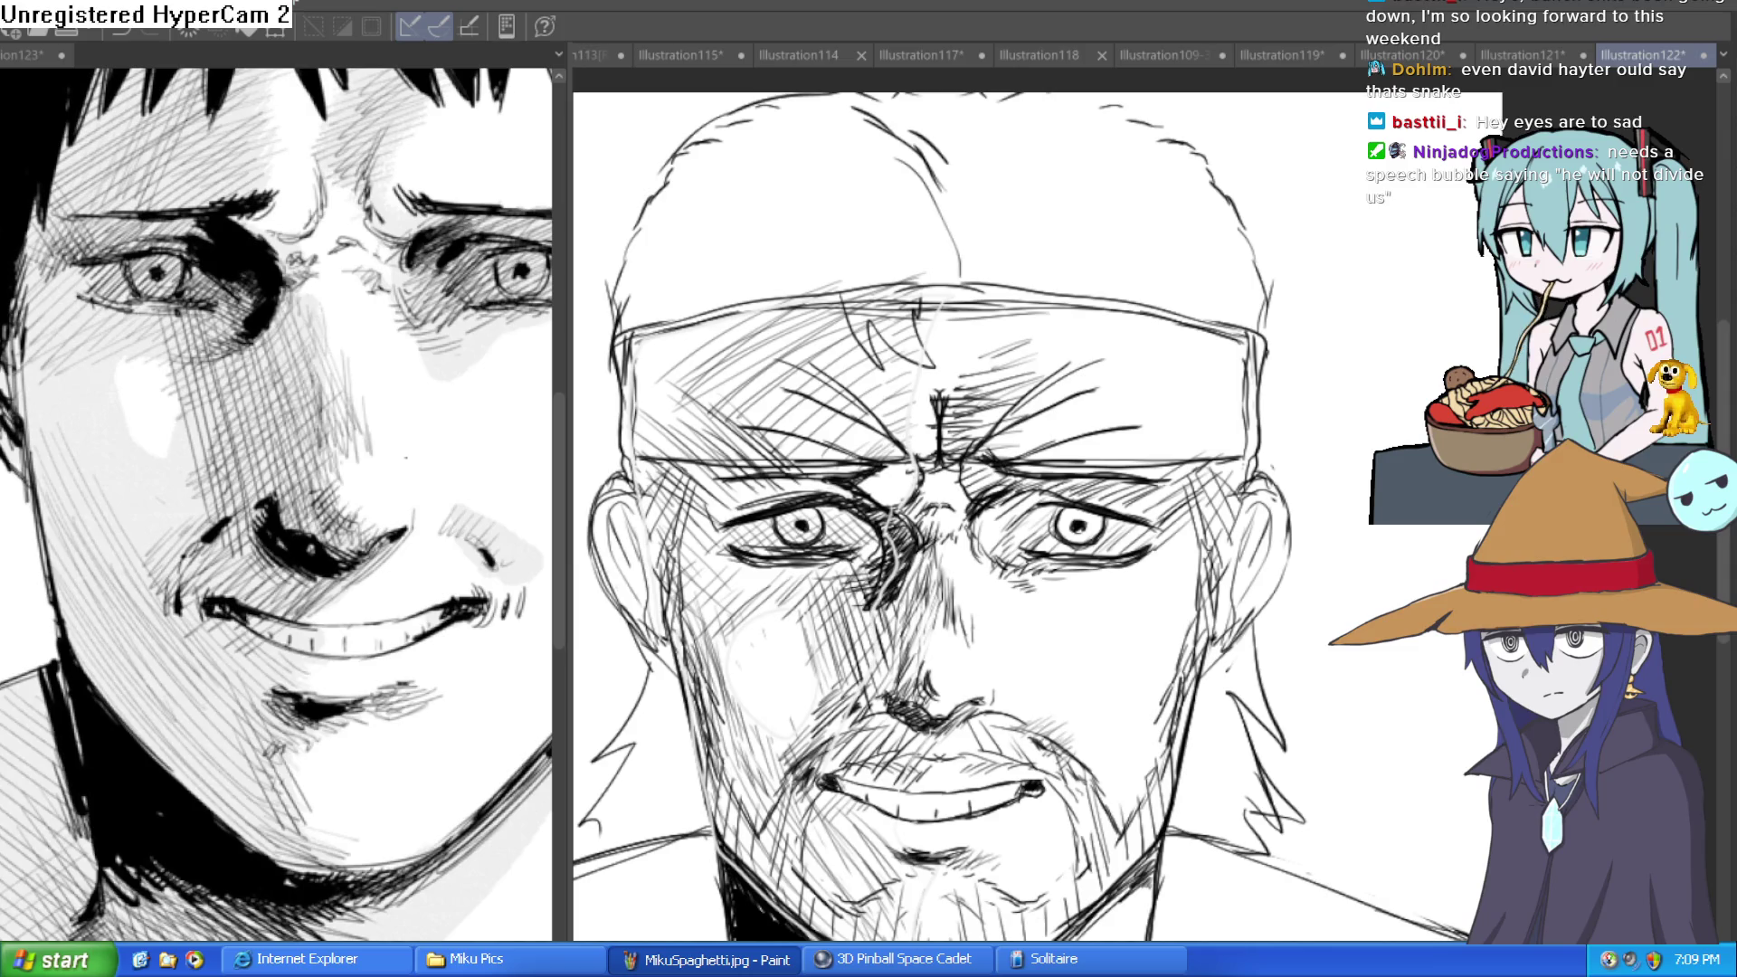
pyautogui.click(730, 497)
# Undo the grey fill that covered the canvas and hide the inked face layer.
pyautogui.hotkey('ctrl', 'z')
pyautogui.hotkey('ctrl', 'y')
pyautogui.moveTo(1057, 612); pyautogui.dragTo(1048, 522)
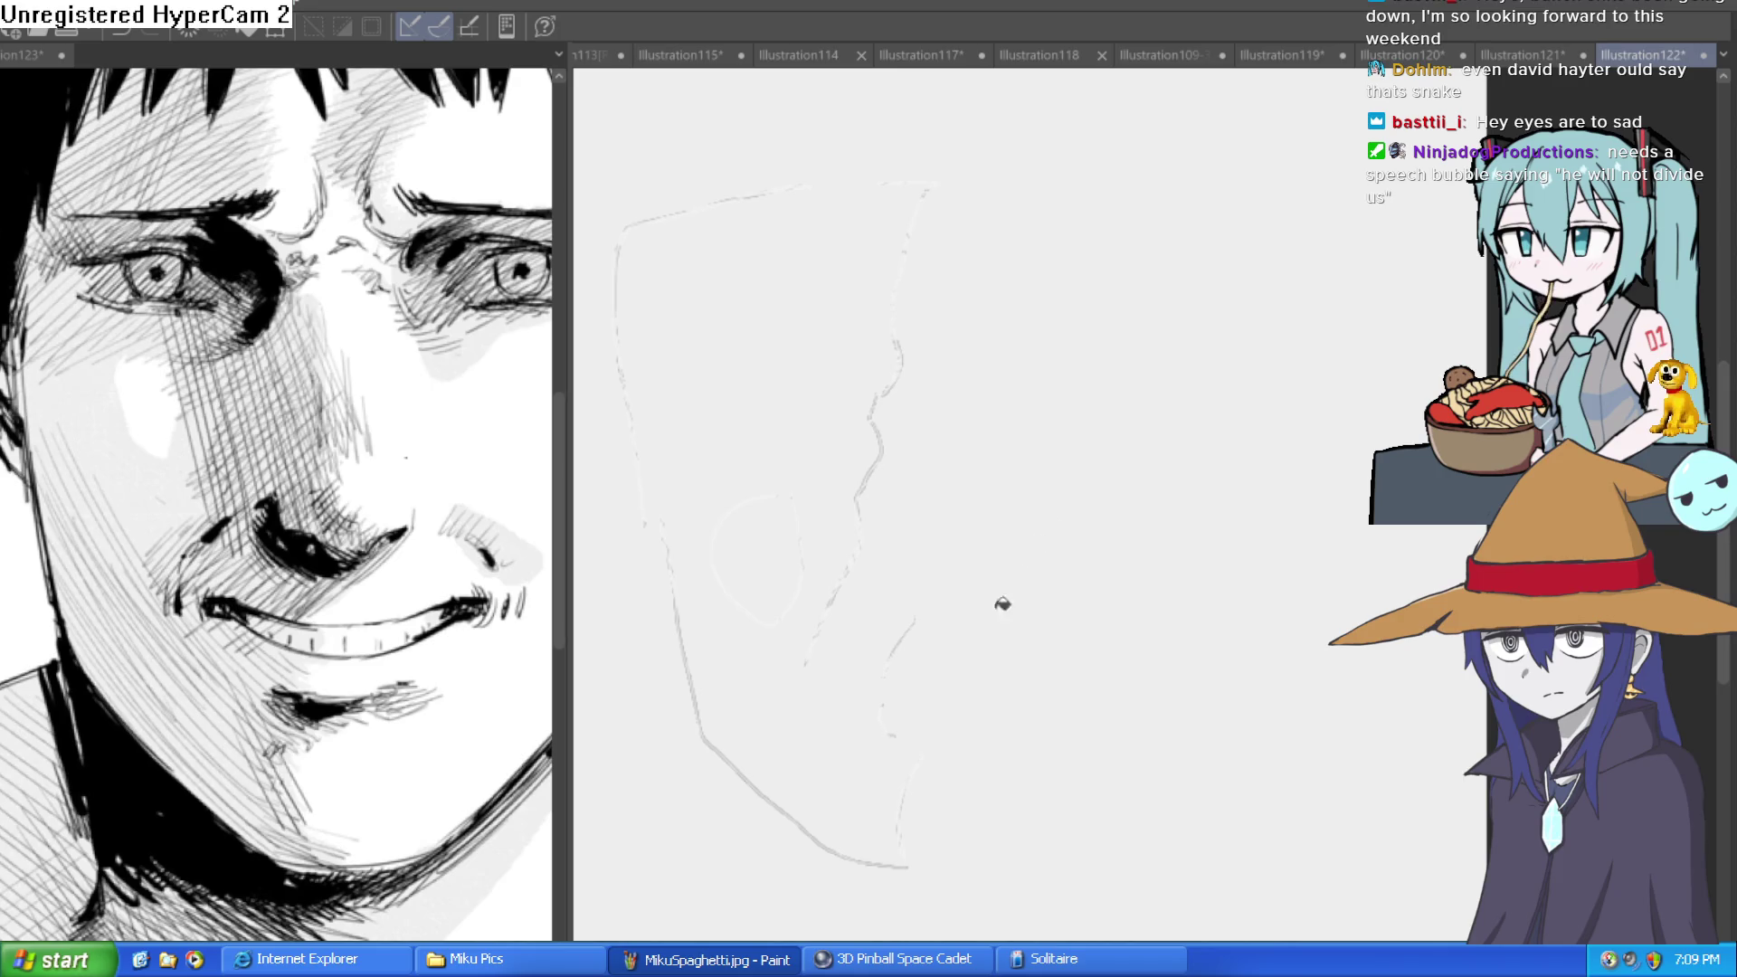
pyautogui.hotkey('ctrl', 'z')
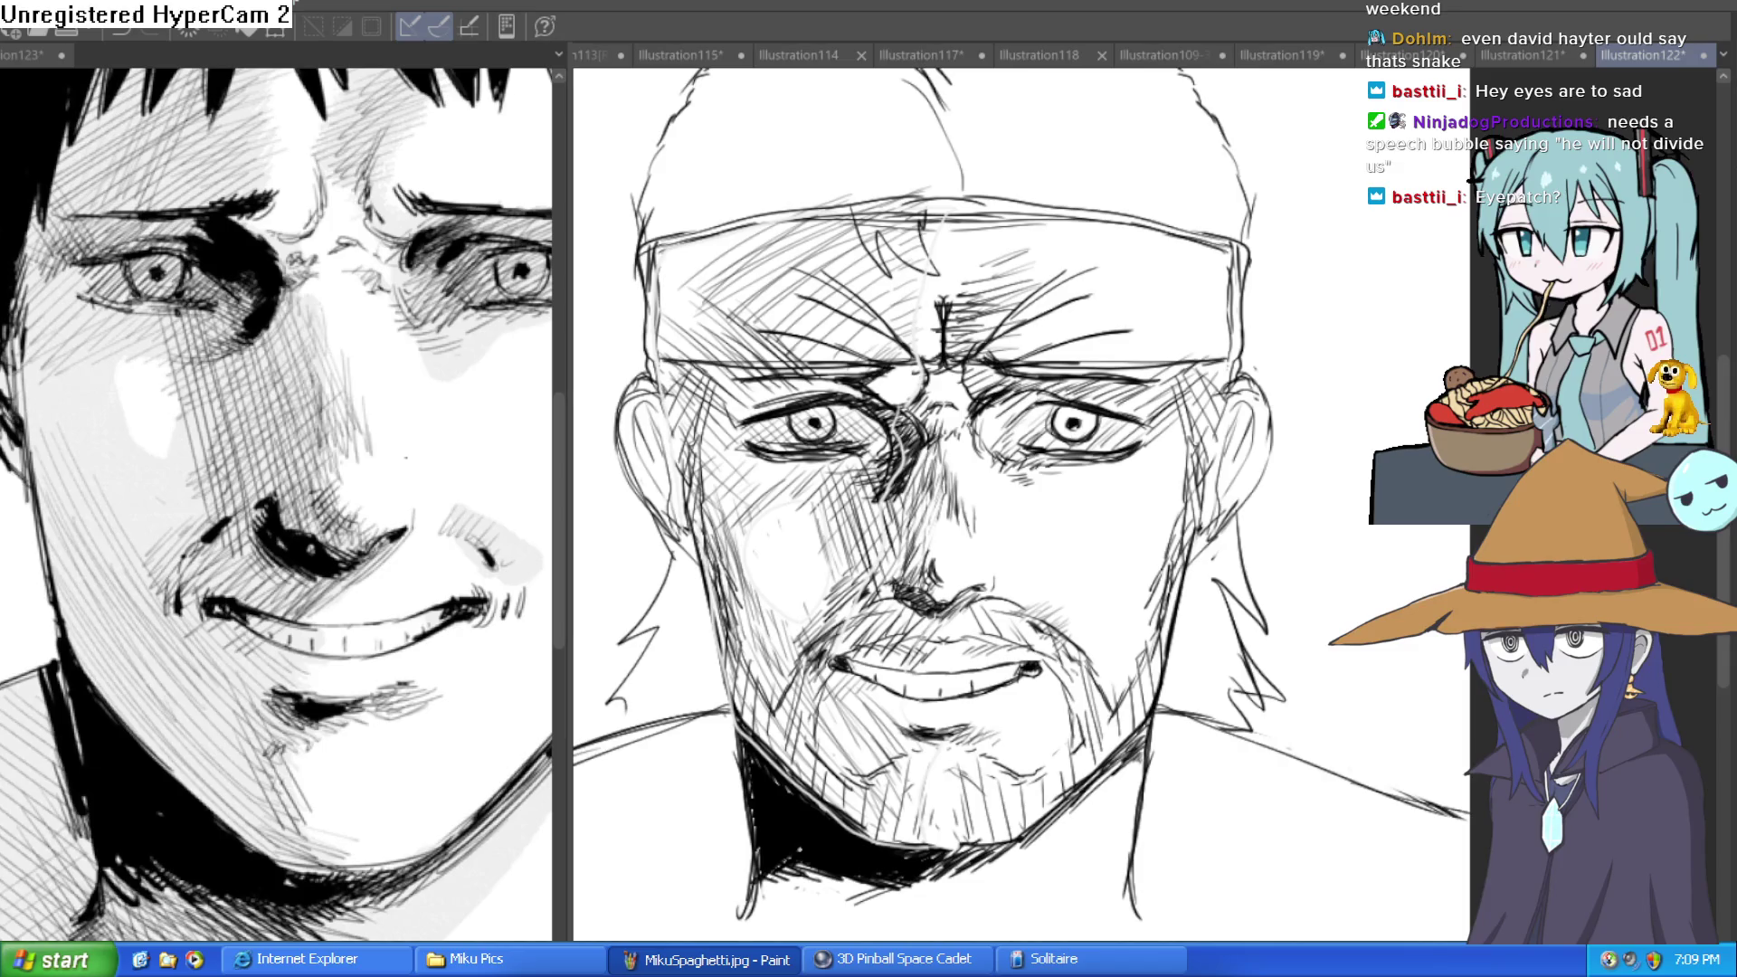
pyautogui.hotkey('ctrl', 'h')
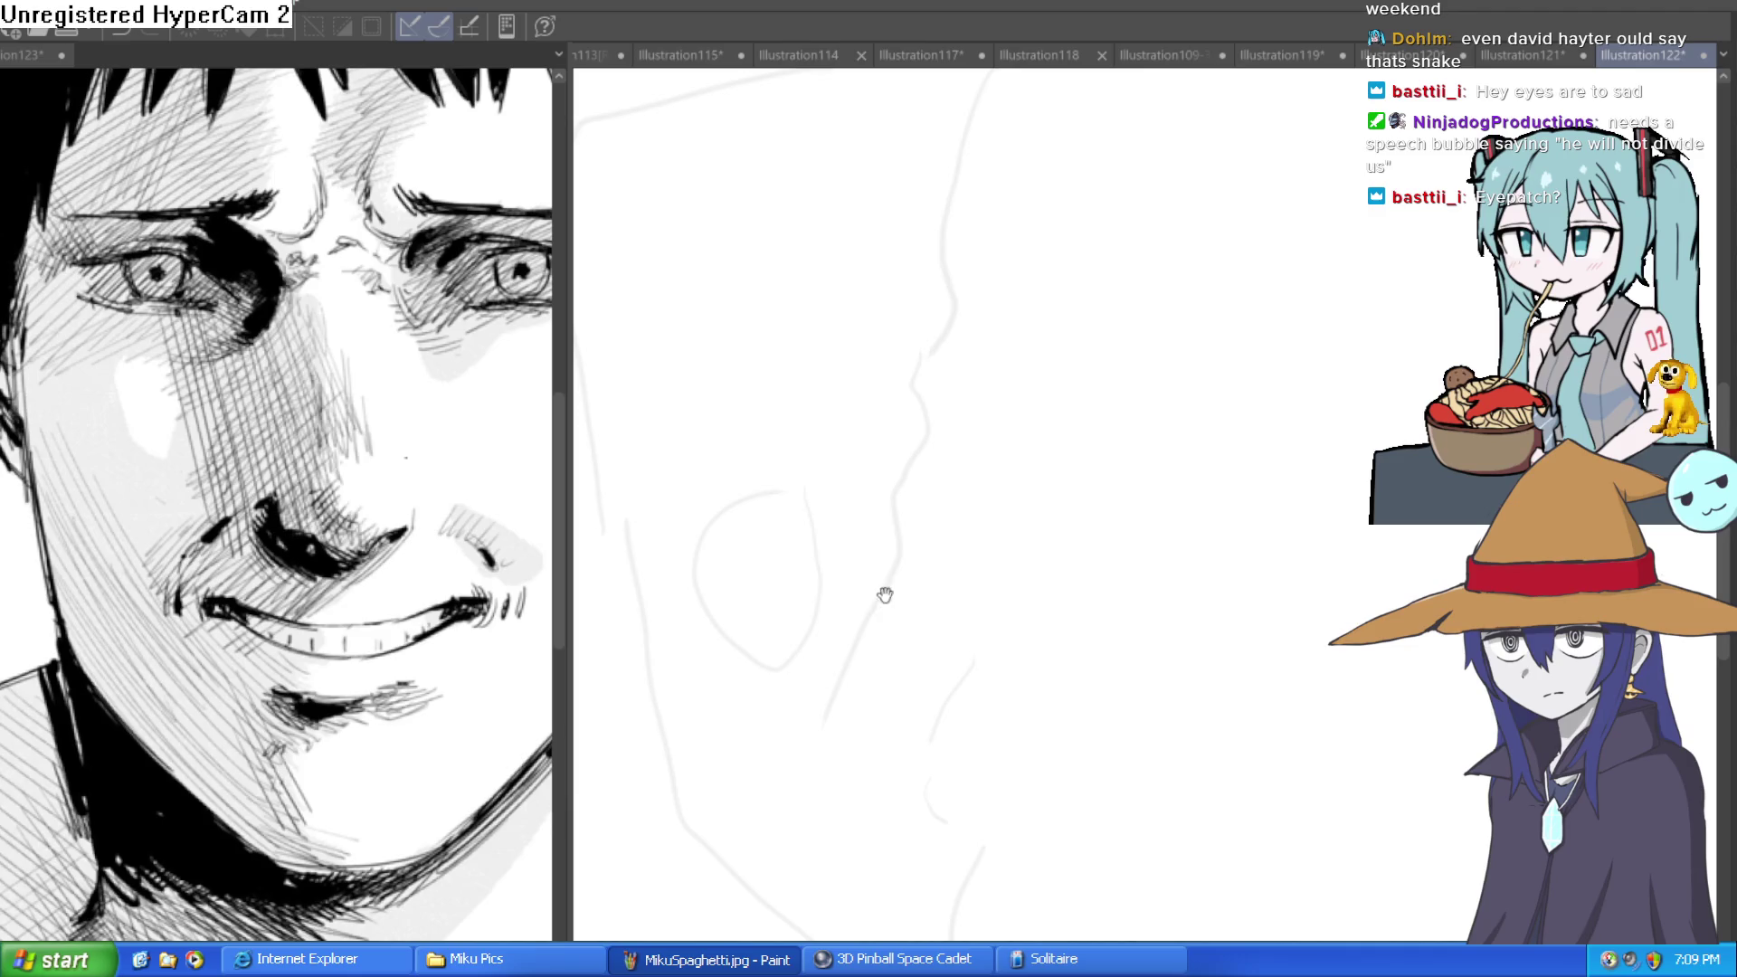
# Add a light curve to the rough sketch outline, flip the view, and retry the fill.
pyautogui.moveTo(1067, 710); pyautogui.dragTo(1029, 562)
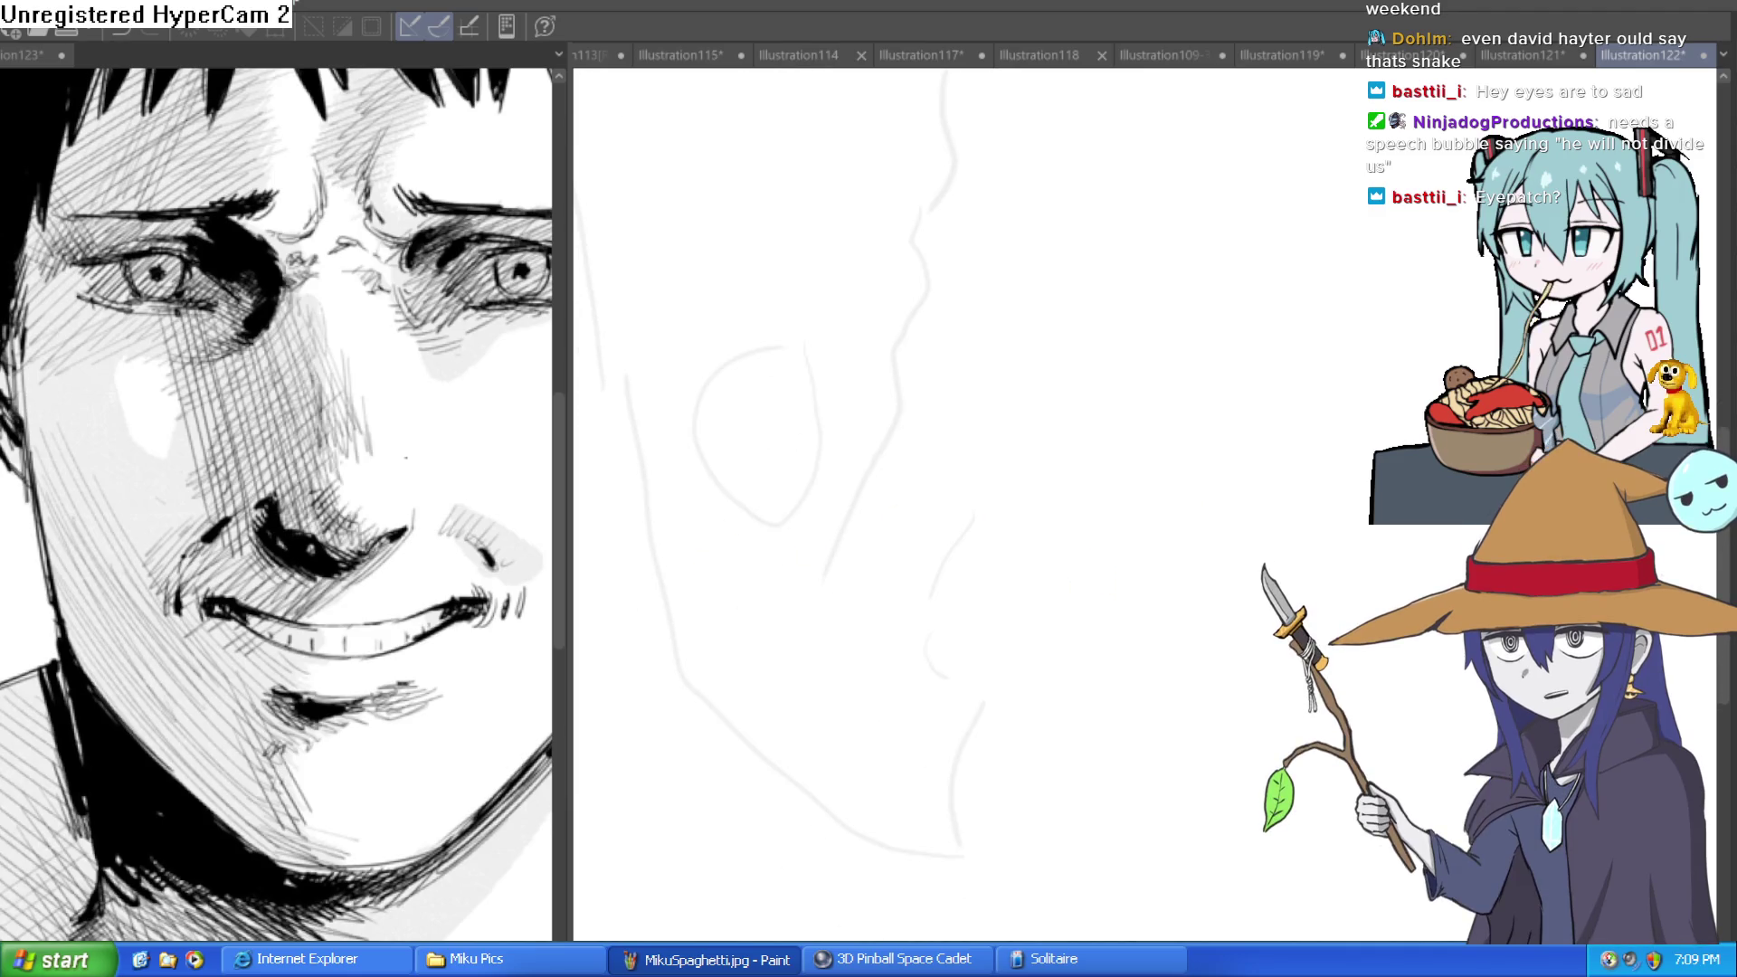
pyautogui.moveTo(838, 572); pyautogui.dragTo(941, 592)
pyautogui.press('h')
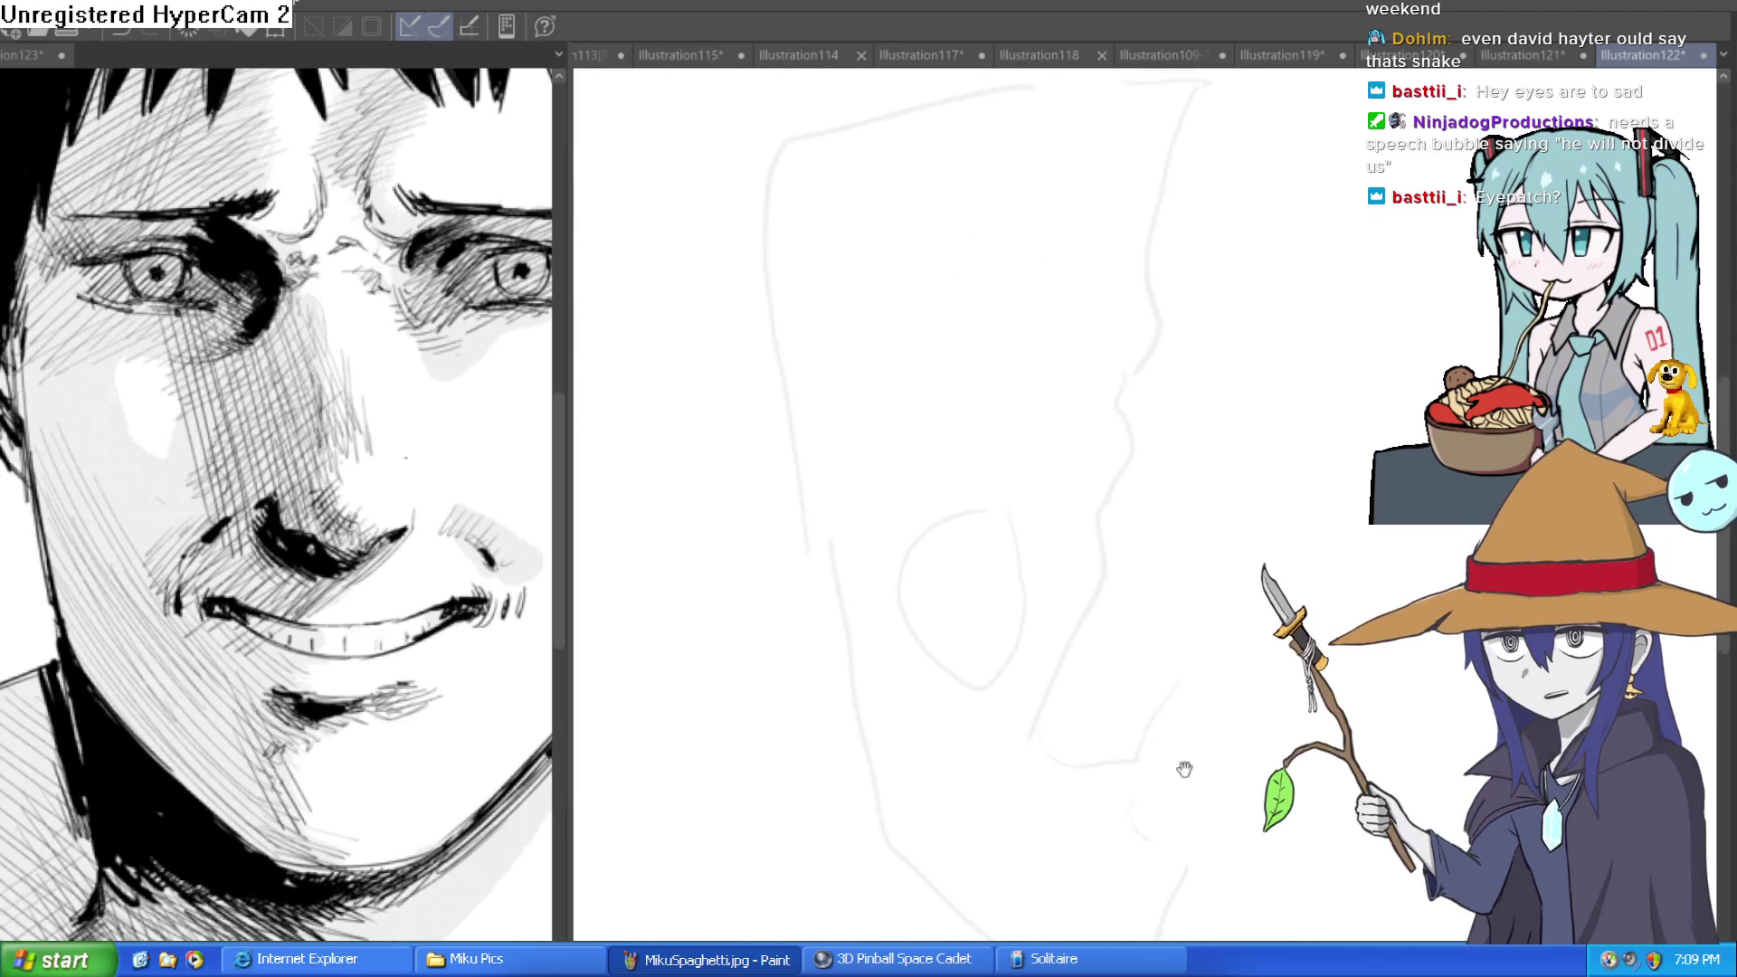
pyautogui.scroll(-2, 1005, 547)
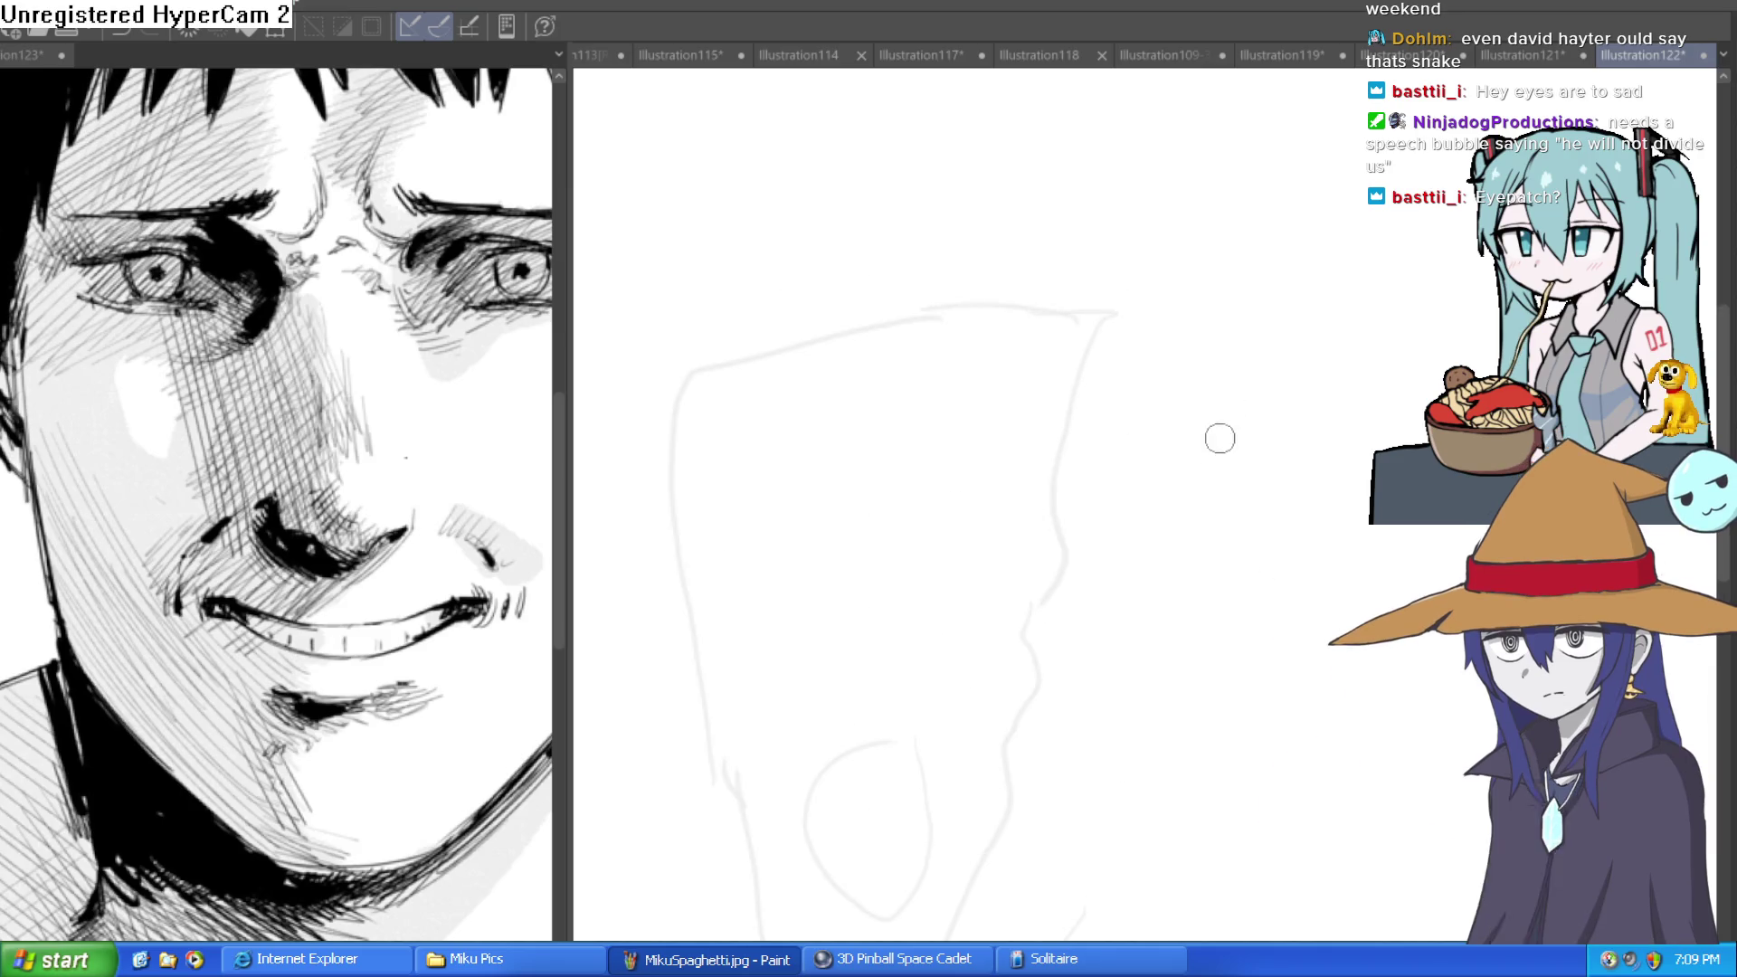
pyautogui.scroll(-2, 1219, 422)
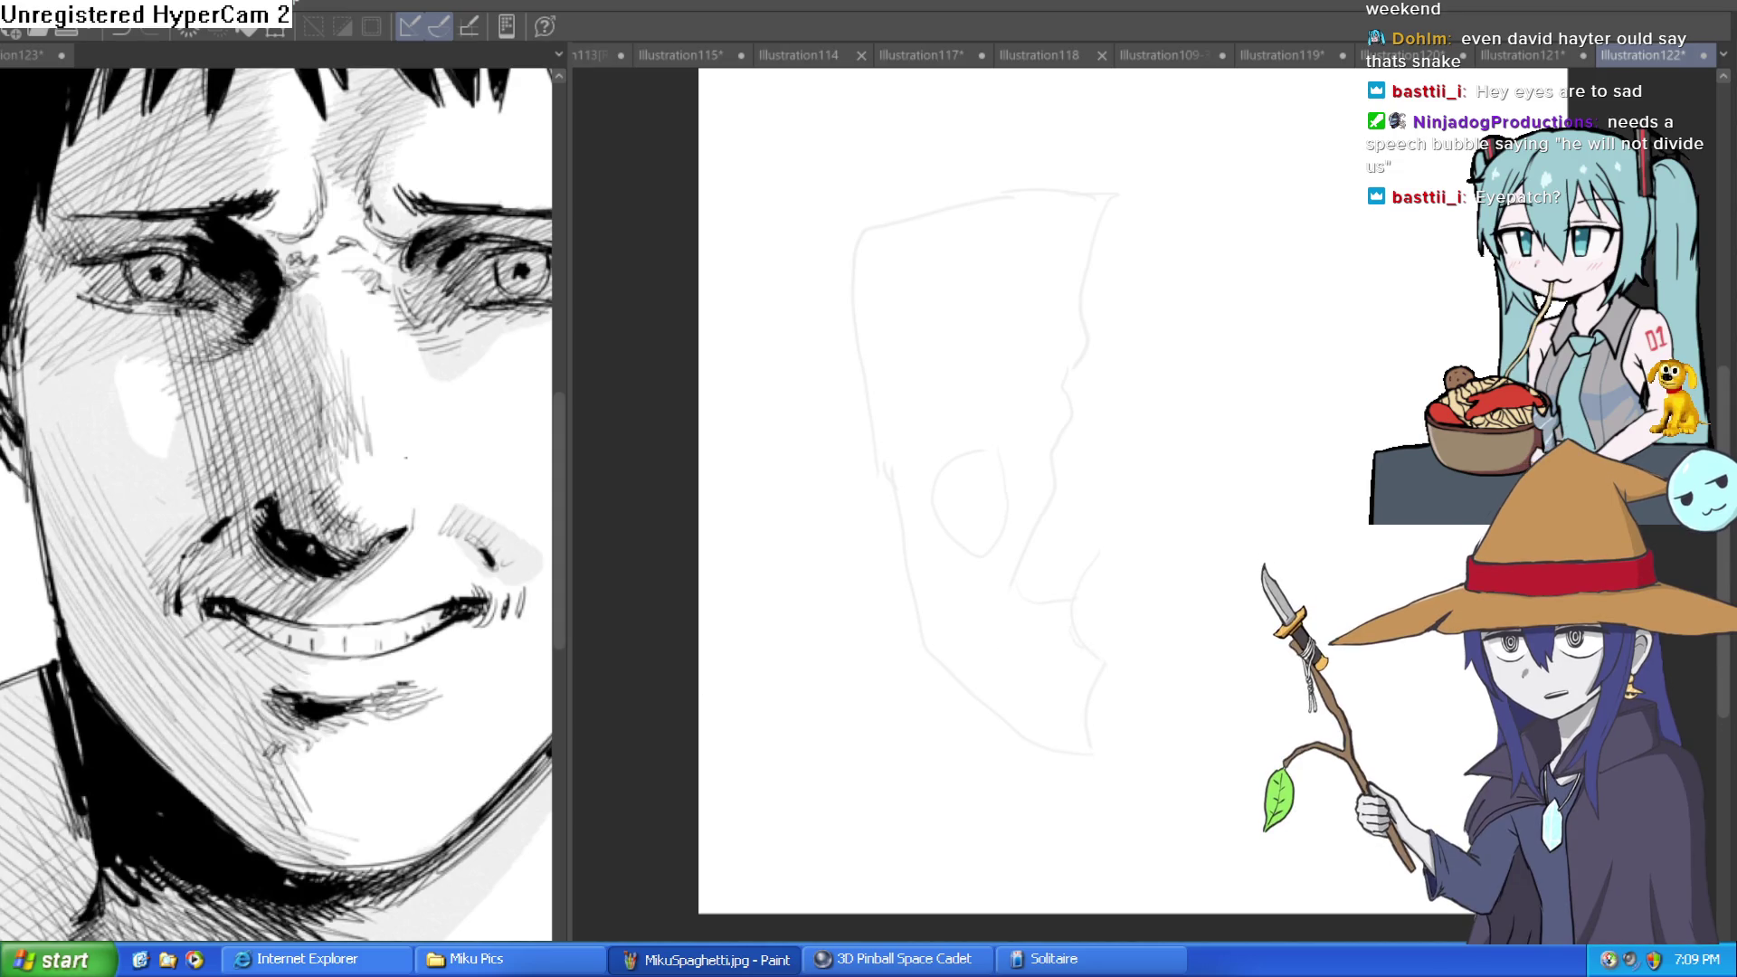
pyautogui.click(1009, 674)
pyautogui.hotkey('ctrl', 'z')
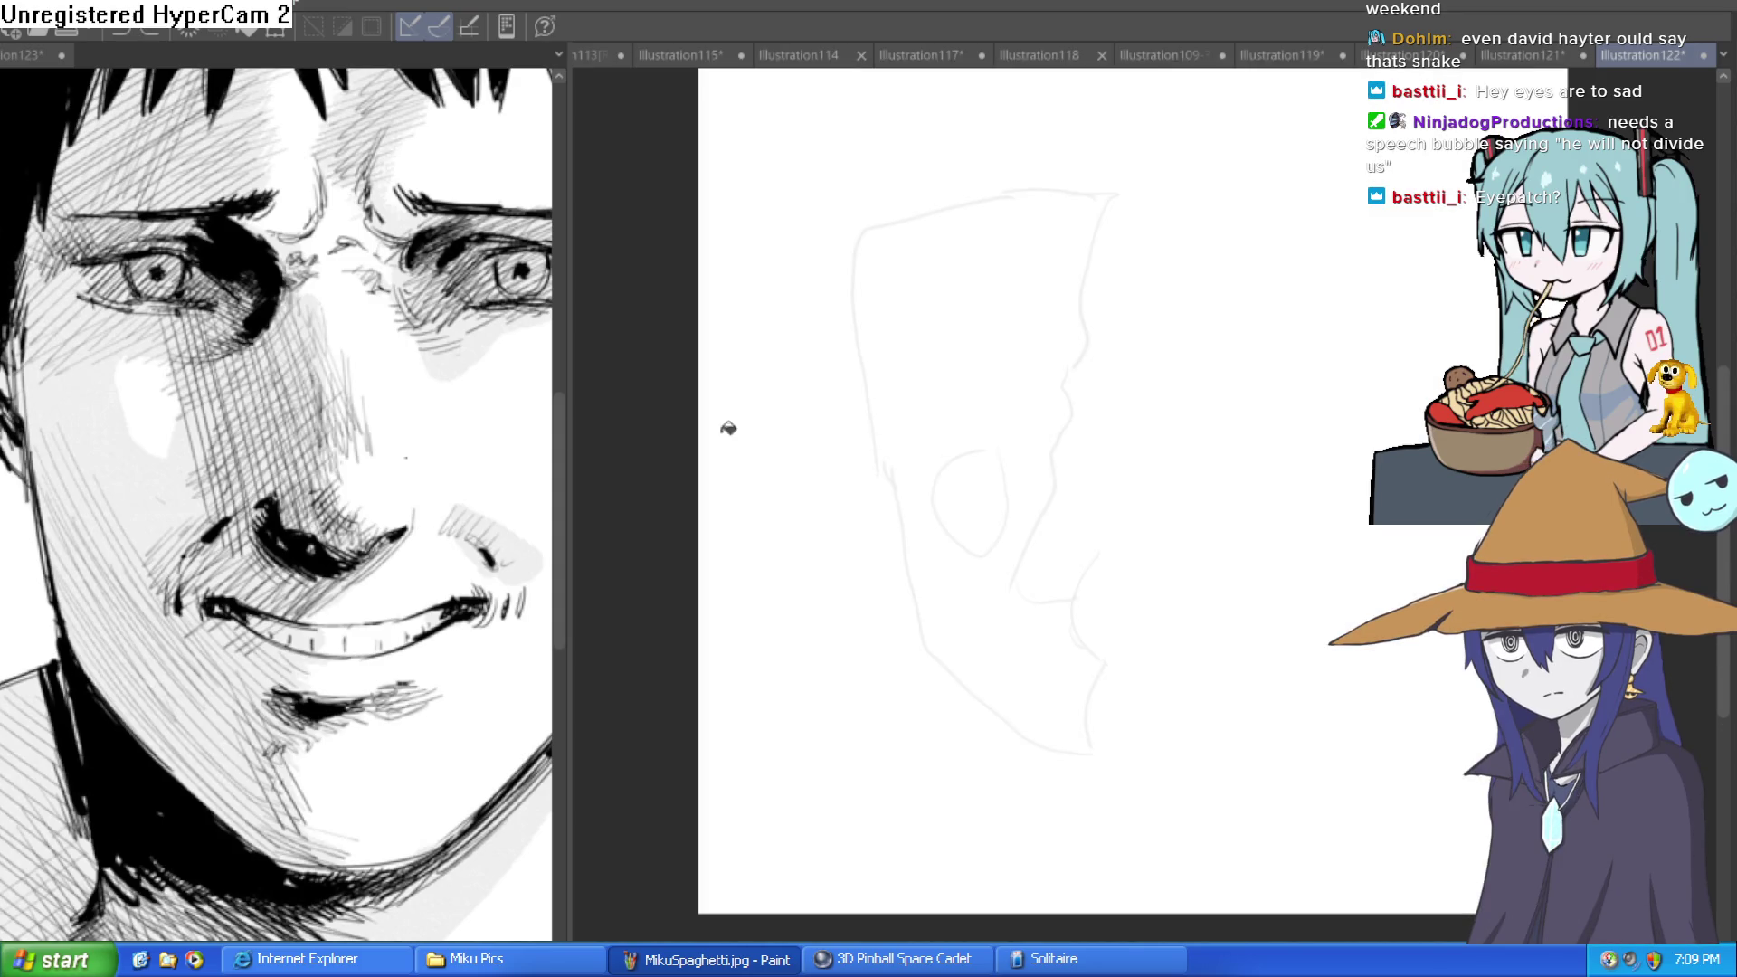
# Auto-select the face region inside the sketch outline, fill it grey and deselect.
pyautogui.click(1088, 562)
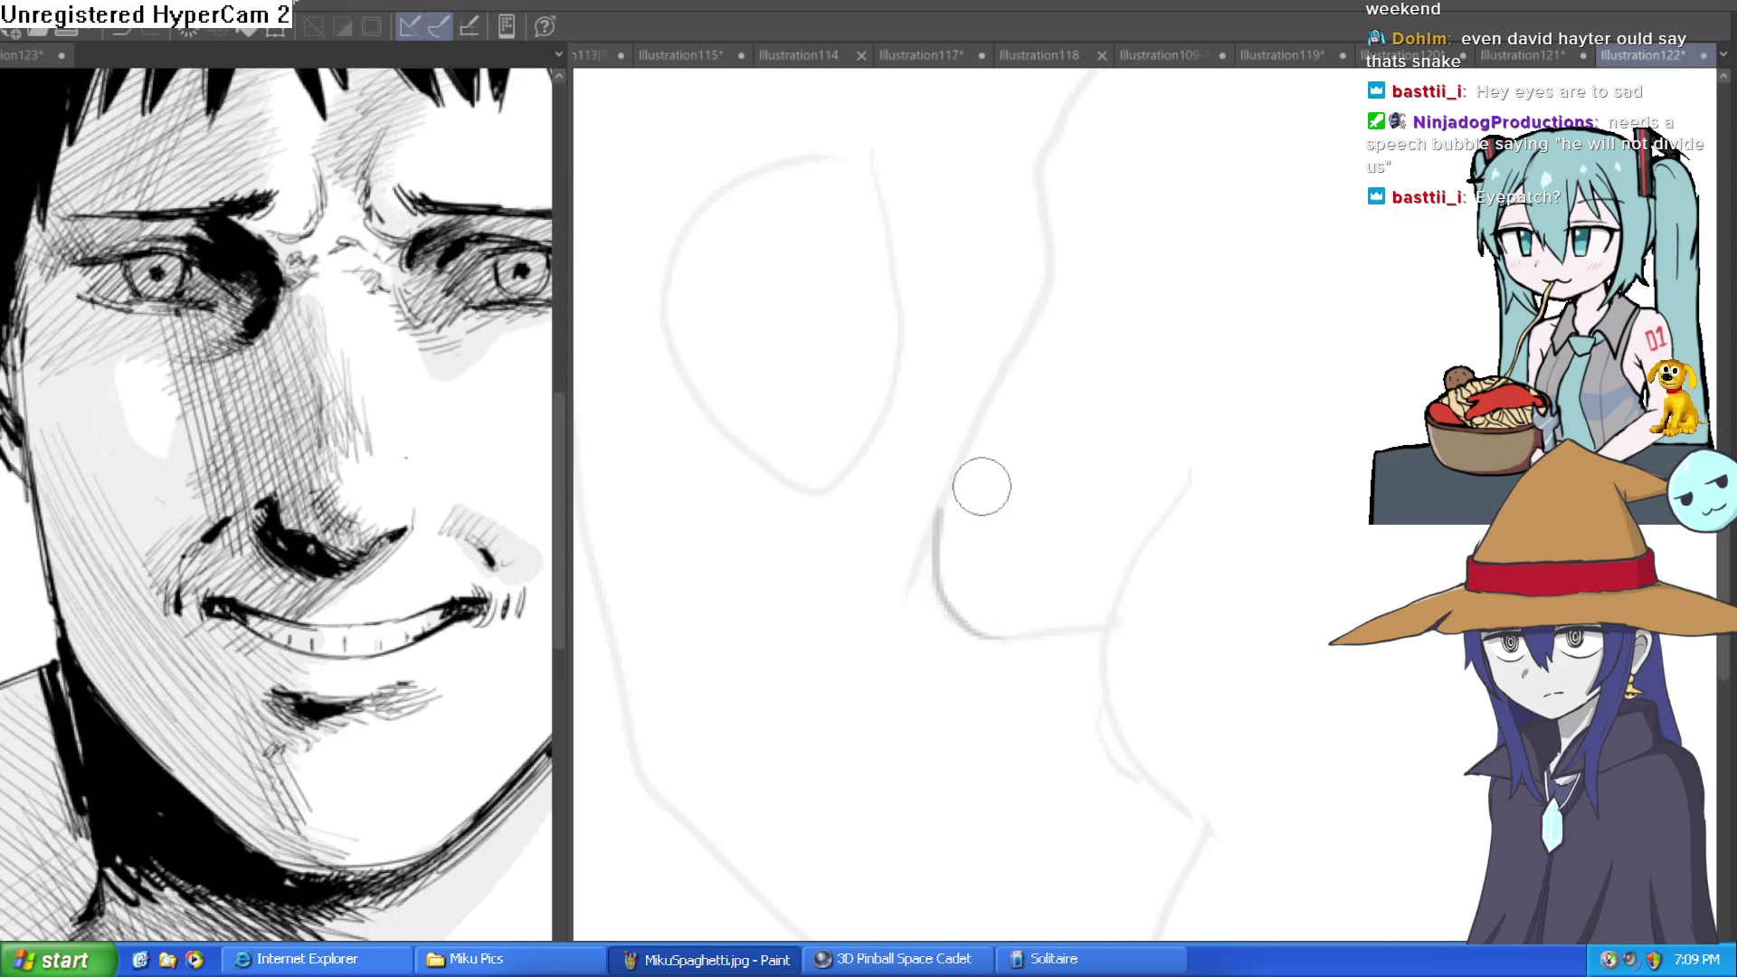
pyautogui.scroll(-2, 981, 485)
pyautogui.moveTo(1203, 492); pyautogui.dragTo(1143, 513)
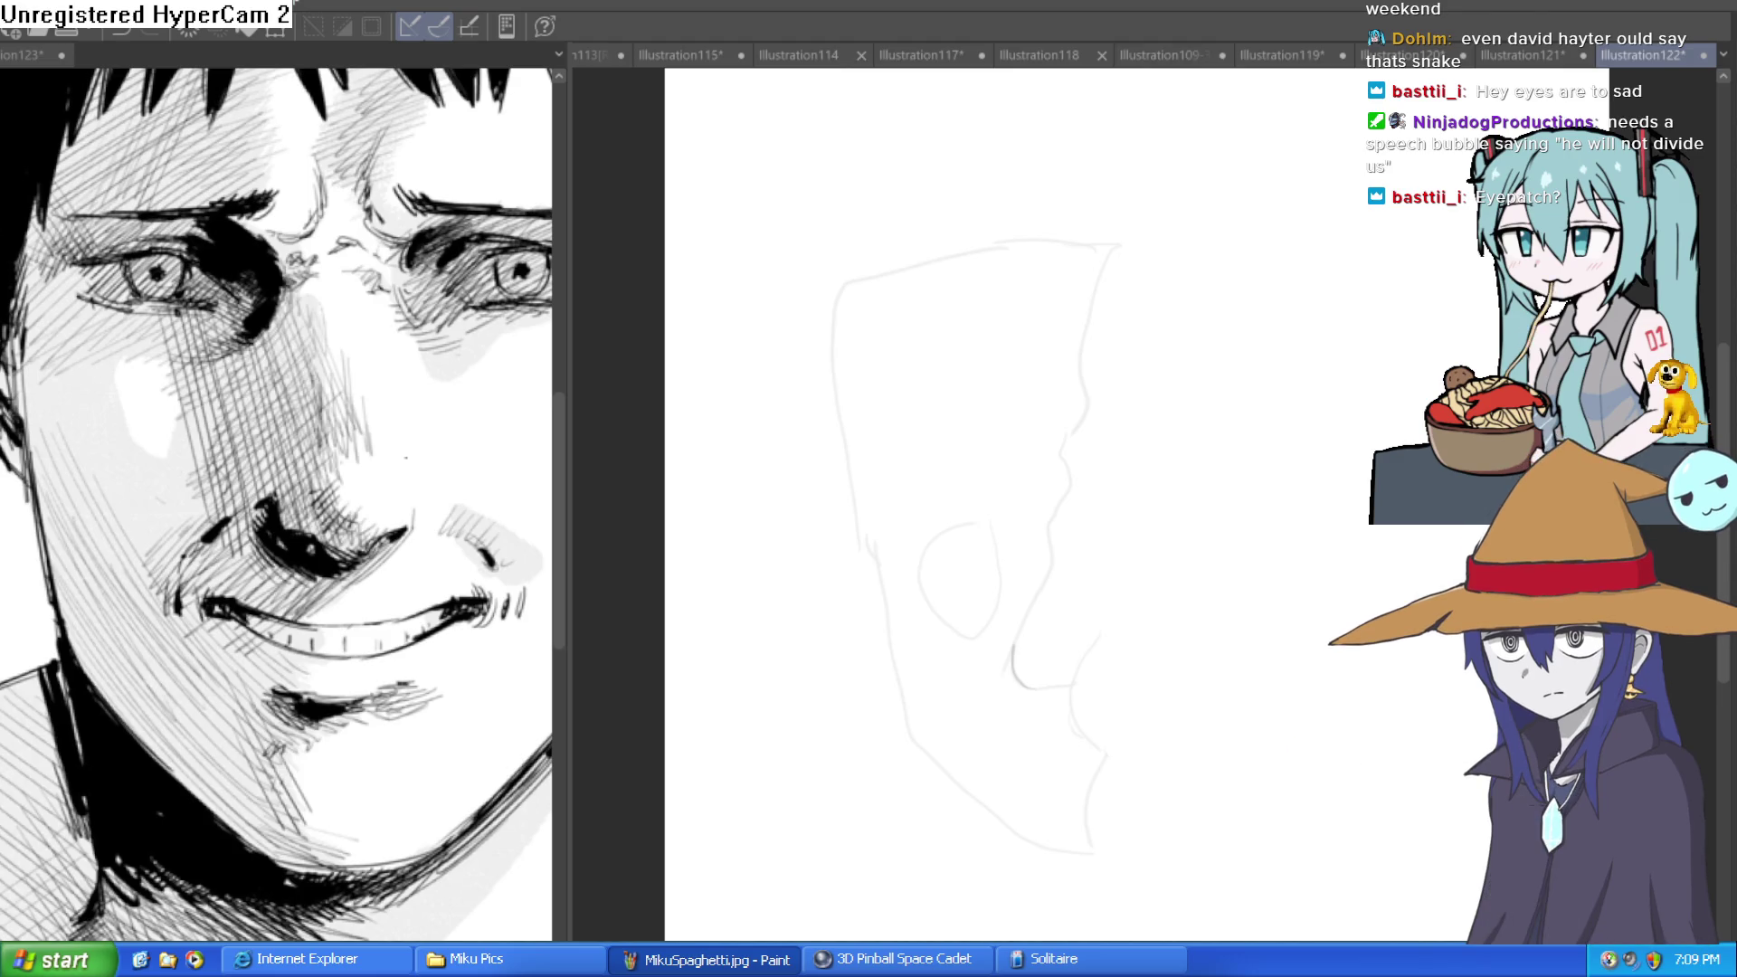
pyautogui.click(1031, 427)
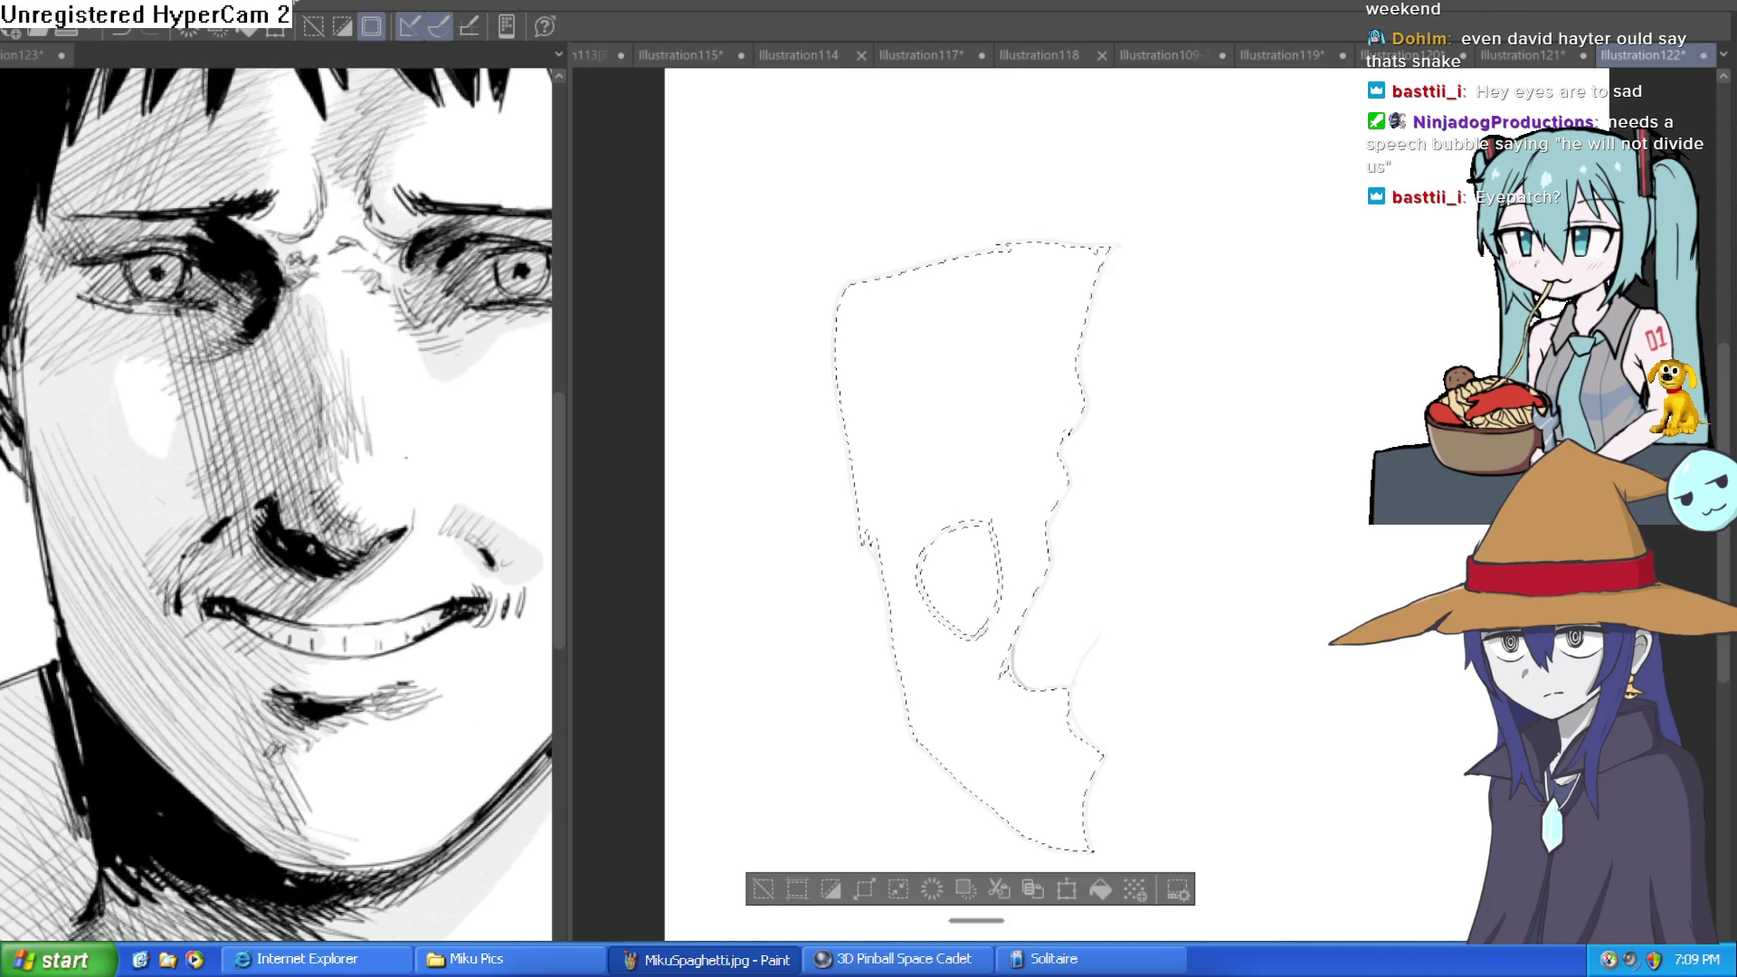
pyautogui.click(1007, 425)
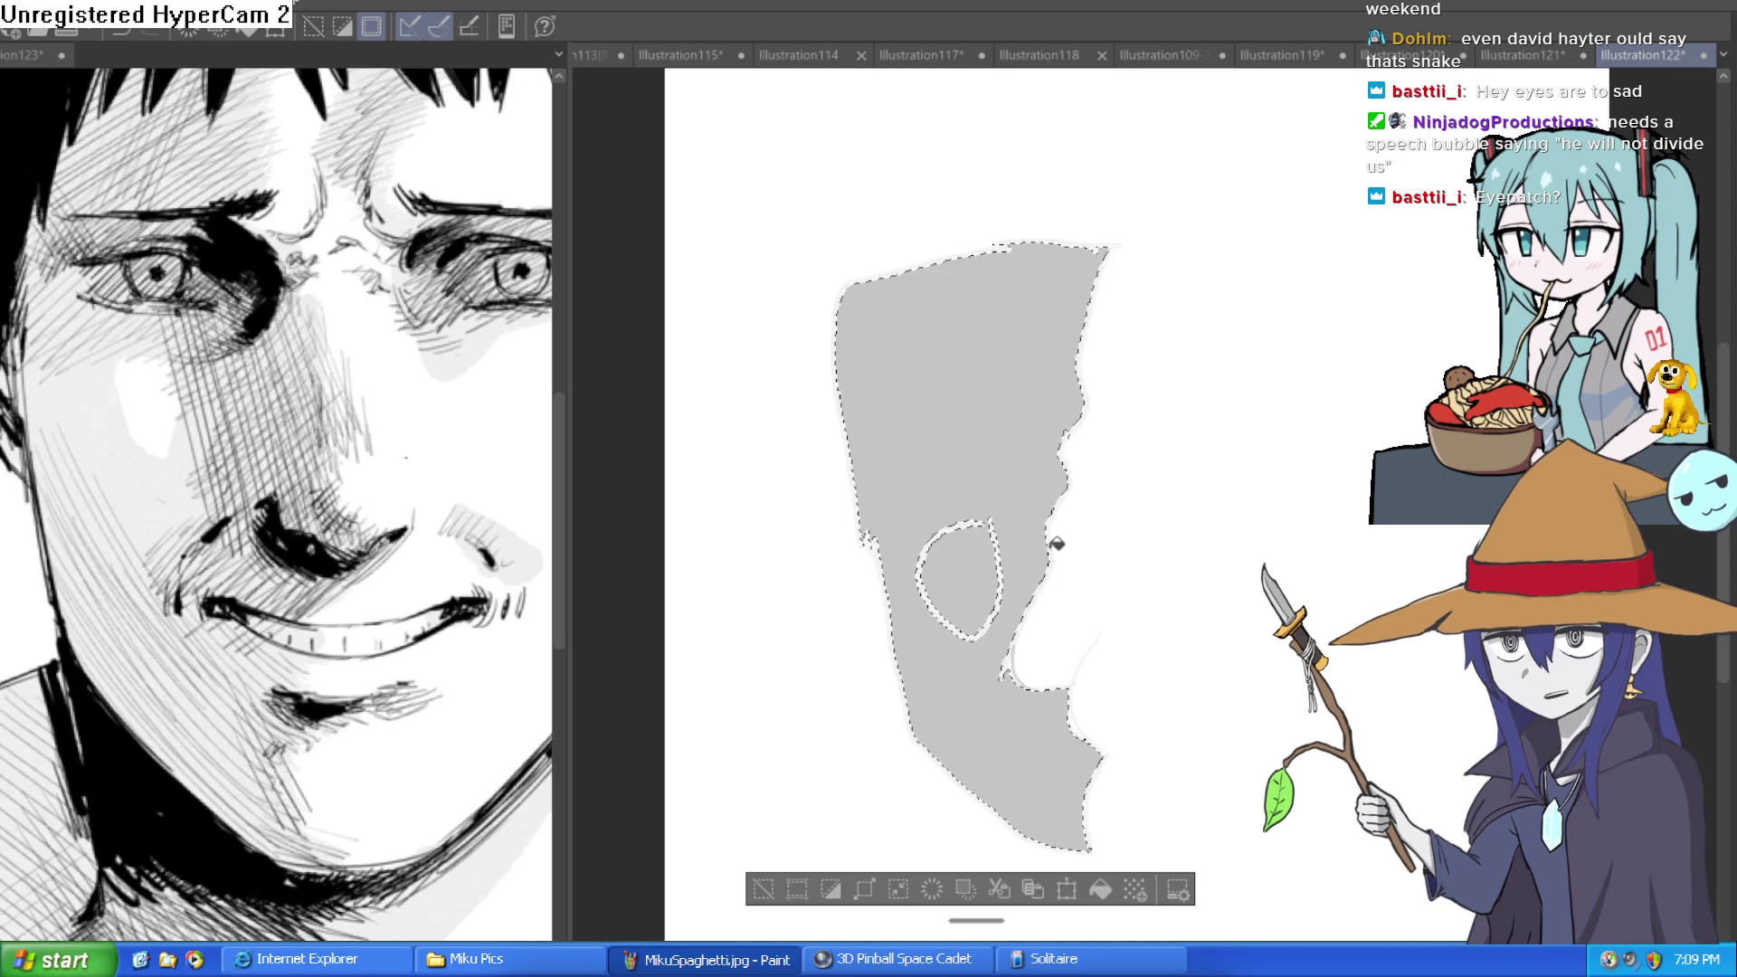
pyautogui.hotkey('ctrl', 'd')
# Paint white highlights inside and around the eye with the round brush.
pyautogui.press('b')
pyautogui.moveTo(948, 561)
pyautogui.mouseDown()
pyautogui.moveTo(930, 586)
pyautogui.moveTo(955, 536)
pyautogui.moveTo(981, 537)
pyautogui.moveTo(998, 584)
pyautogui.moveTo(968, 640)
pyautogui.mouseUp()
pyautogui.moveTo(1000, 572)
pyautogui.mouseDown()
pyautogui.moveTo(963, 633)
pyautogui.moveTo(923, 568)
pyautogui.moveTo(960, 529)
pyautogui.moveTo(986, 539)
pyautogui.mouseUp()
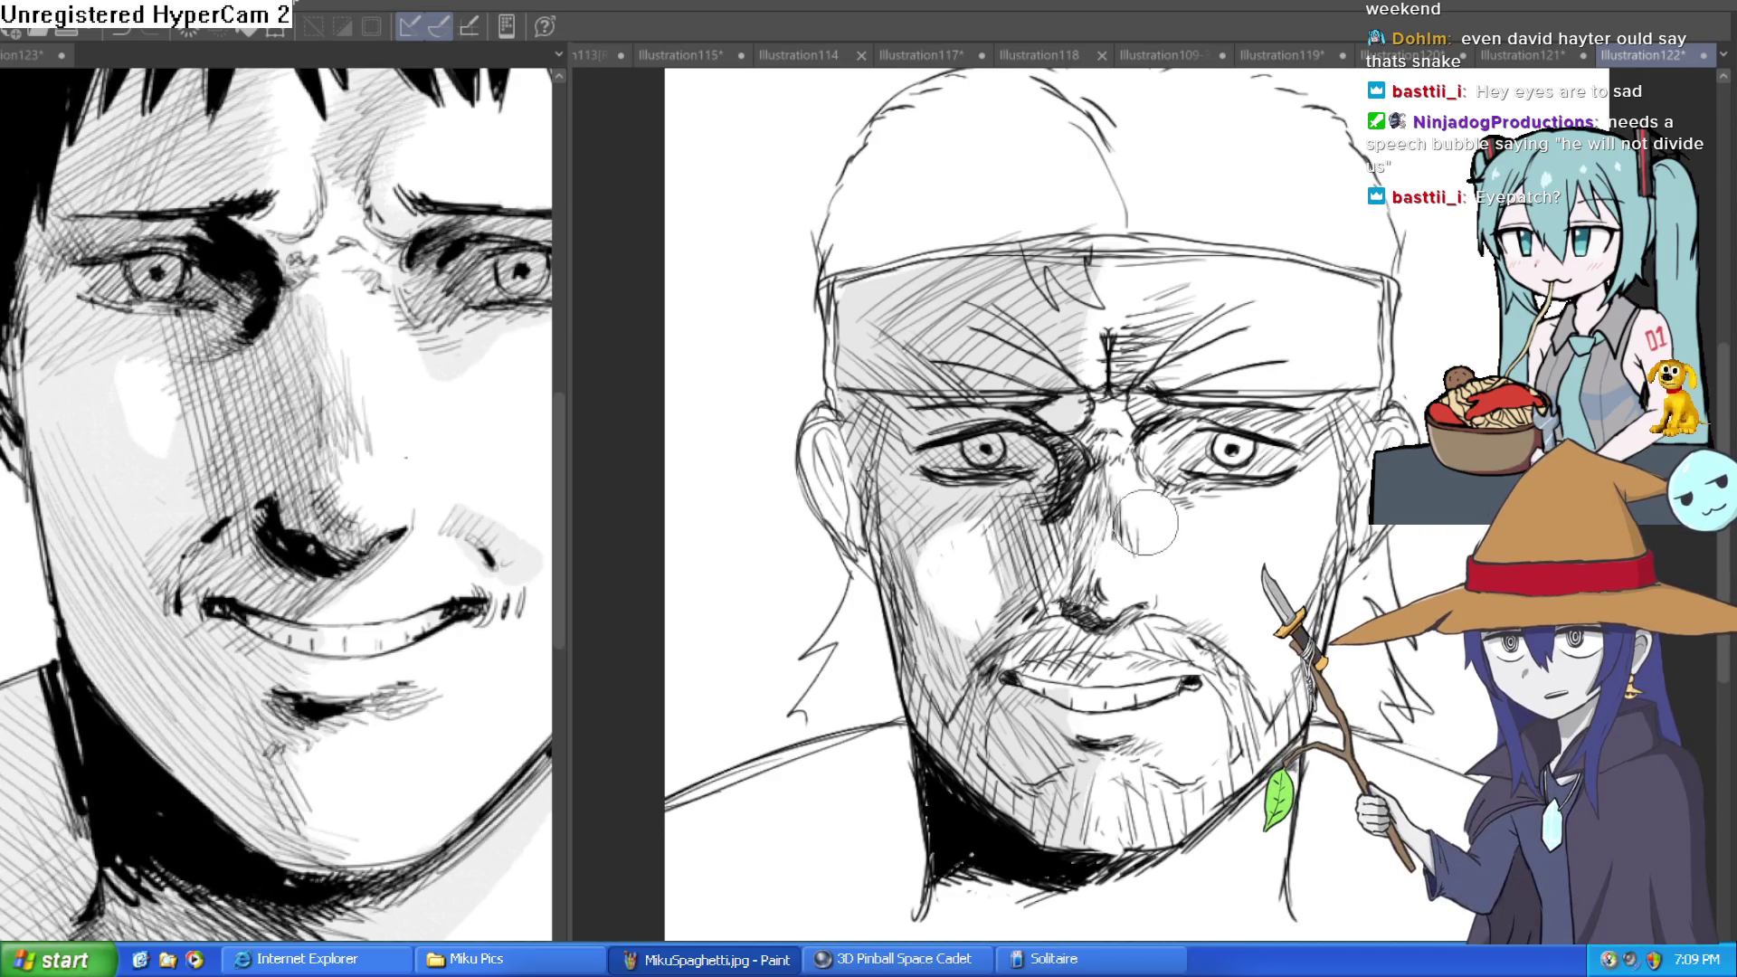
pyautogui.scroll(3, 1081, 582)
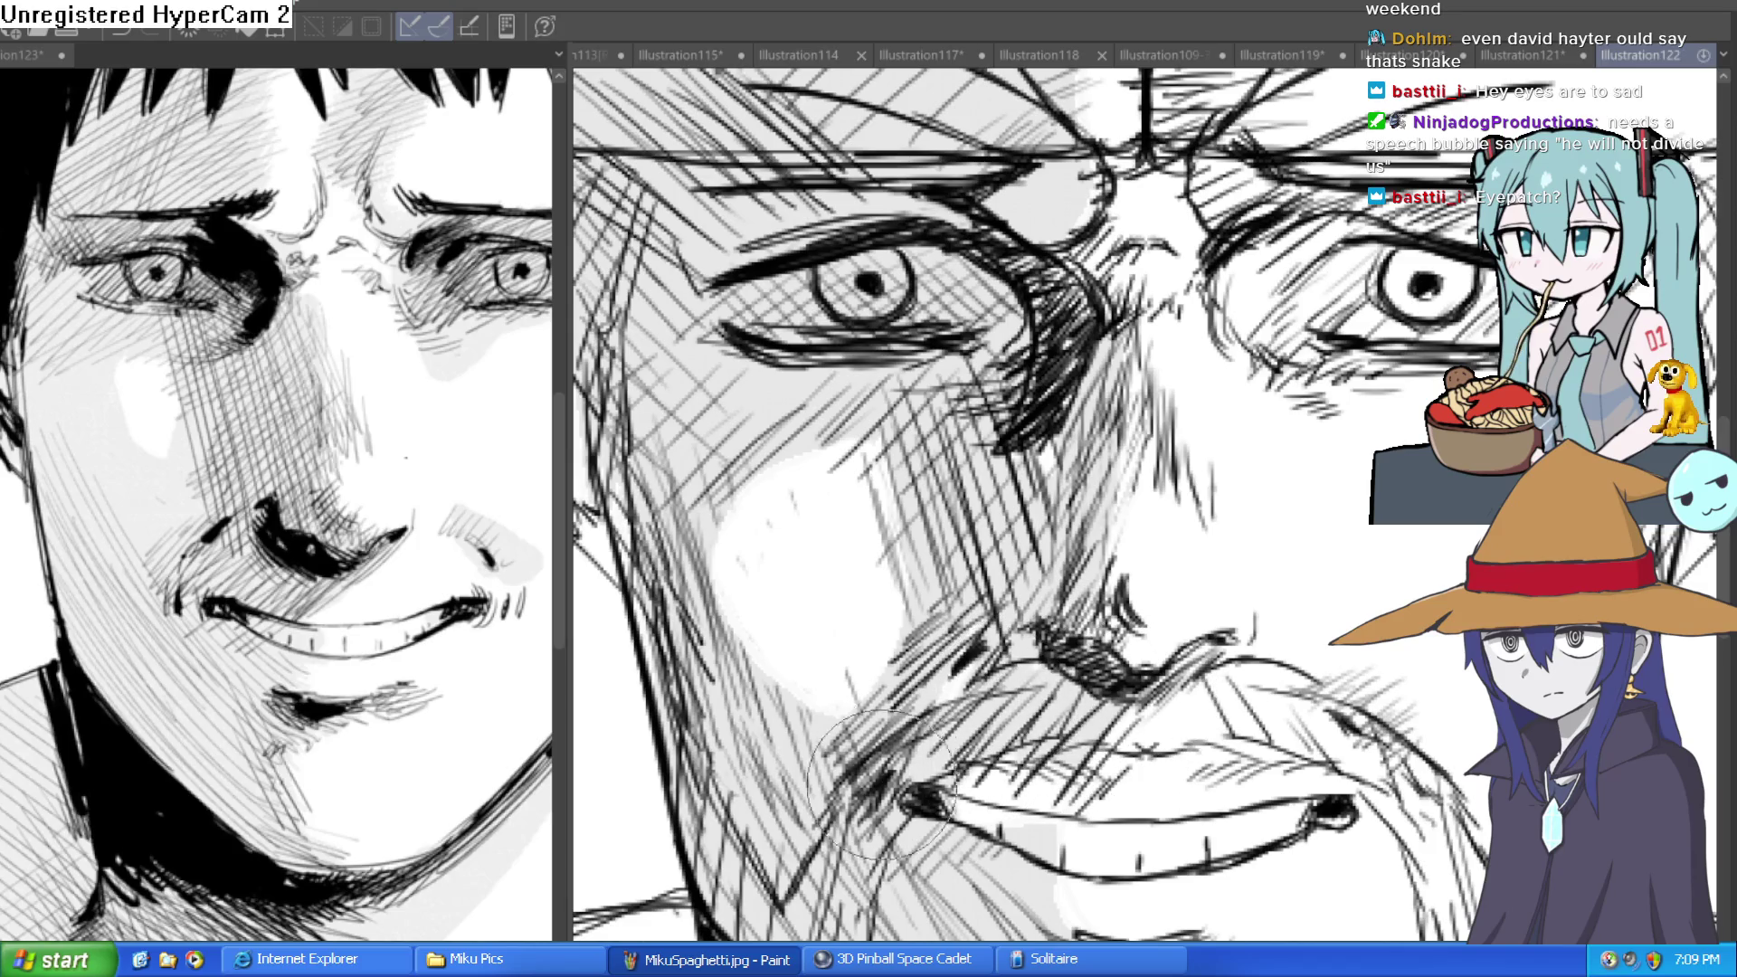
pyautogui.scroll(-5, 1032, 683)
pyautogui.scroll(-3, 1218, 641)
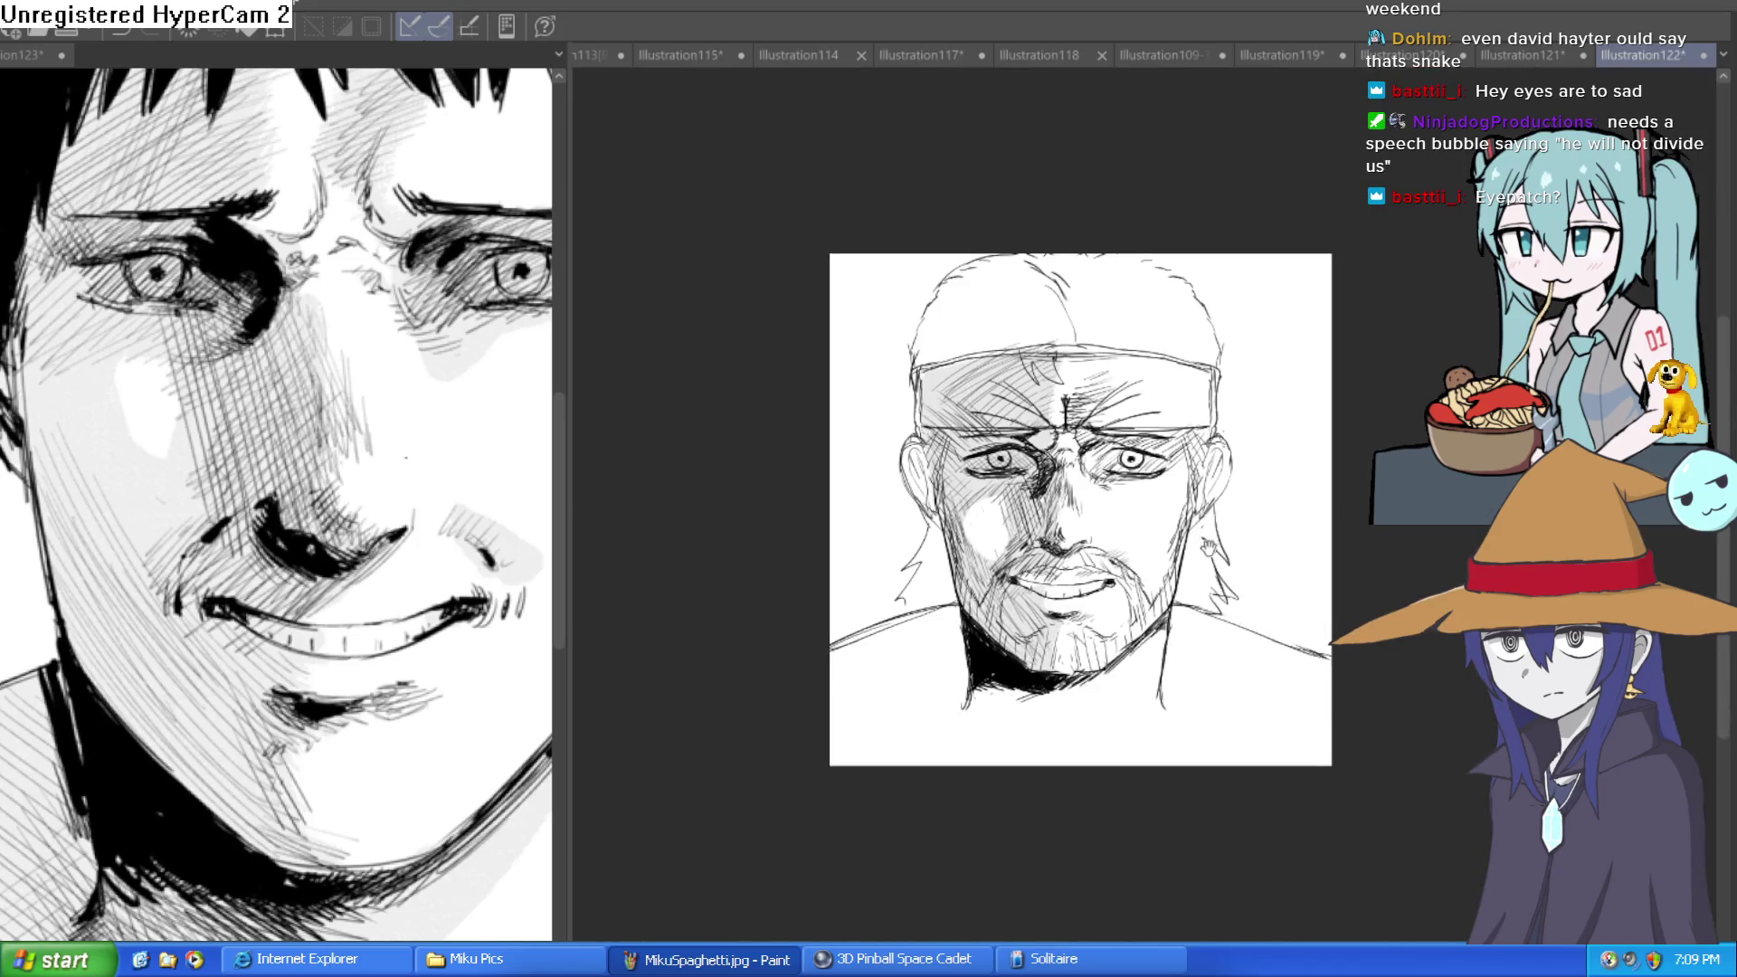
pyautogui.scroll(1, 1299, 498)
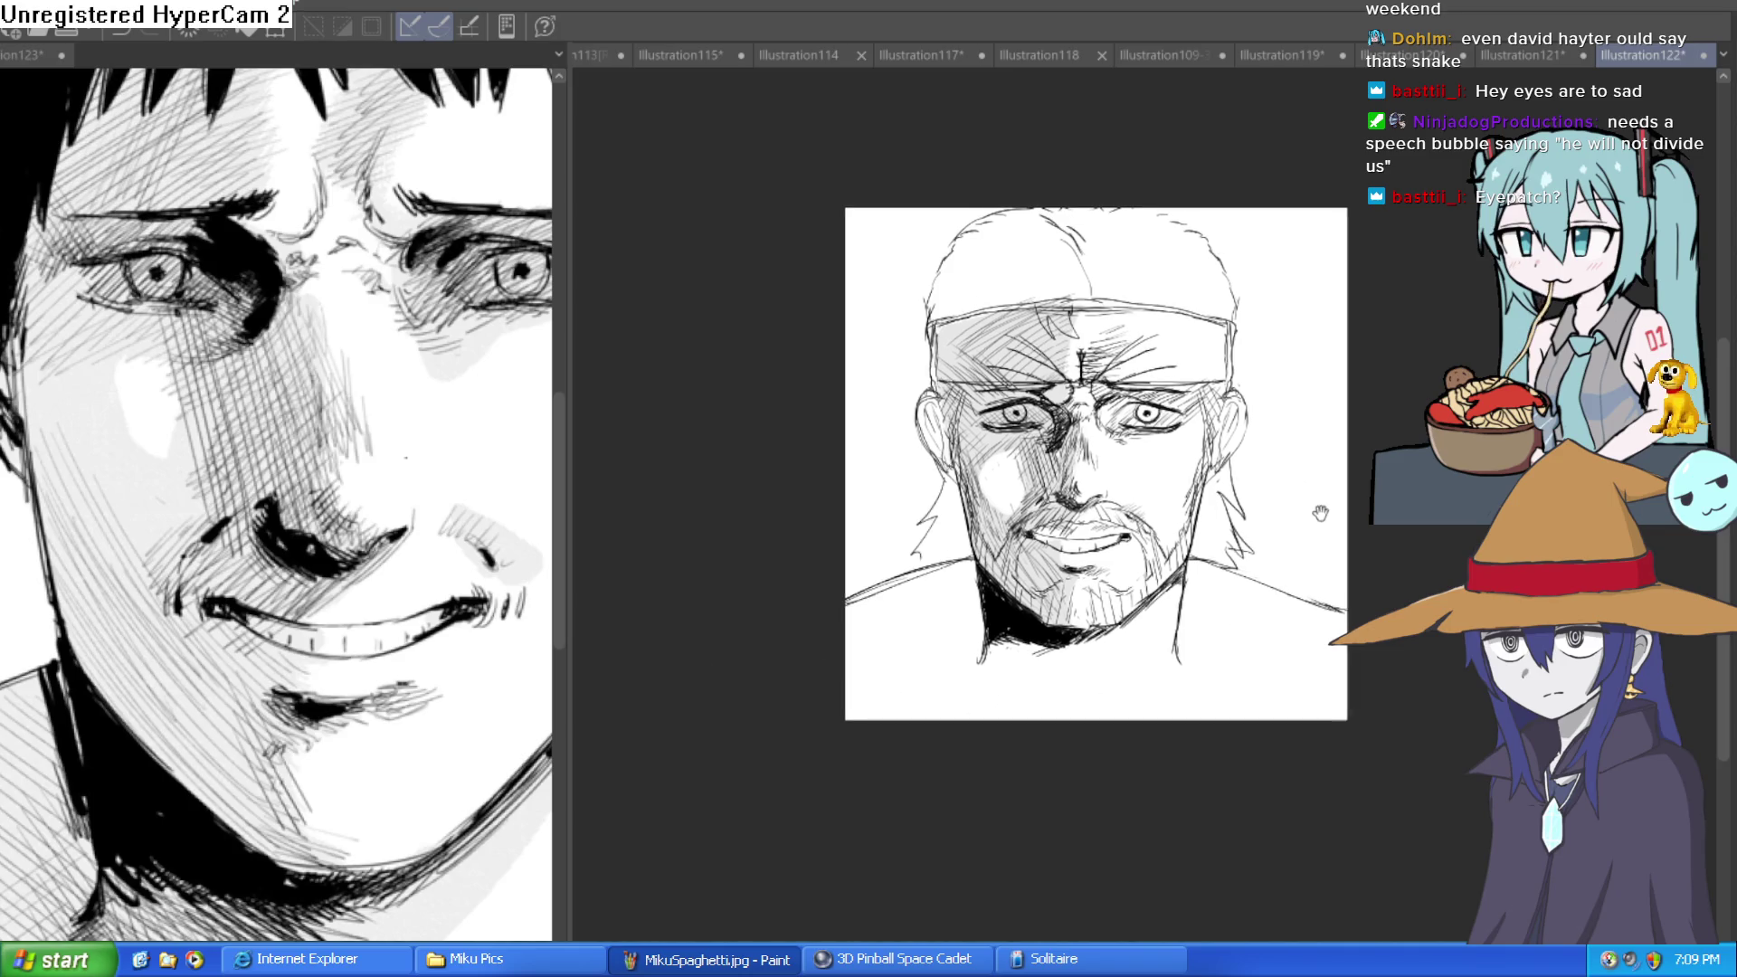
pyautogui.scroll(2, 1303, 518)
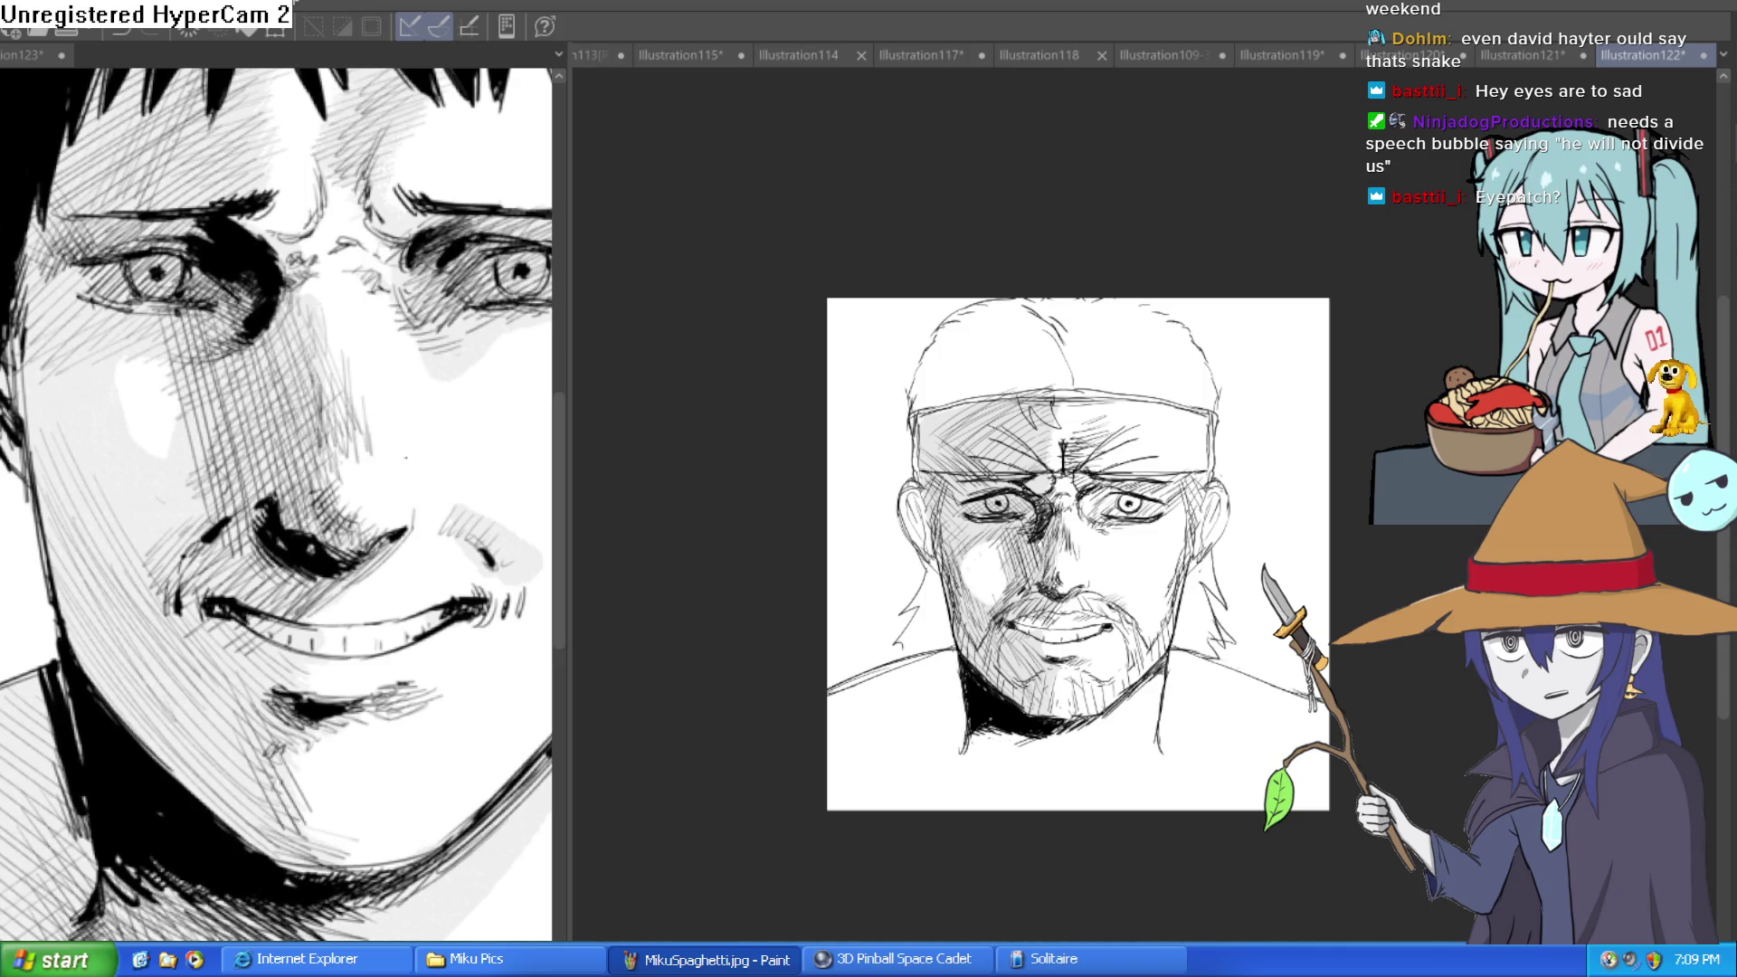
pyautogui.scroll(2, 1092, 503)
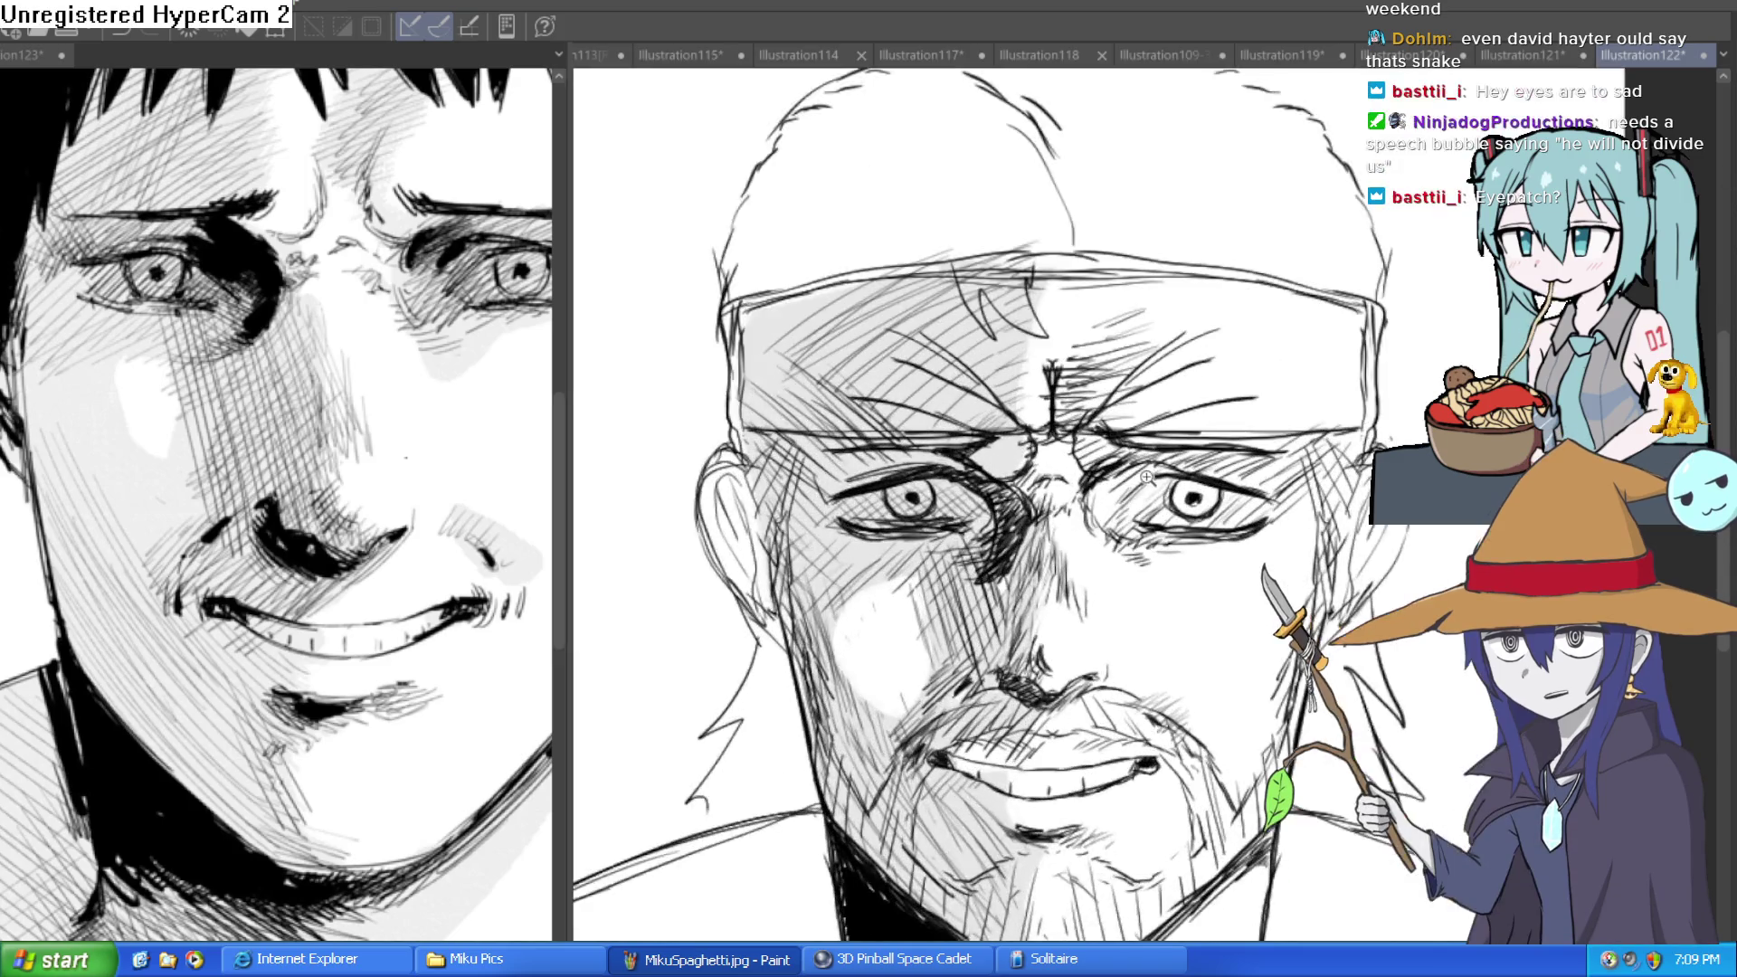
pyautogui.scroll(-3, 1148, 477)
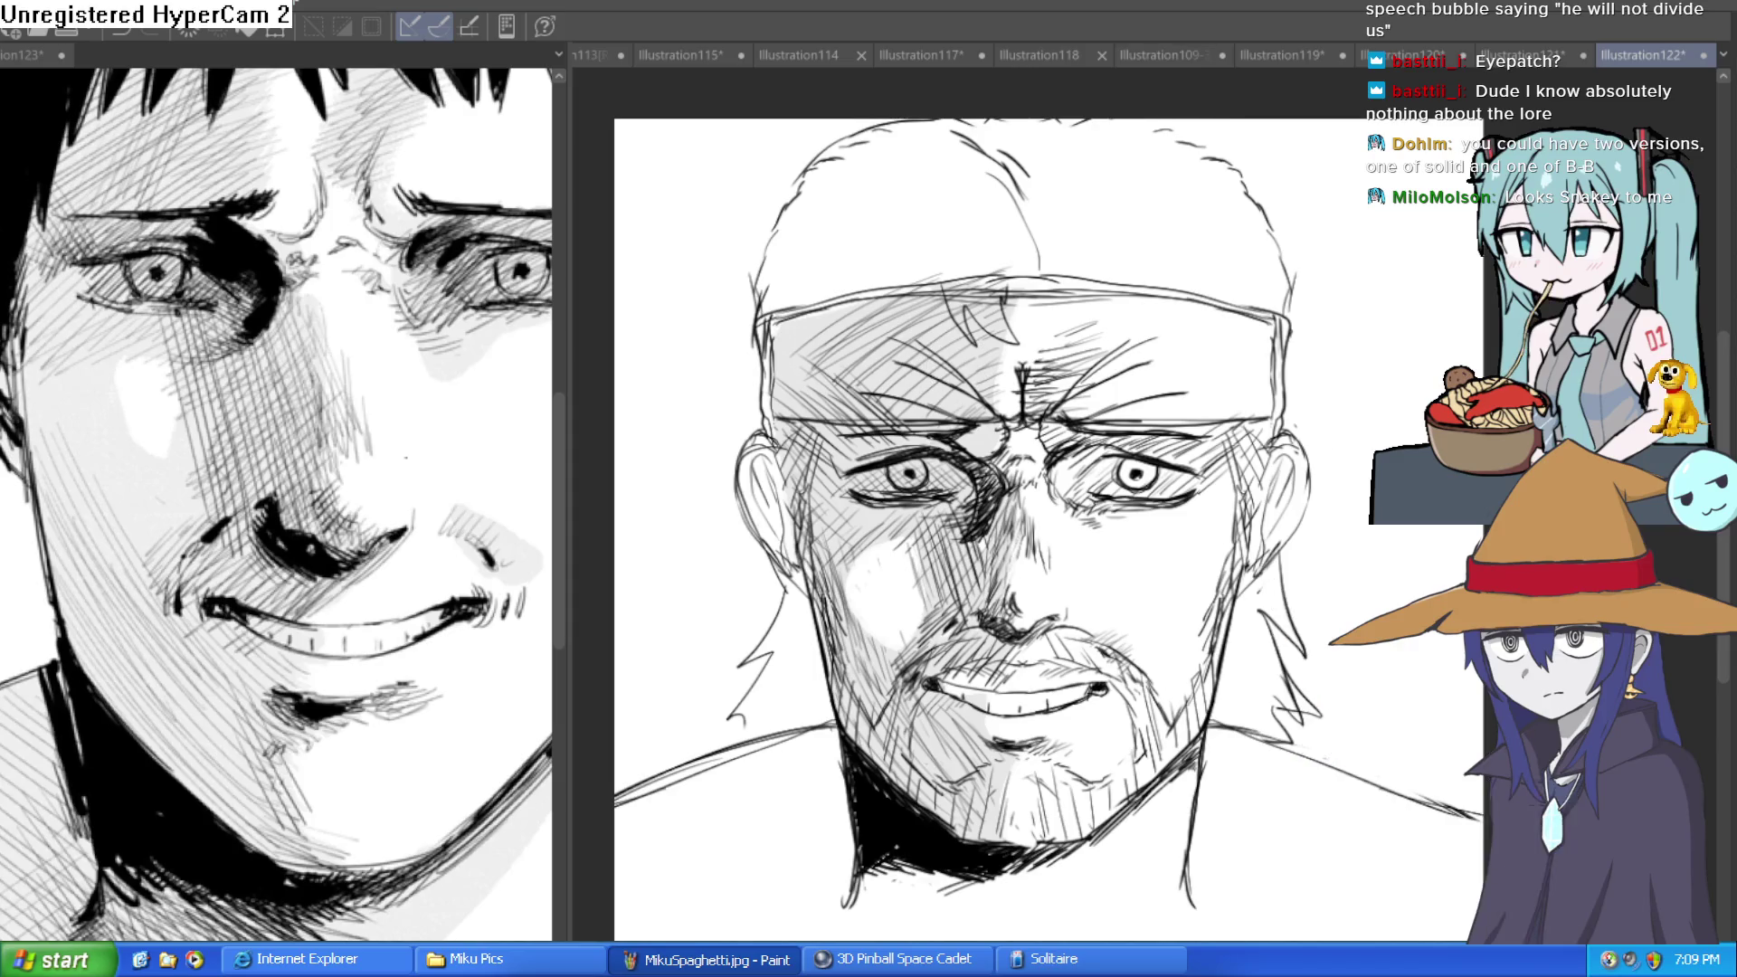
# Draw a dark curve on the forehead.
pyautogui.scroll(2, 1035, 255)
pyautogui.scroll(1, 1034, 254)
pyautogui.moveTo(979, 174)
pyautogui.mouseDown()
pyautogui.moveTo(1058, 312)
pyautogui.moveTo(987, 181)
pyautogui.moveTo(1070, 253)
pyautogui.mouseUp()
# Undo the dark forehead stroke and sketch several thin strands across the forehead.
pyautogui.hotkey('ctrl', 'z')
pyautogui.hotkey('ctrl', 'z')
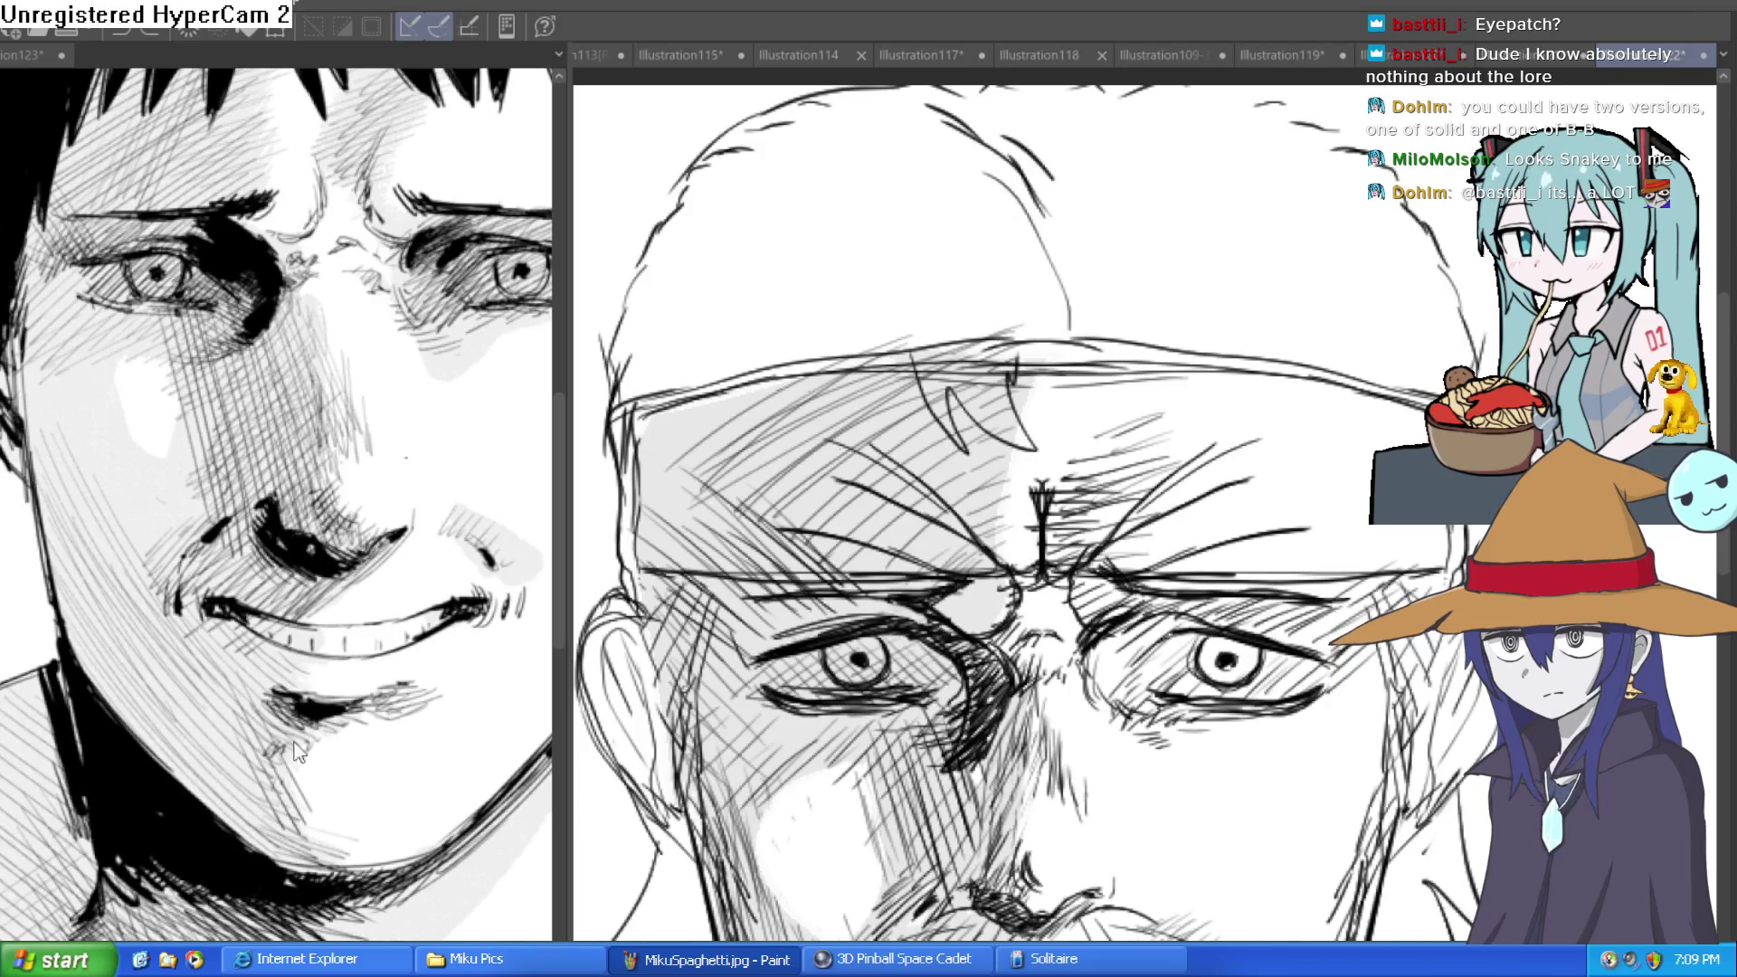
pyautogui.scroll(2, 1152, 276)
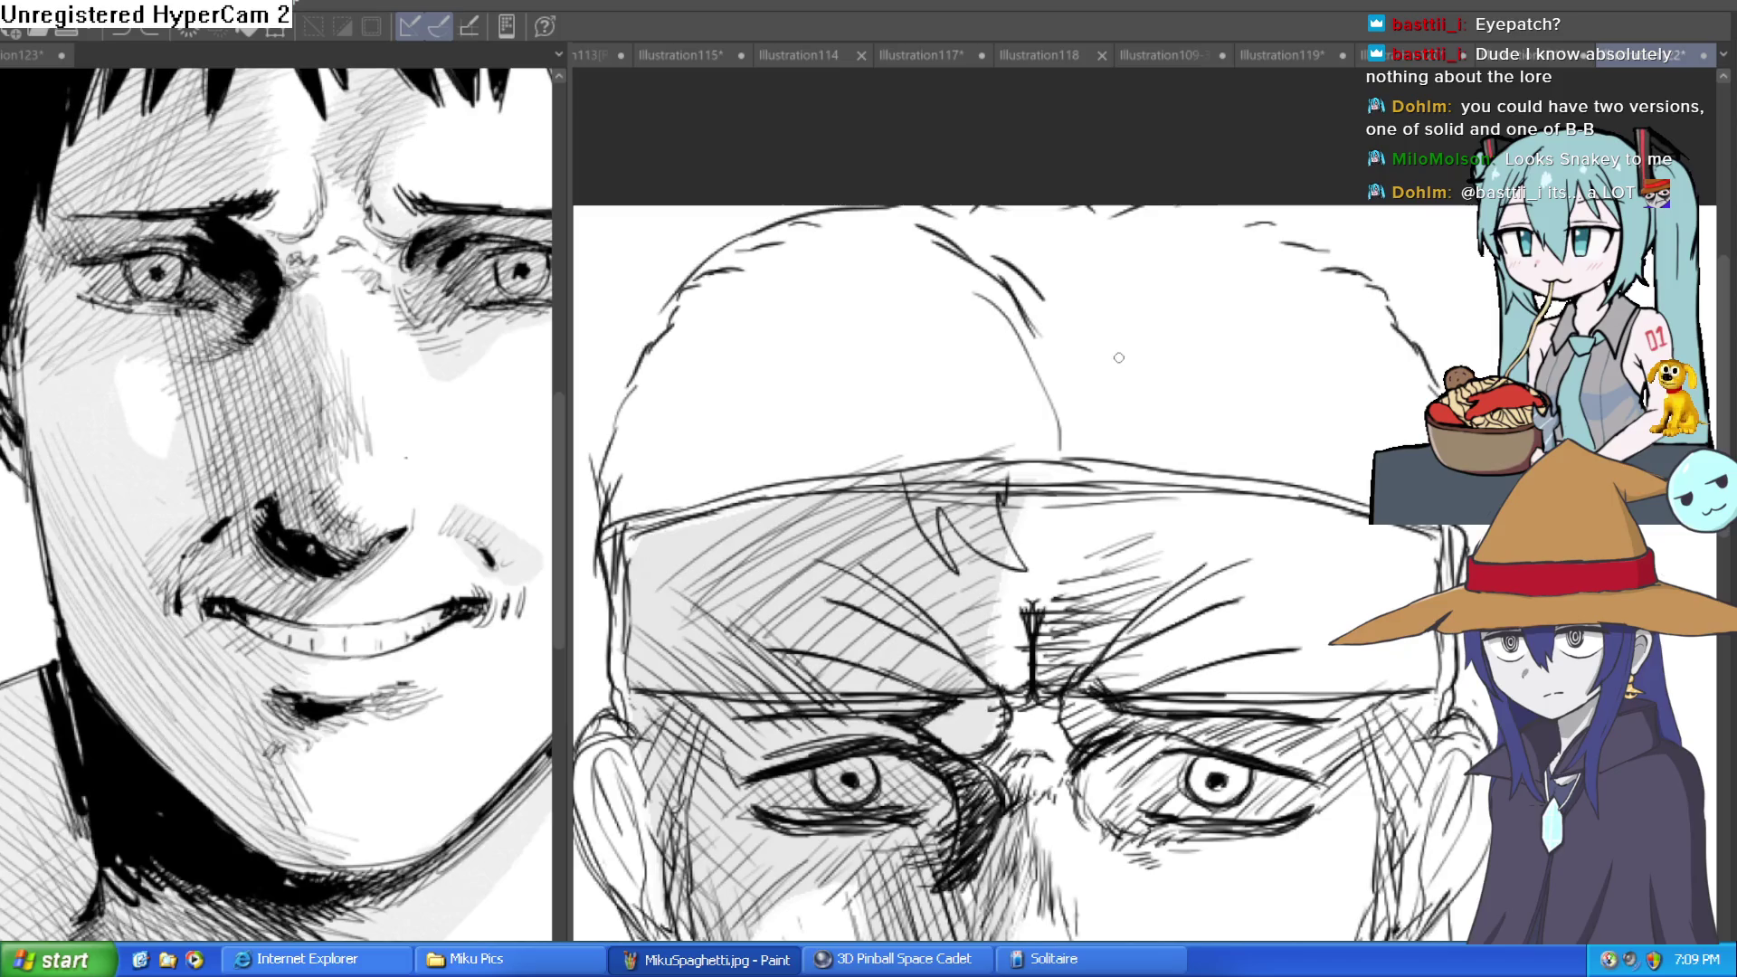
pyautogui.moveTo(1009, 310)
pyautogui.mouseDown()
pyautogui.moveTo(1032, 425)
pyautogui.moveTo(996, 398)
pyautogui.moveTo(990, 440)
pyautogui.moveTo(932, 224)
pyautogui.mouseUp()
pyautogui.moveTo(951, 466); pyautogui.dragTo(880, 211)
pyautogui.moveTo(944, 423); pyautogui.dragTo(936, 241)
pyautogui.moveTo(928, 442)
pyautogui.mouseDown()
pyautogui.moveTo(819, 211)
pyautogui.moveTo(860, 327)
pyautogui.moveTo(783, 223)
pyautogui.mouseUp()
pyautogui.moveTo(861, 463); pyautogui.dragTo(784, 226)
pyautogui.moveTo(826, 462); pyautogui.dragTo(706, 281)
pyautogui.moveTo(742, 372)
pyautogui.mouseDown()
pyautogui.moveTo(877, 270)
pyautogui.moveTo(760, 206)
pyautogui.mouseUp()
# Sketch strands along the upper-left hairline and long arcs over the crown above the headband.
pyautogui.moveTo(808, 217); pyautogui.dragTo(765, 253)
pyautogui.moveTo(912, 375)
pyautogui.mouseDown()
pyautogui.moveTo(746, 231)
pyautogui.moveTo(717, 379)
pyautogui.mouseUp()
pyautogui.moveTo(850, 294); pyautogui.dragTo(774, 225)
pyautogui.moveTo(801, 227); pyautogui.dragTo(736, 307)
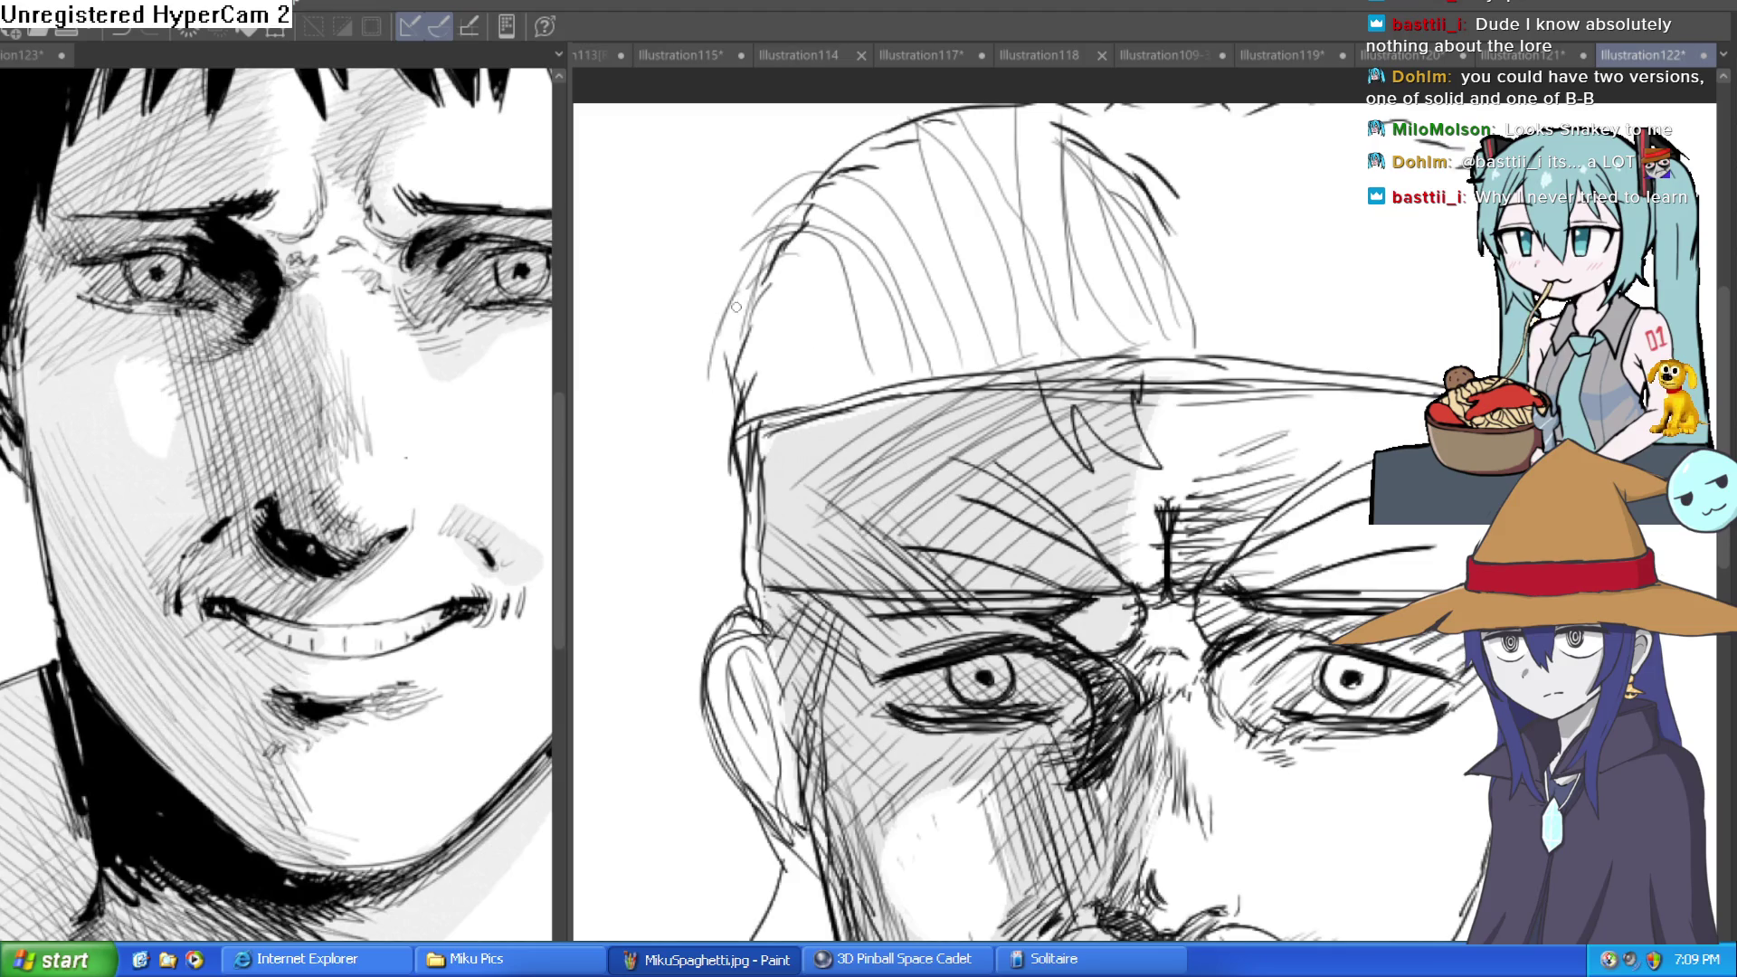
pyautogui.moveTo(829, 359); pyautogui.dragTo(746, 393)
pyautogui.moveTo(932, 333); pyautogui.dragTo(686, 403)
pyautogui.moveTo(996, 417)
pyautogui.mouseDown()
pyautogui.moveTo(1202, 174)
pyautogui.moveTo(1123, 279)
pyautogui.mouseUp()
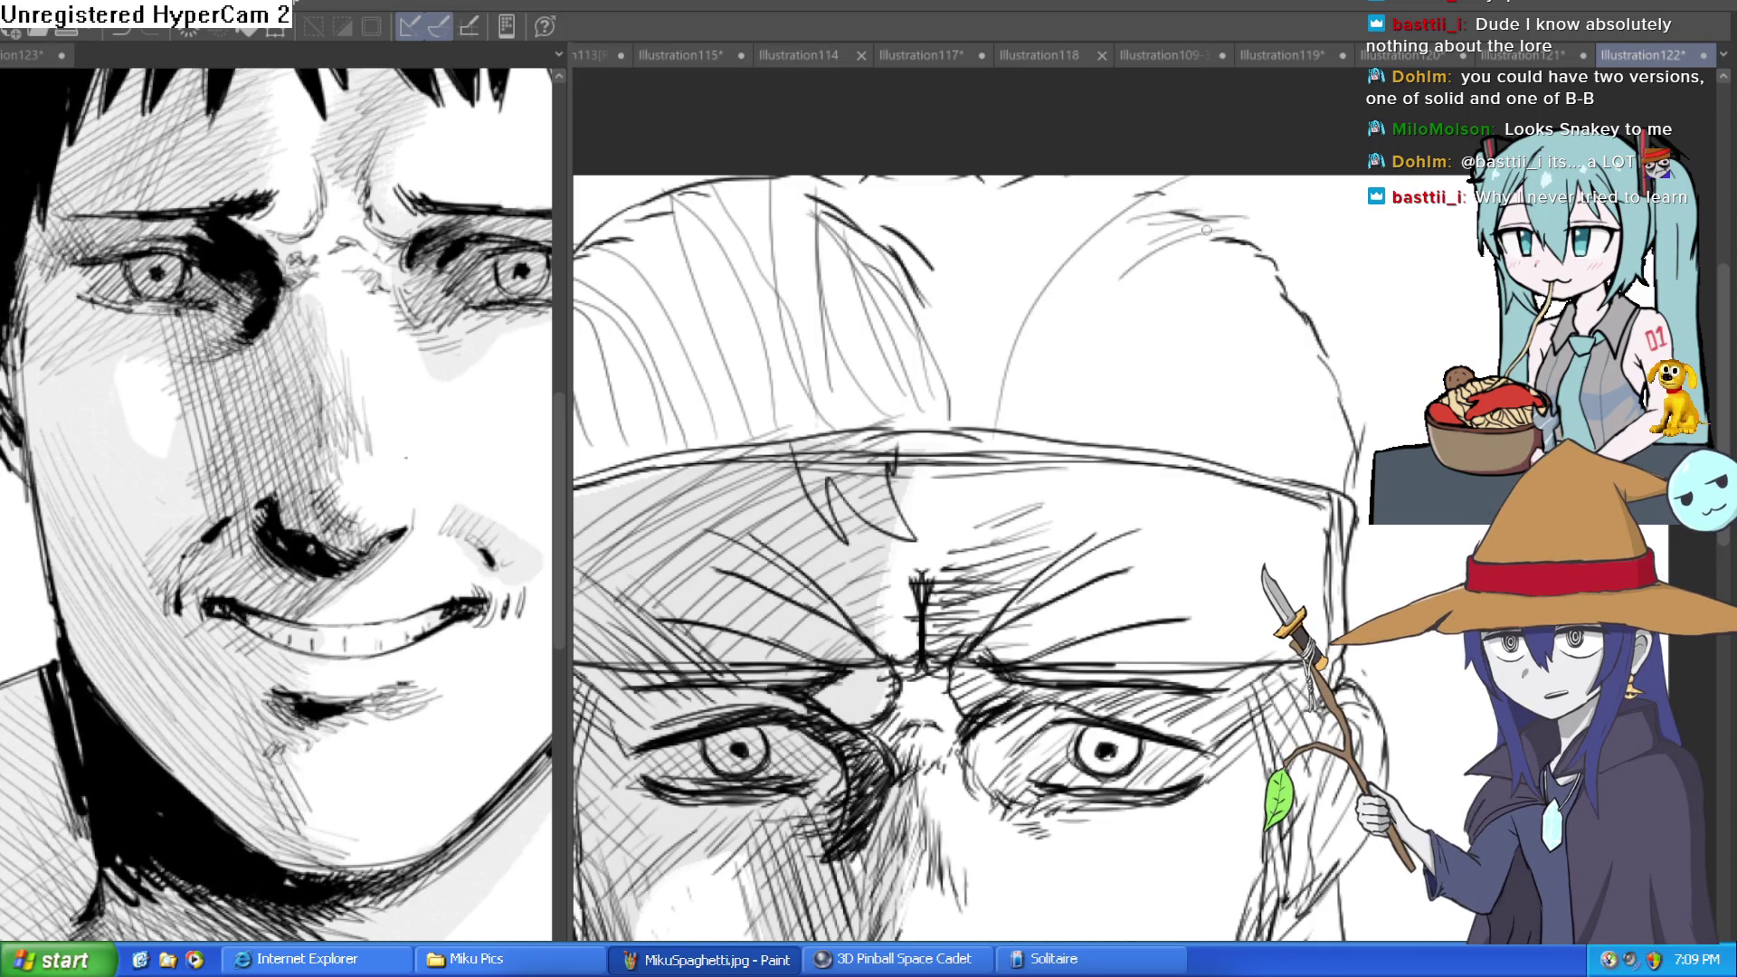